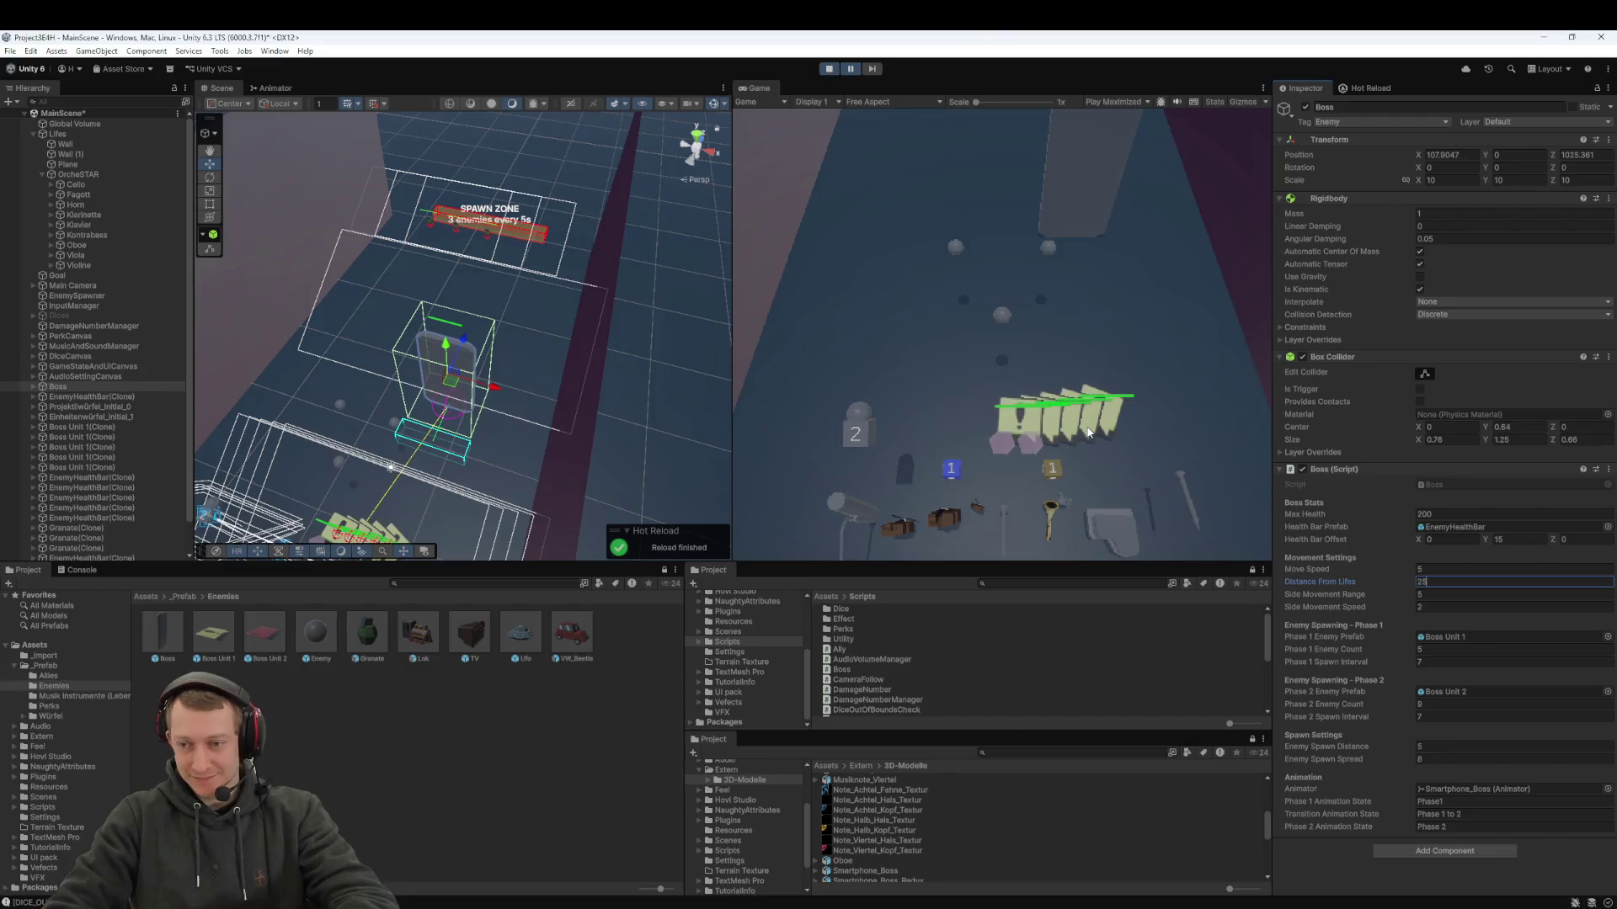
- Resume the boss fight, throw the blue die onto the enemies, then pause
click(843, 73)
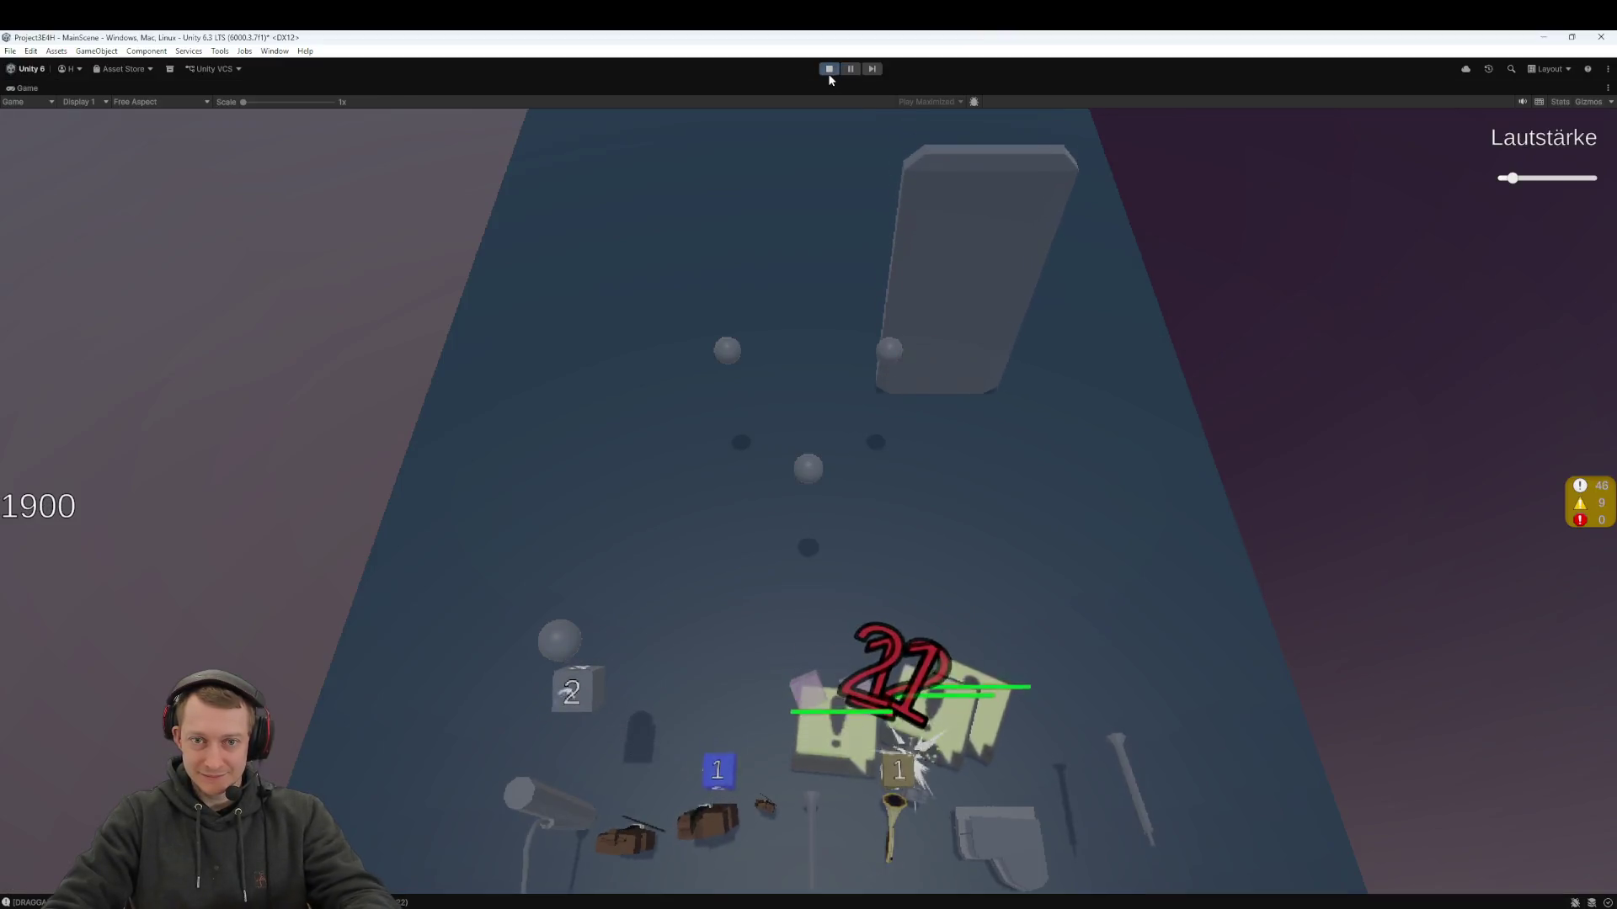
mouse_move(711, 872)
mouse_down()
mouse_move(523, 630)
mouse_move(646, 731)
mouse_move(867, 687)
mouse_move(859, 674)
mouse_up()
click(849, 71)
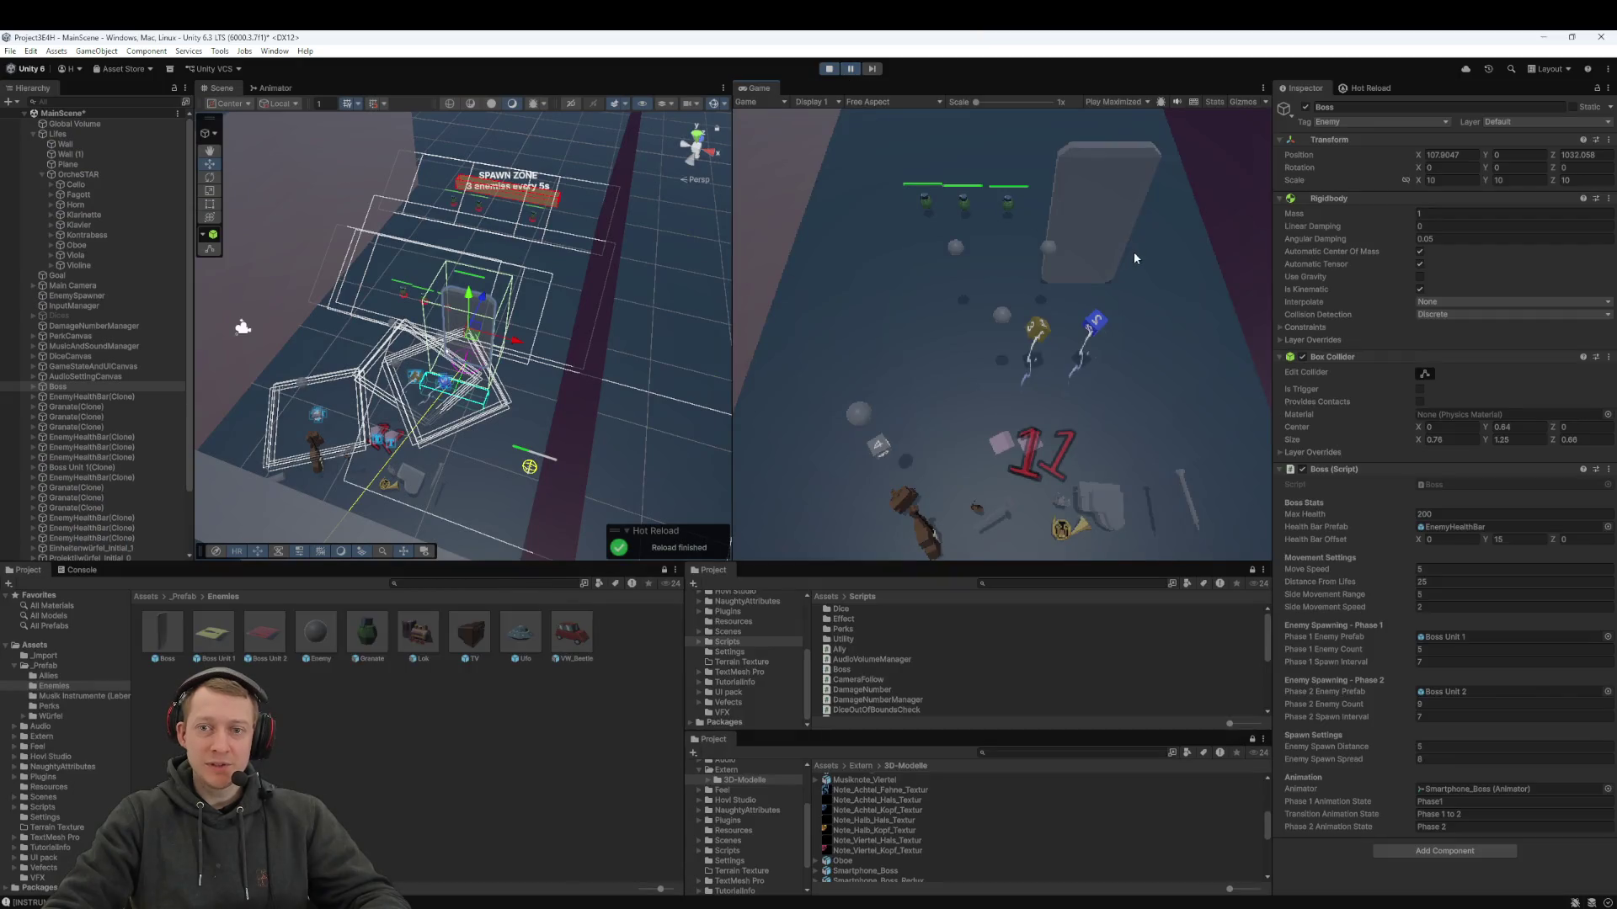
scroll(474, 297, up, 5)
scroll(281, 253, down, 5)
scroll(580, 353, up, 1)
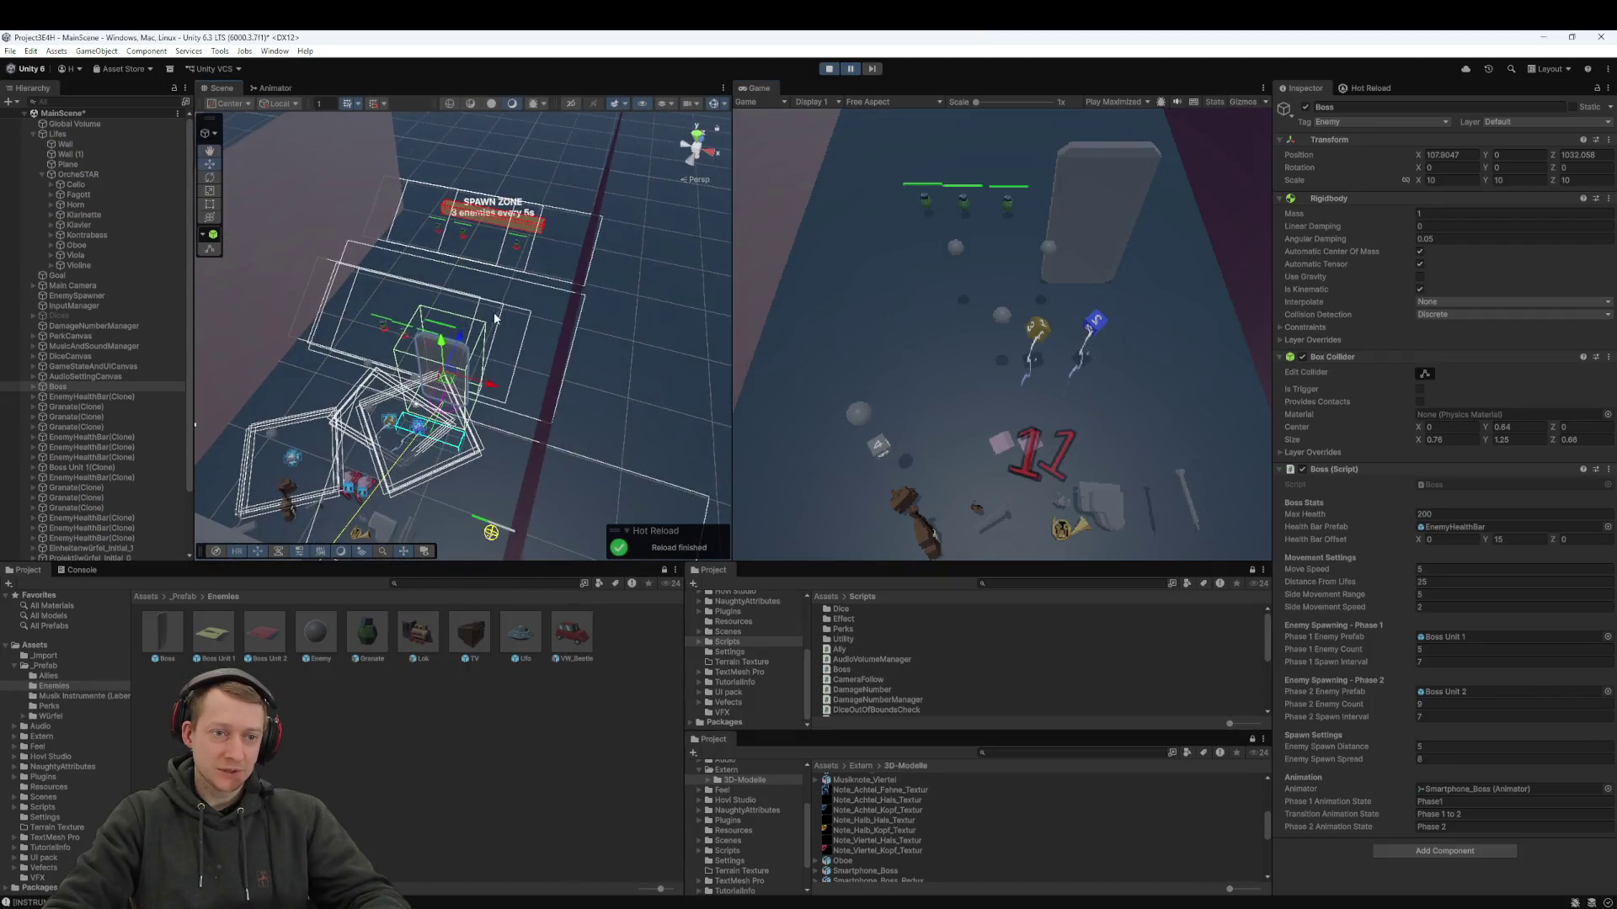
scroll(579, 354, up, 5)
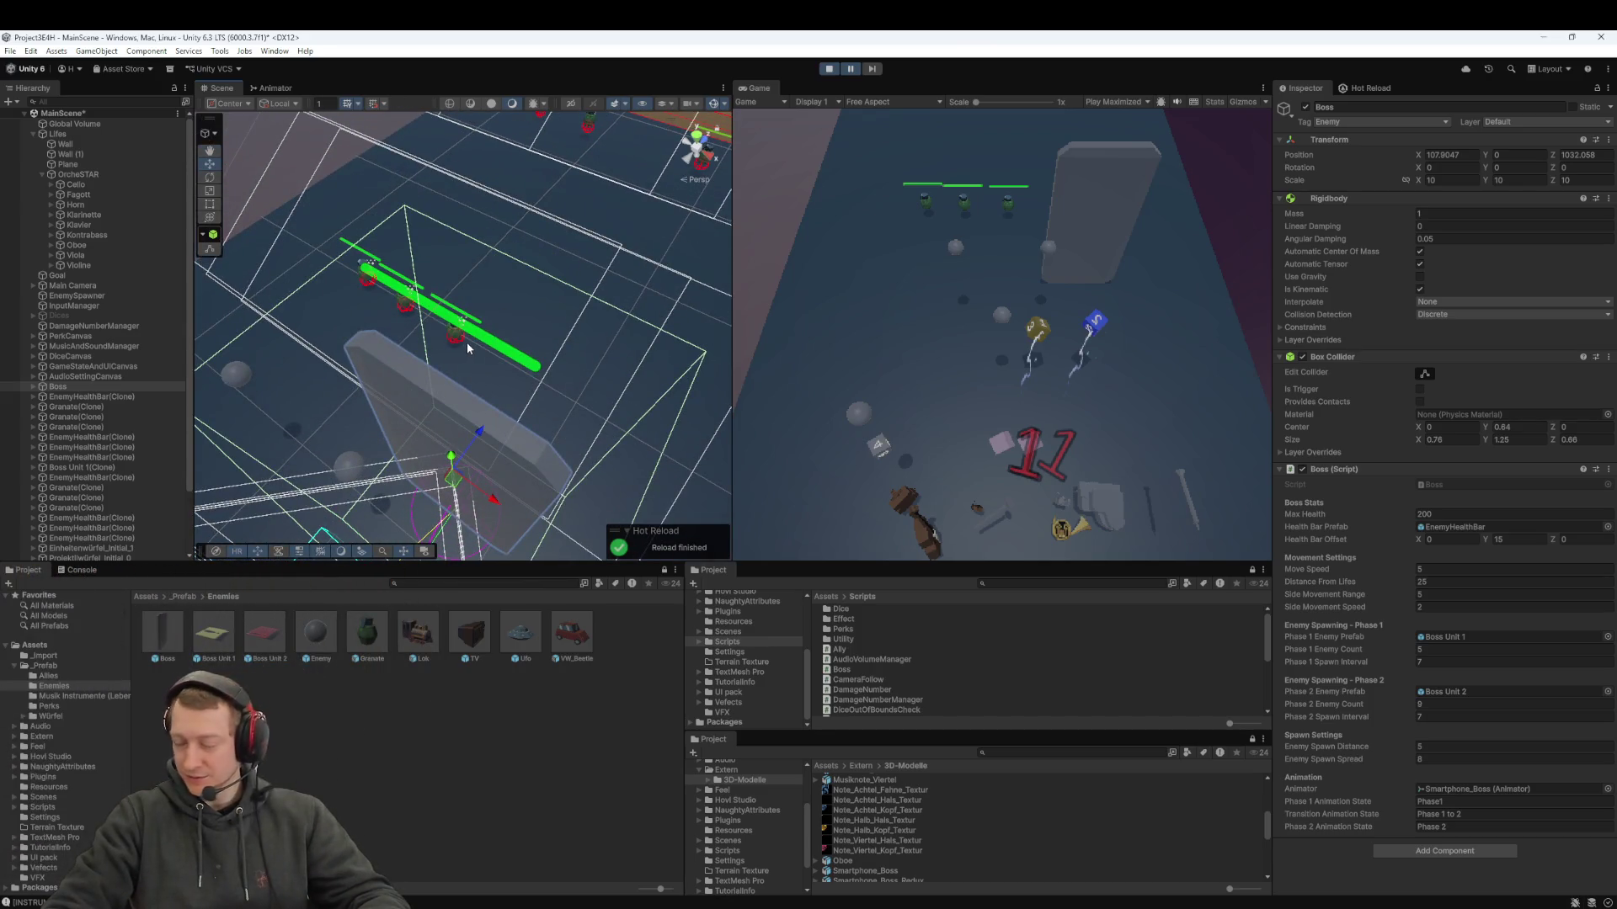
- Inspect the enemy health bar's slider and canvas, with their 14.5 vertical offset
click(468, 348)
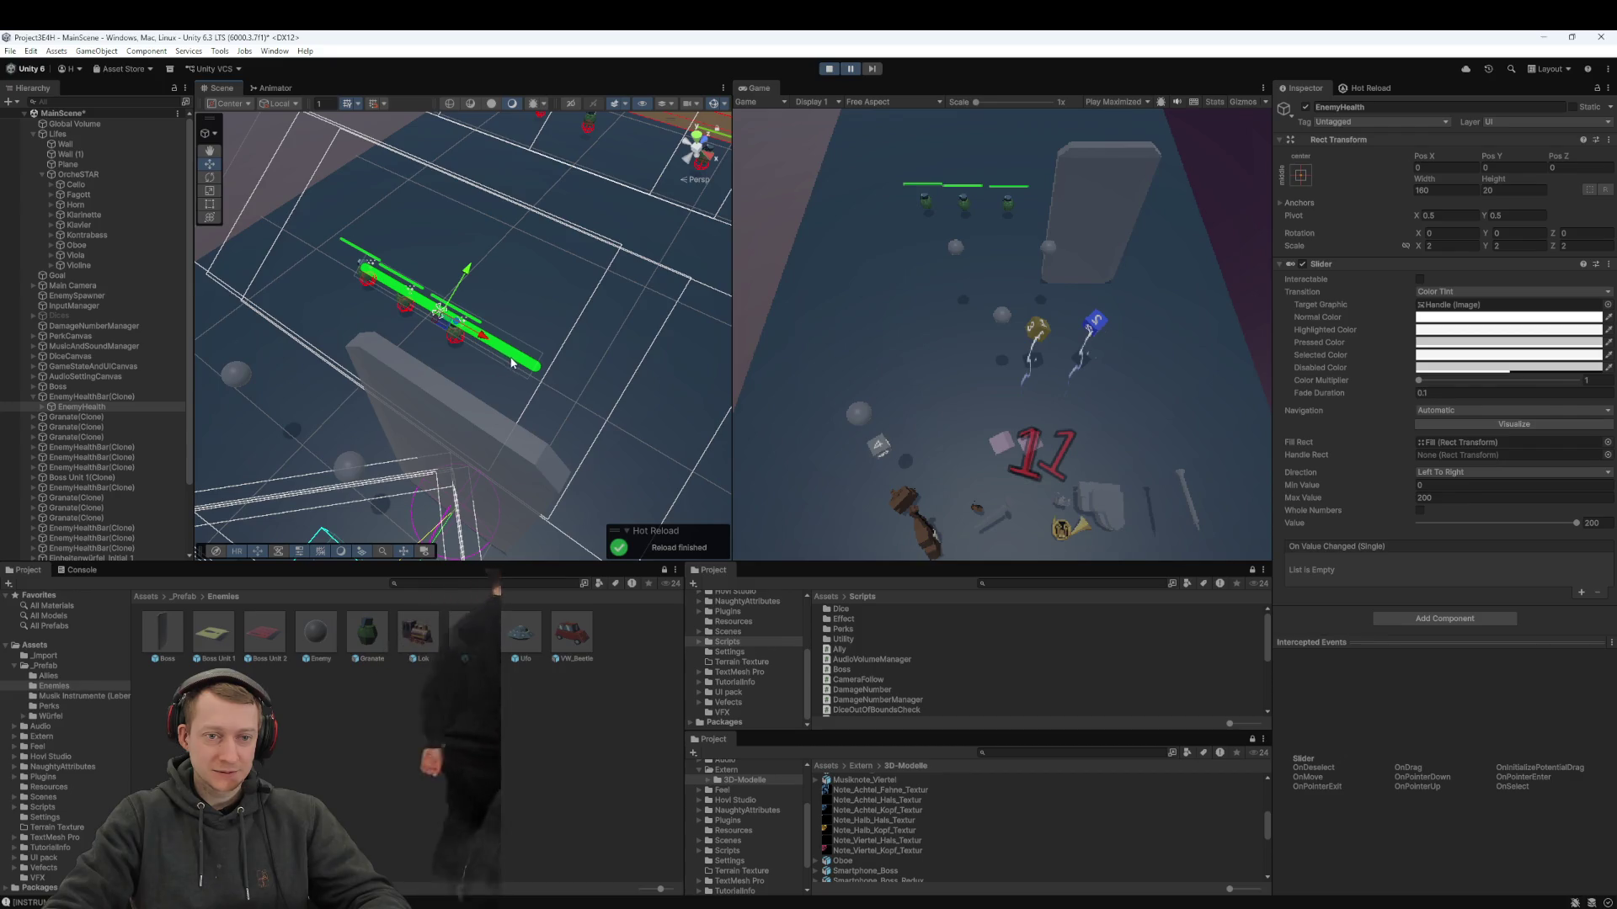
click(108, 397)
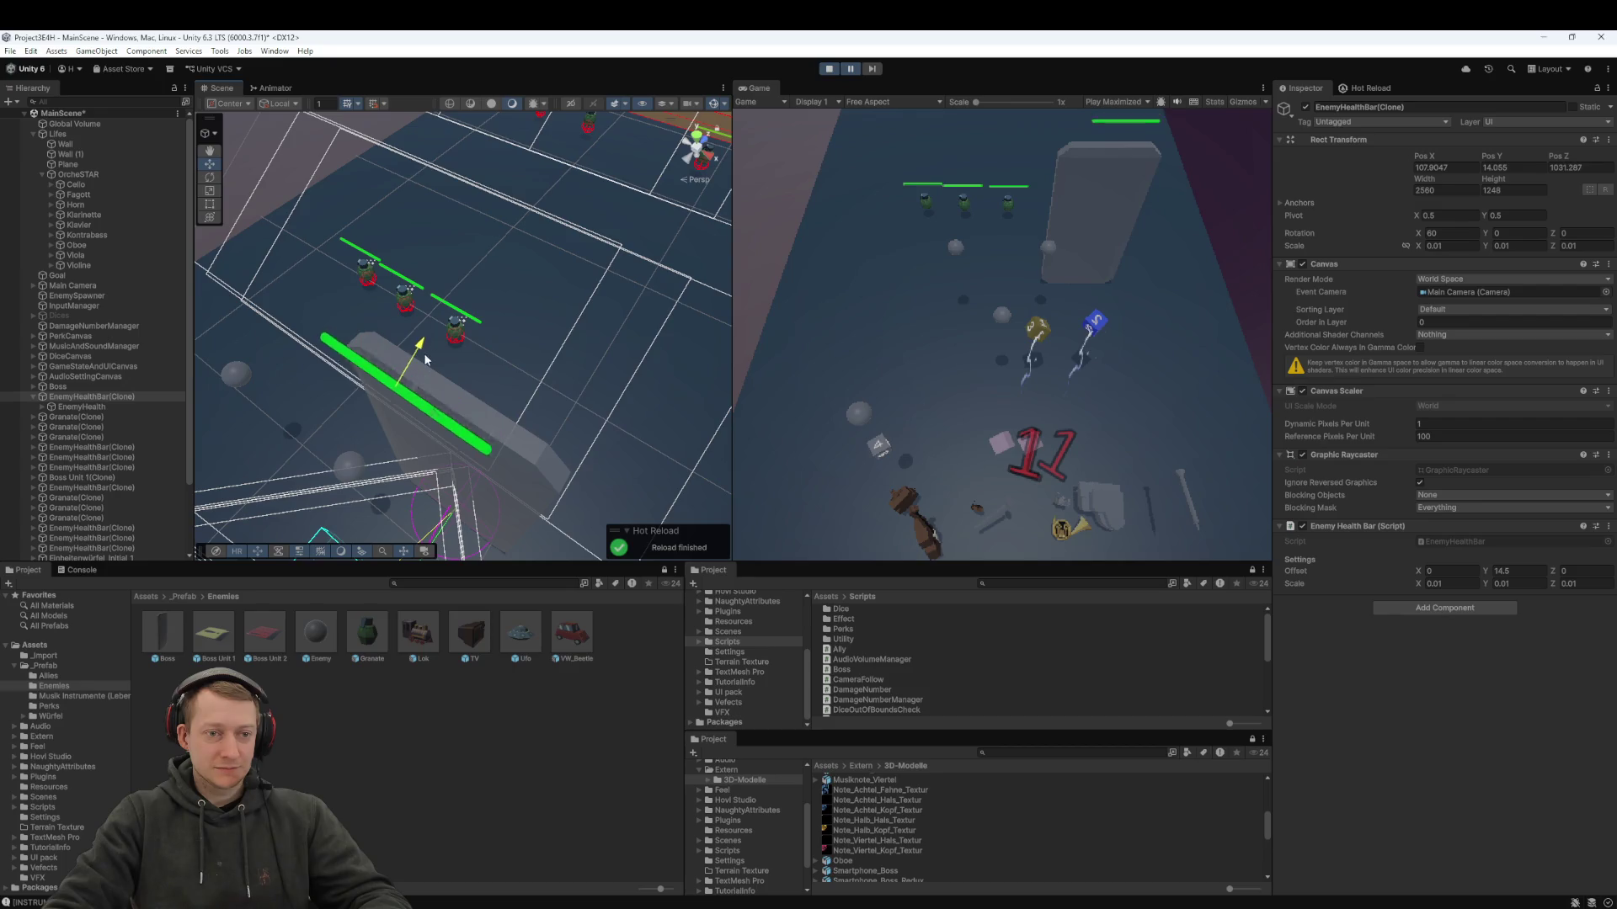
click(849, 69)
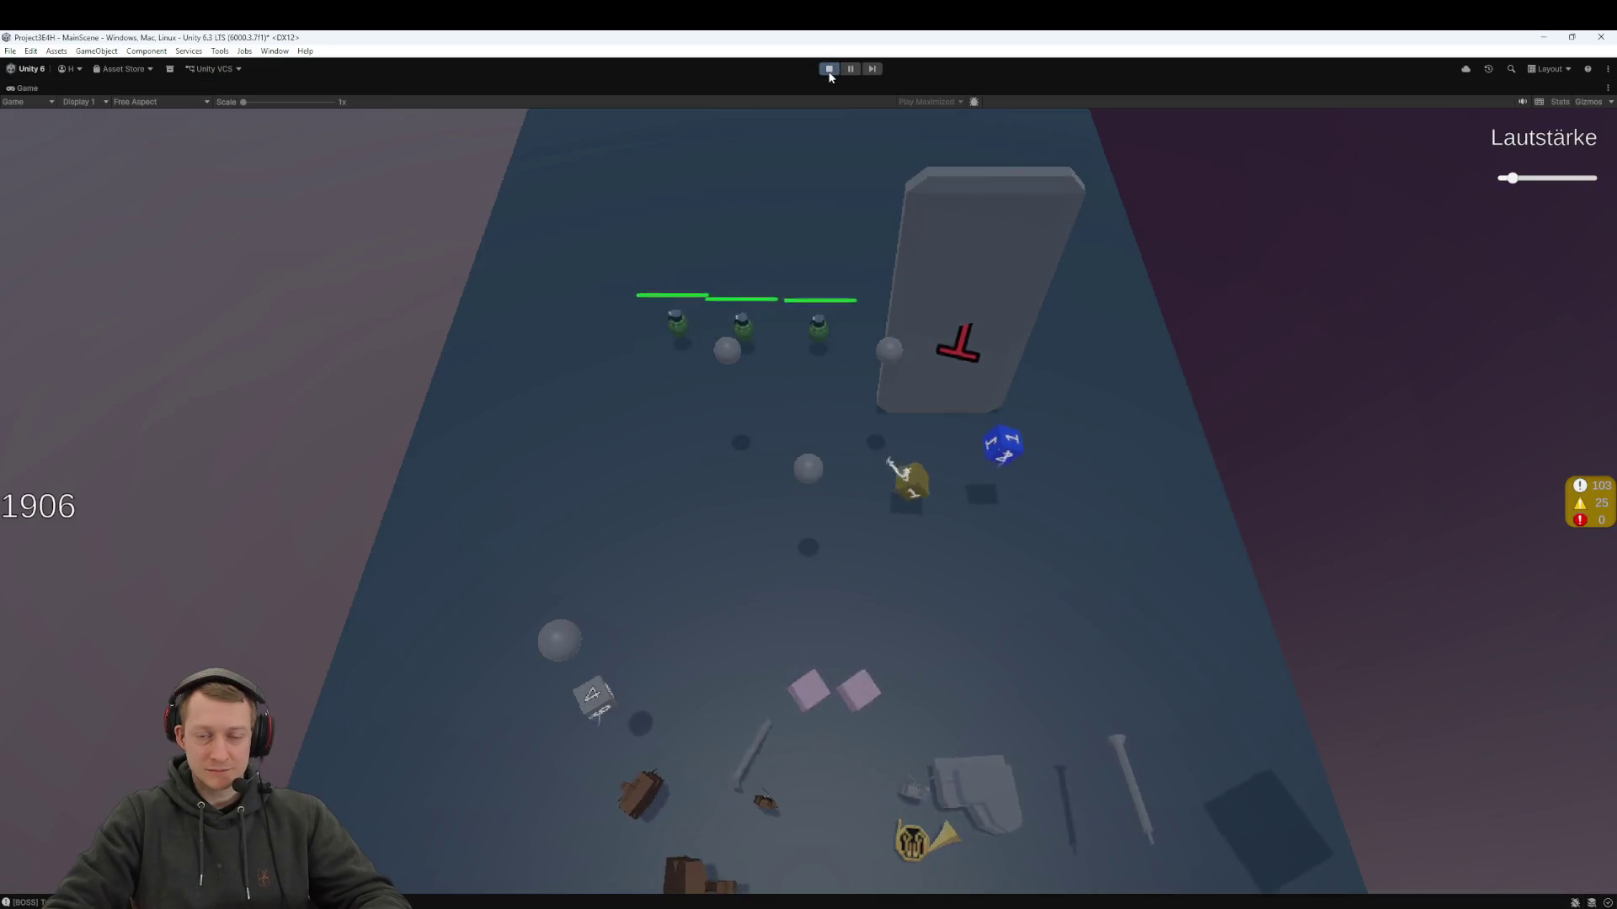
click(852, 73)
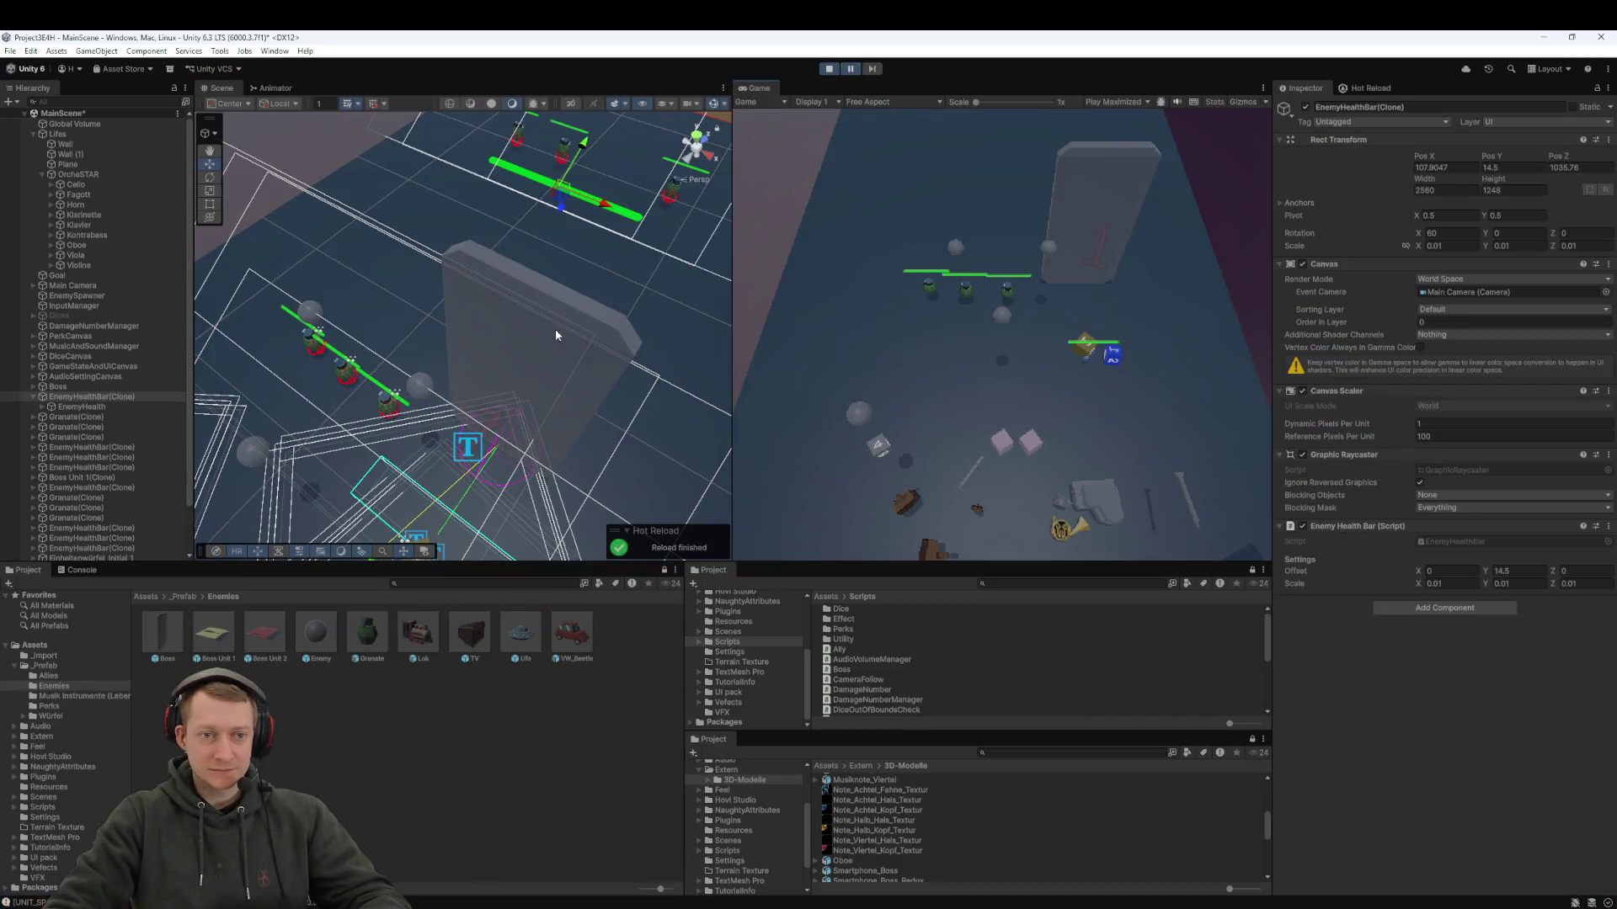
scroll(556, 328, down, 5)
scroll(576, 337, down, 3)
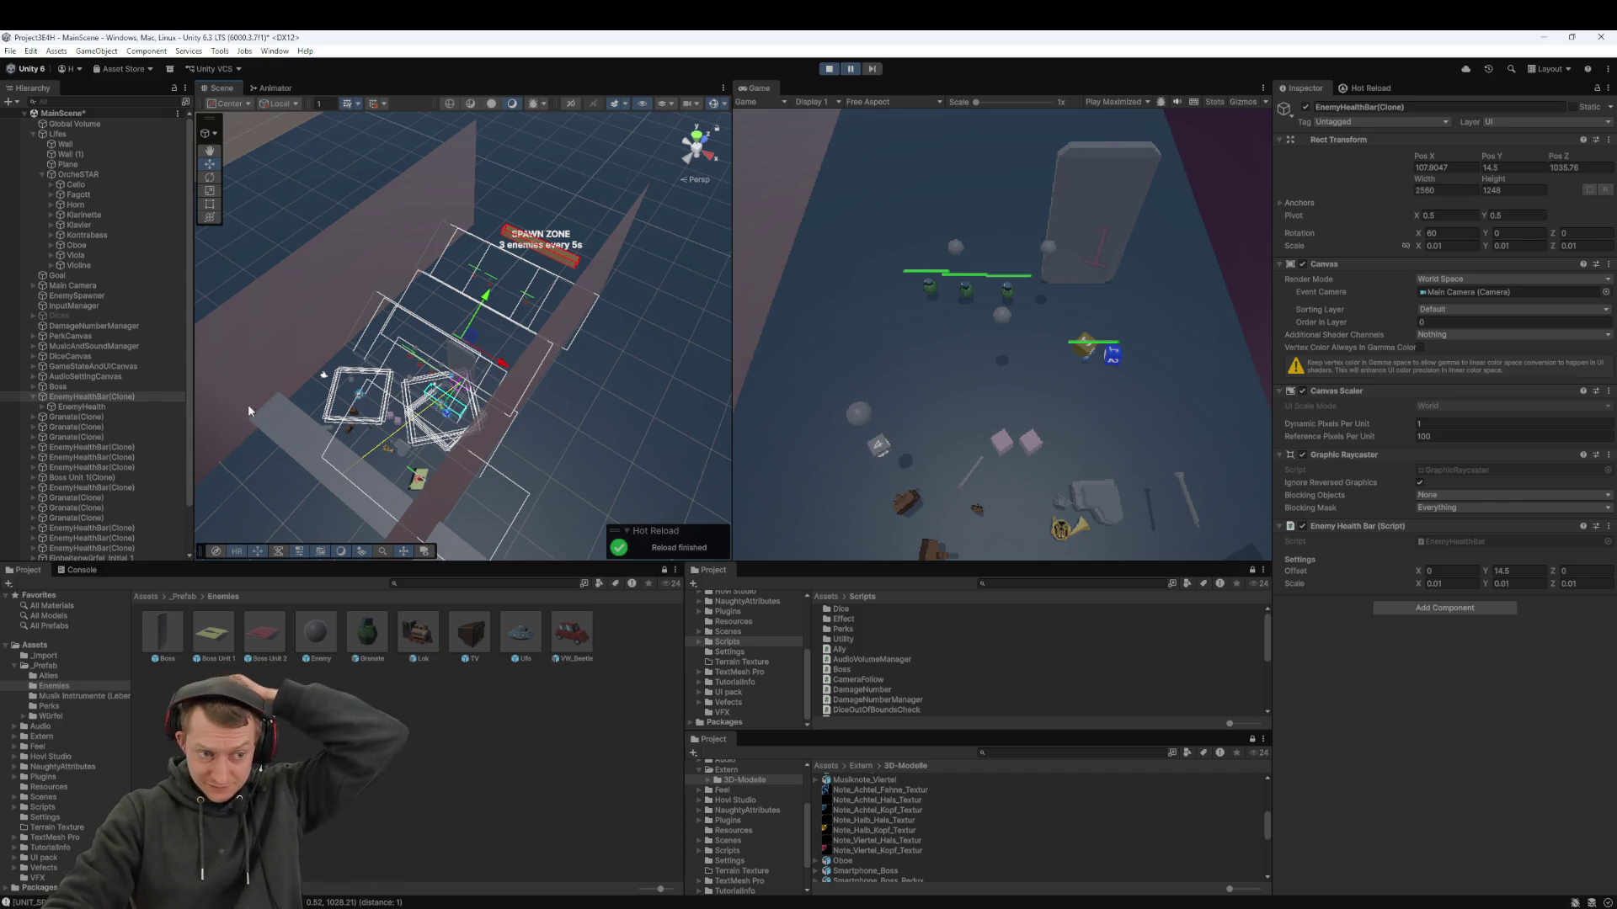
- Set the Boss prefab's X and Z scale to 8, keeping Y at 10, and briefly test in play
click(169, 636)
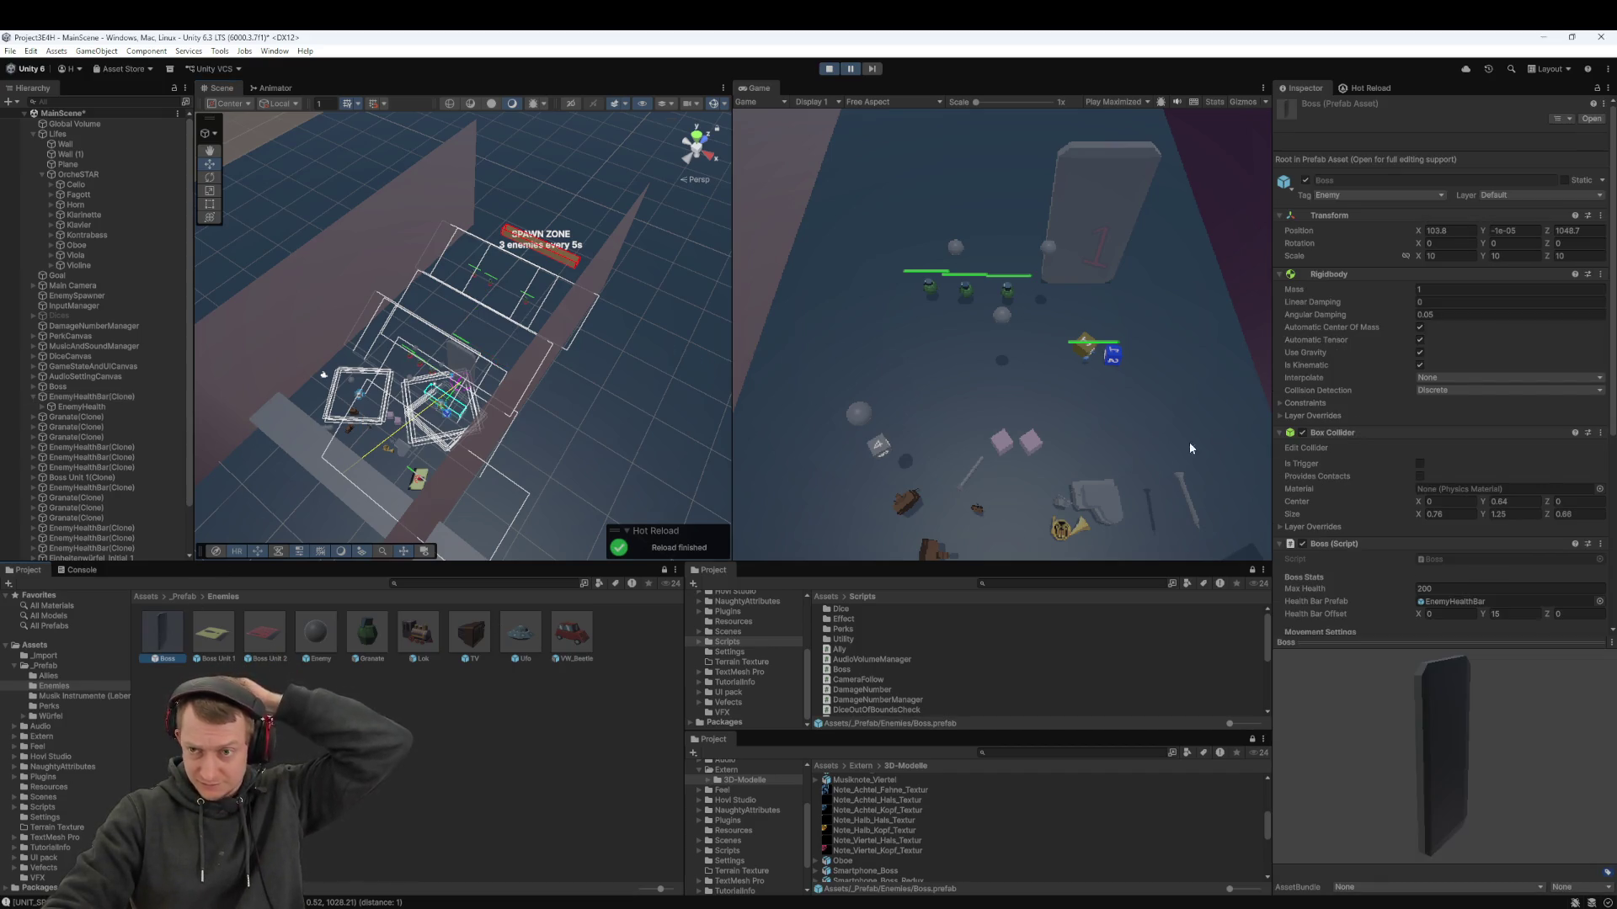
scroll(1443, 532, down, 3)
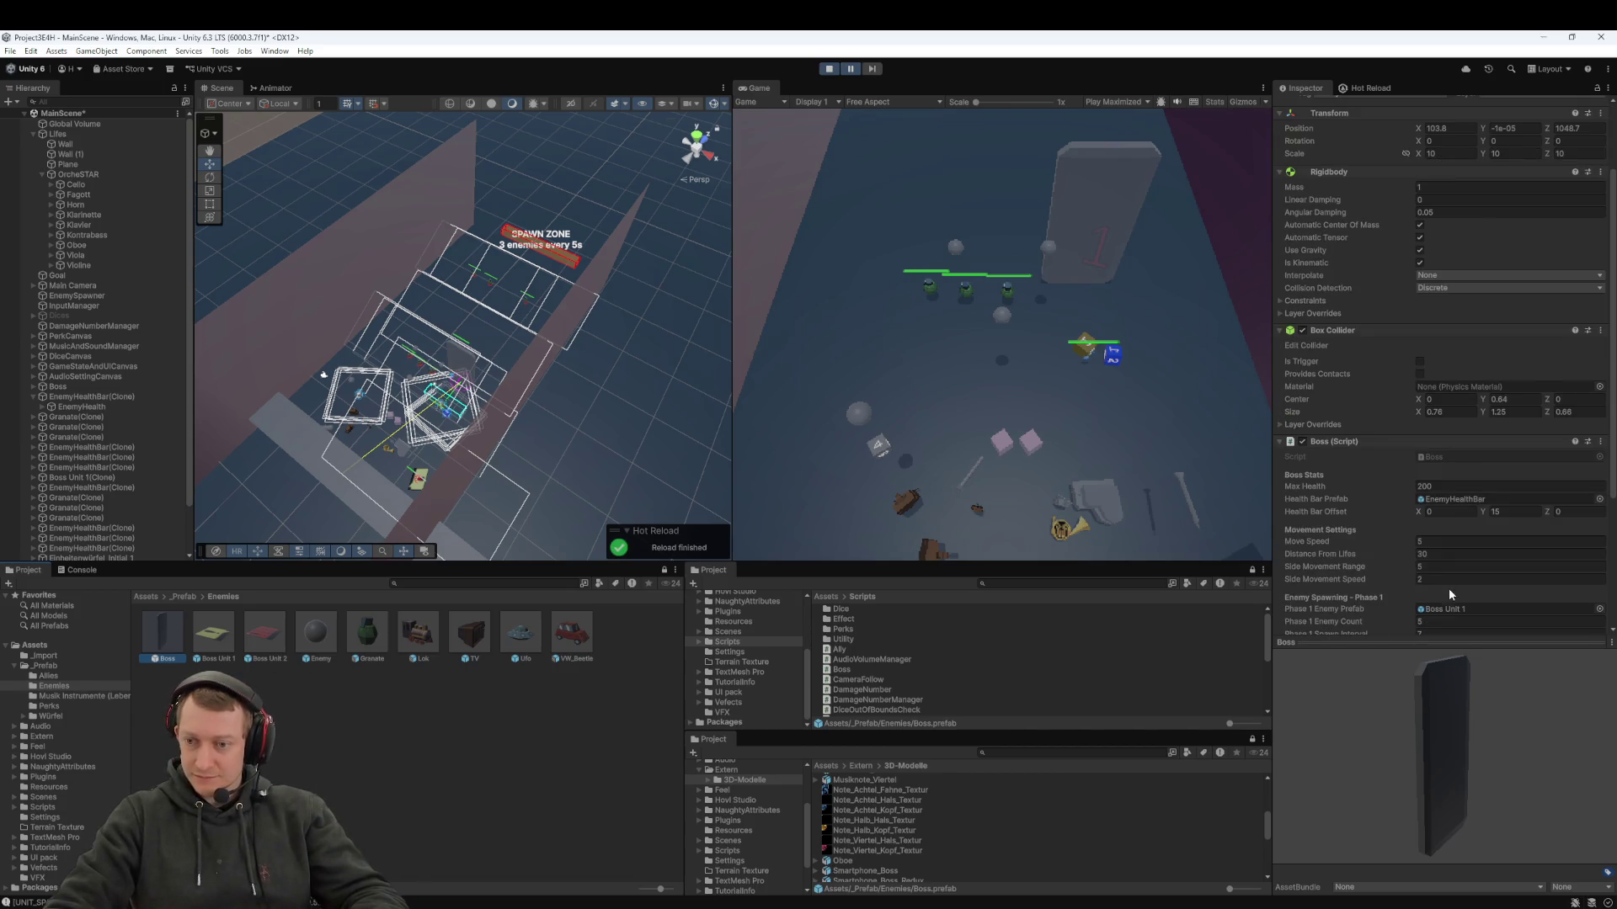
scroll(1449, 564, up, 3)
text(8)
click(1504, 256)
key(Tab)
text(8)
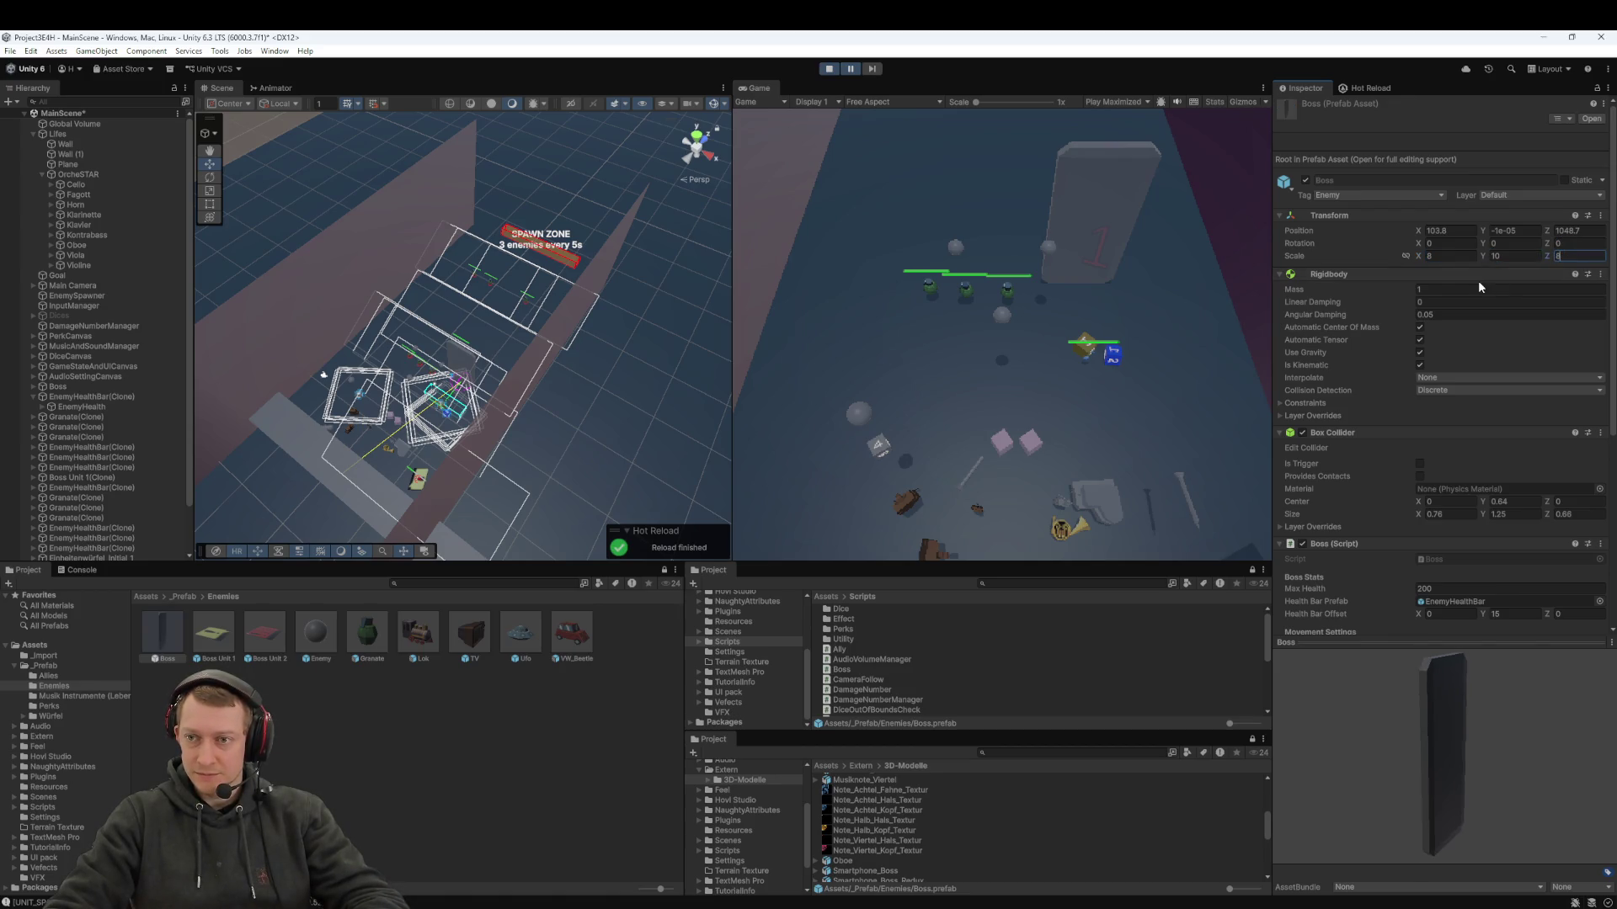
key(Return)
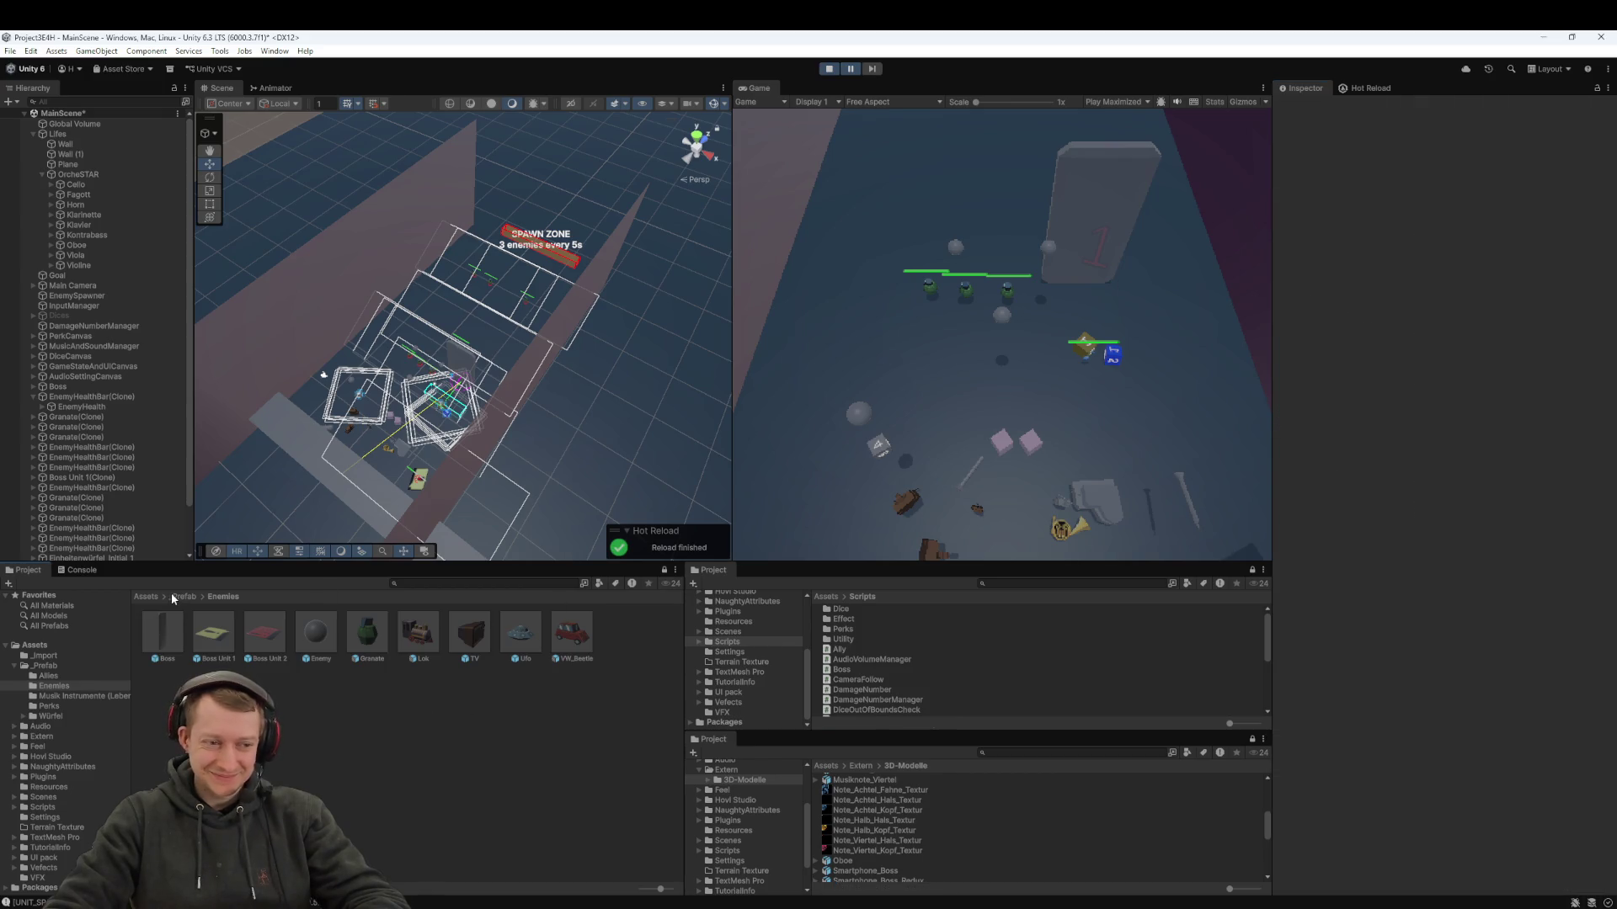
click(852, 69)
click(852, 69)
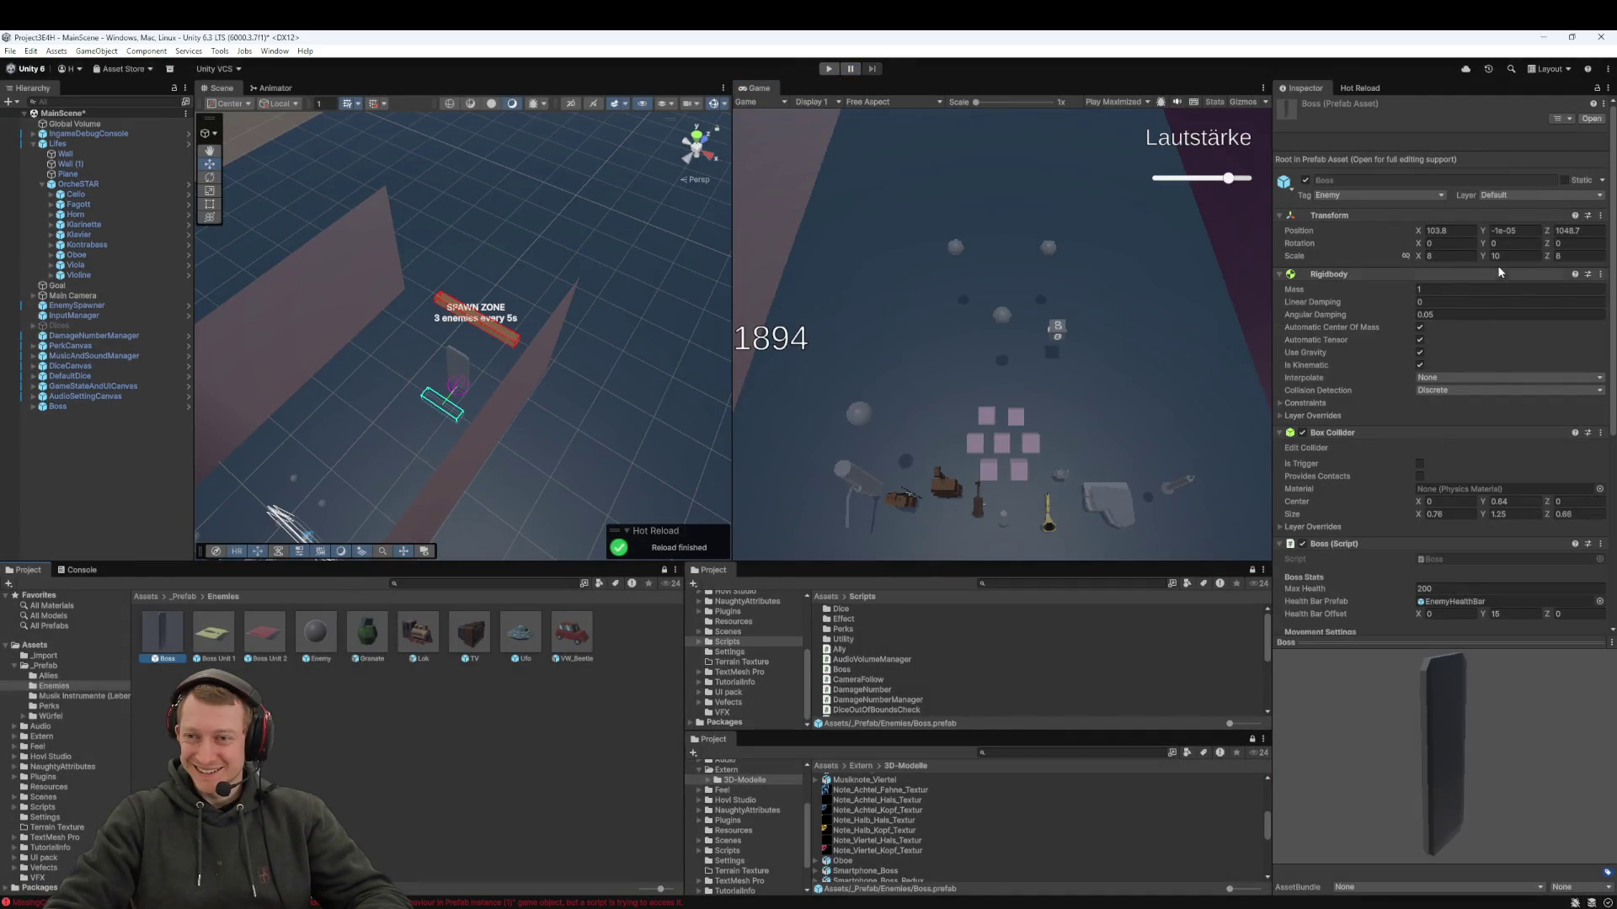
- Set the Boss prefab's Y scale to 8 for a uniform scale of 8
click(1505, 256)
text(8)
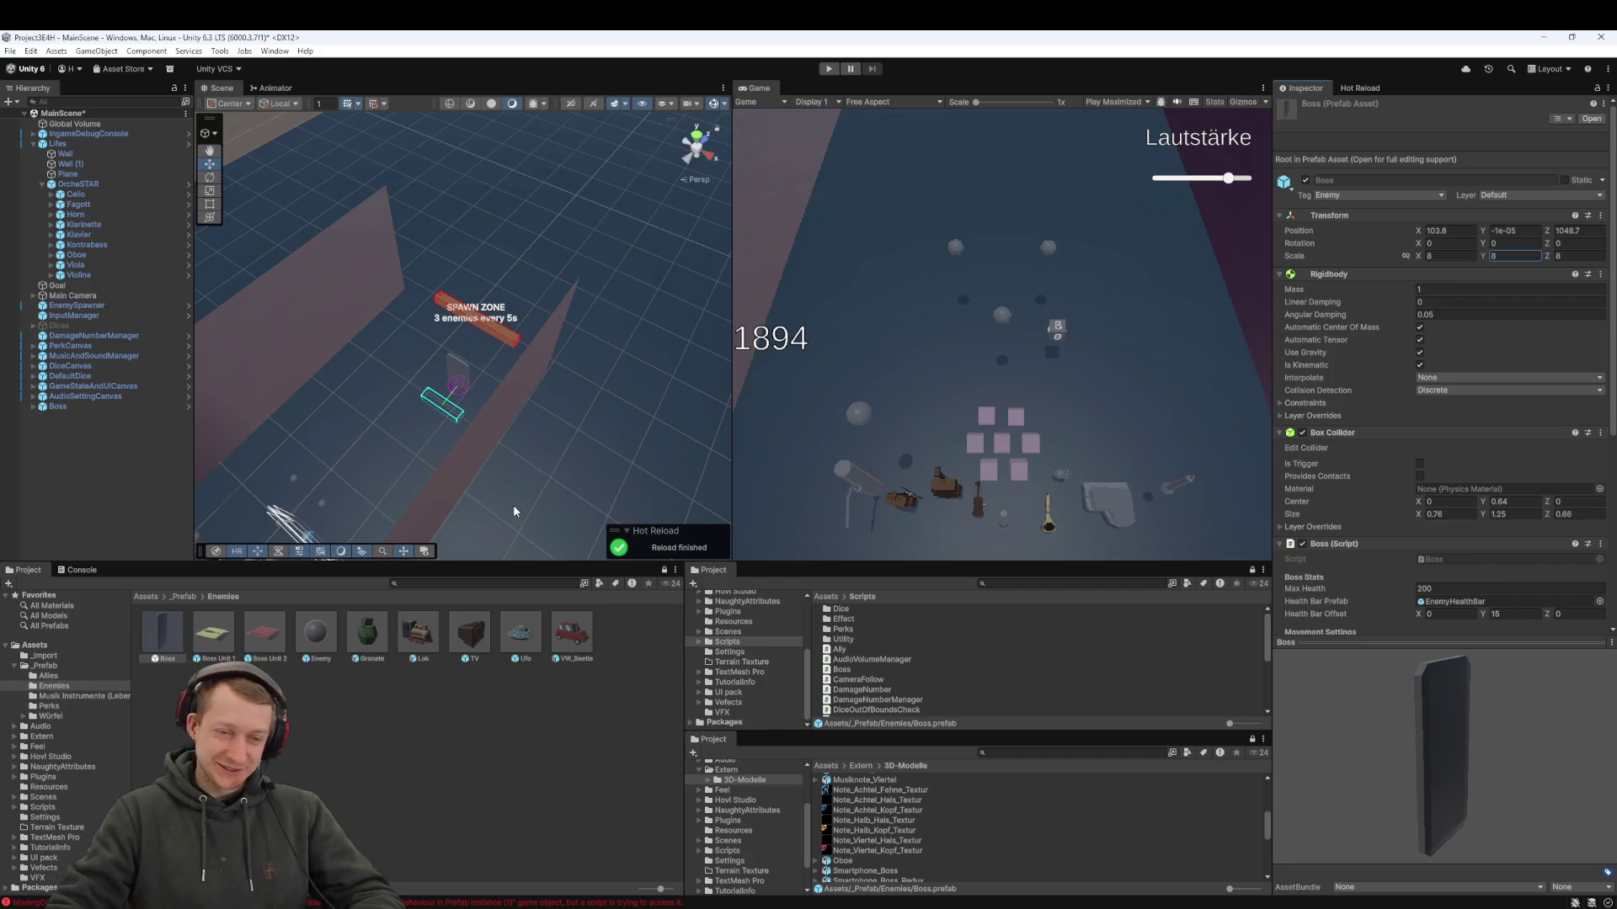
scroll(466, 398, up, 5)
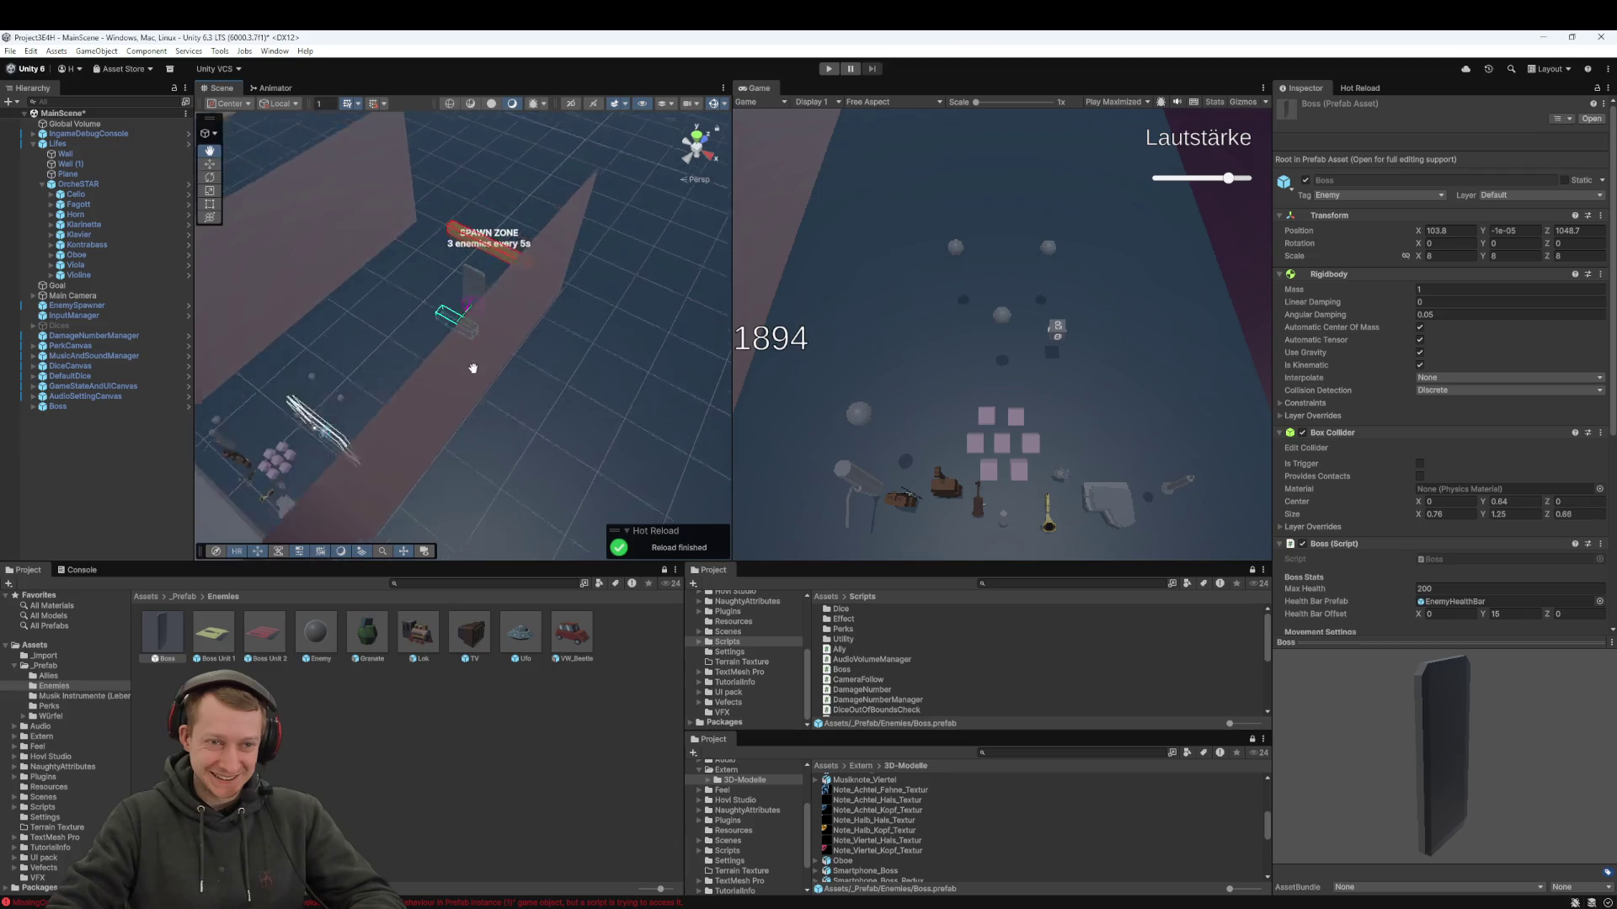
scroll(435, 390, up, 5)
scroll(436, 386, down, 5)
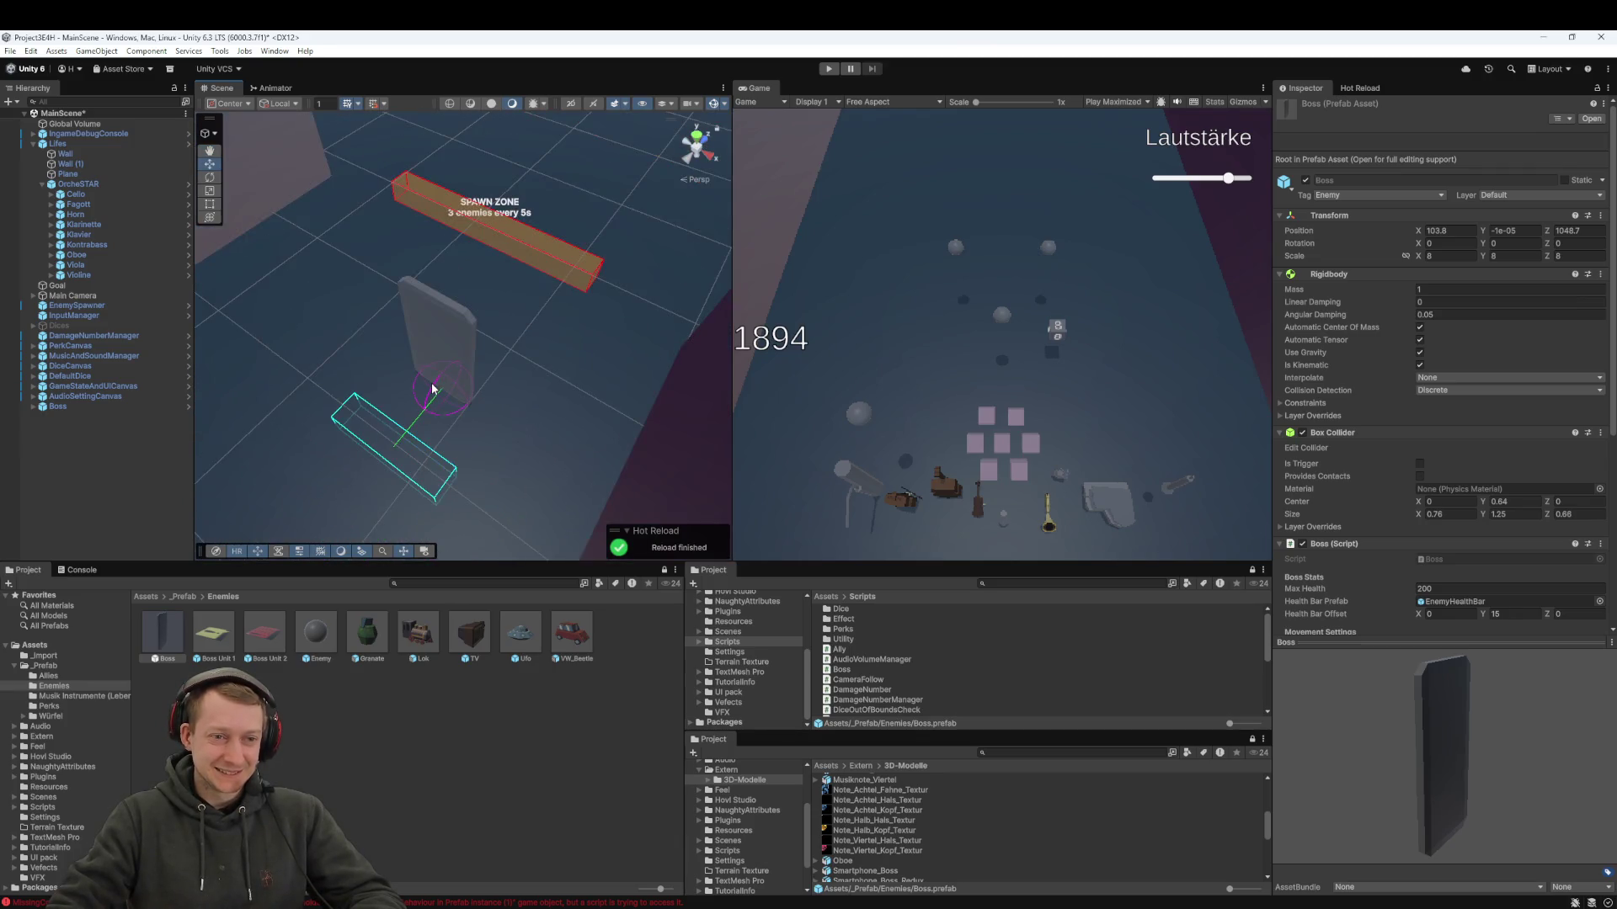
scroll(440, 379, up, 1)
- Set the scene Boss's Distance From Lifes to 30 and start playing
click(57, 406)
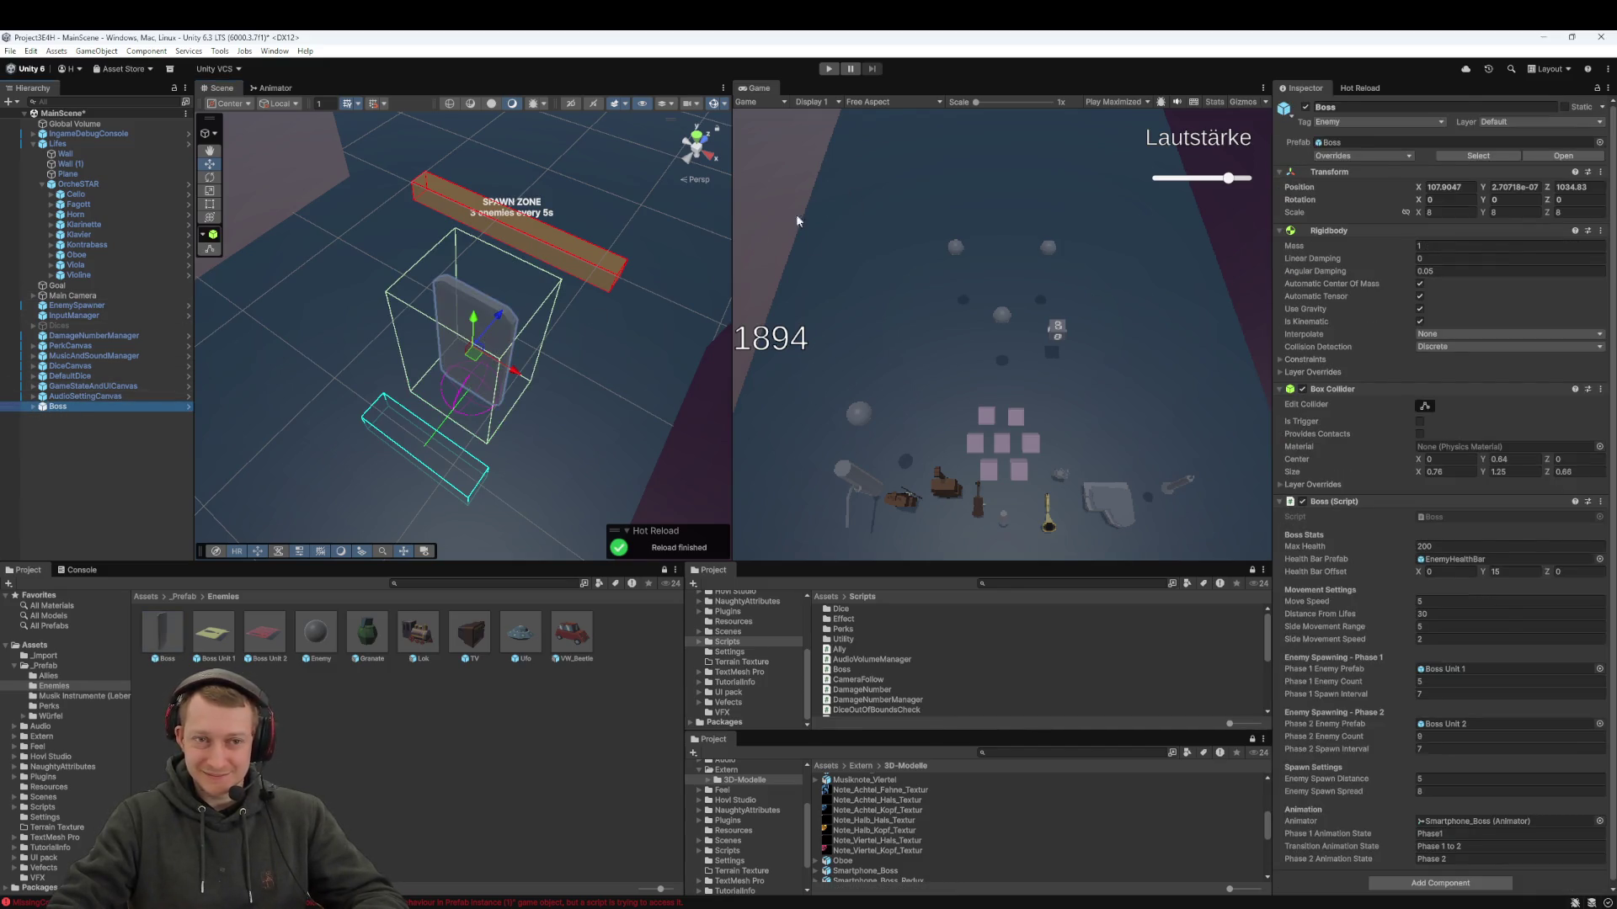
scroll(1368, 528, down, 1)
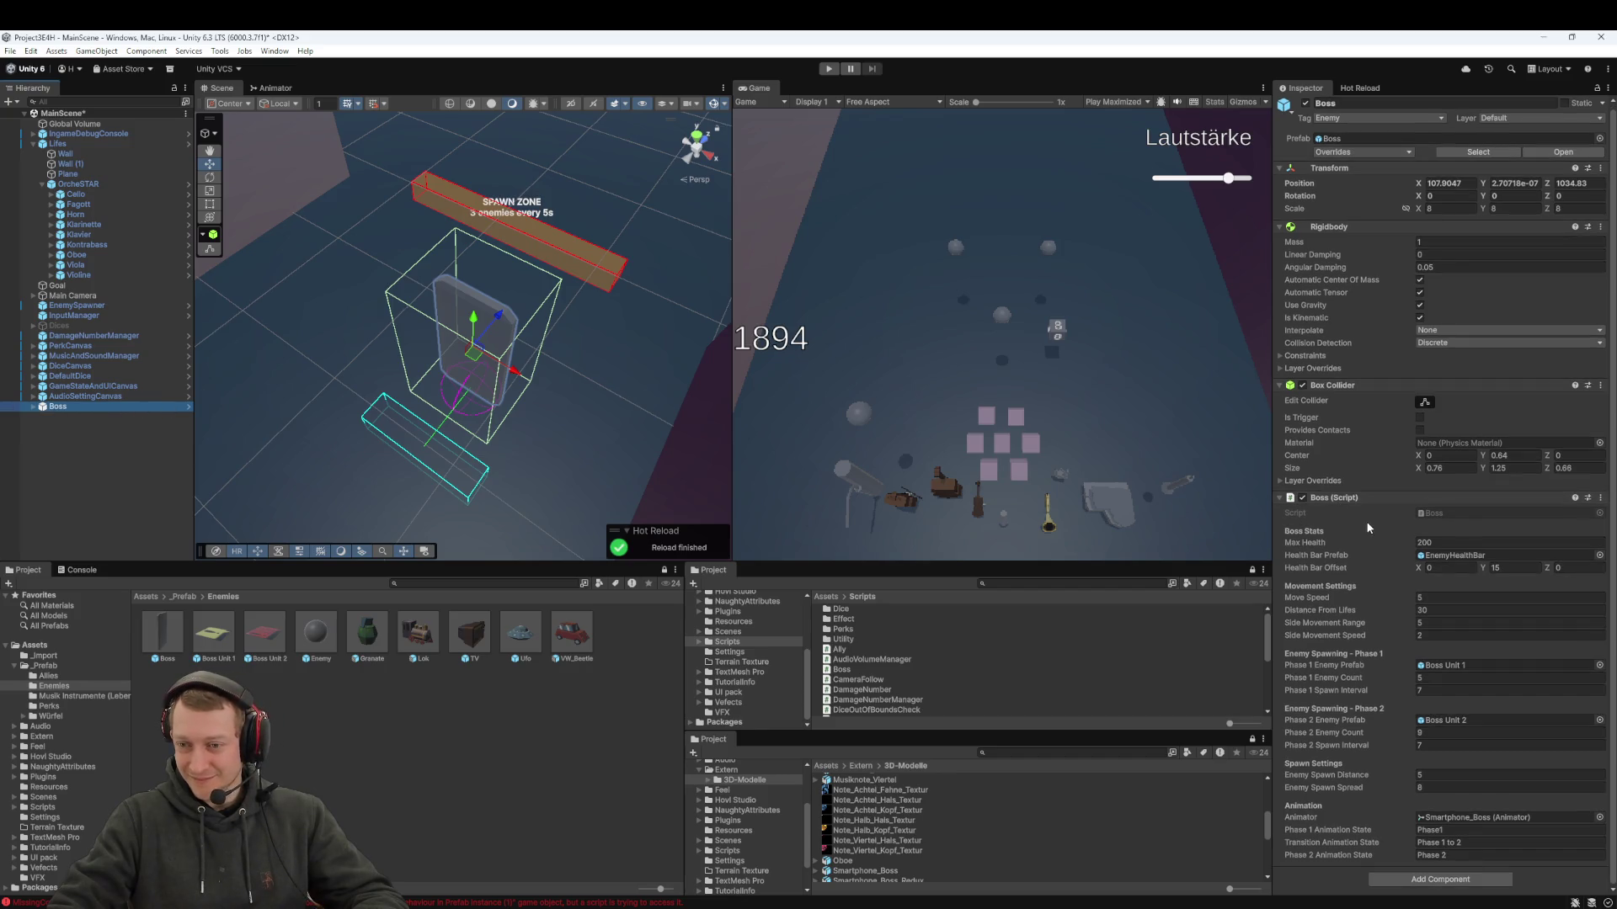
click(1447, 610)
click(1434, 623)
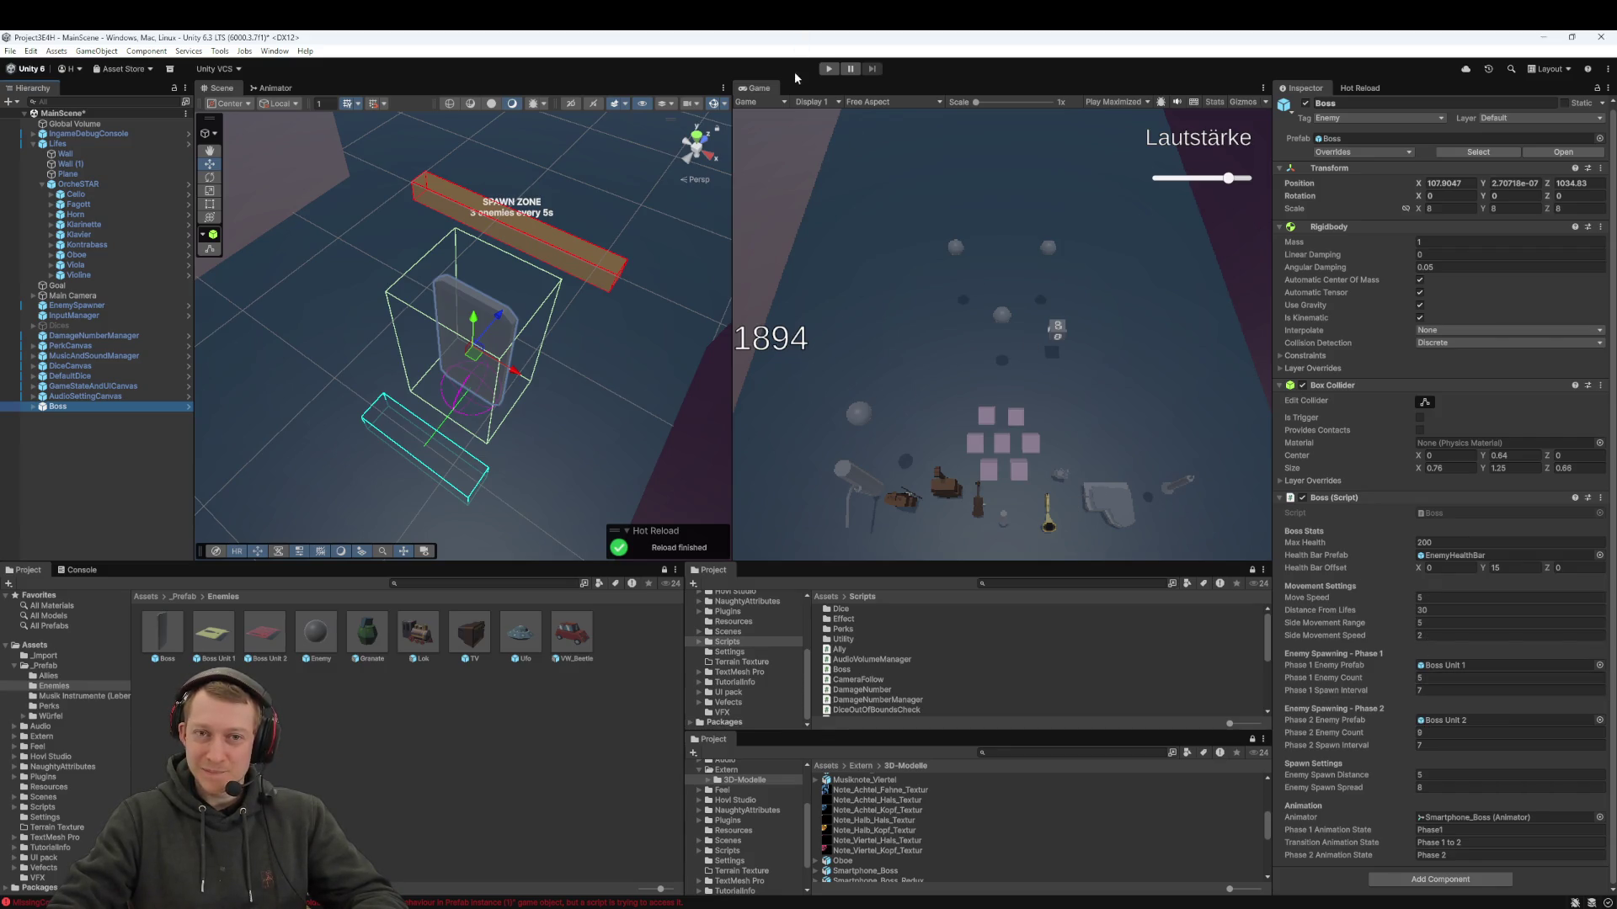
click(828, 69)
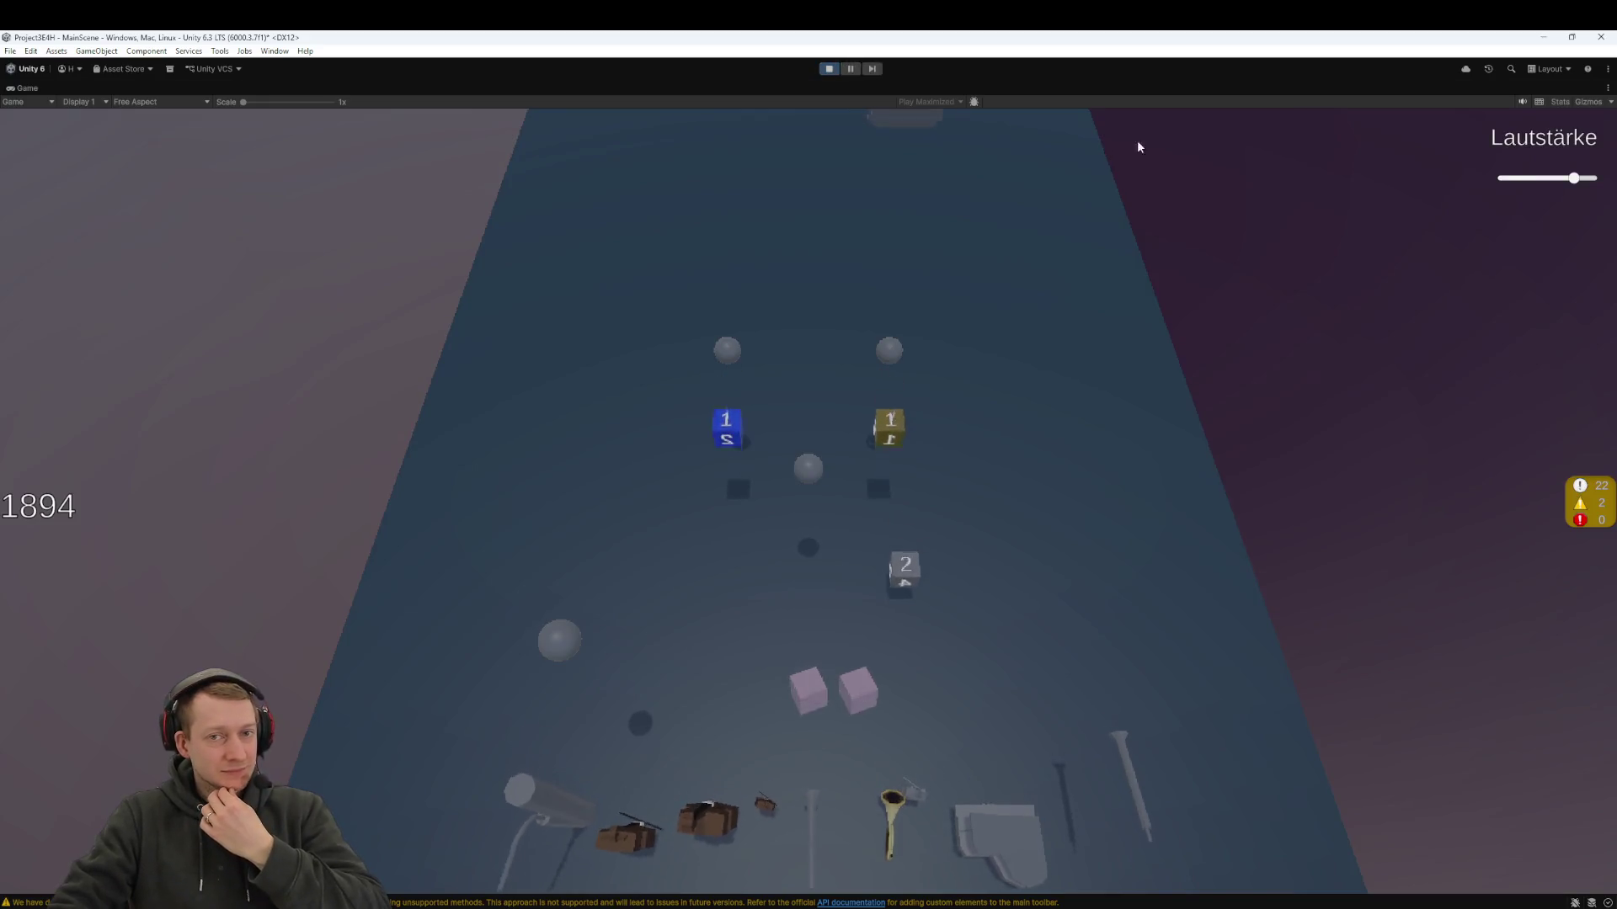
drag(1572, 178, 1529, 178)
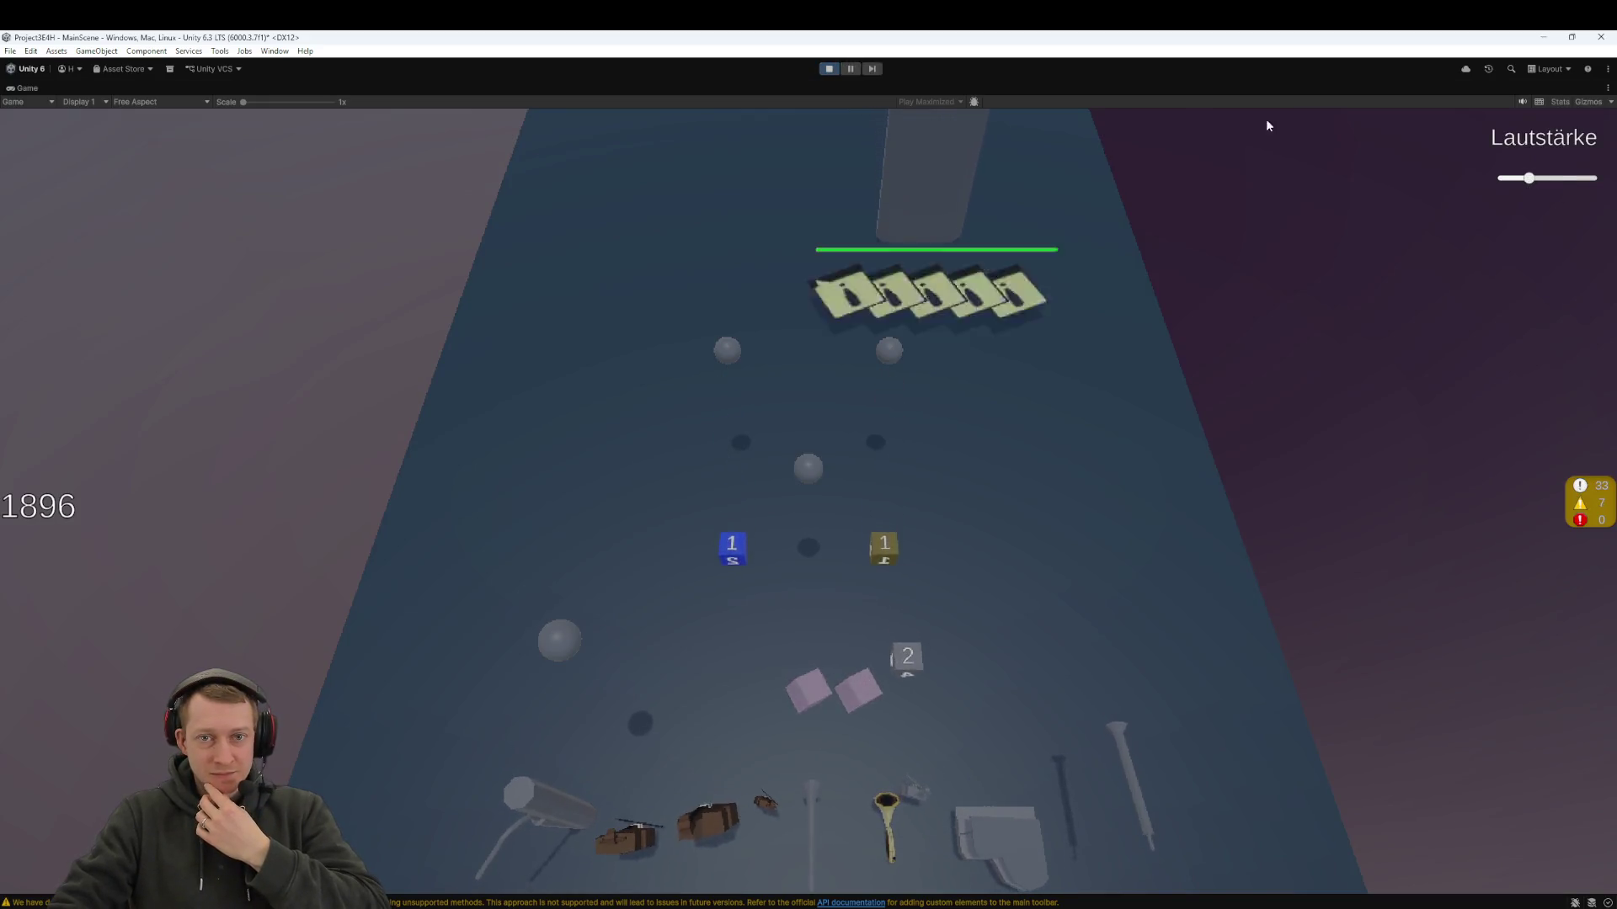
click(830, 71)
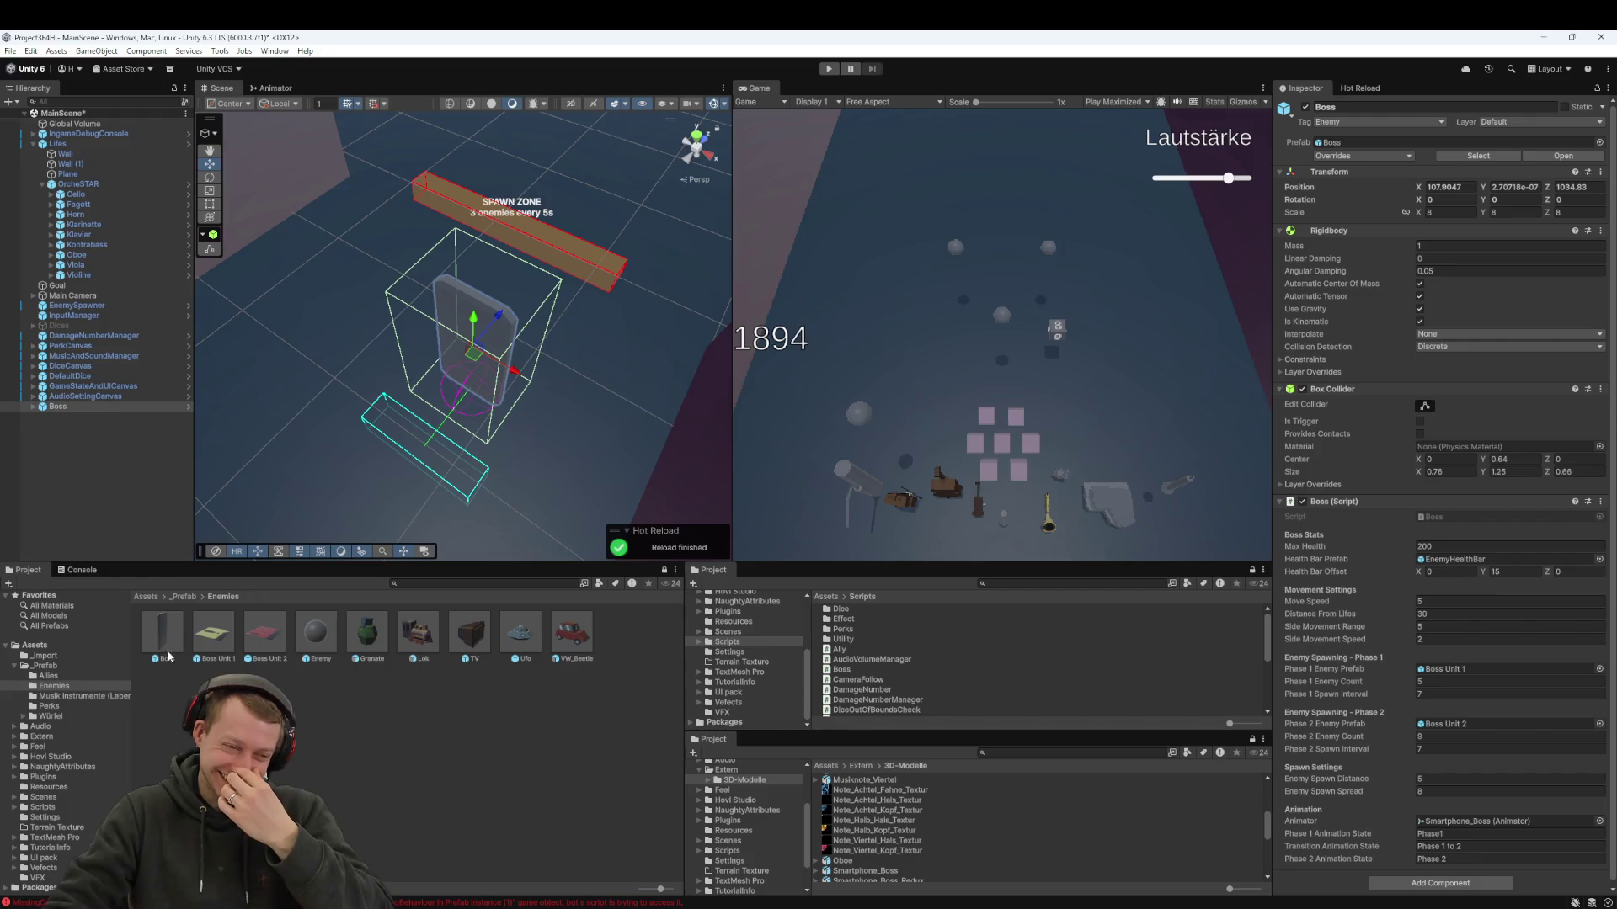
- Set the Boss prefab's scale to 7 on X, Y and Z
click(160, 640)
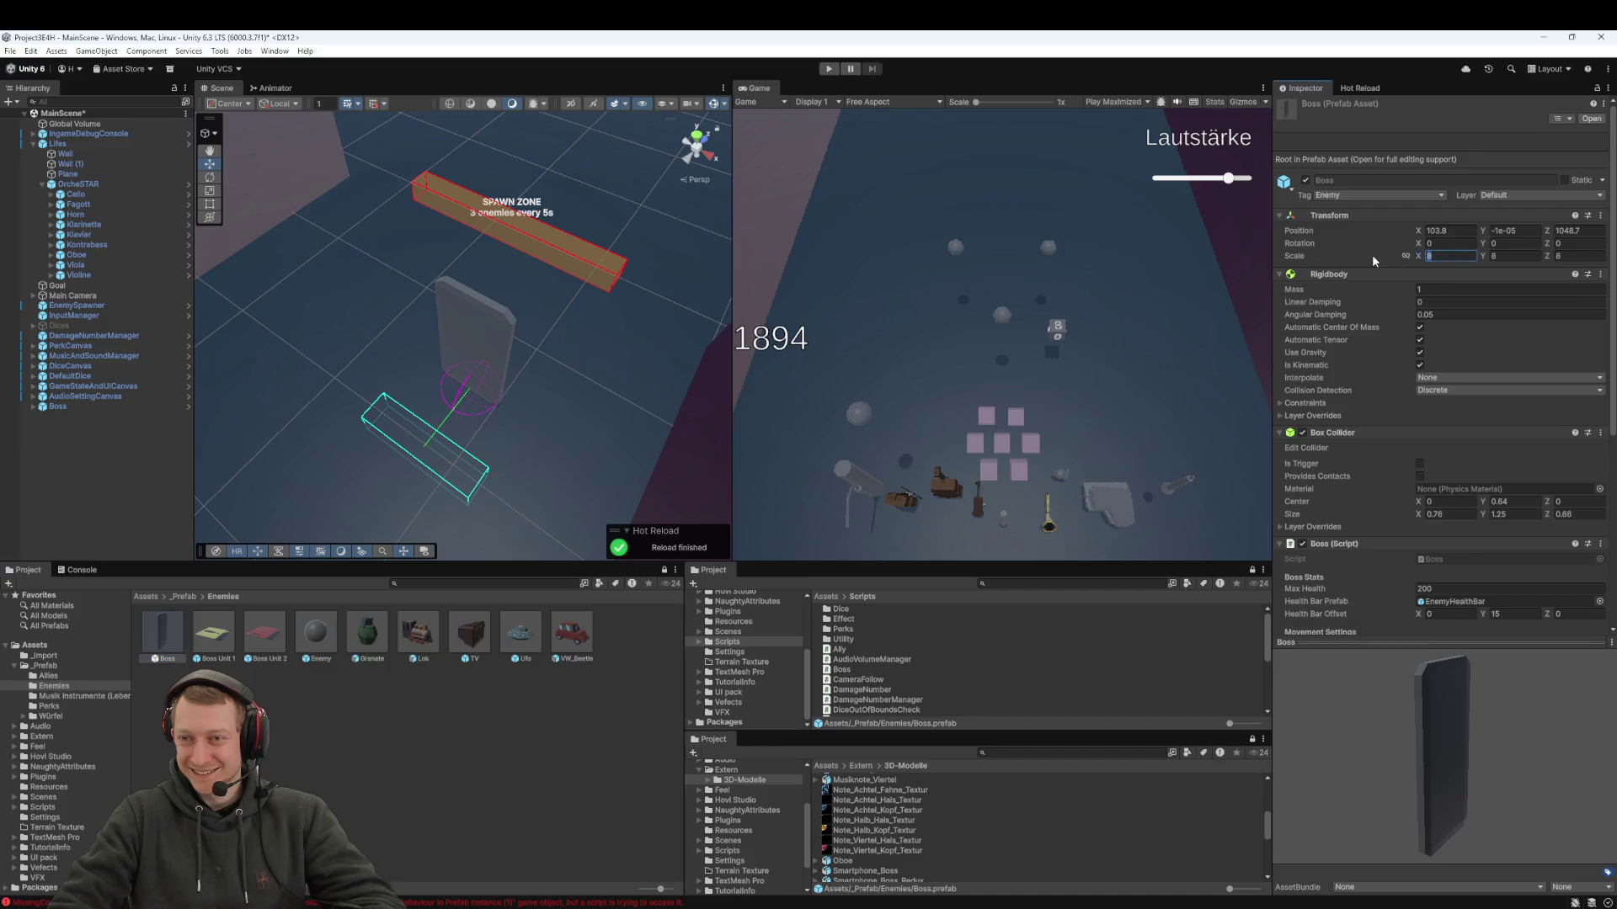
text(7)
key(Tab)
text(7)
key(Tab)
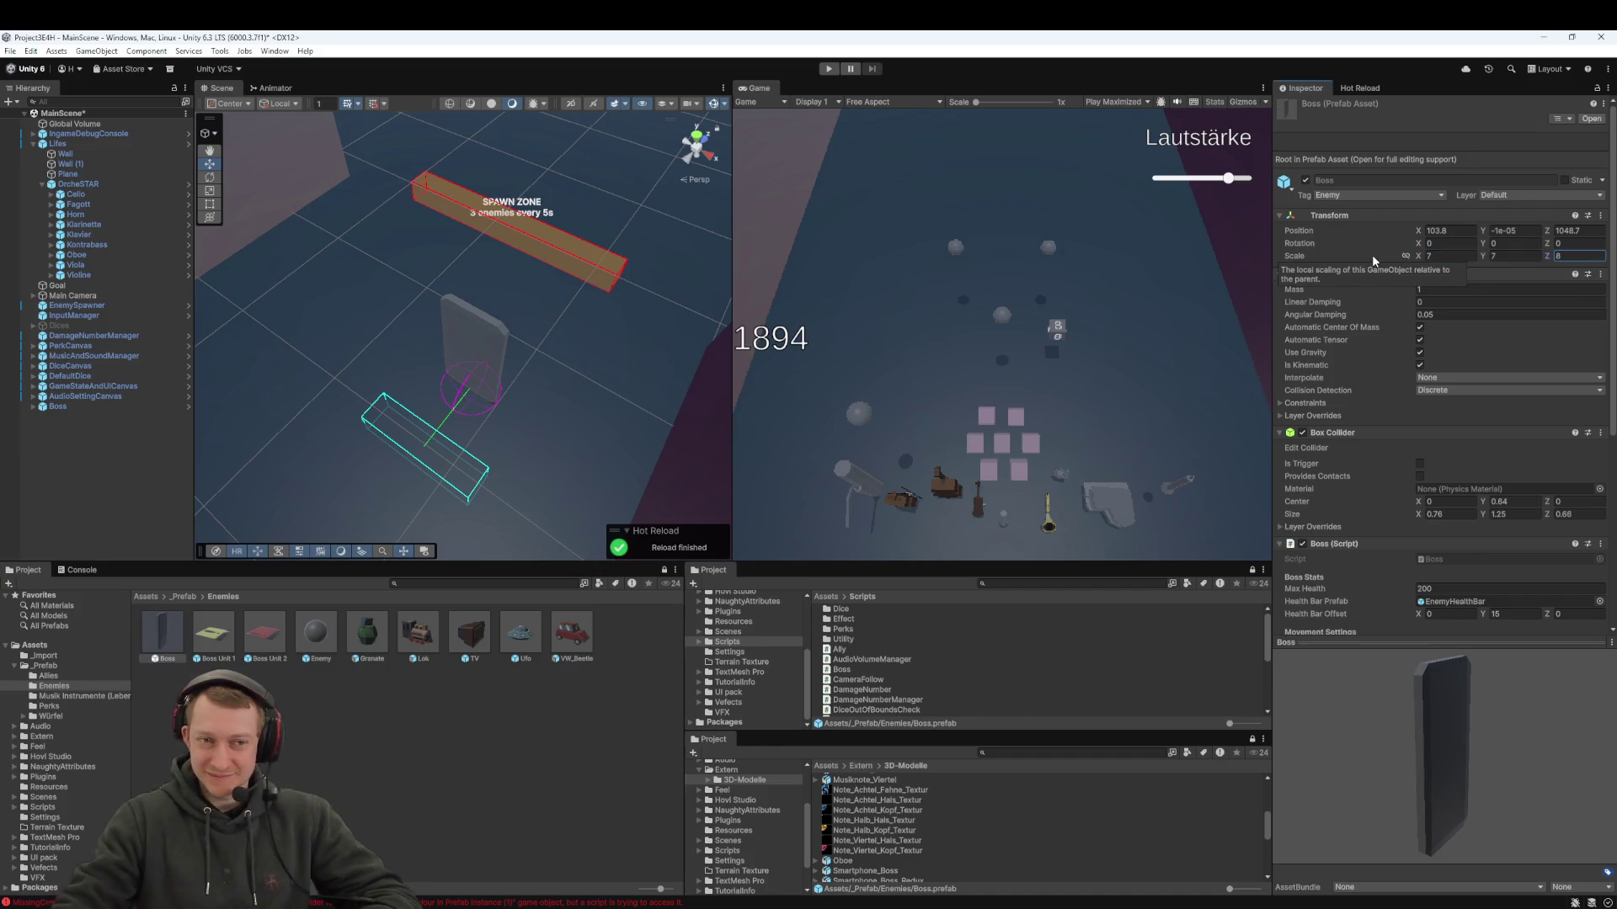
text(7)
click(437, 659)
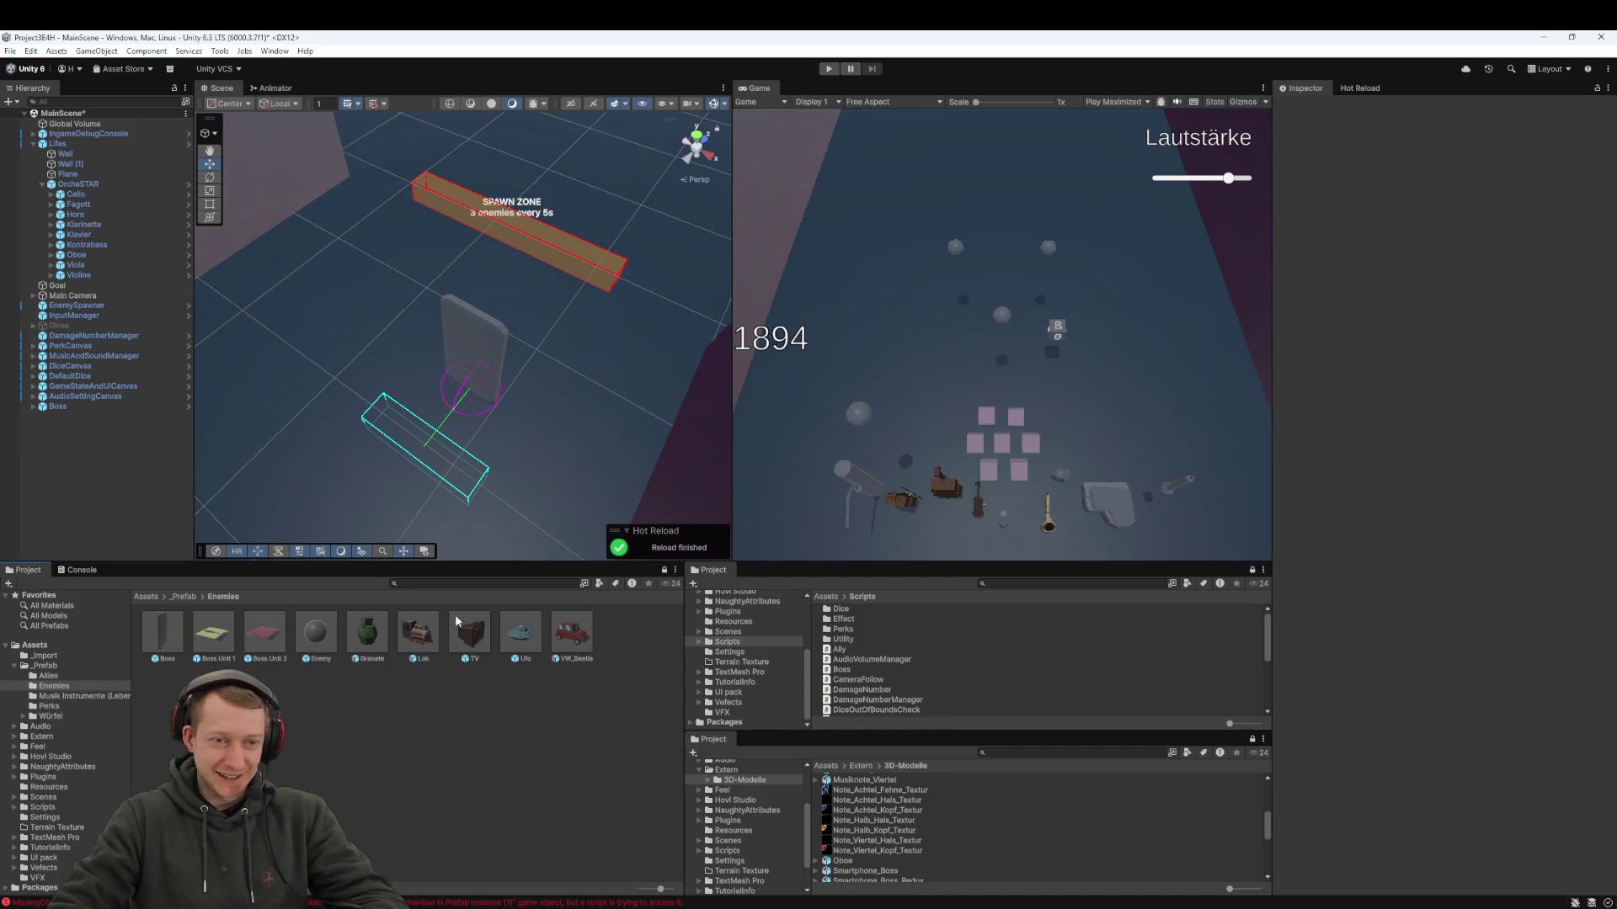
- Clear the Console log and start the game again
click(82, 570)
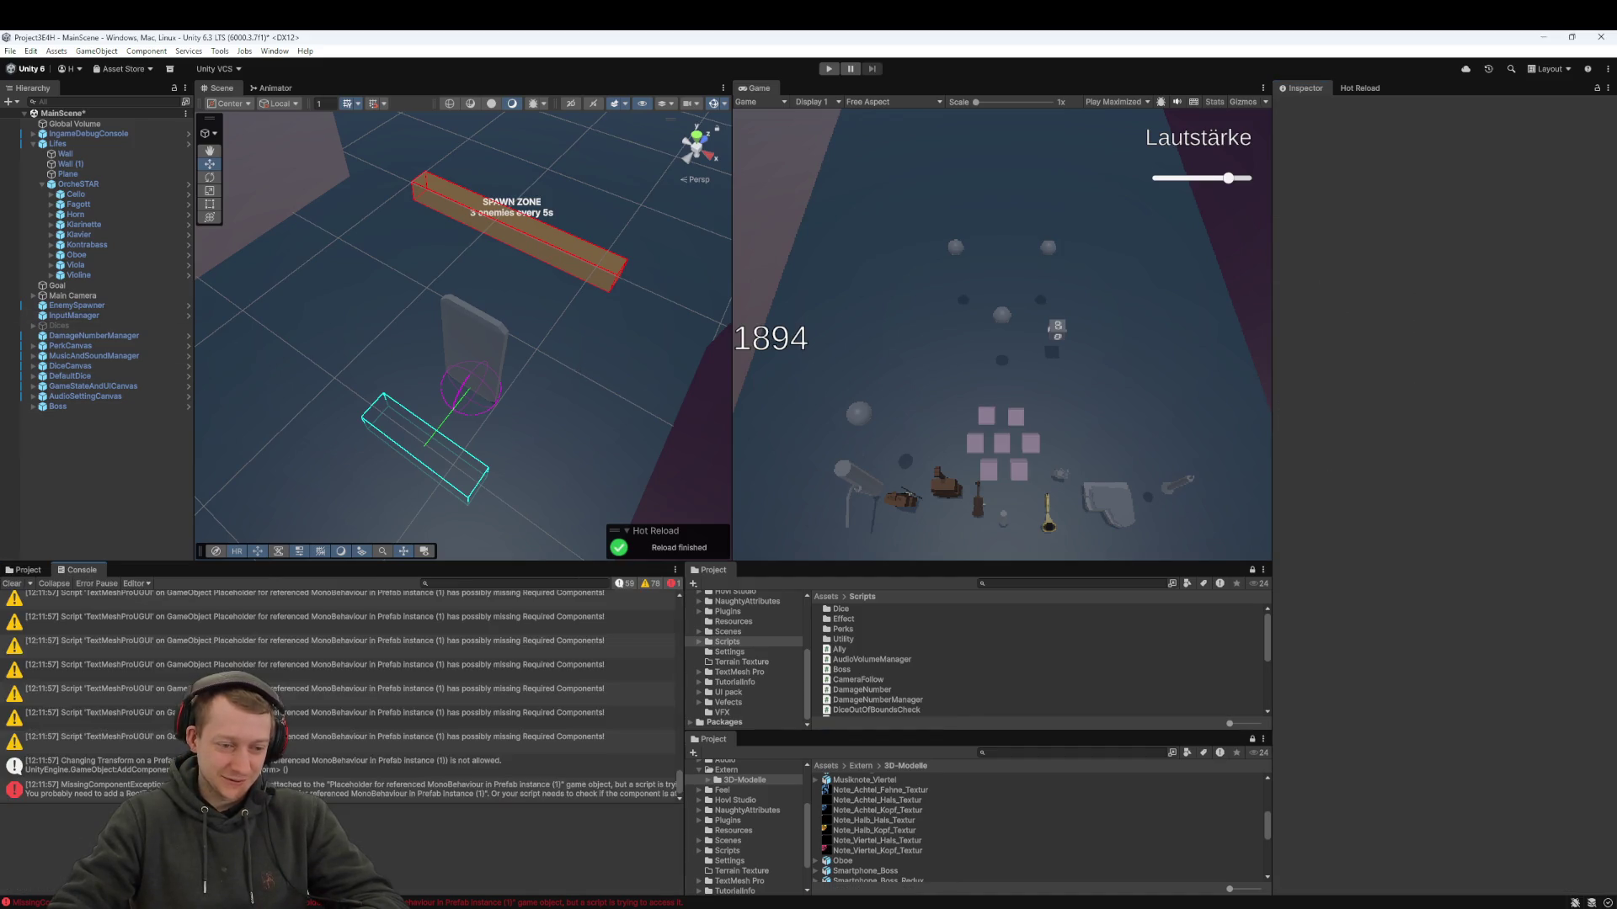
click(12, 584)
click(830, 69)
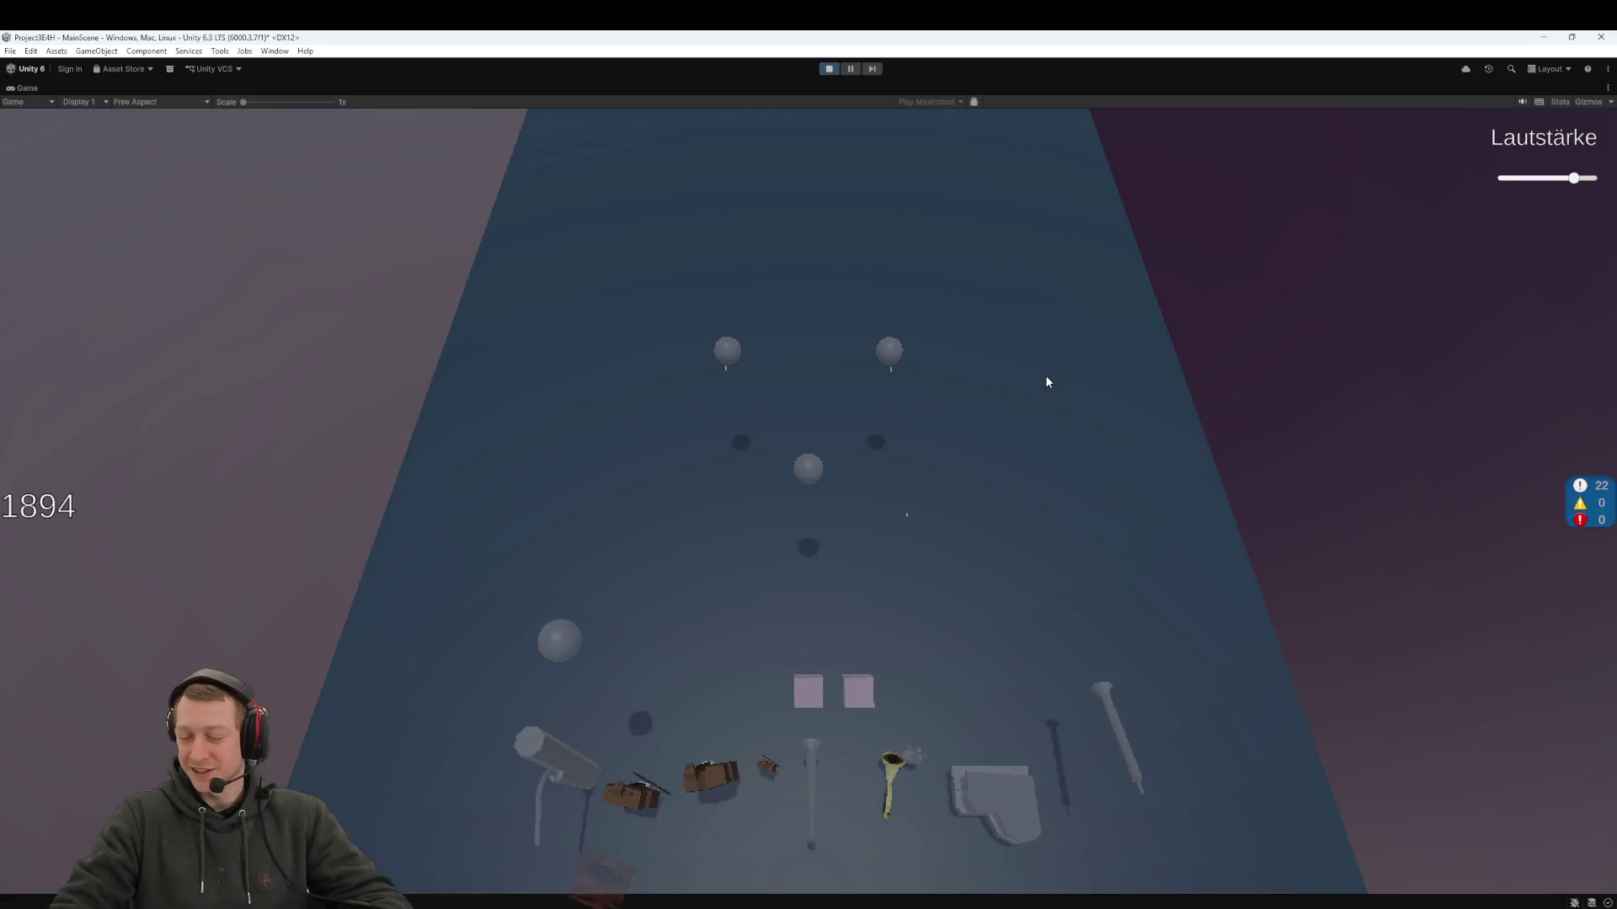
- Lower the in-game volume, pause, and pan the scene view toward the boss
mouse_move(1583, 178)
mouse_down()
mouse_move(1492, 183)
mouse_move(1515, 181)
mouse_up()
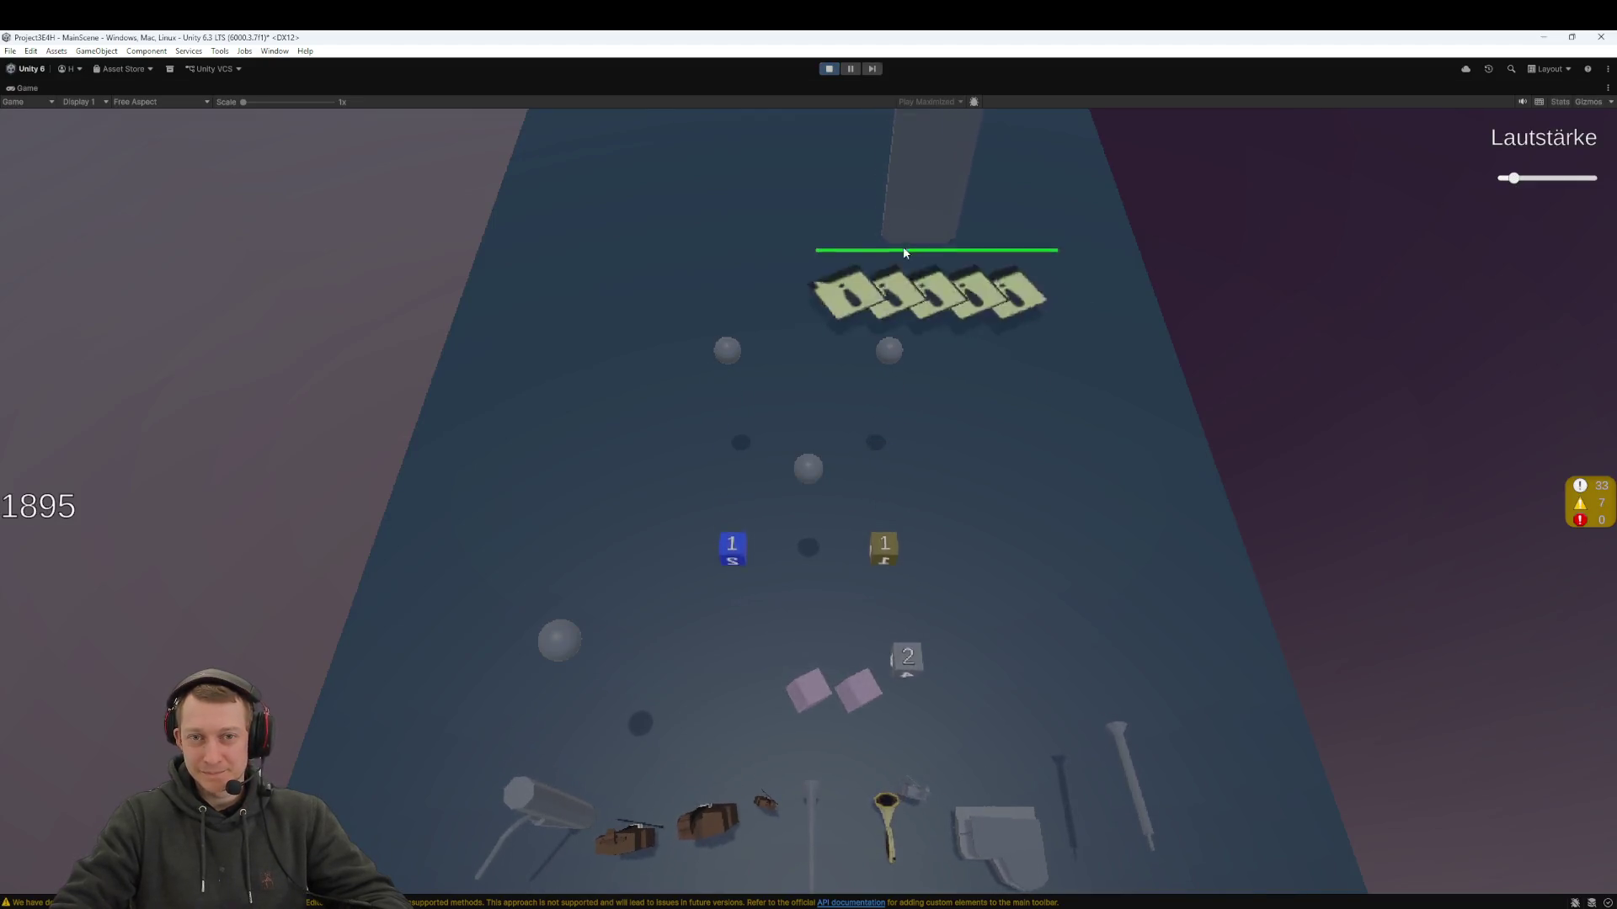
click(842, 69)
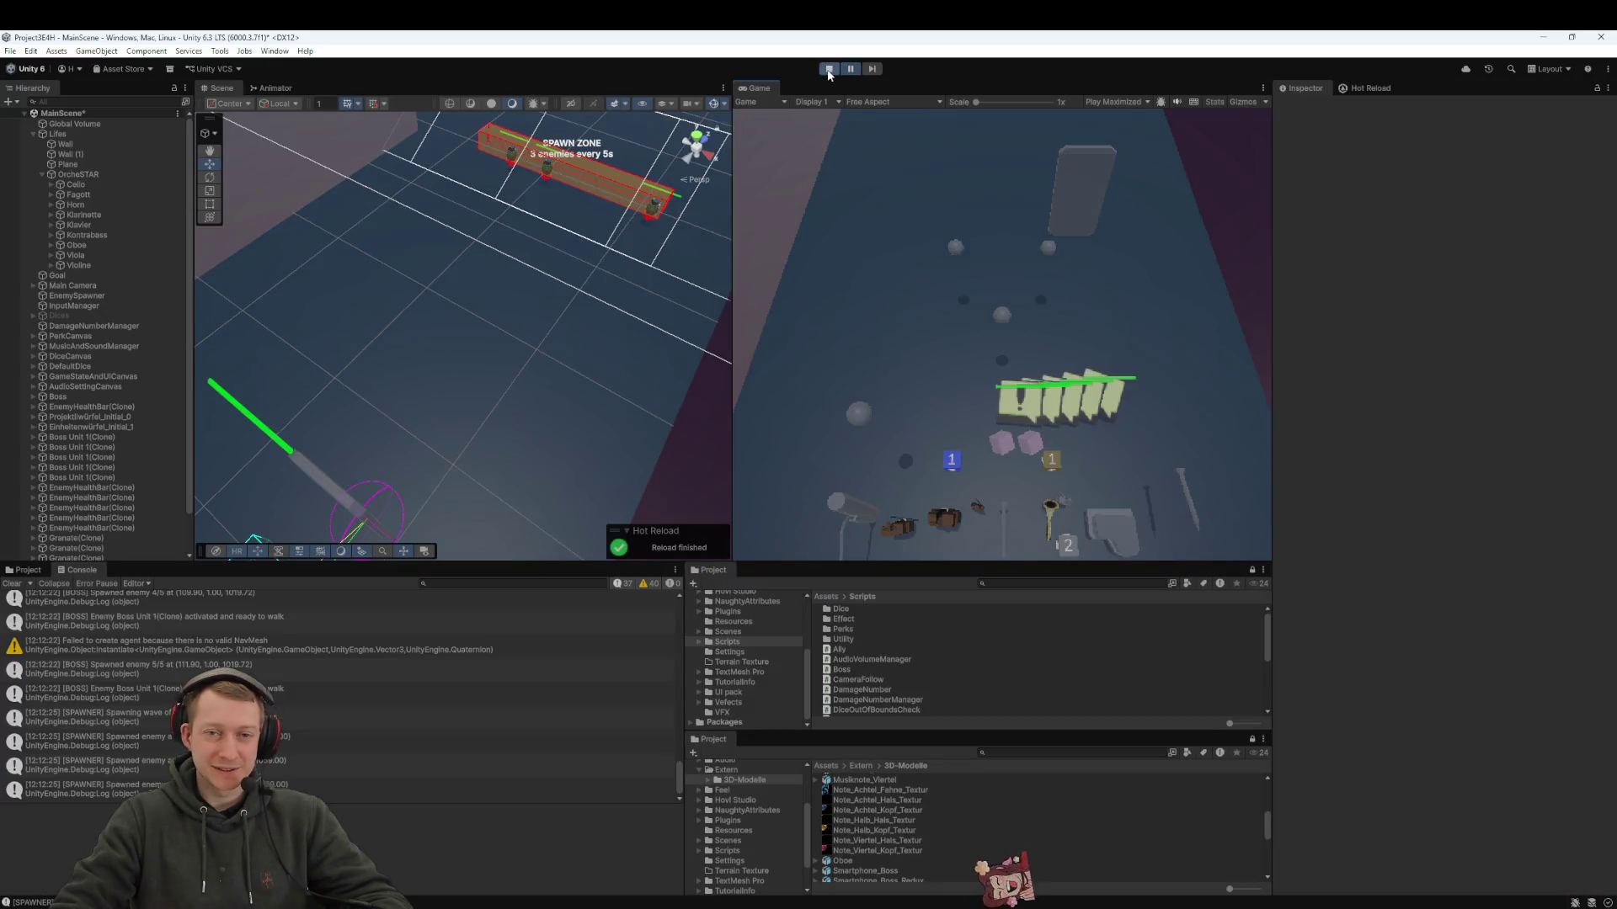
mouse_move(497, 328)
mouse_down()
mouse_move(537, 300)
mouse_move(529, 310)
mouse_up()
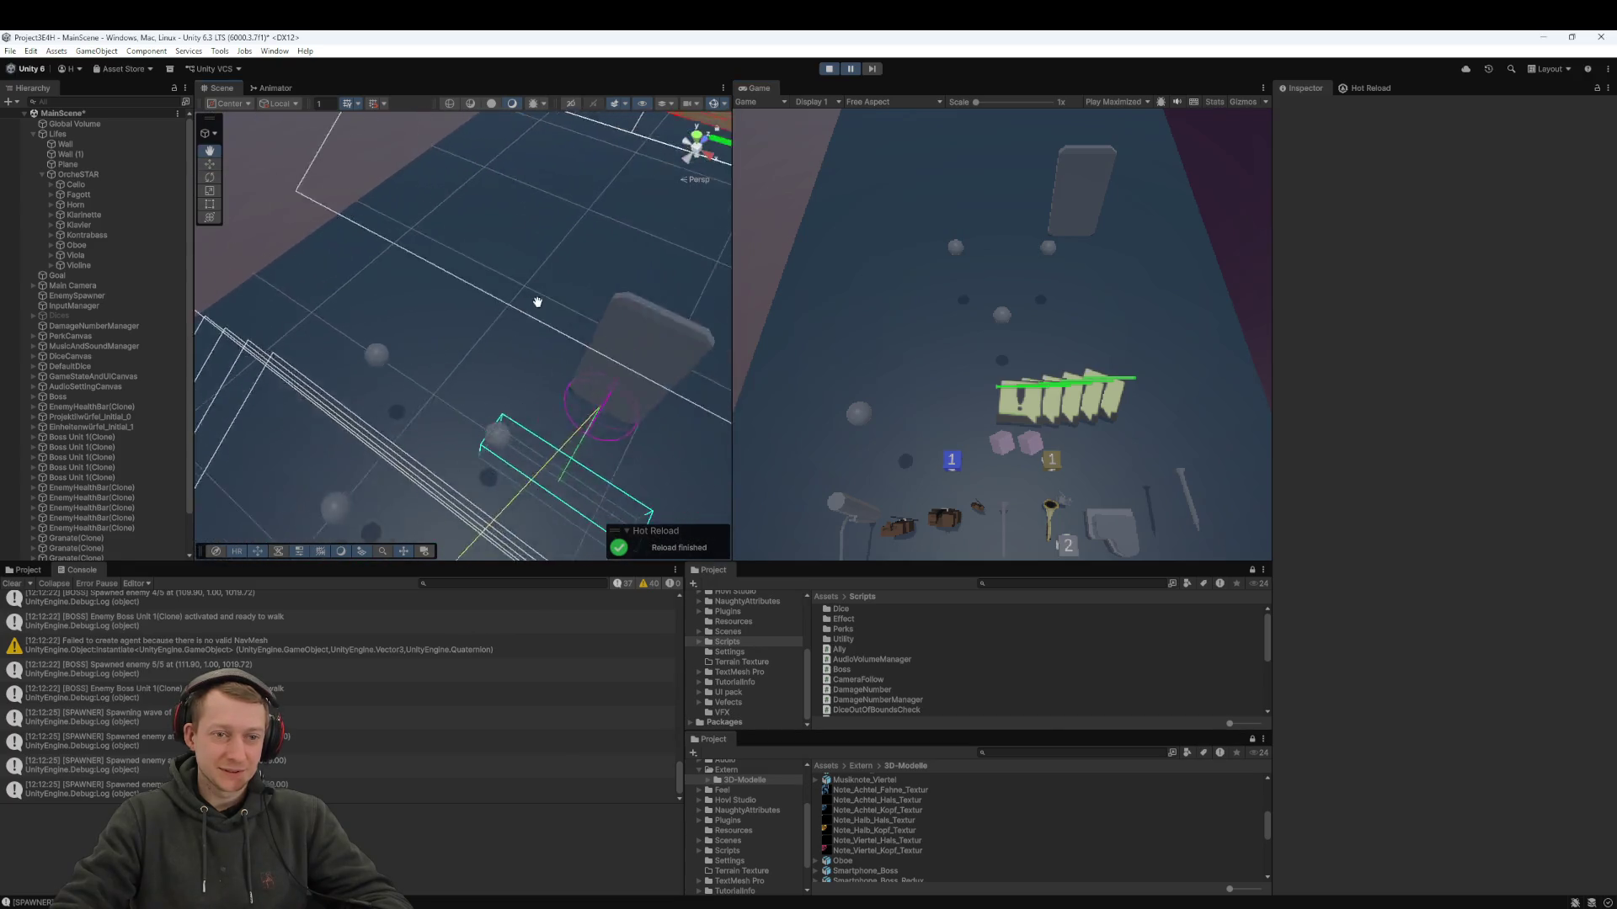
scroll(126, 355, down, 2)
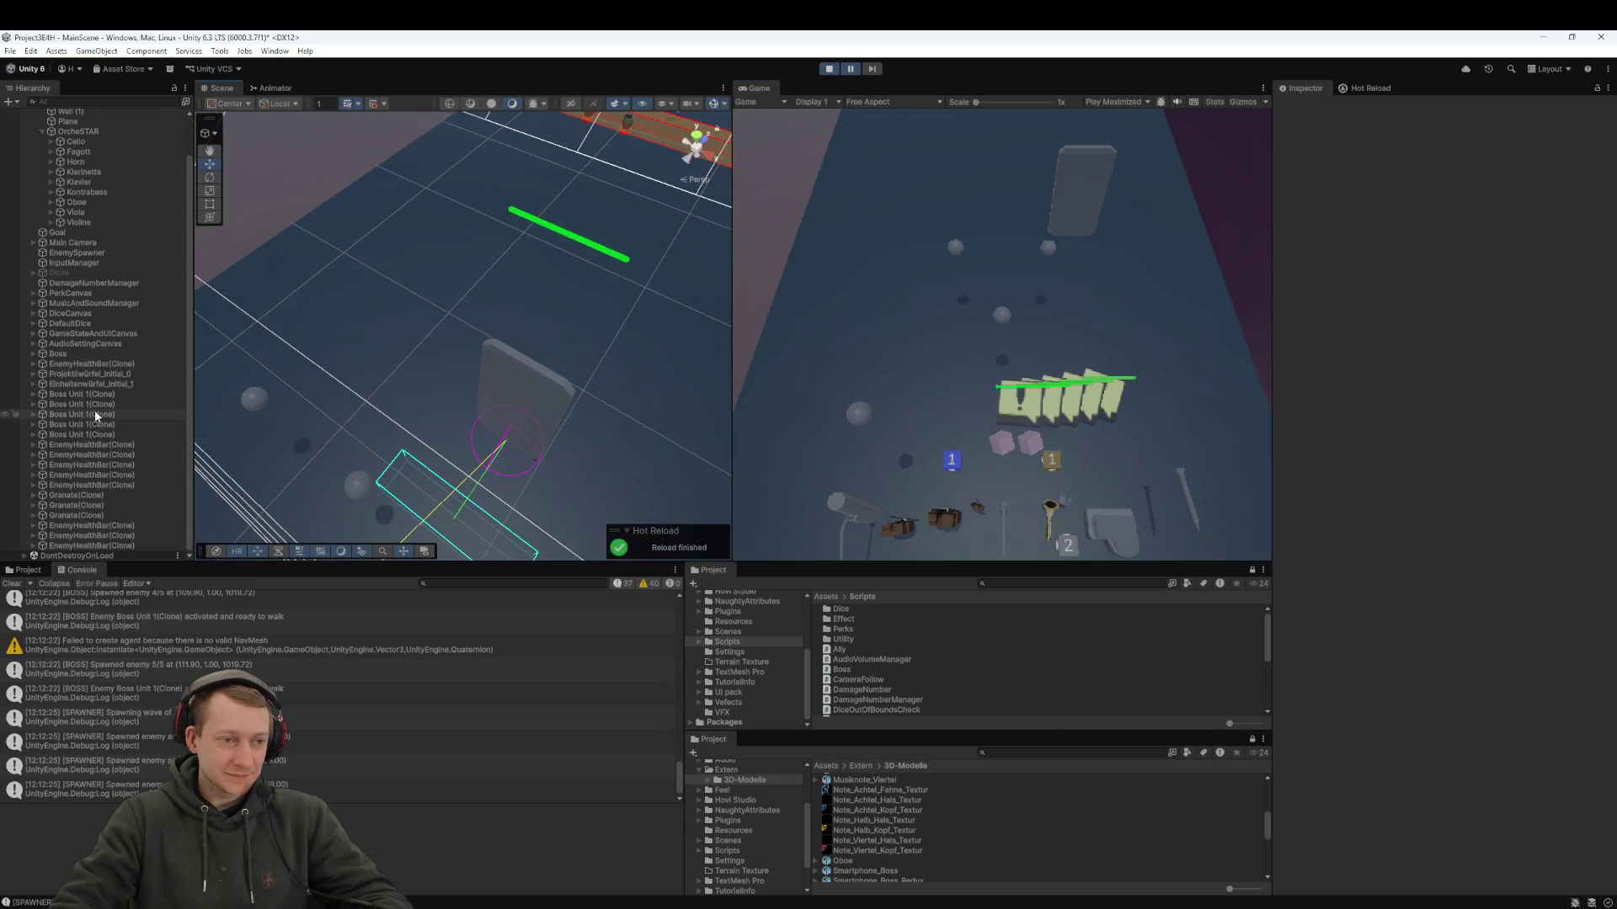
- Inspect the Boss object and its Smartphone_Boss child
click(87, 388)
click(68, 352)
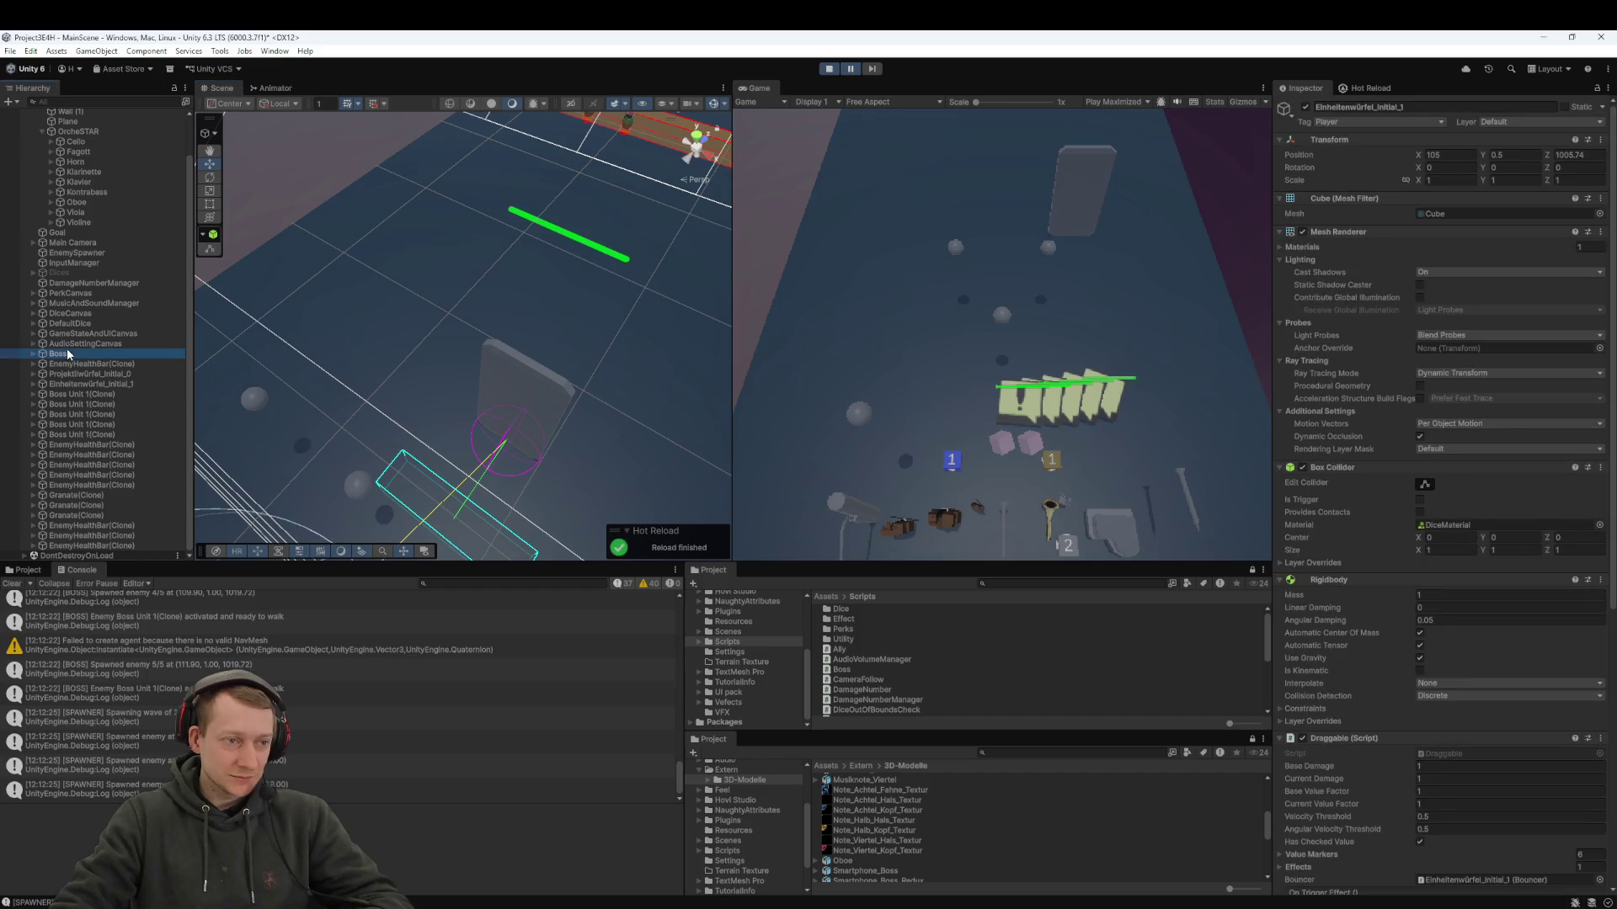
click(34, 354)
click(70, 364)
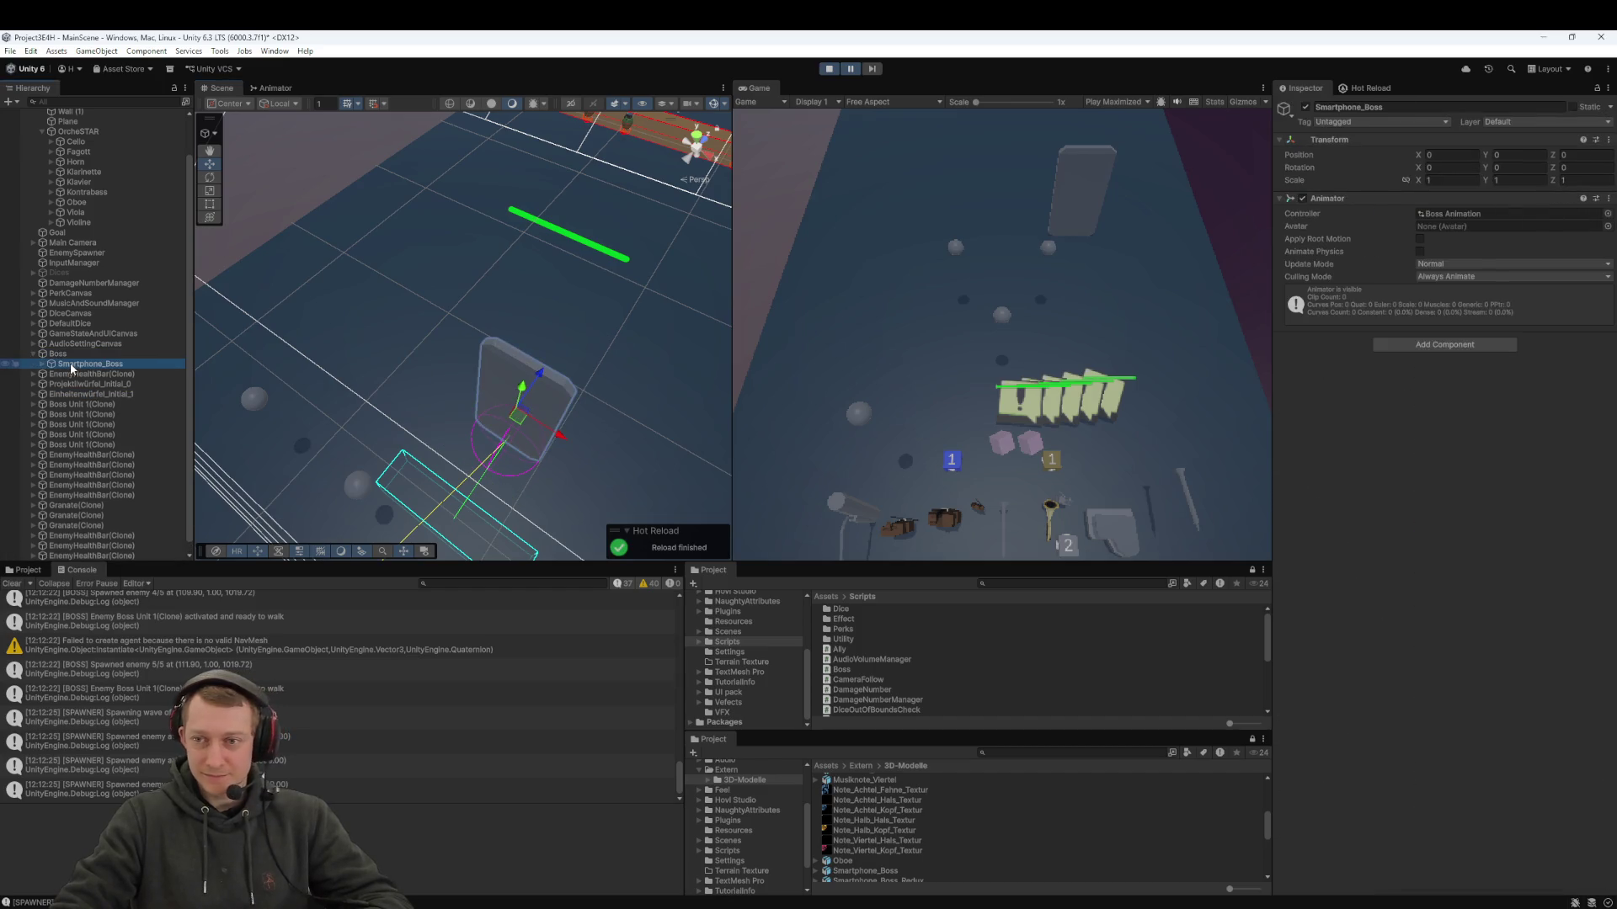
click(88, 354)
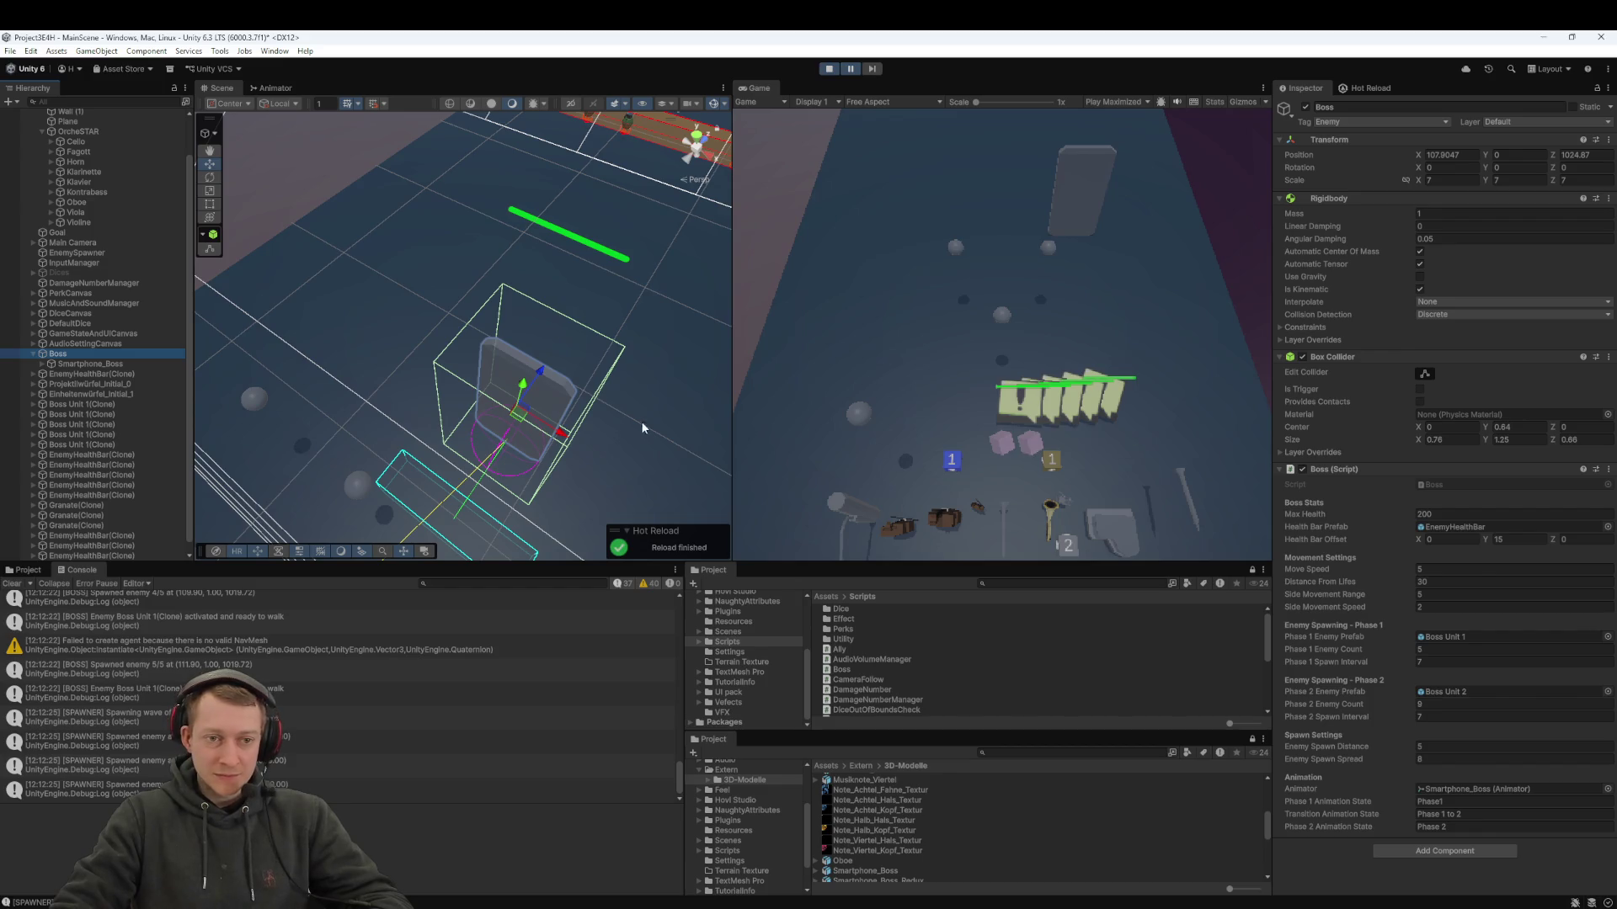
- Inspect the Slot1 dice slot, its text Canvas and the dice number placeholder
click(583, 248)
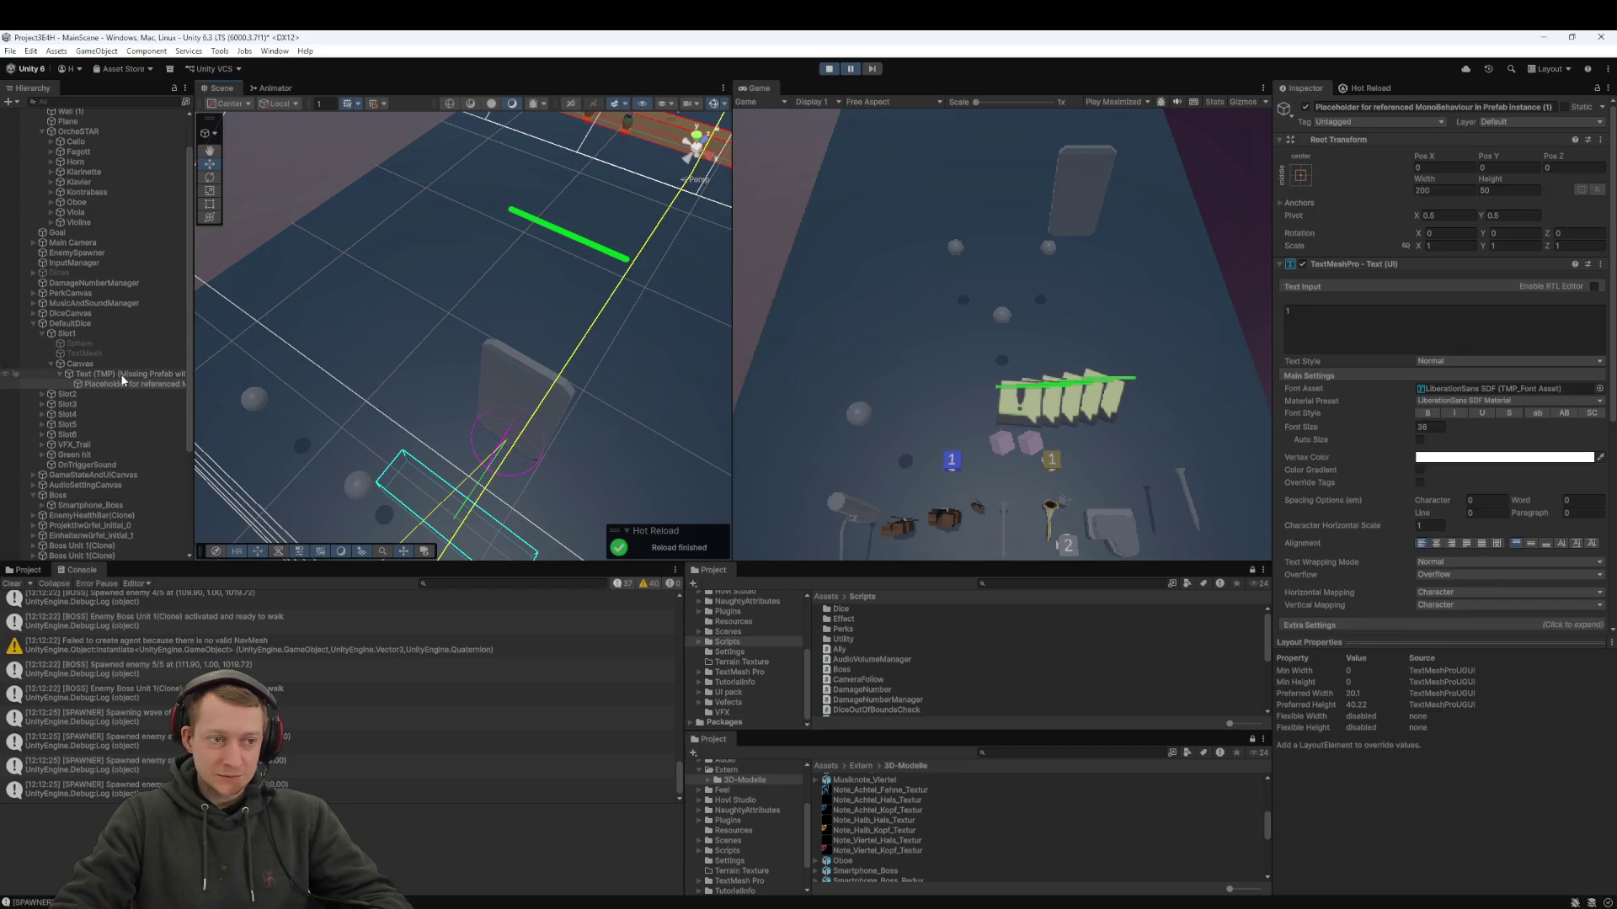
click(85, 331)
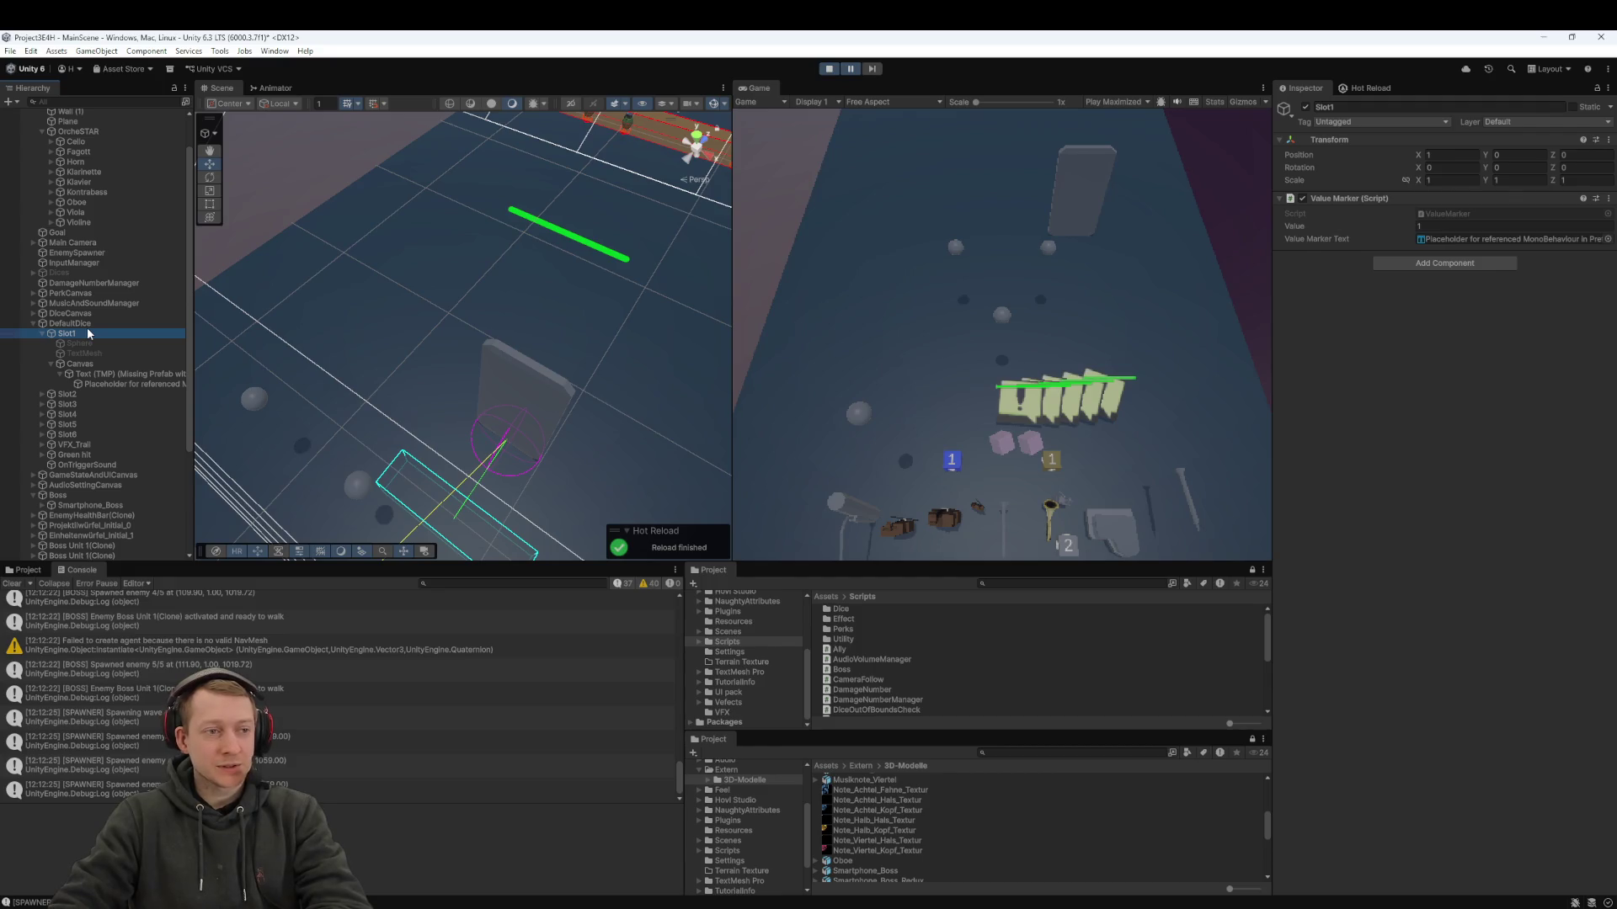
click(88, 329)
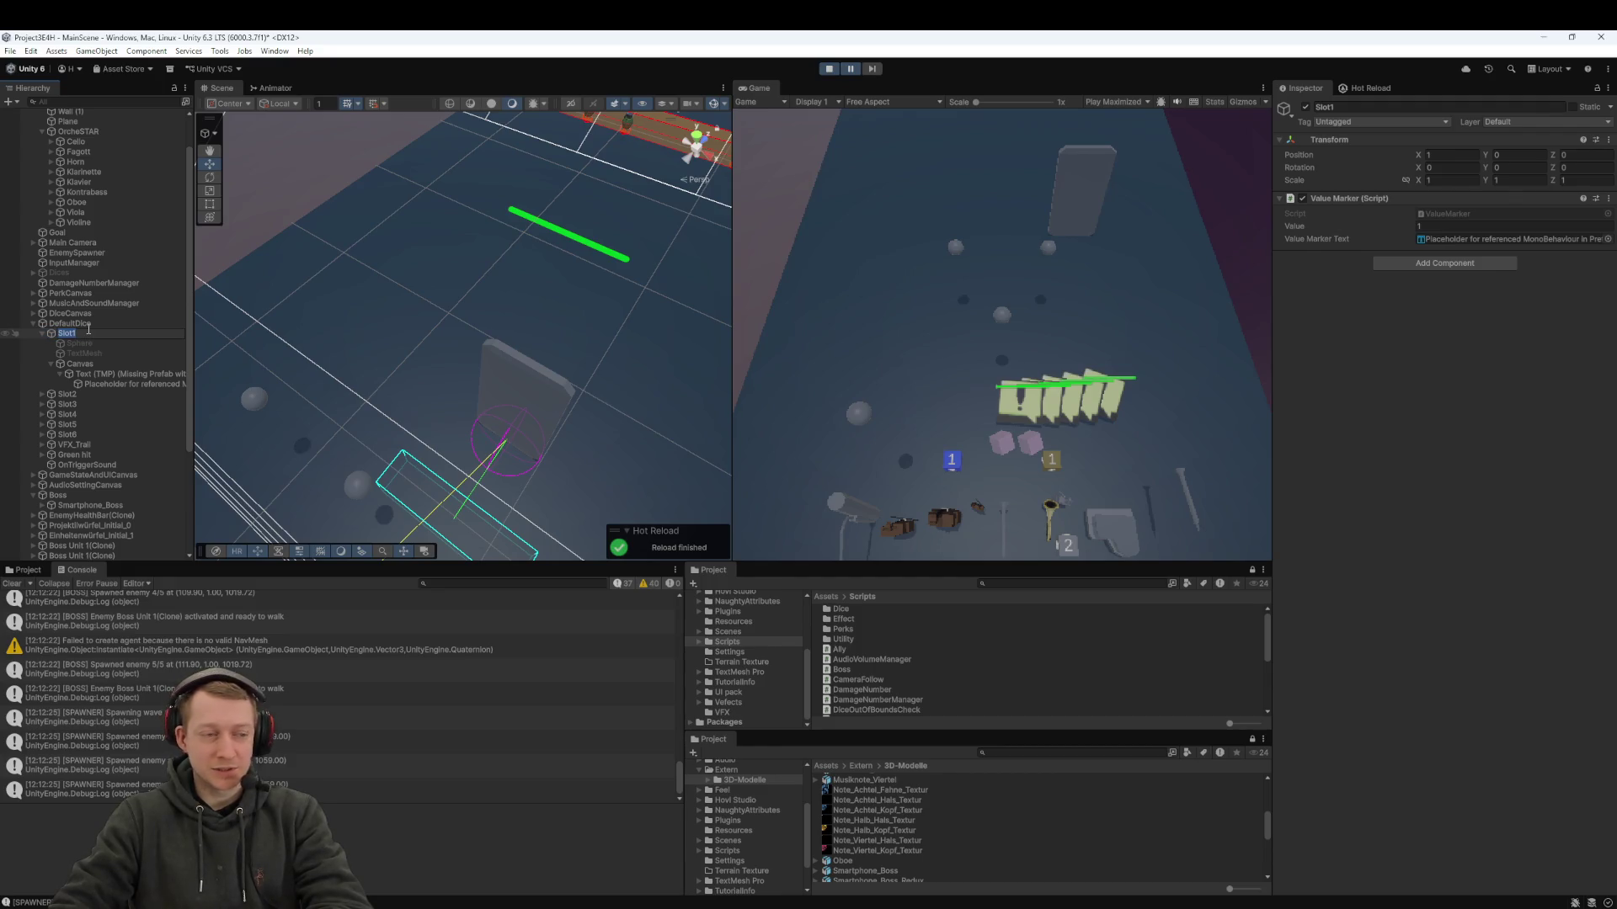
click(89, 364)
click(99, 384)
- Inspect the EnemyHealth slider and EnemyHealthBar(Clone), selecting its 14.5 Y offset
click(564, 236)
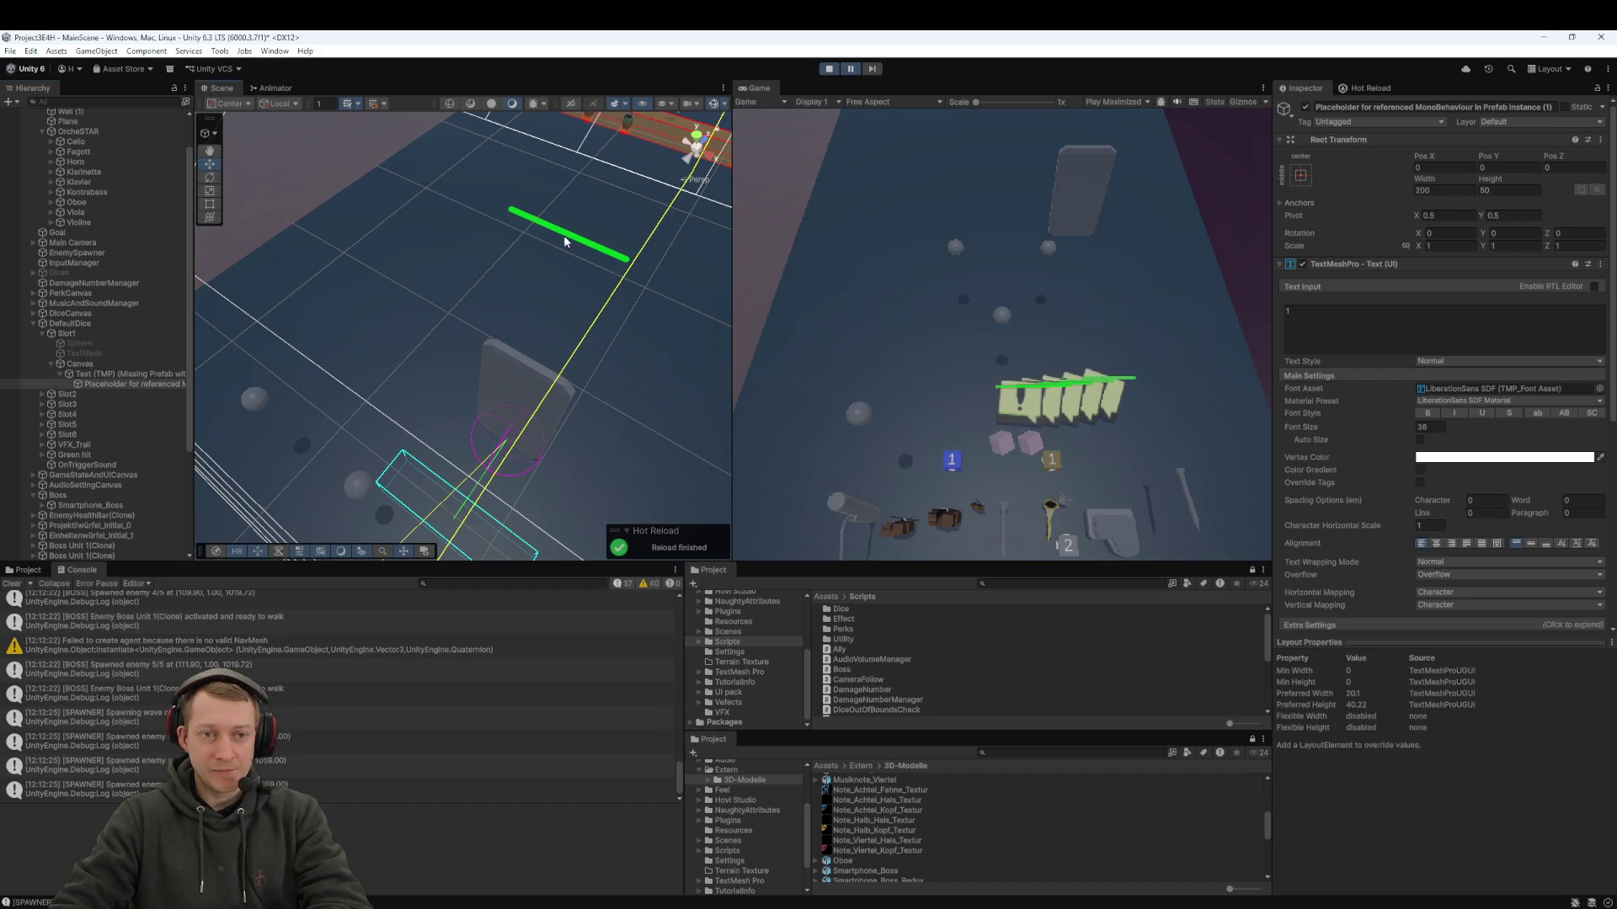
scroll(115, 414, down, 5)
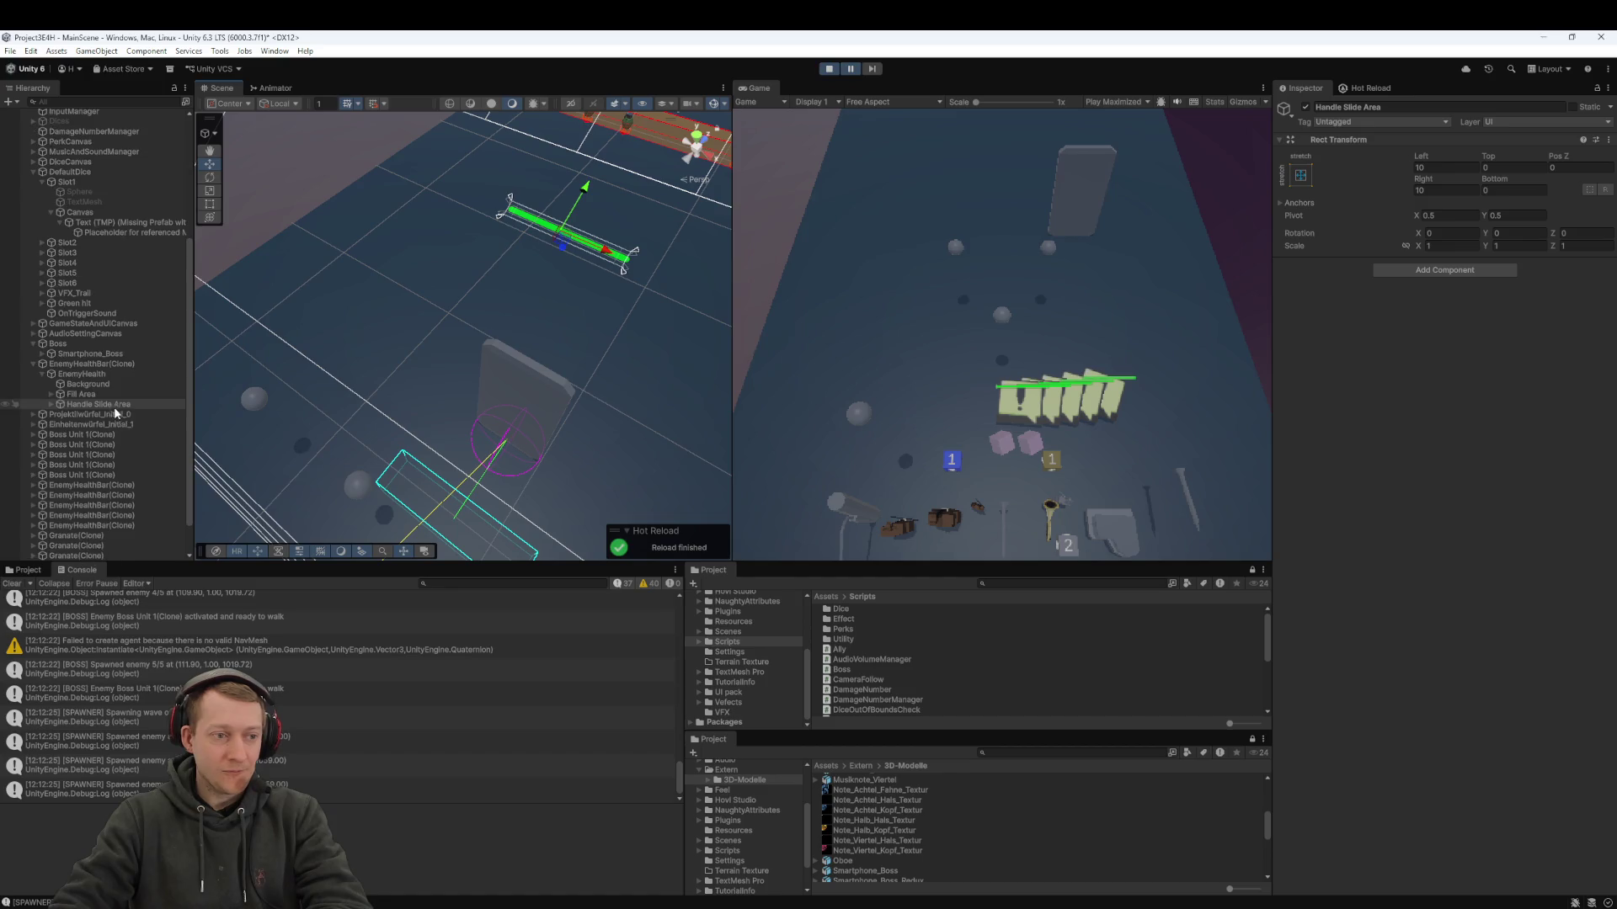
click(93, 383)
click(101, 373)
click(107, 364)
click(102, 373)
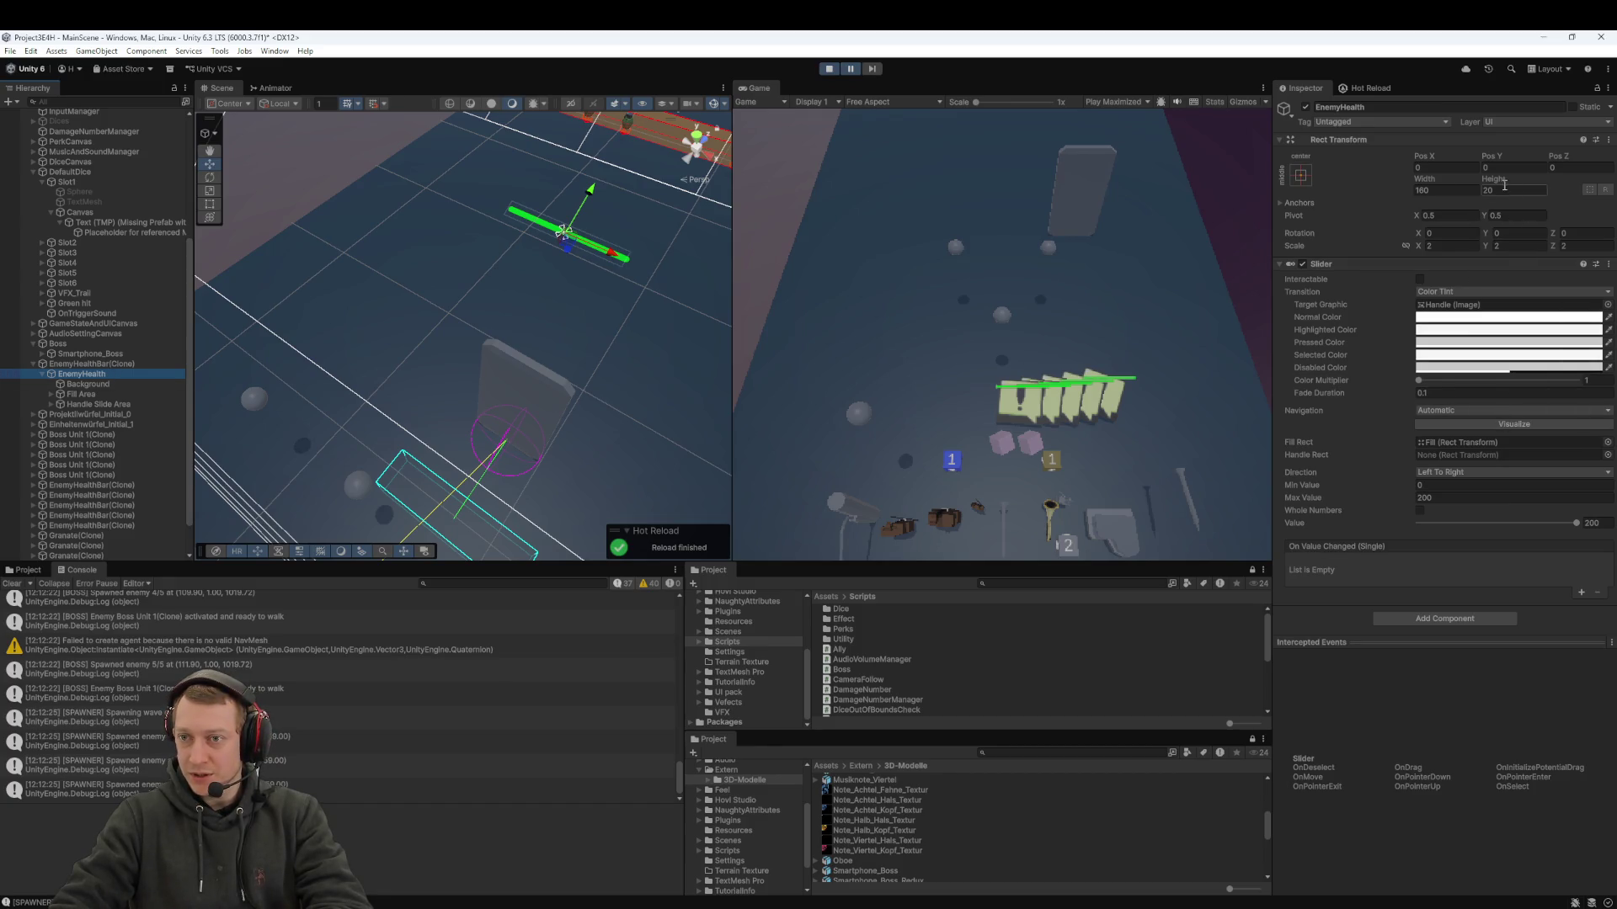
click(126, 364)
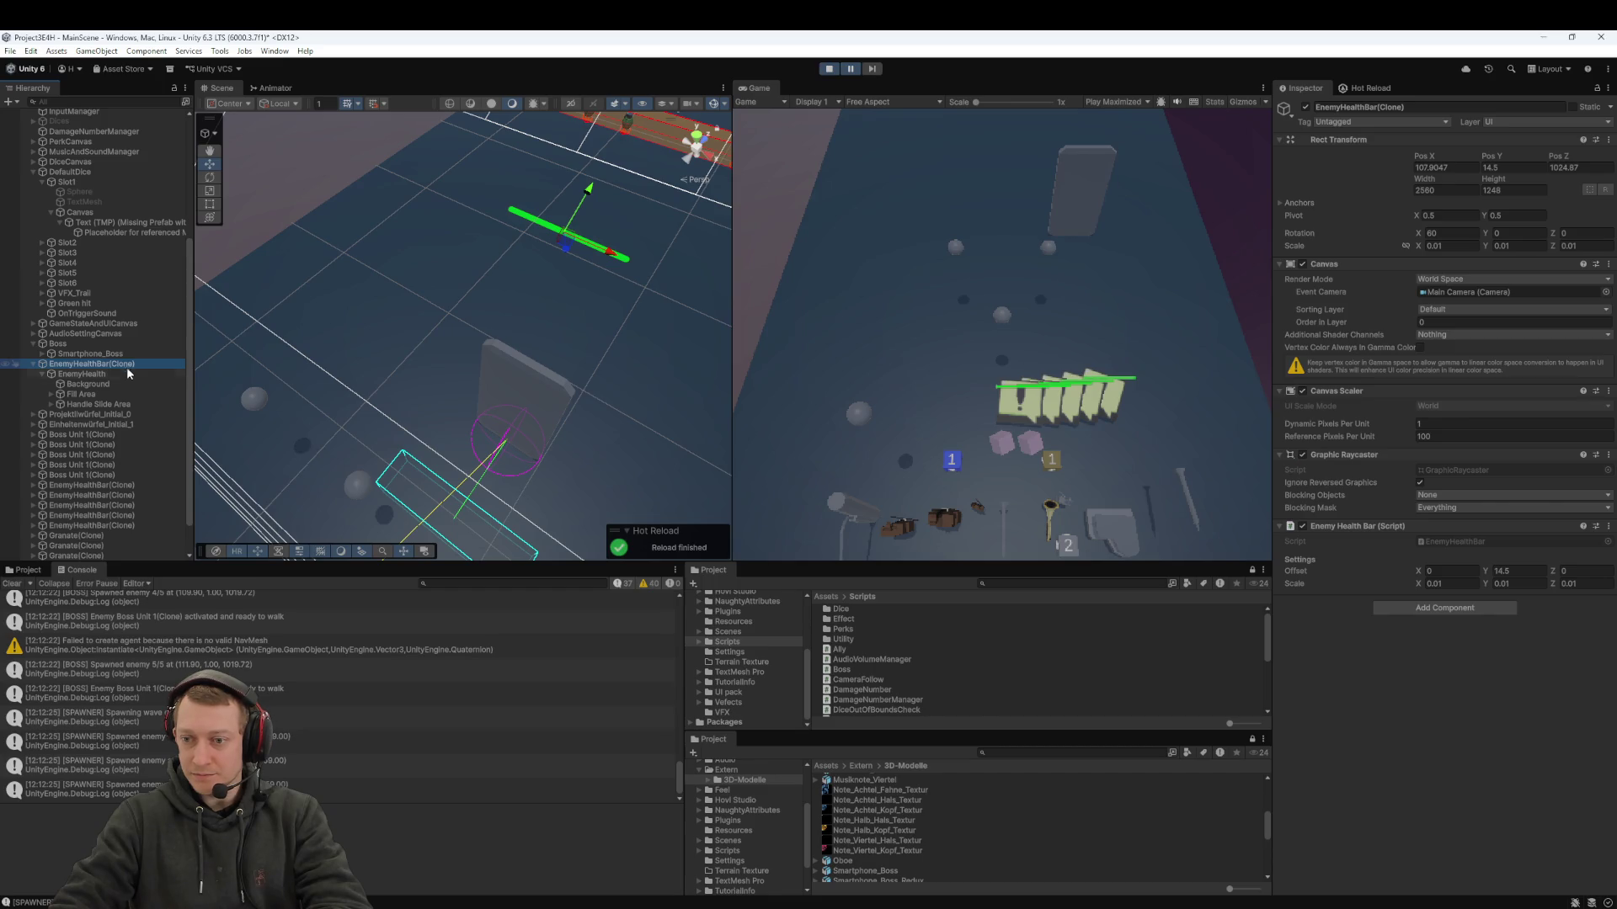
click(1507, 571)
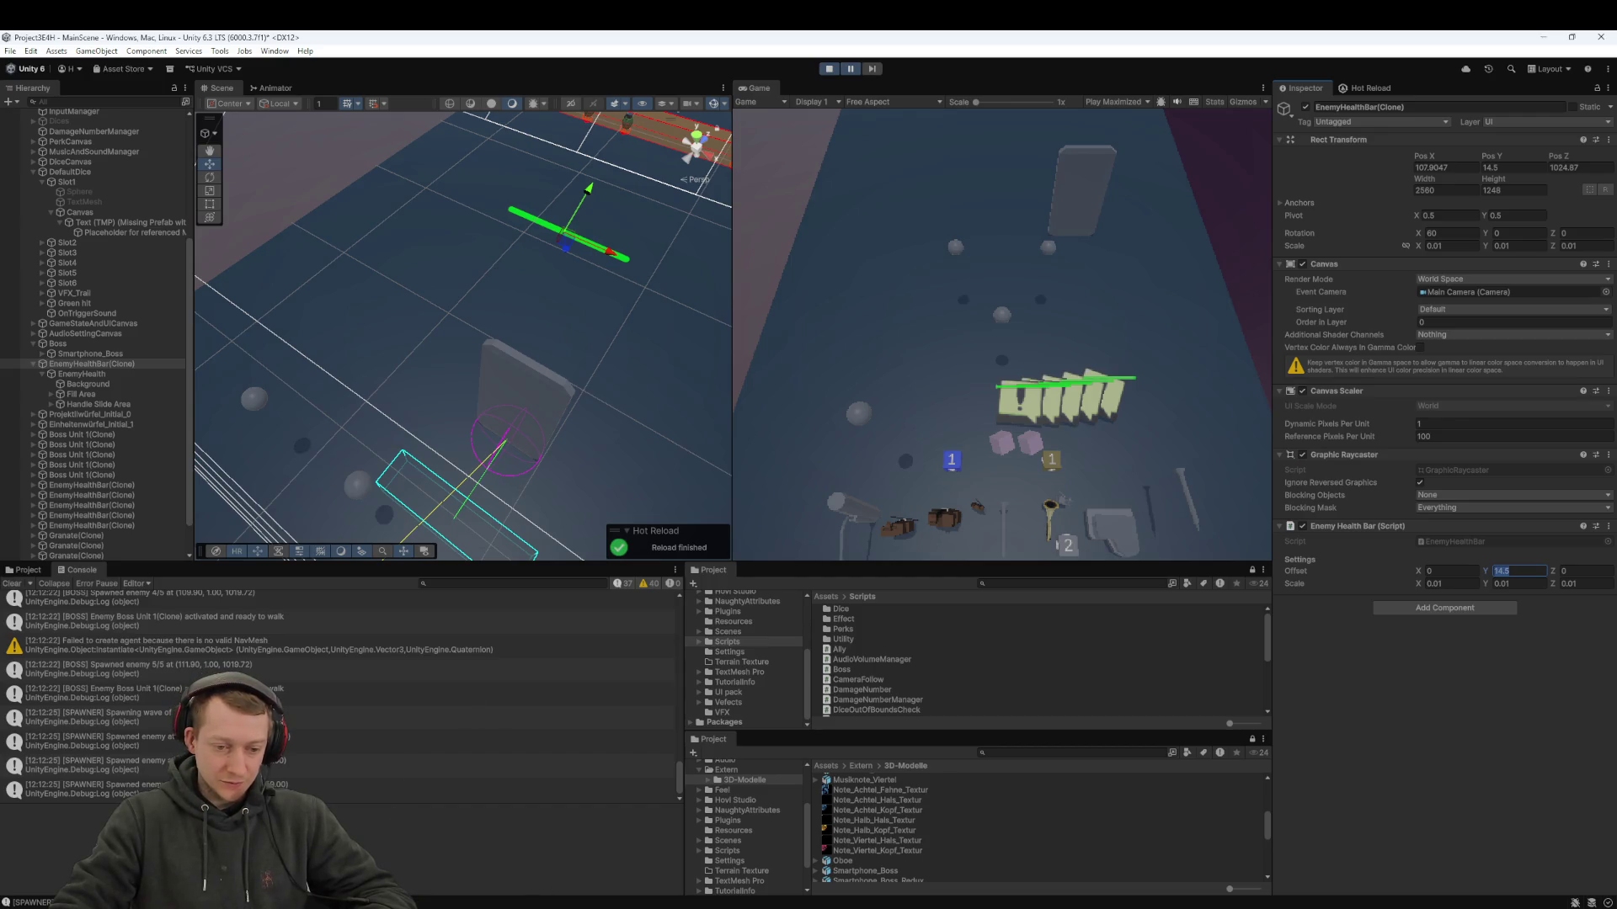
click(971, 851)
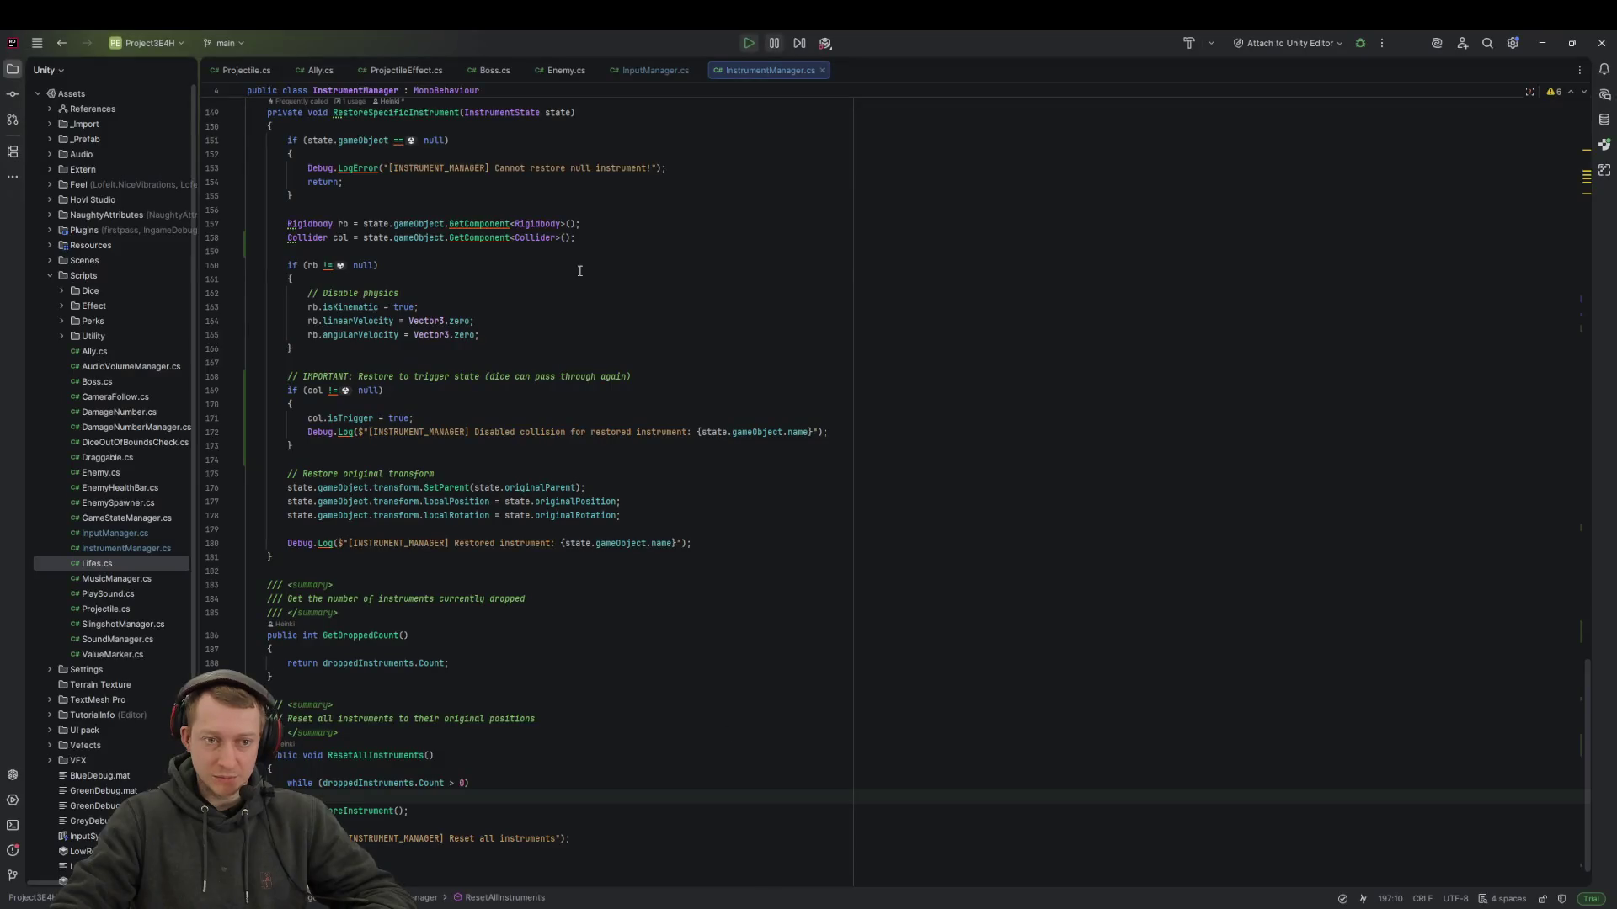
- Find 14.5 in Boss.cs line 384 and change the health bar offset to 10.5f
key(ctrl+shift+f)
text(14.5)
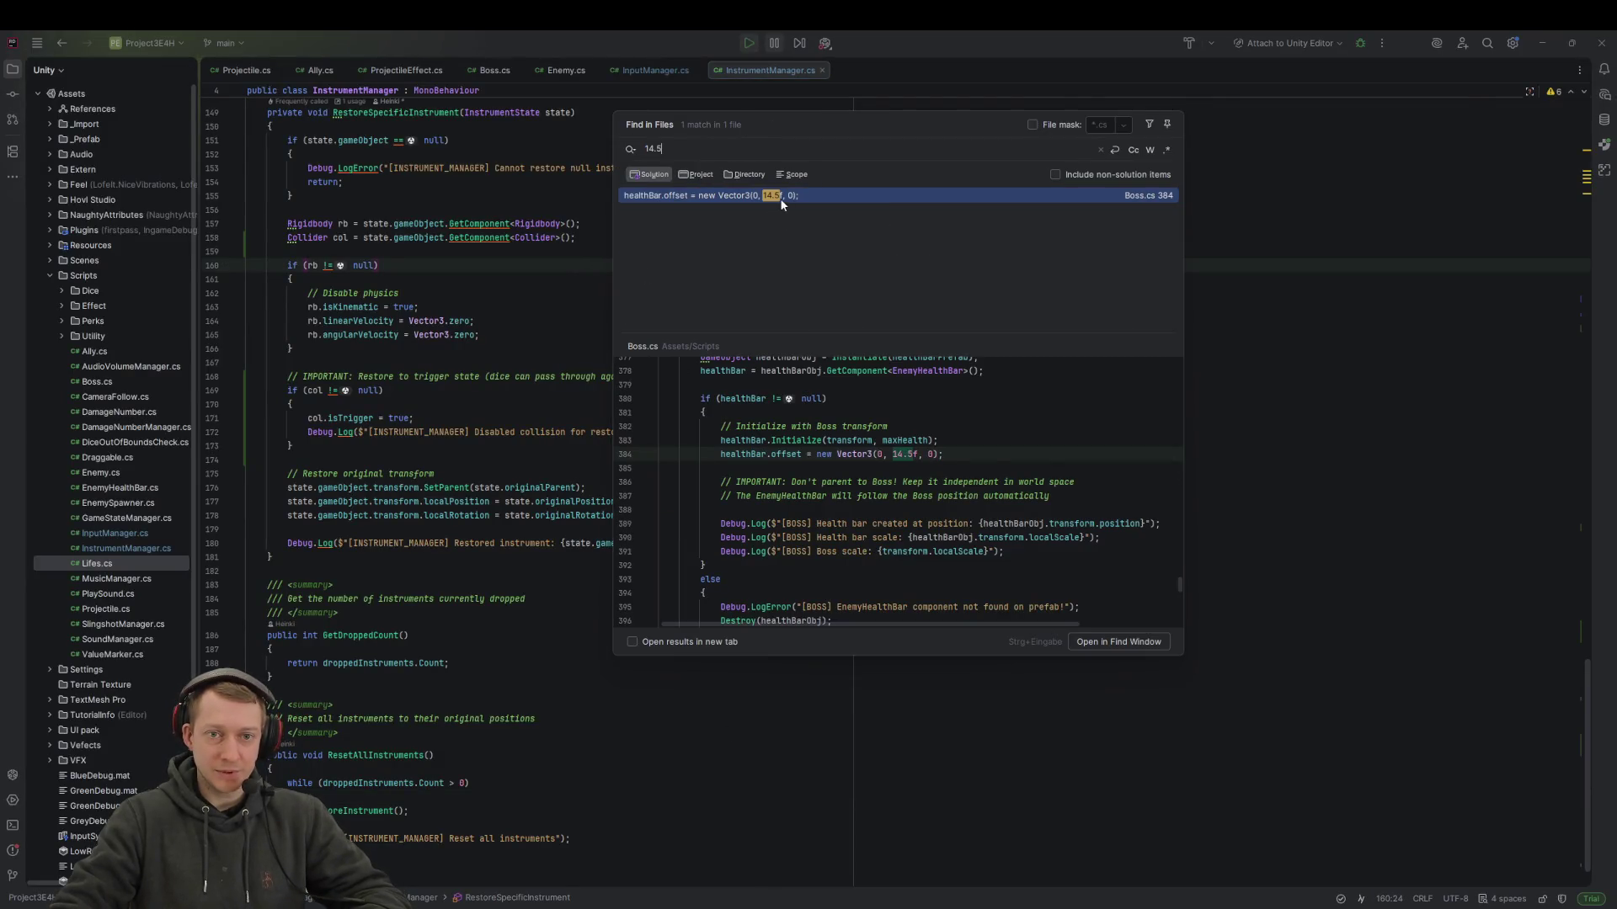
double_click(780, 199)
key(Delete)
text(0)
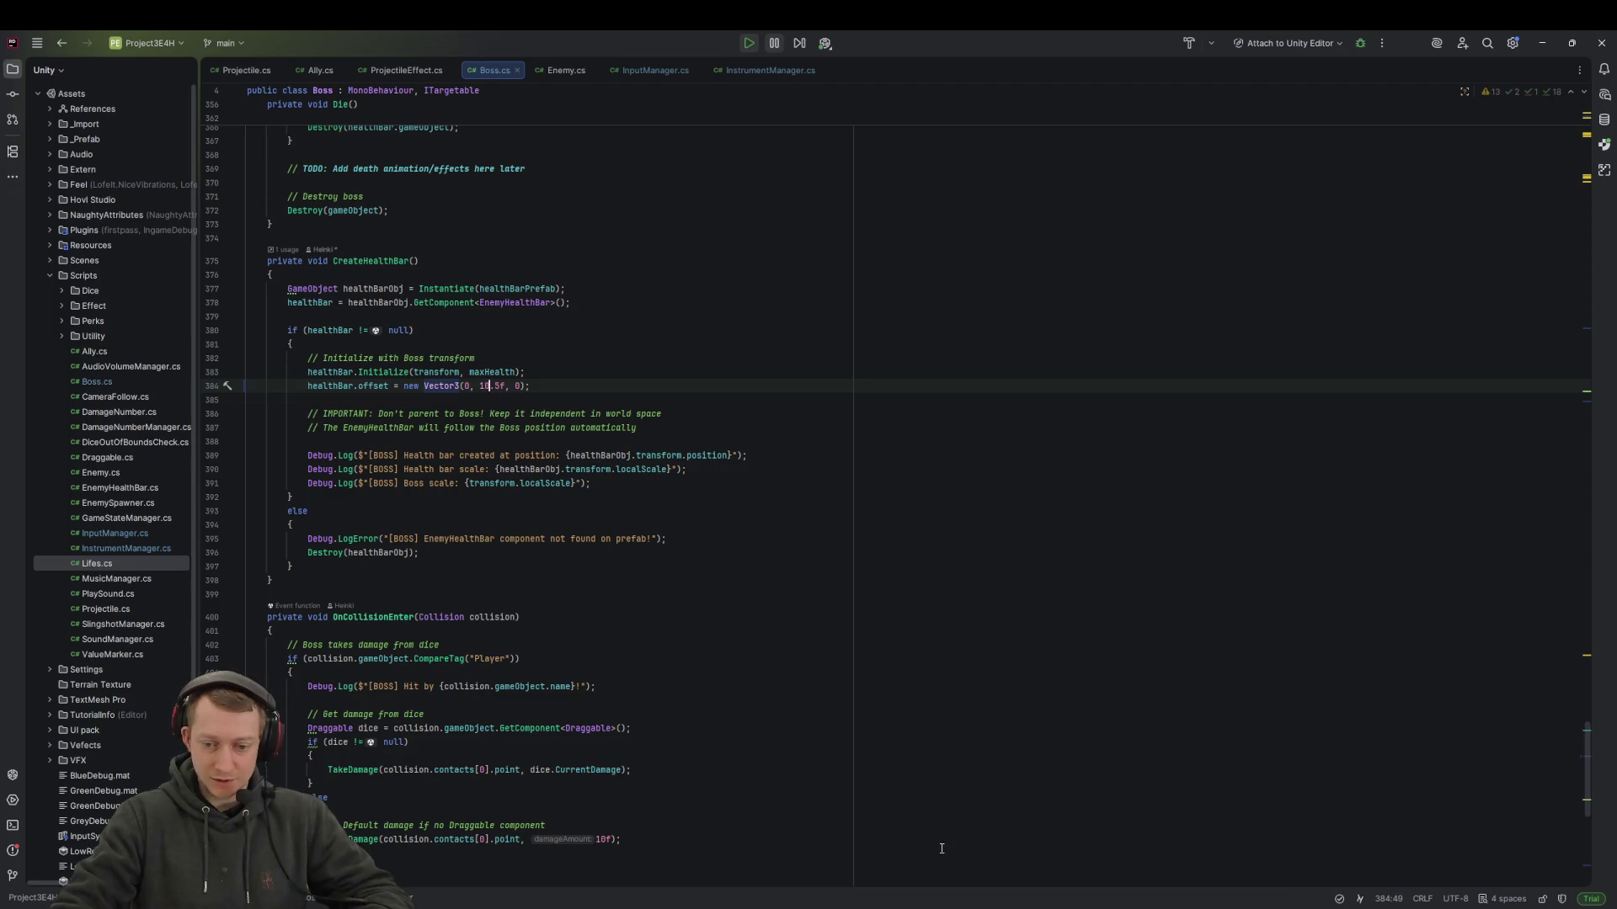
key(alt+Tab)
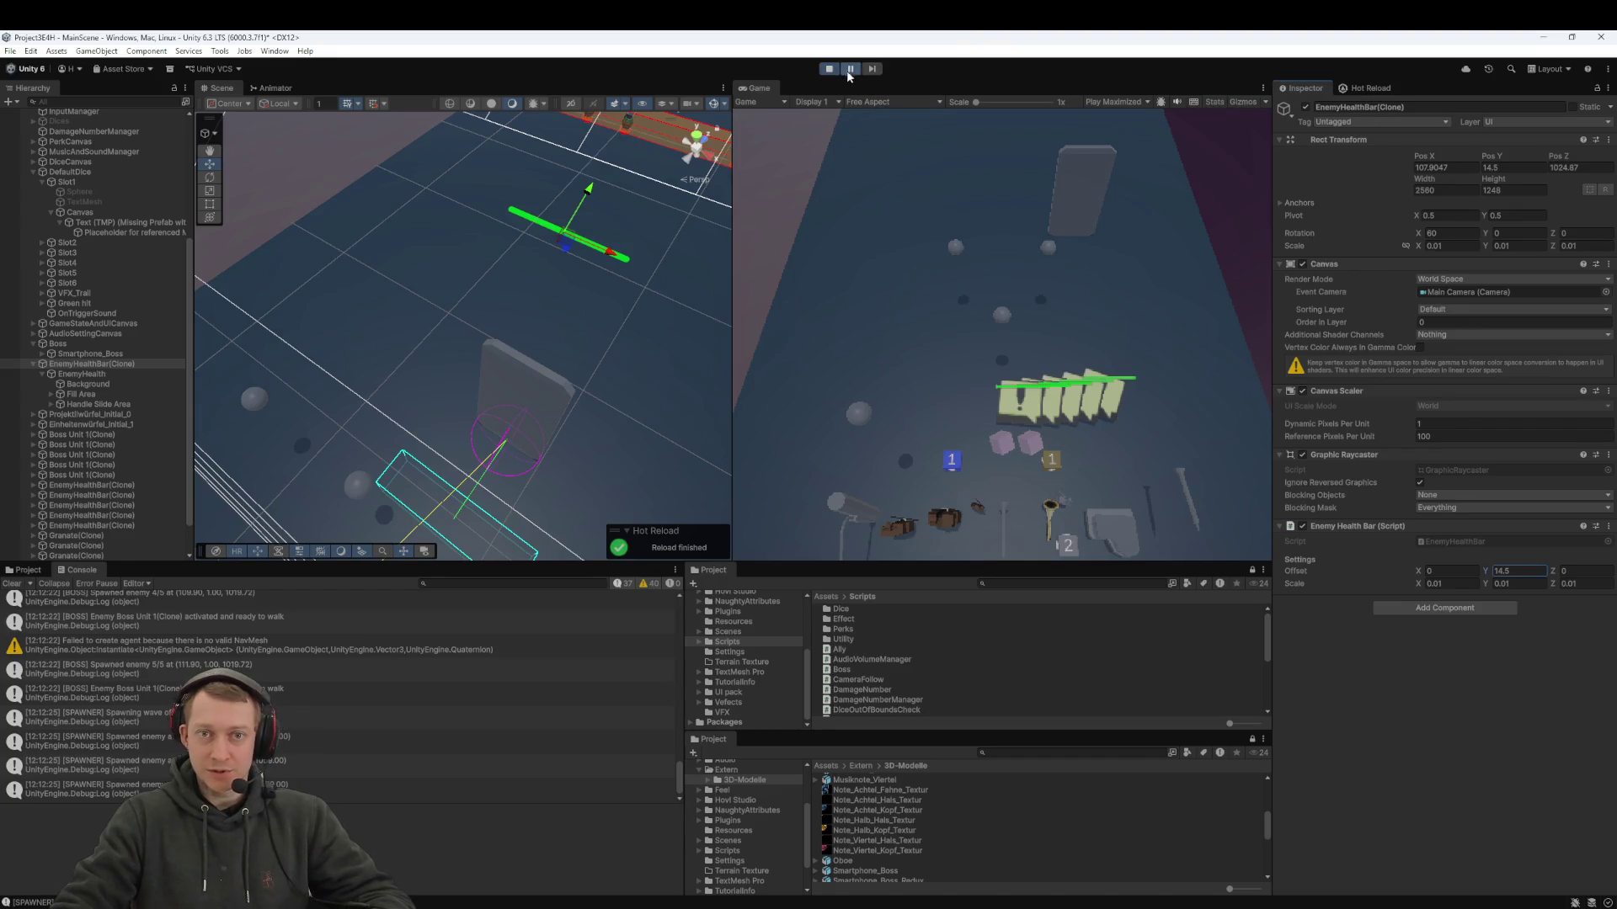
- Stop play mode, open the Hot Reload panel, and replay to check the lowered health bar
click(829, 68)
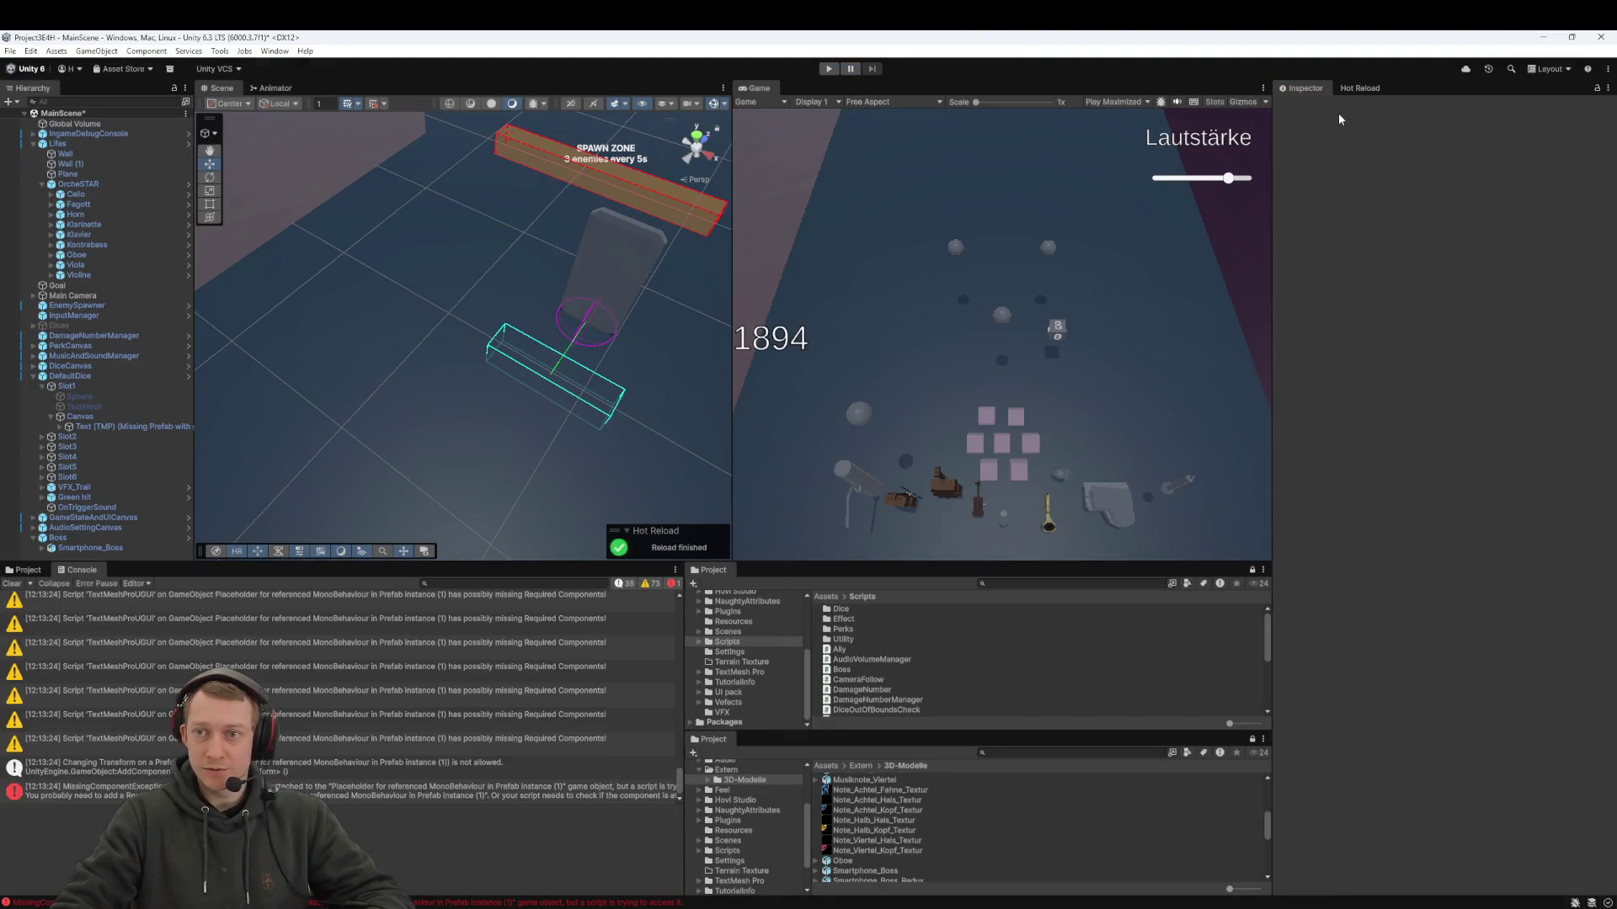
click(1359, 88)
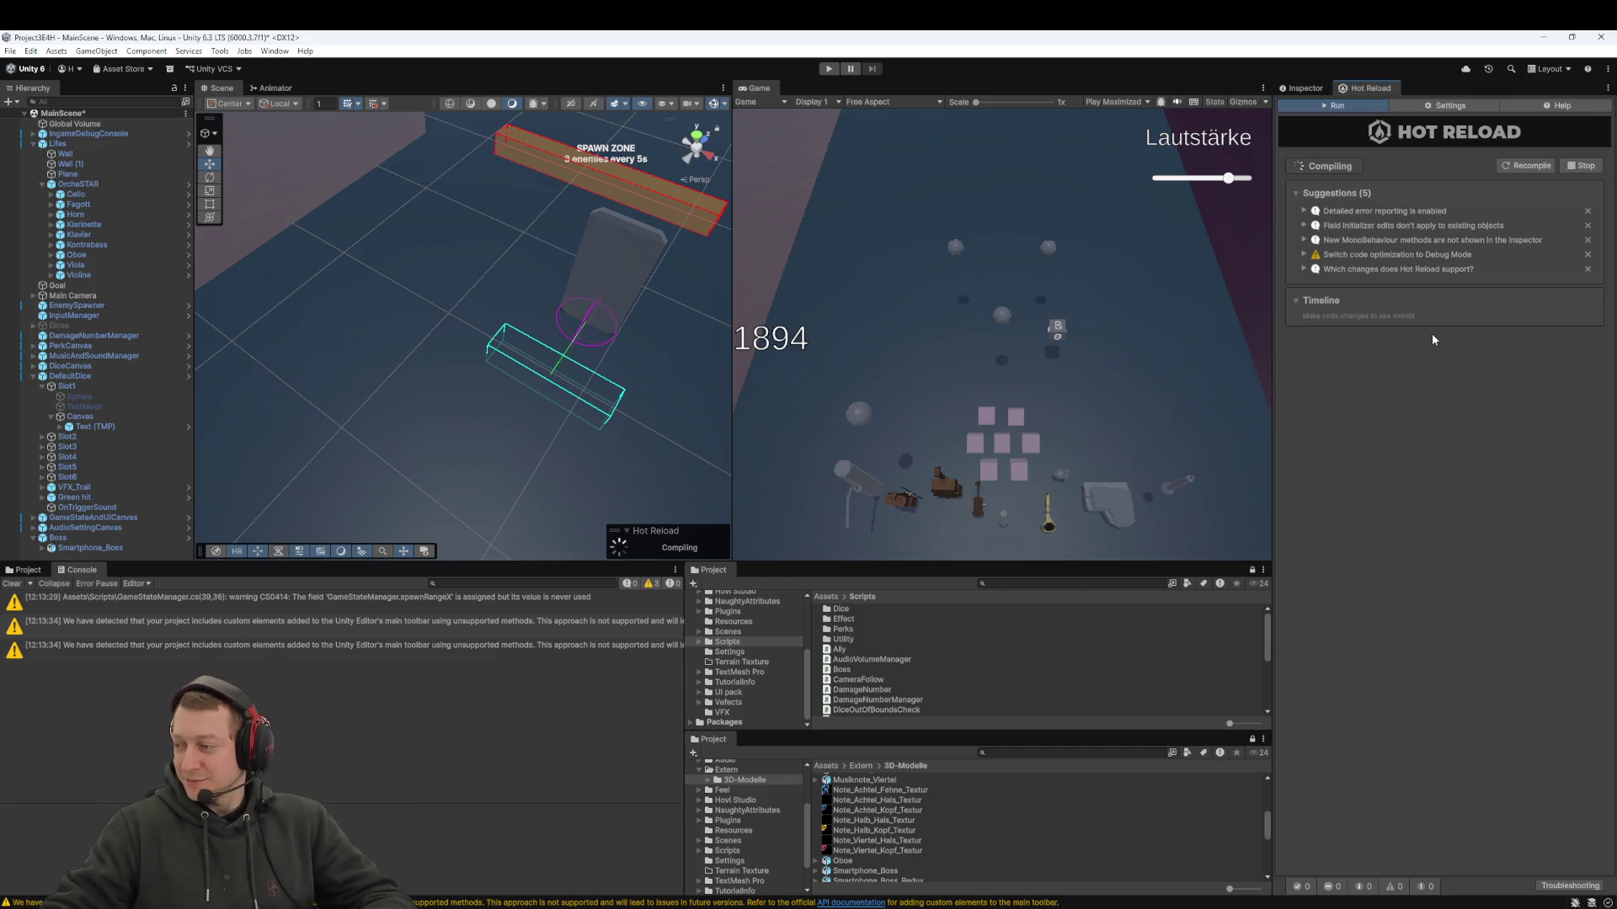
click(829, 70)
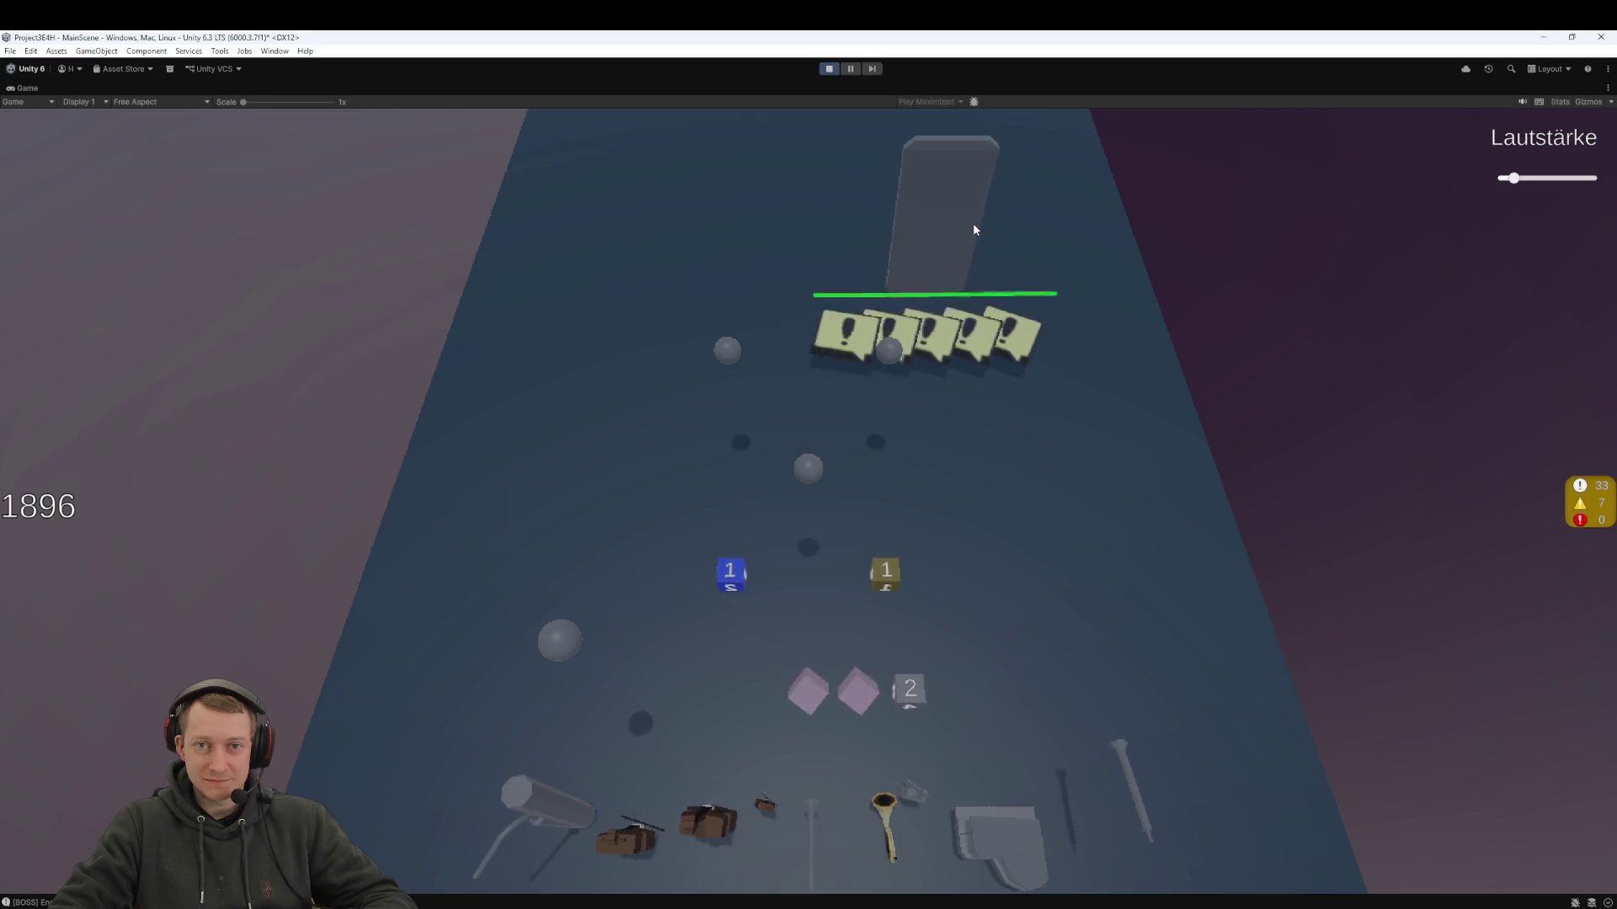
click(825, 72)
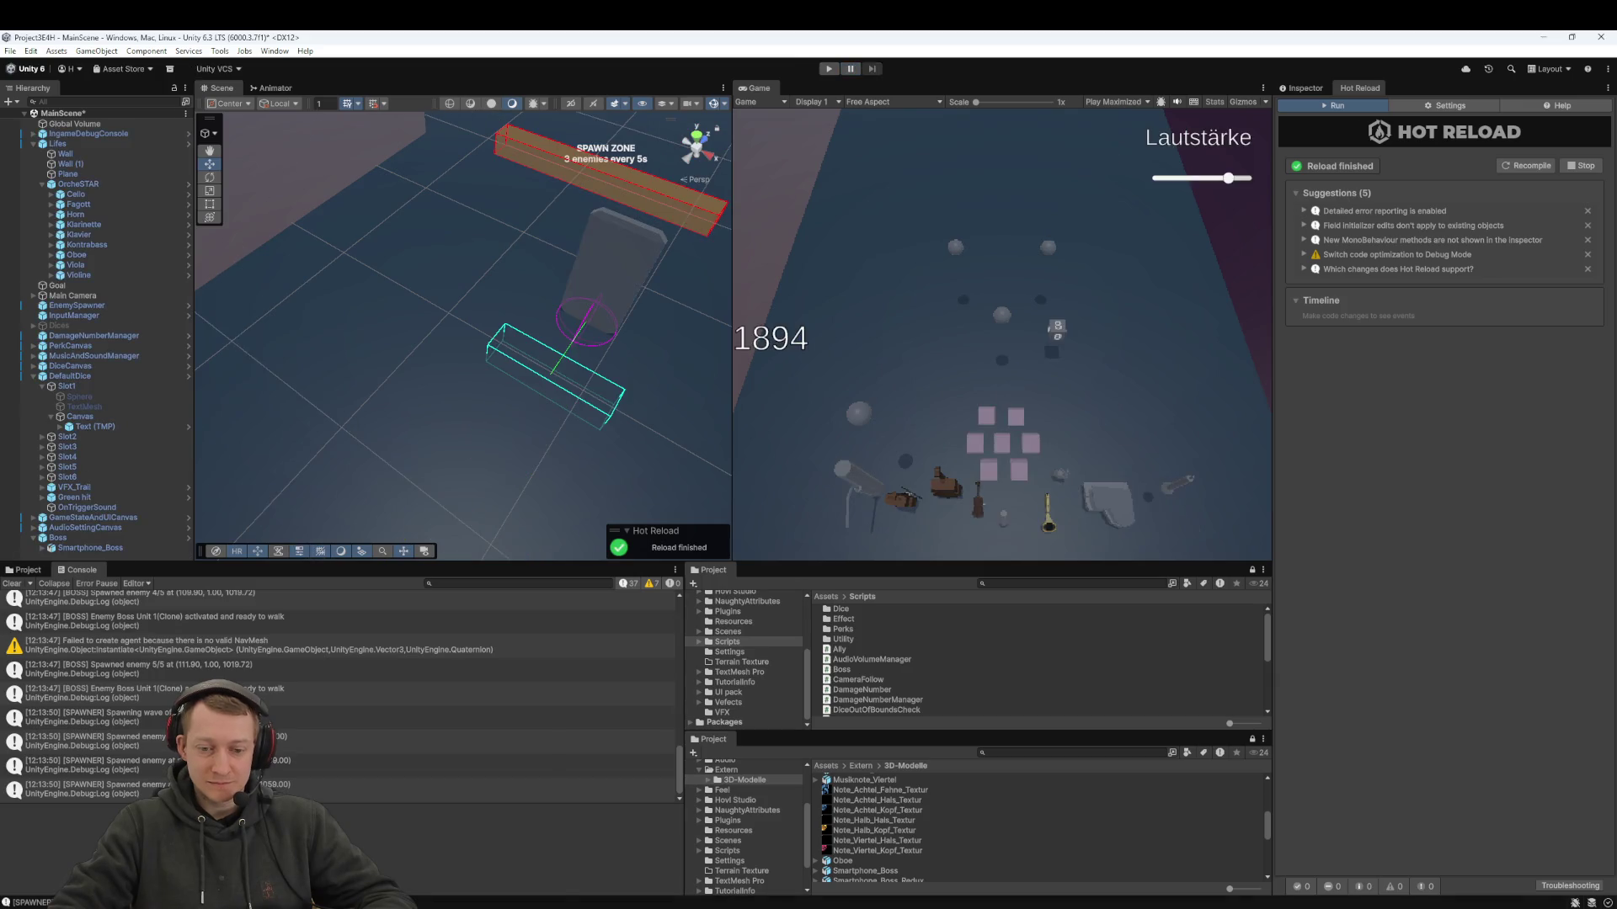
key(alt+Tab)
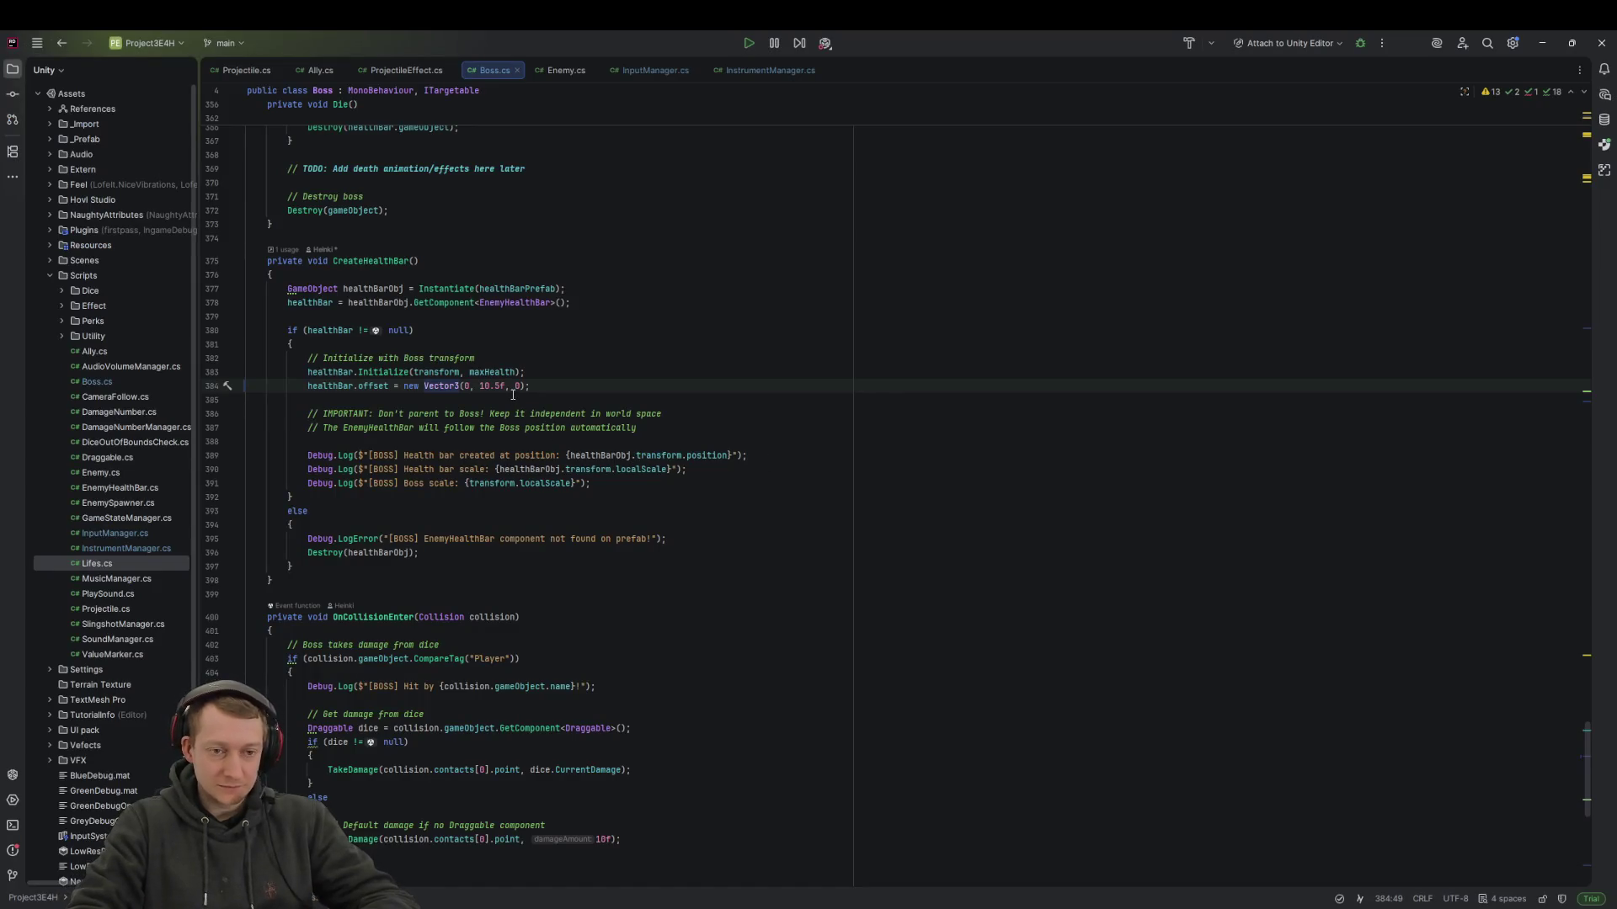
- Change the Boss.cs health bar offset from 10.5f to 0.5f and start play mode
key(BackSpace)
text(0)
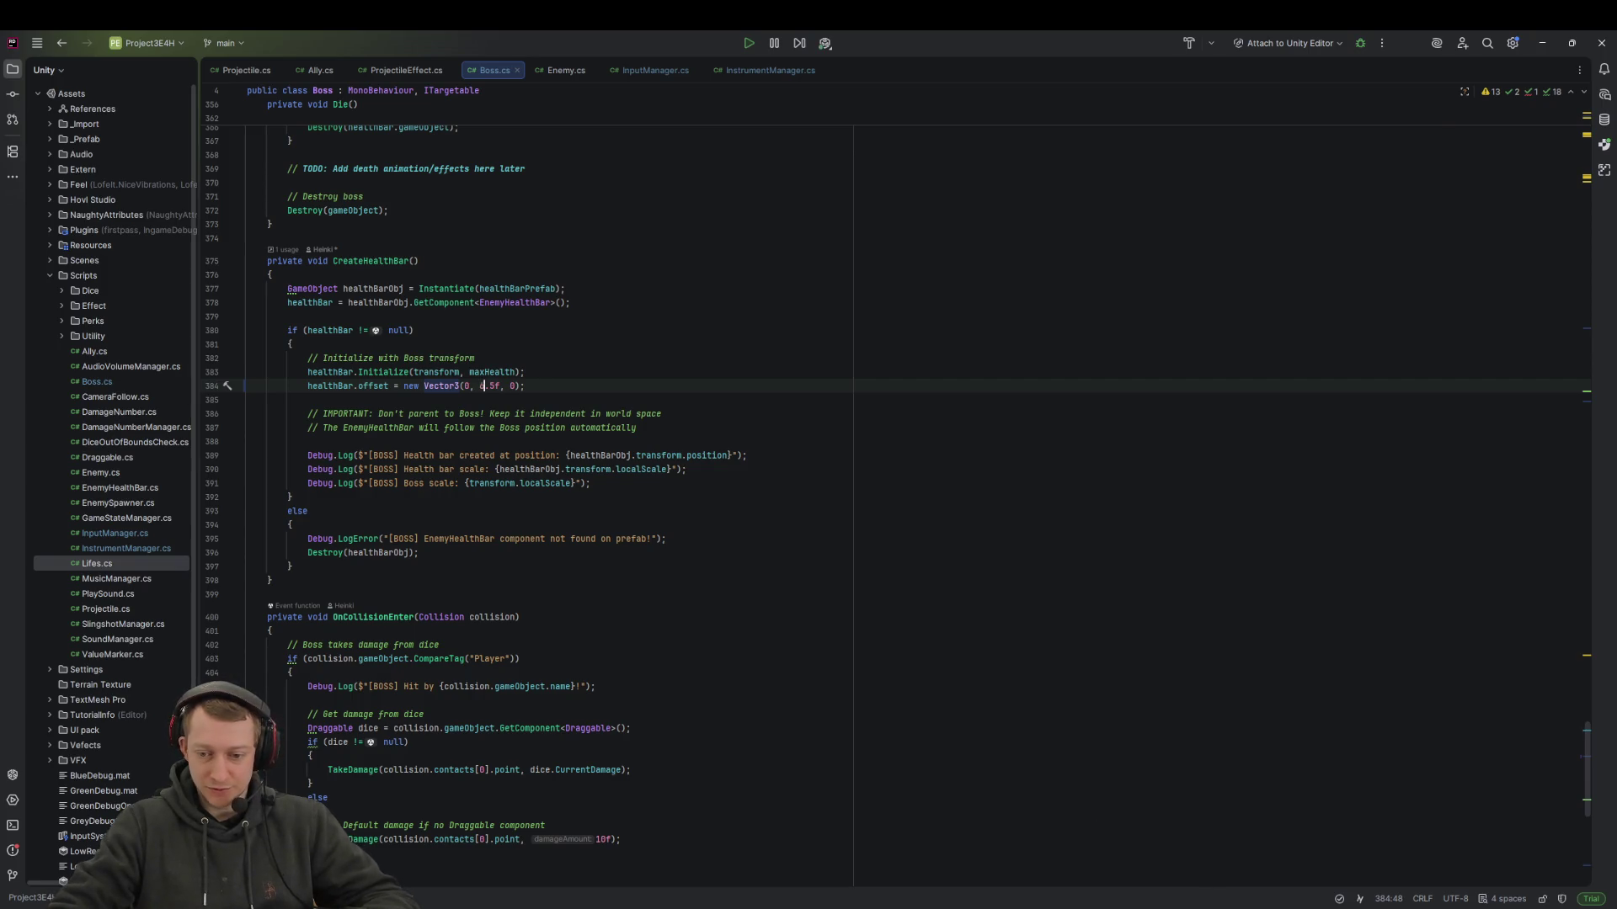
key(alt+Tab)
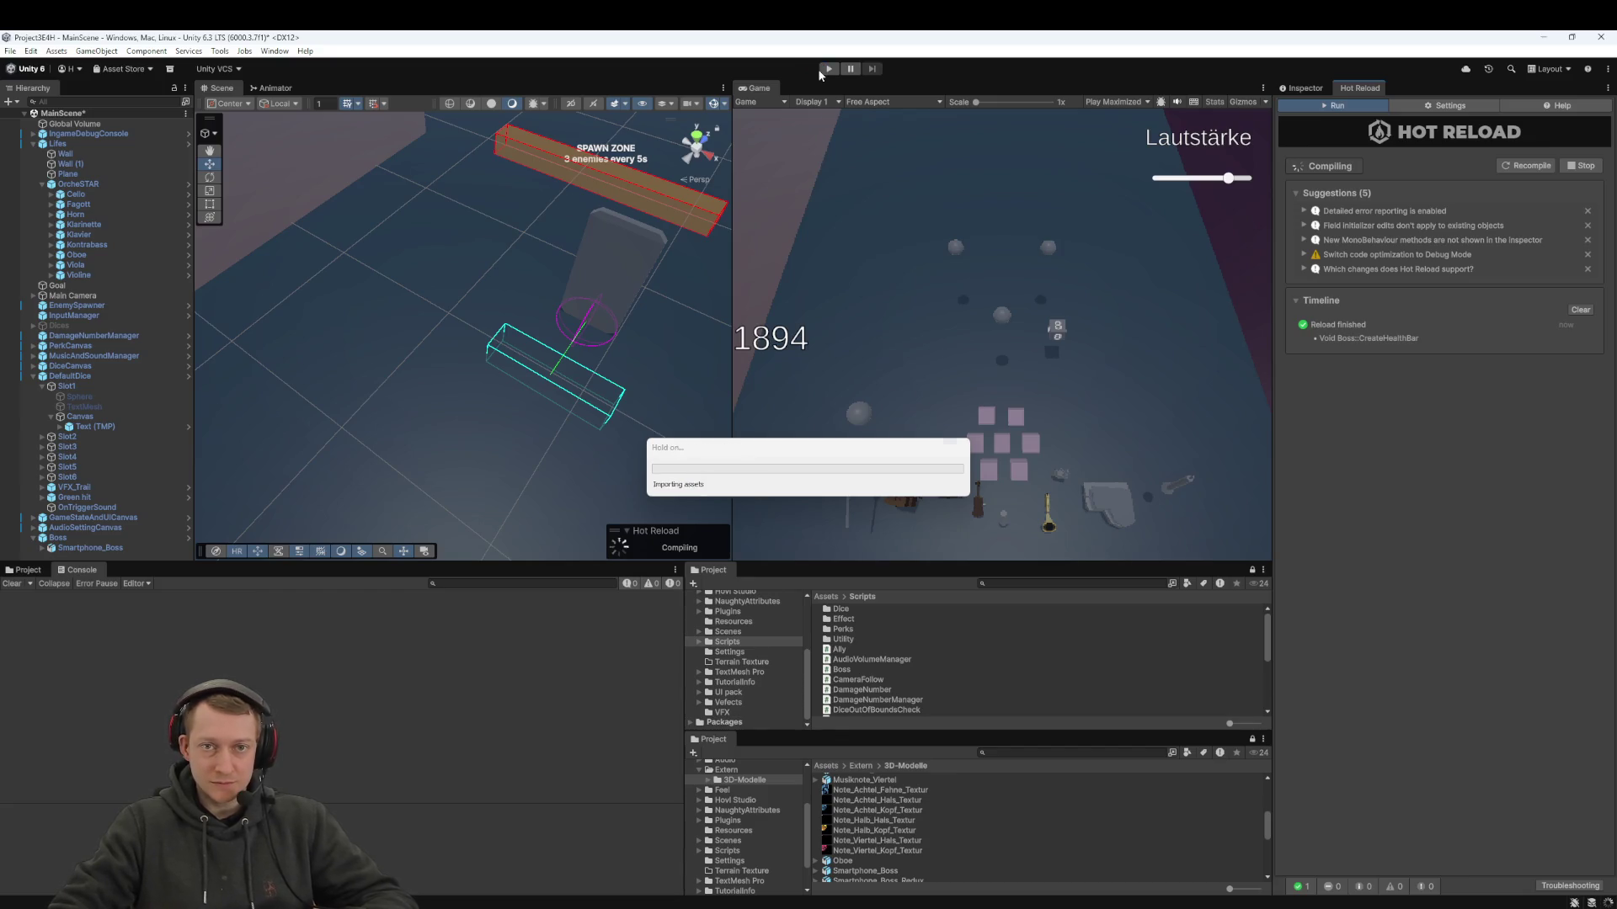
click(828, 71)
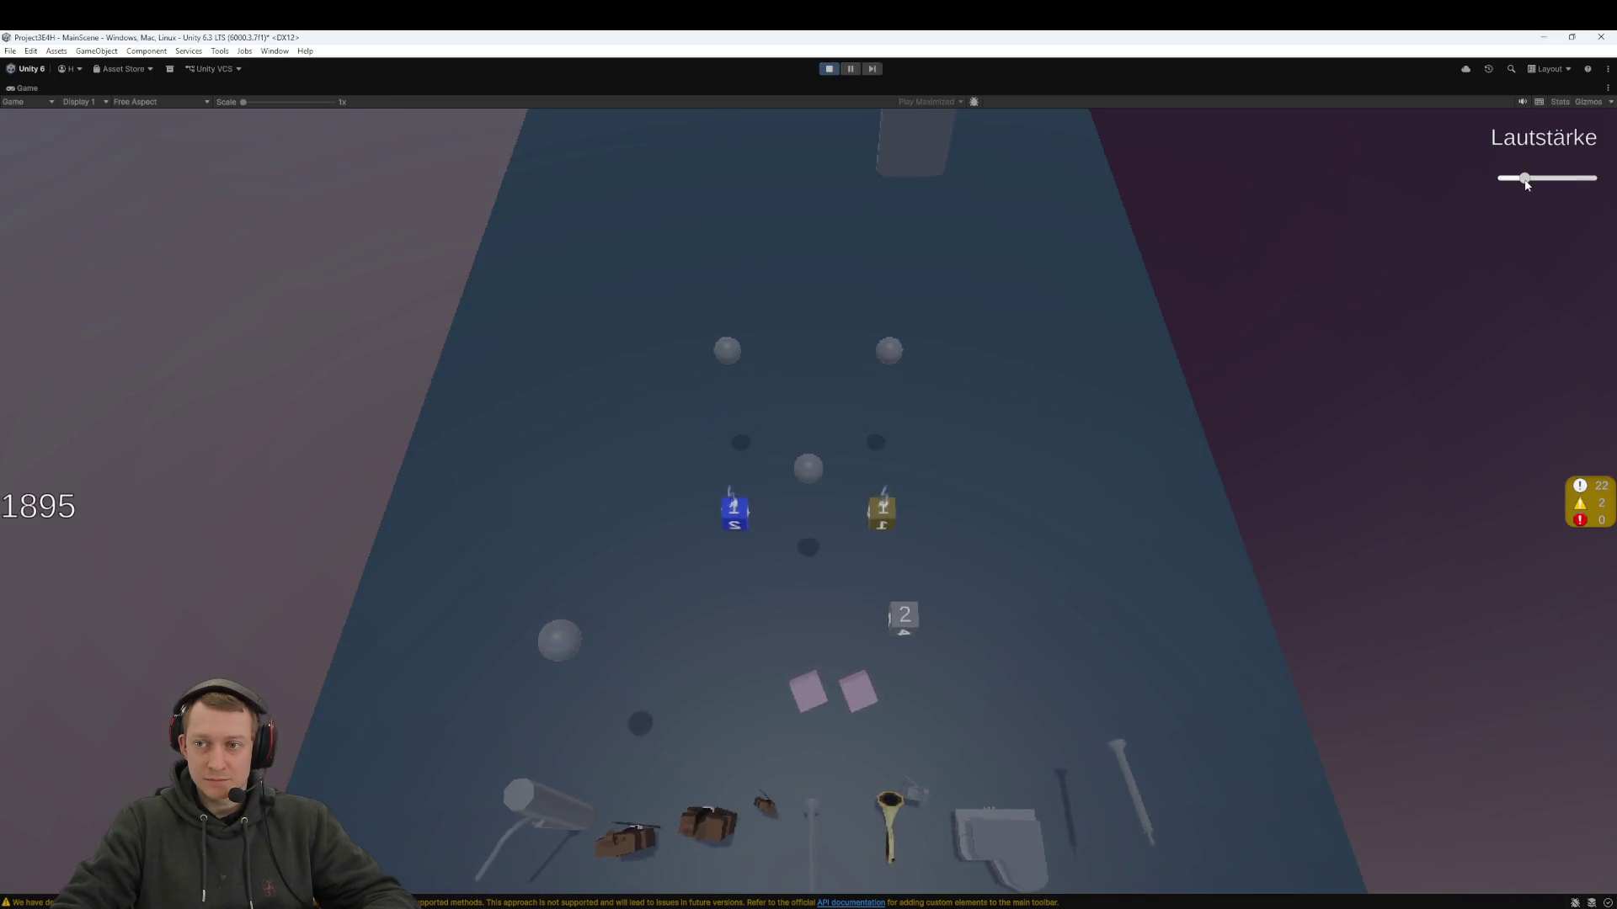
- Lower the volume, pause, and frame the boss and its green health bar, undoing accidental moves
drag(1549, 180, 1522, 185)
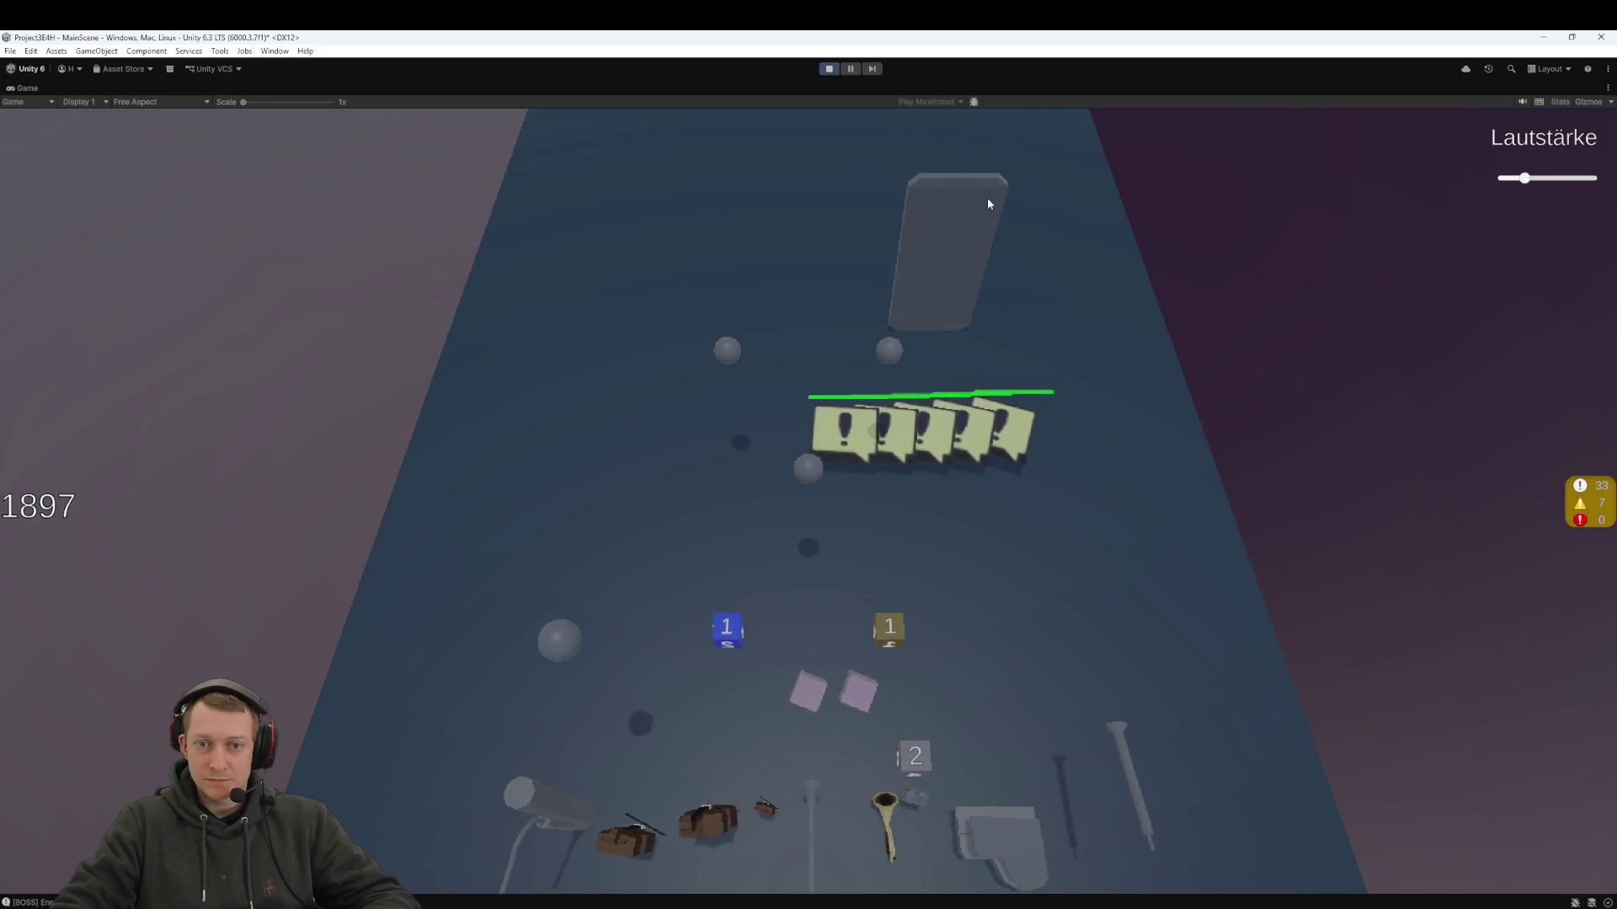
click(850, 68)
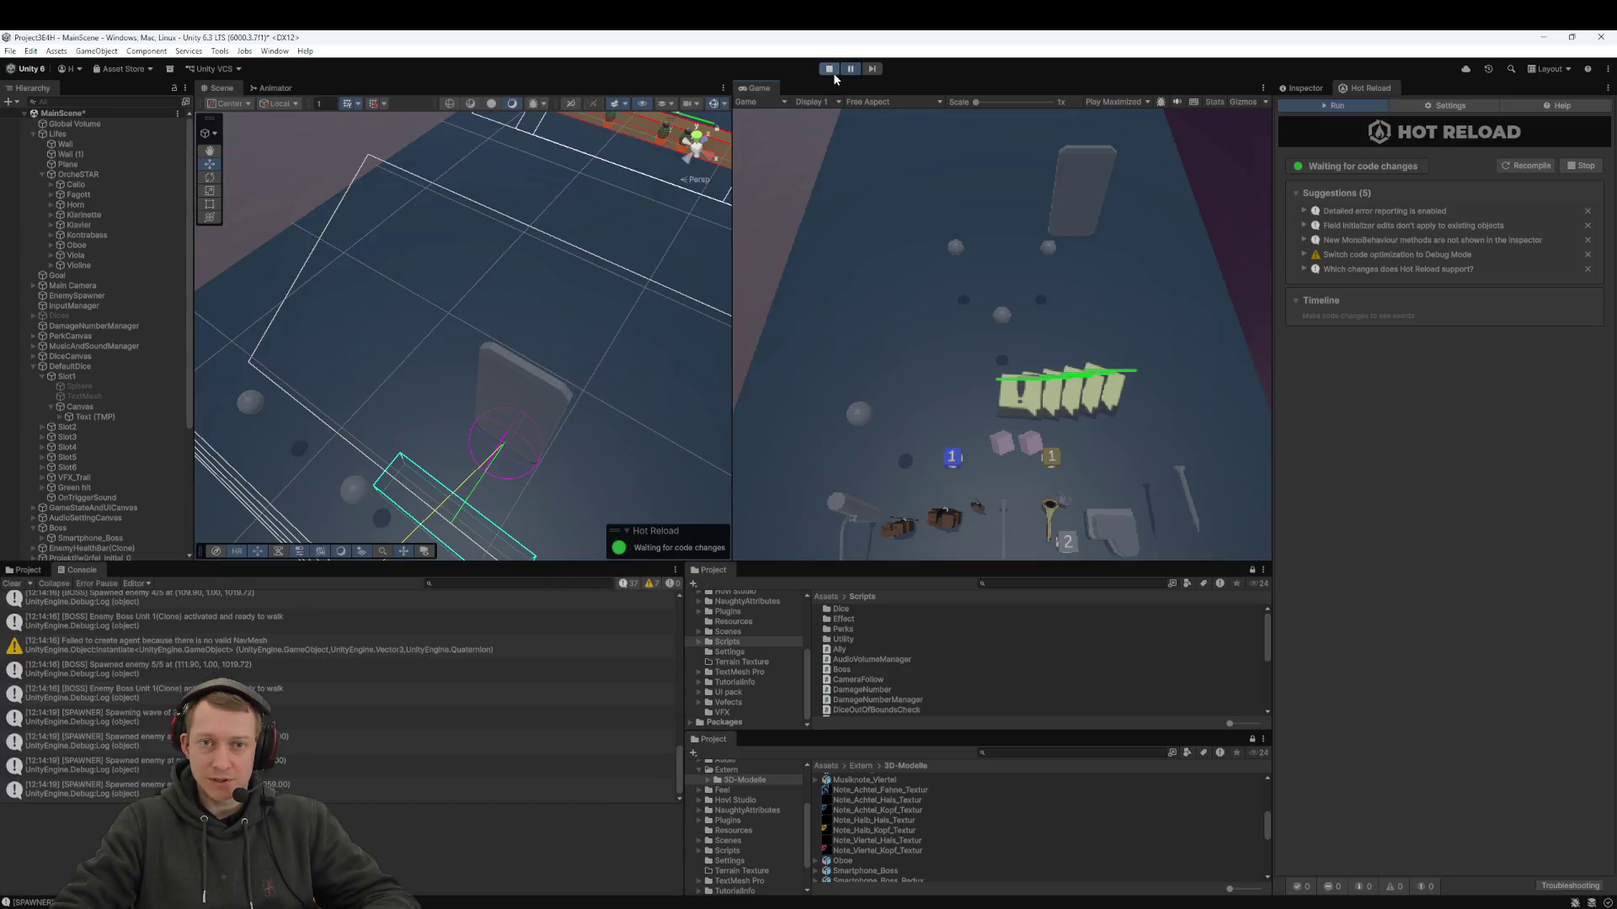
click(519, 388)
key(f)
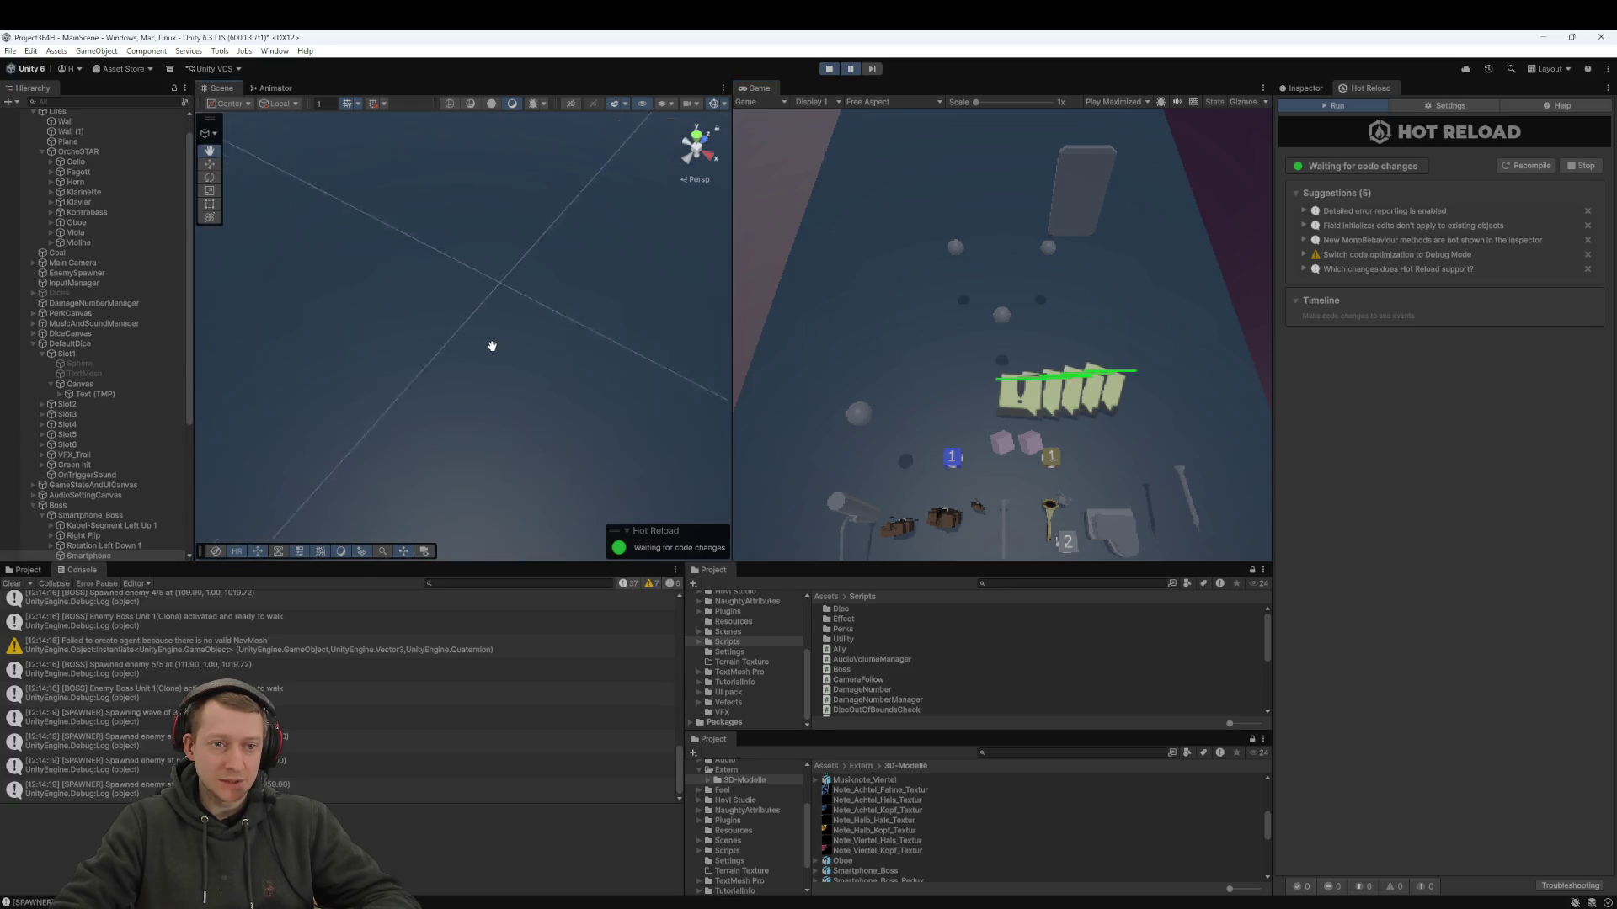
mouse_move(510, 327)
mouse_down()
mouse_move(528, 332)
mouse_move(508, 362)
mouse_move(458, 272)
mouse_up()
scroll(508, 362, up, 5)
scroll(536, 342, down, 3)
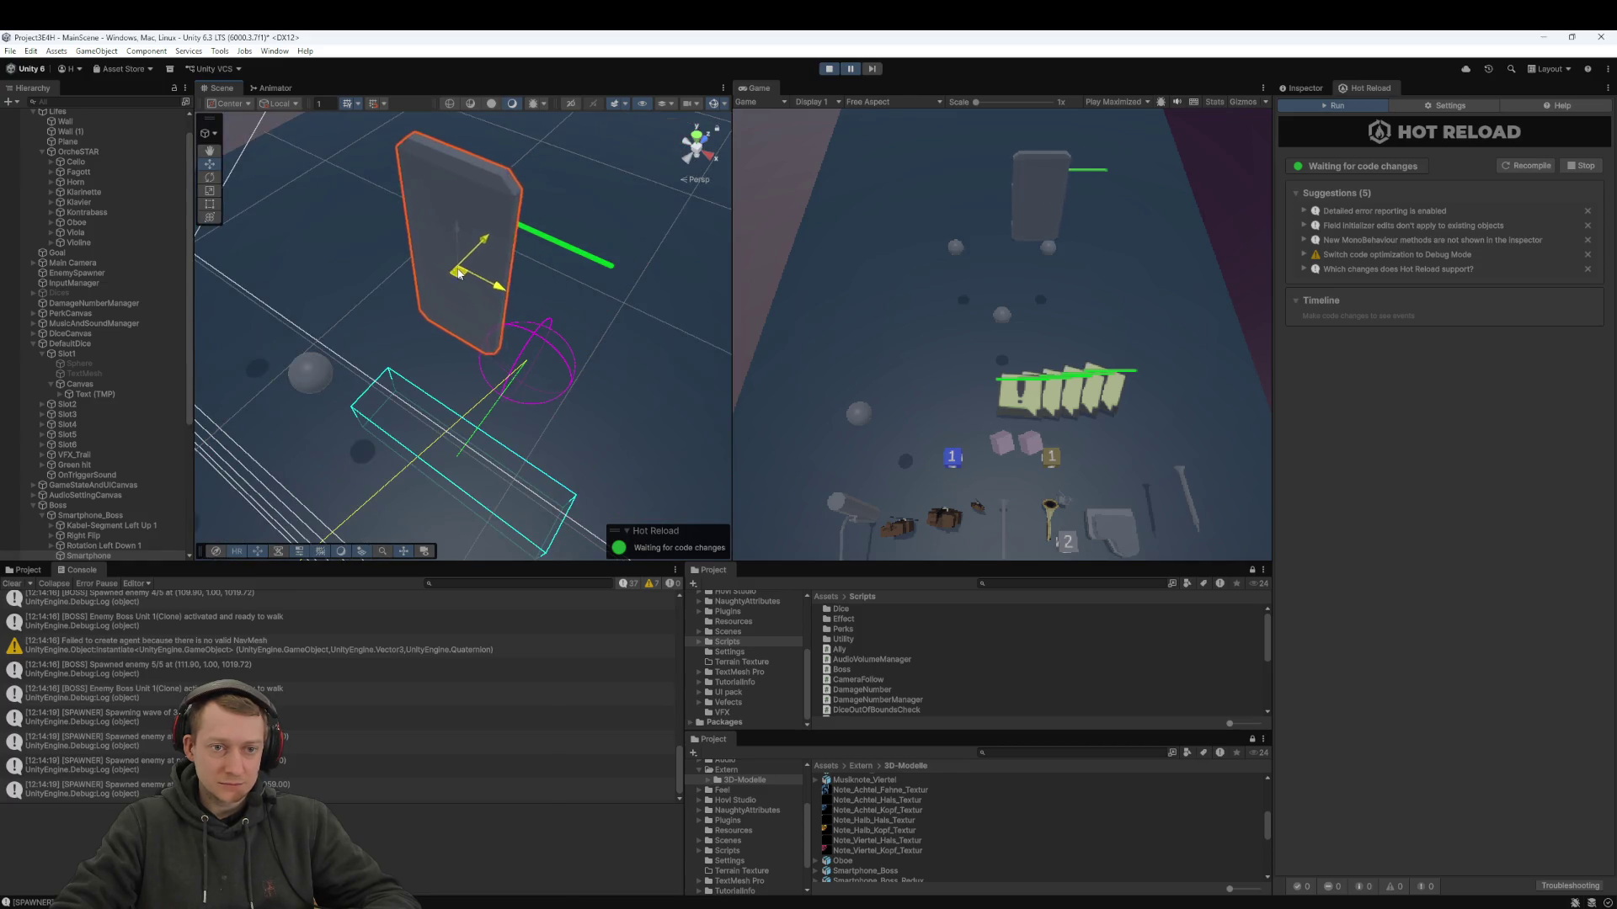
click(556, 242)
key(ctrl+z)
key(ctrl+z)
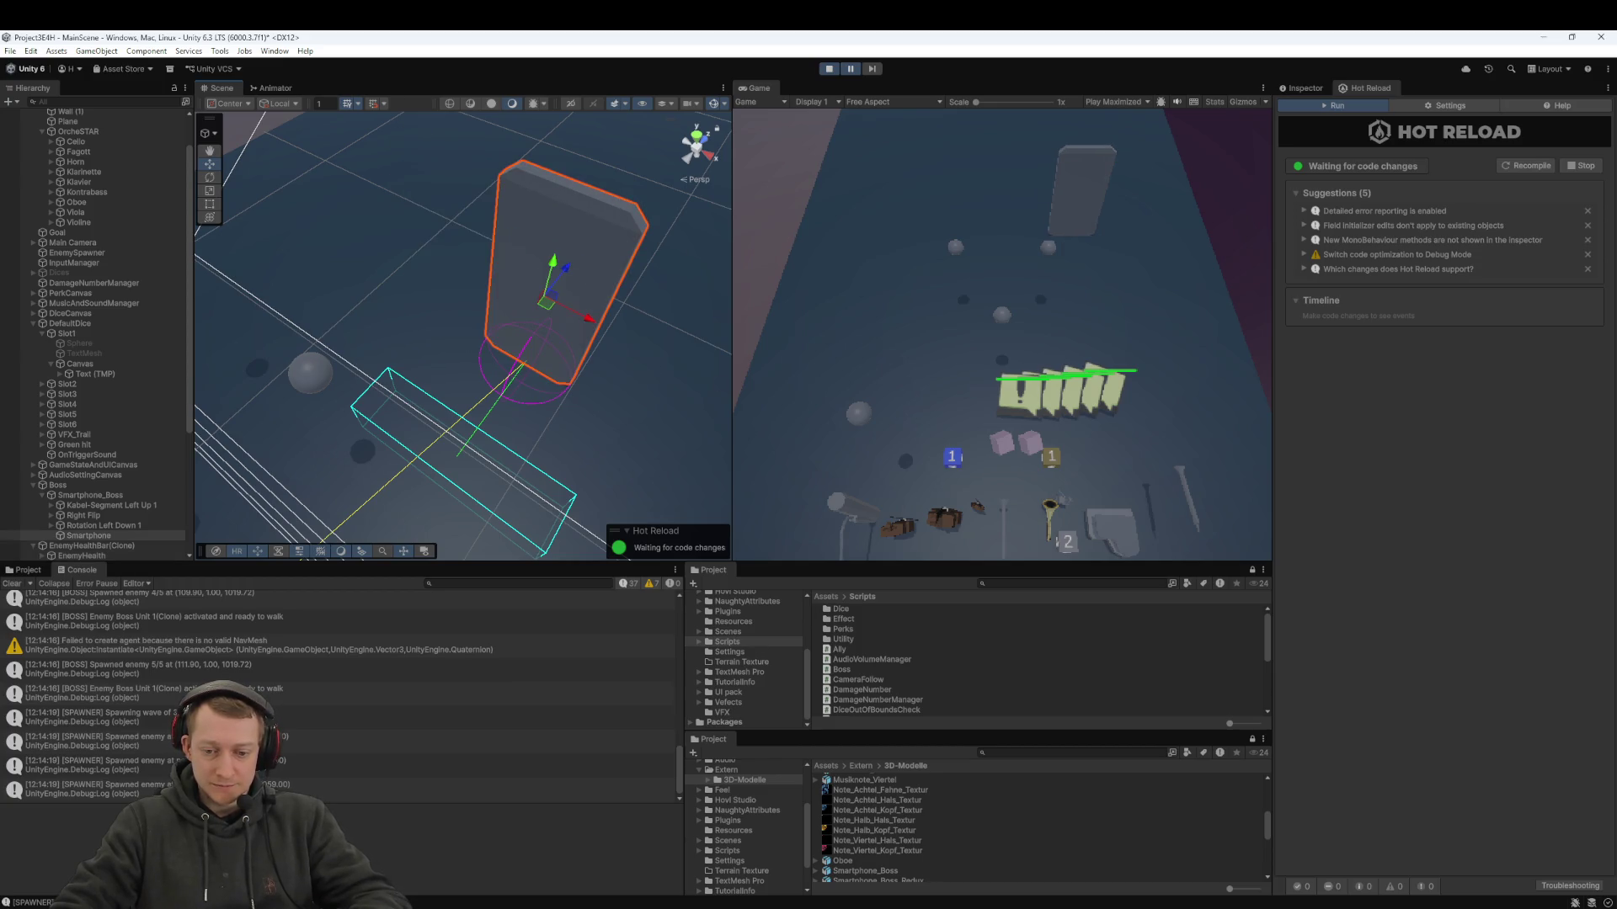
- Change the CreateHealthBar offset to 8.5f and restart the game to hot-reload it
key(alt+Tab)
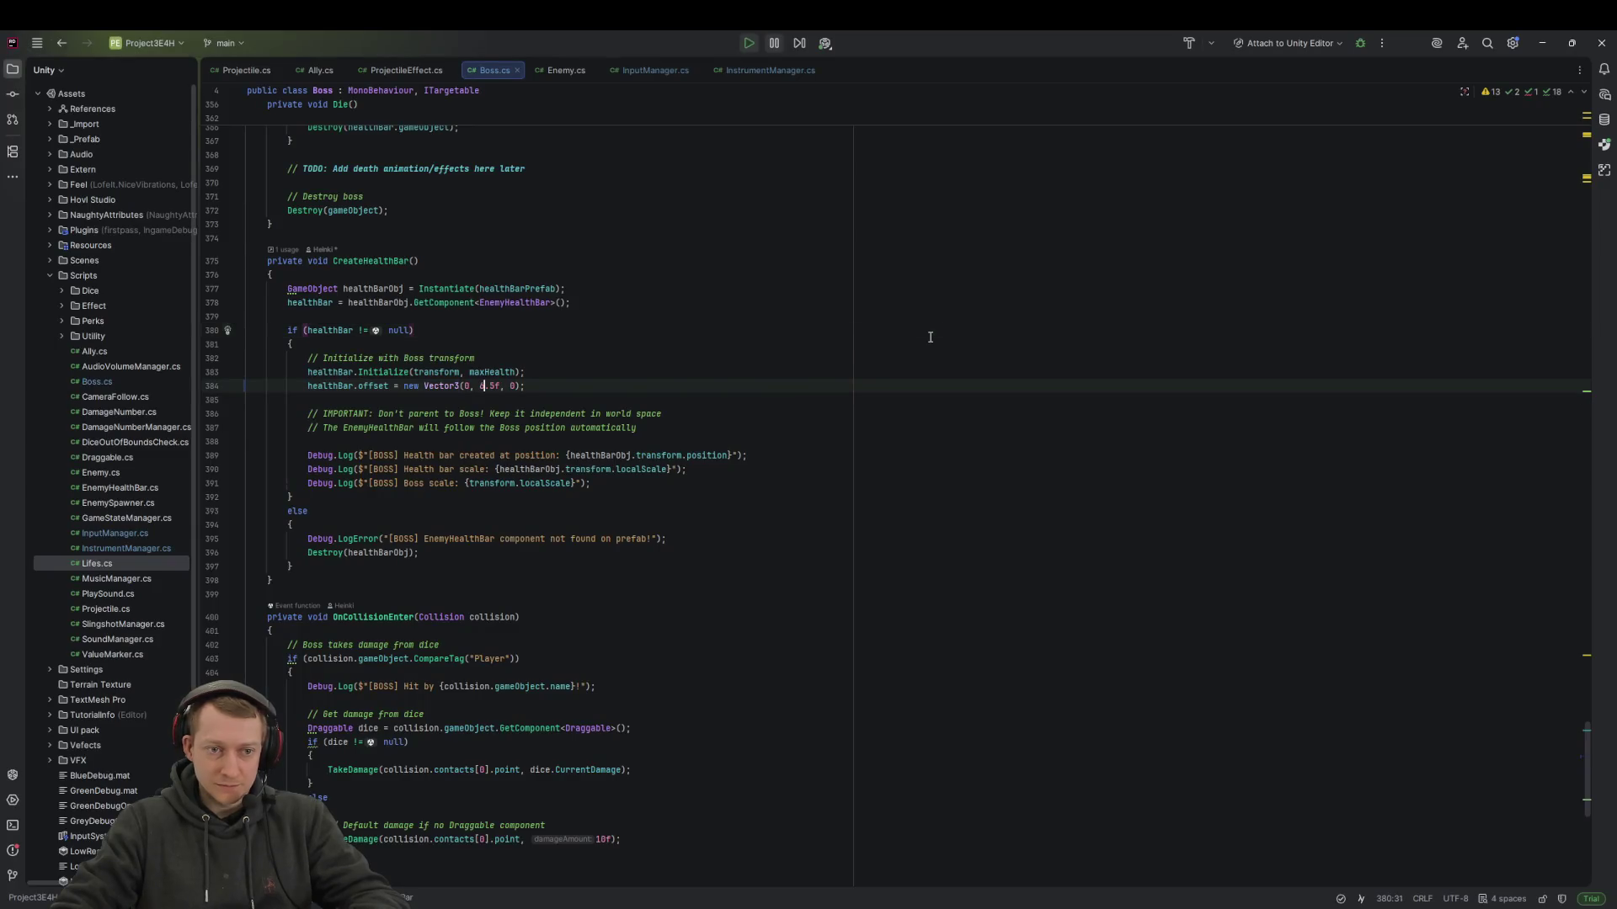
text(10)
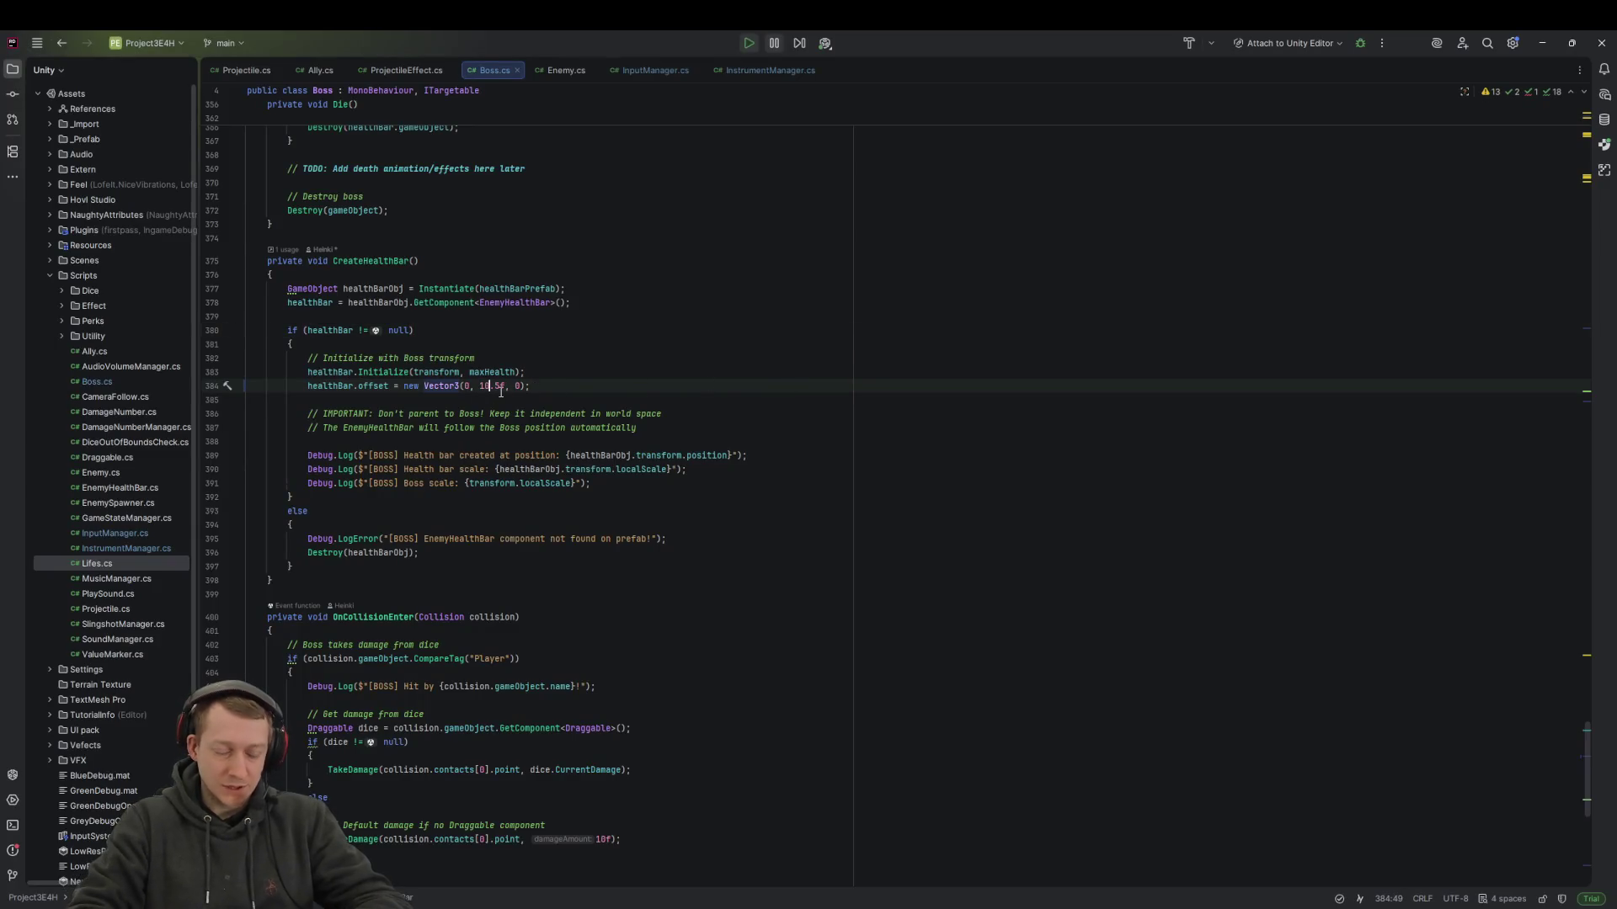
key(BackSpace)
key(BackSpace)
text(8)
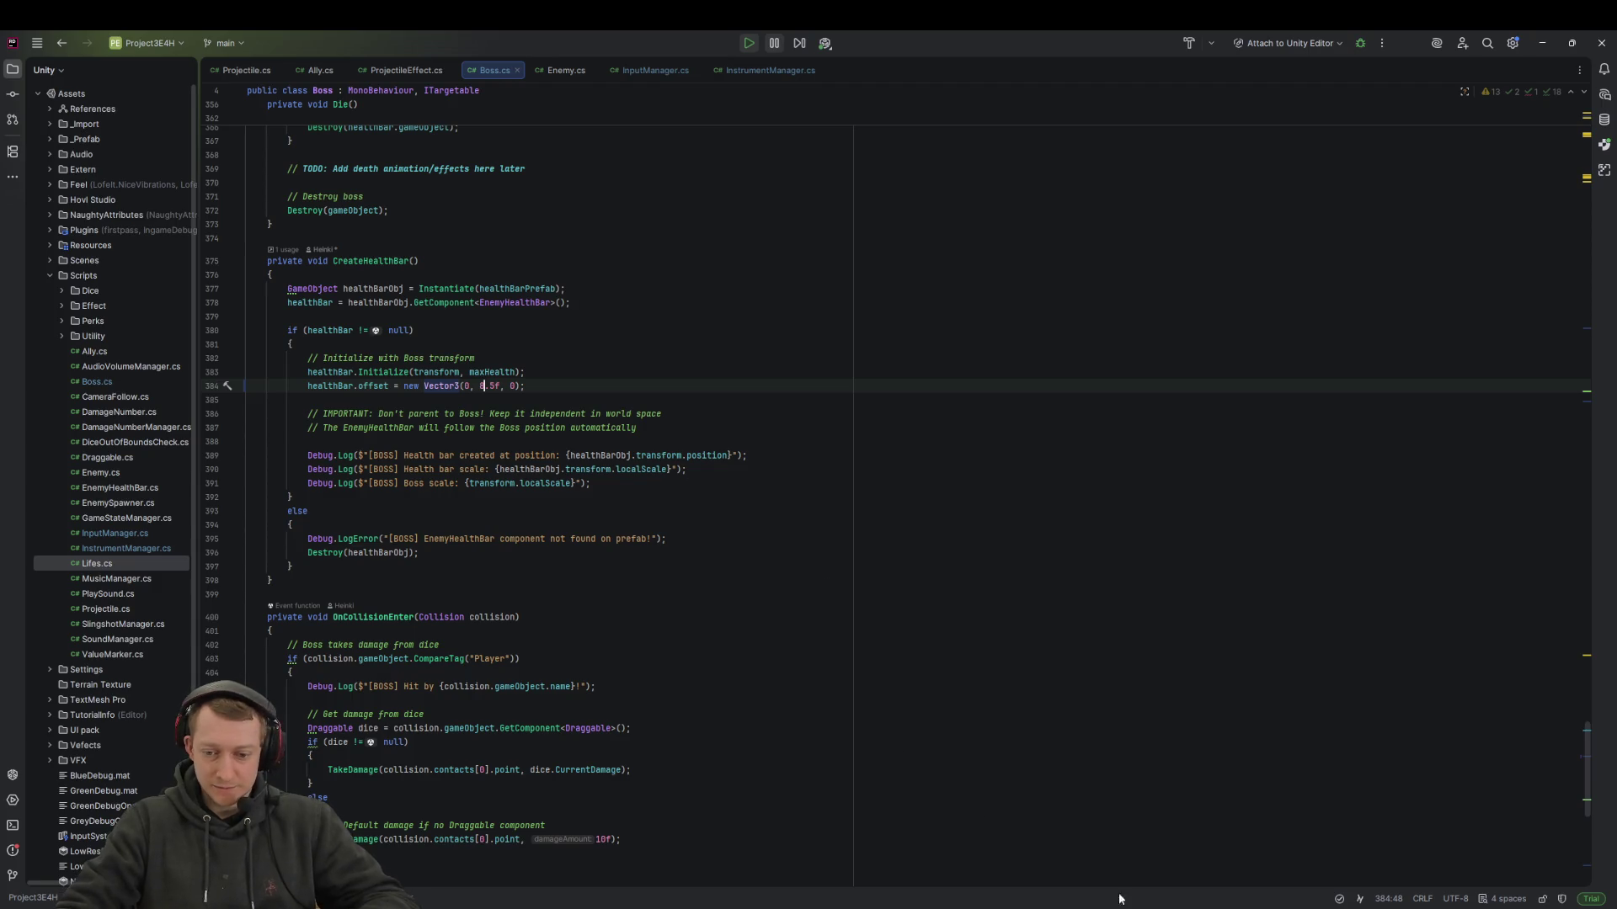
key(alt+Tab)
click(830, 69)
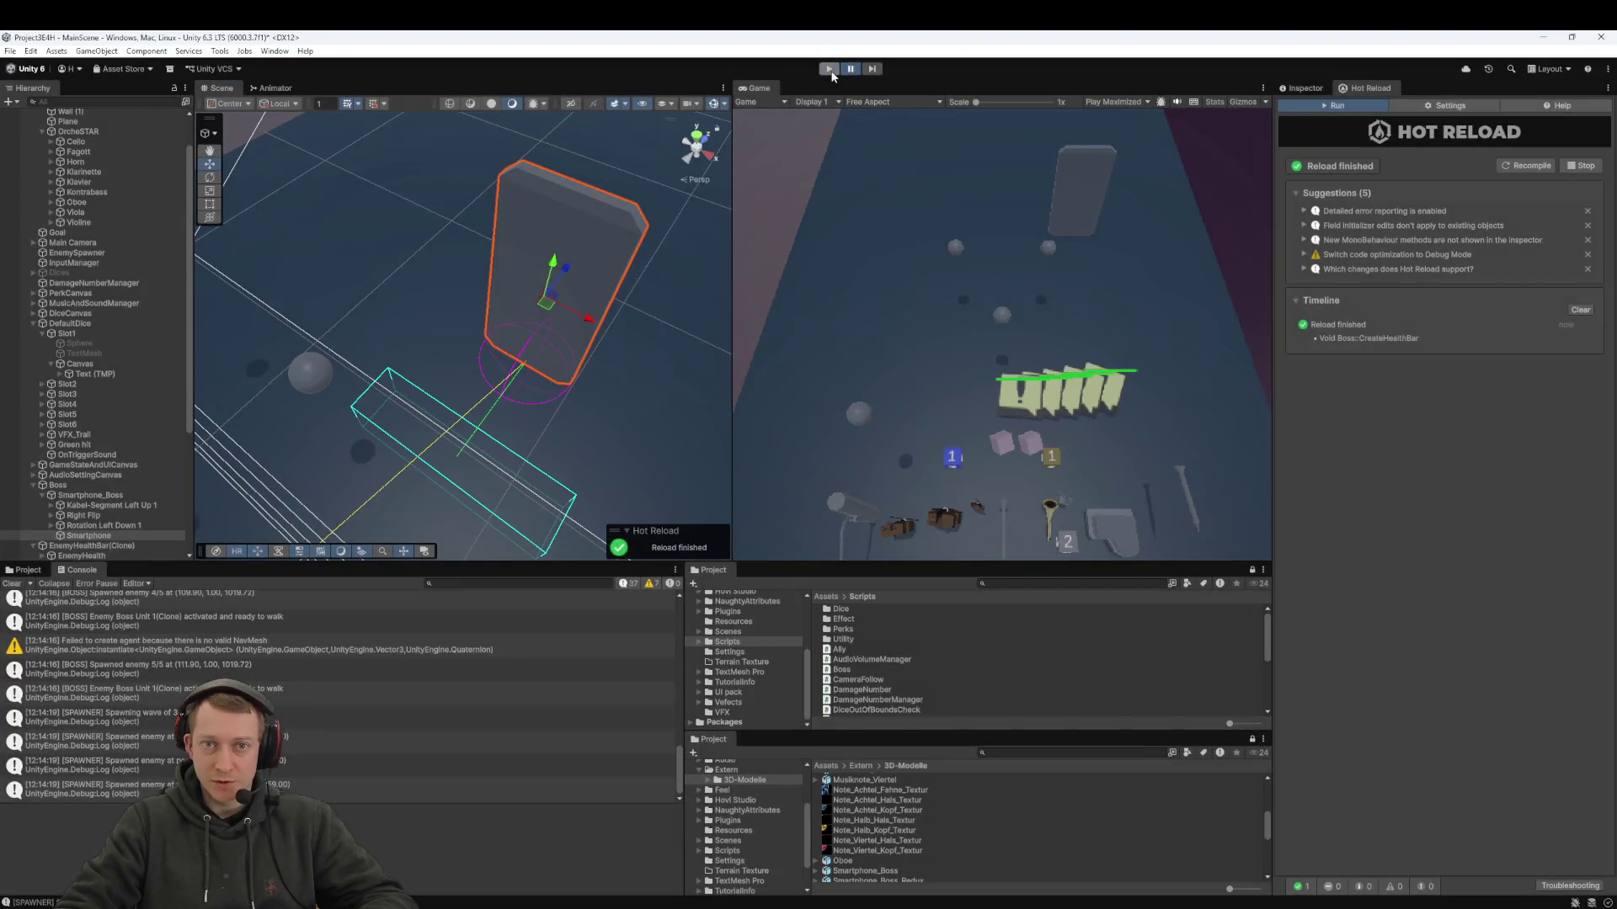
- Replay the game with the volume turned down, watch the boss health bar, then stop
click(830, 69)
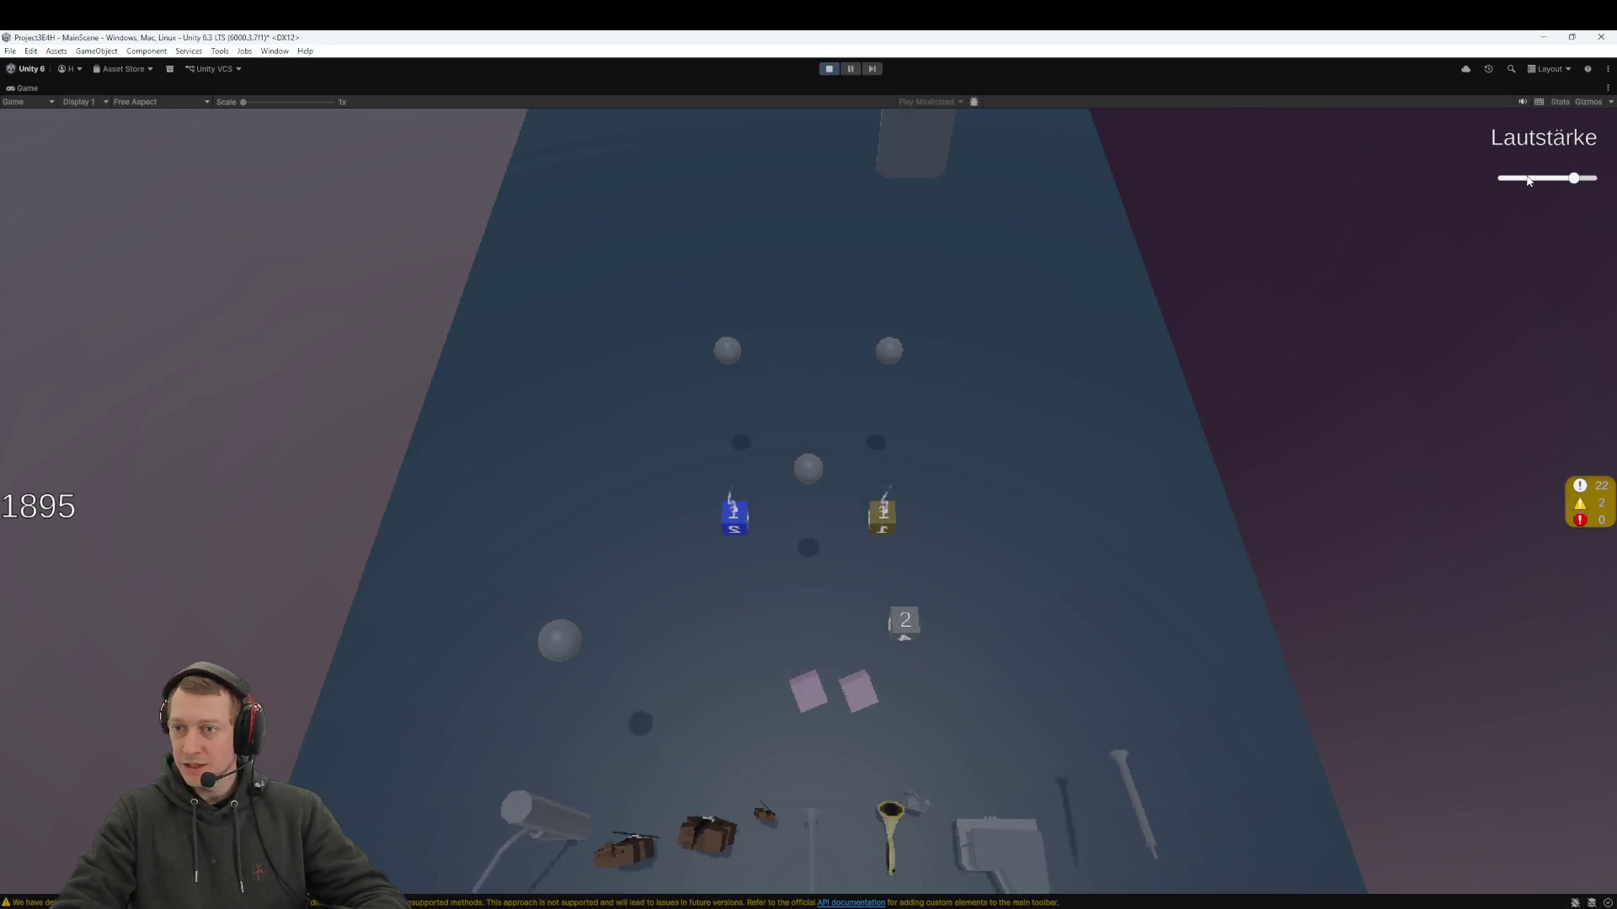
click(1527, 177)
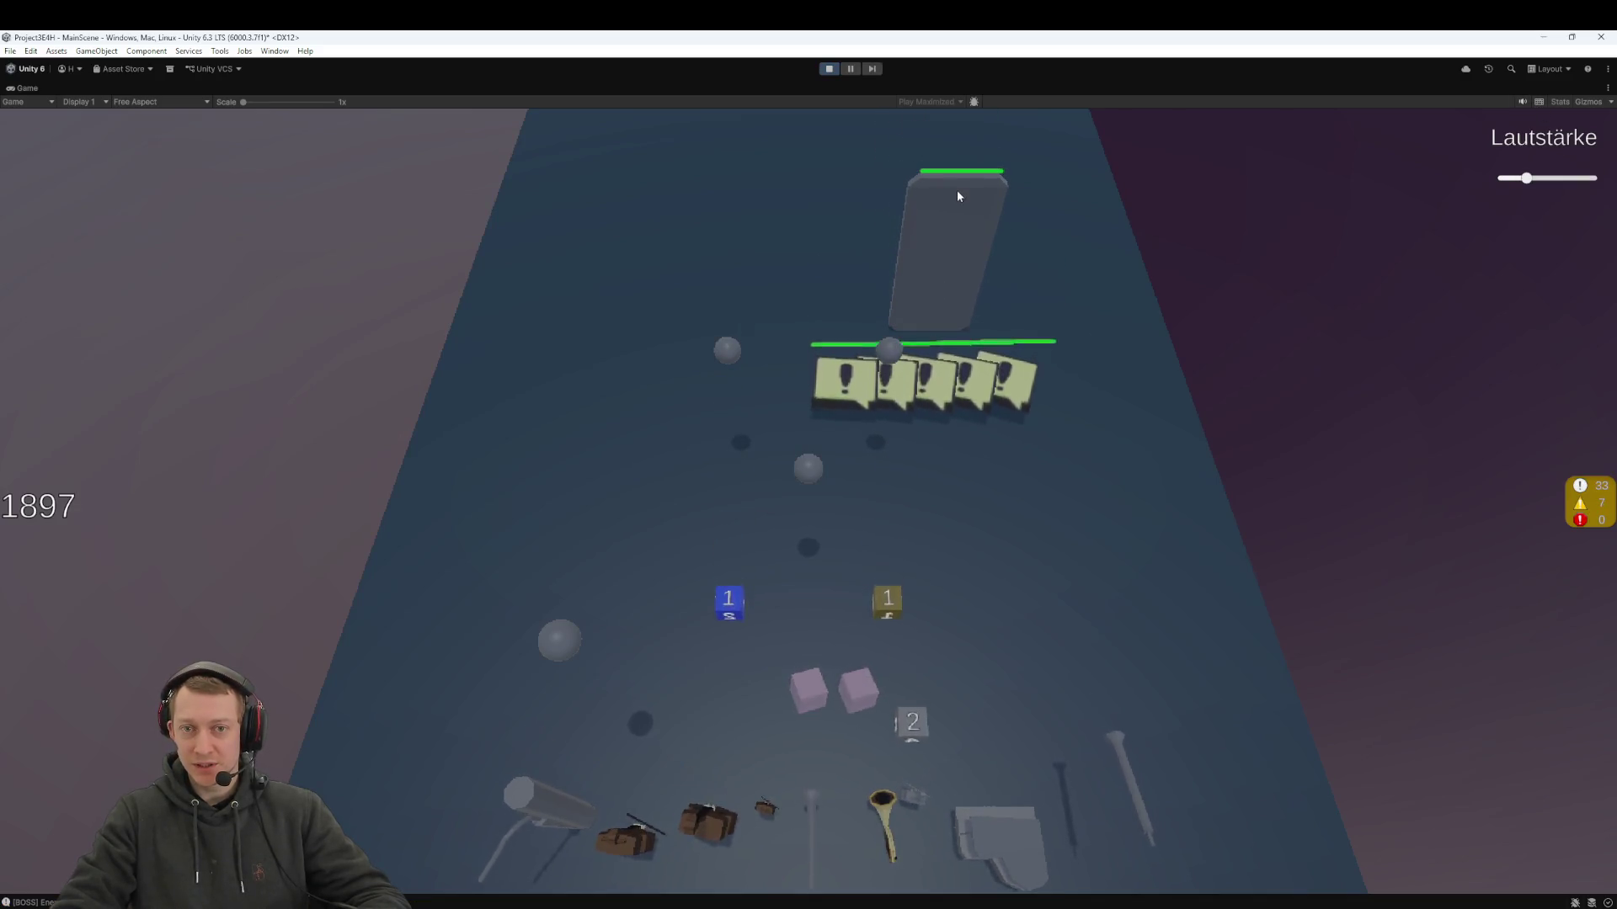
click(829, 68)
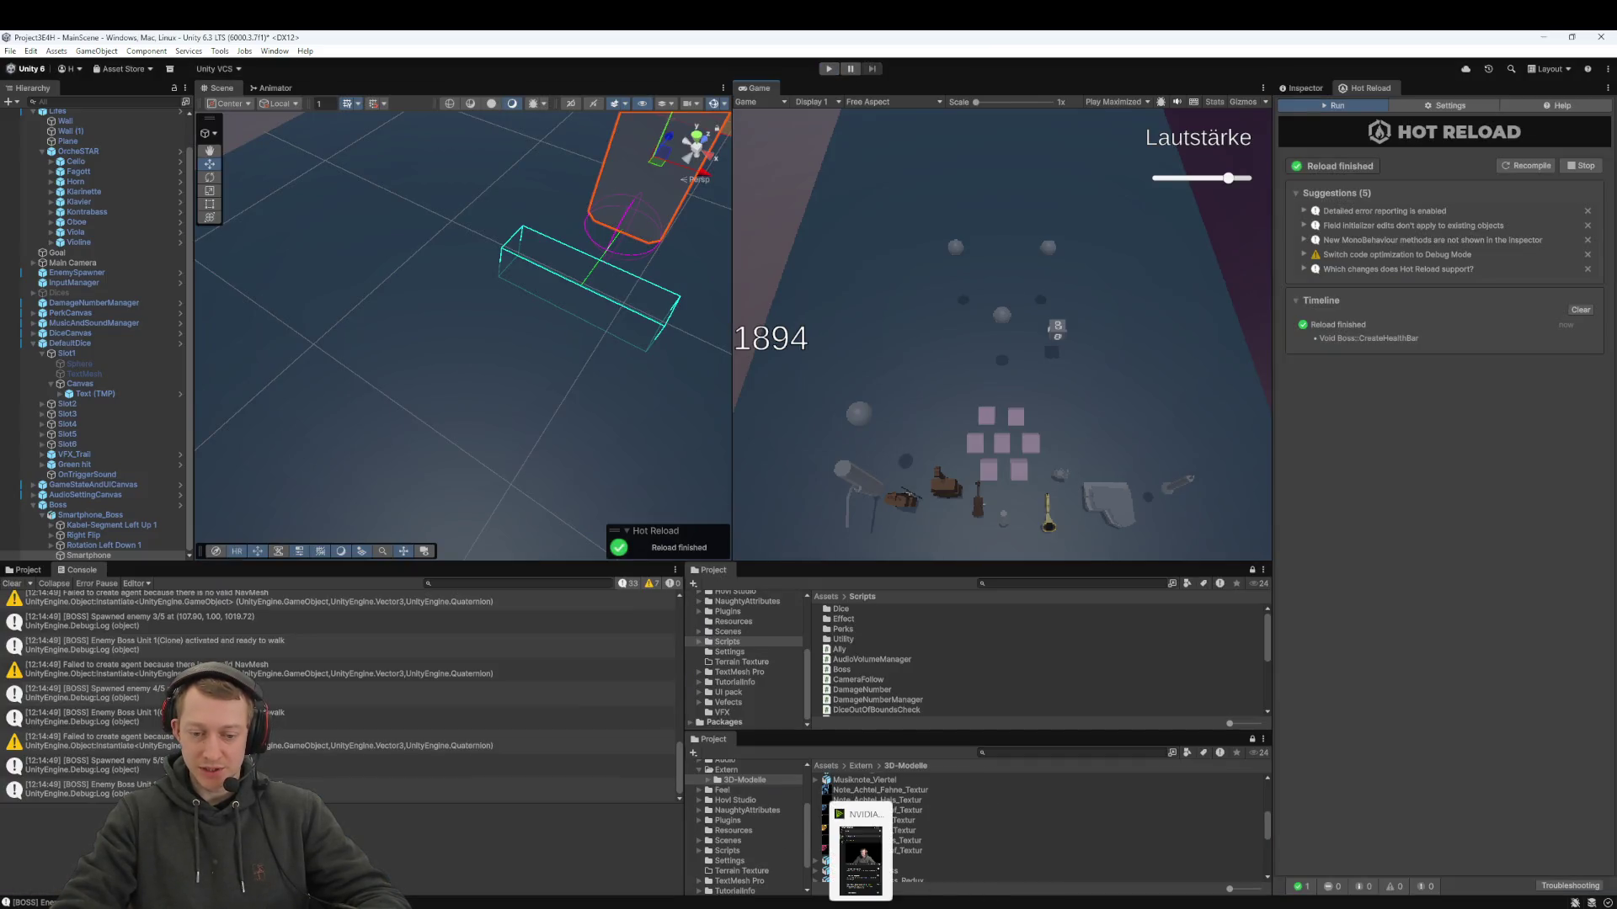
mouse_move(761, 906)
mouse_move(537, 905)
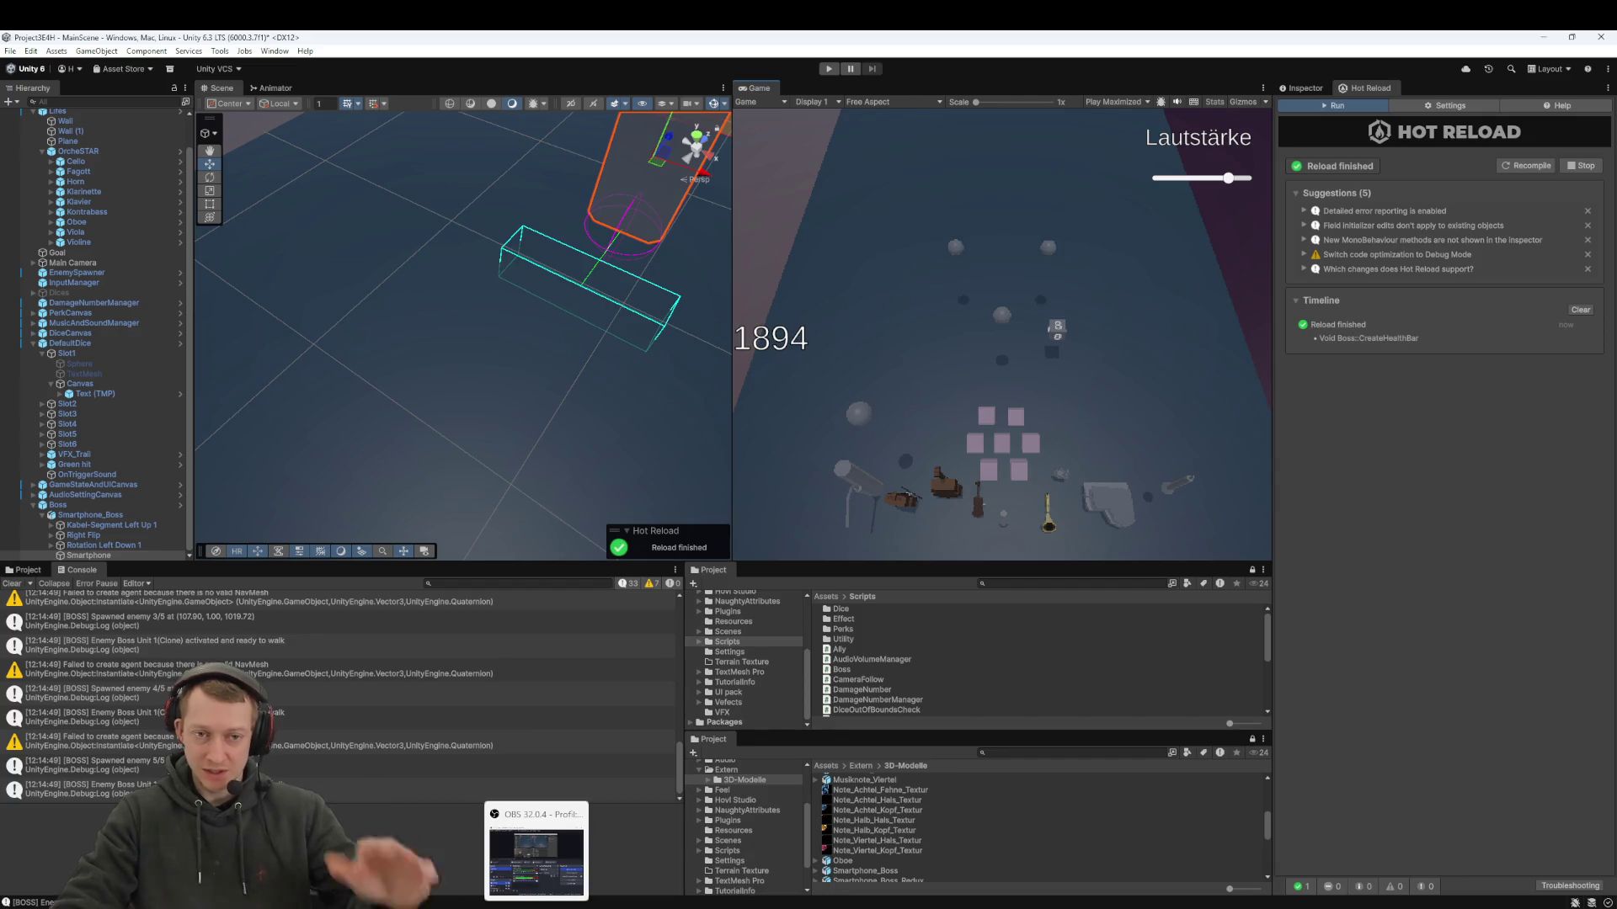
- Change the boss health bar's Vector3 y offset to 9.5f in Boss.cs and start a Unity play test
mouse_move(964, 905)
click(964, 854)
text(9.5f, 0);)
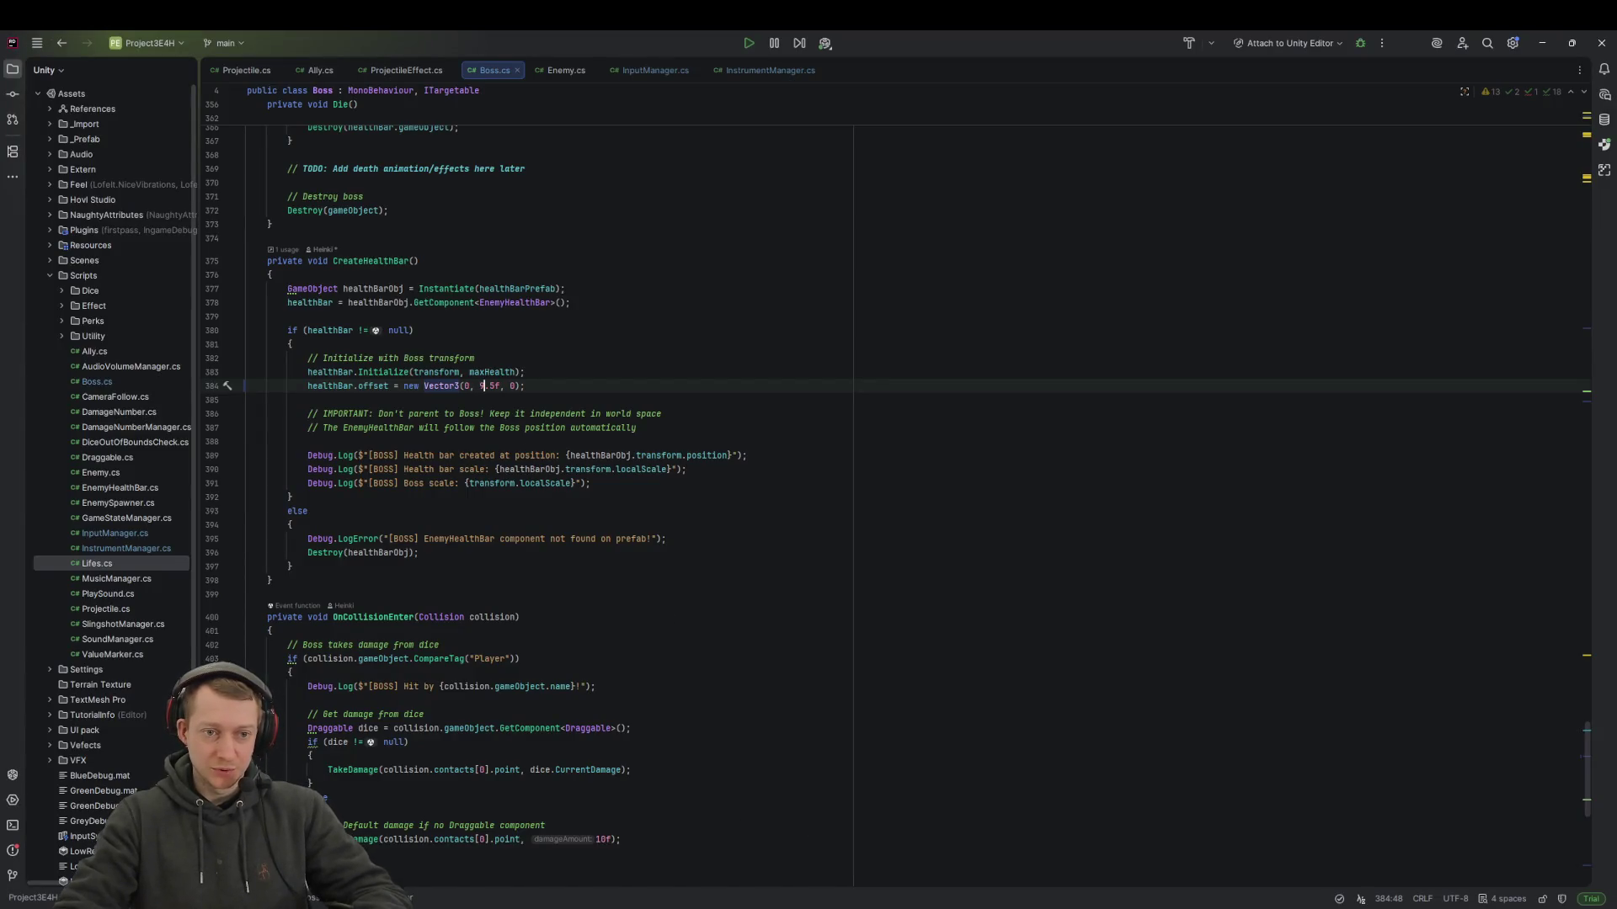
key(alt+Tab)
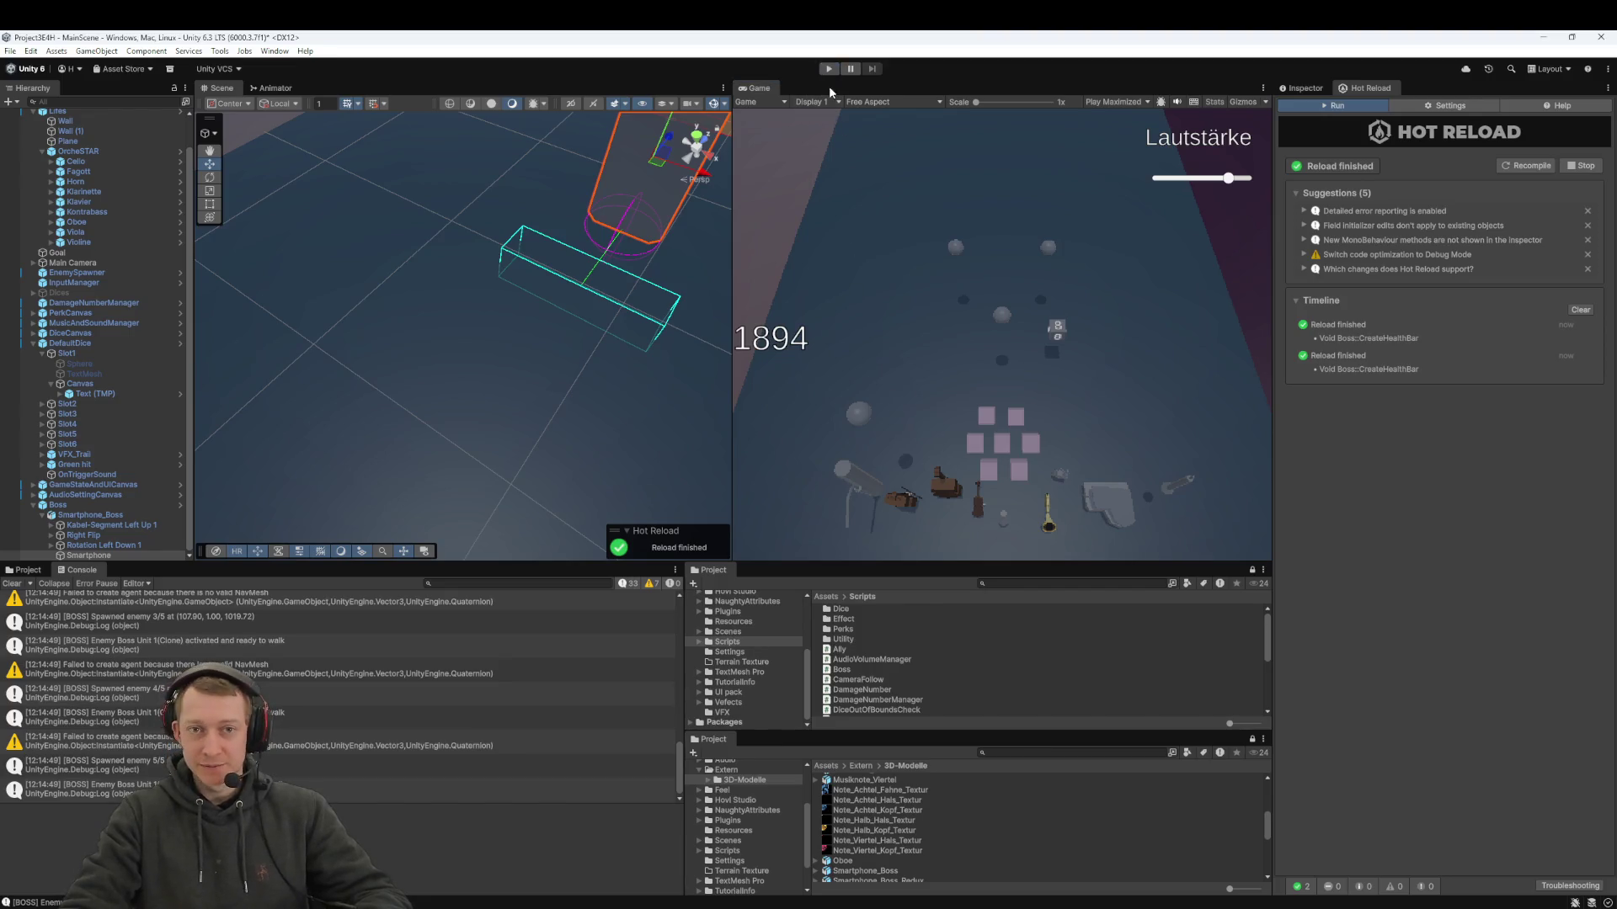
click(829, 69)
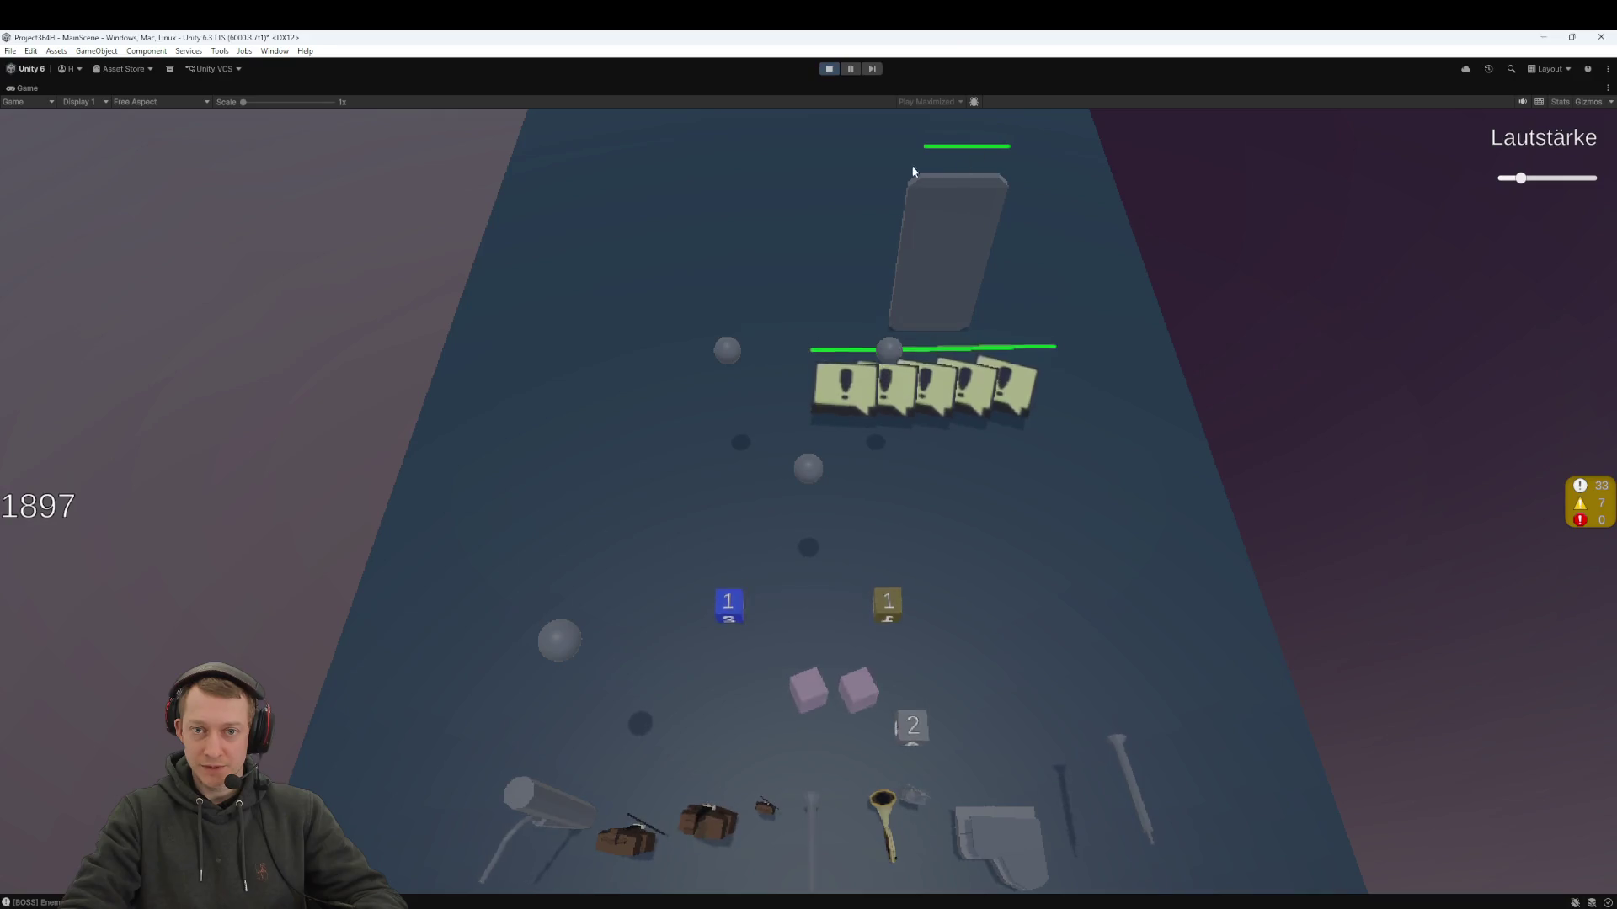
- Stop the play test, view the Smartphone object's components, and review Boss.prefab's changes in Fork
click(830, 67)
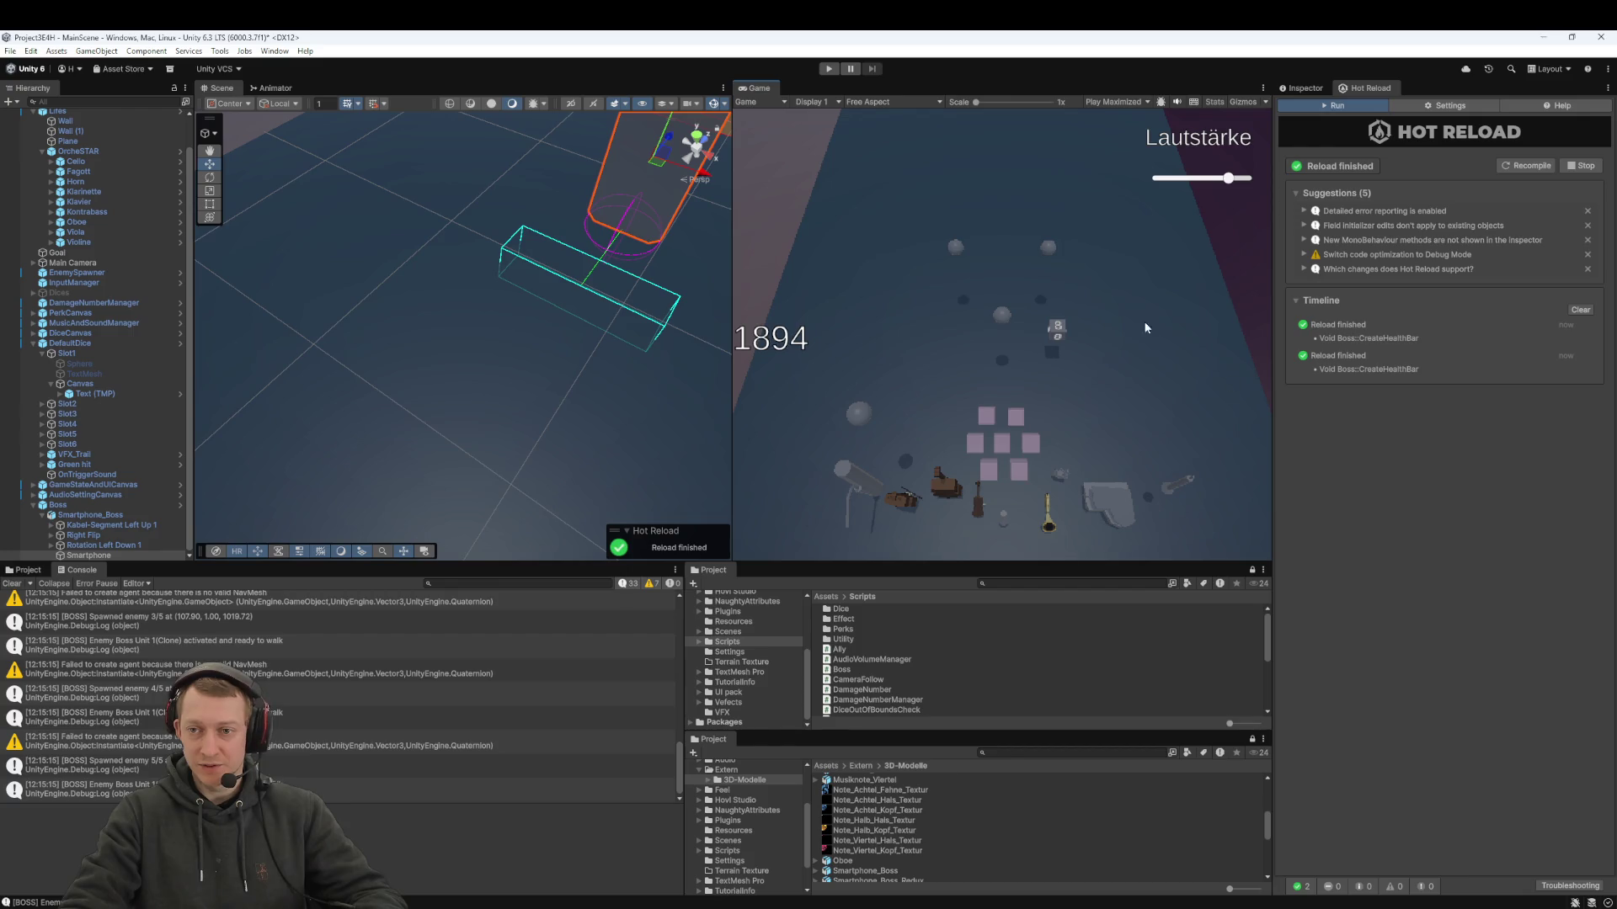
click(1302, 87)
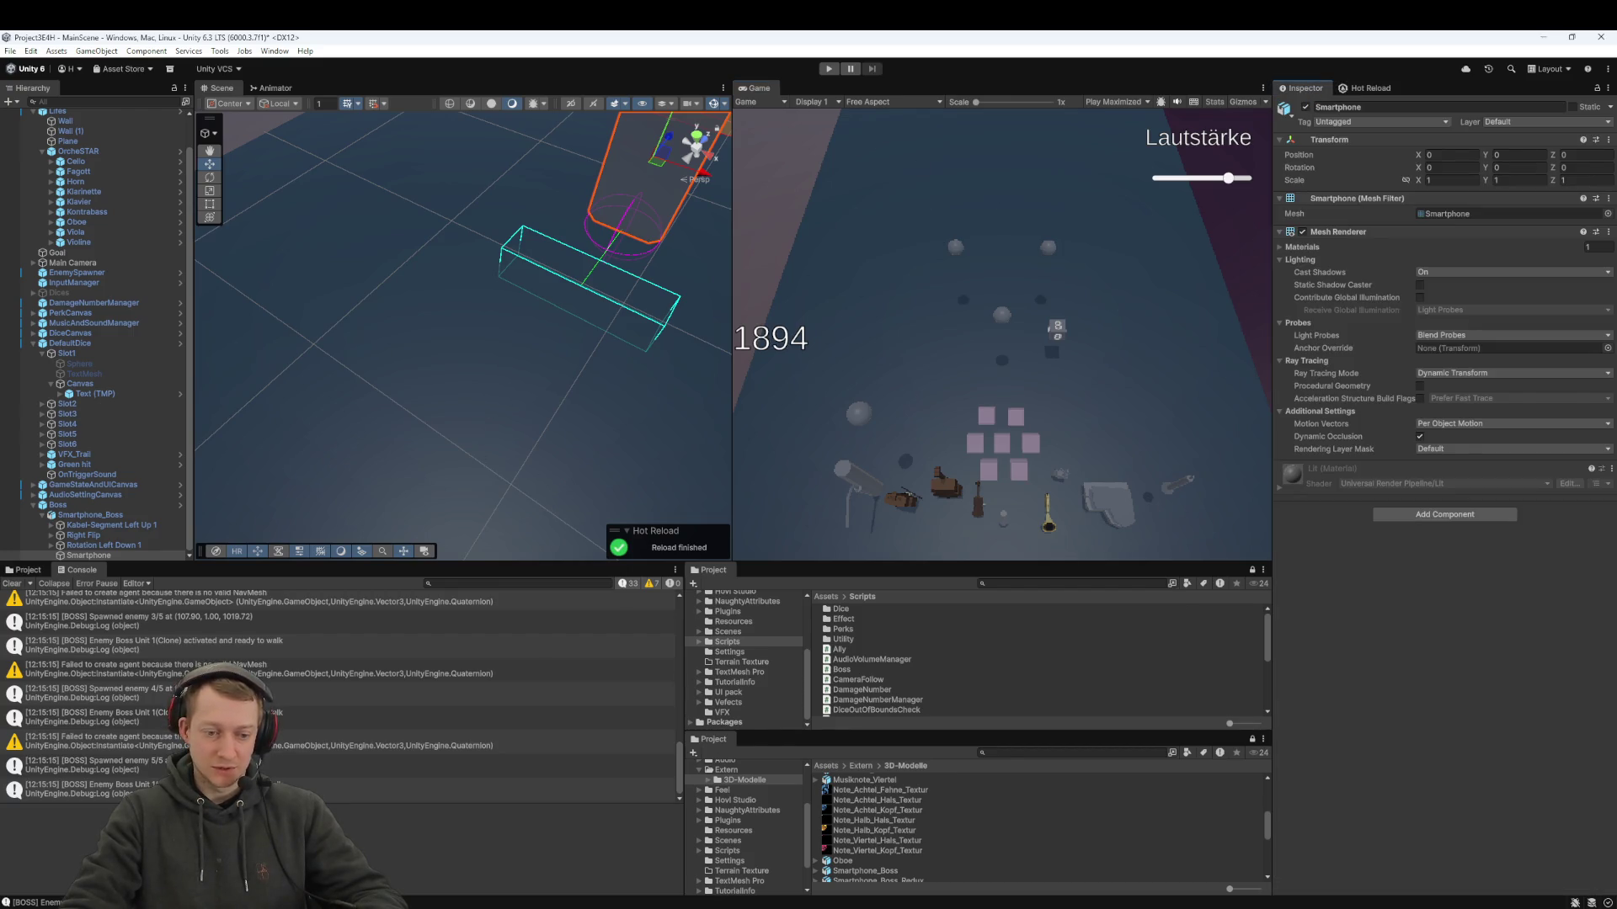
key(alt+Tab)
click(466, 269)
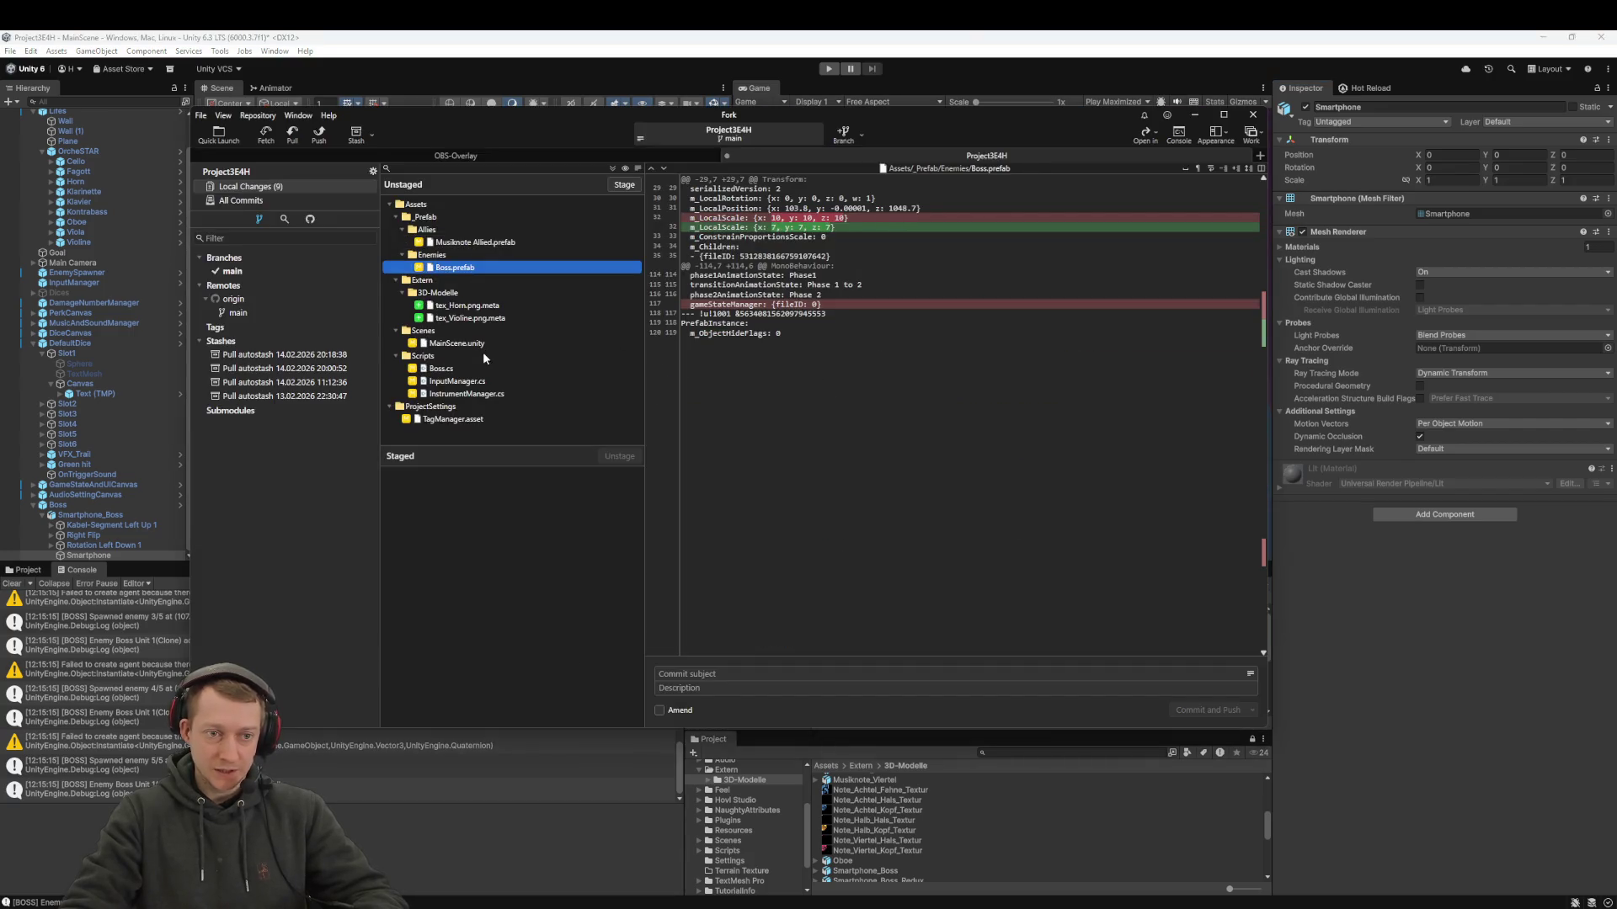
- Stage all nine changed files, then commit and push them as 'fix: boss, dice and such'
key(ctrl+a)
key(Return)
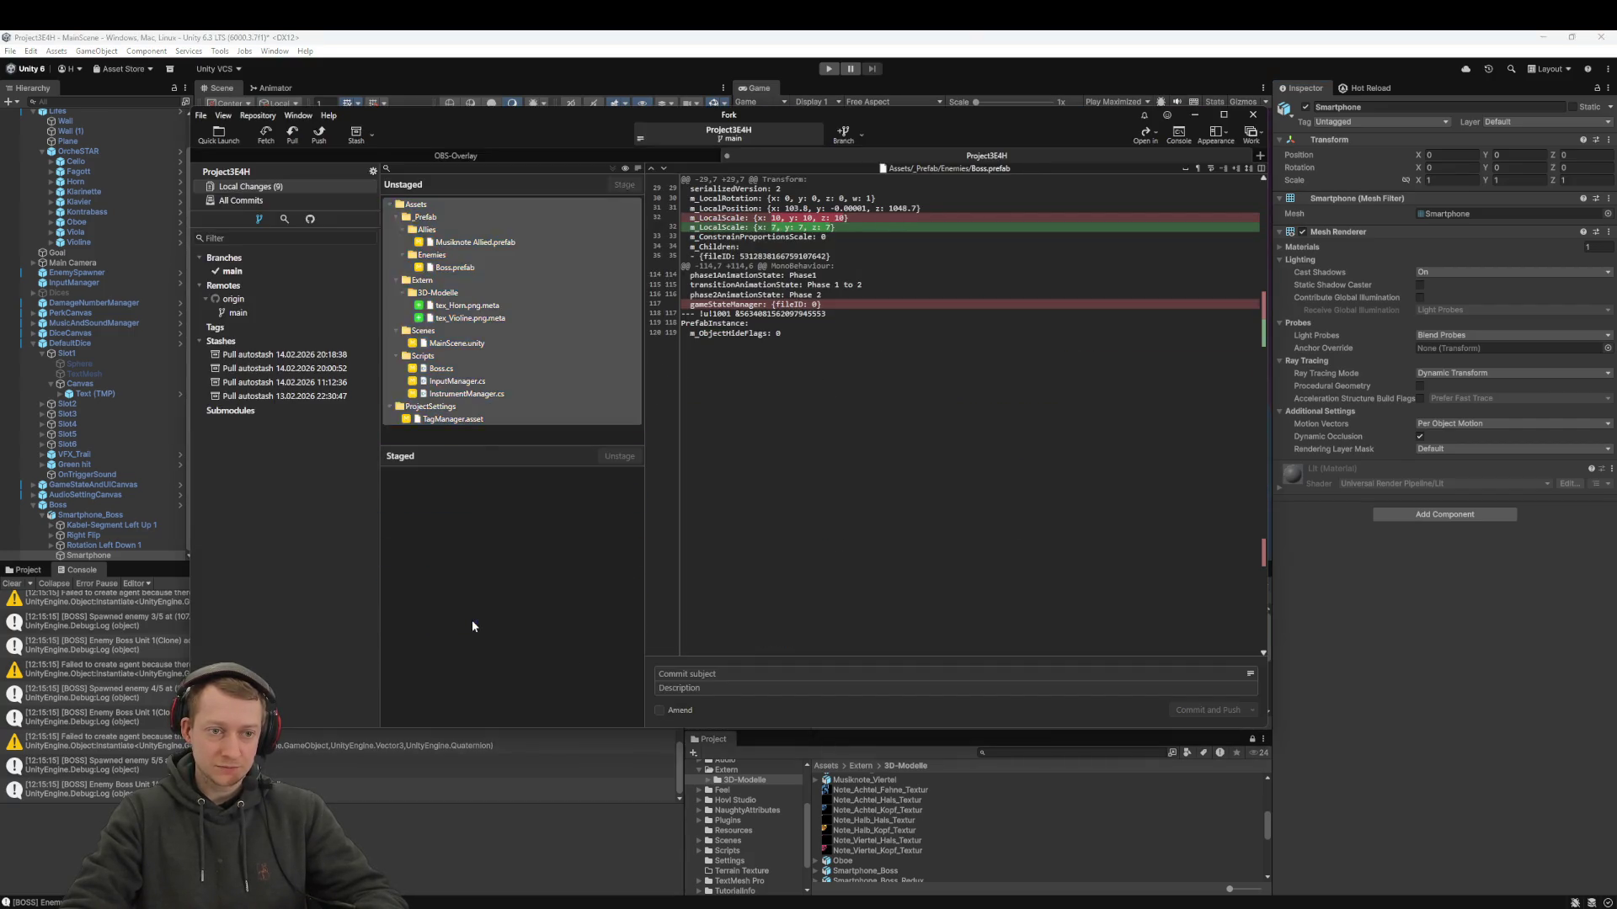
text(fix: boss,)
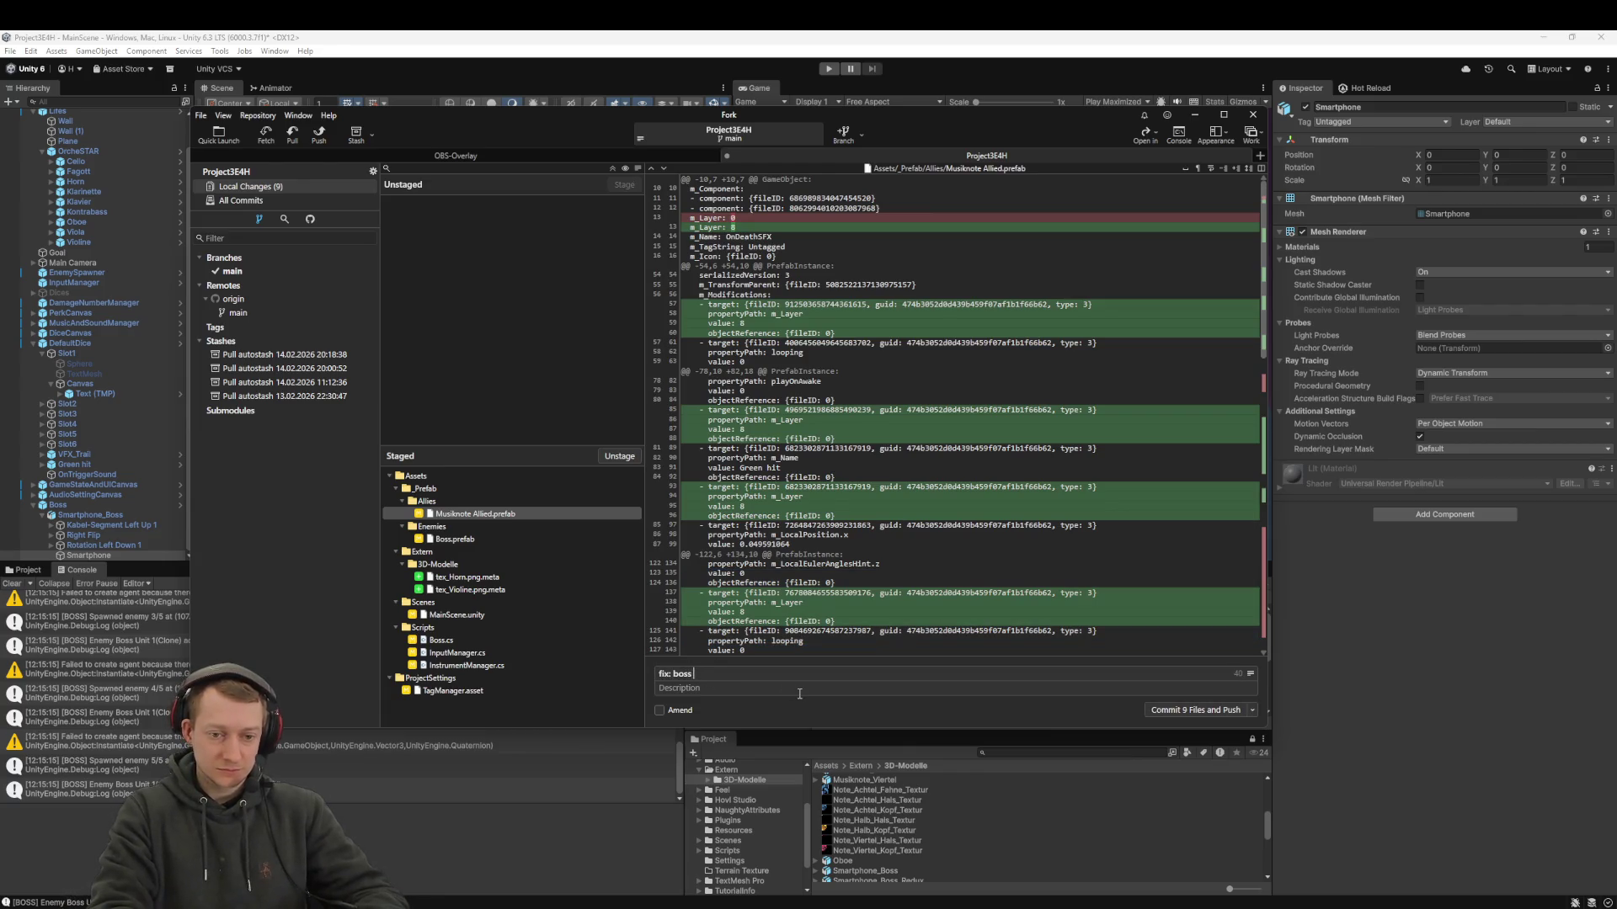
text( dice and such)
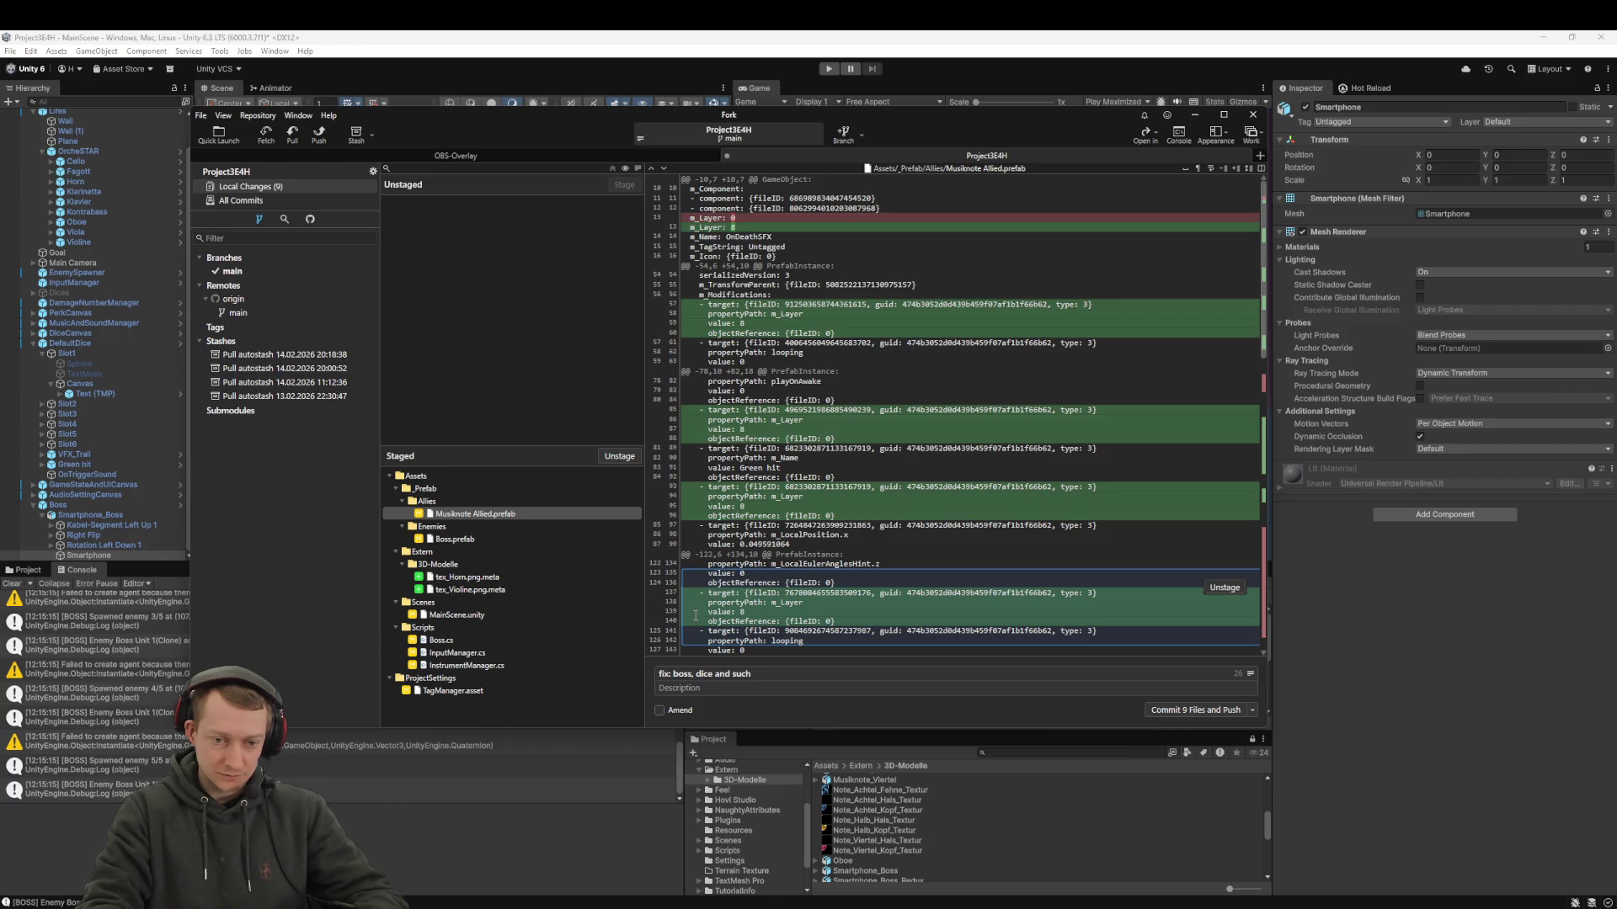
key(ctrl+Return)
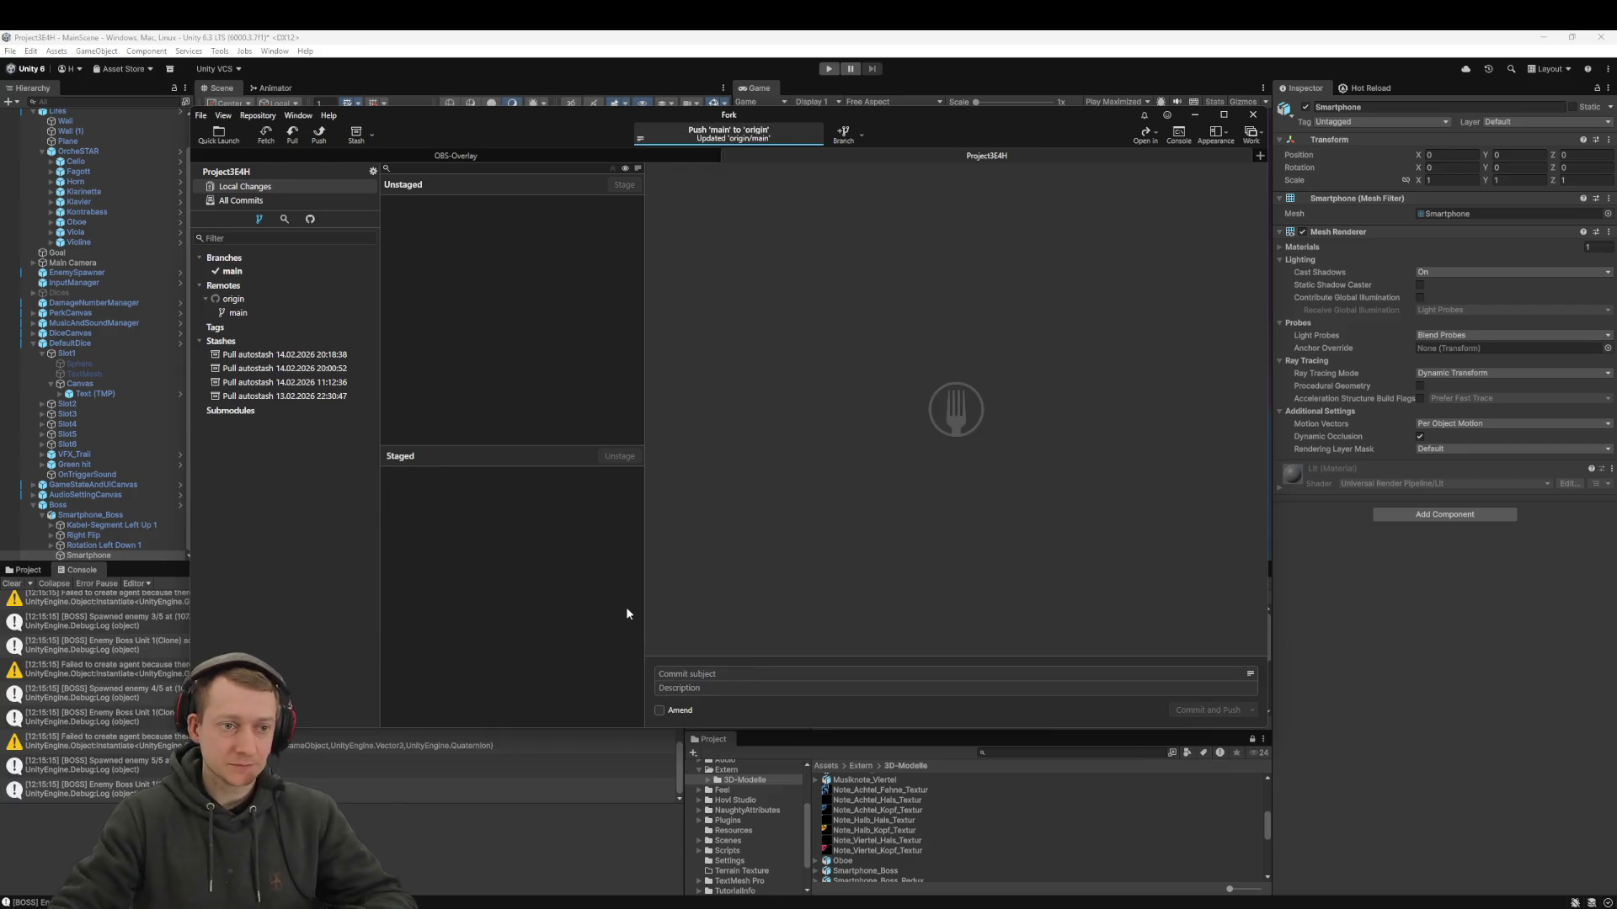
key(alt+Tab)
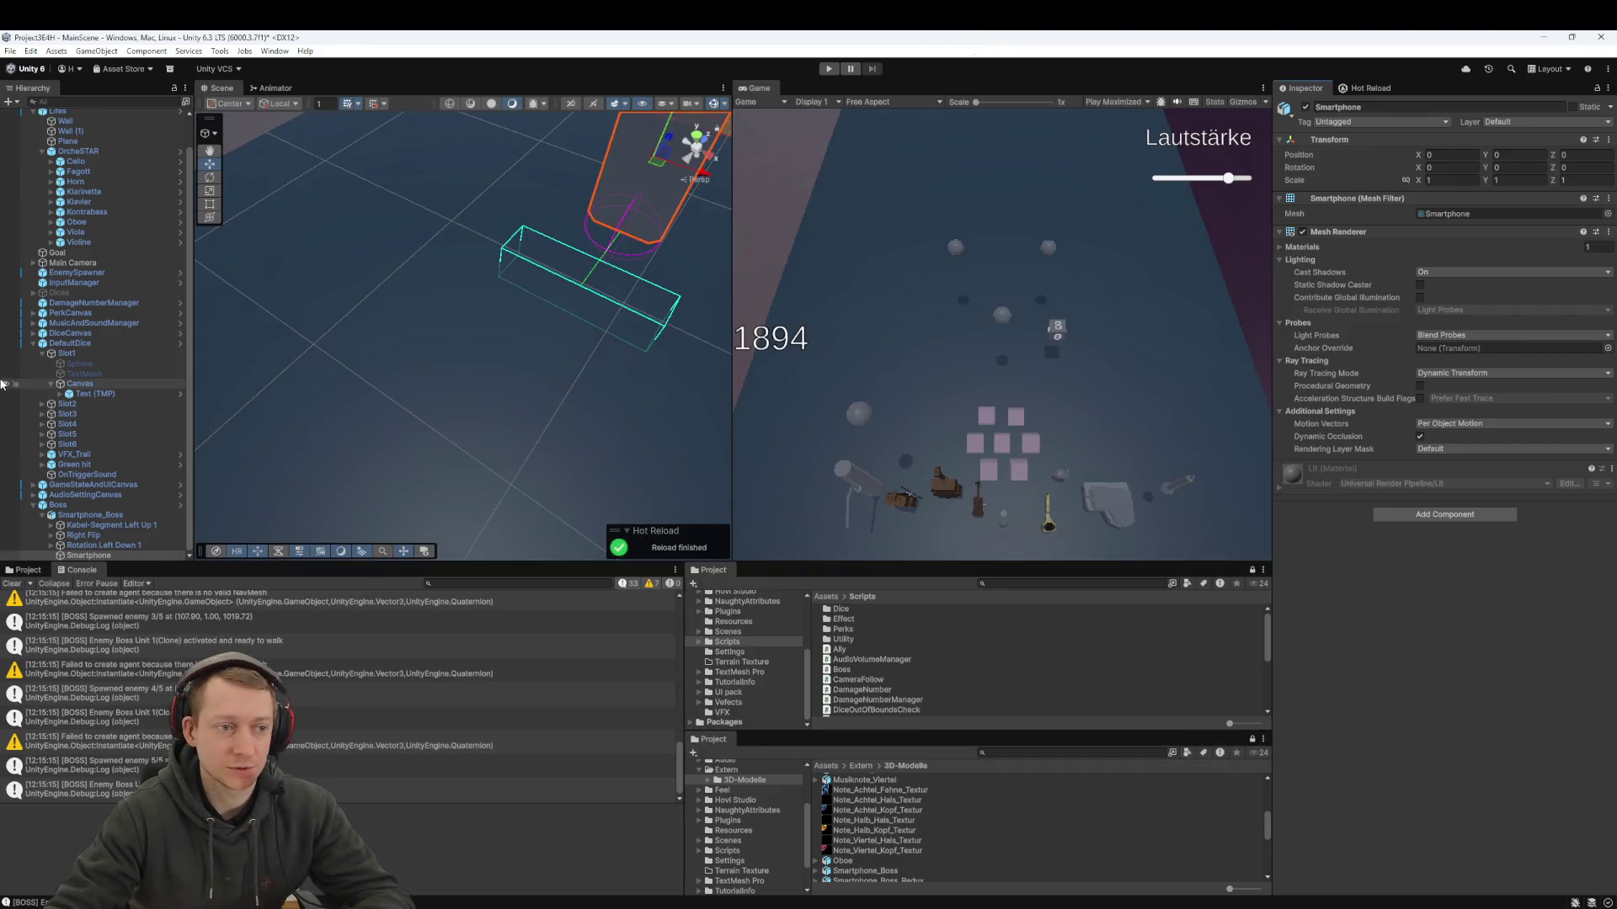
- Delete Boss from MainScene, save, and stage MainScene.unity in Fork with subject 'fix: r'
click(101, 504)
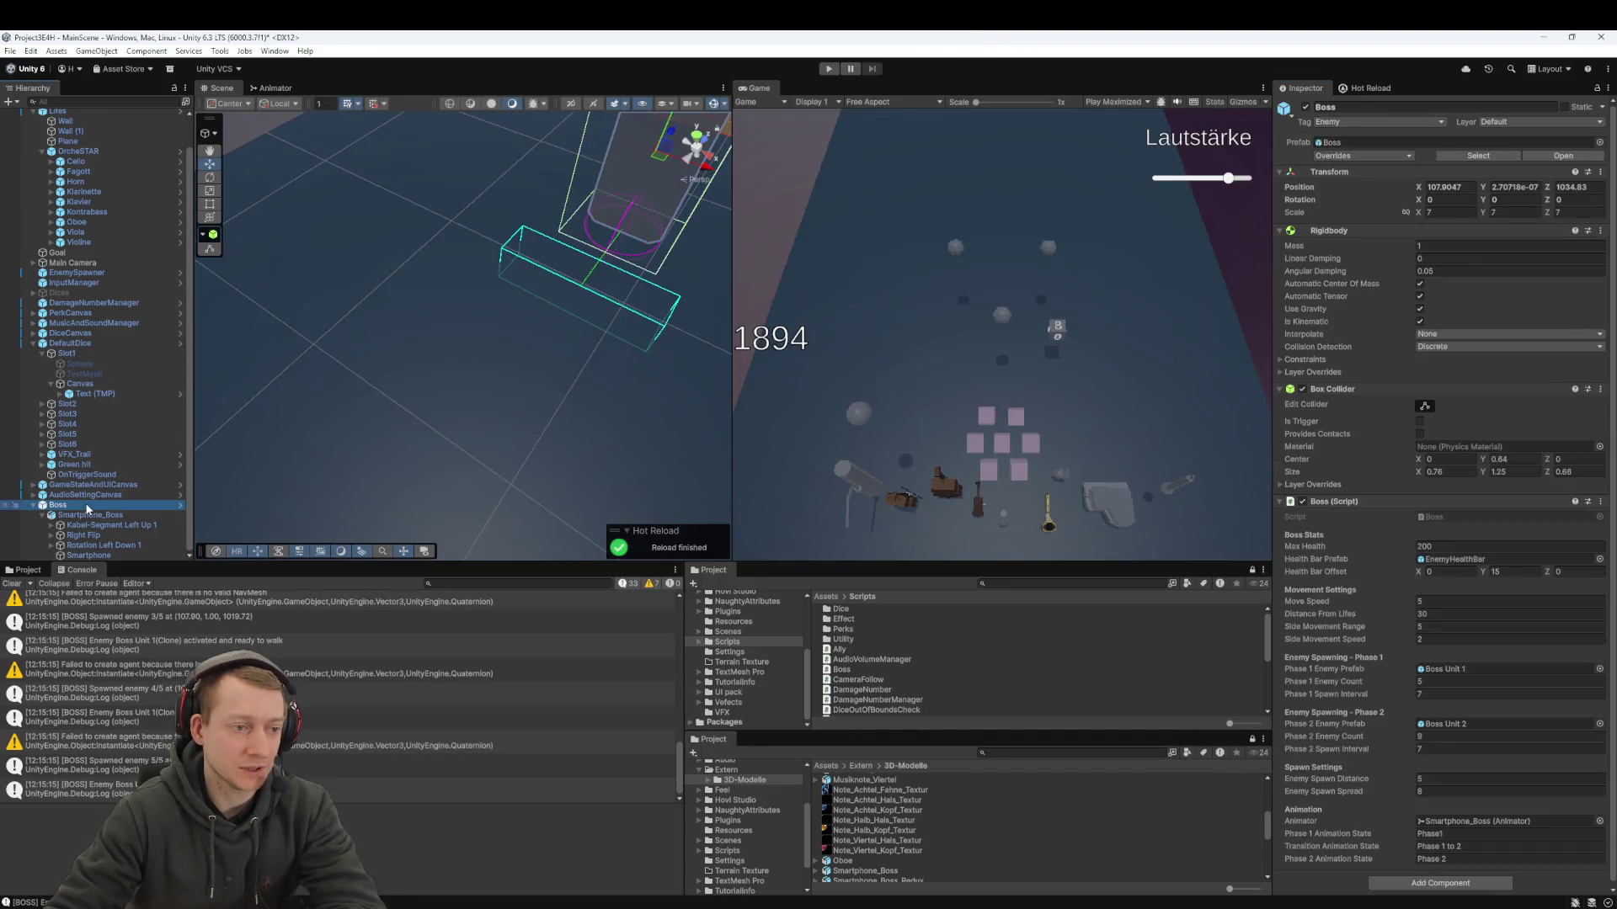
key(Delete)
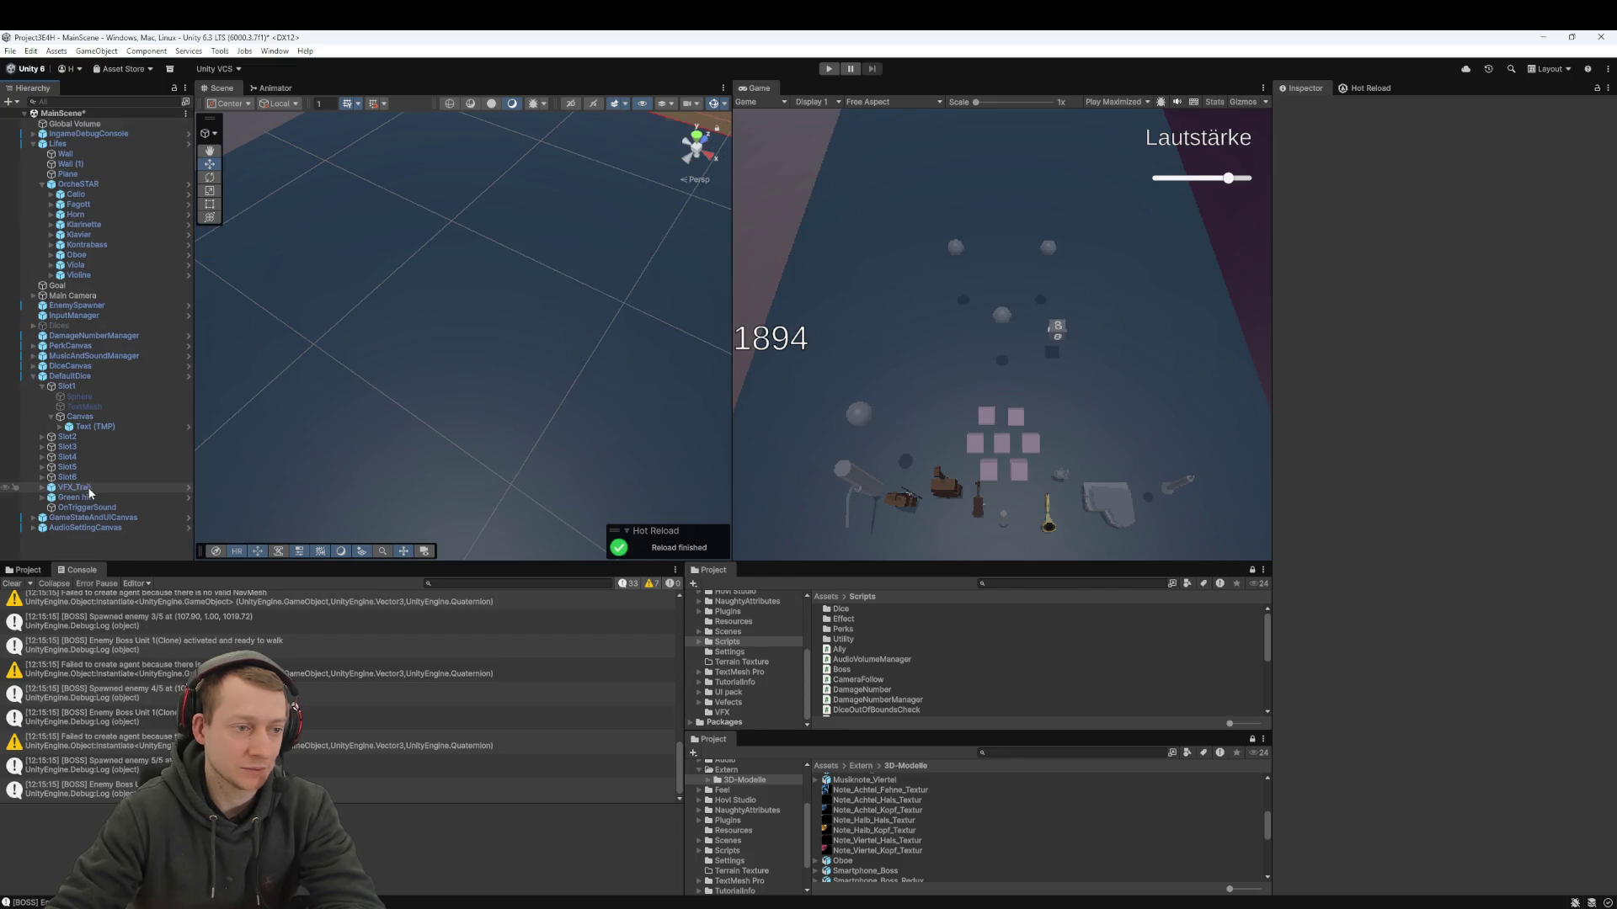
key(ctrl+s)
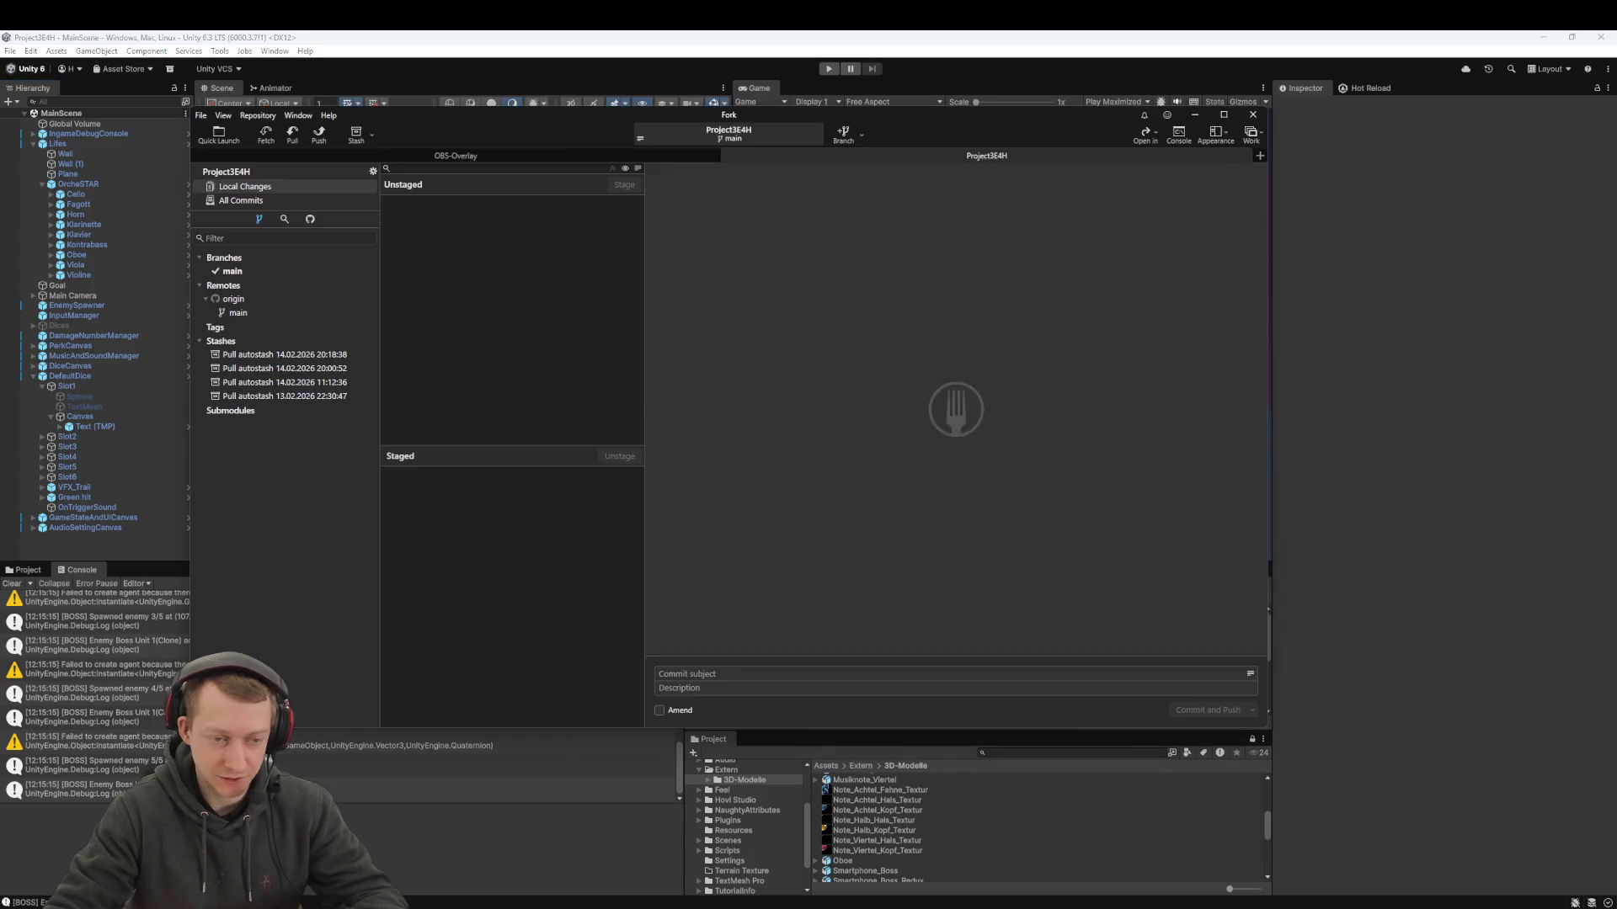
mouse_move(455, 223)
mouse_down()
mouse_move(432, 271)
mouse_move(433, 336)
mouse_move(632, 704)
mouse_up()
text(fix: remove boss from sc)
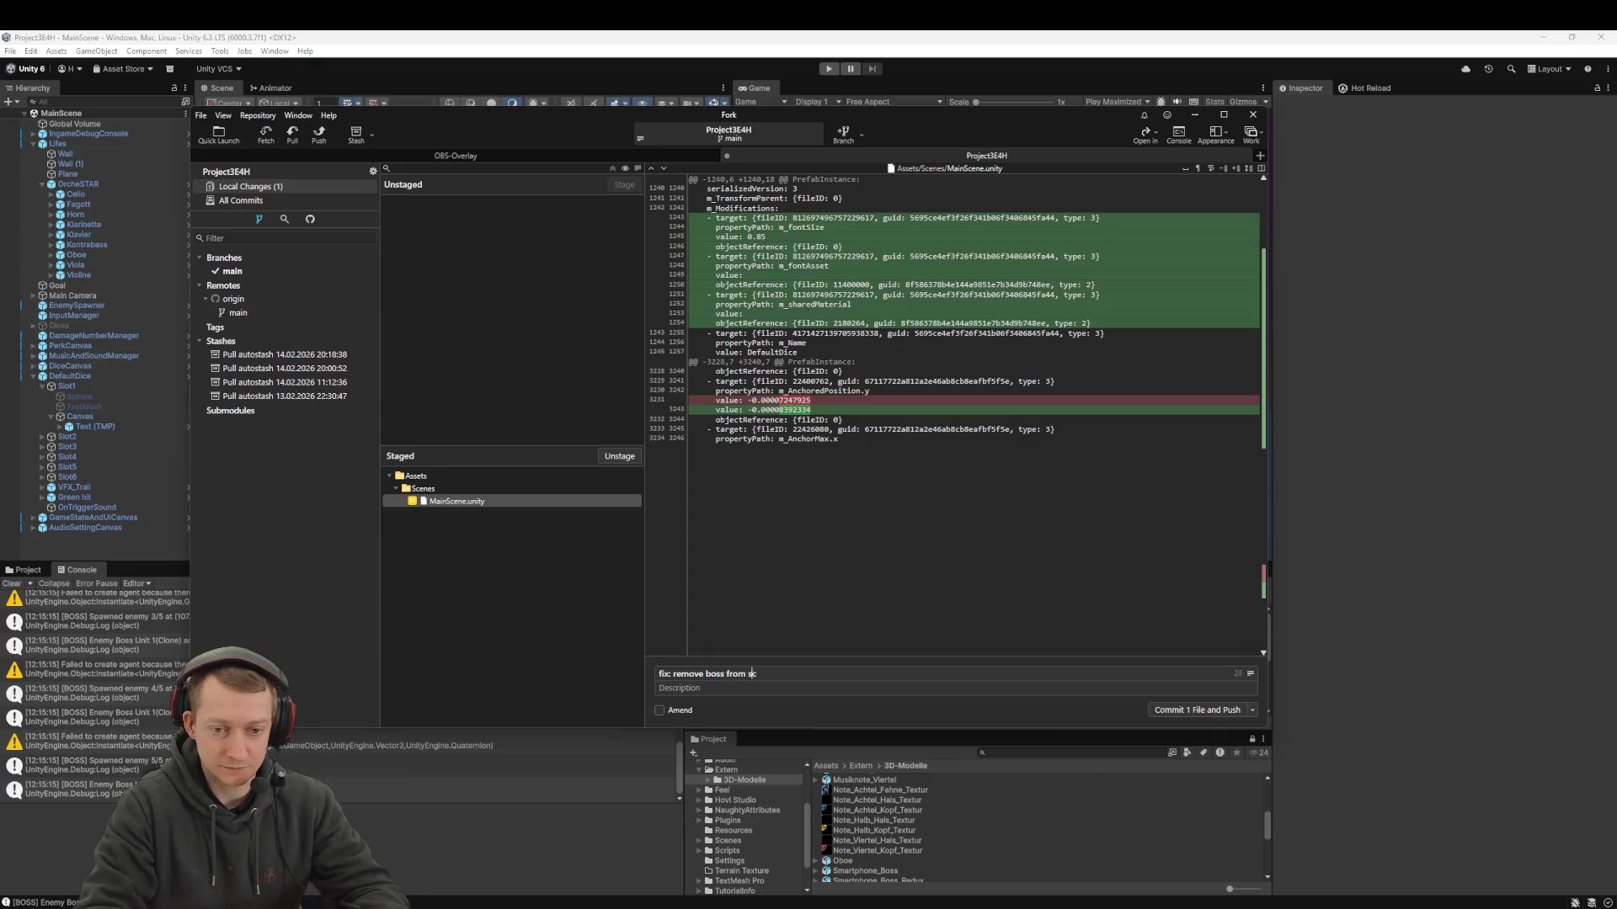
- Commit and push the MainScene.unity Boss removal, then bring up the call's shared screen
key(ctrl+Return)
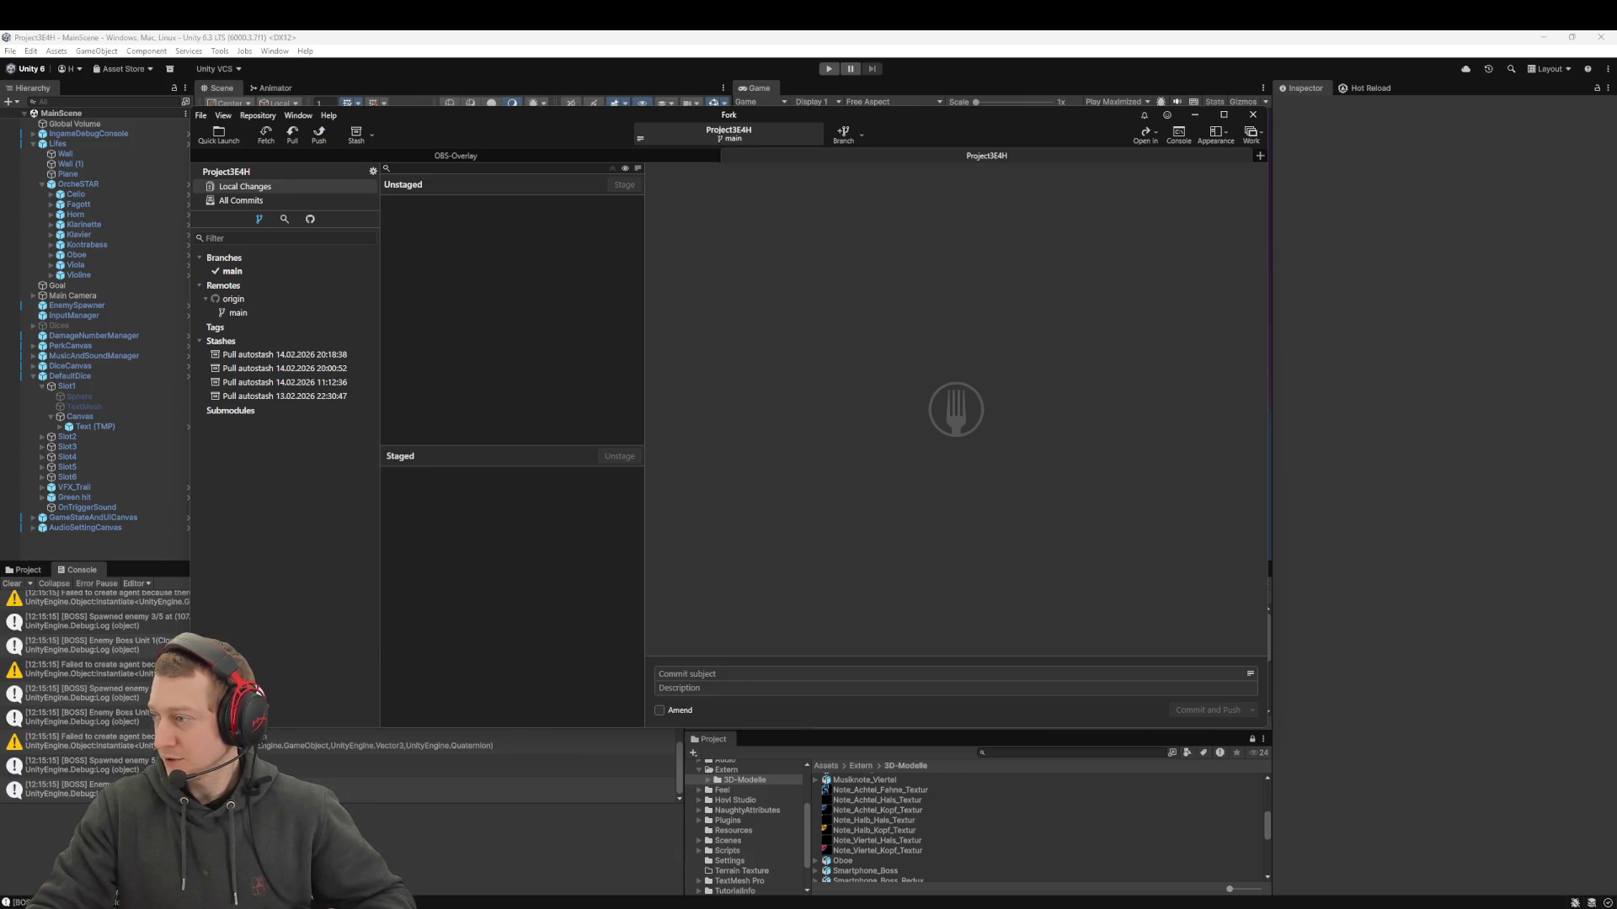
key(alt+Tab)
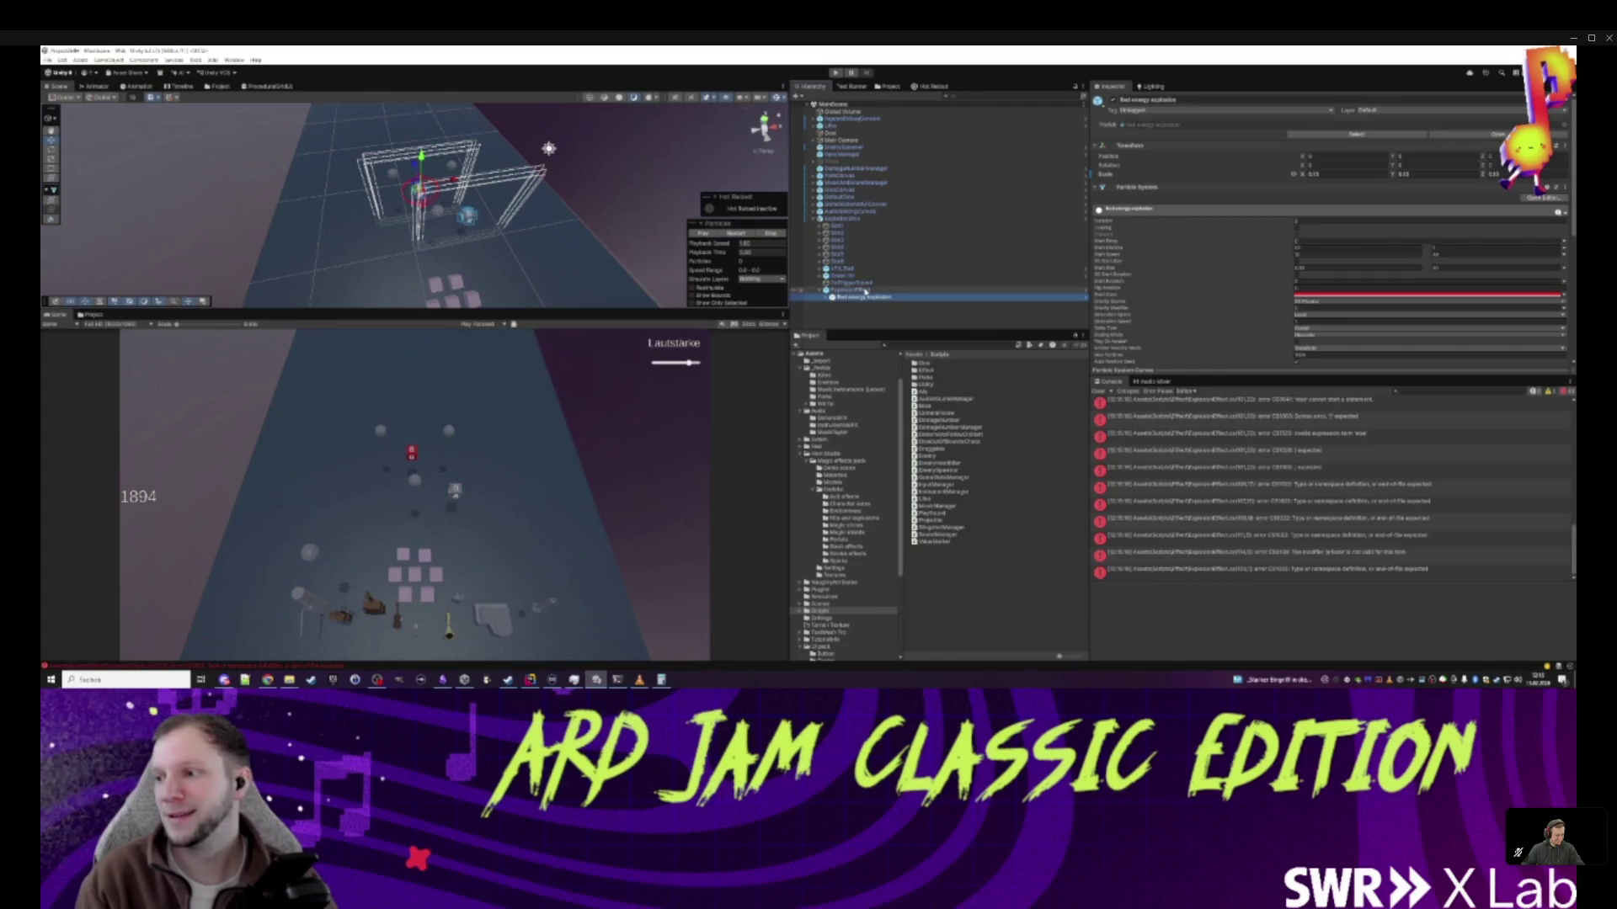
- Inspect ExplosionEffect and its Red energy explosion child particle system, previewing the particles
click(859, 321)
click(849, 290)
click(850, 299)
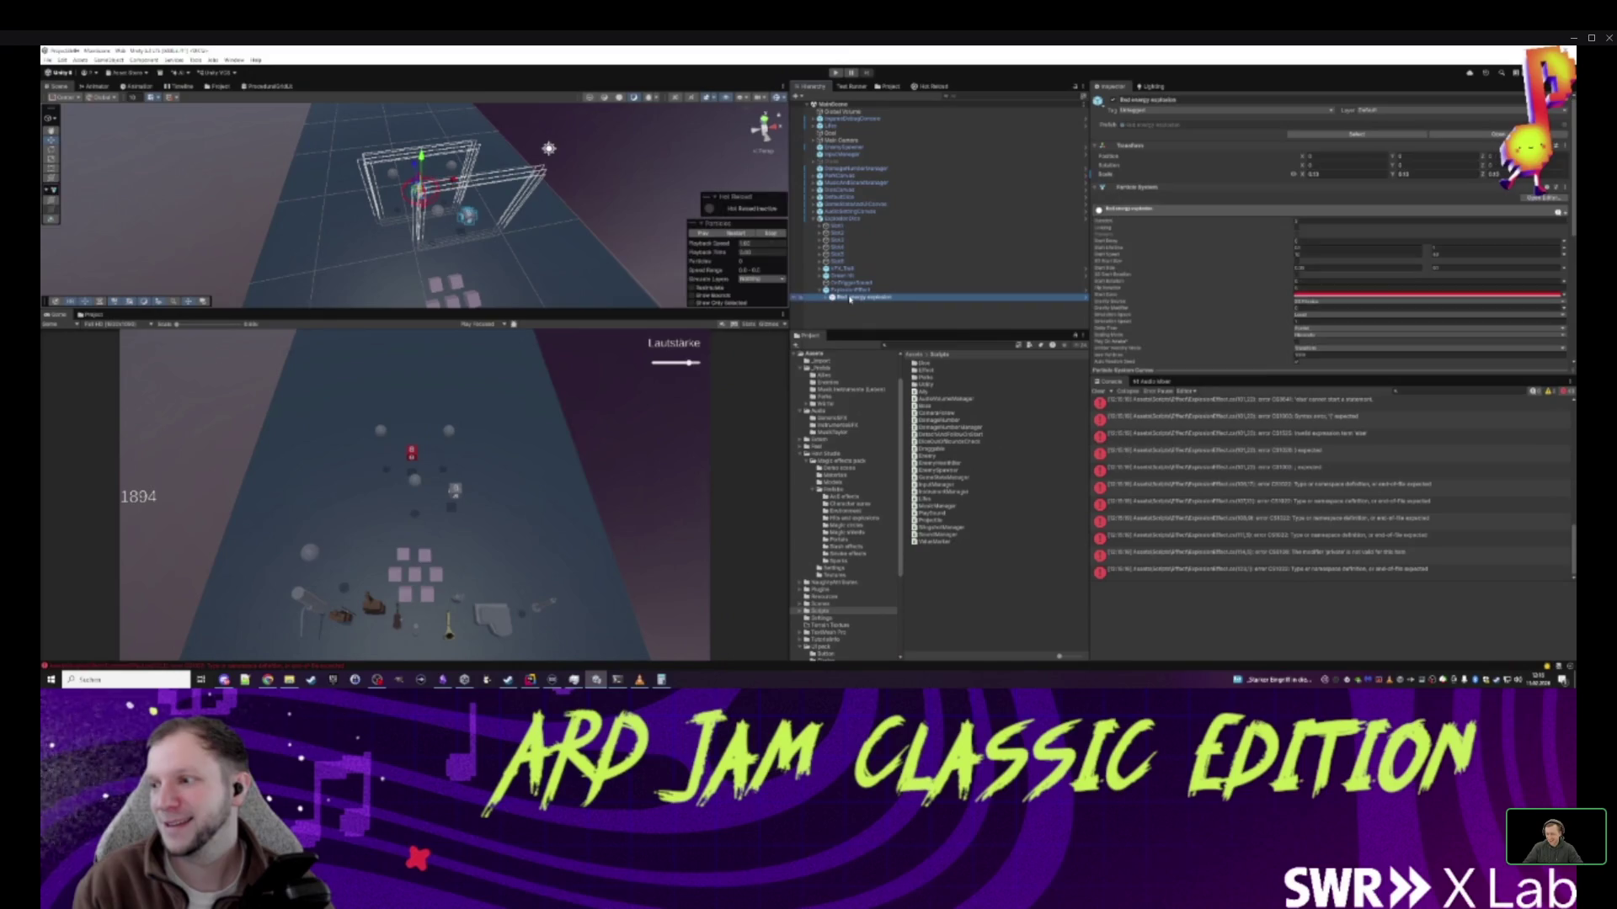
click(856, 314)
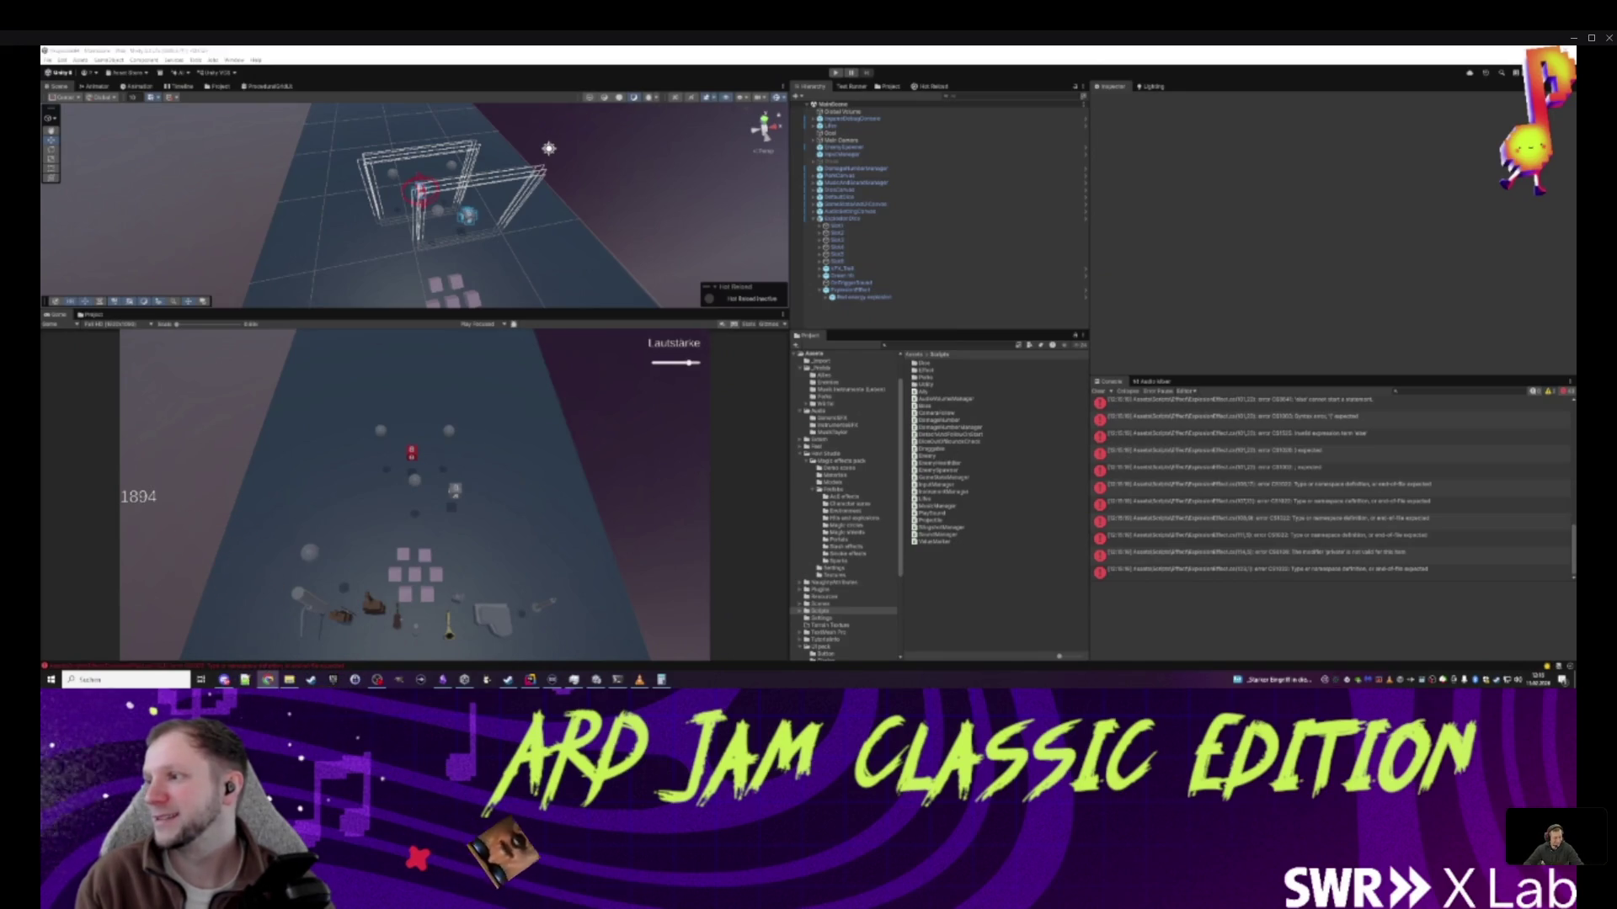
click(866, 291)
click(863, 298)
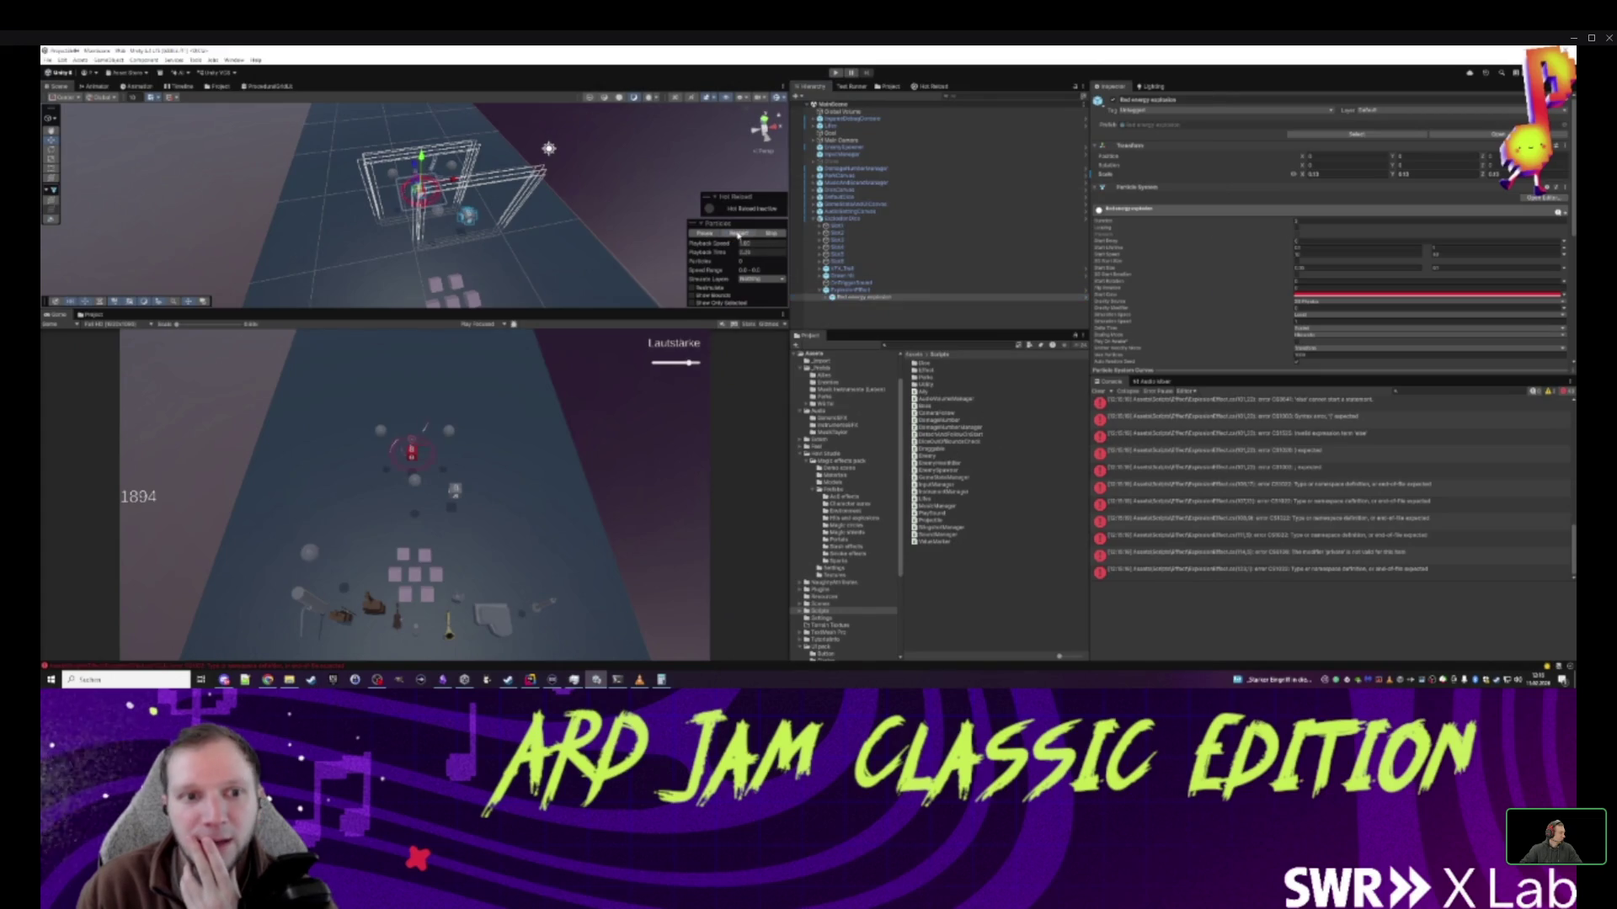
mouse_move(1121, 810)
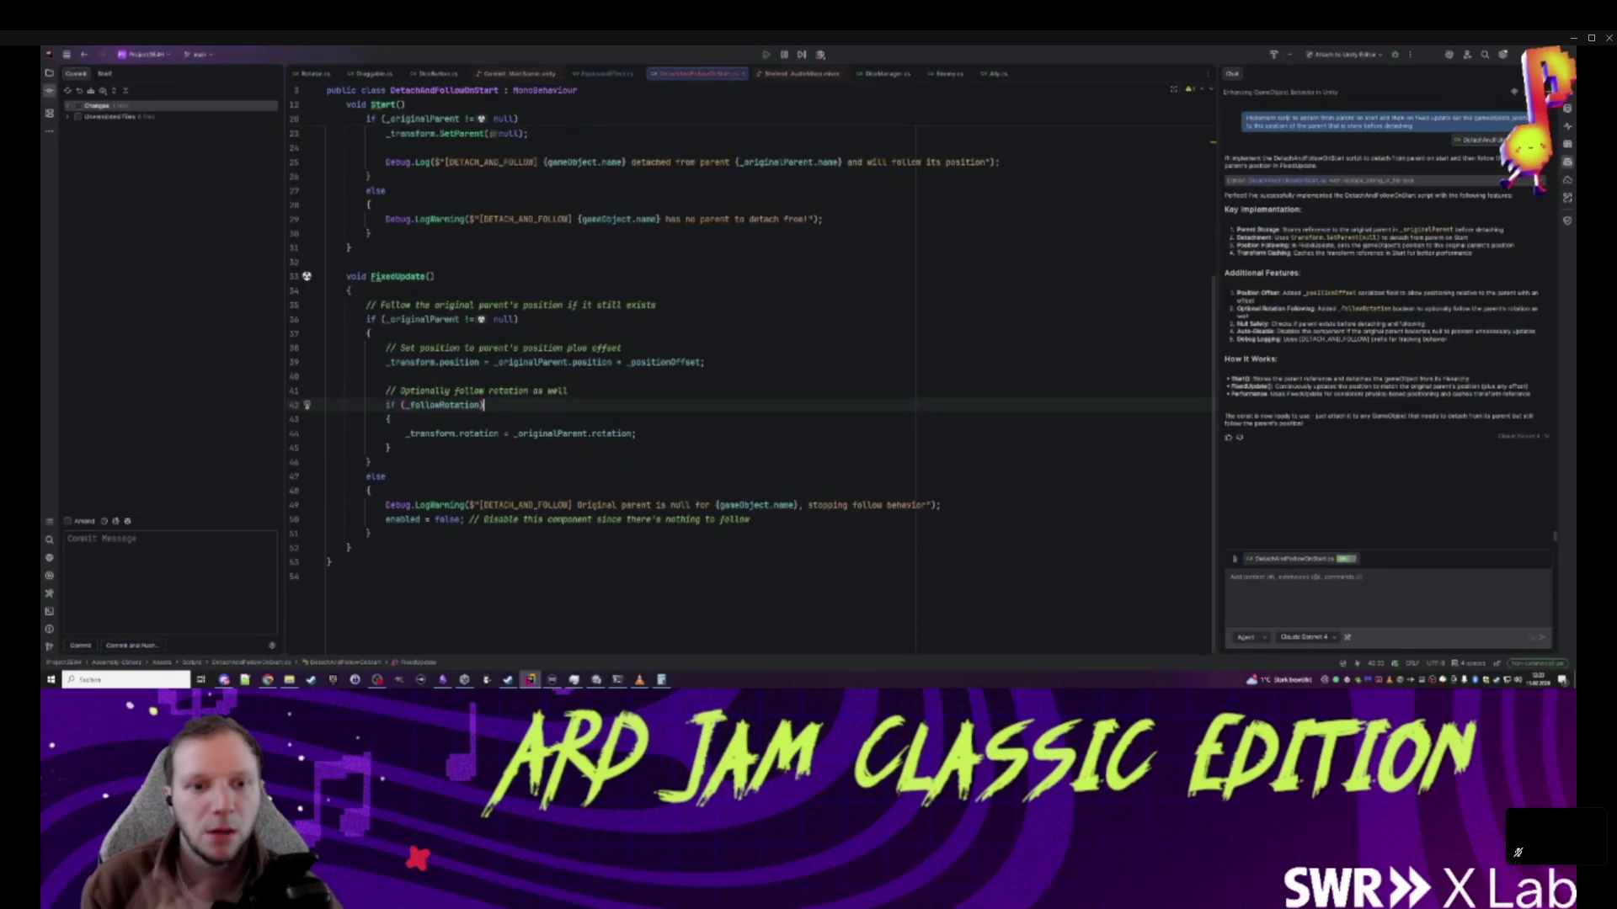
- Open ExplosionEffect.cs and find the Vector3.one particle scaling line
click(606, 73)
scroll(749, 379, up, 5)
click(390, 335)
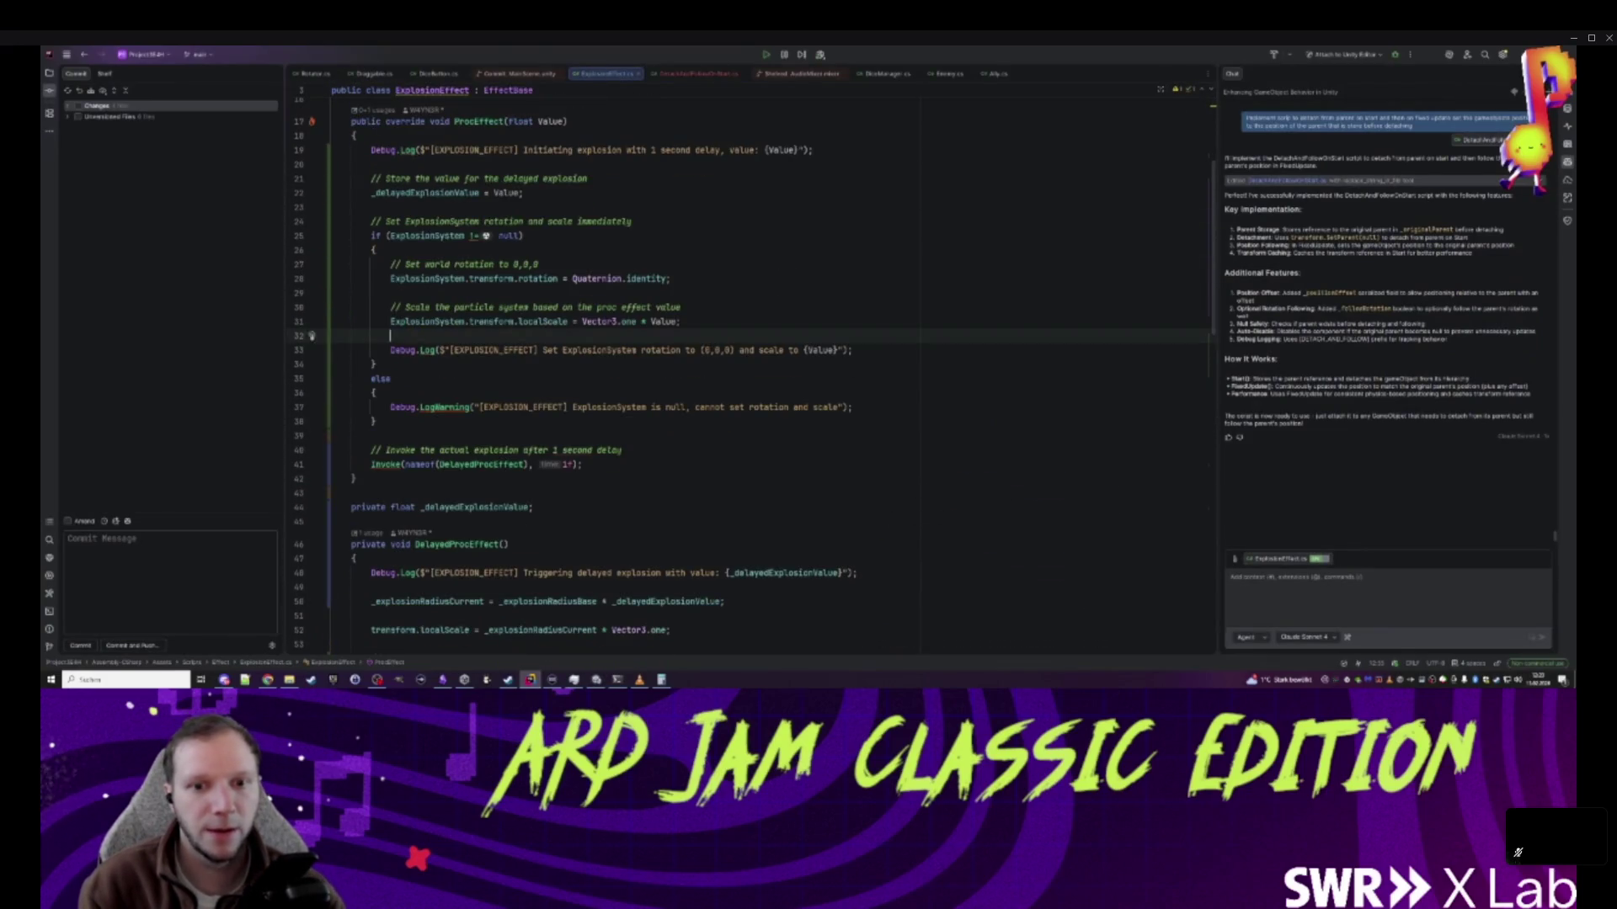
click(620, 322)
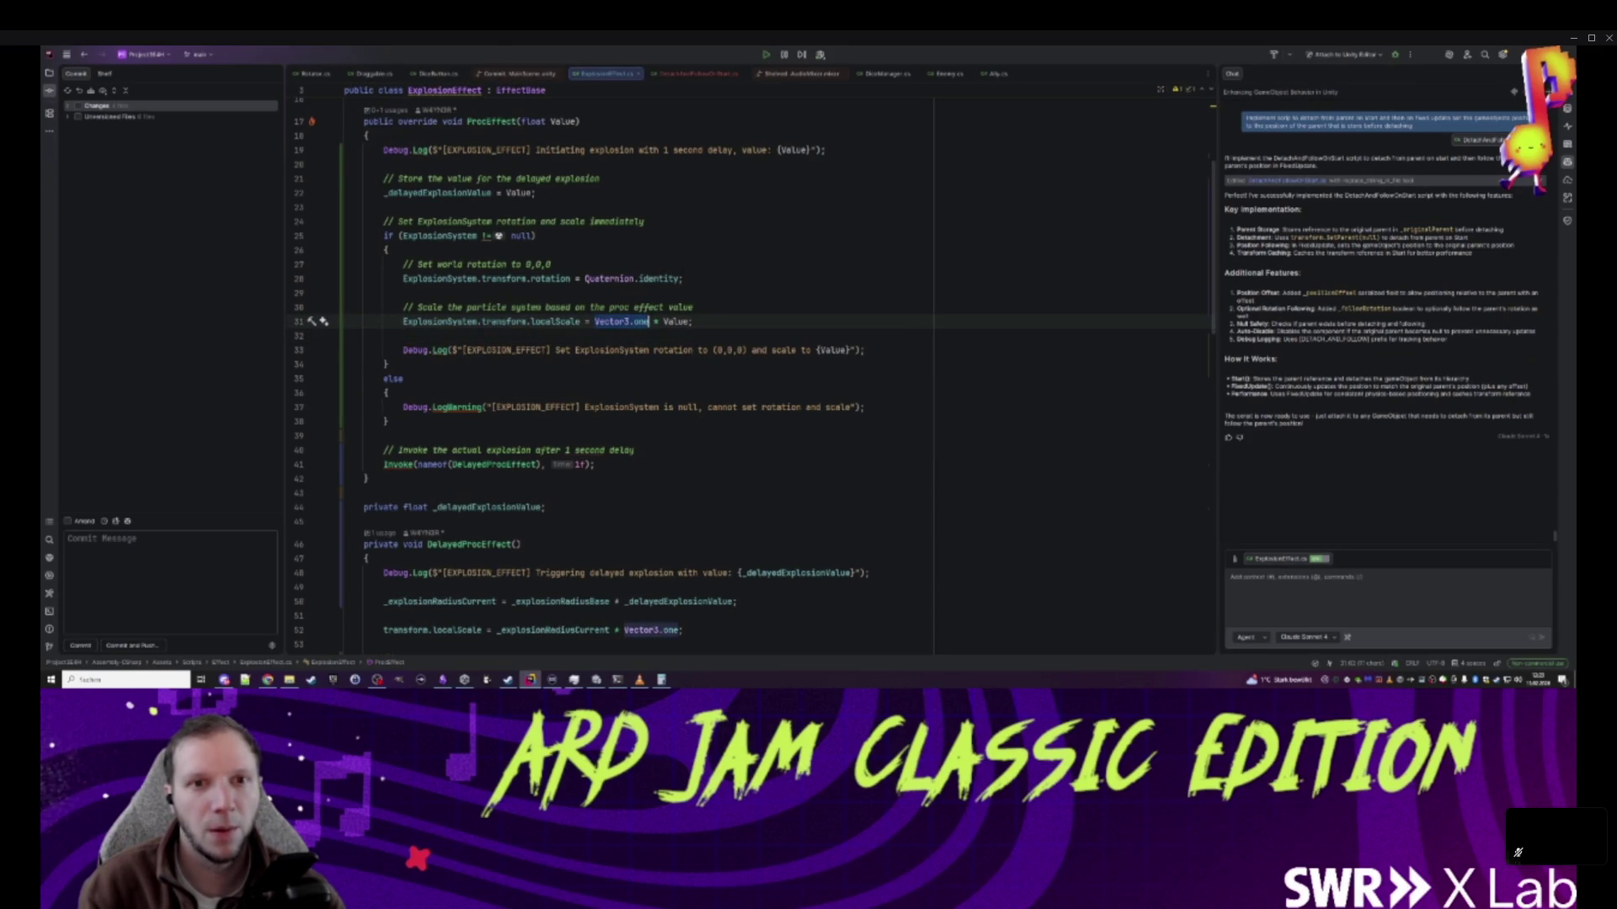
scroll(753, 371, up, 3)
scroll(752, 370, up, 2)
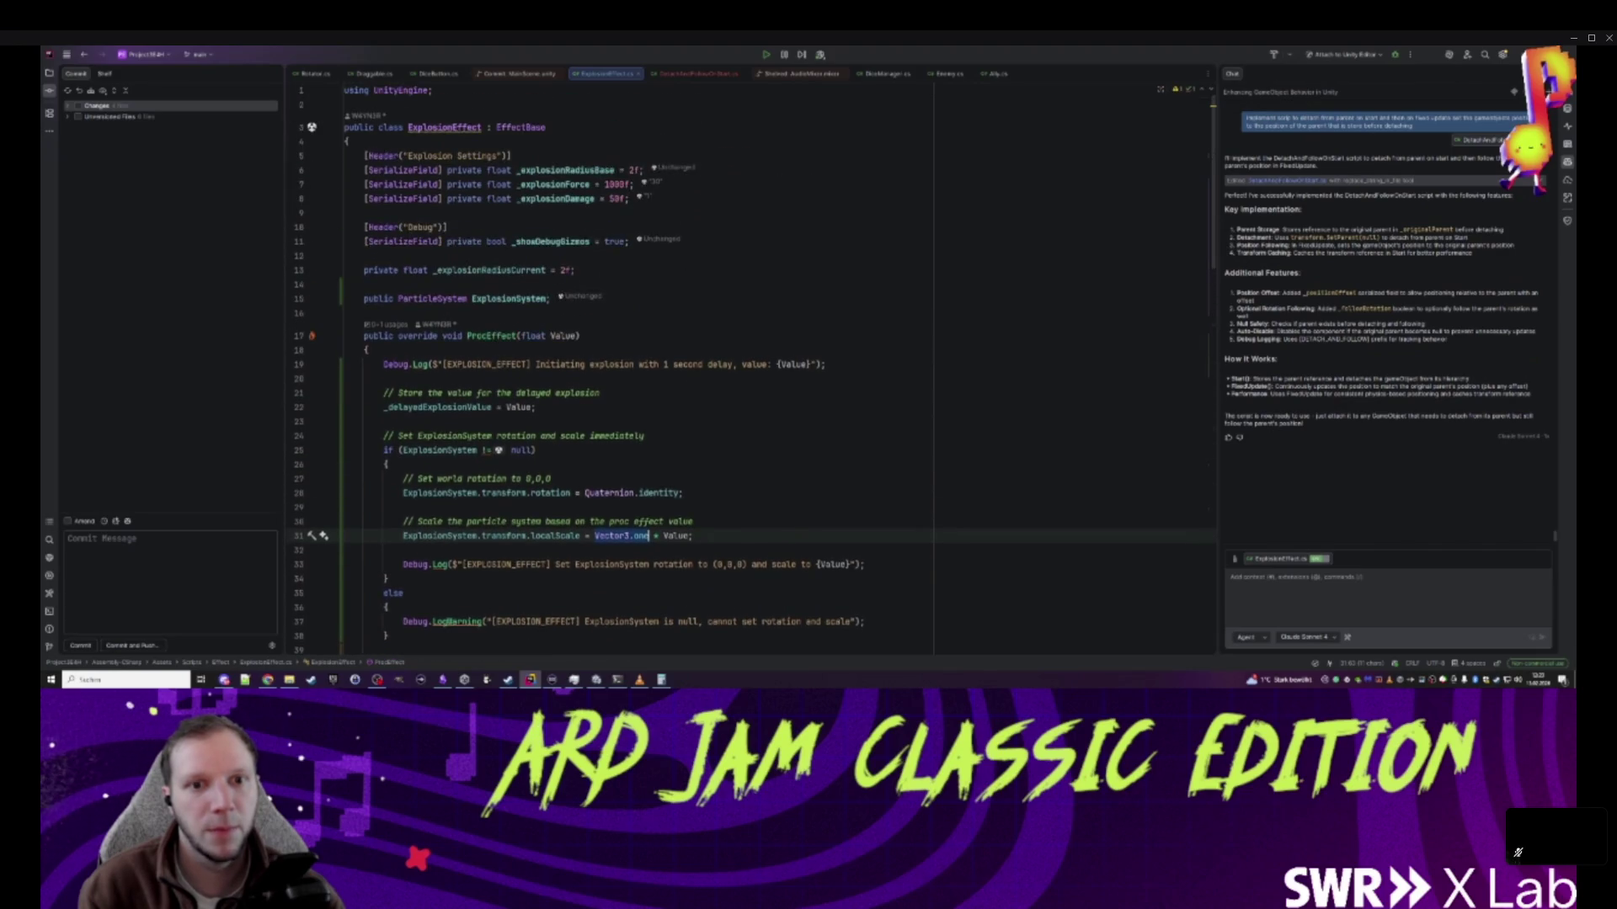
- Make line 31 scale the particles by _explosionRadiusBase, Value and Vector3.one
double_click(566, 170)
key(ctrl+c)
drag(595, 537, 649, 537)
key(ctrl+v)
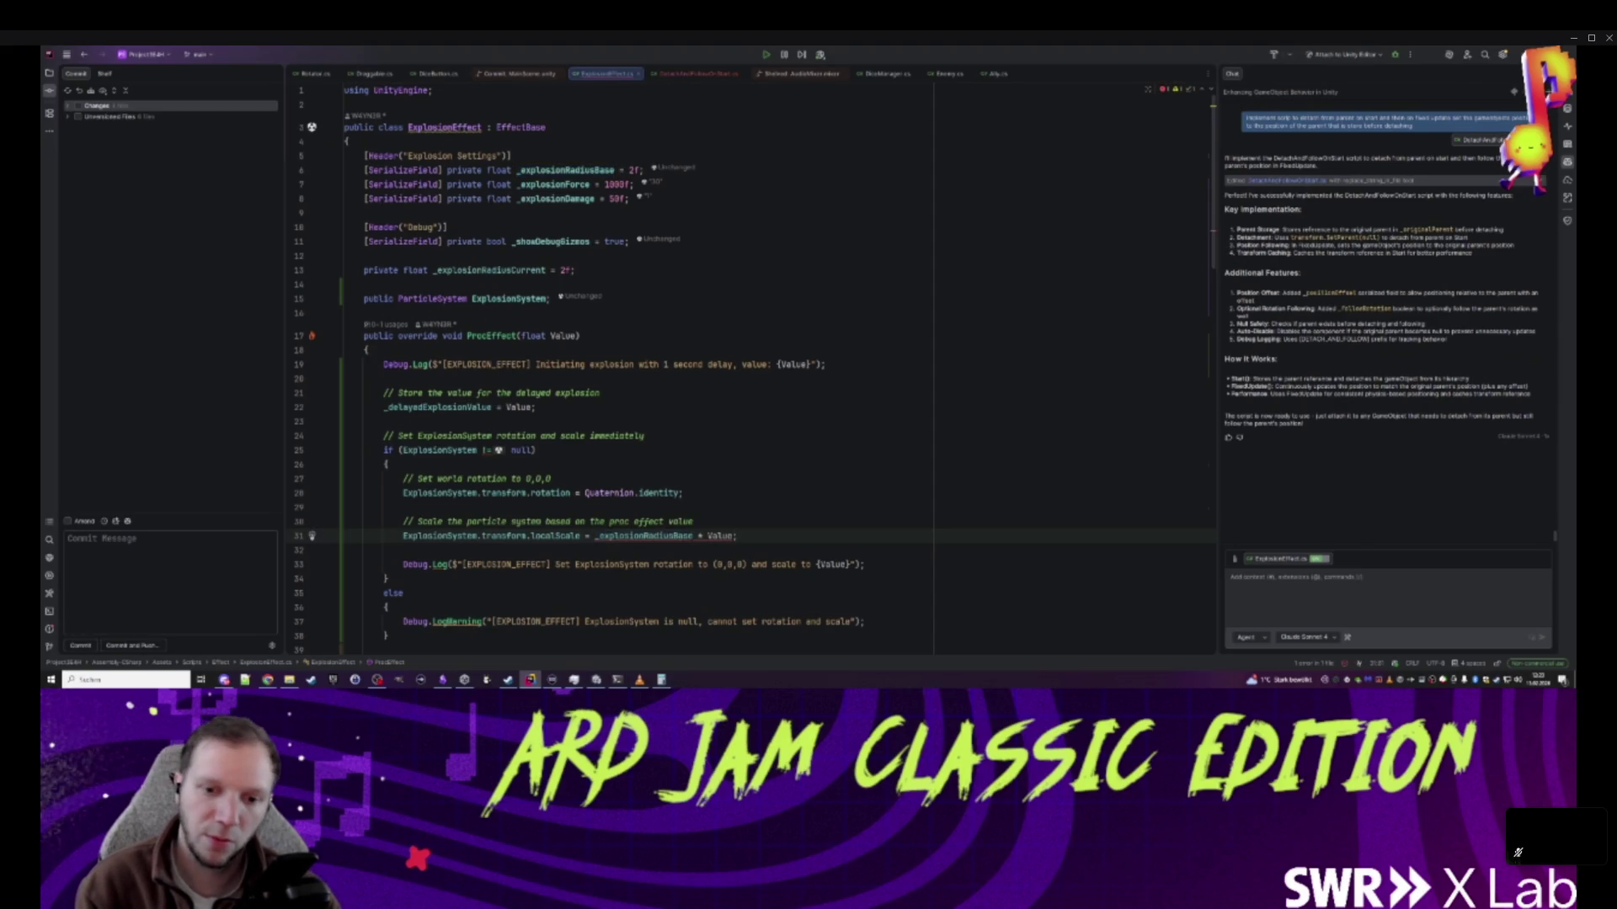
key(Left)
text(* )
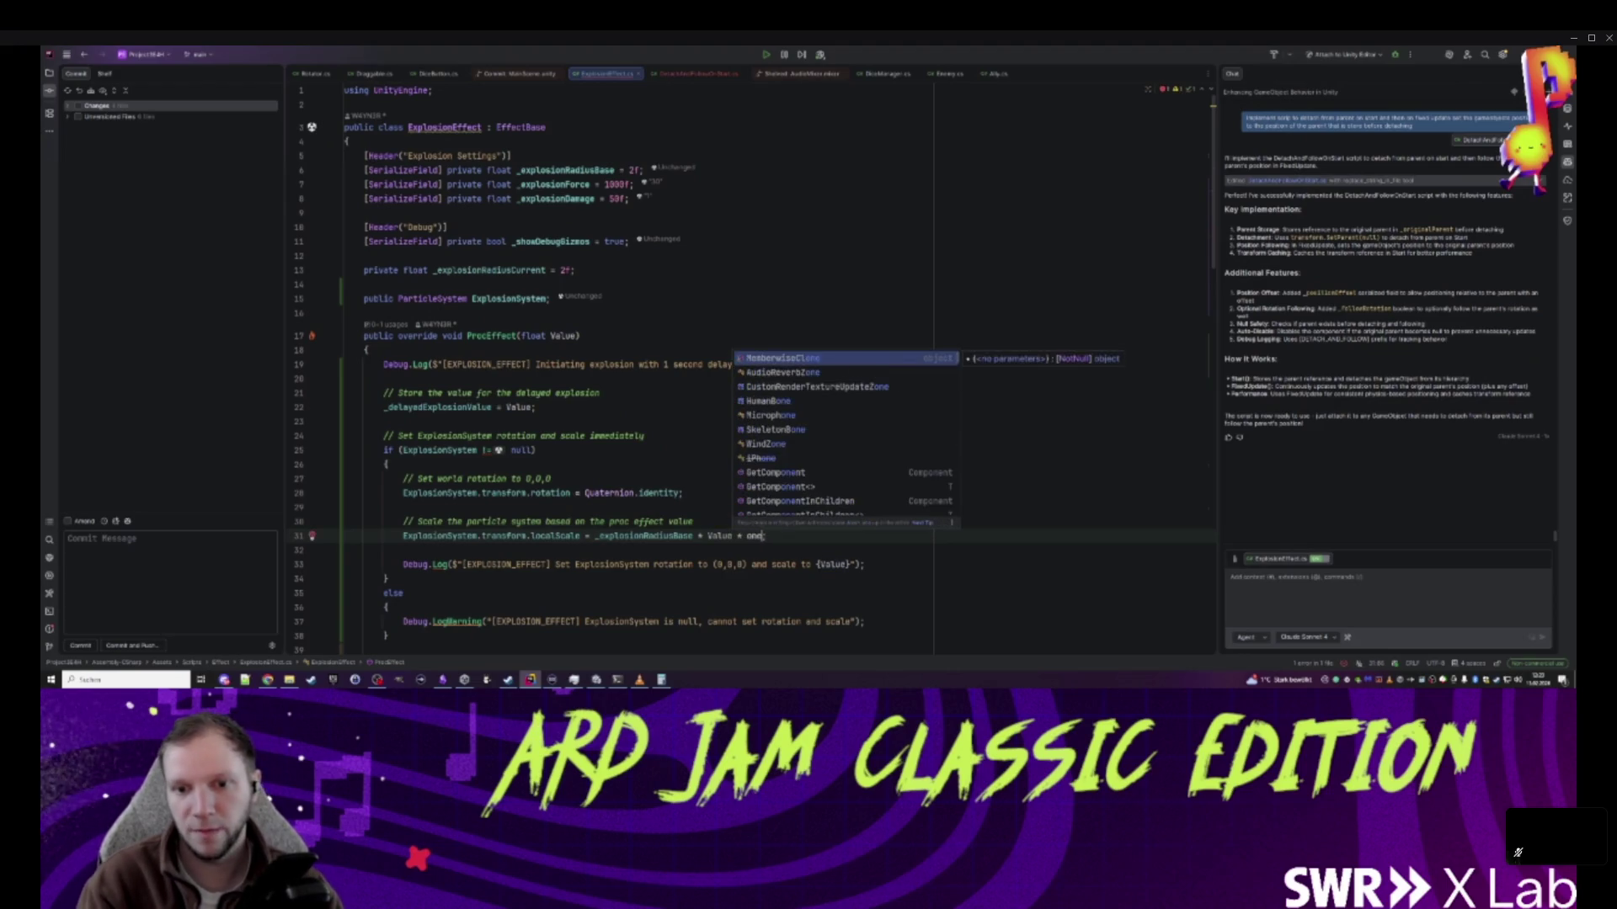
text(Vect)
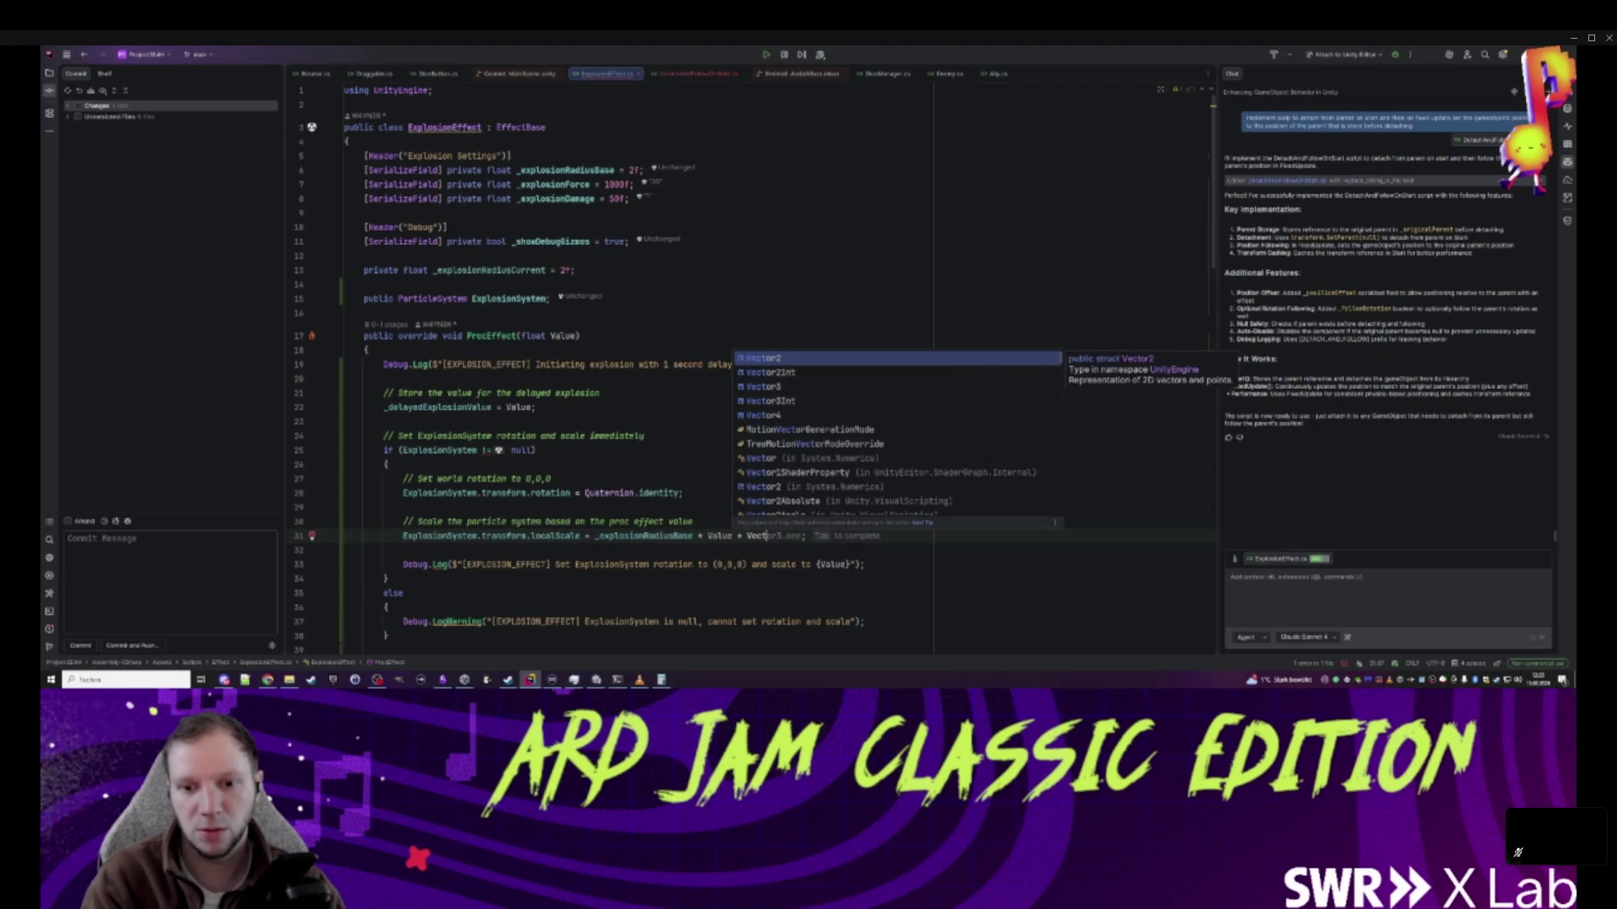
key(Tab)
key(Down)
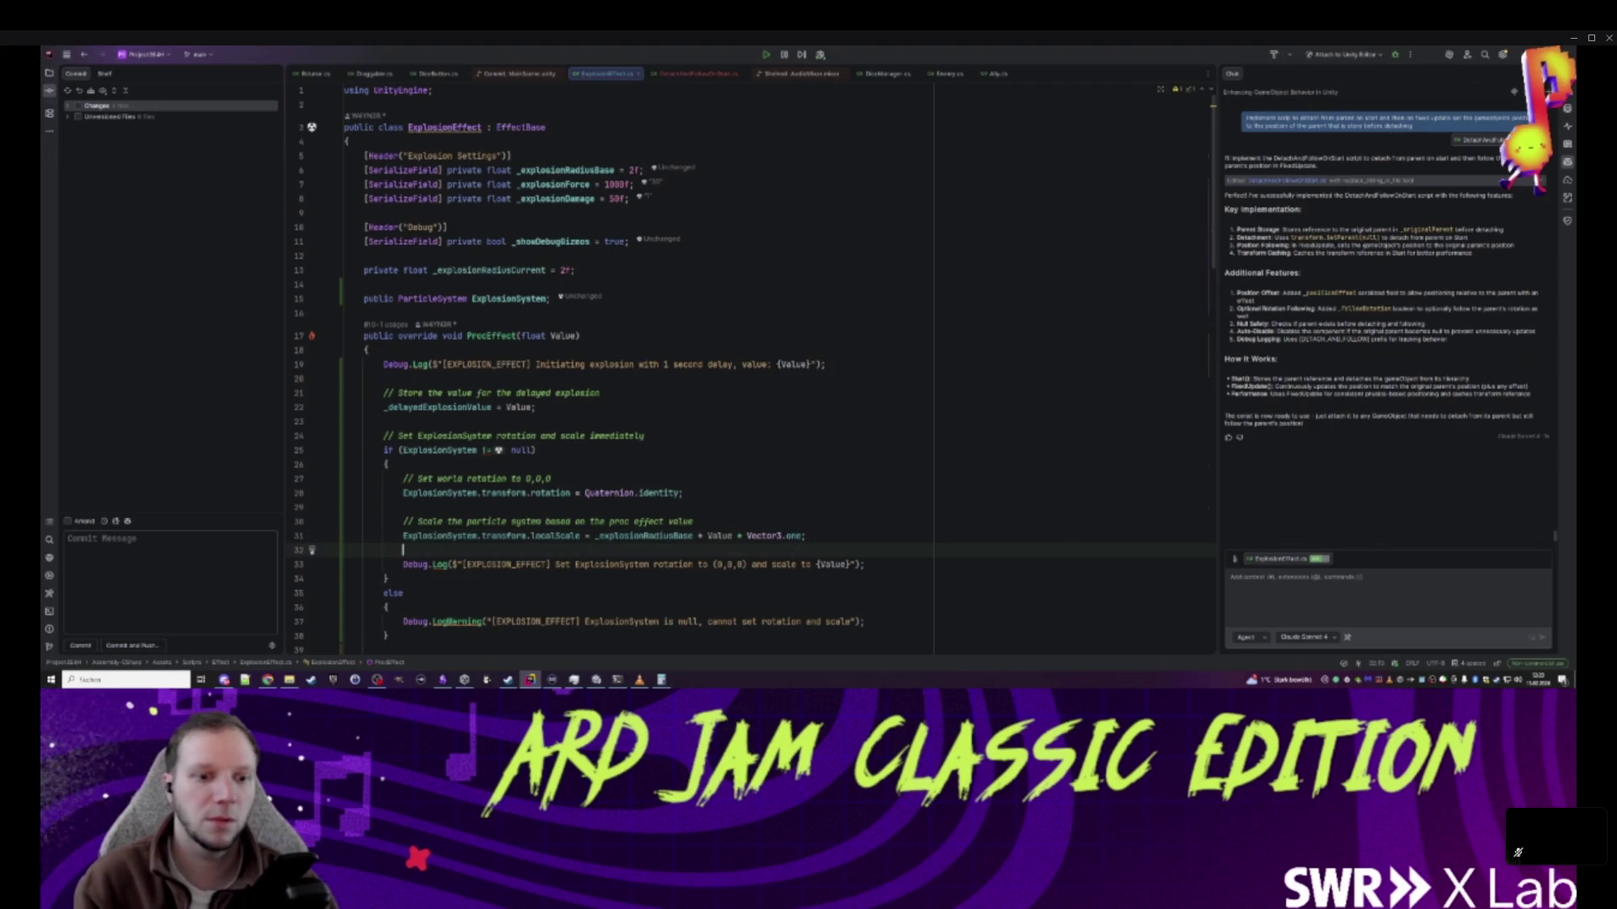
click(785, 536)
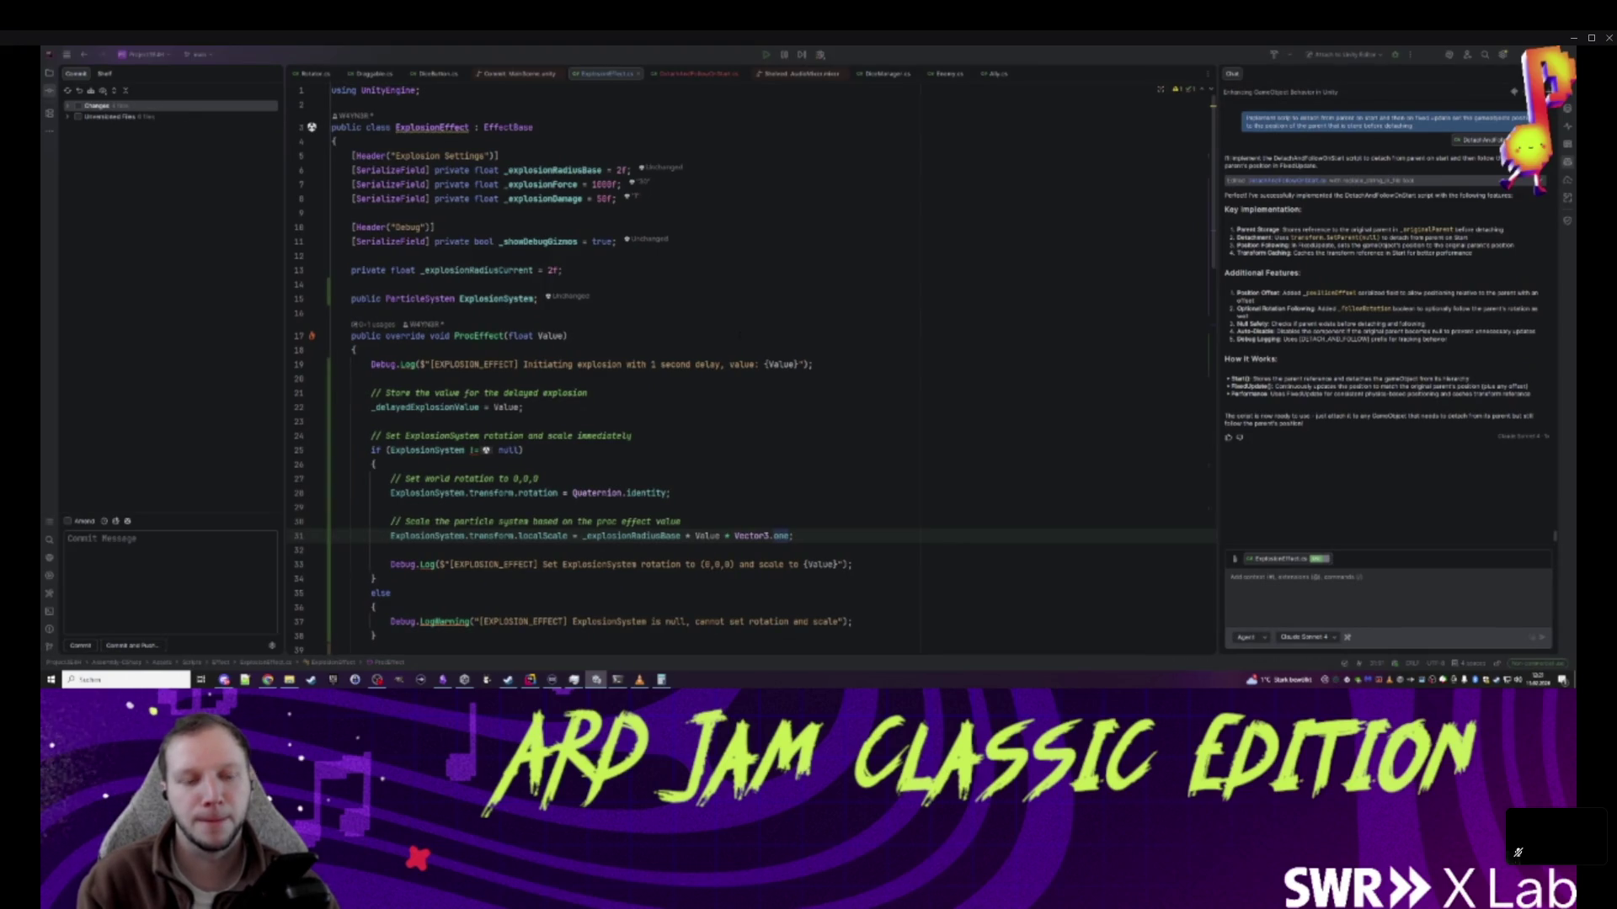
- Review where _explosionRadiusCurrent is used, then return to Unity
scroll(682, 407, down, 20)
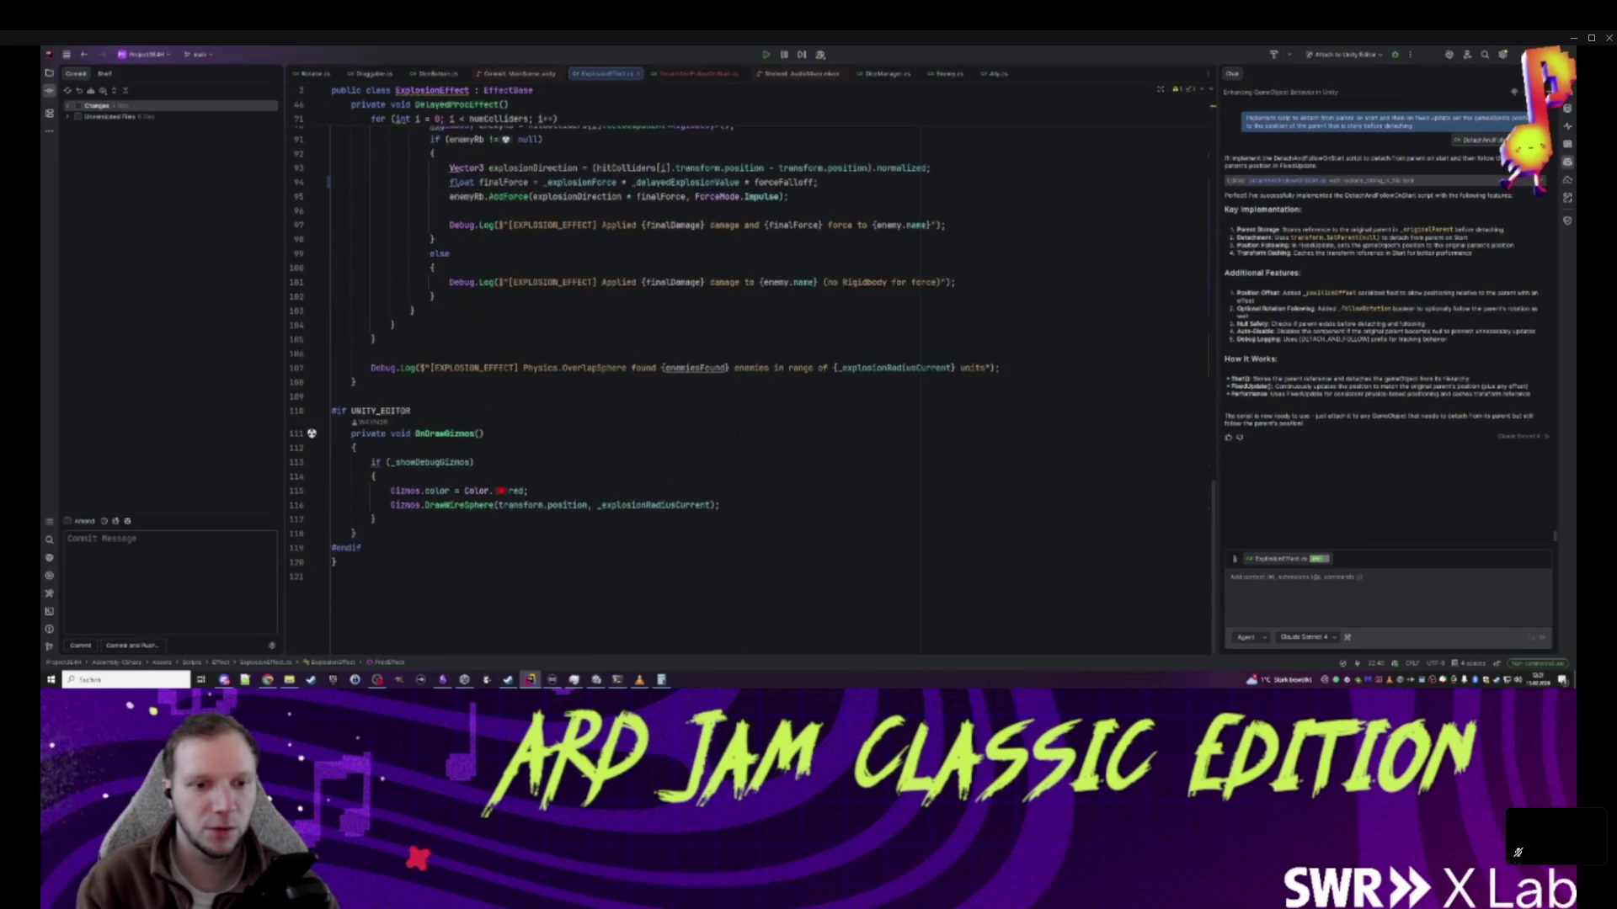
click(666, 506)
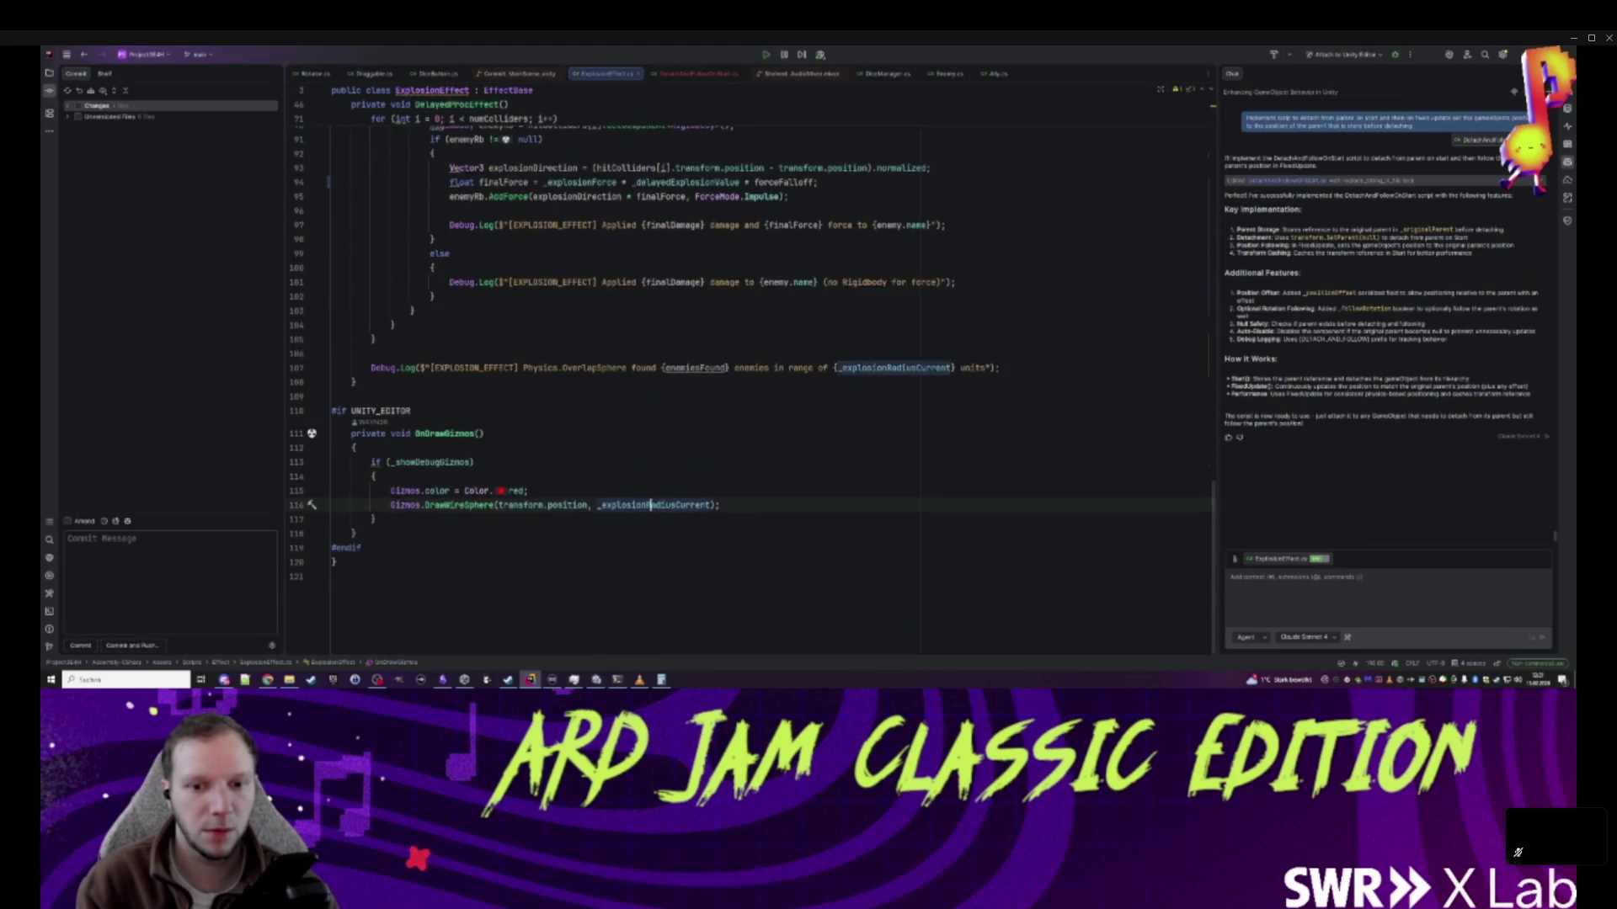
click(364, 396)
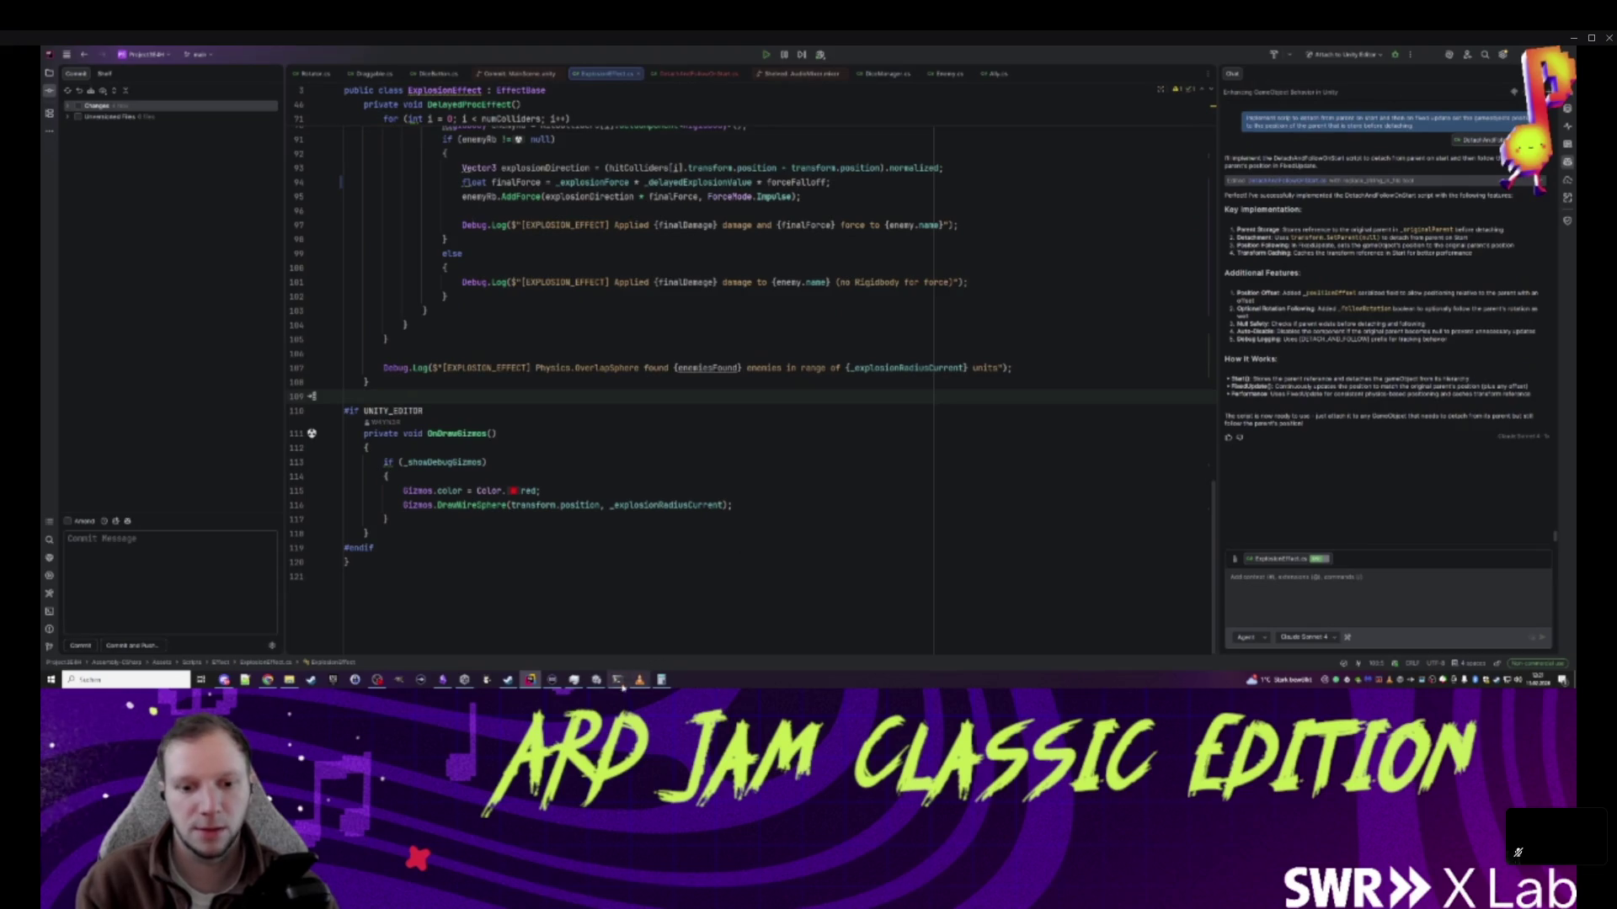
click(595, 681)
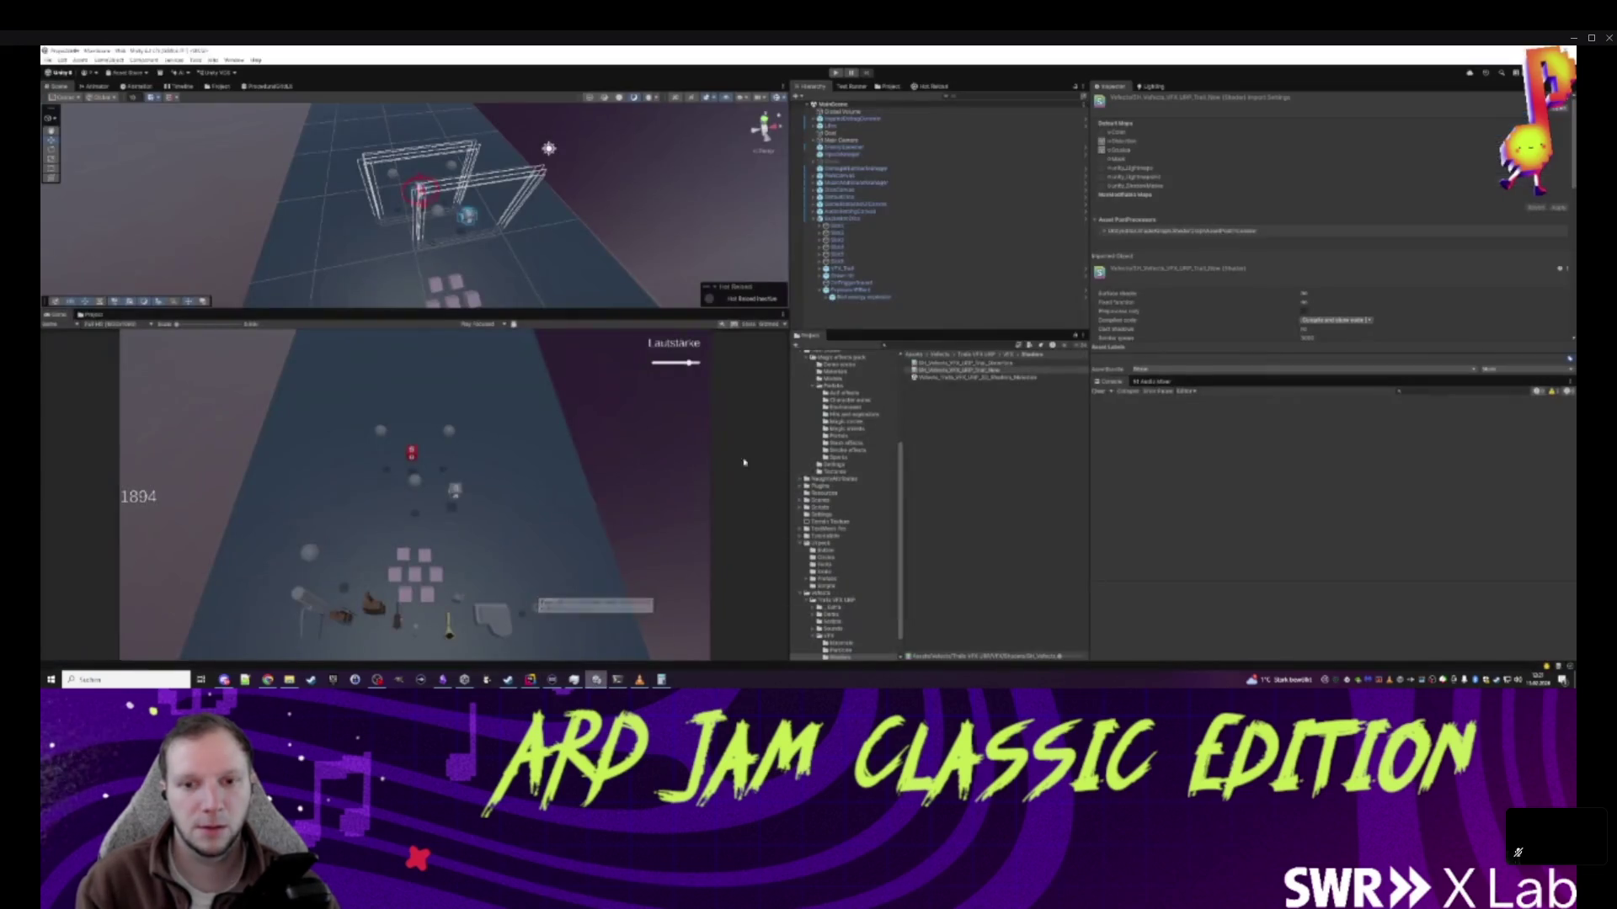
- Play-test the game, checking an explosion log entry and choosing a dice upgrade
key(ctrl+p)
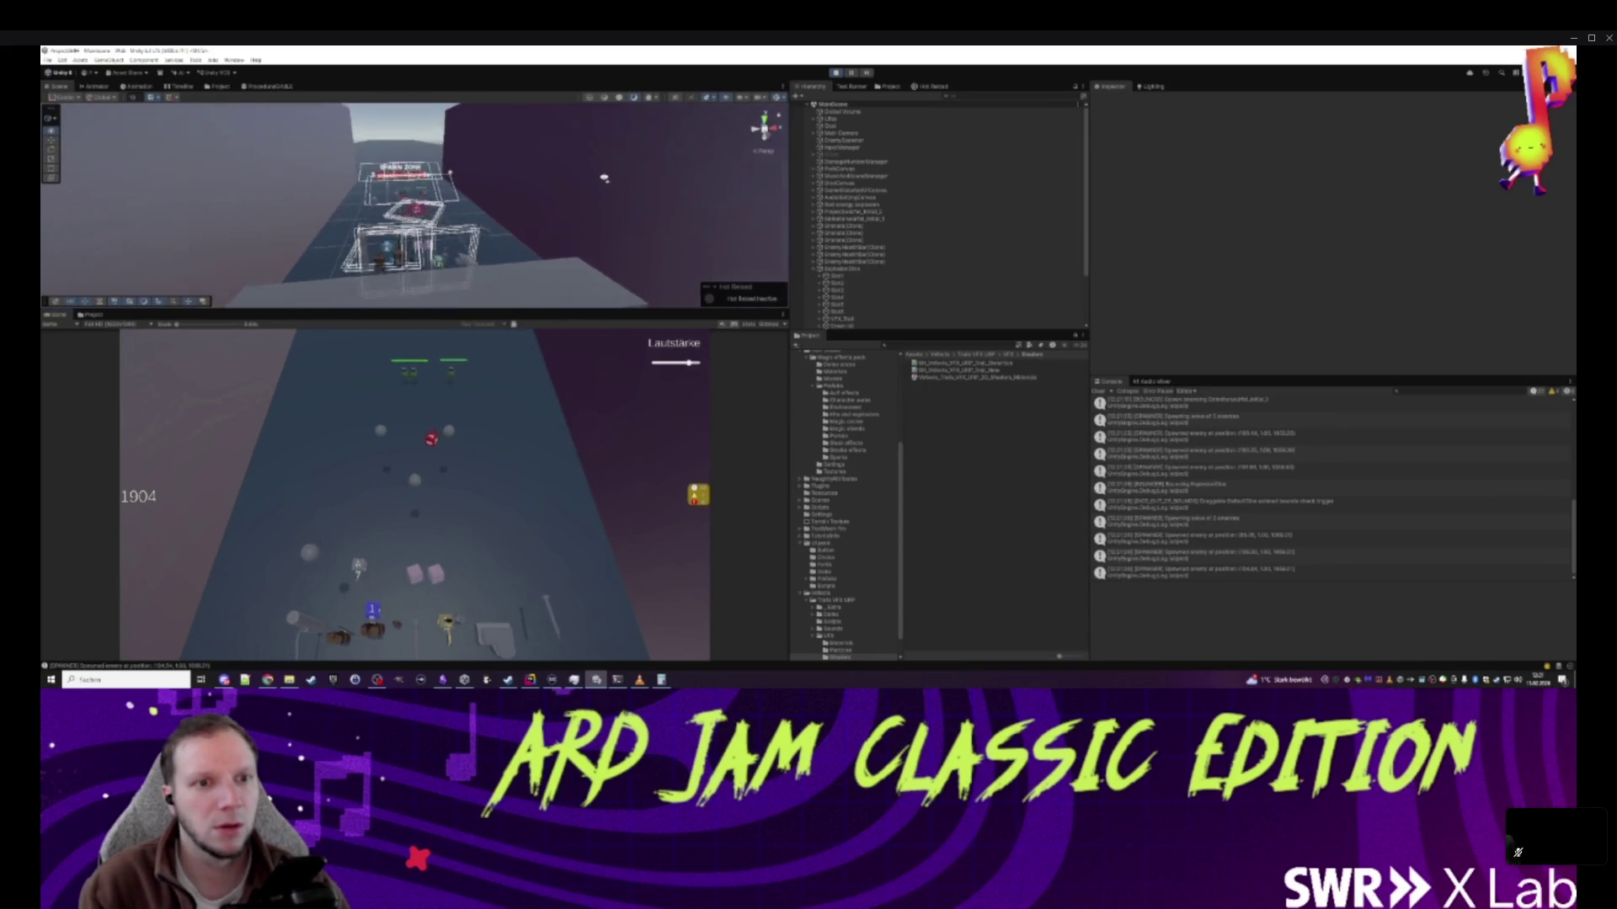
click(1221, 520)
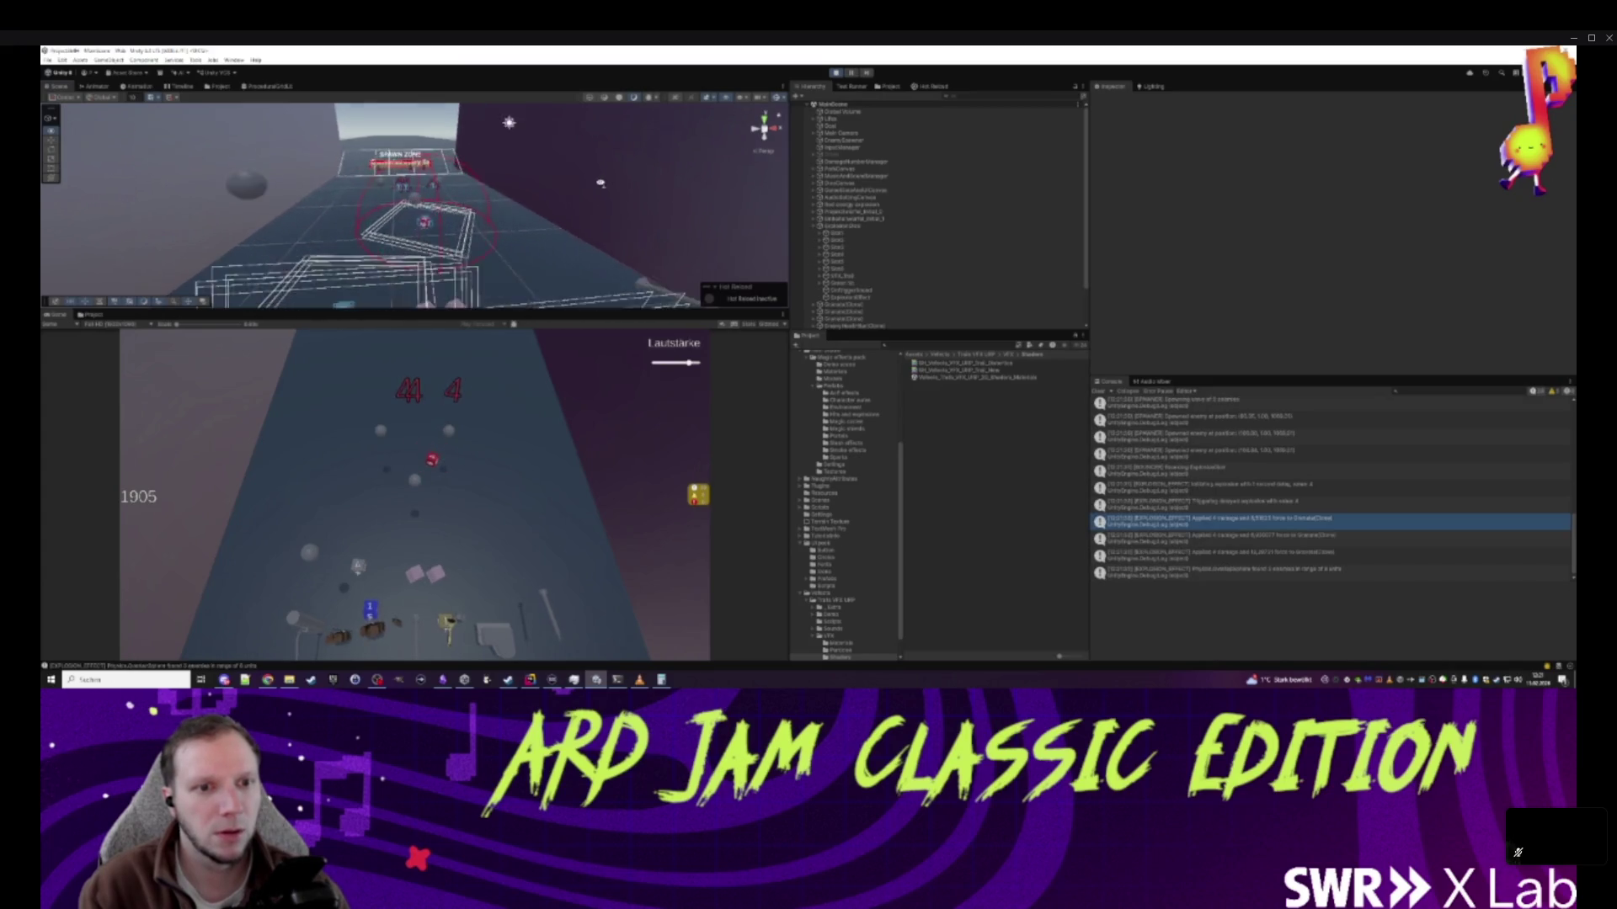
click(429, 515)
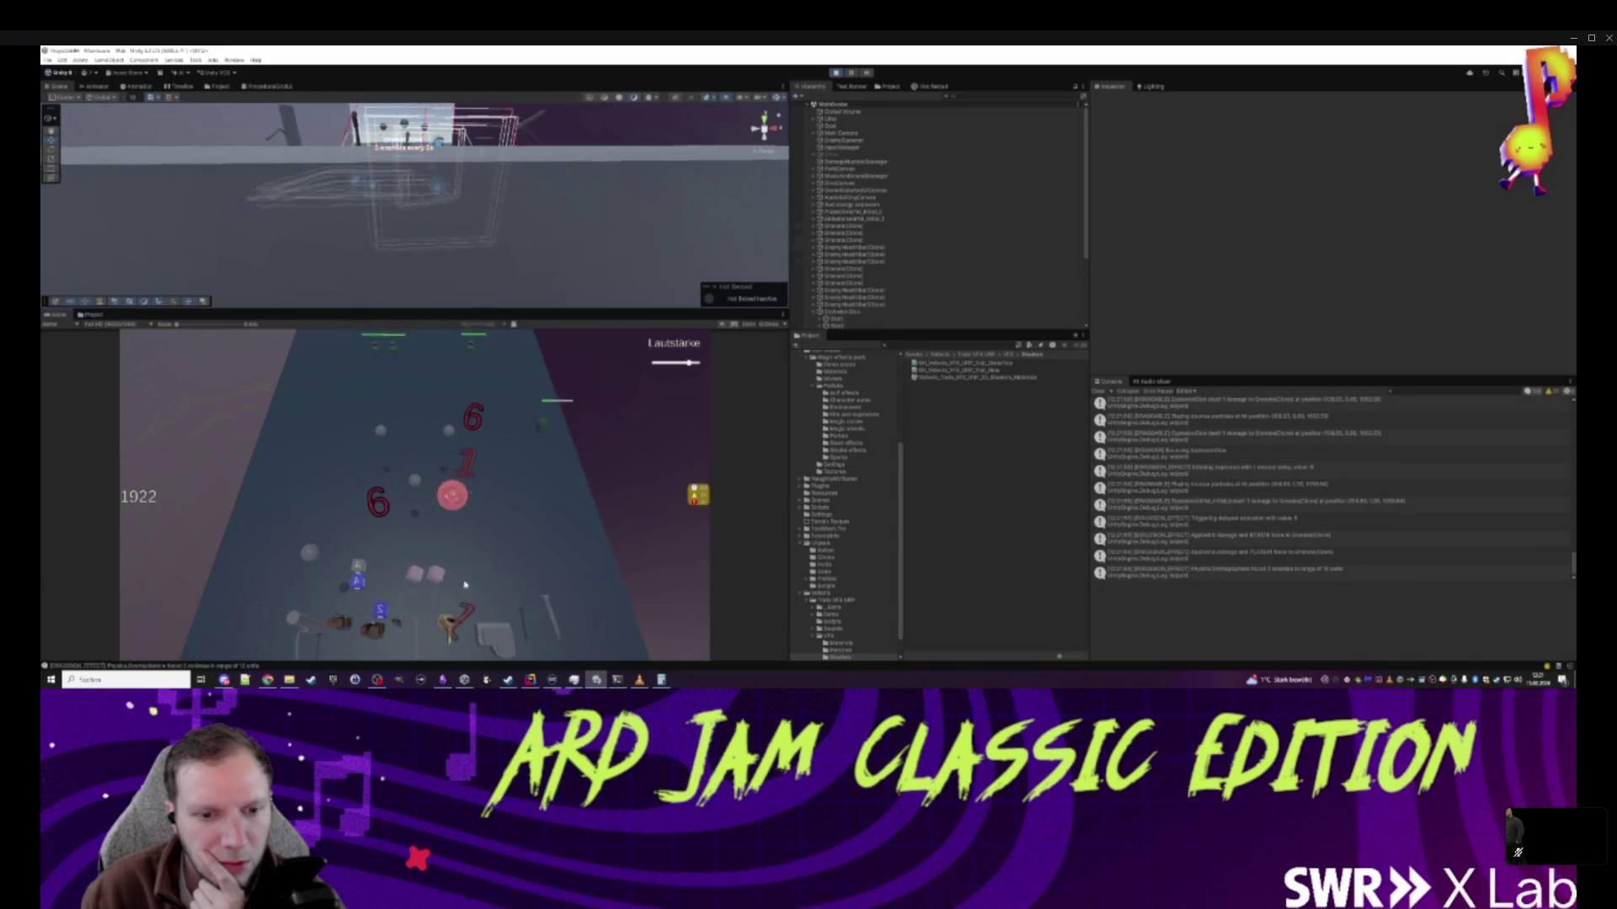
- Inspect ExplosionEffect, stop play mode, and bring ExplosionEffect.cs back up in Rider
scroll(880, 295, down, 5)
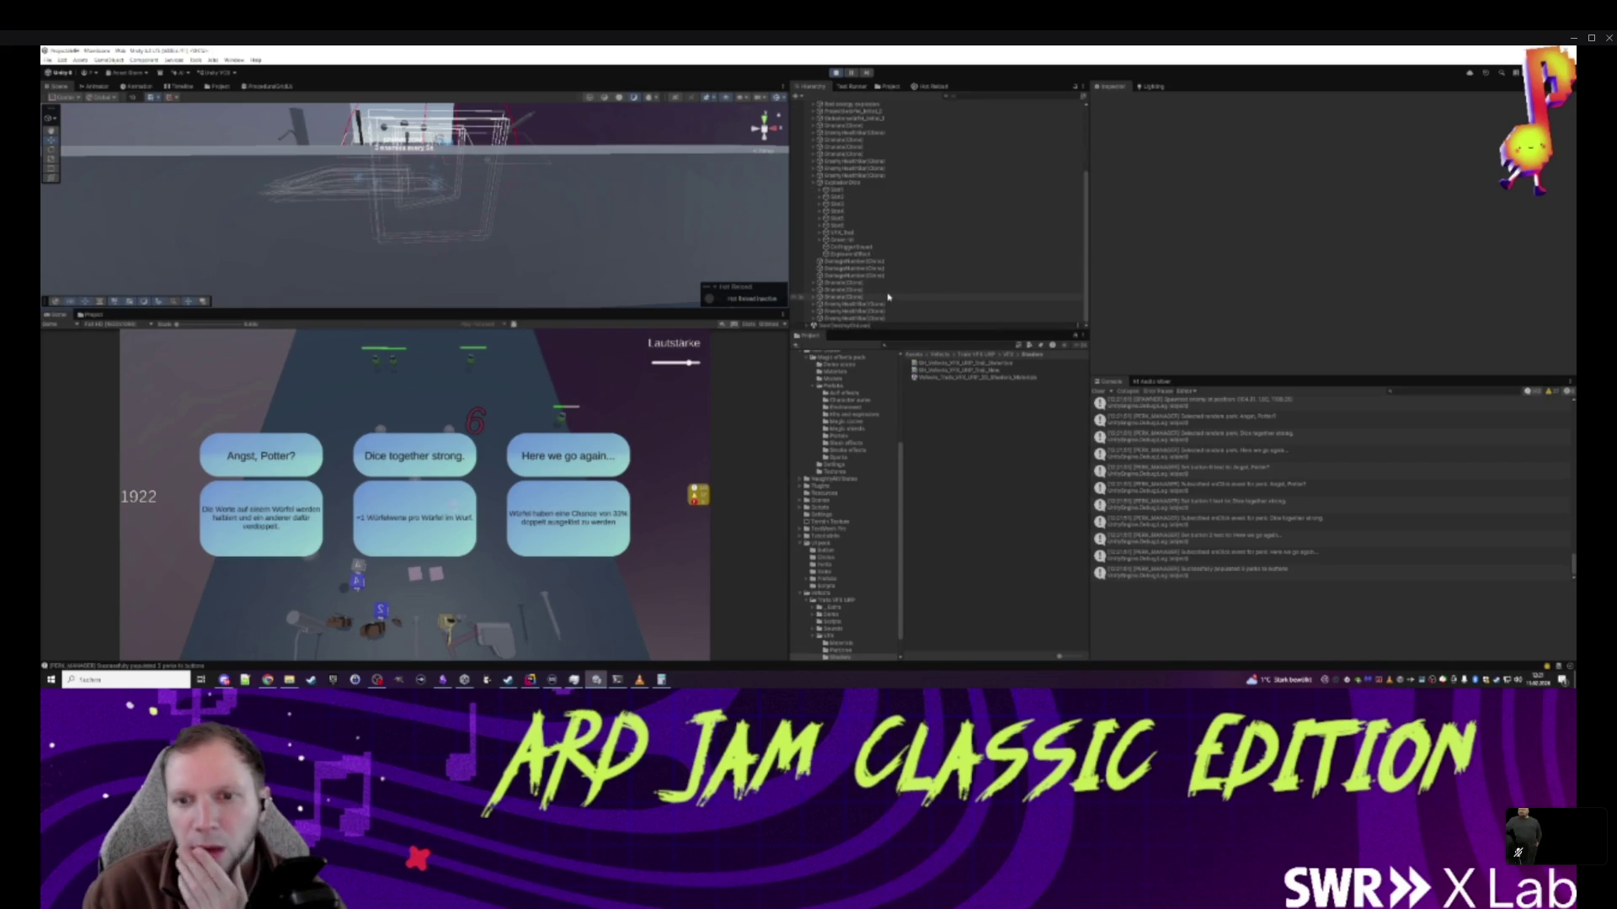
click(851, 254)
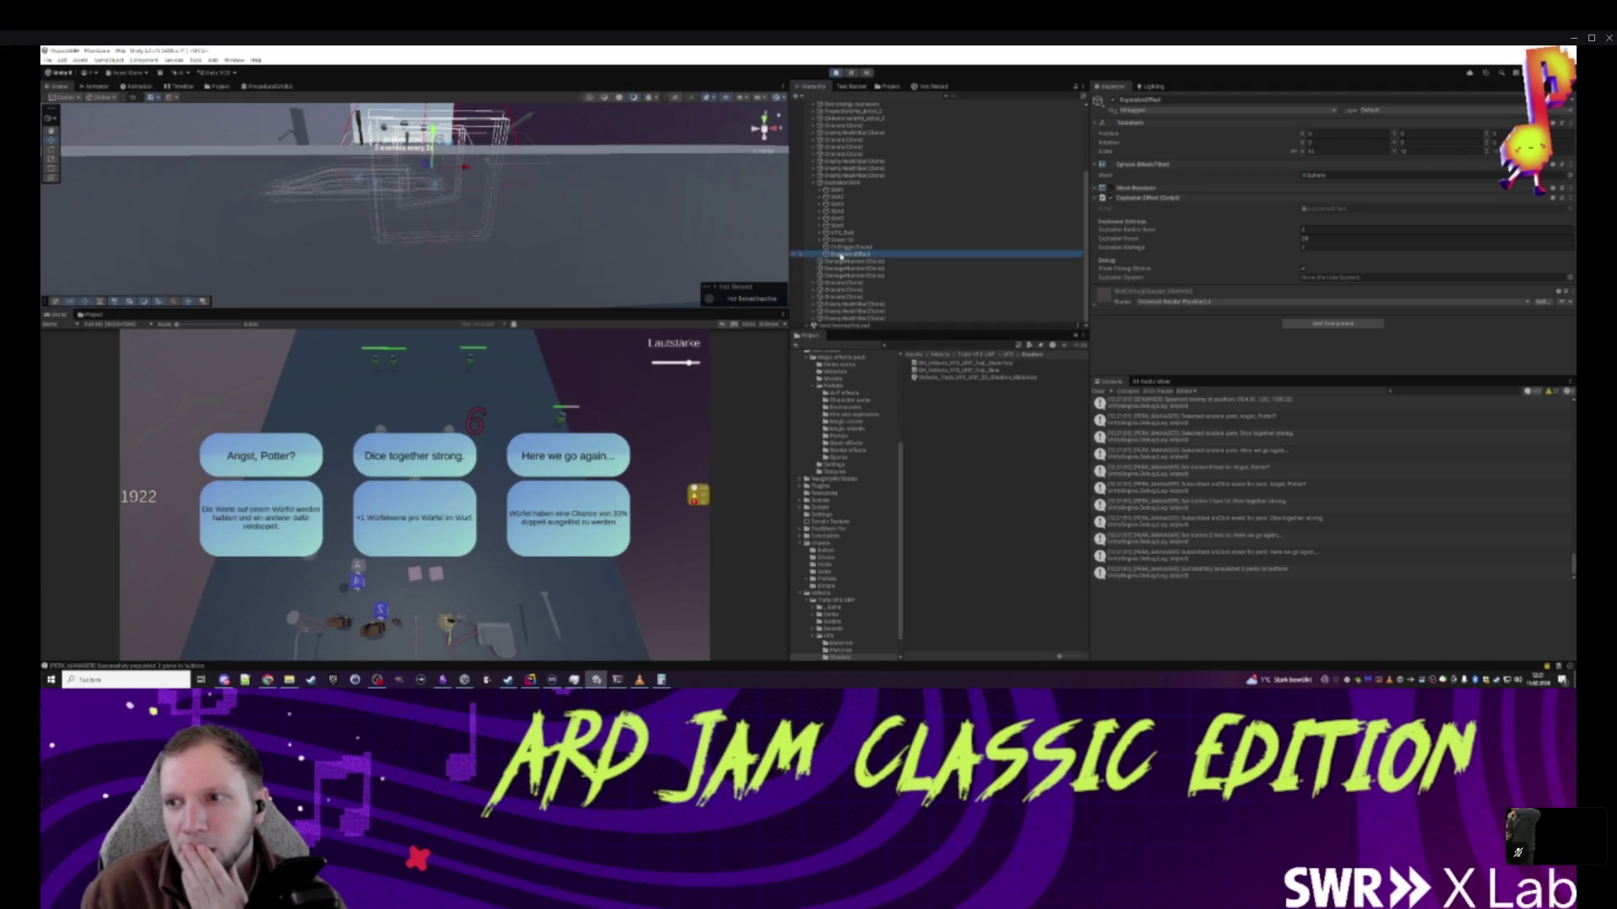
click(837, 74)
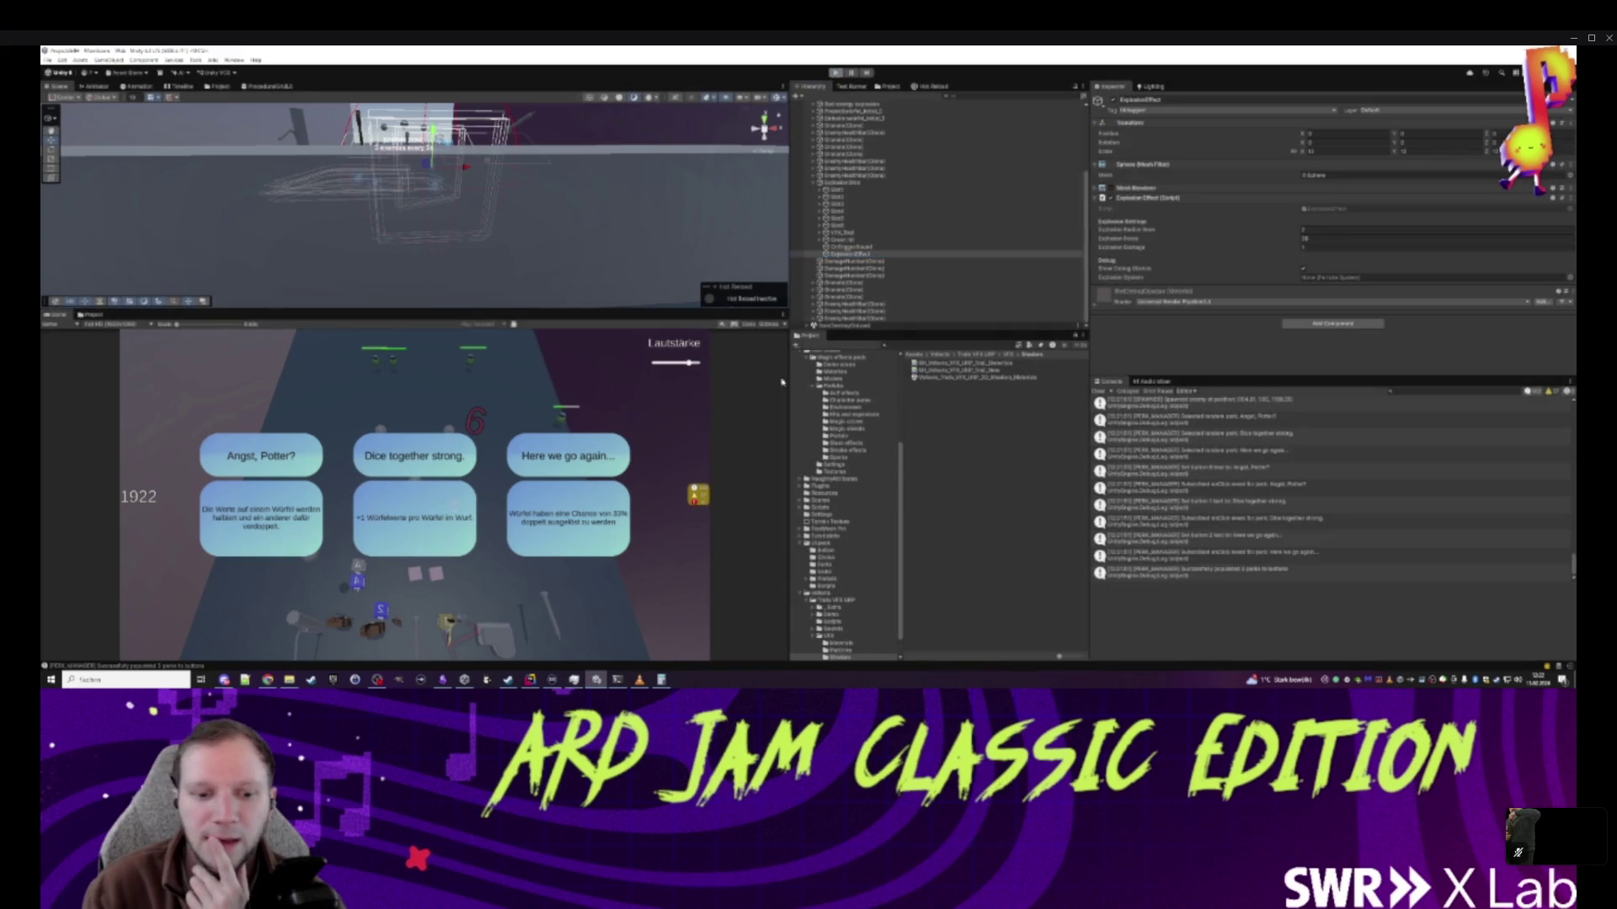
click(530, 679)
scroll(602, 379, up, 15)
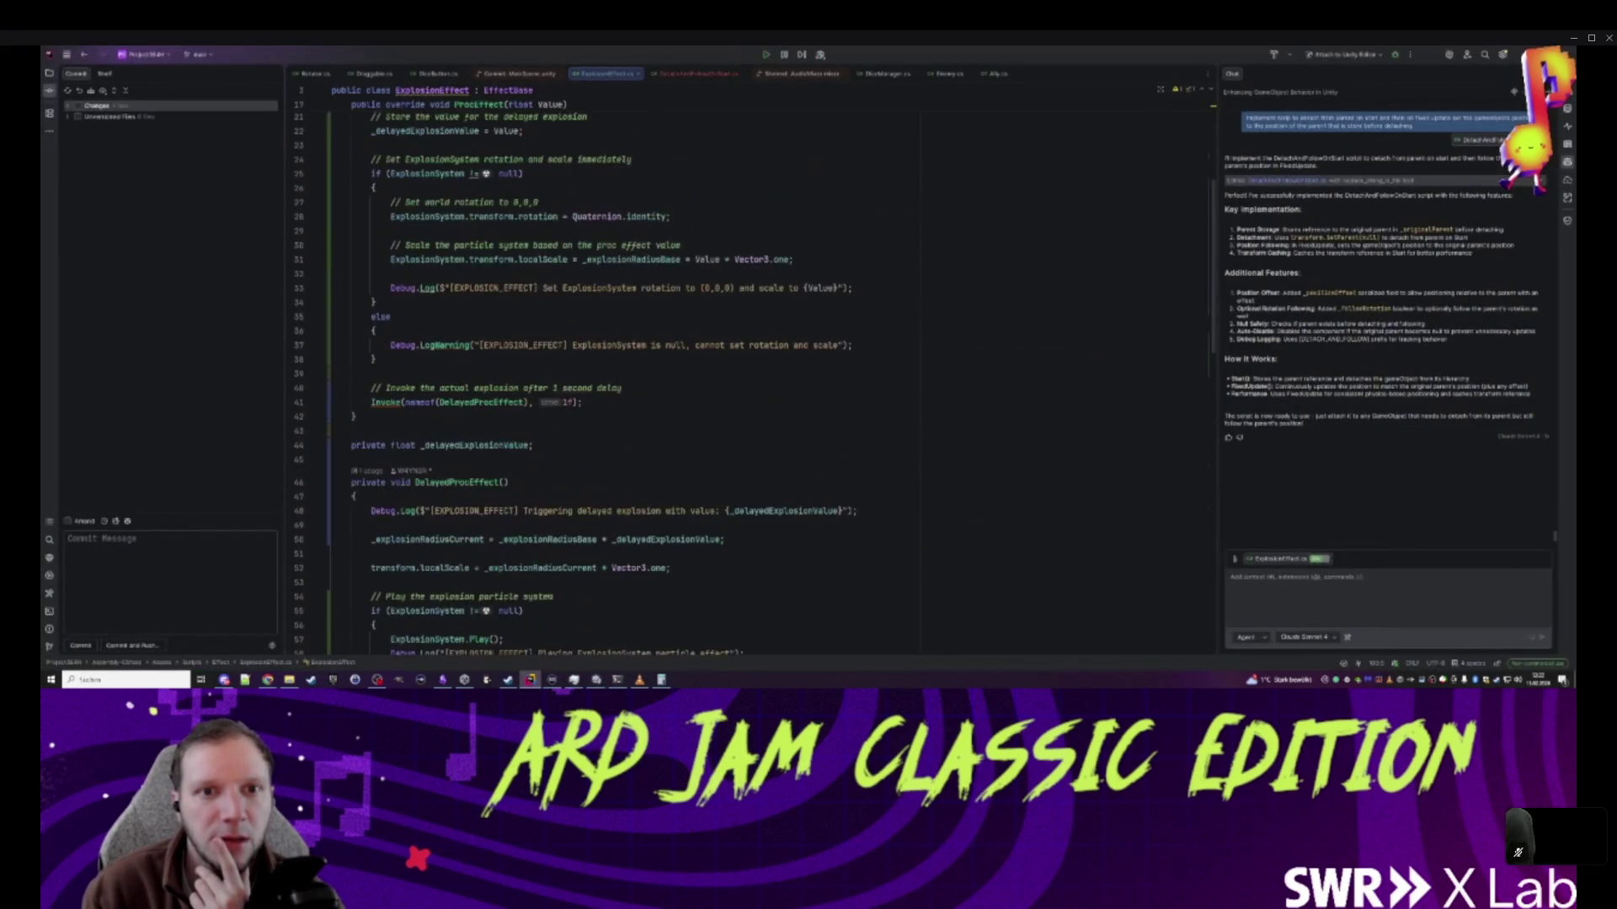
- Check the public ParticleSystem ExplosionSystem field on line 15 and its usages
click(536, 298)
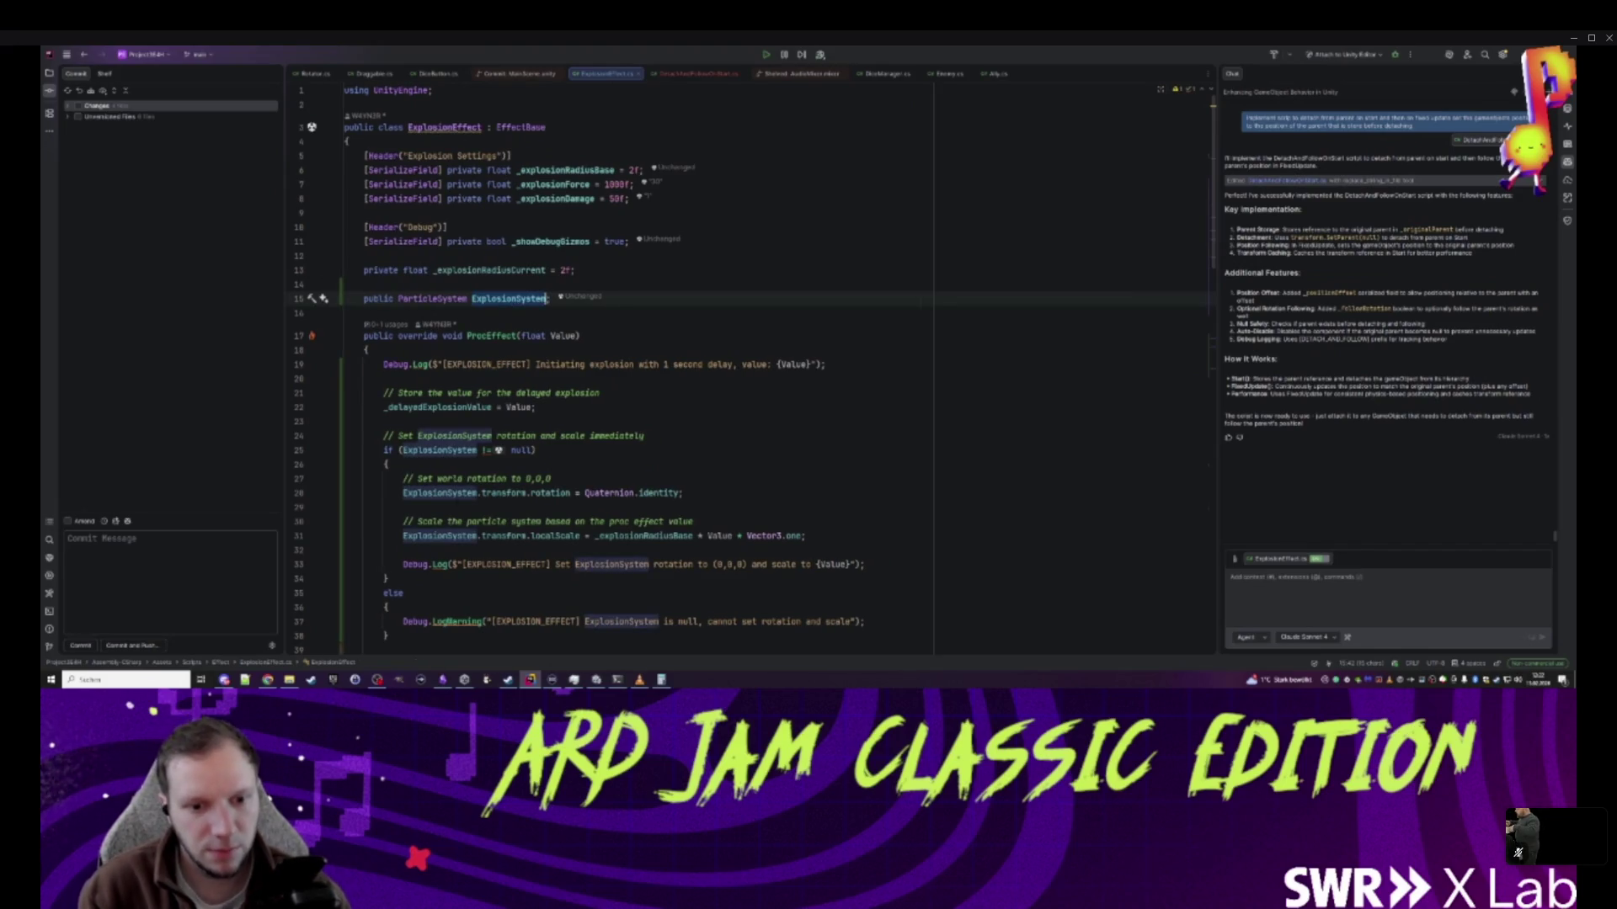
click(402, 550)
click(594, 680)
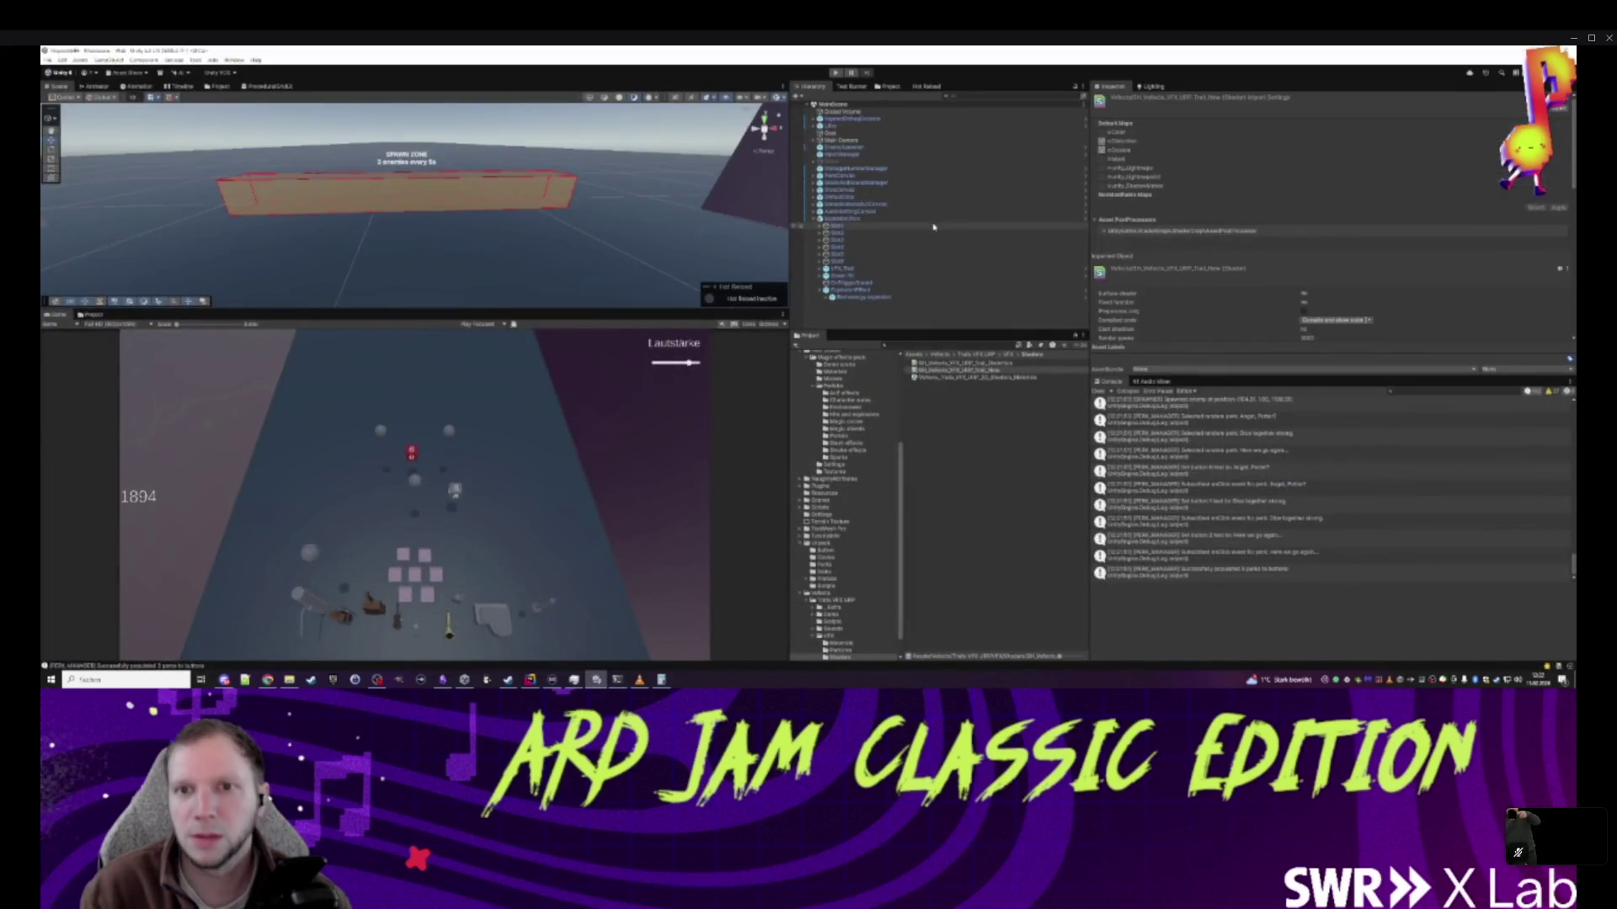
- Run a play test while inspecting the Red energy explosion and ExplosionEffect settings
click(909, 296)
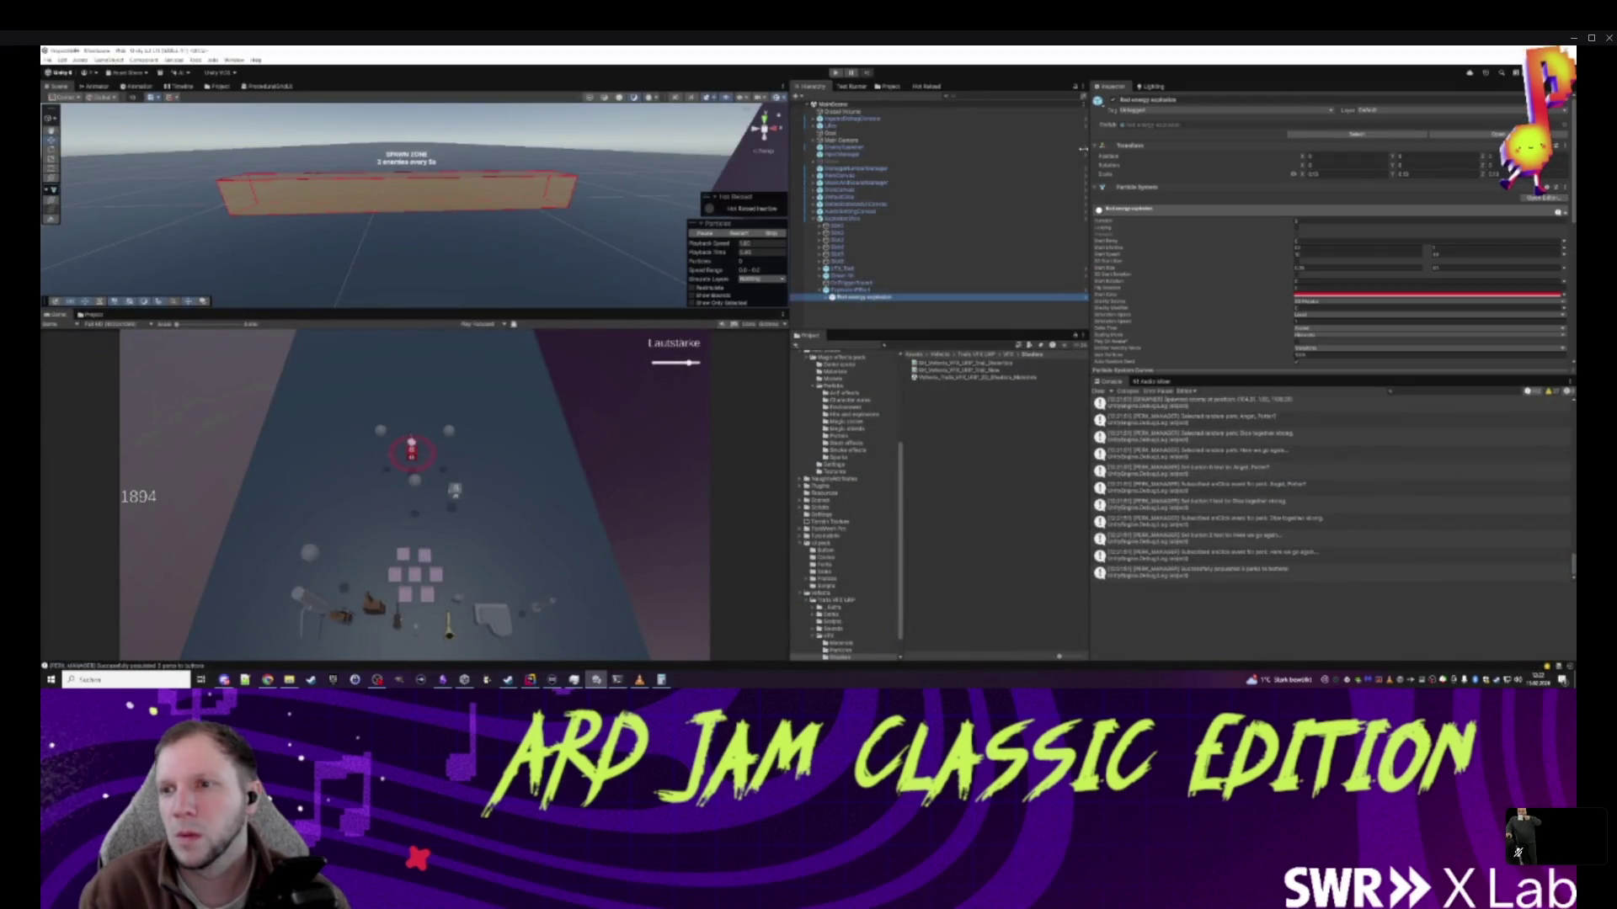
click(839, 73)
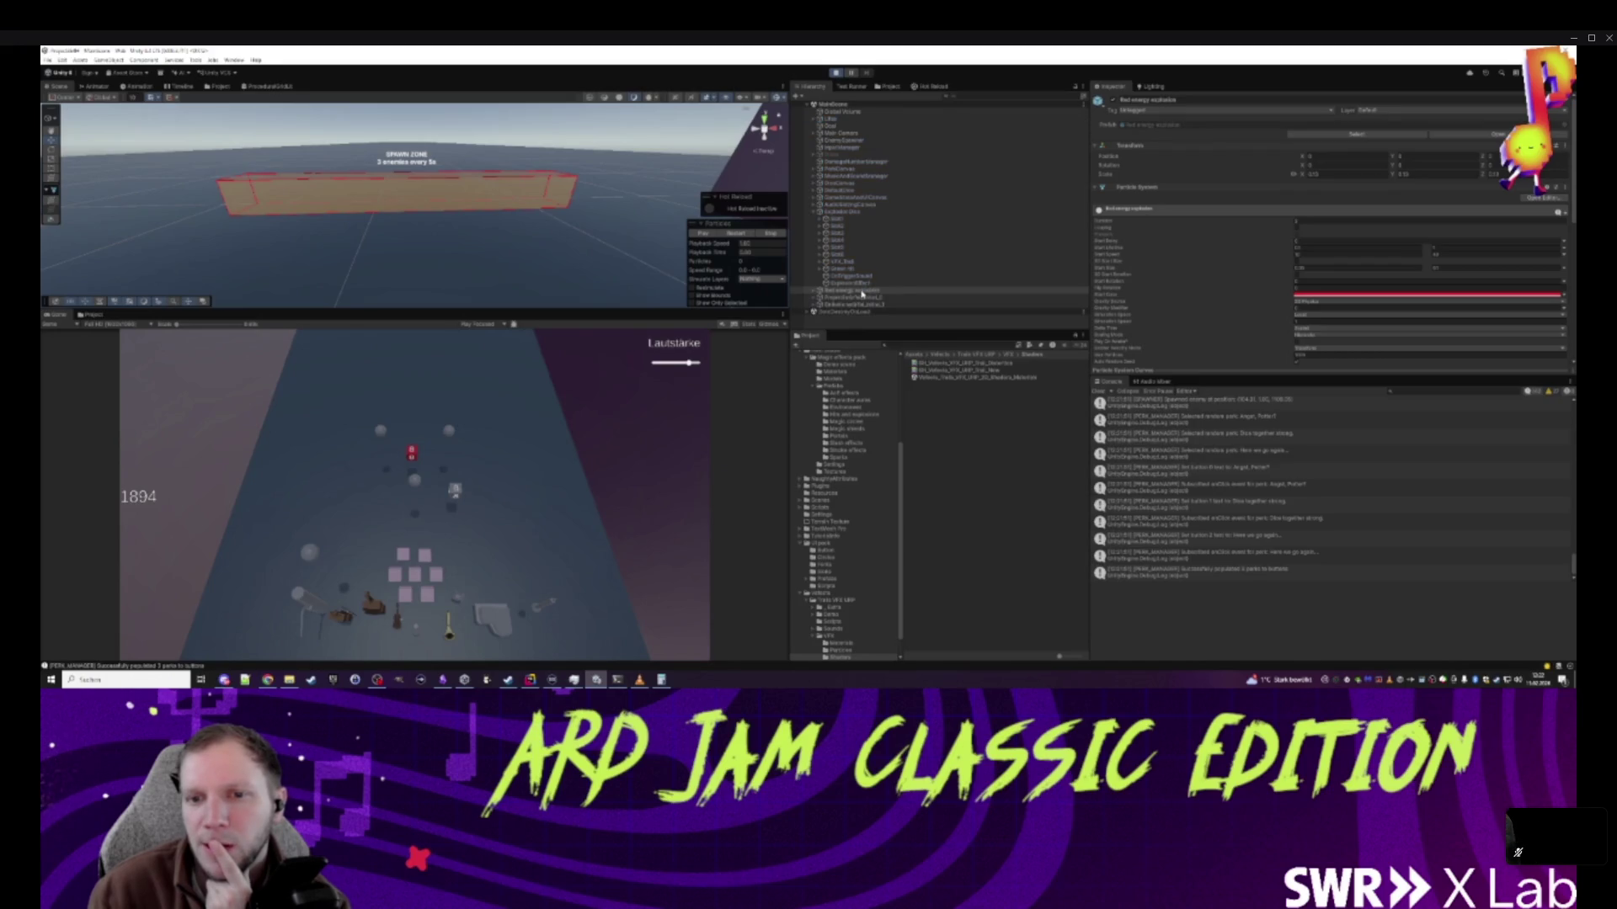
click(859, 287)
click(855, 283)
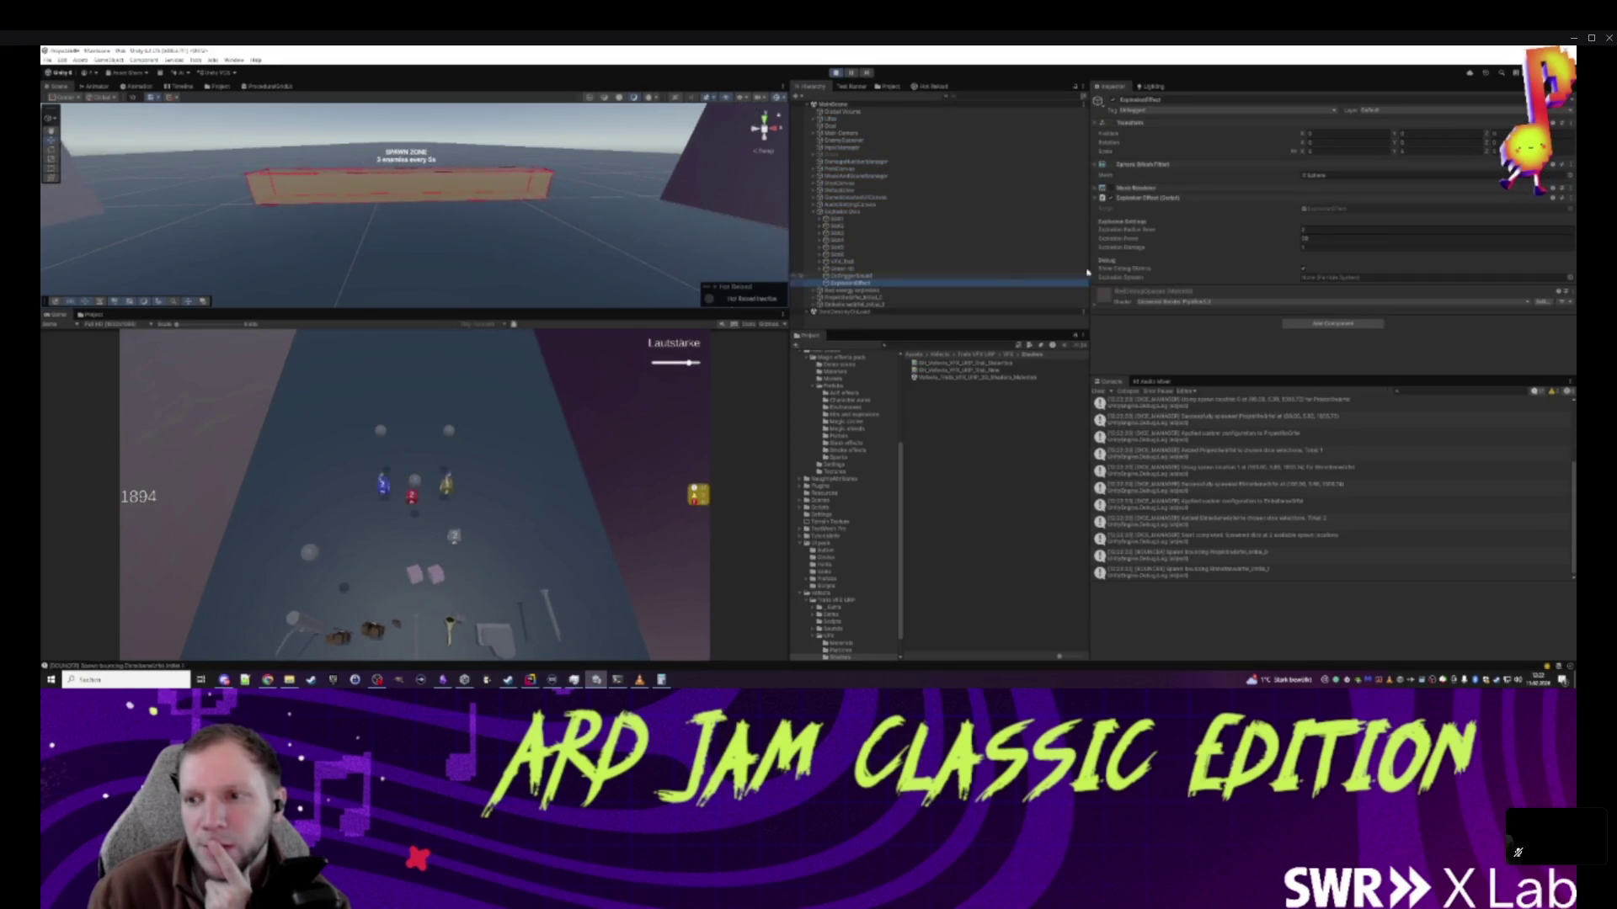
click(837, 74)
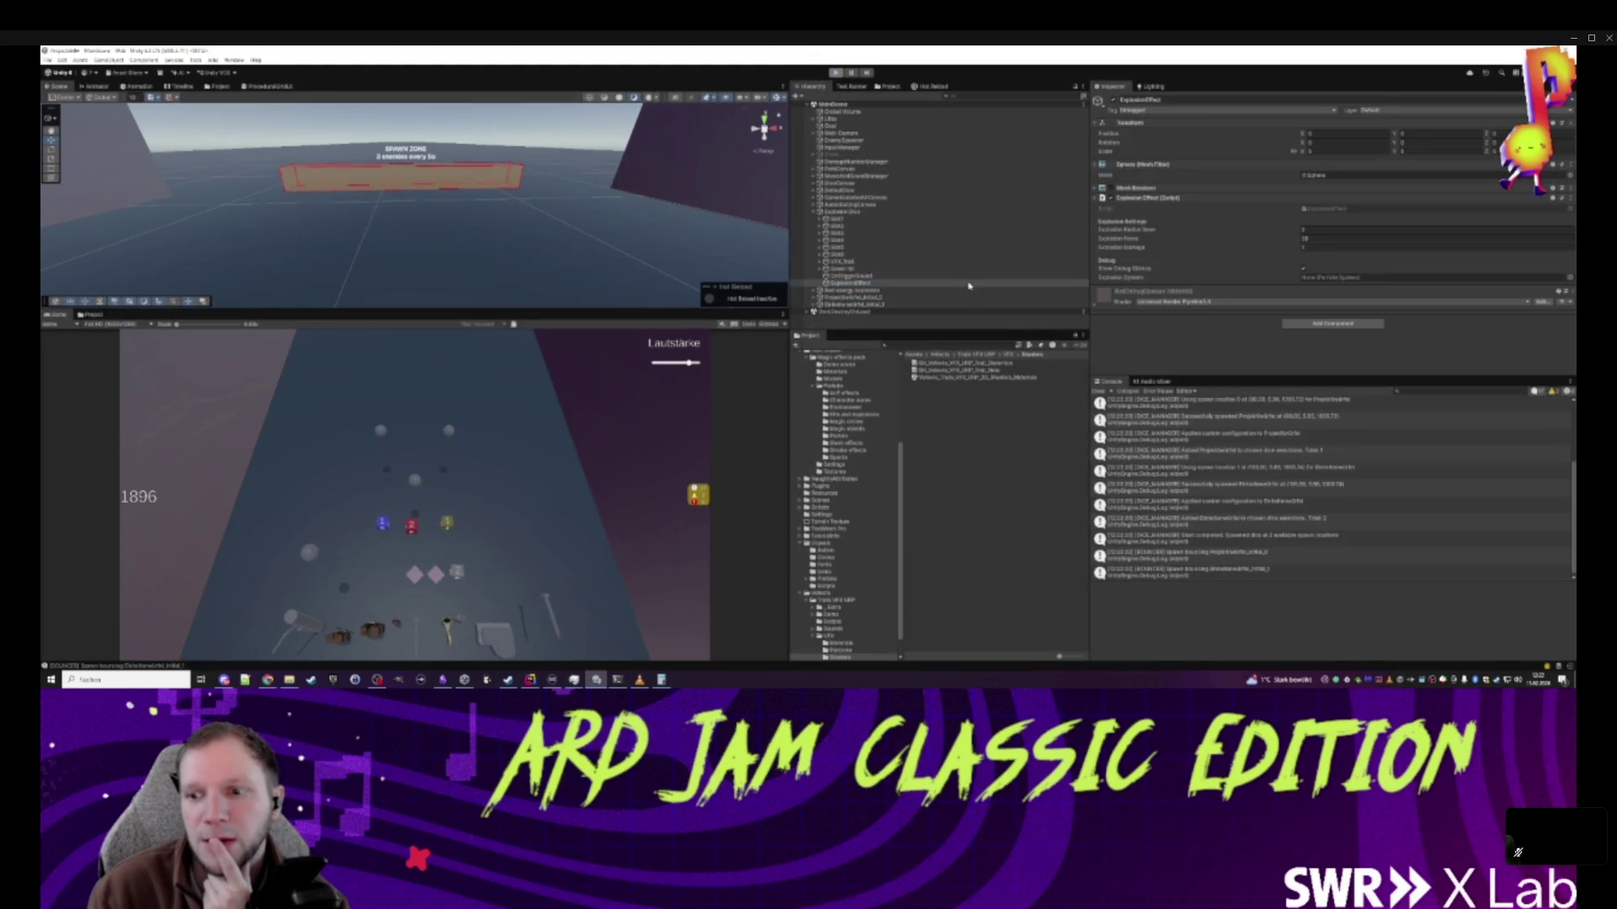
- Edit the ExplosionEffect prefab, return to the scene, and start play mode again
click(861, 290)
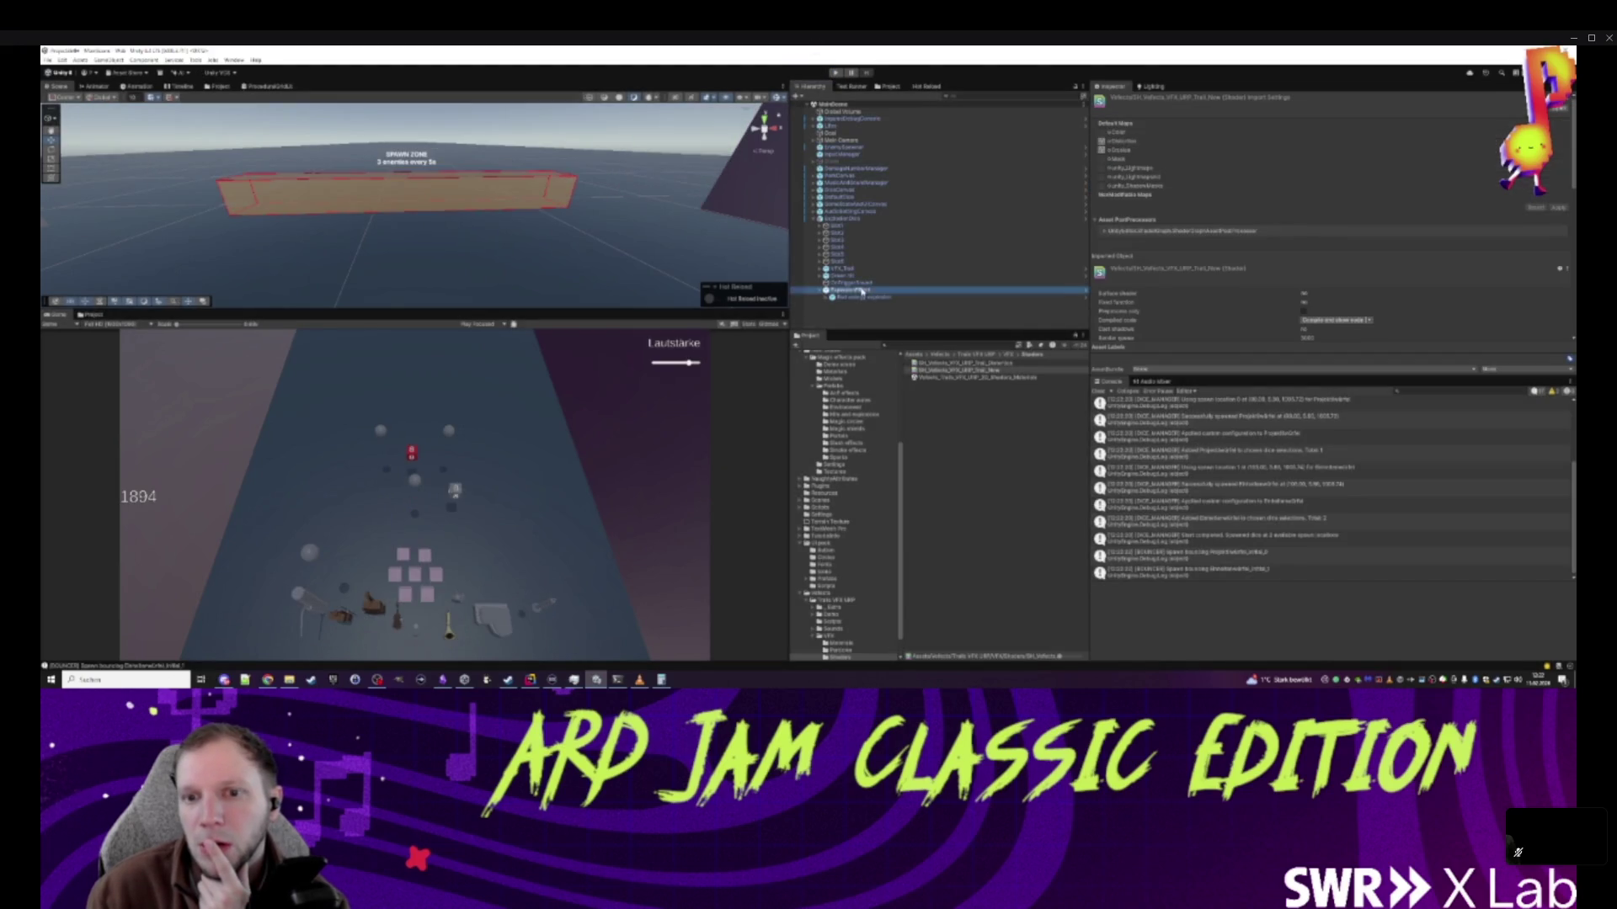
click(1085, 292)
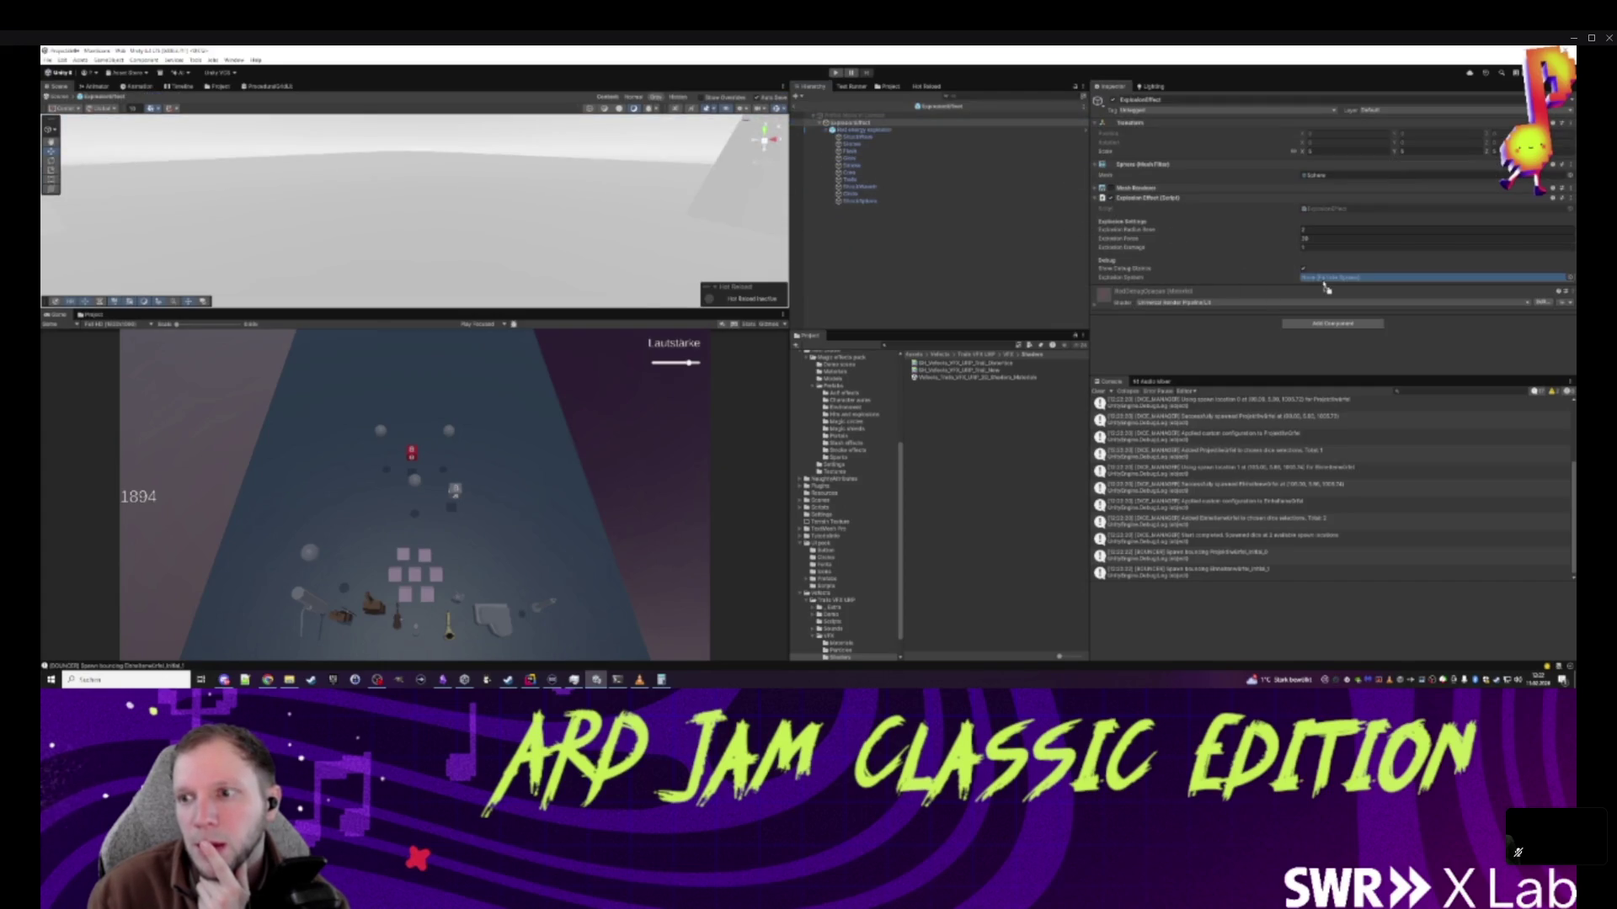
click(796, 113)
click(794, 107)
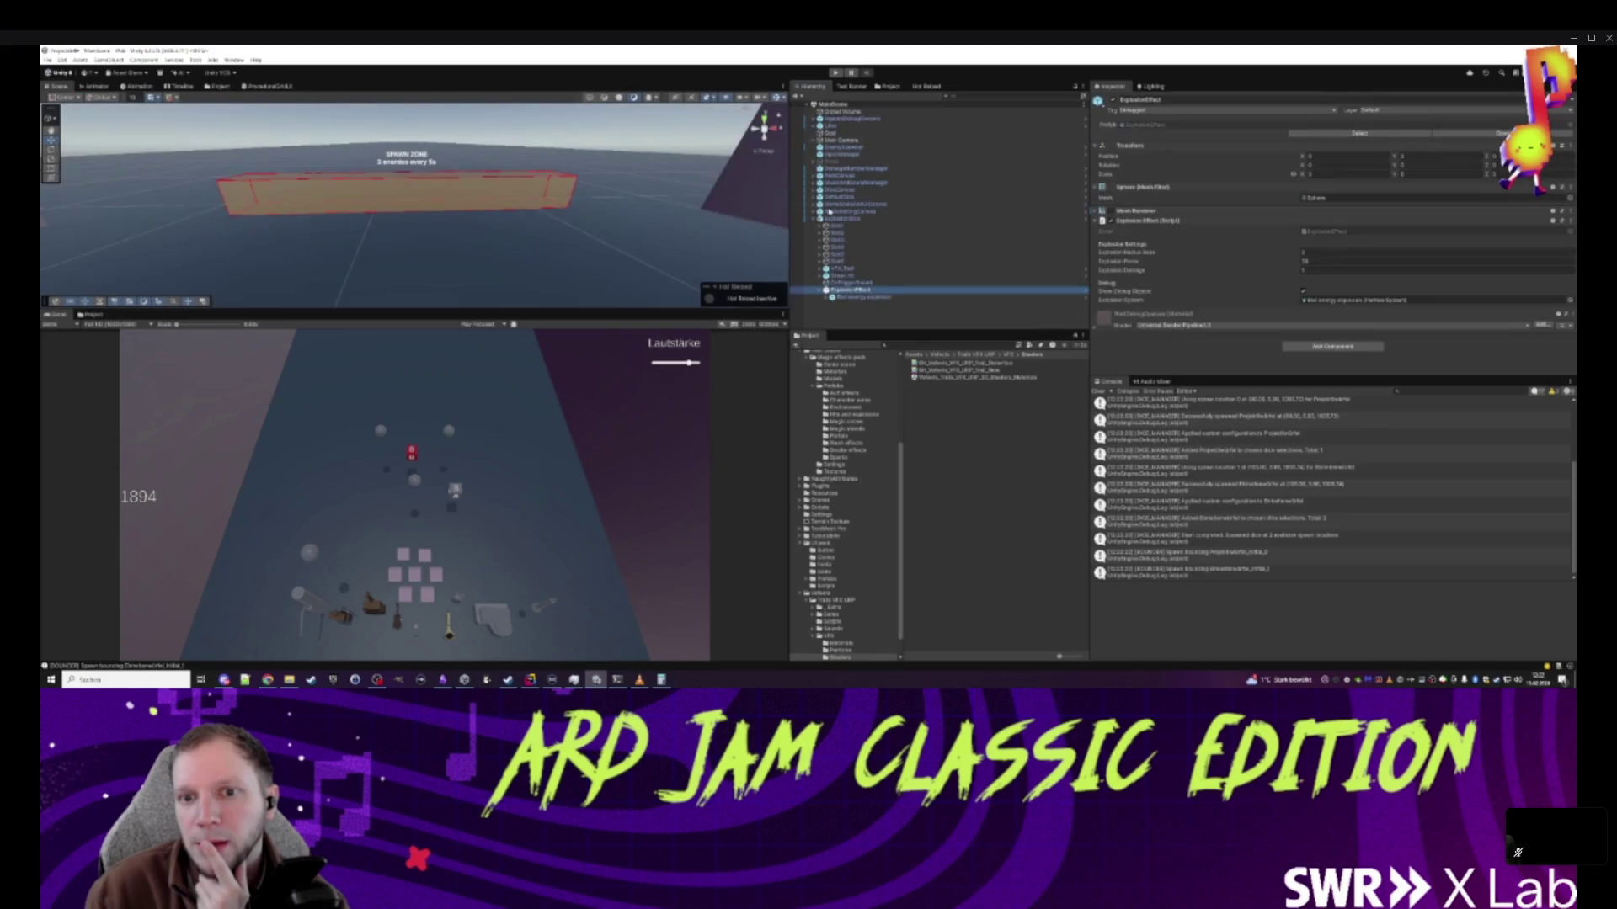
click(836, 74)
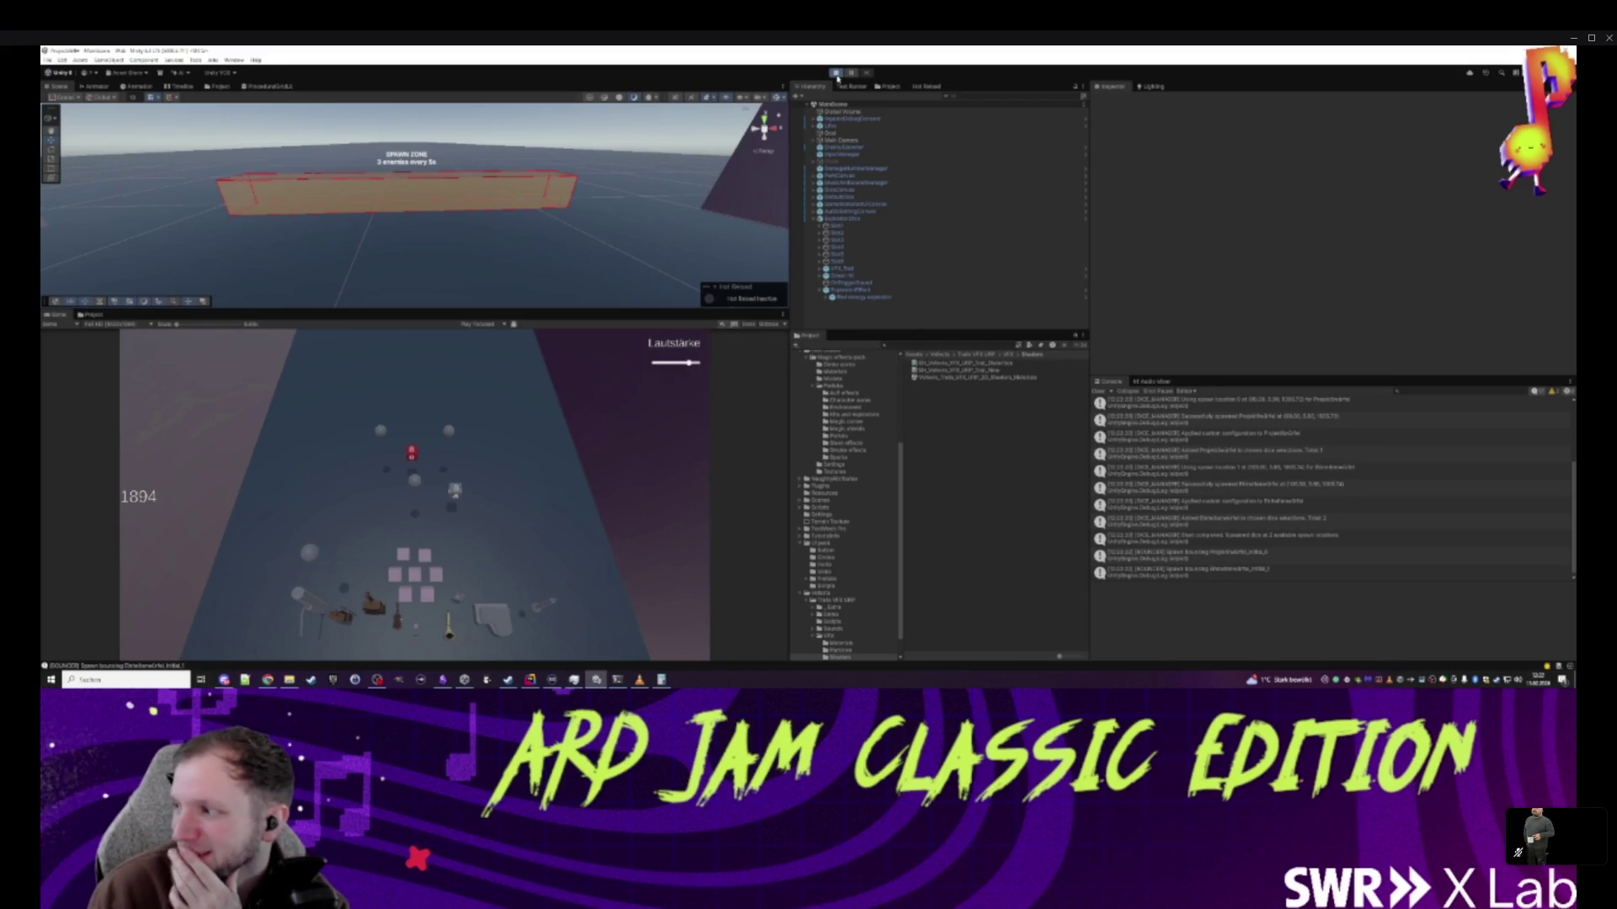
- Play through a wave, take the Projektilwürfel reward, then bring up ExplosionEffect.cs in Rider
scroll(779, 290, down, 3)
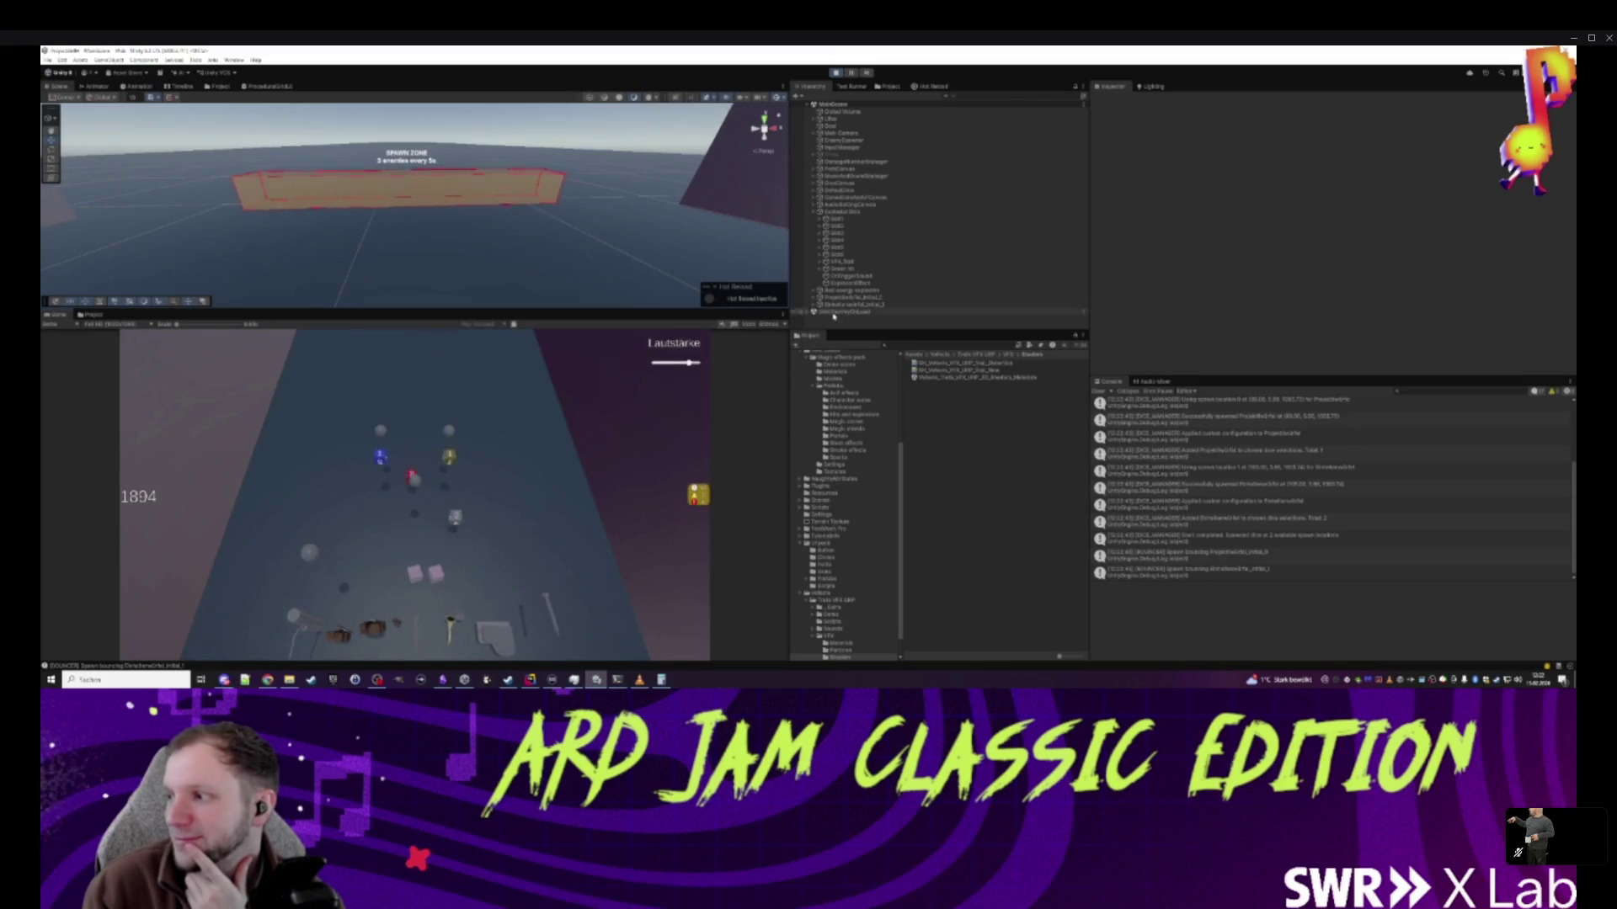
scroll(779, 290, down, 2)
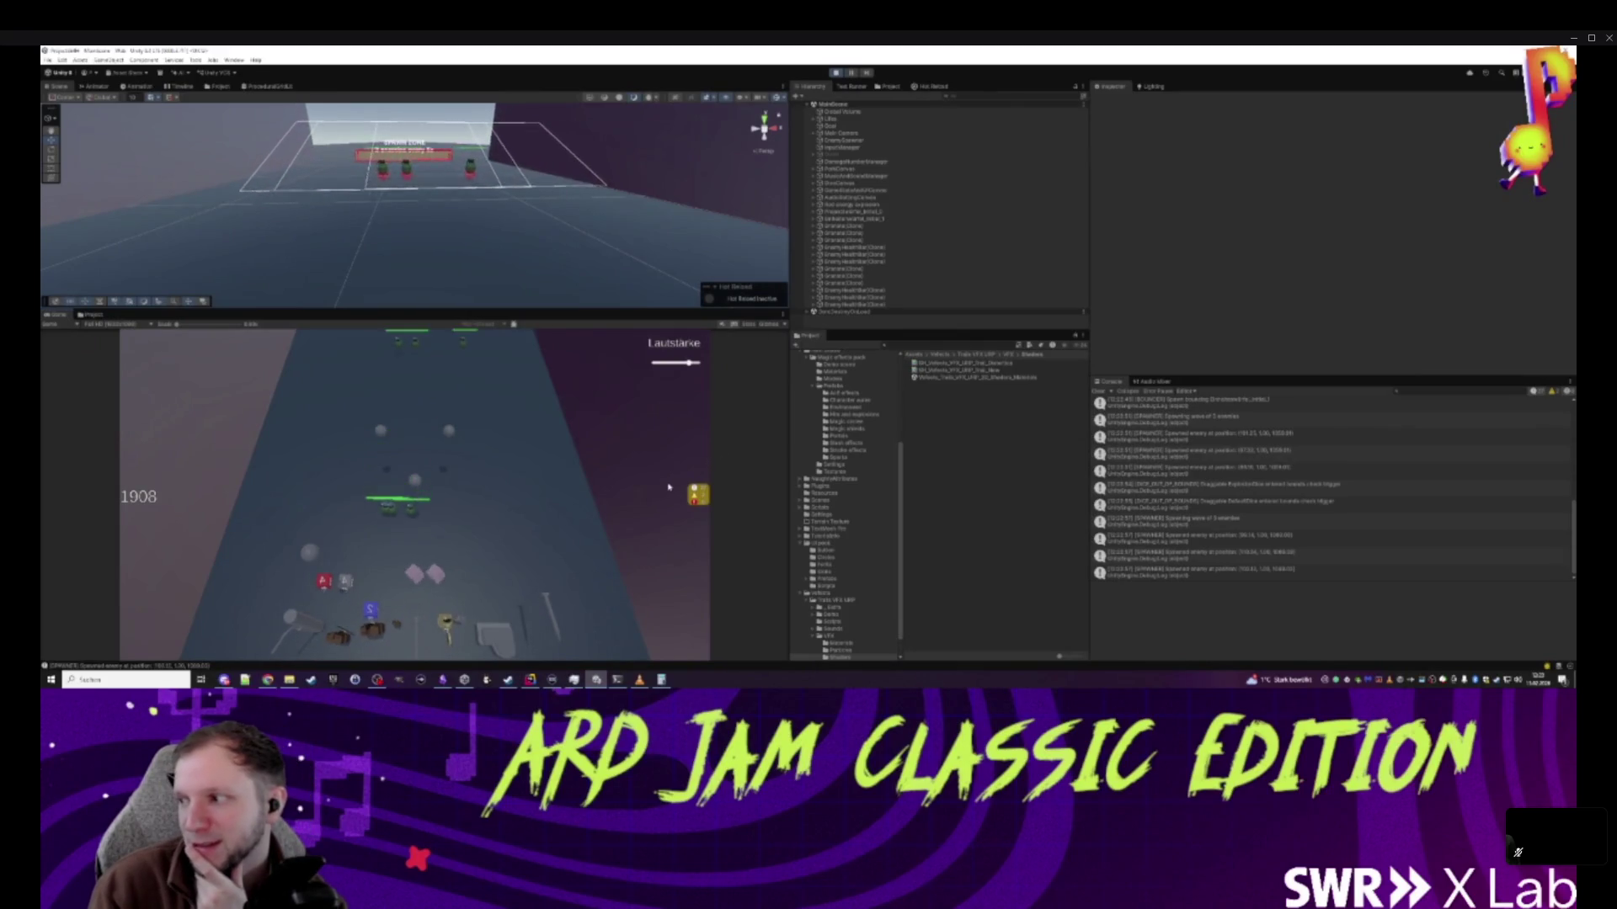
click(435, 574)
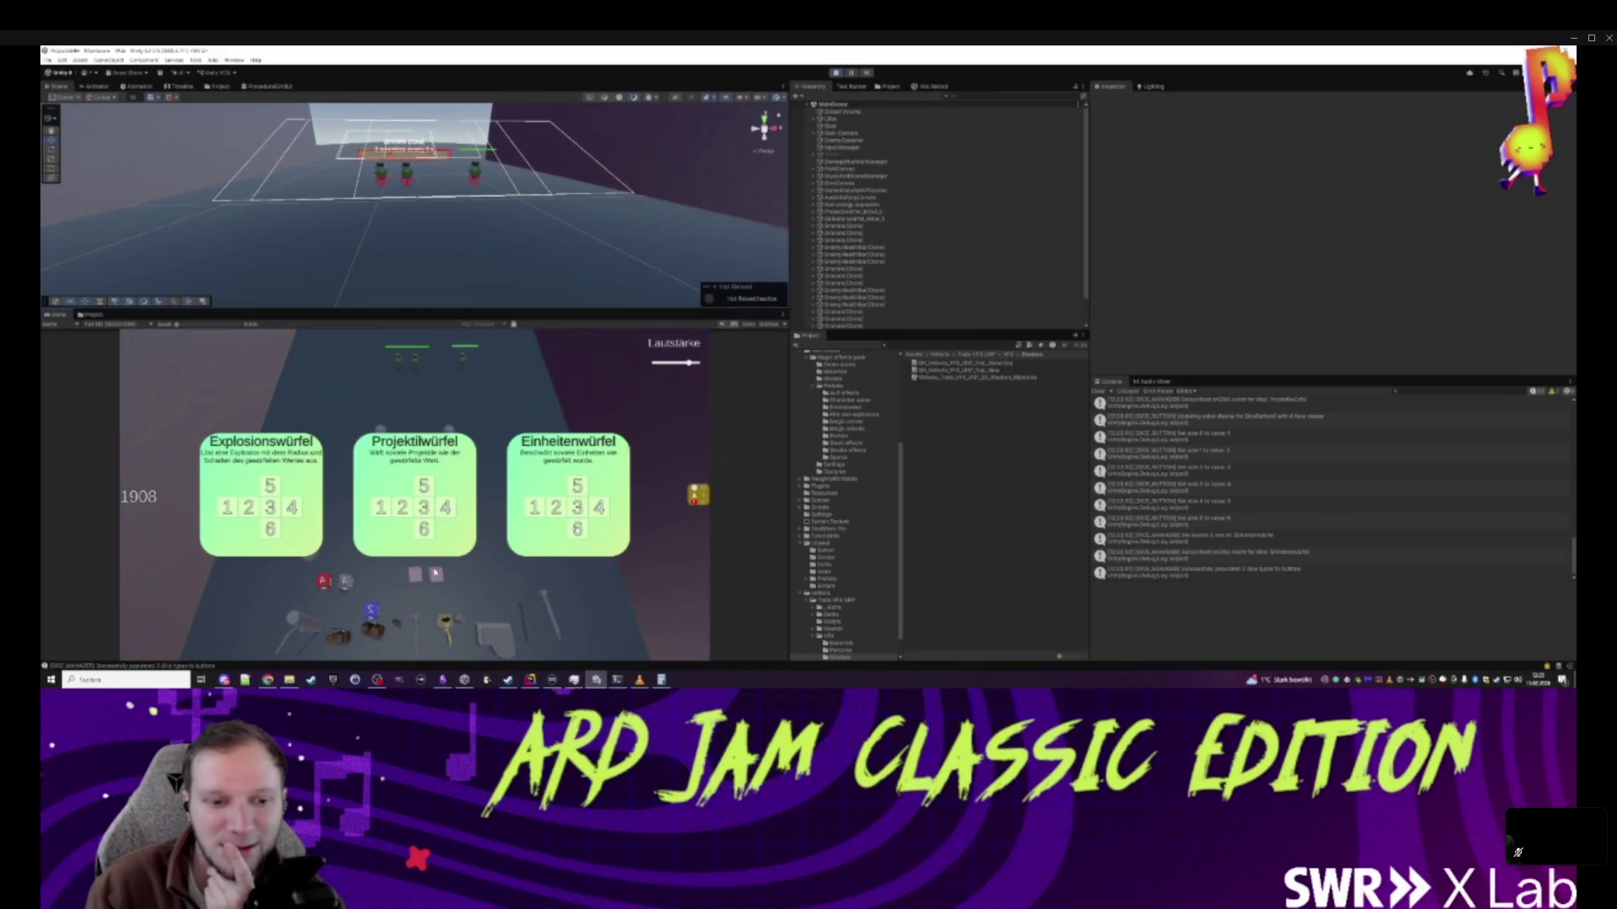
click(423, 466)
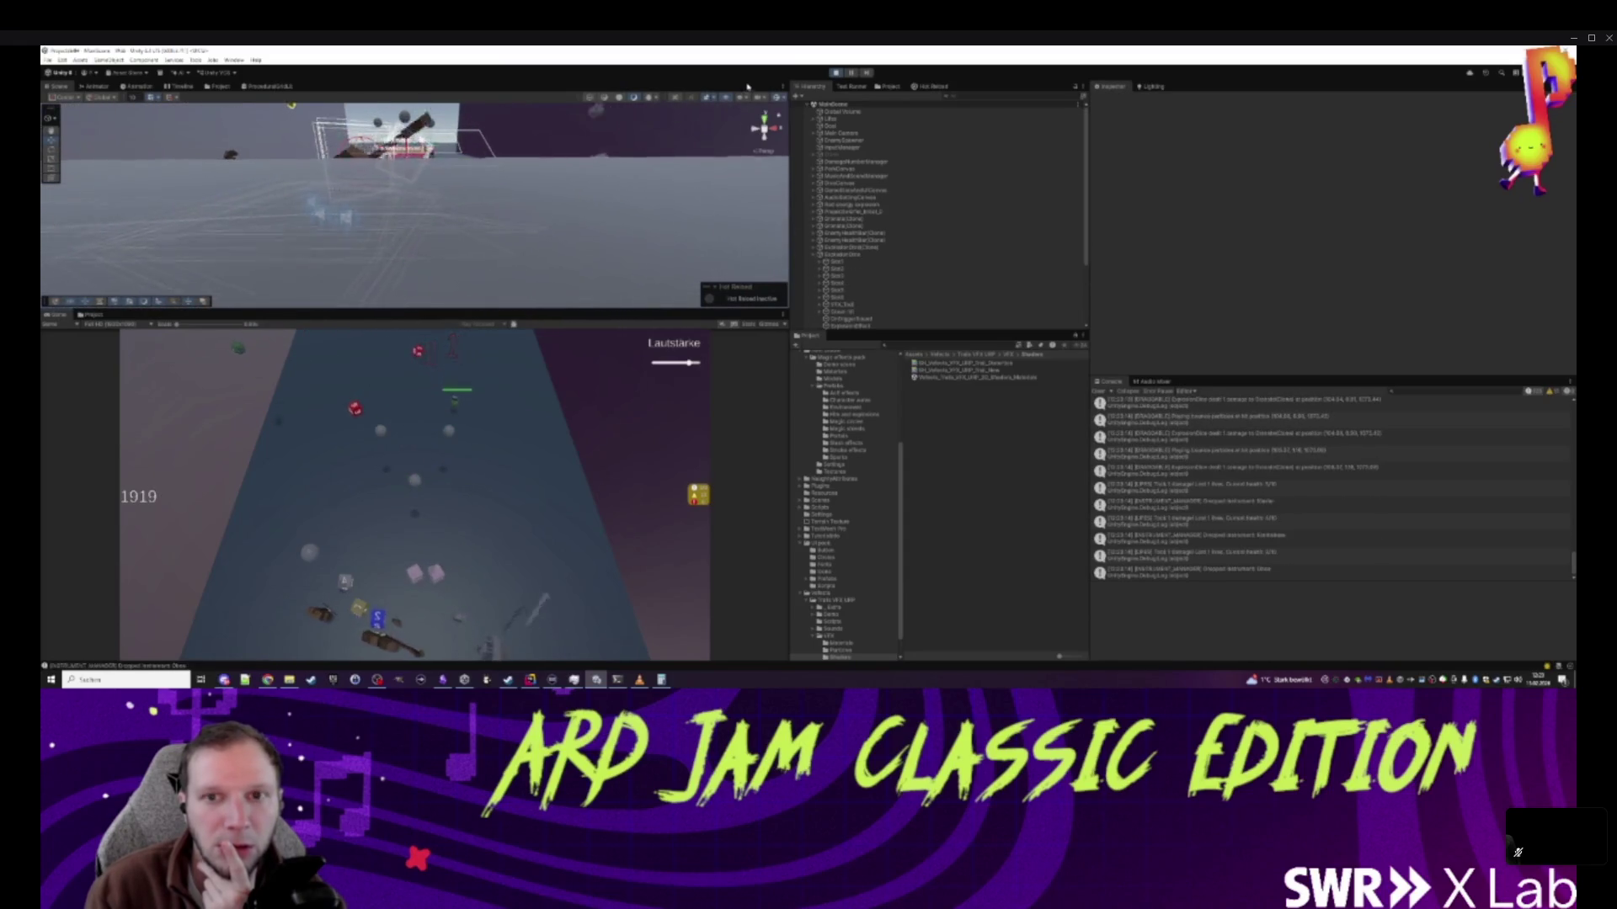
key(alt+Tab)
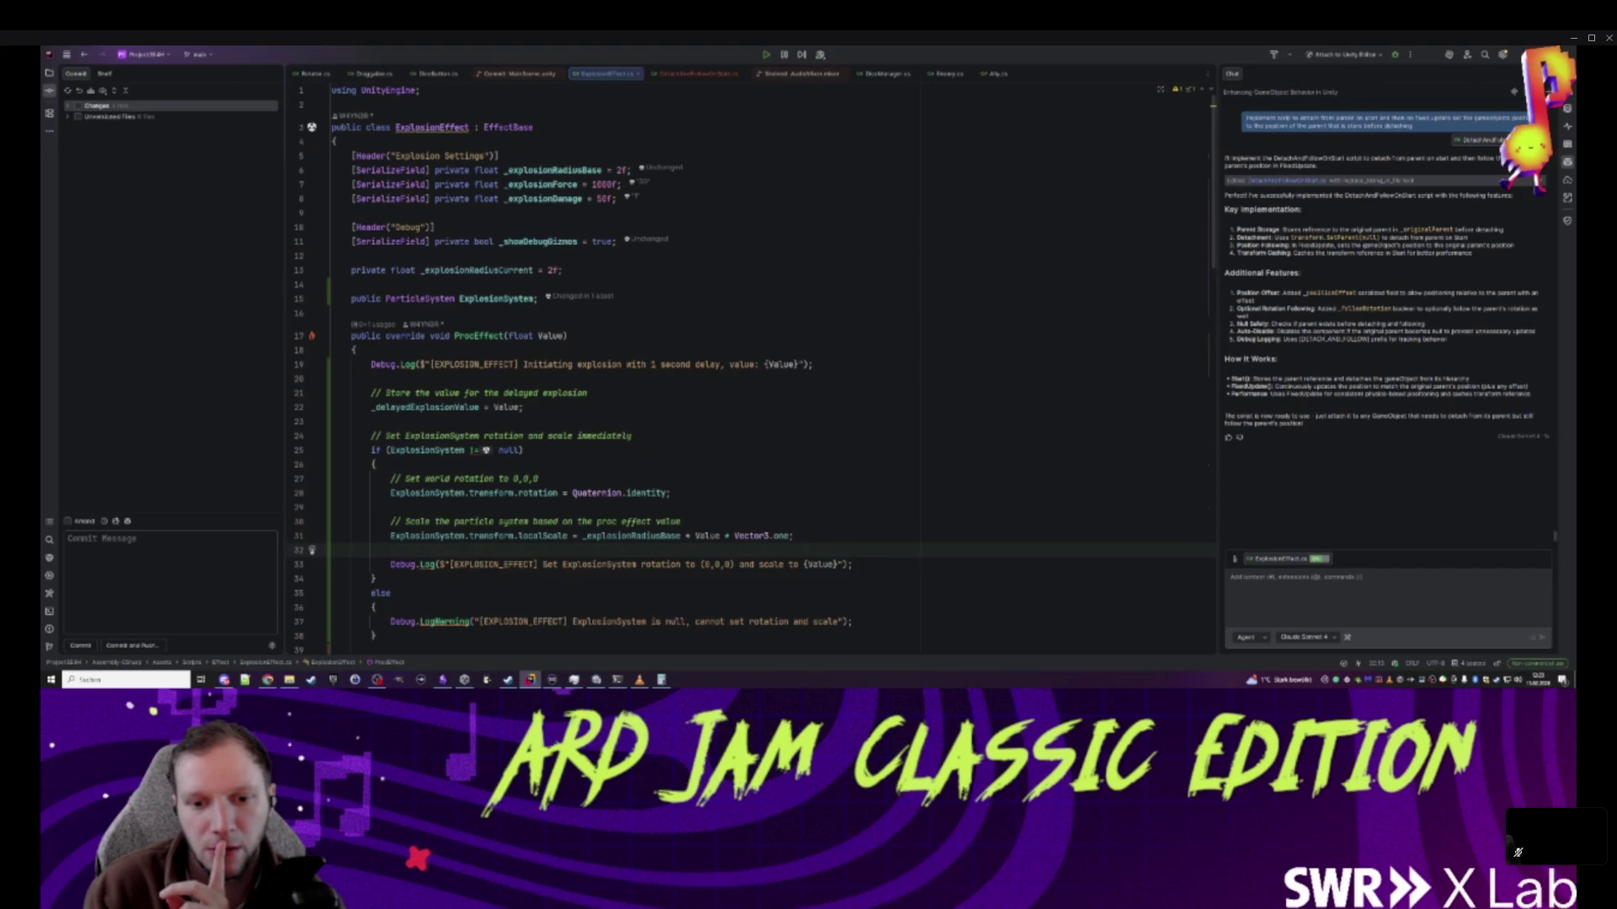
- Drop _explosionRadiusBase from line 31 so the scale is Value * Vector3.one, then recompile in Unity
double_click(645, 536)
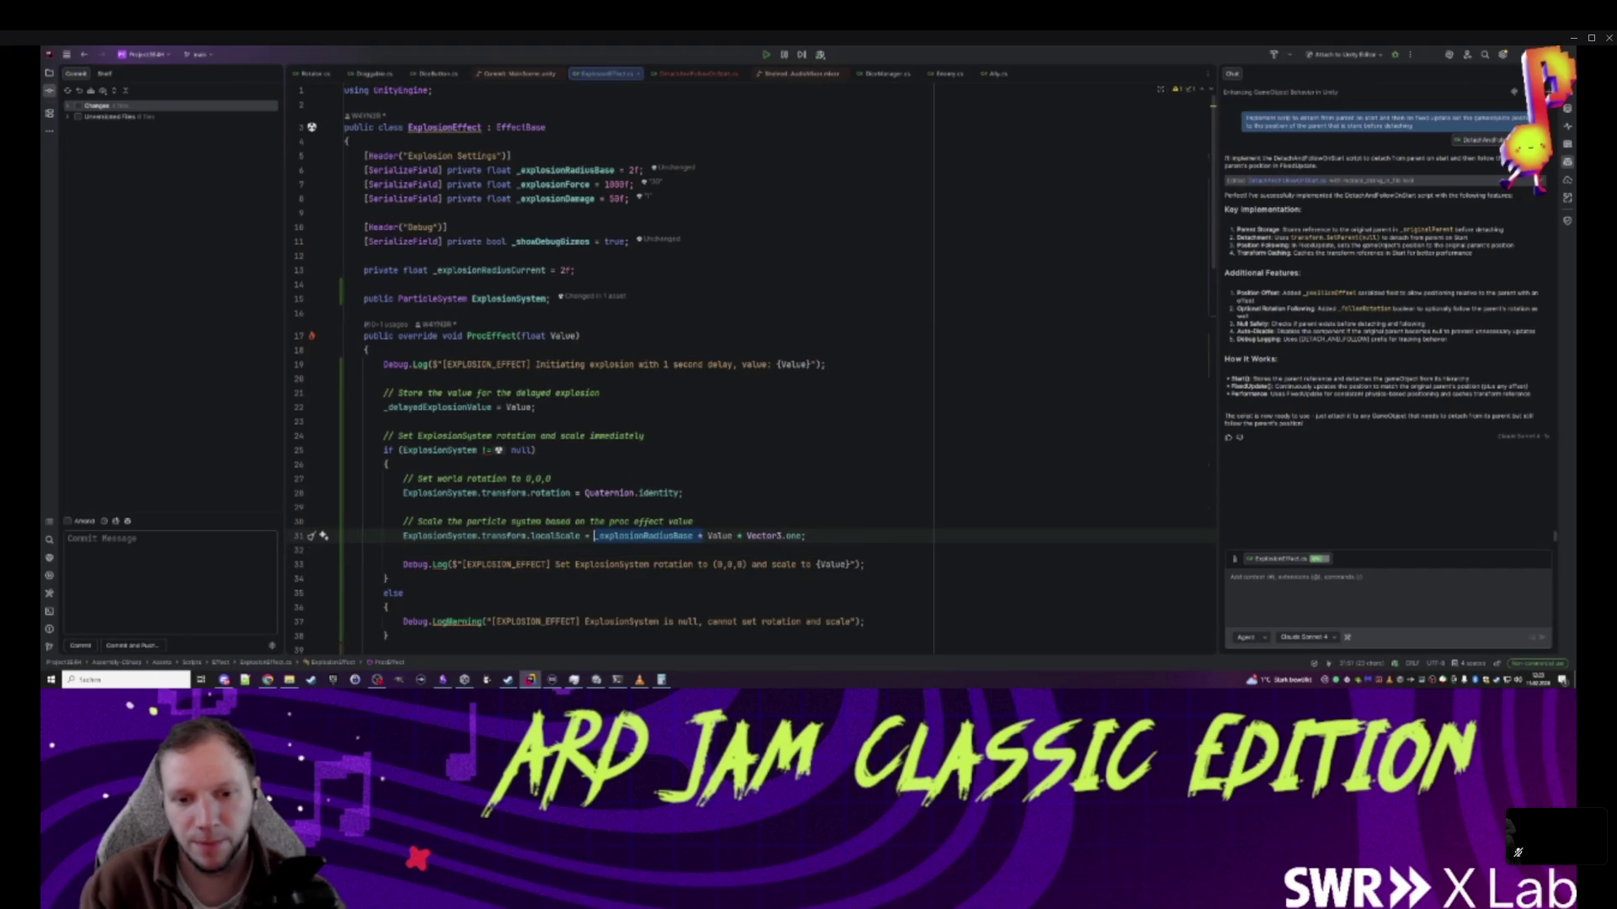
key(Delete)
key(Delete)
key(Delete)
key(Delete)
click(402, 550)
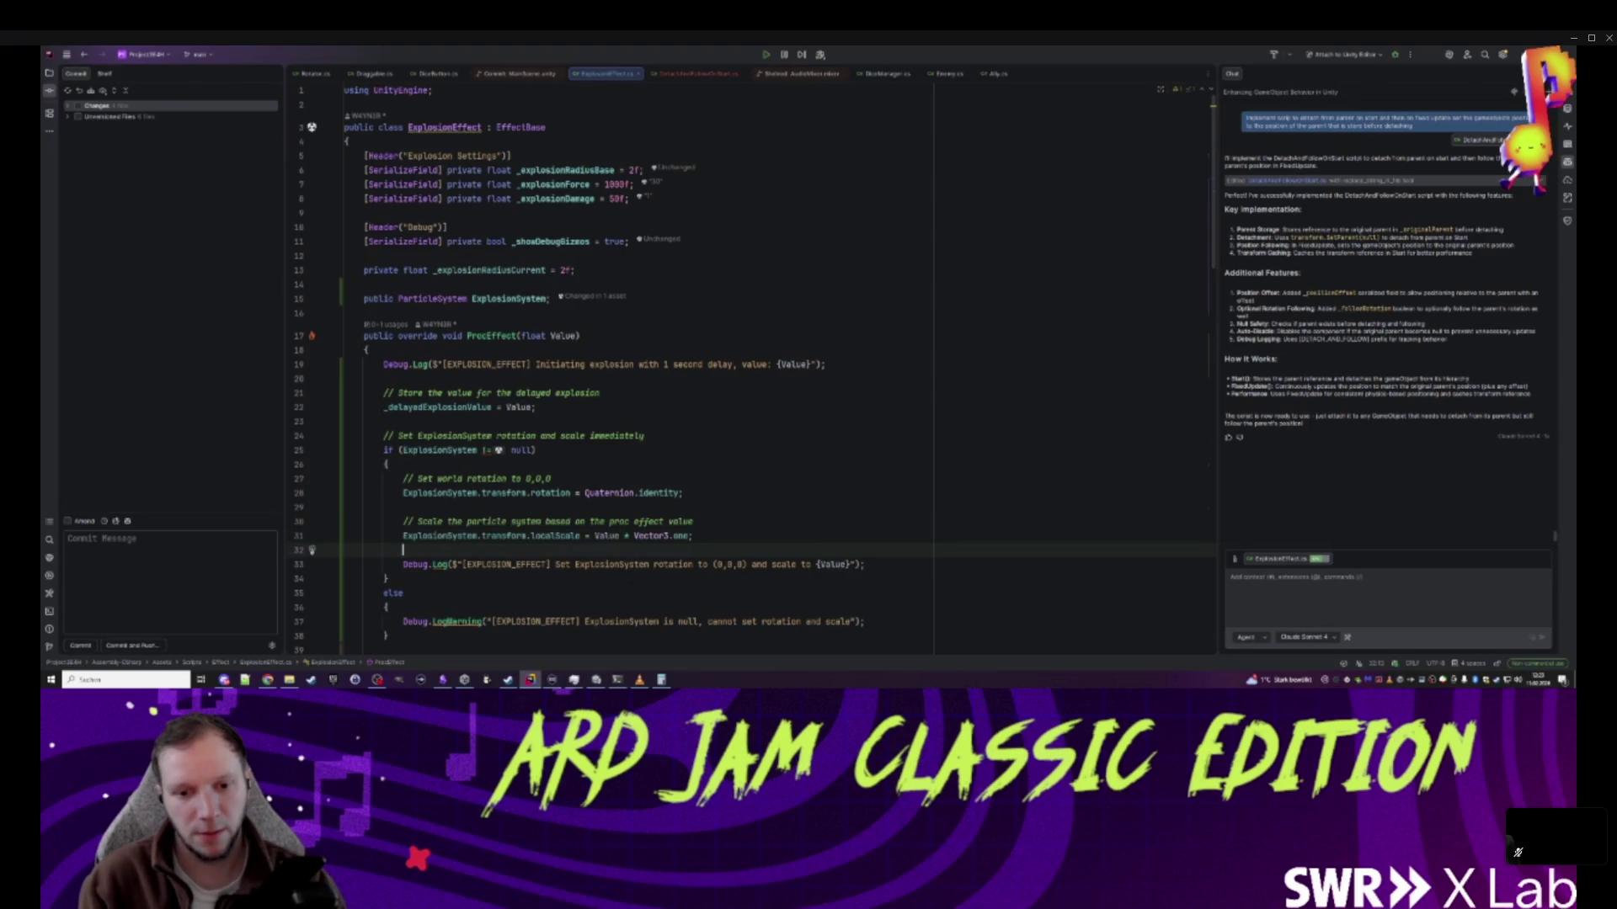
click(596, 680)
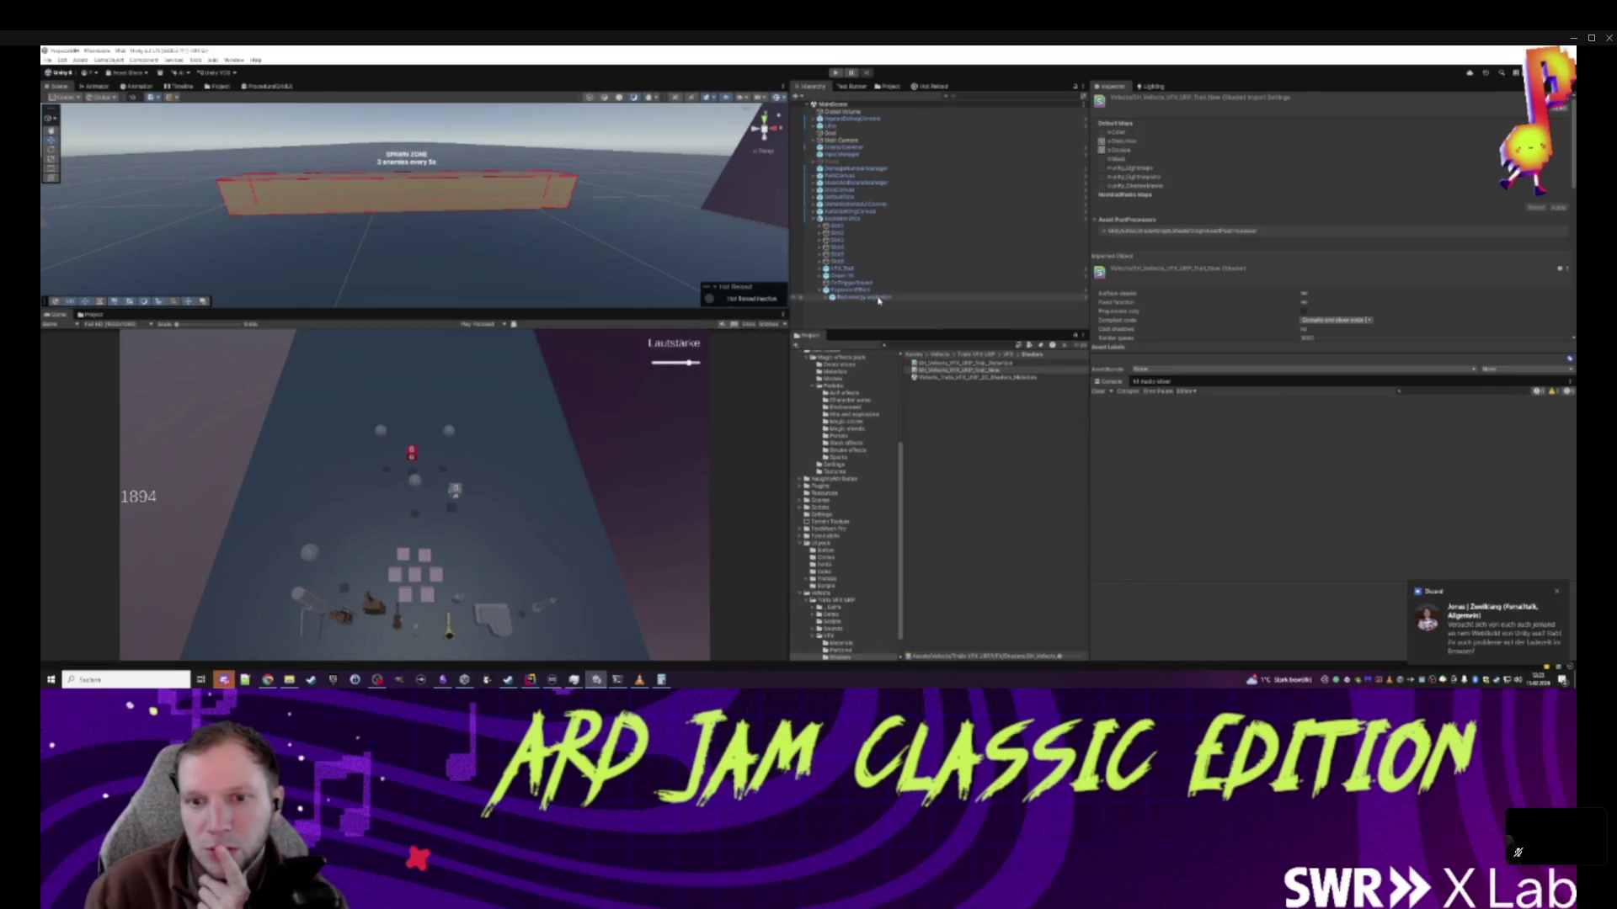
- Frame the Red energy explosion, then playtest the new explosion scaling and stop the run
double_click(876, 298)
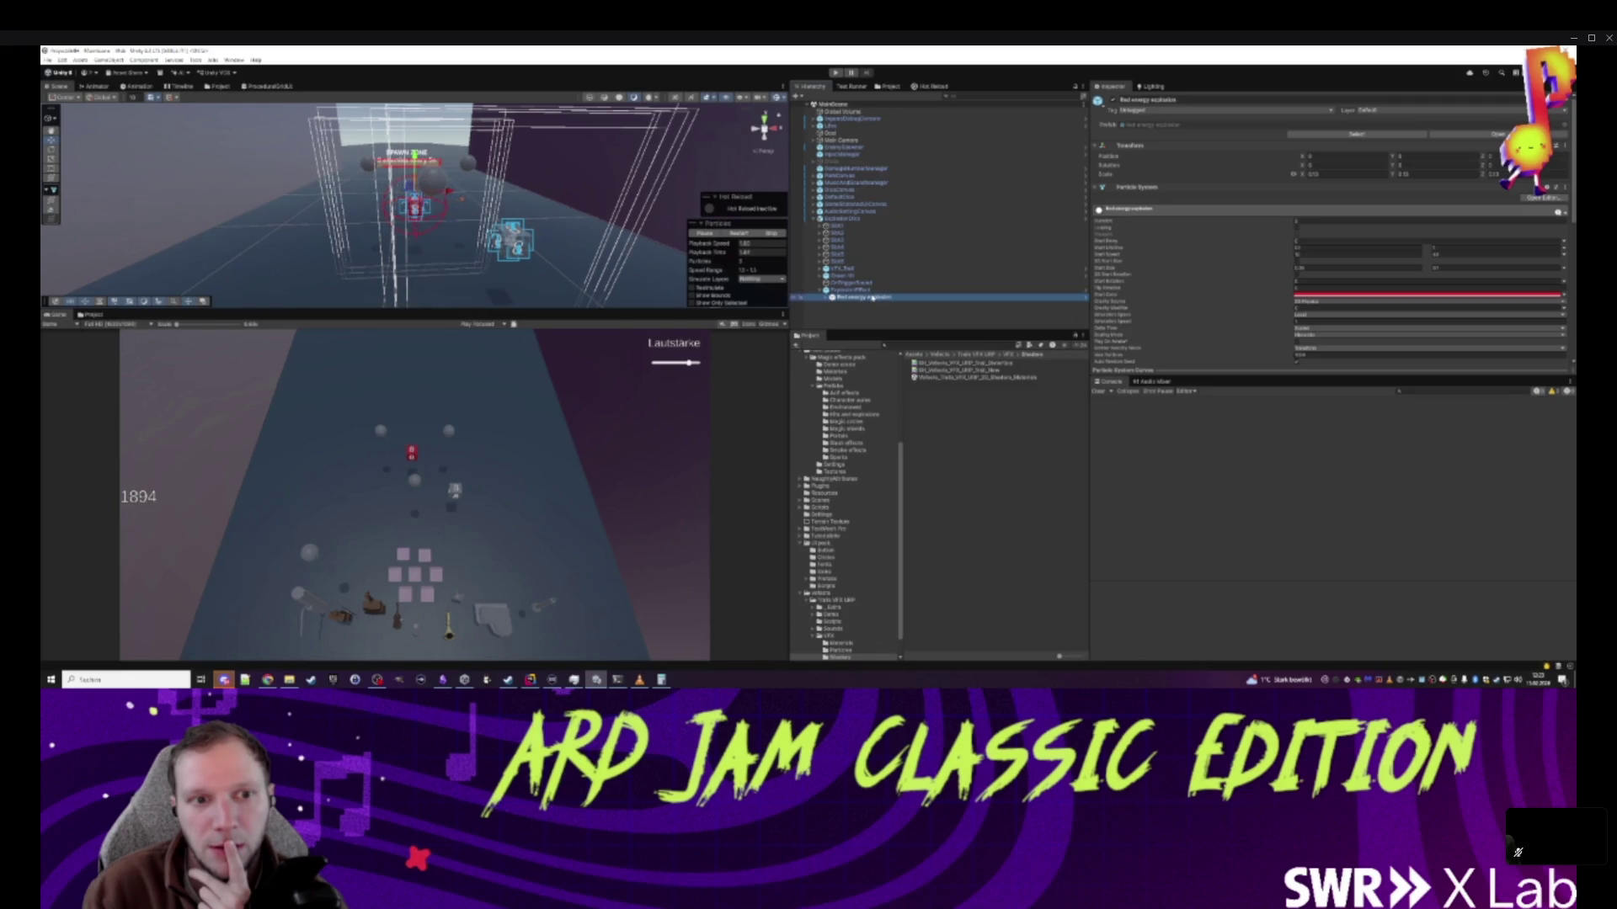
scroll(521, 253, up, 3)
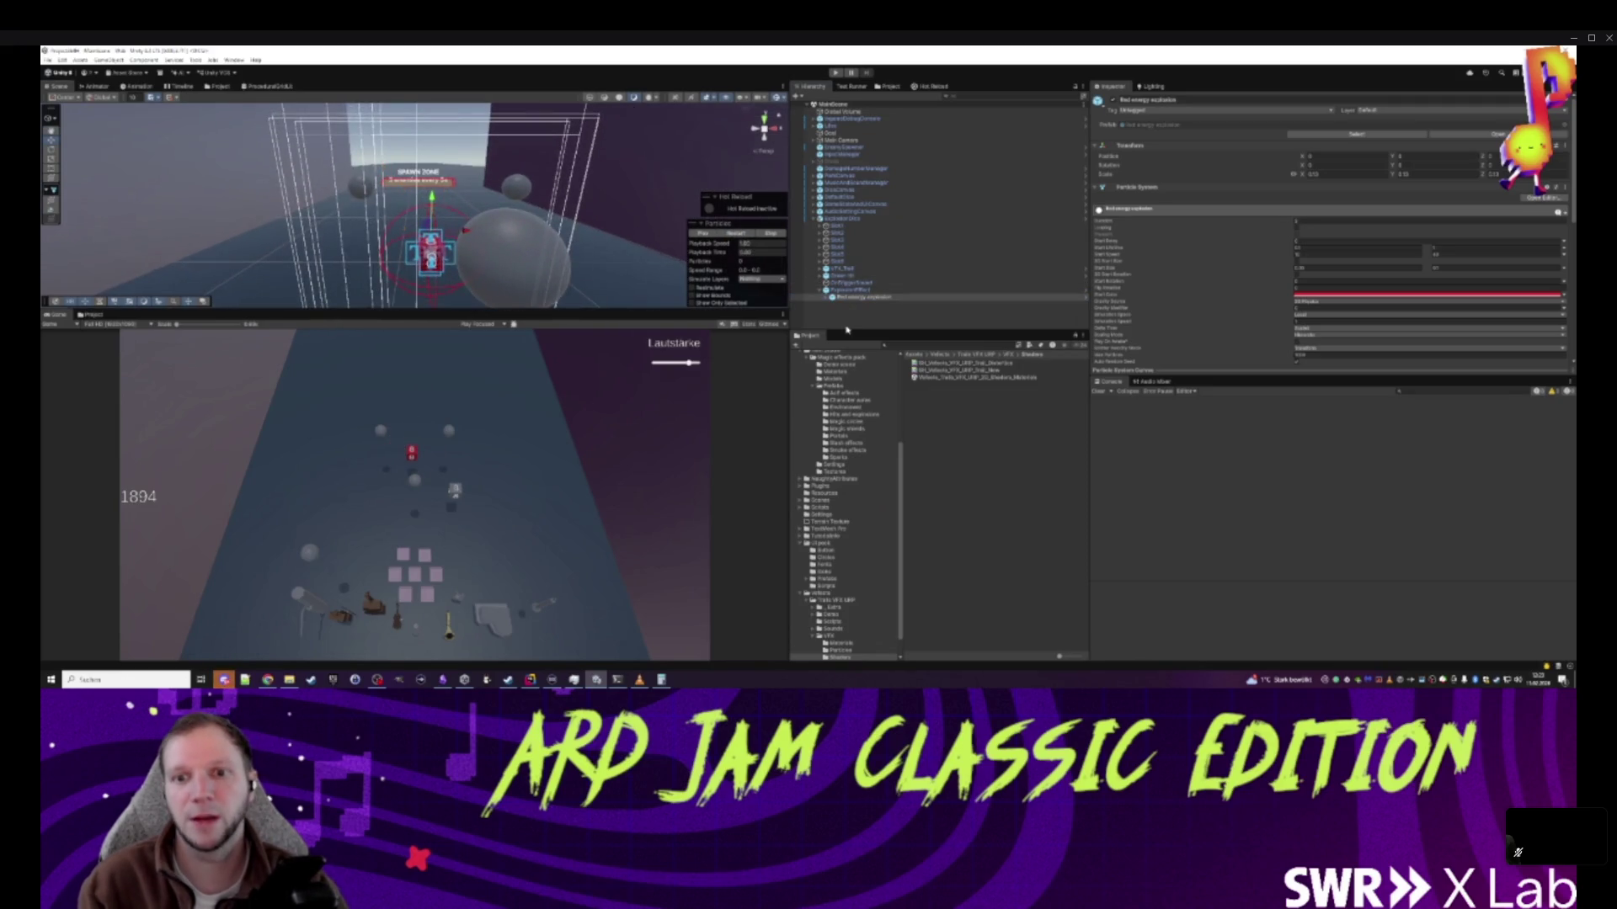
click(968, 316)
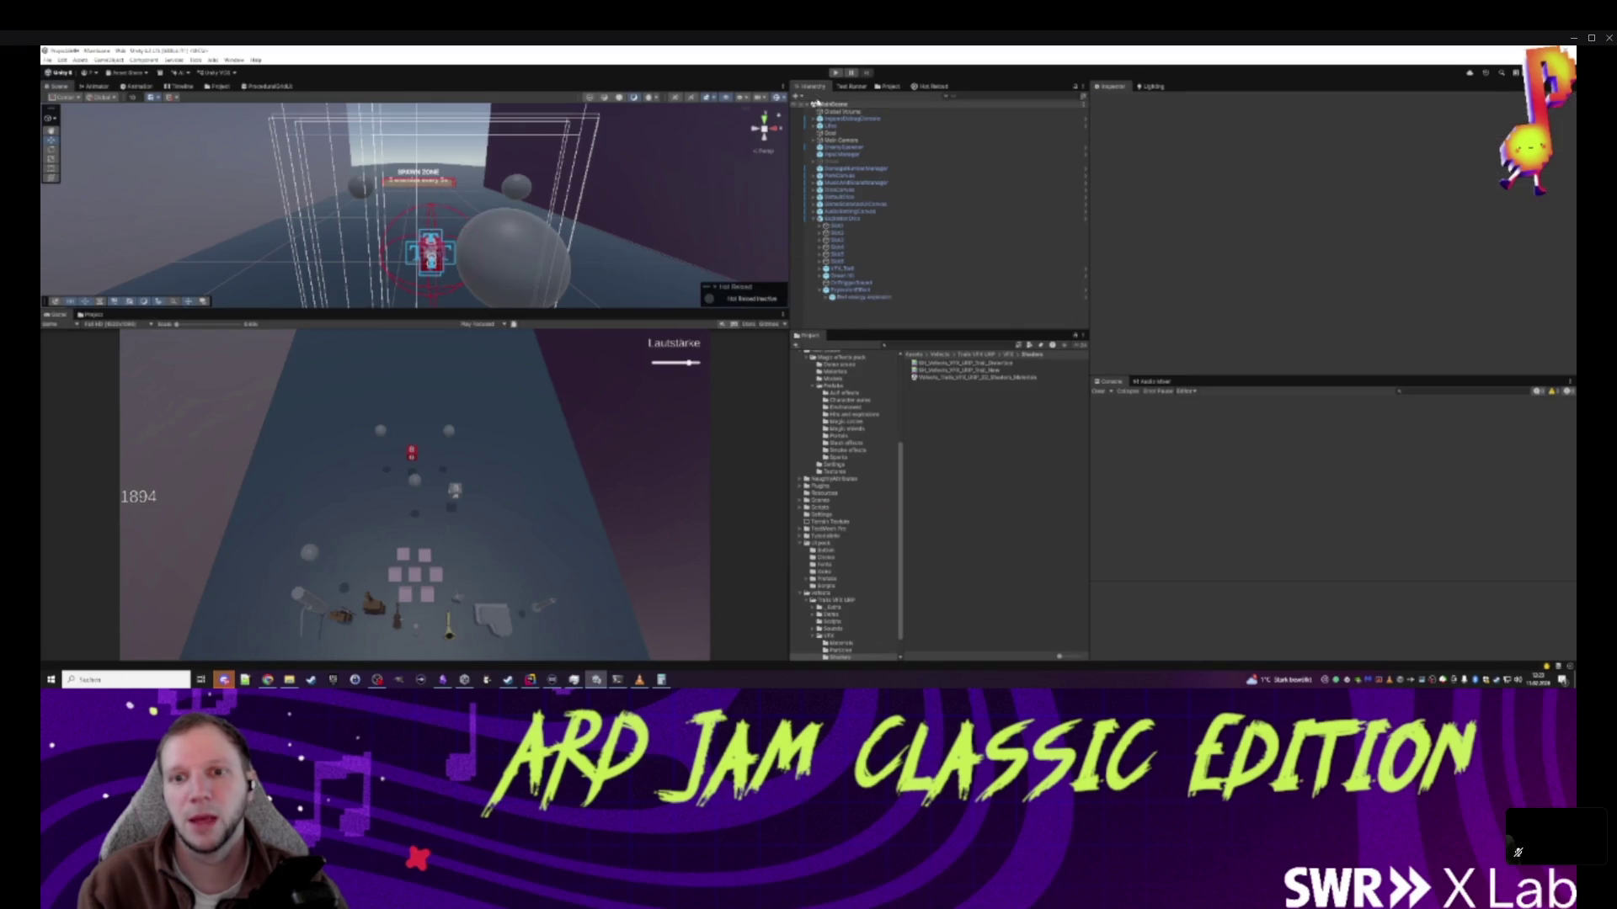
click(833, 73)
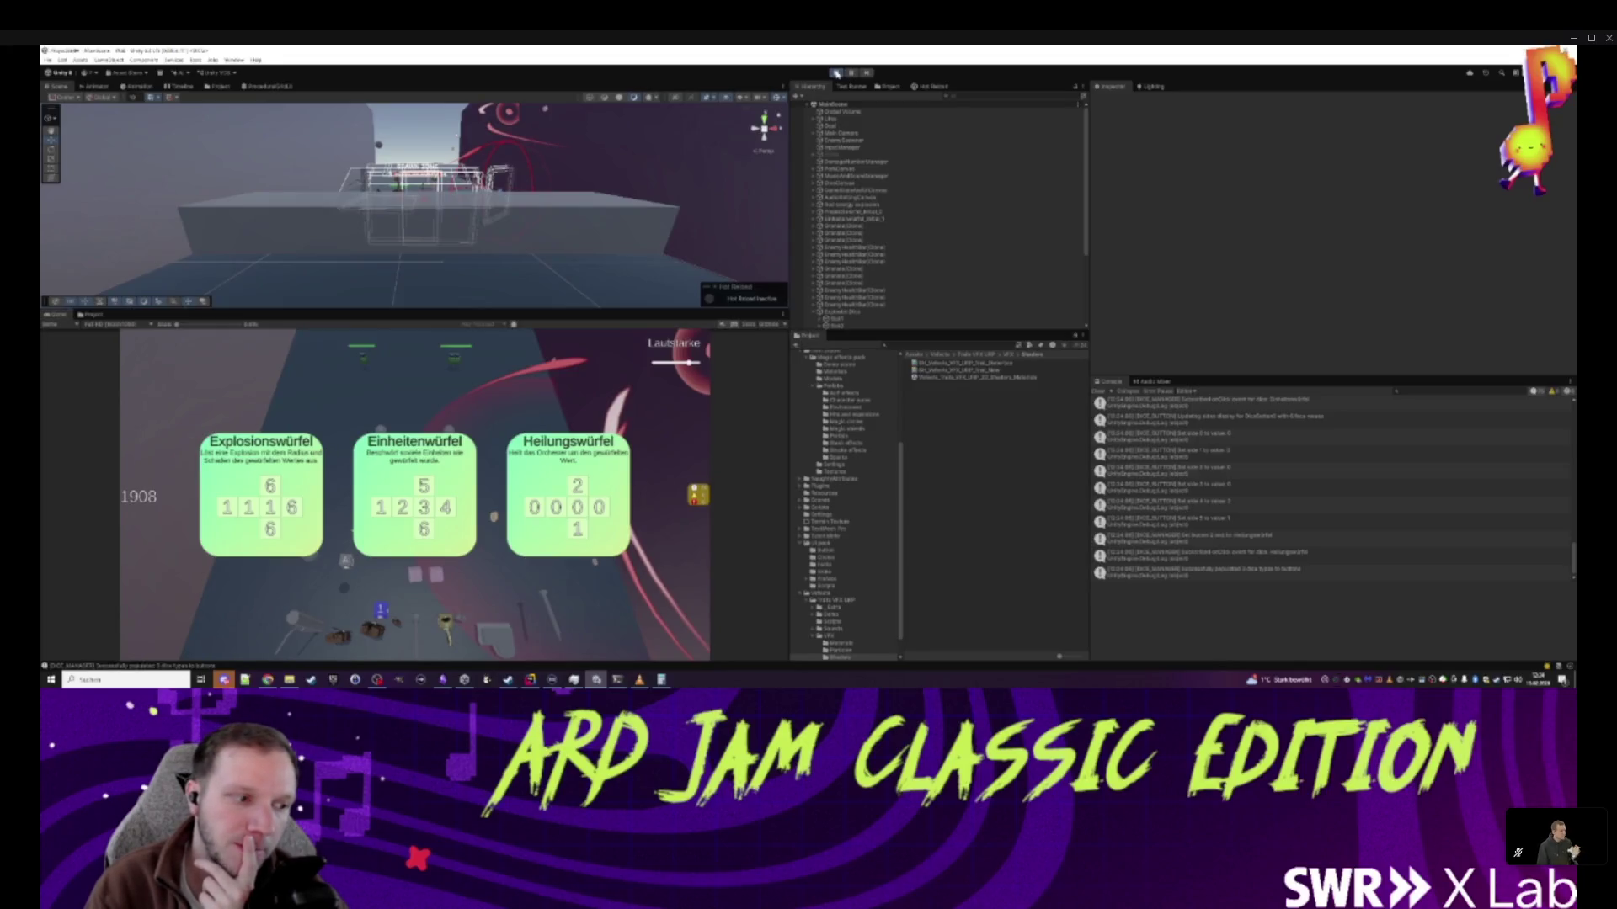
click(836, 73)
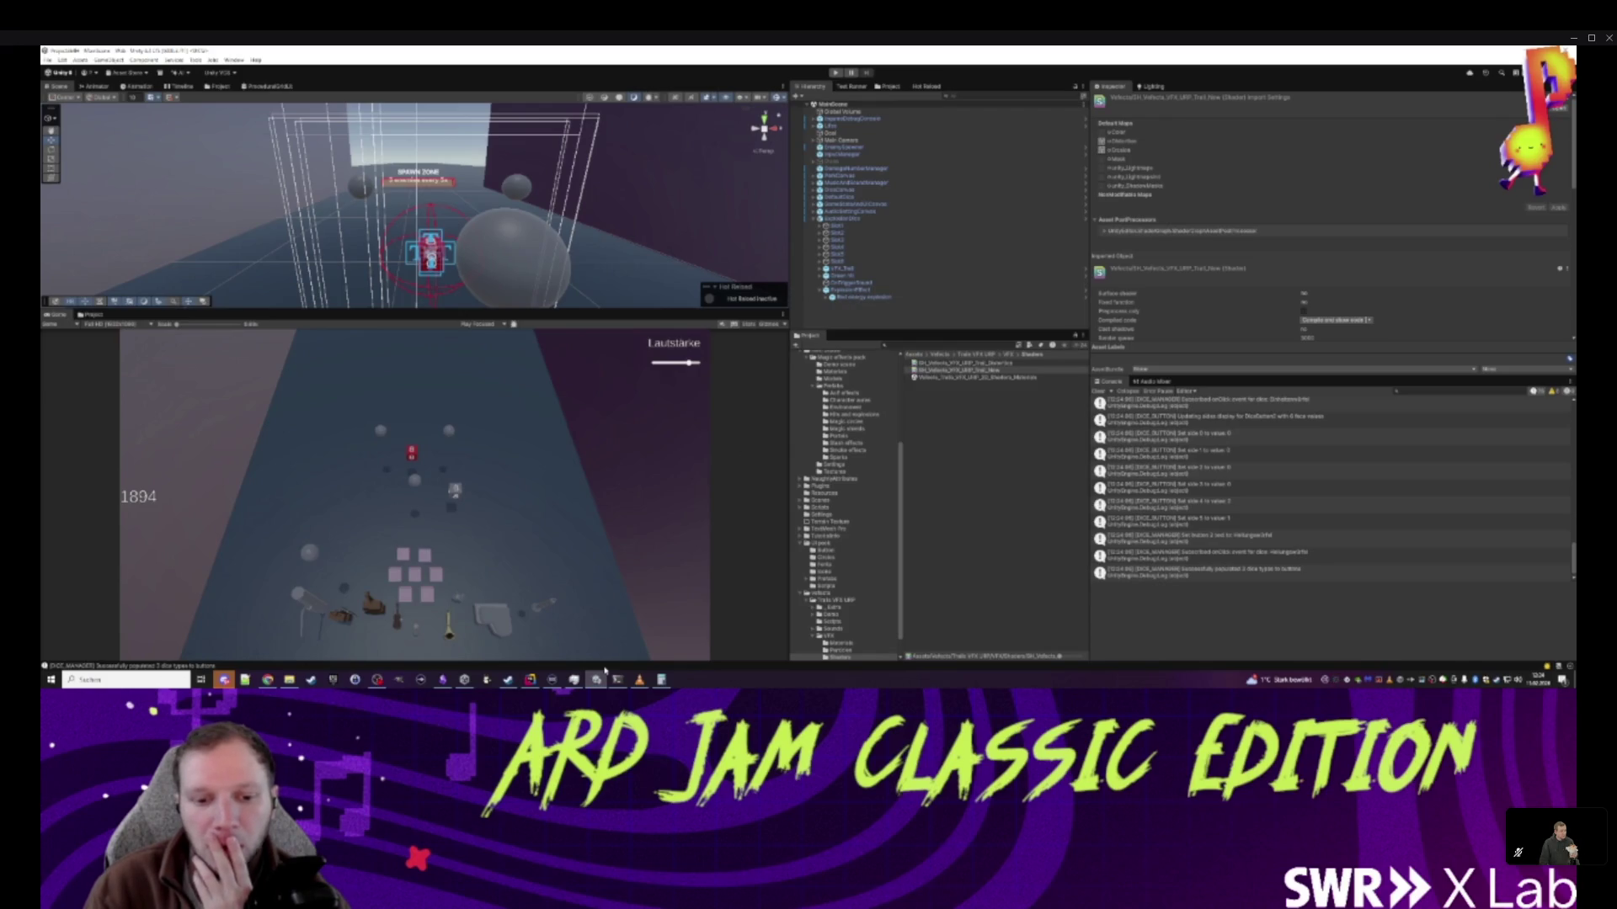
click(532, 682)
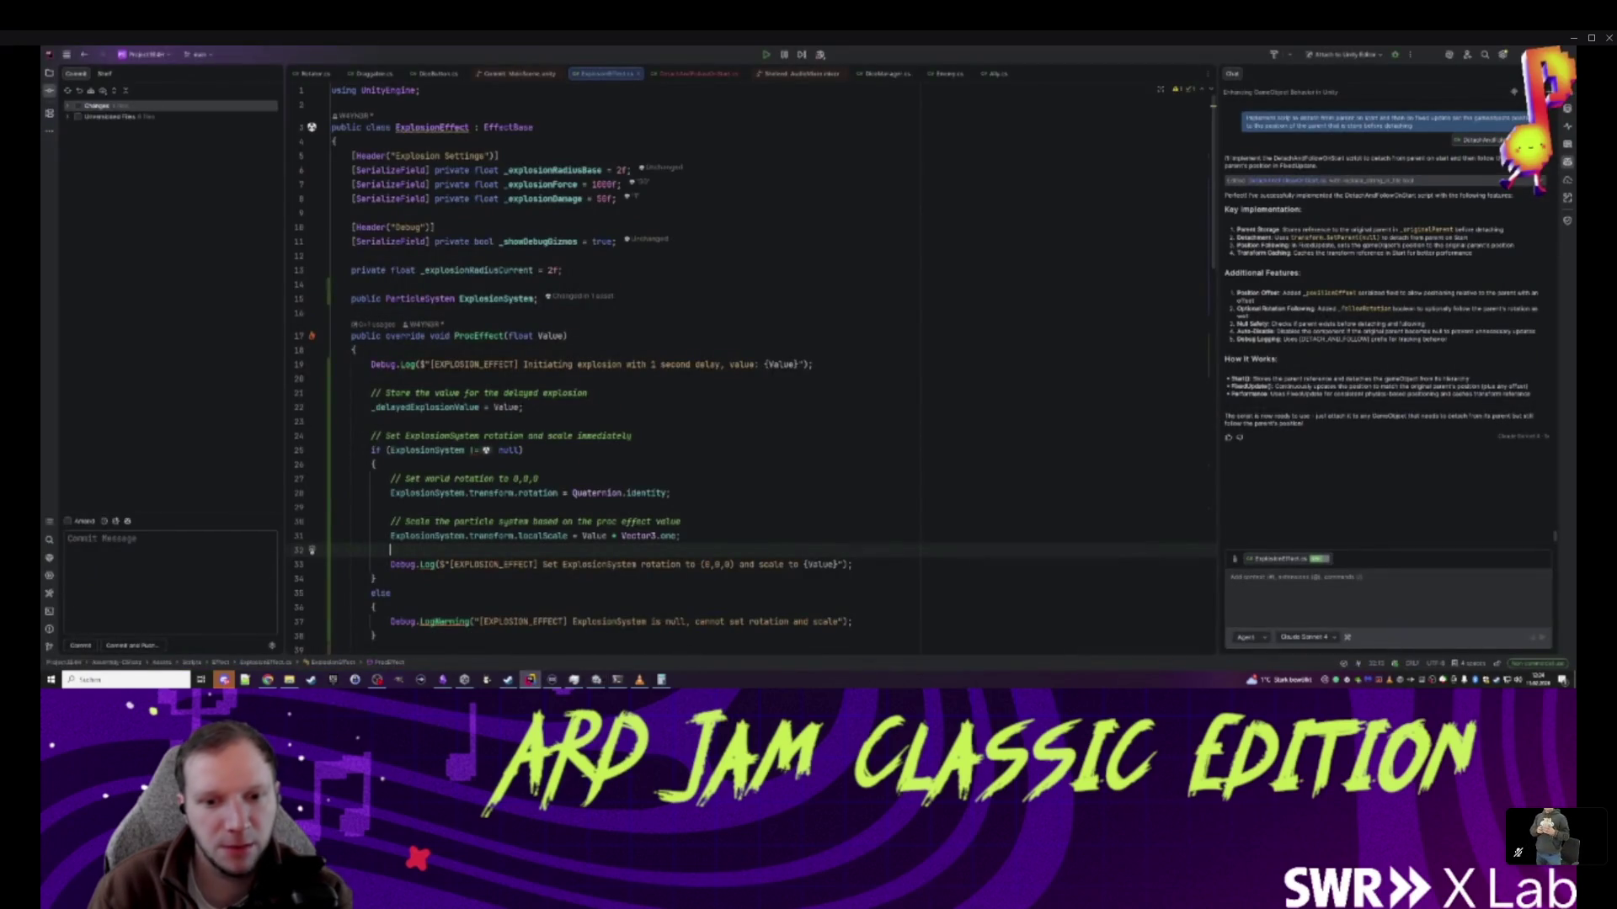
- Change line 31's scale to Value * new Vector3(1, 0.5f, 1) and reload scripts in Unity
click(681, 536)
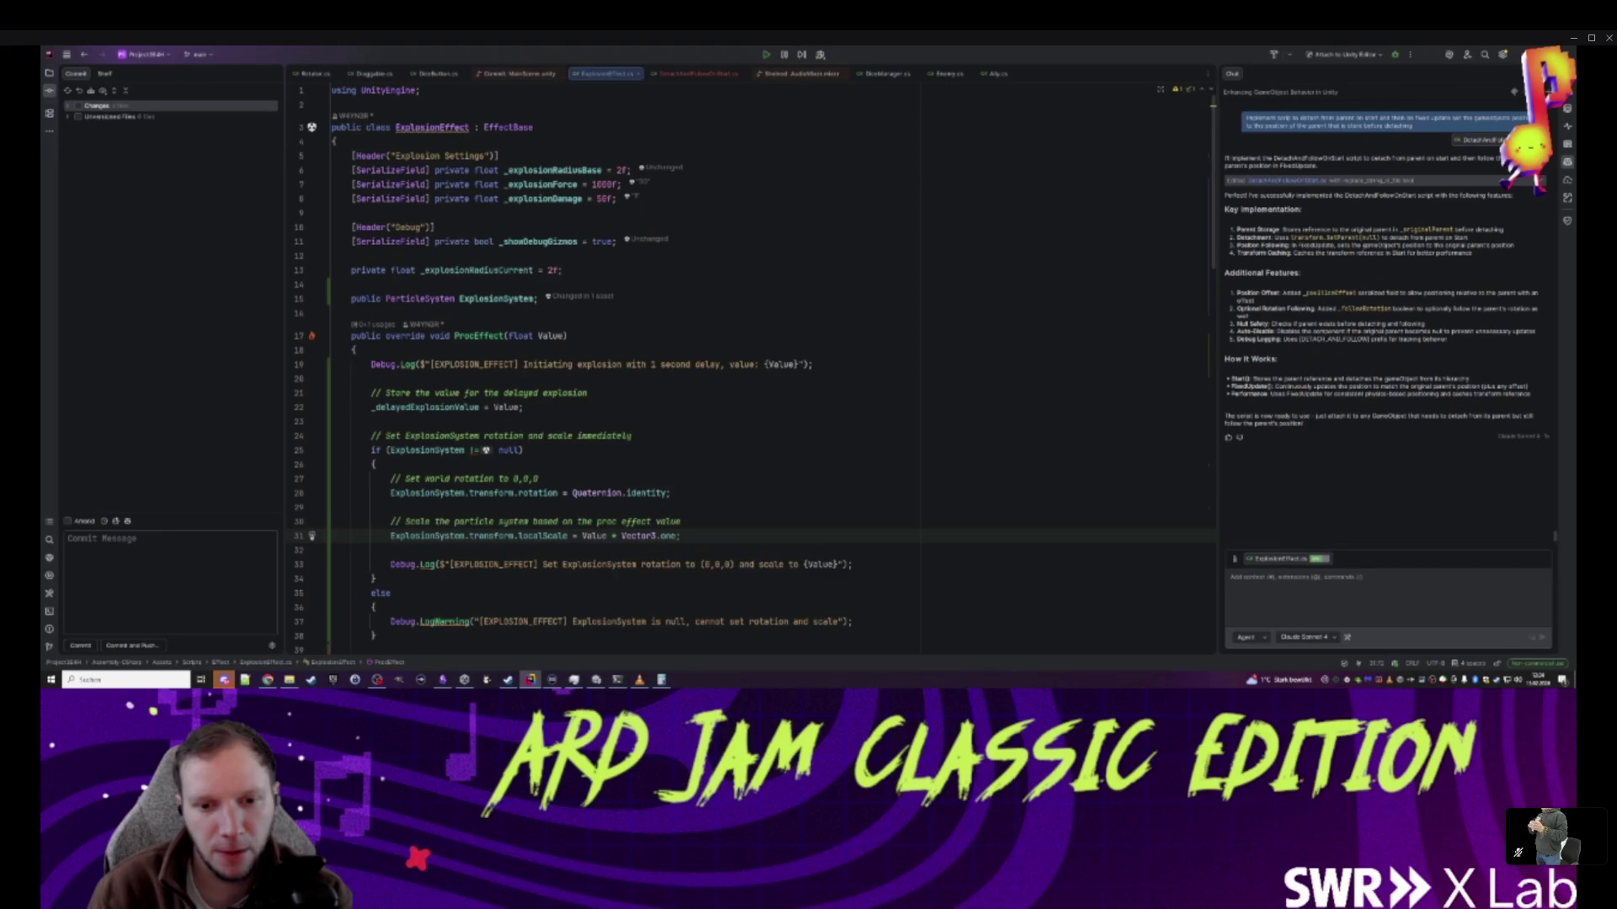
key(ctrl+w)
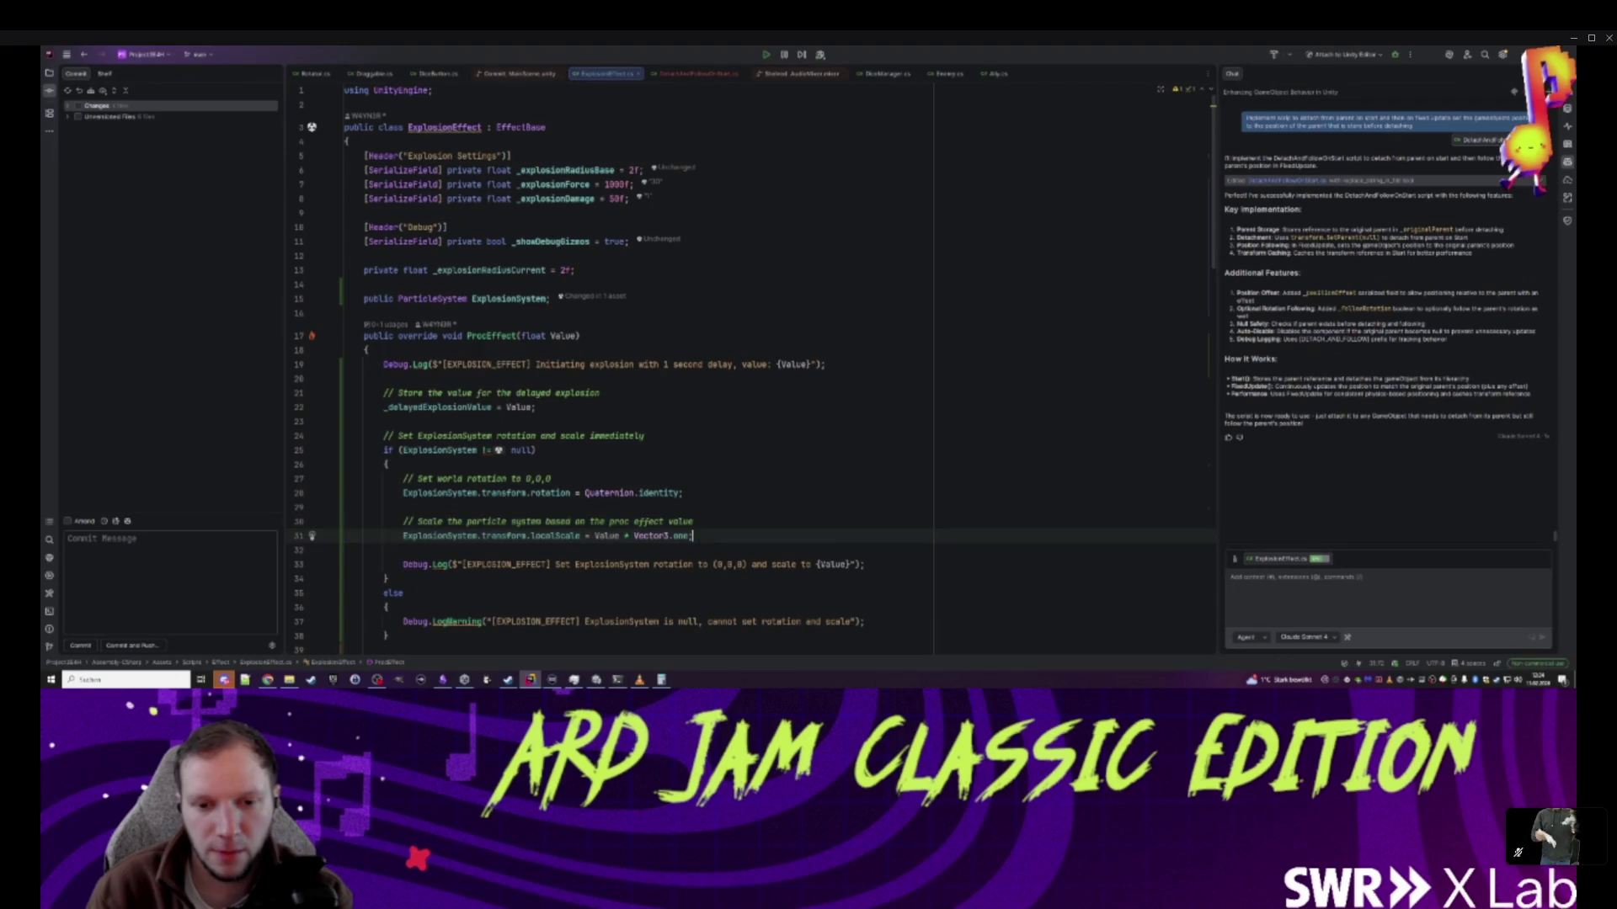
key(Return)
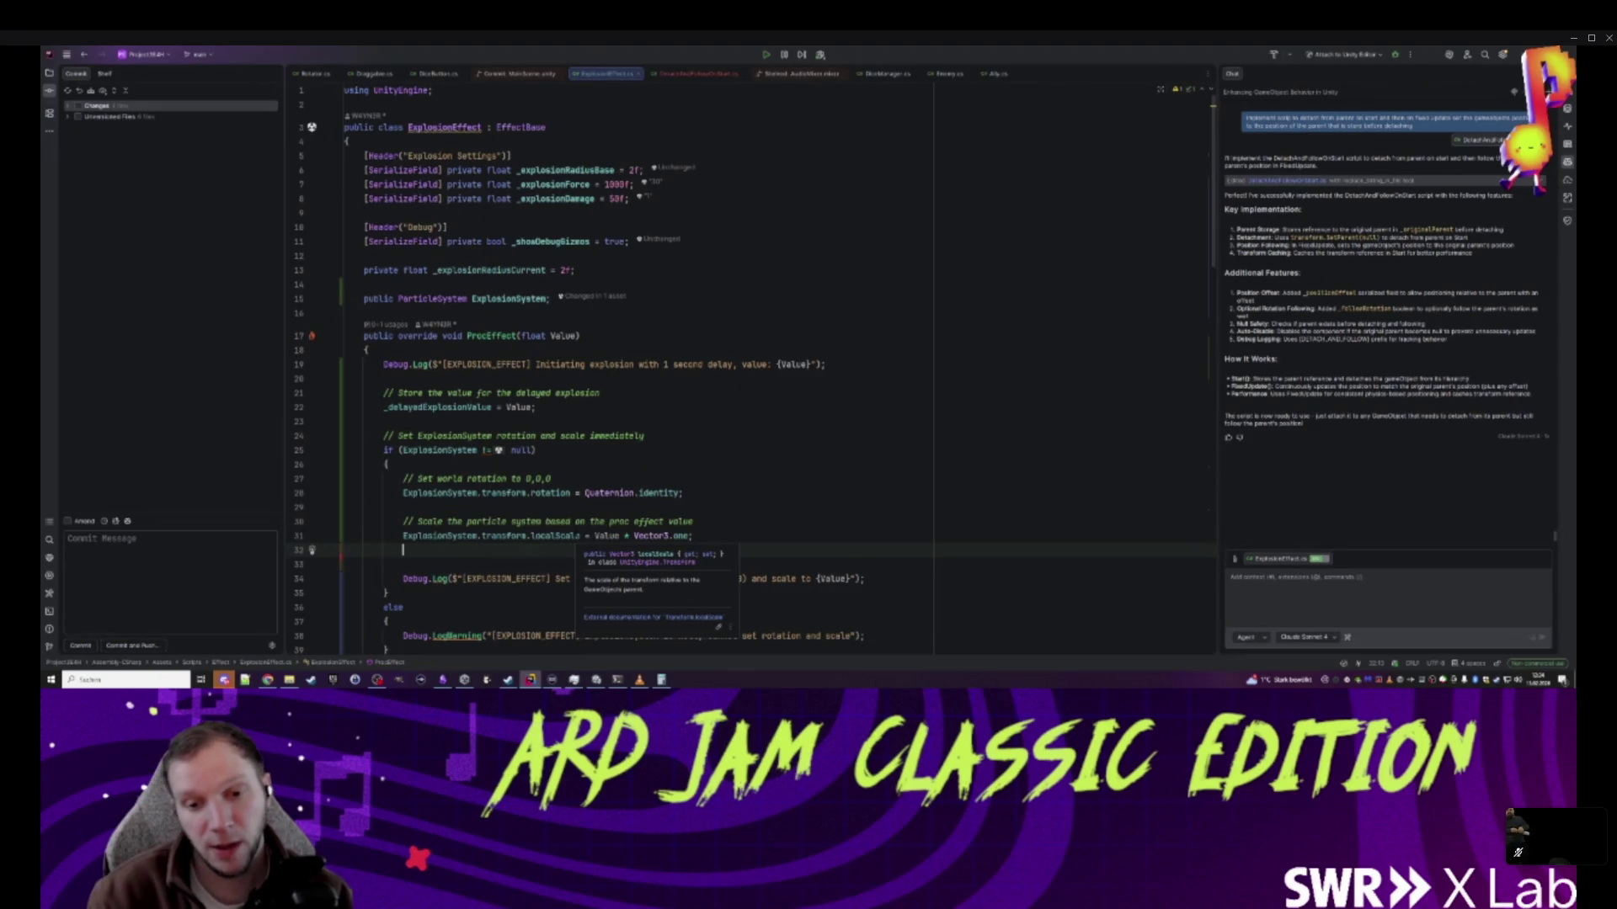
click(692, 536)
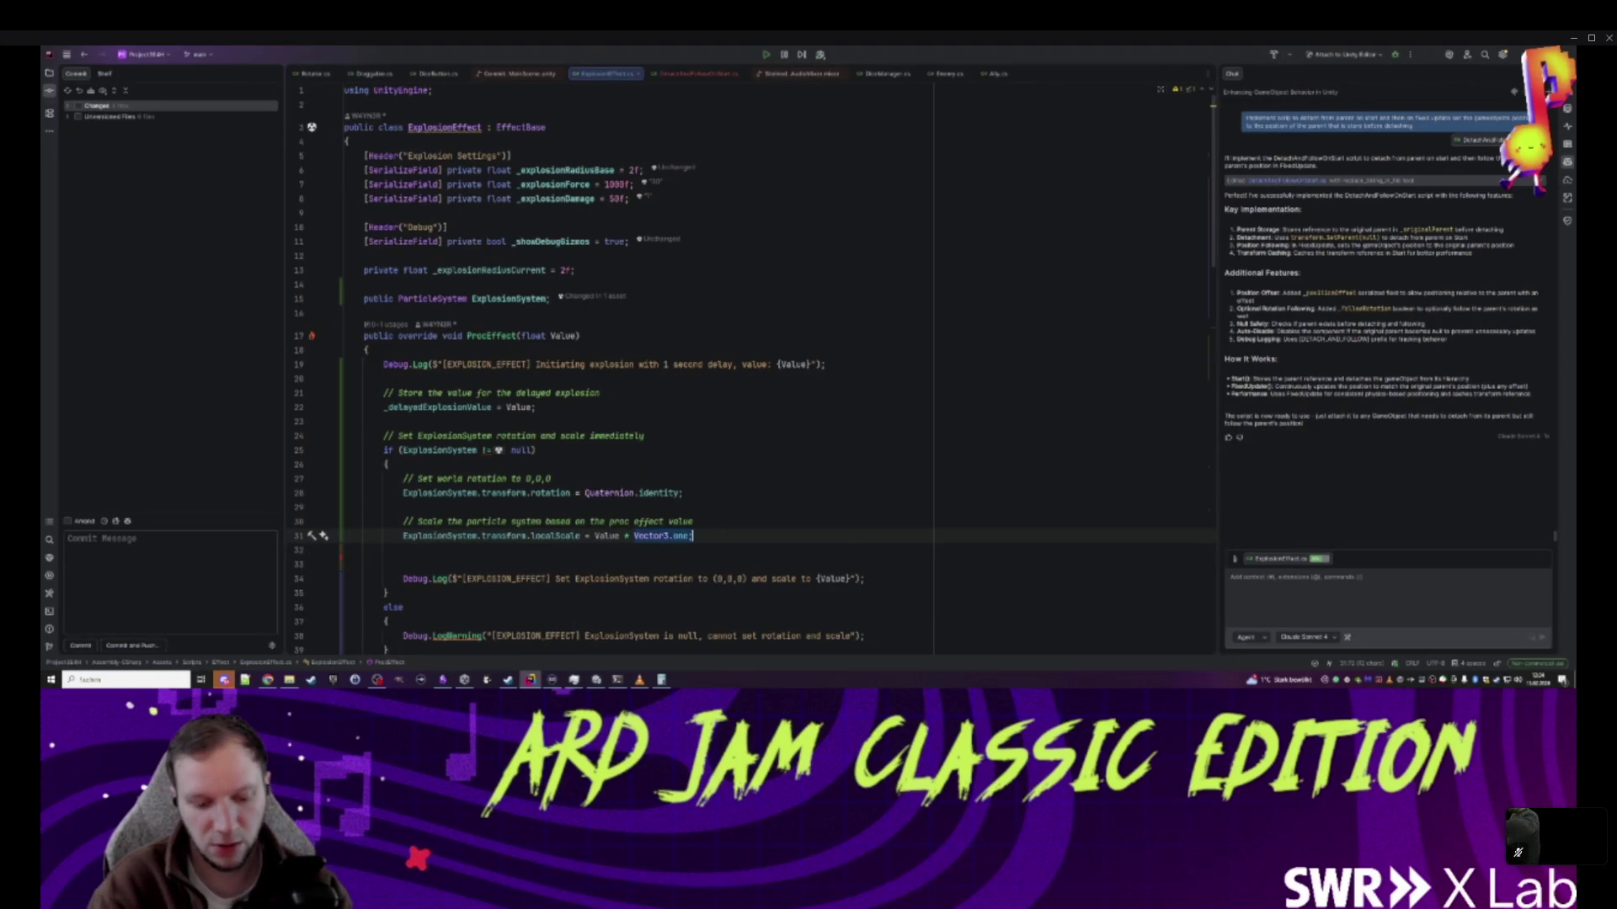
text(new V)
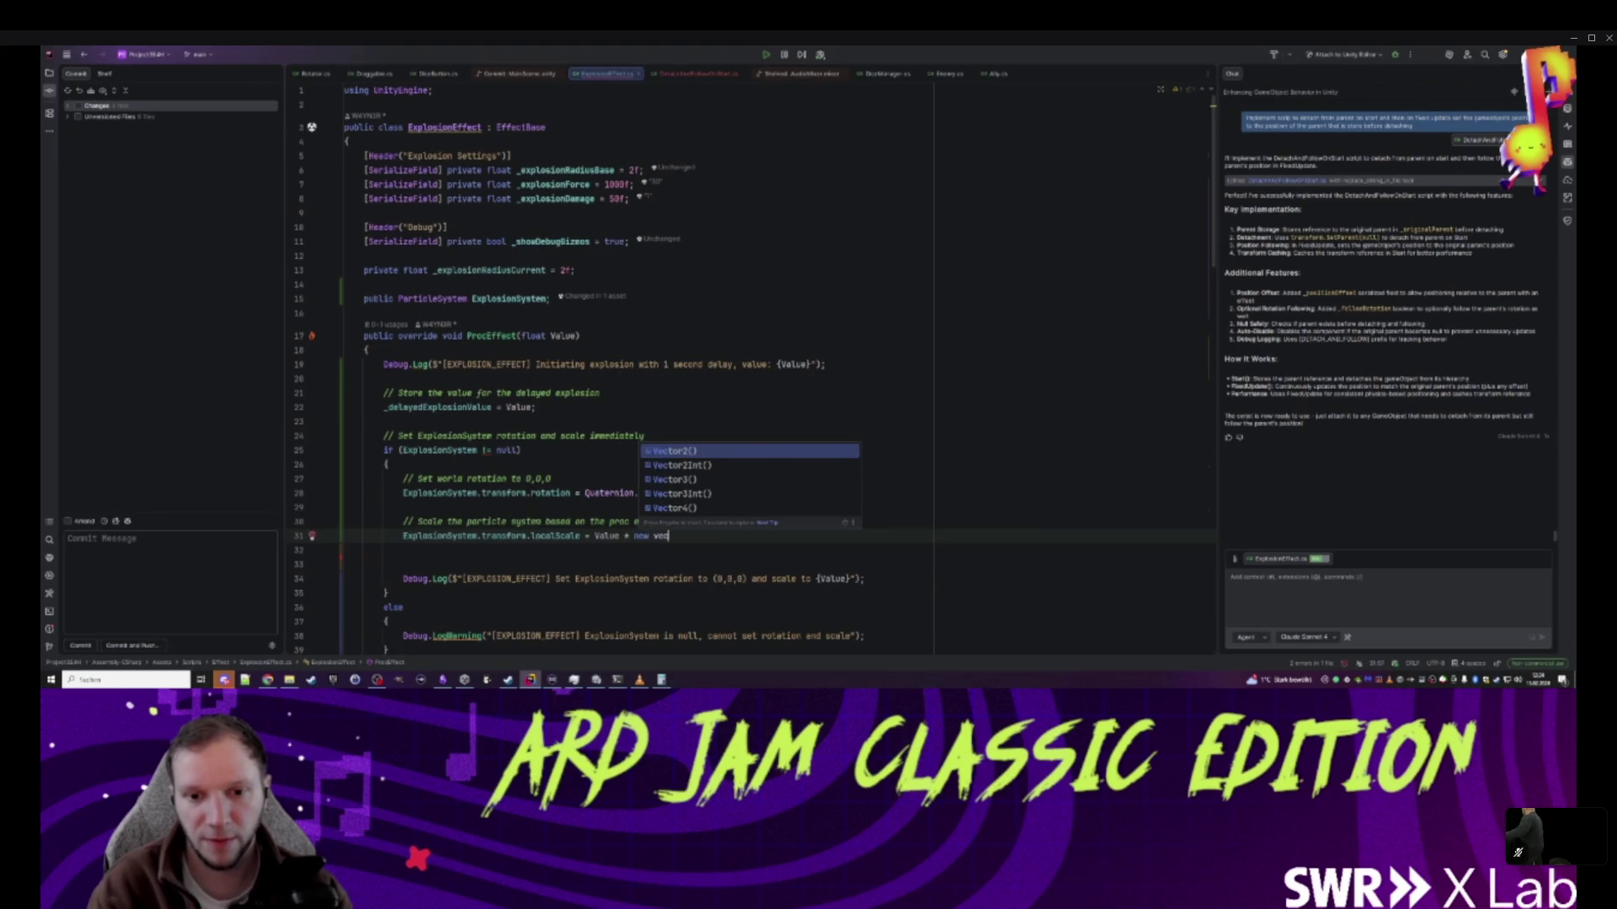
text(ector3)
key(Return)
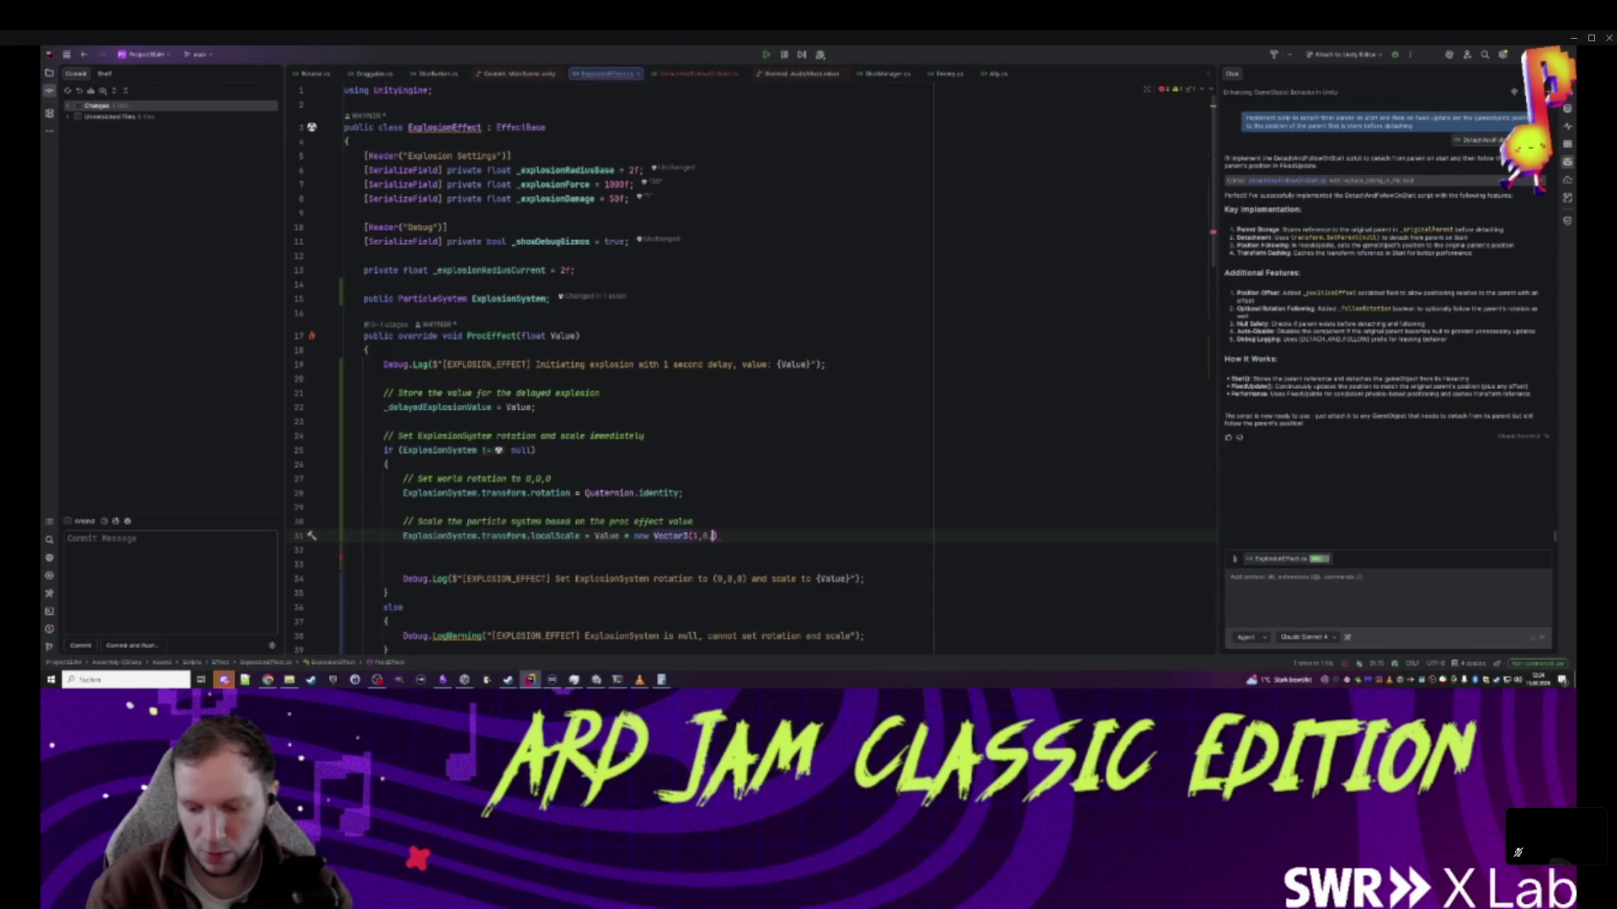
text(1)
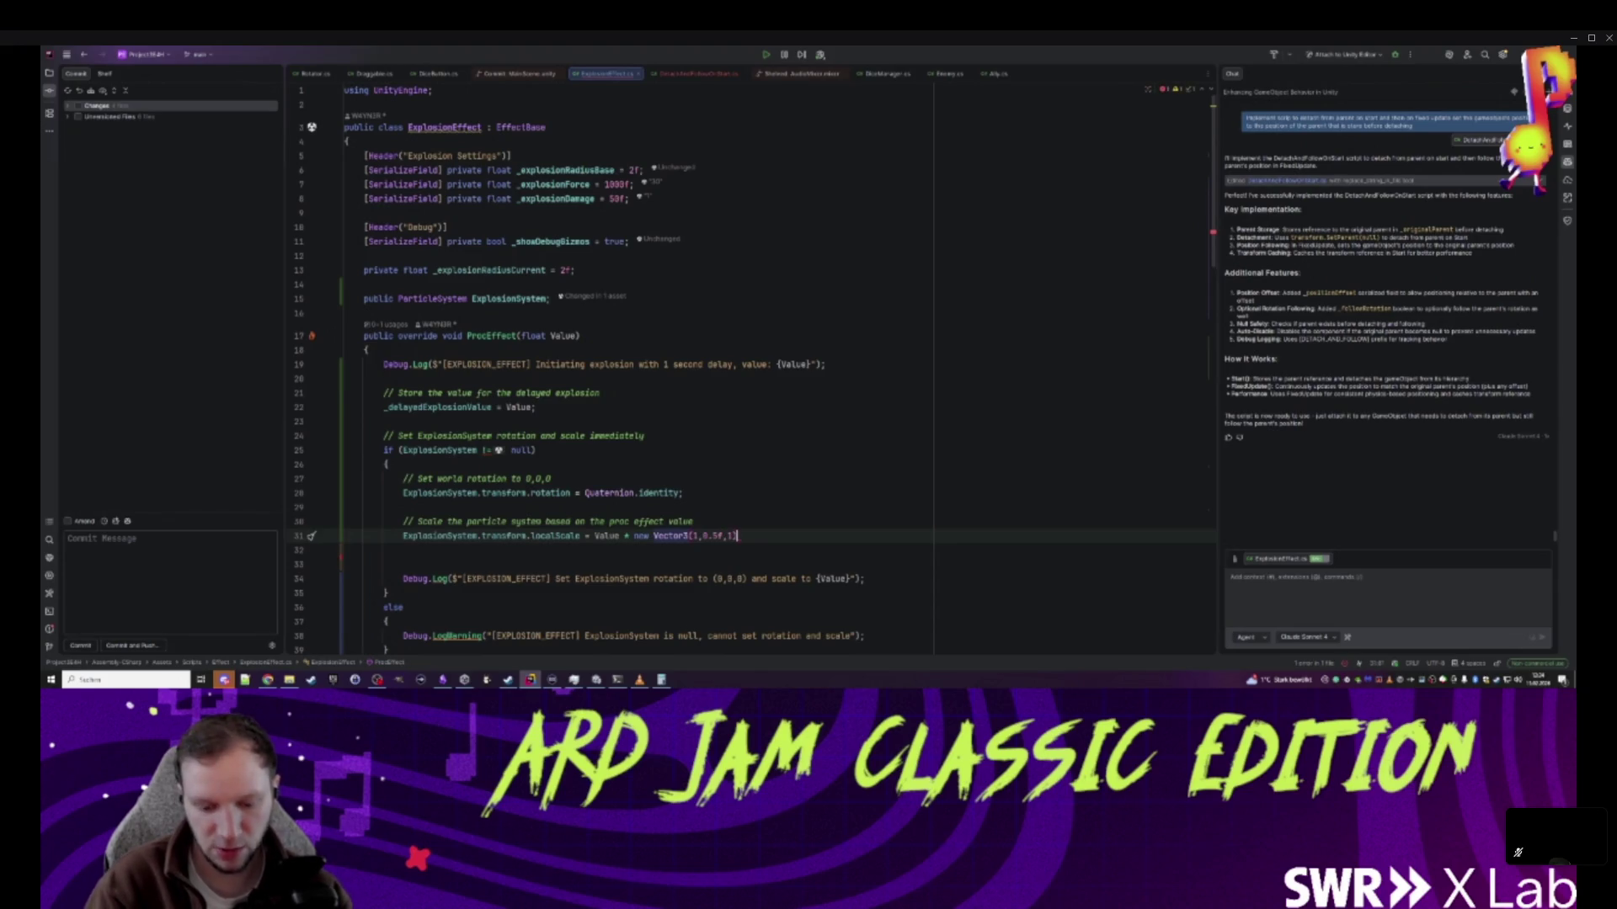
click(597, 680)
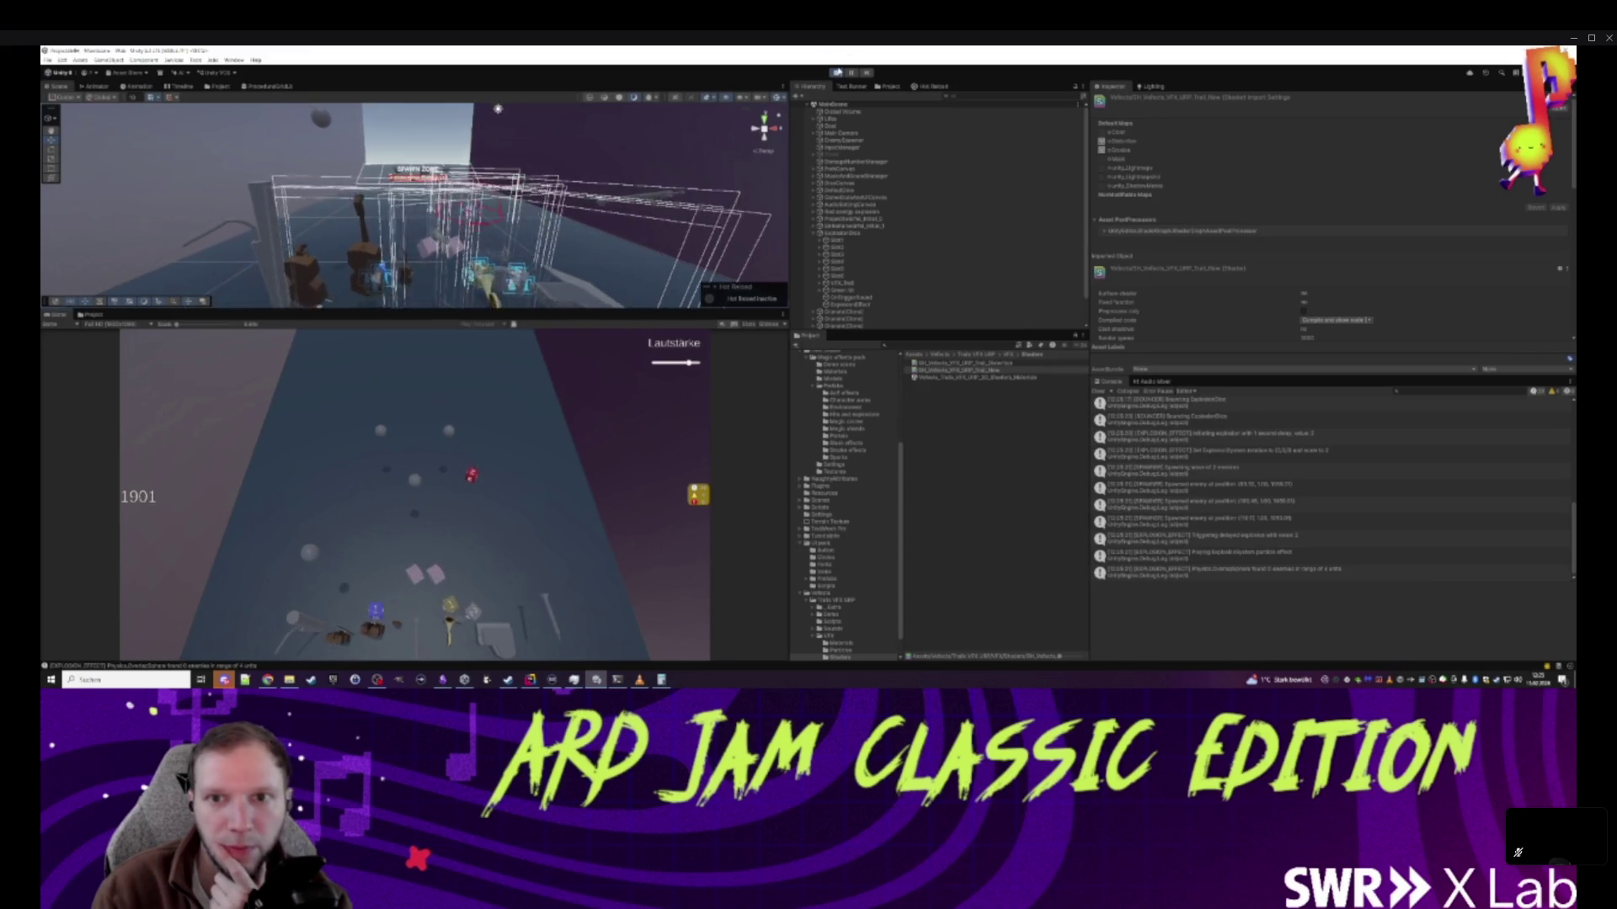
- Inspect ExplosionEffect and ExplosionDice, scroll to the Effects section, and open the ExplosionDice prefab
click(876, 289)
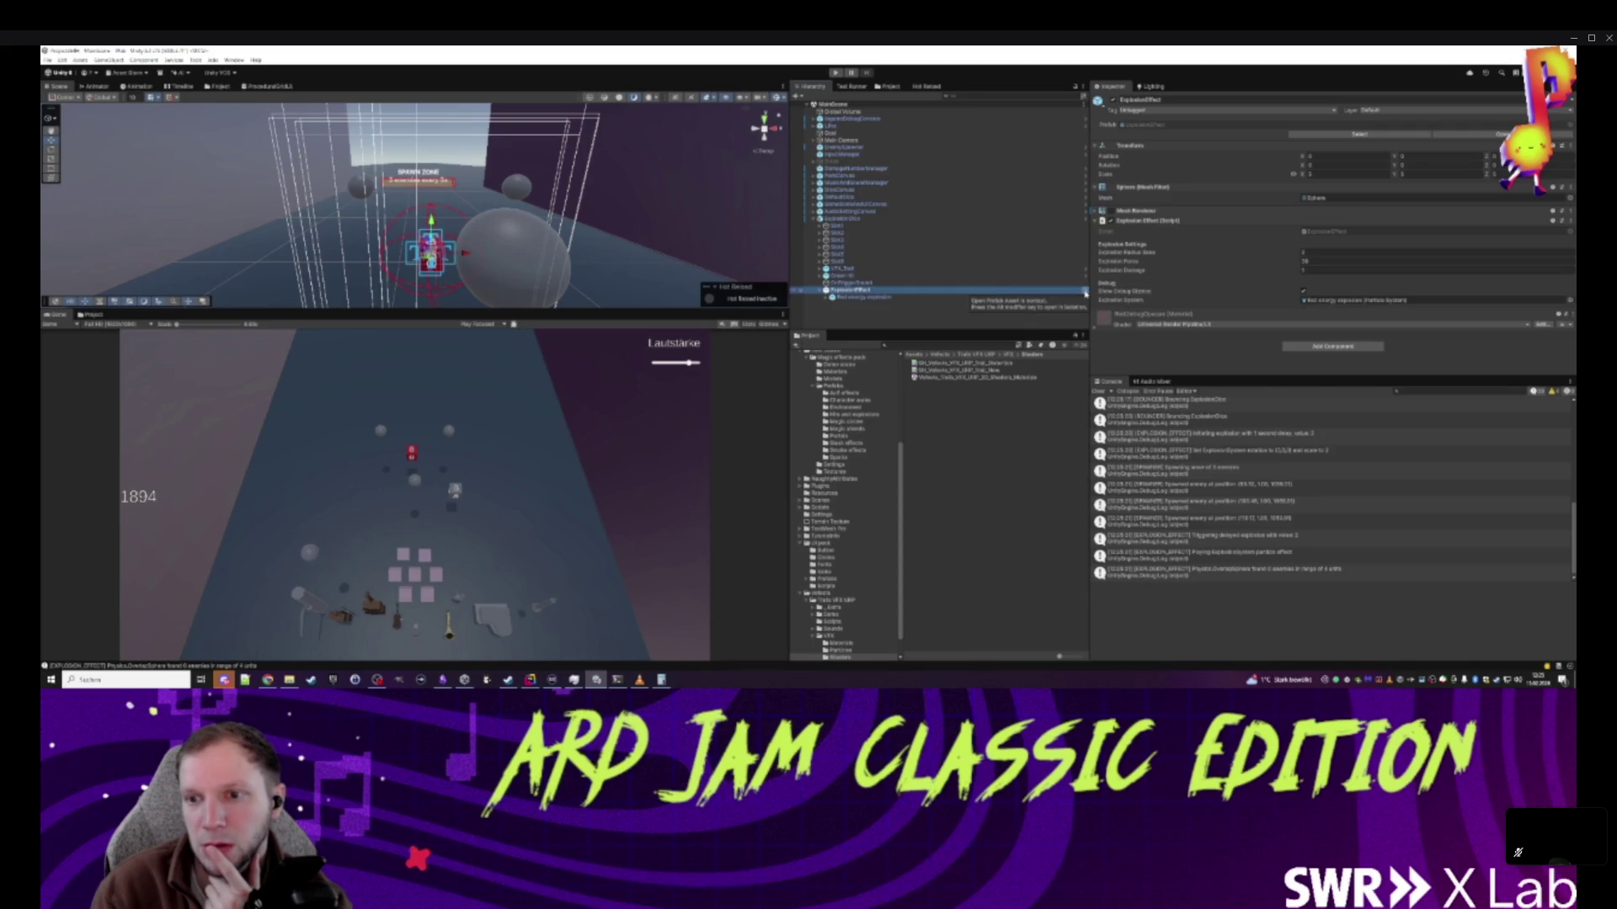
click(843, 219)
scroll(1257, 305, down, 5)
scroll(1246, 299, down, 6)
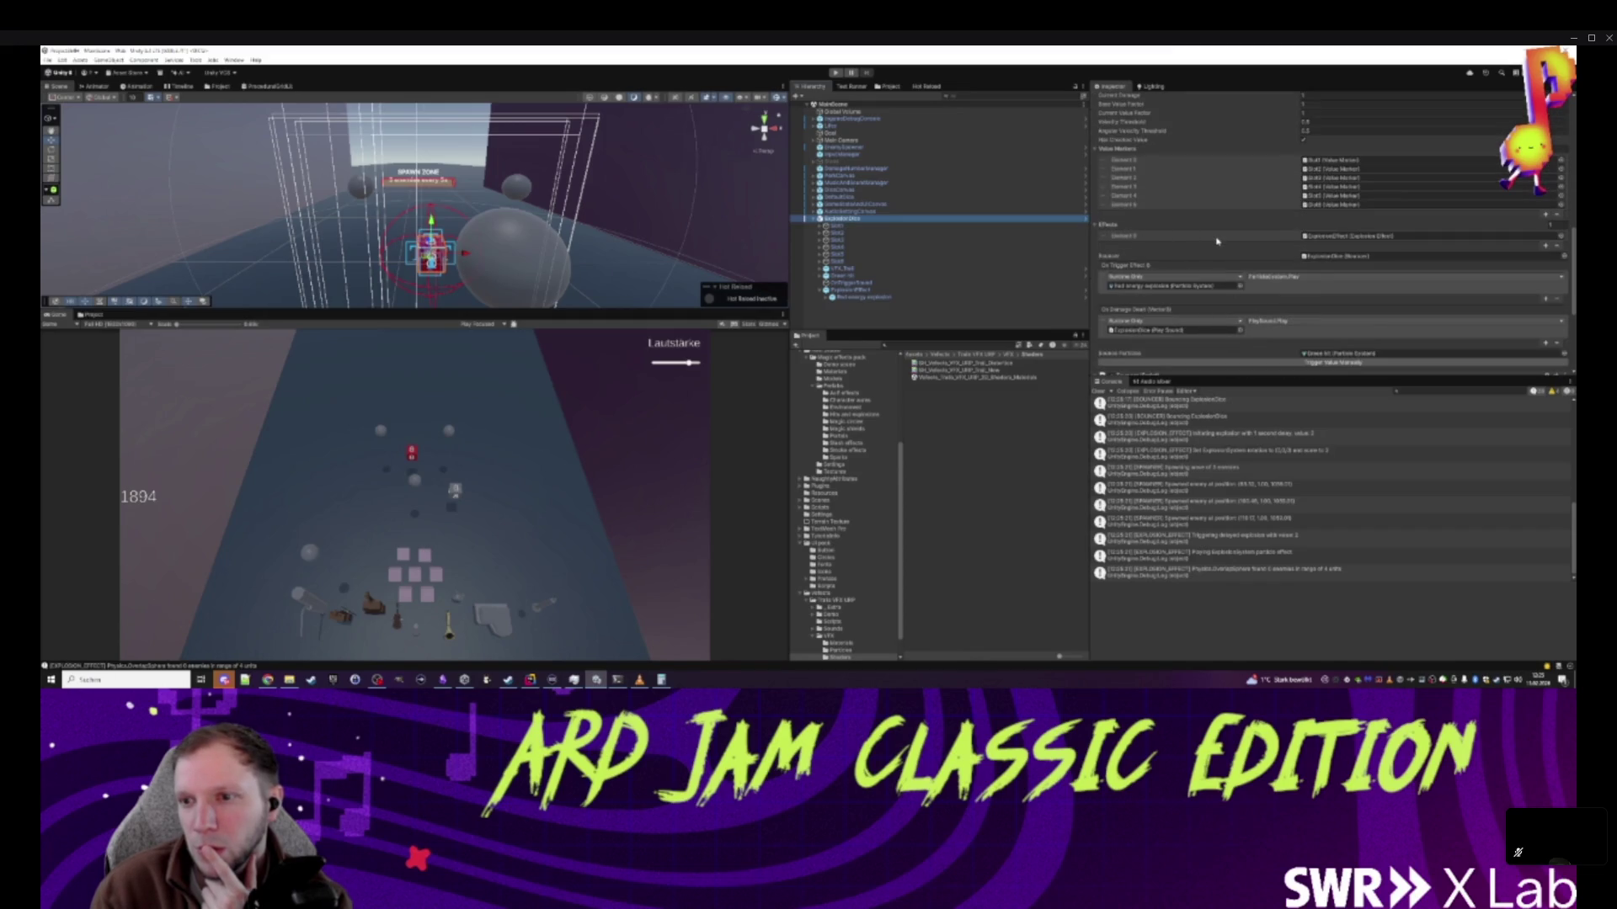
click(1084, 218)
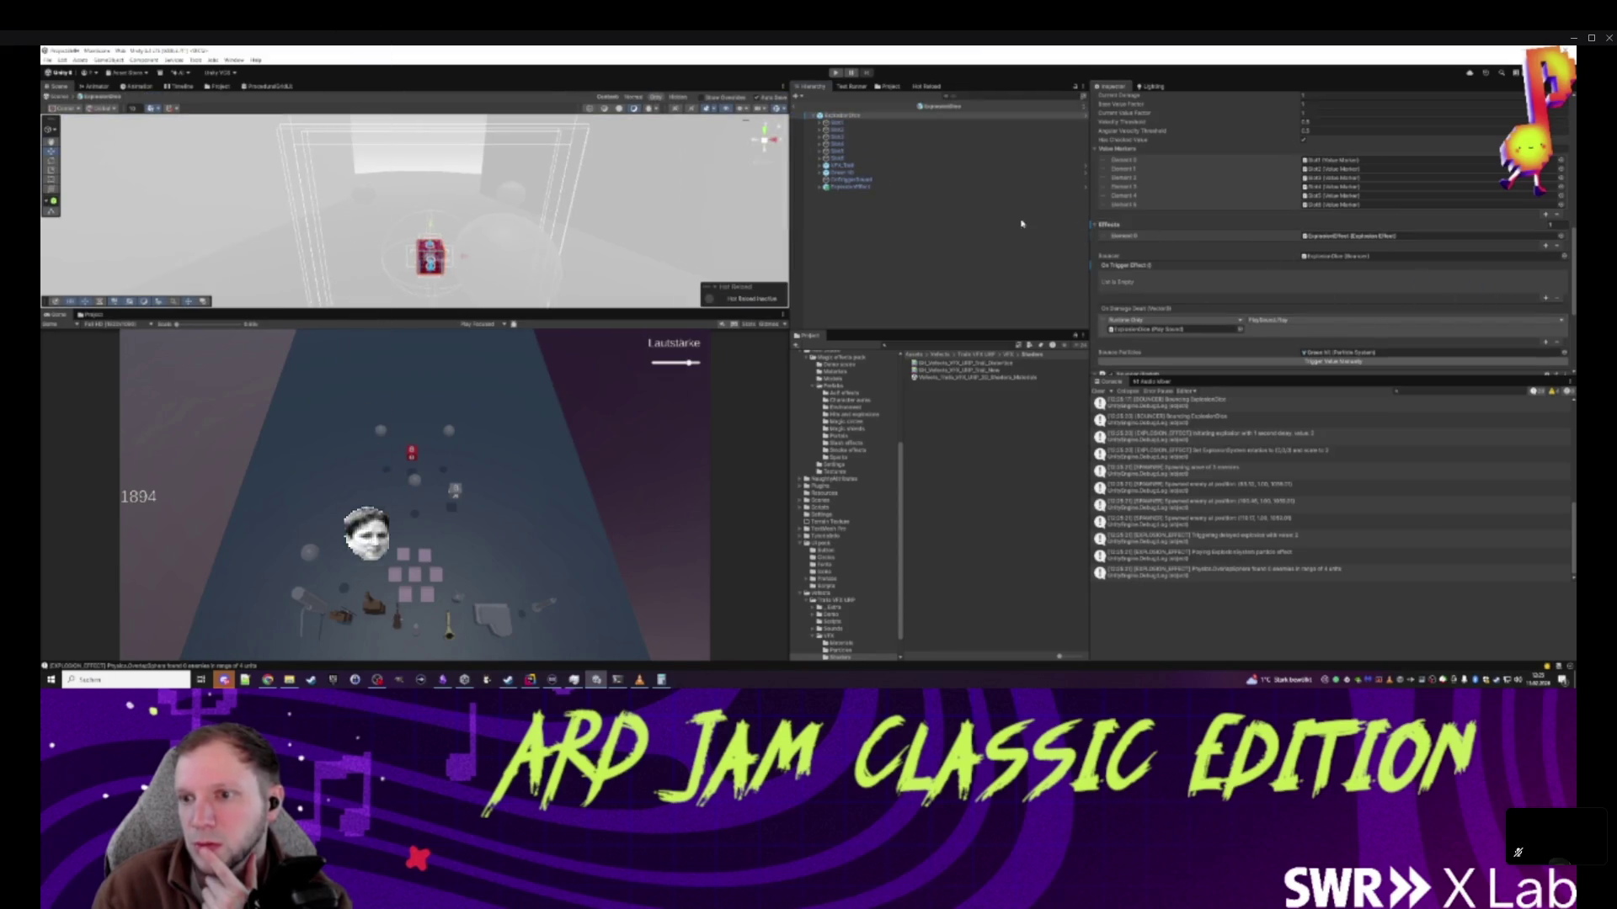
- Check the On Trigger Effect list options and select the DefaultDice root in the prefab
right_click(1132, 265)
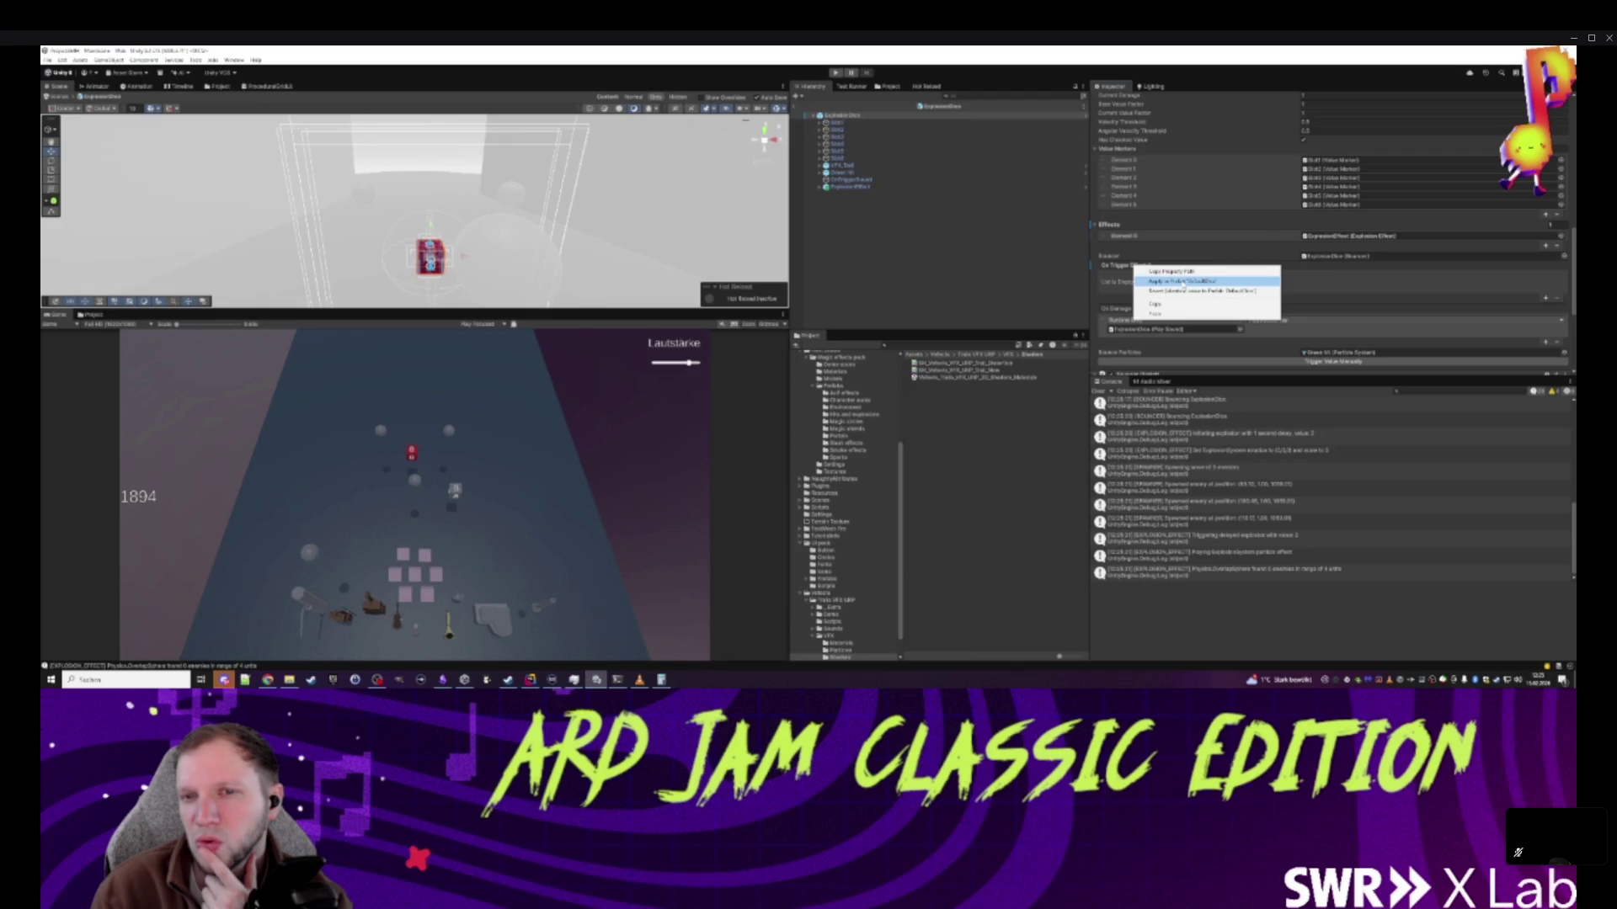
click(878, 241)
click(1078, 115)
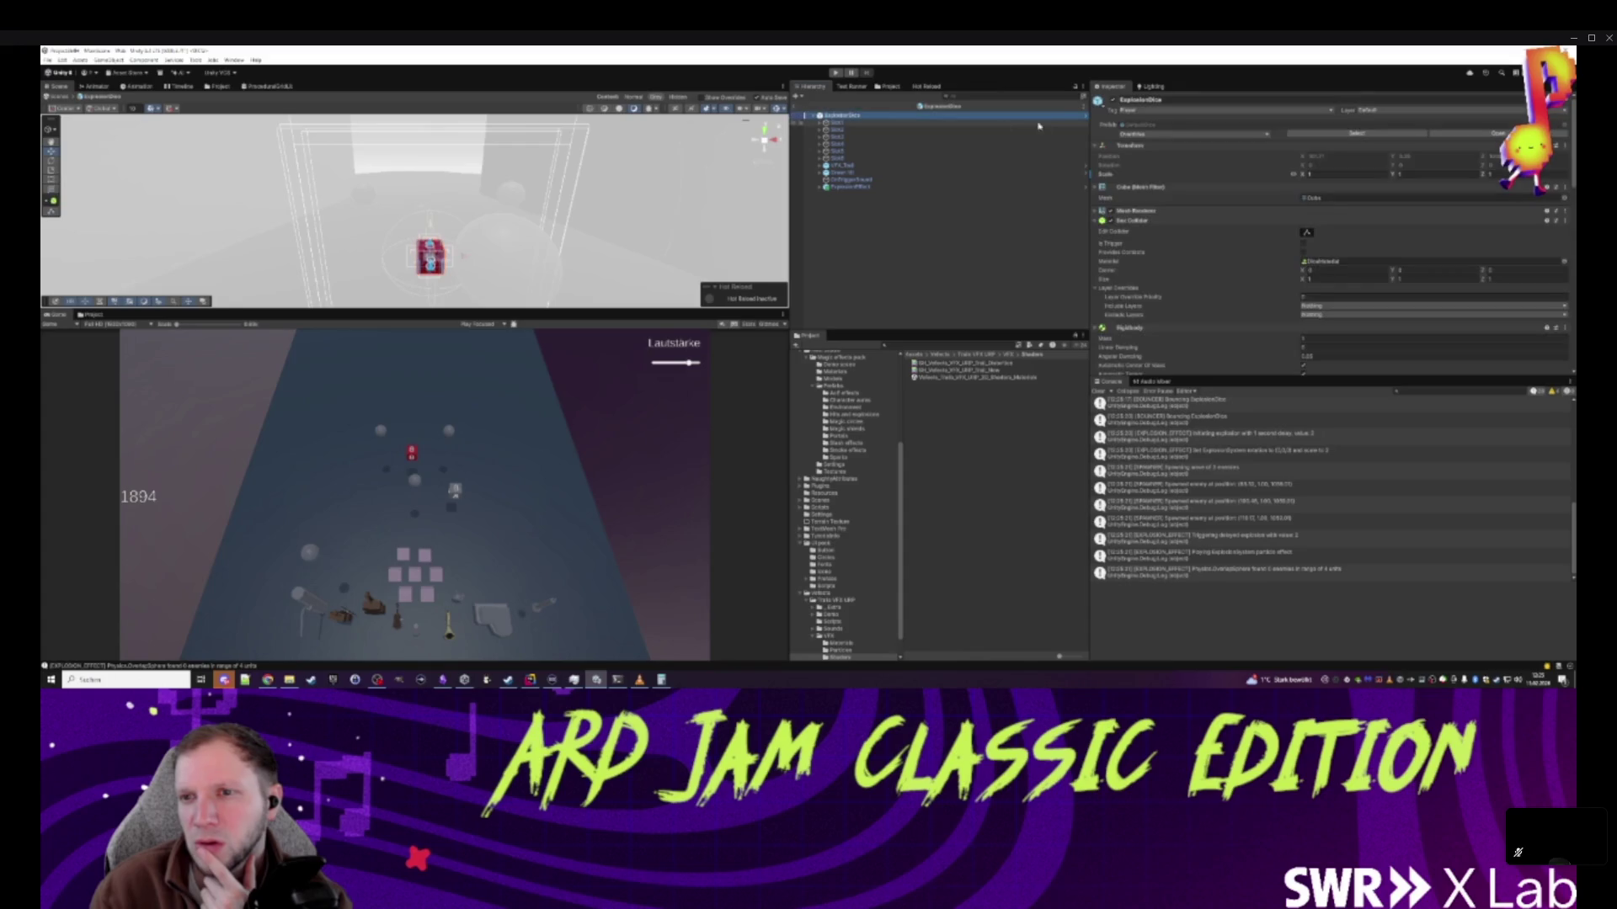
scroll(1199, 320, down, 6)
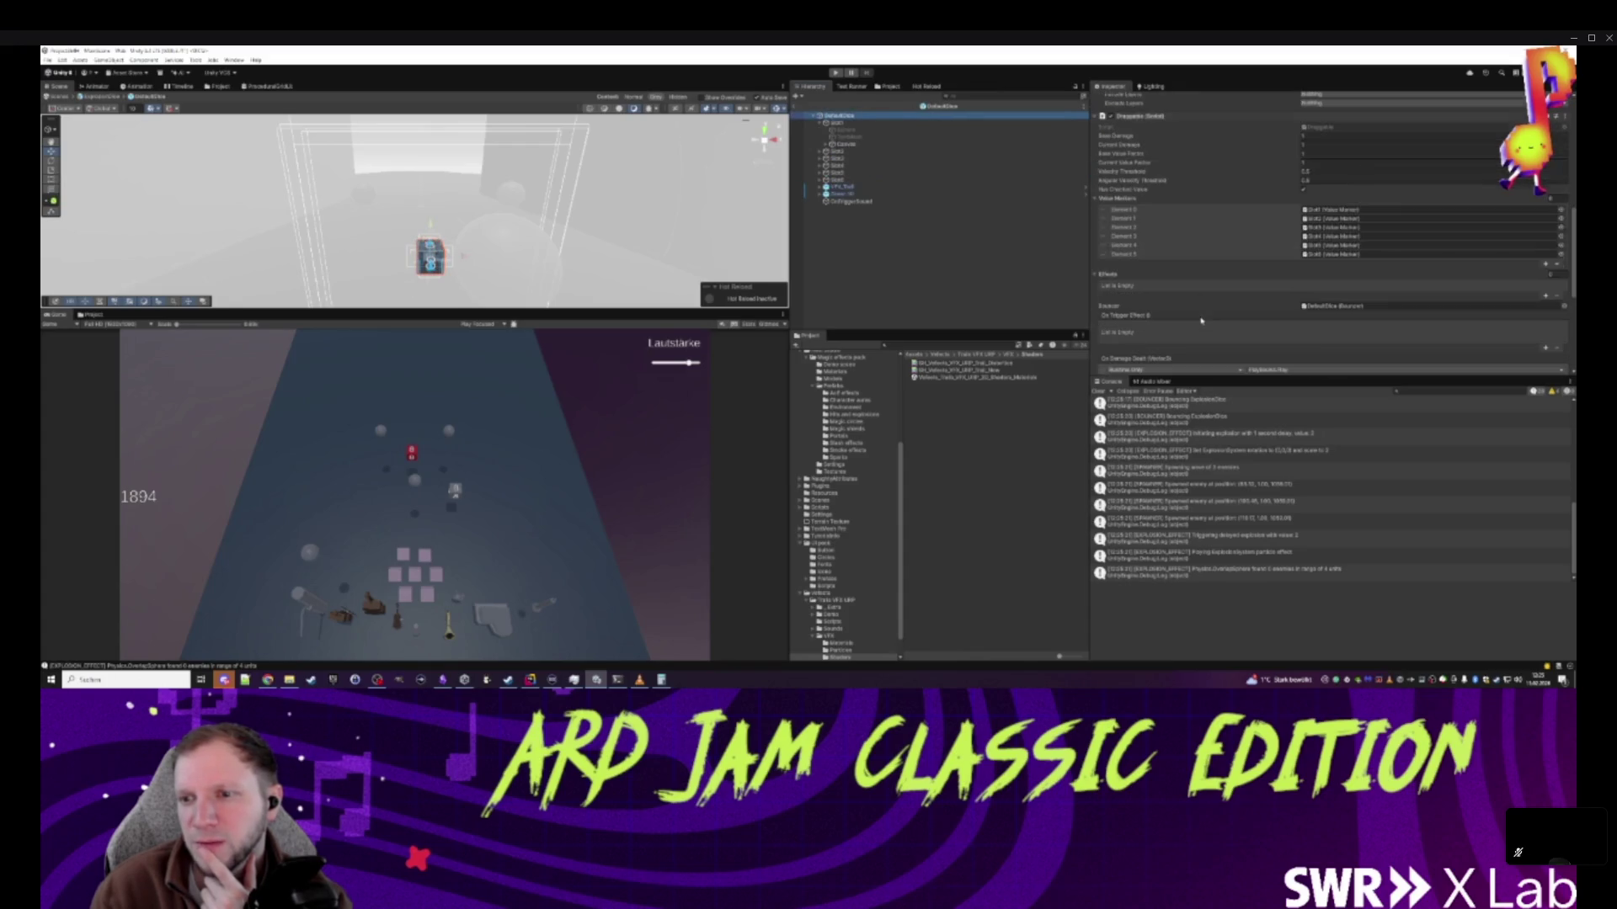
scroll(1199, 319, down, 2)
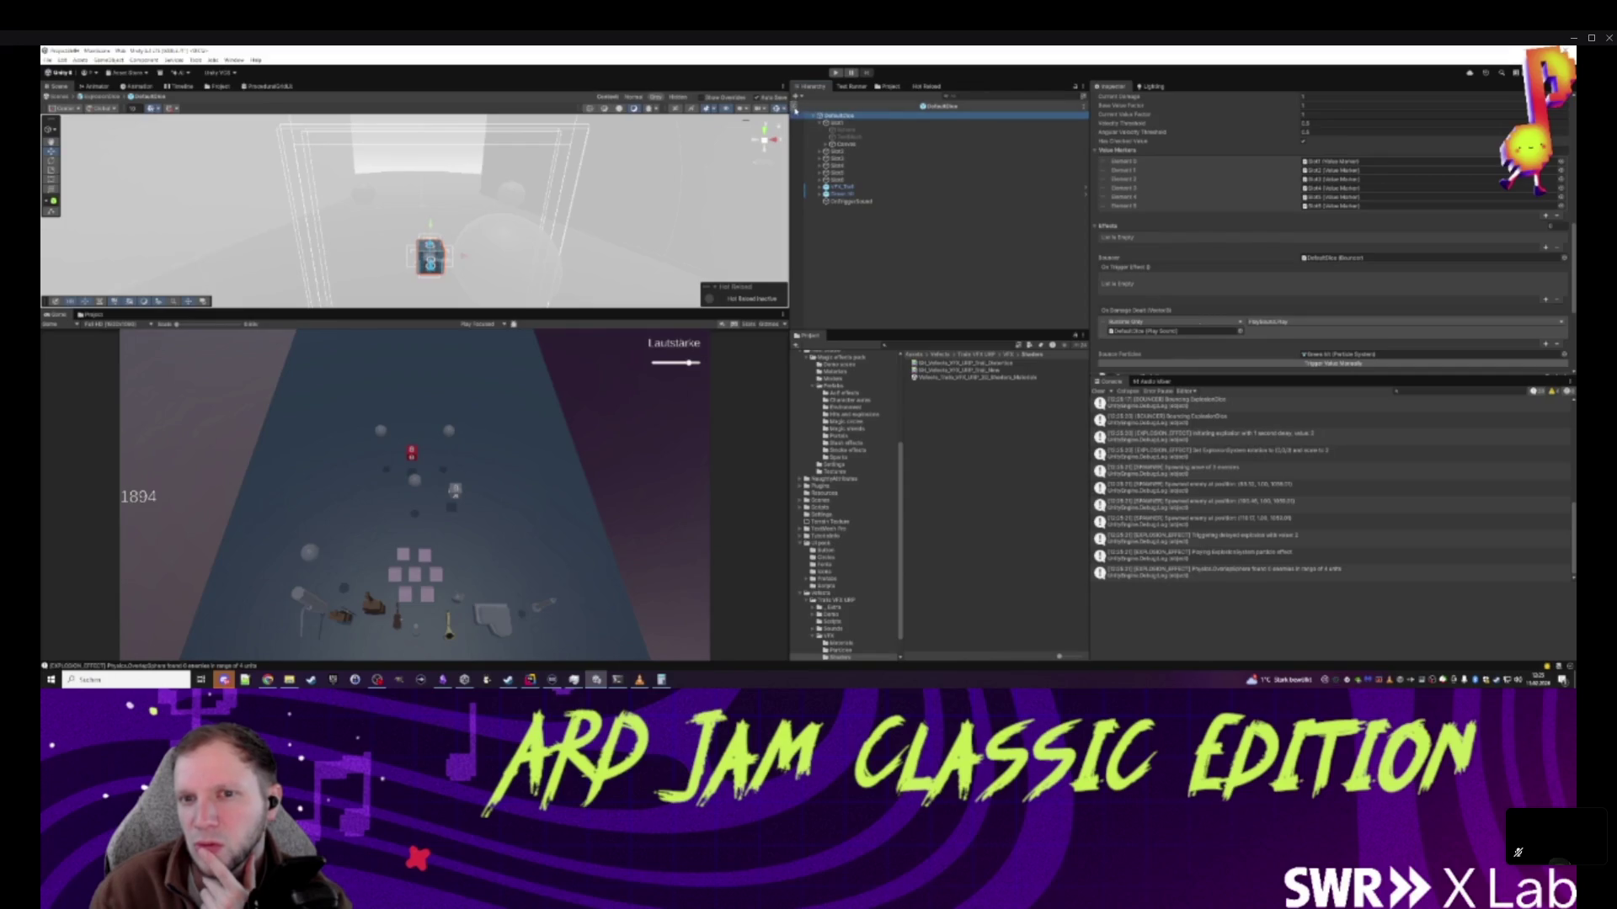
- Leave prefab mode and Apply All of ExplosionDice's overrides to its prefab, then start playing
click(795, 108)
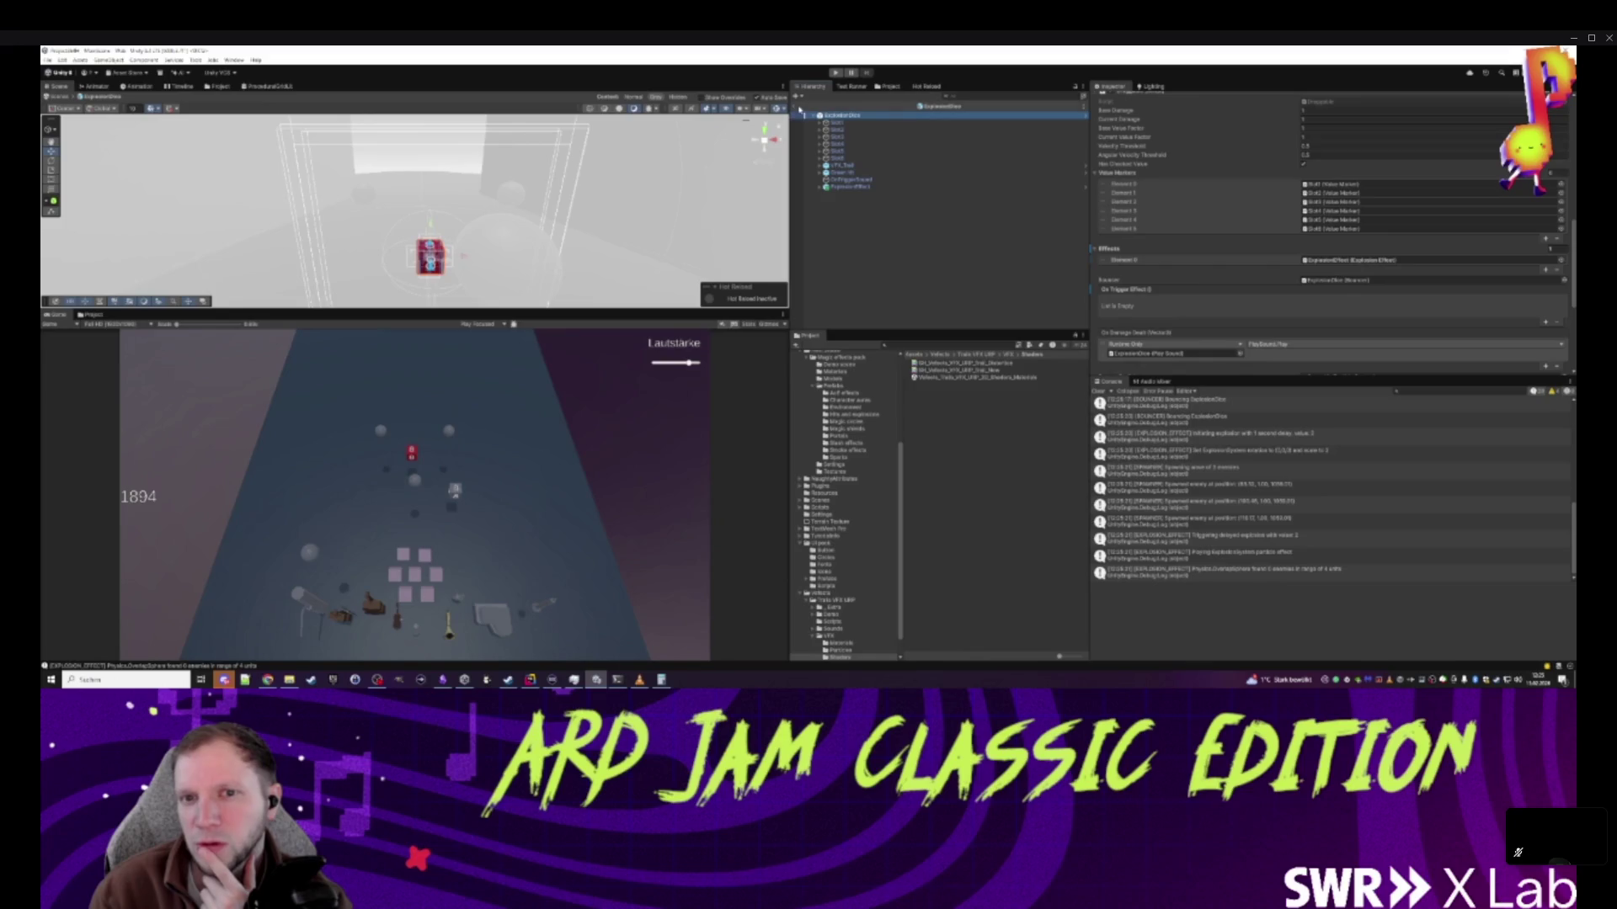
click(794, 106)
click(842, 218)
click(1179, 134)
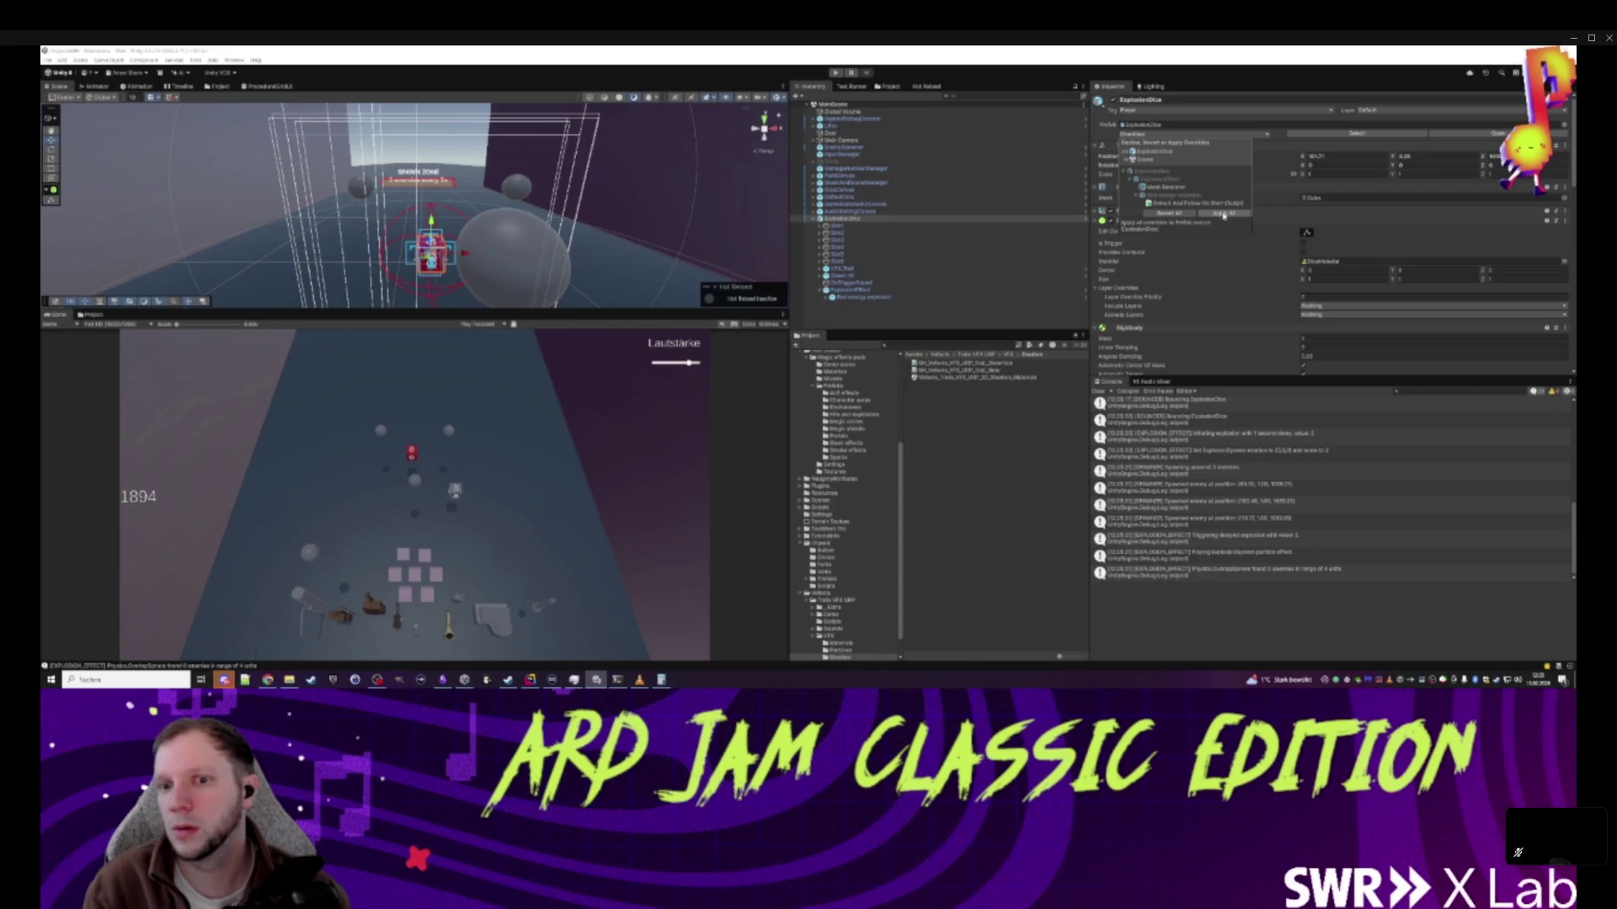
click(1223, 214)
click(836, 75)
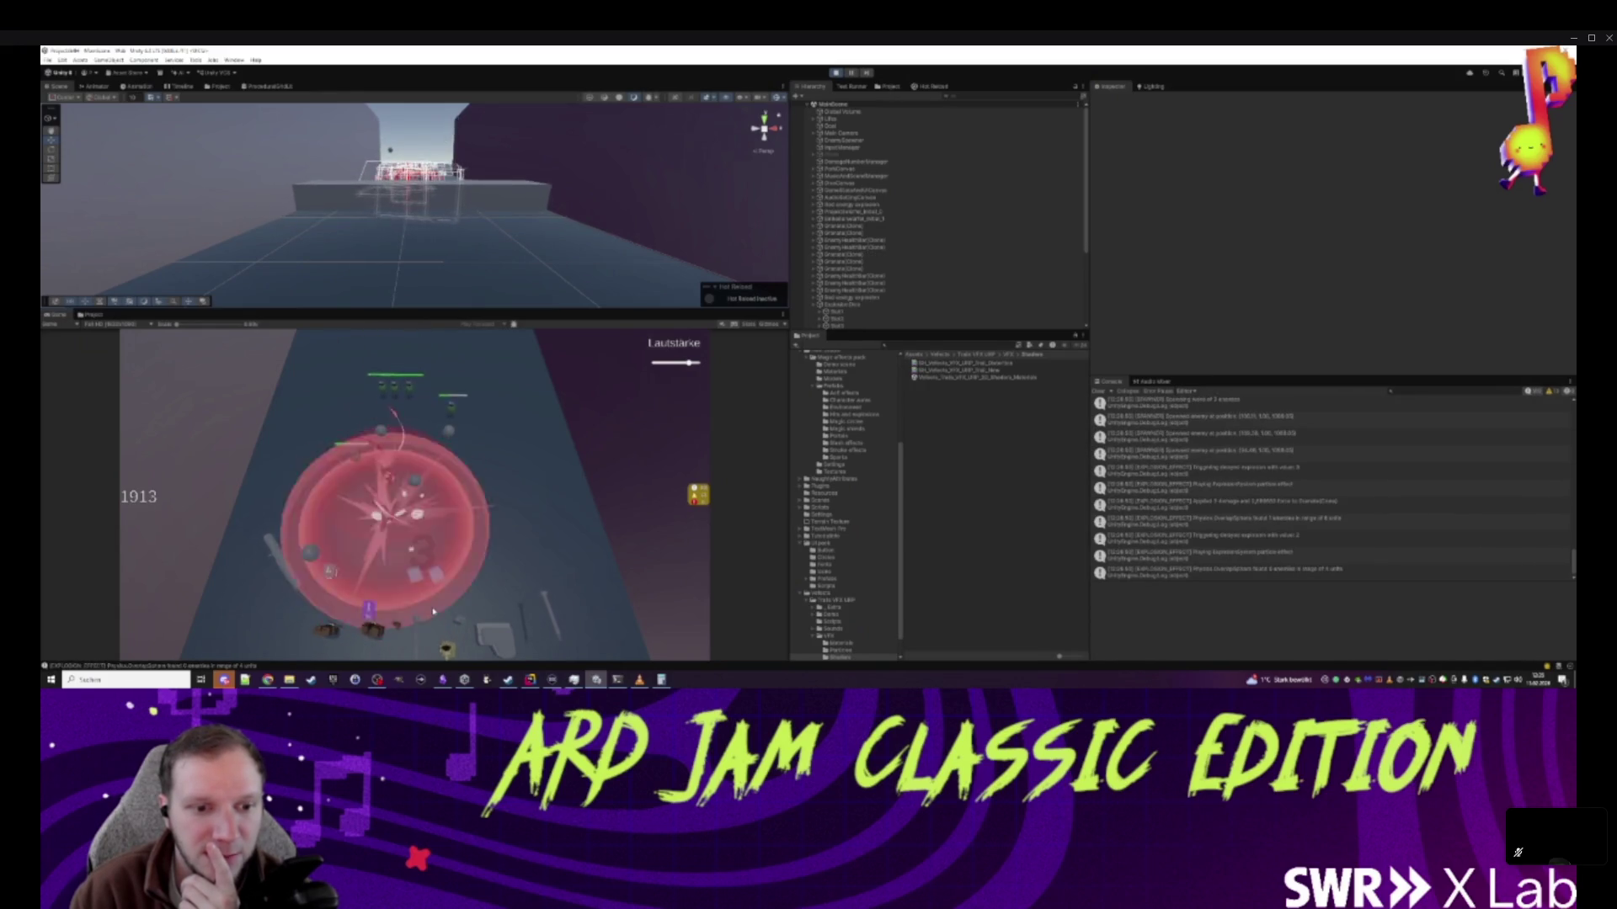
- Stop the explosion dice playtest and clear the selection
click(837, 73)
click(855, 324)
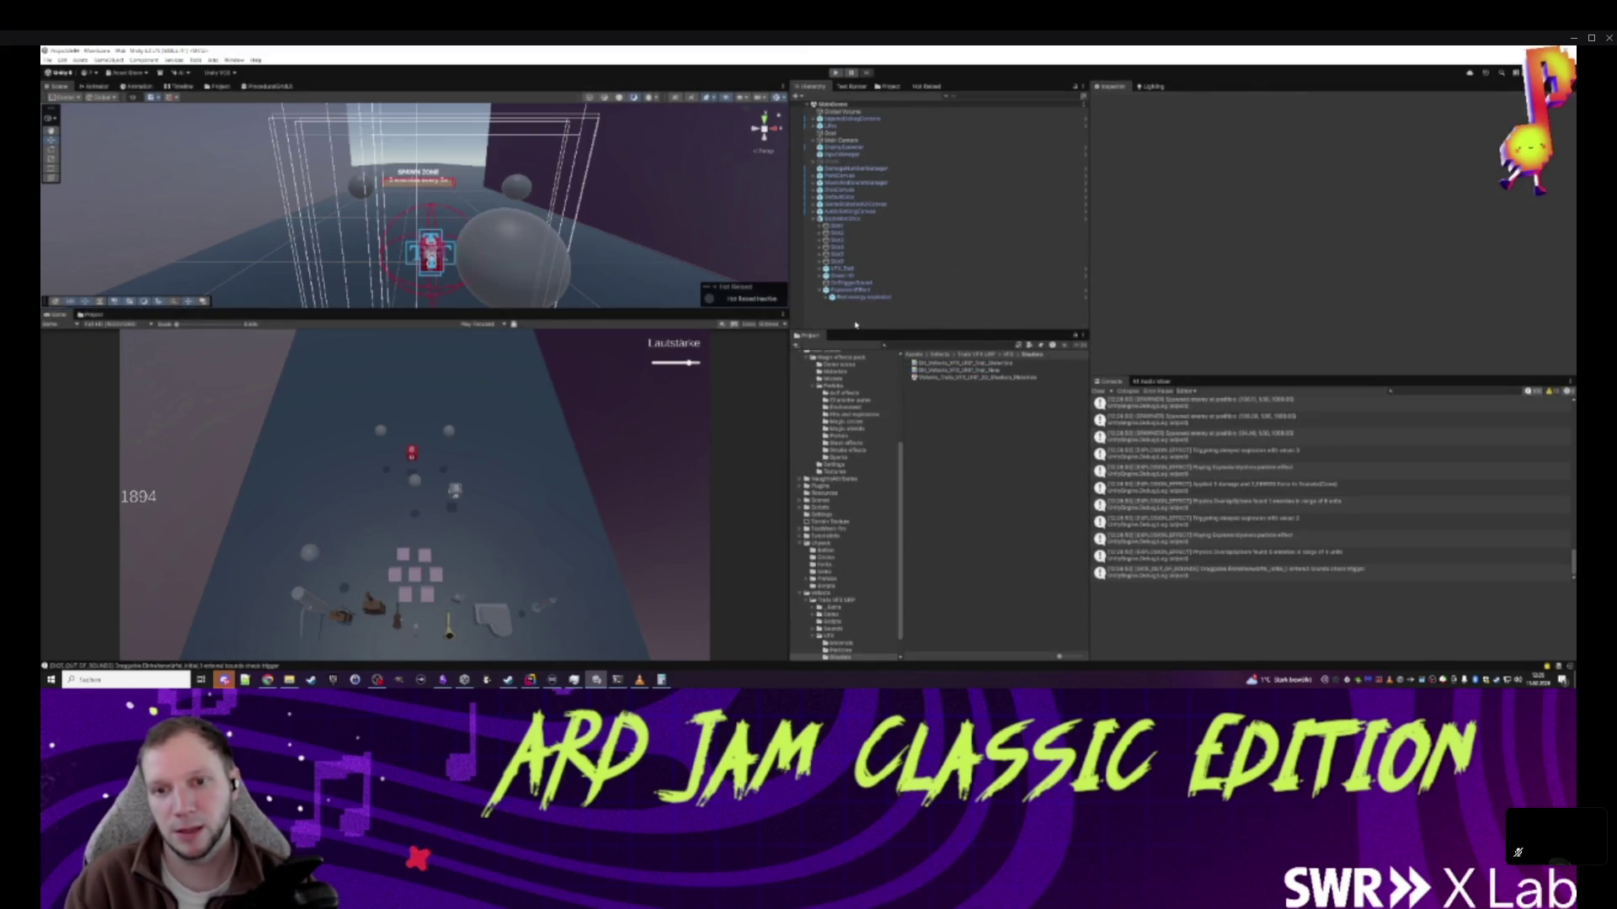
- Open the ExplosionEffect child's Explosion Effect script from ExplosionDice in Rider via Edit Script
click(859, 218)
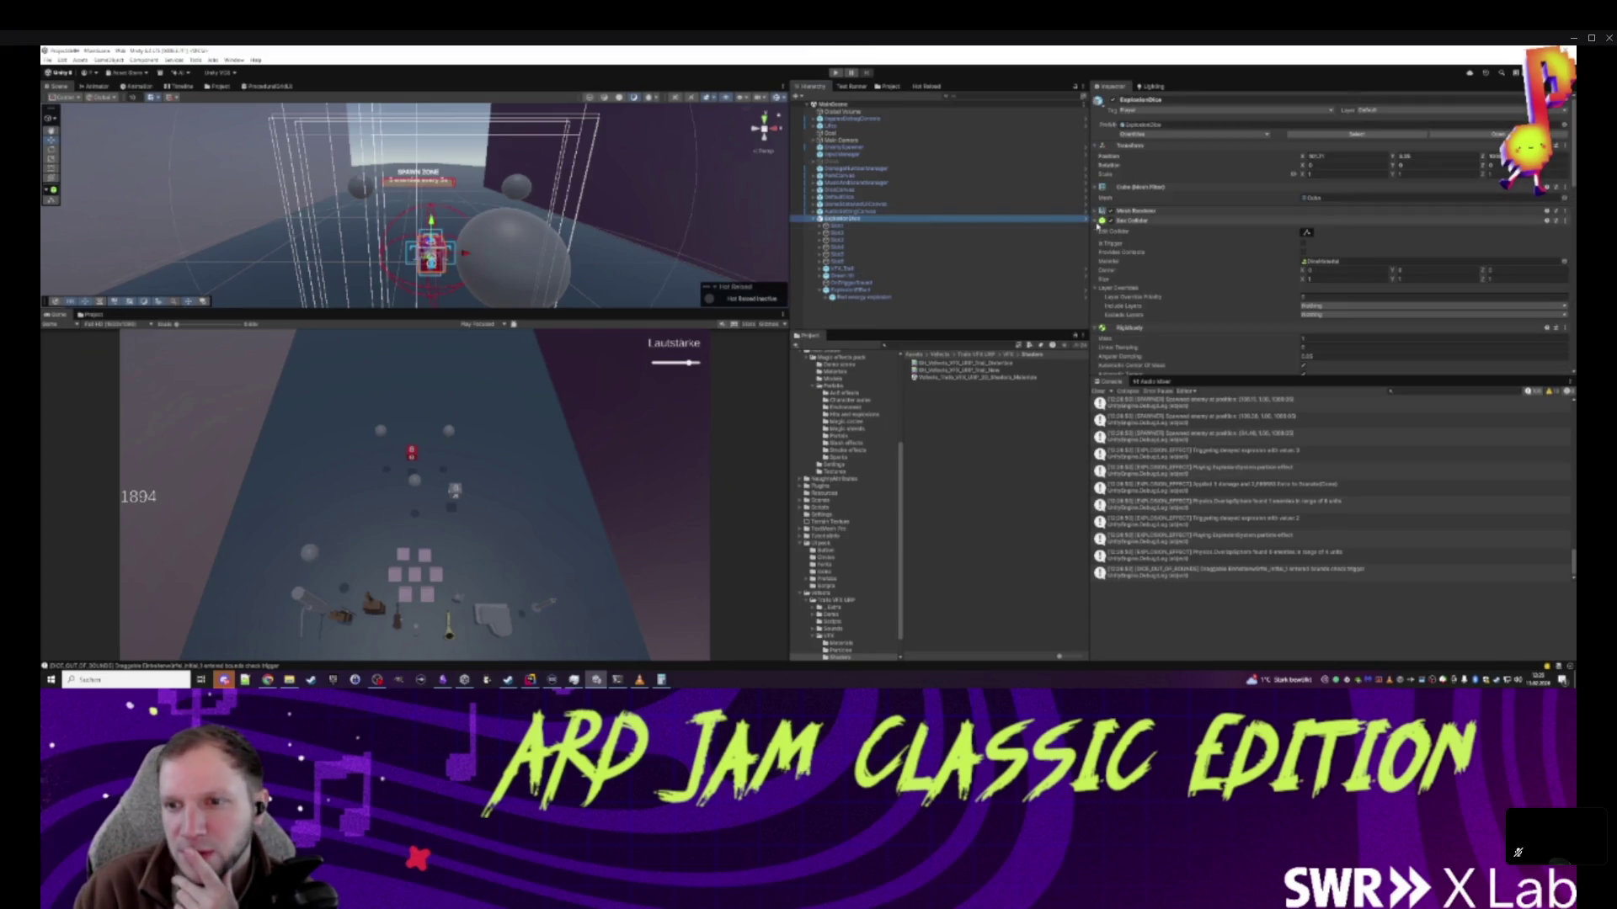
scroll(1150, 254, down, 3)
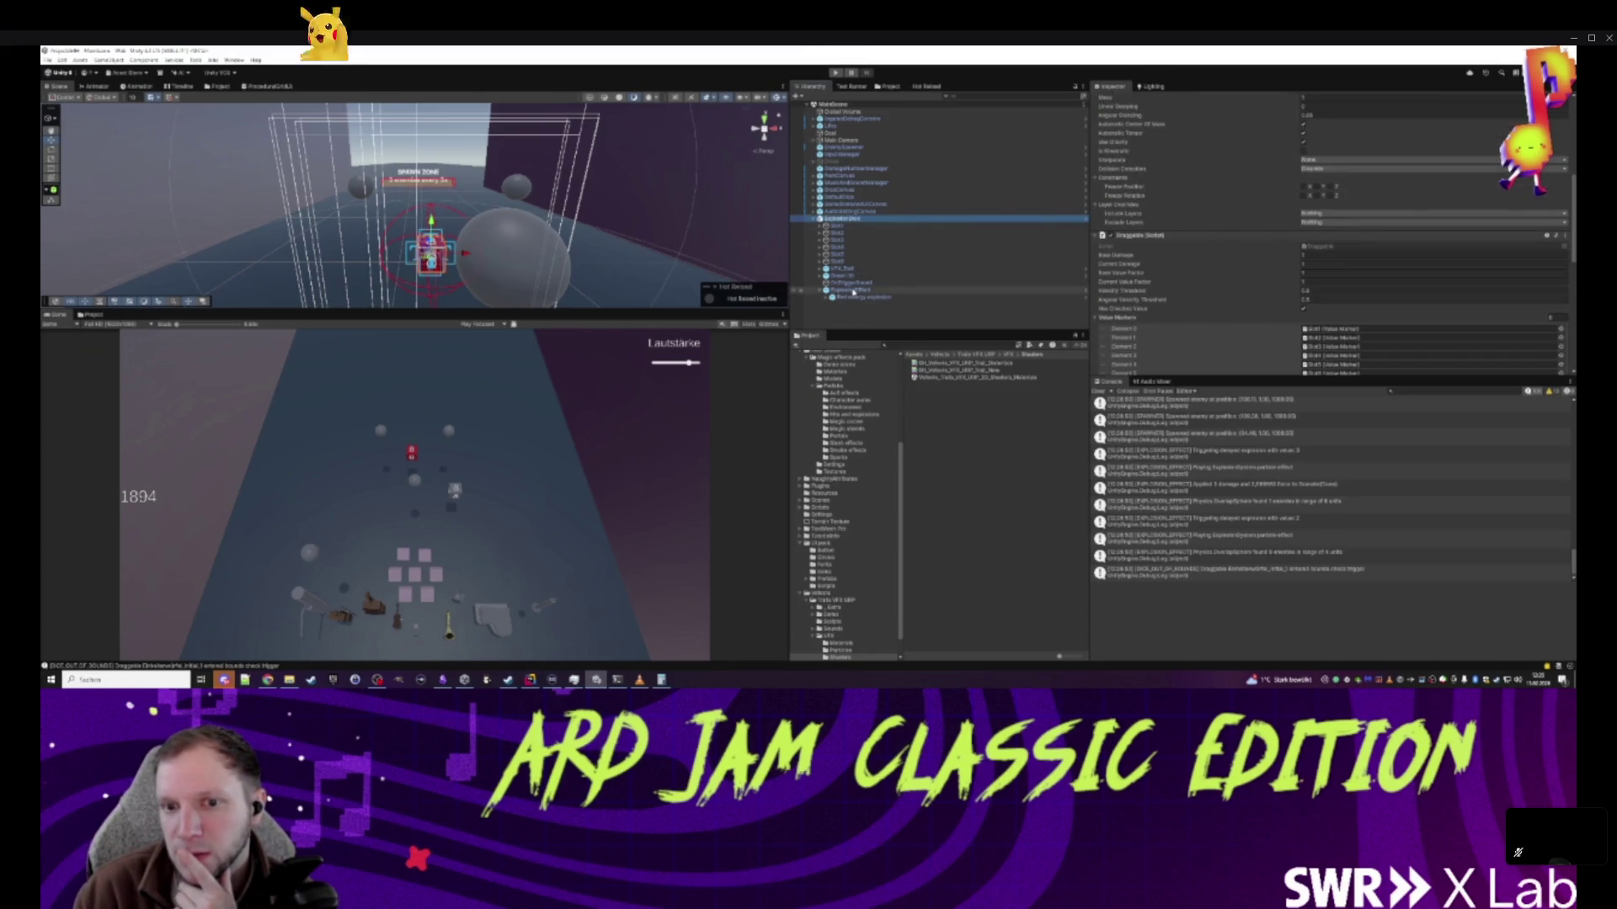
double_click(1450, 243)
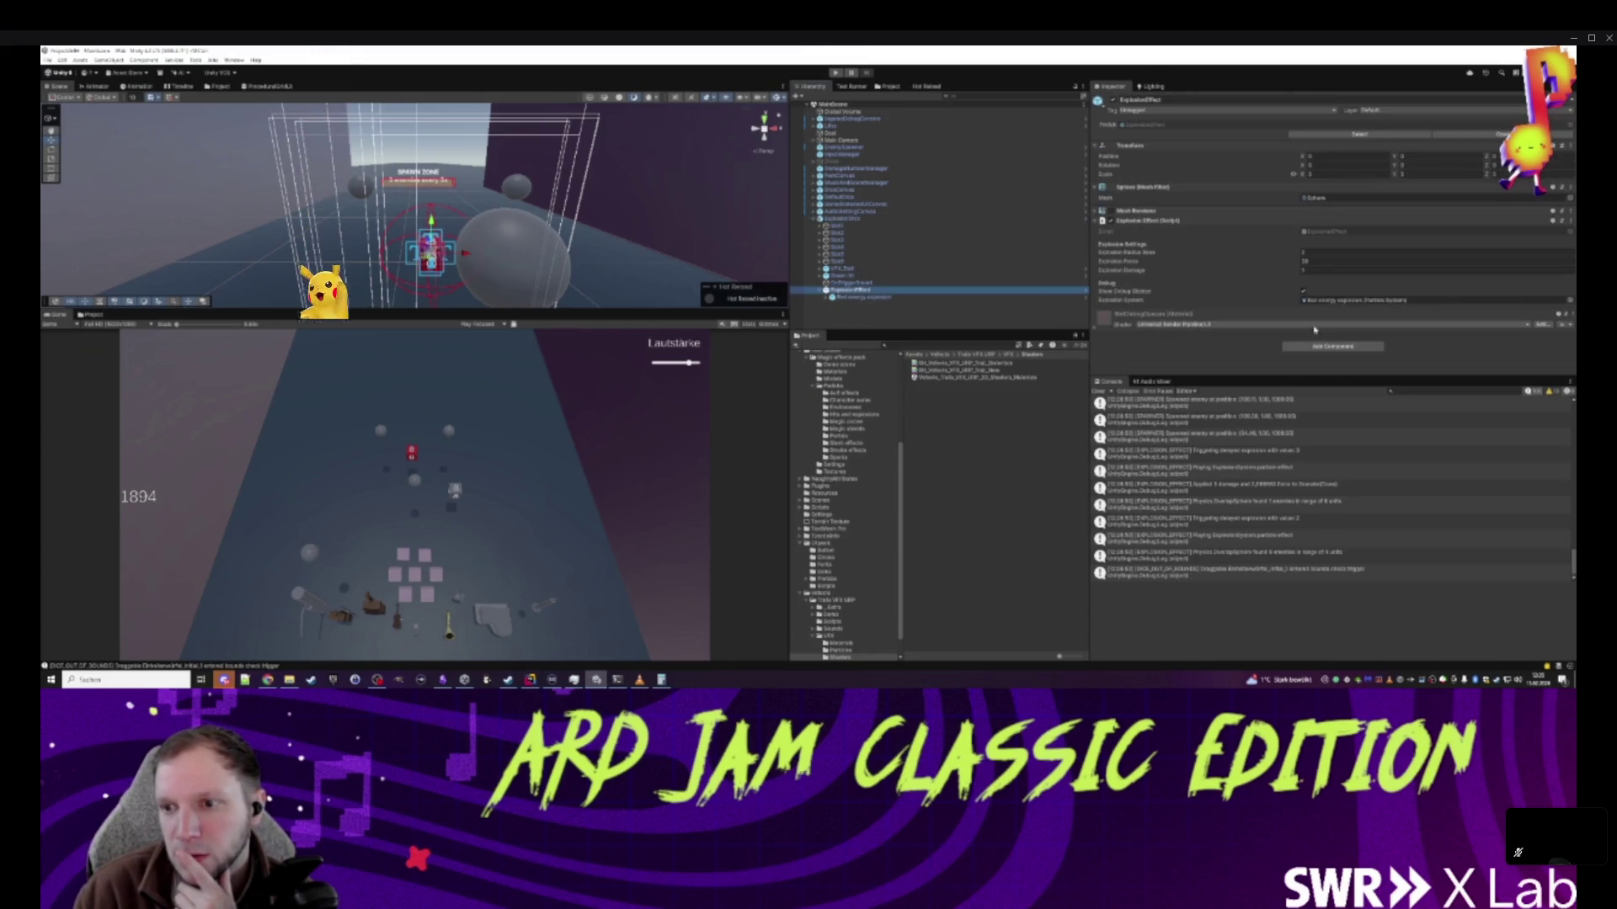
click(1562, 221)
click(1503, 329)
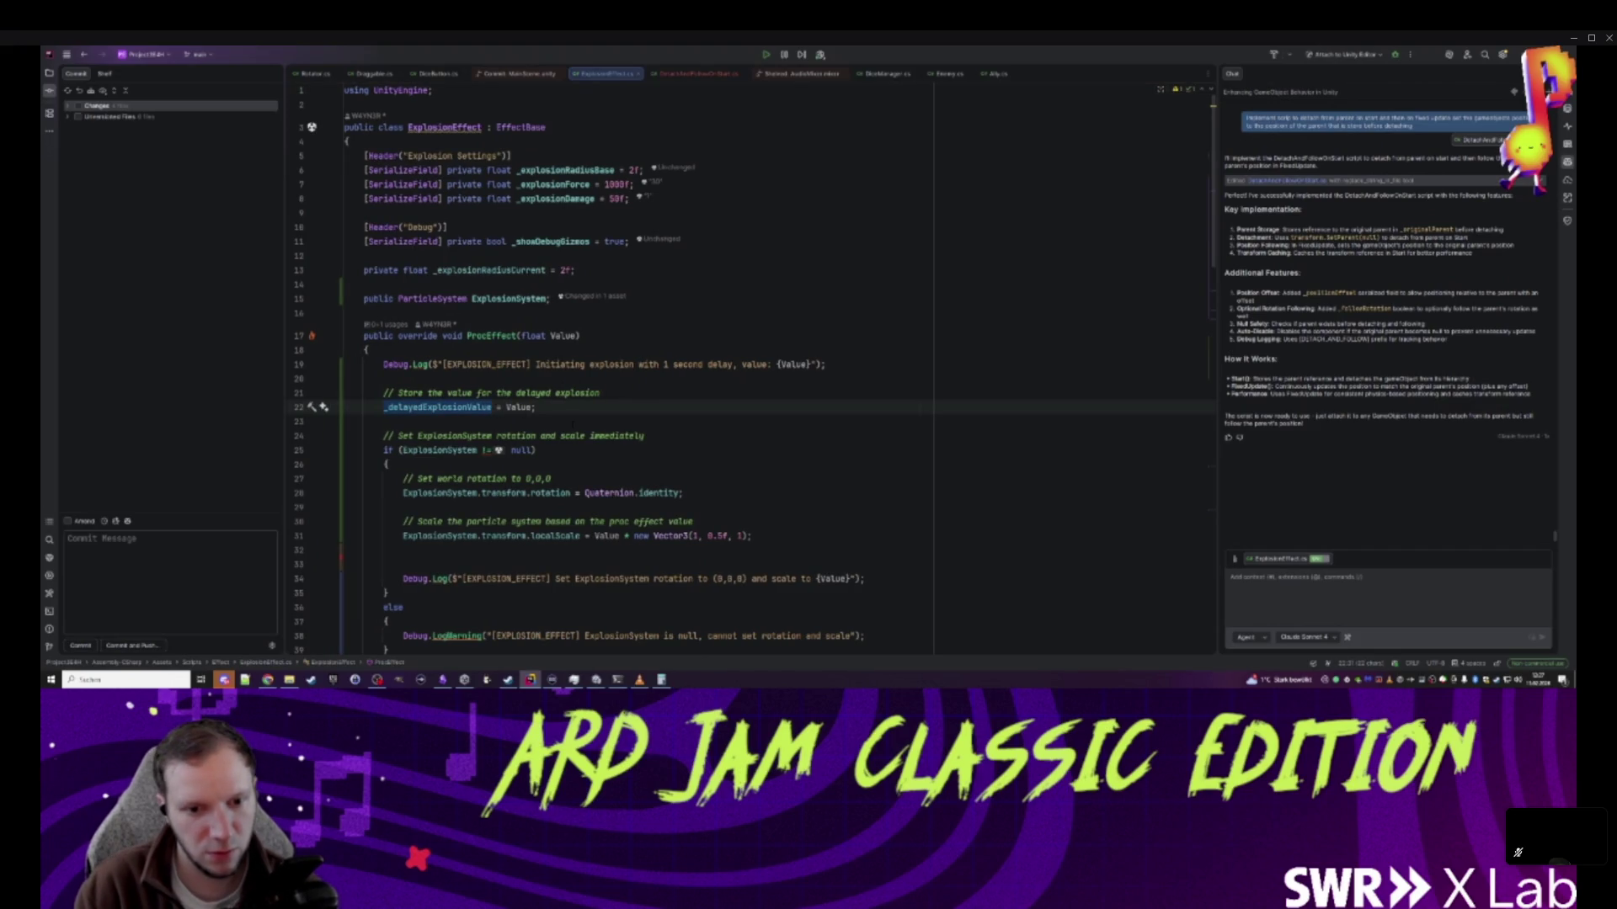
- Scale particles by _delayedExplosionValue and set it to 1 + Value / 2f on line 22
click(607, 536)
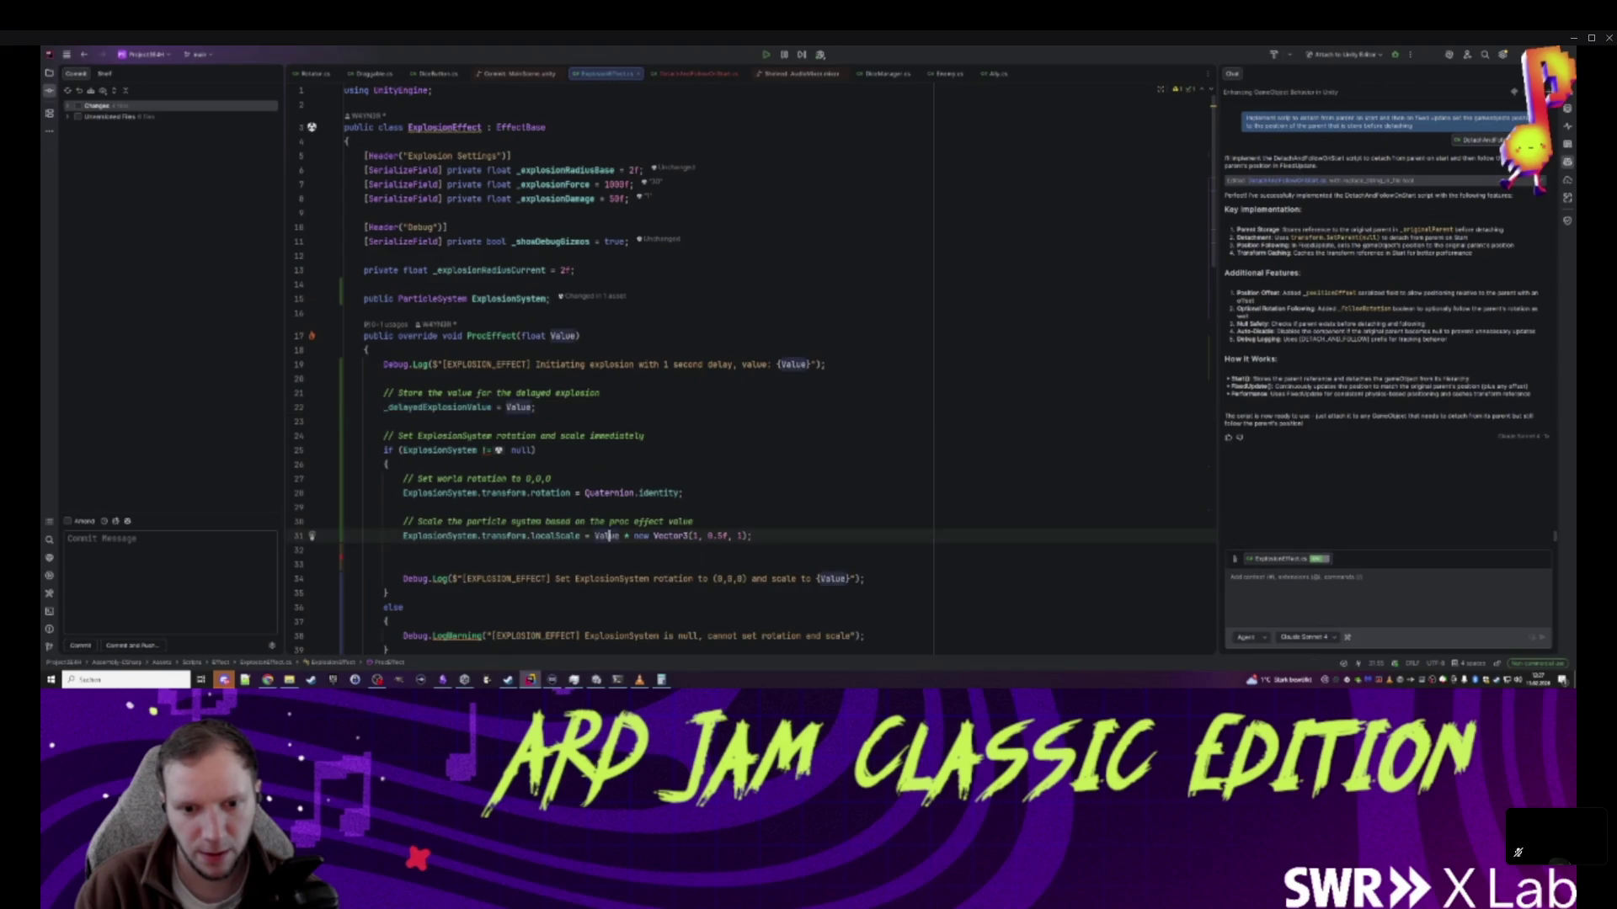
text(_delayedExplosionValue)
click(533, 408)
text(*)
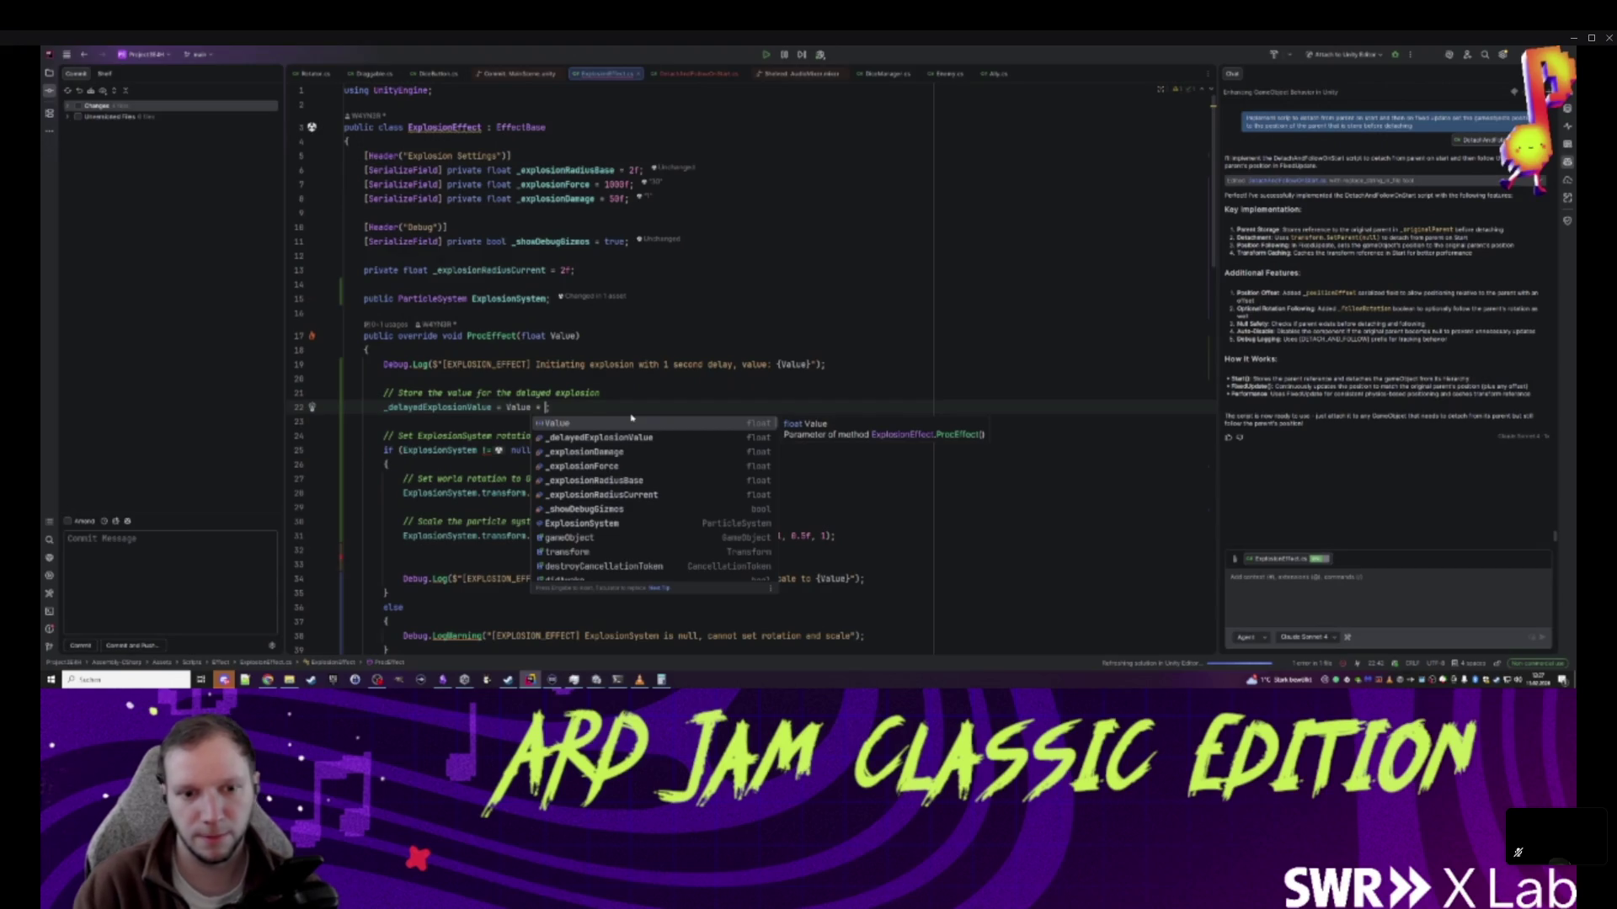
key(BackSpace)
key(BackSpace)
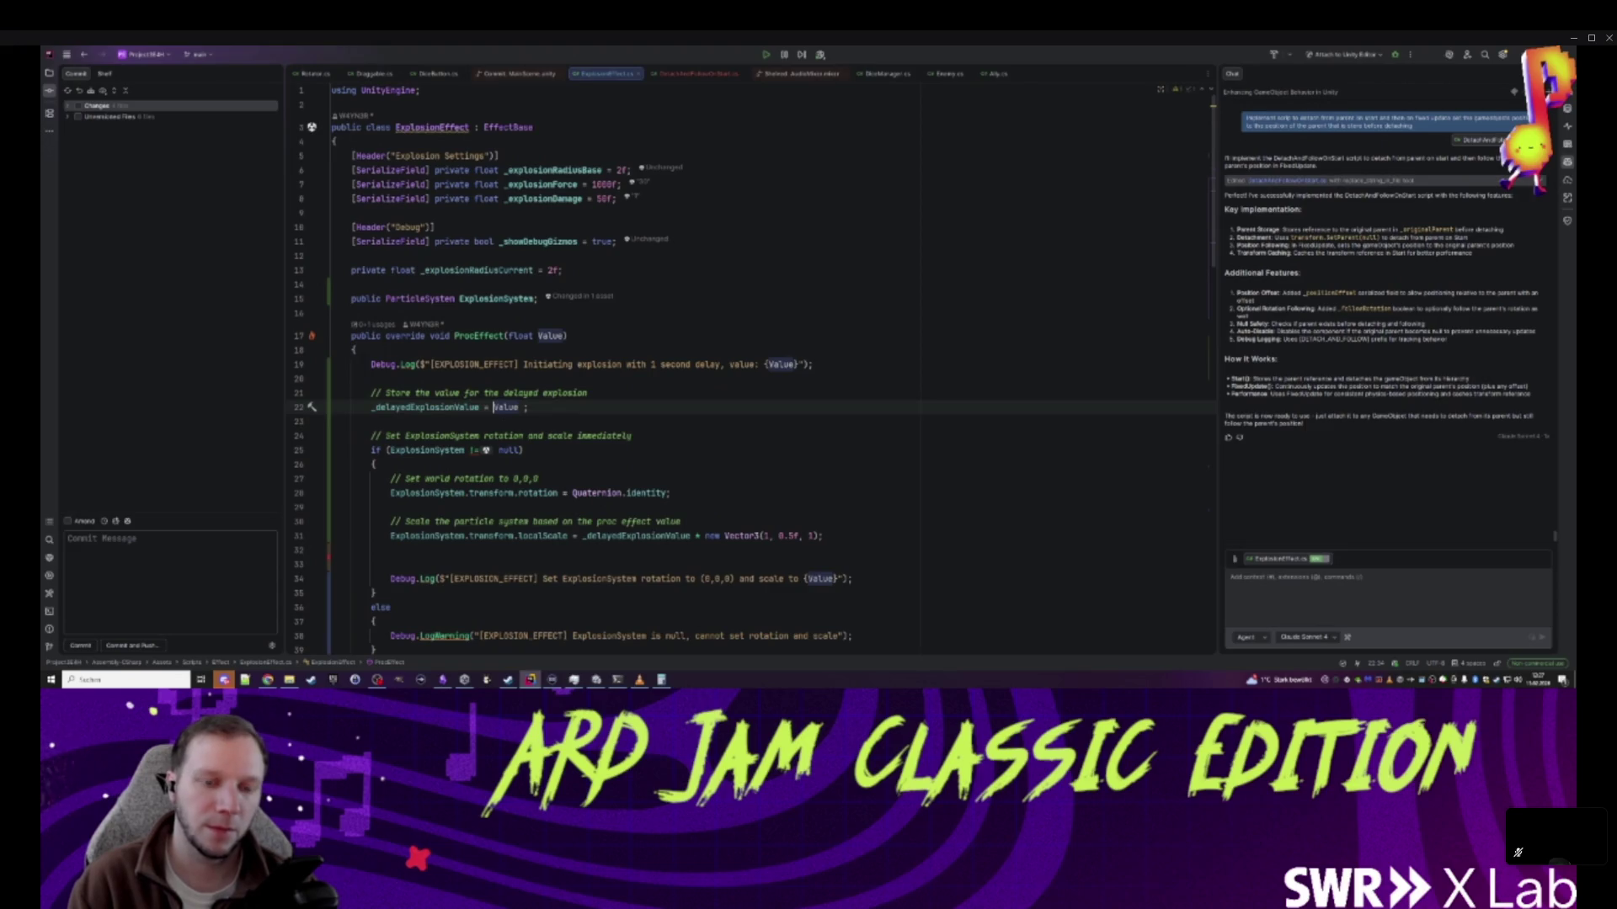
text(*)
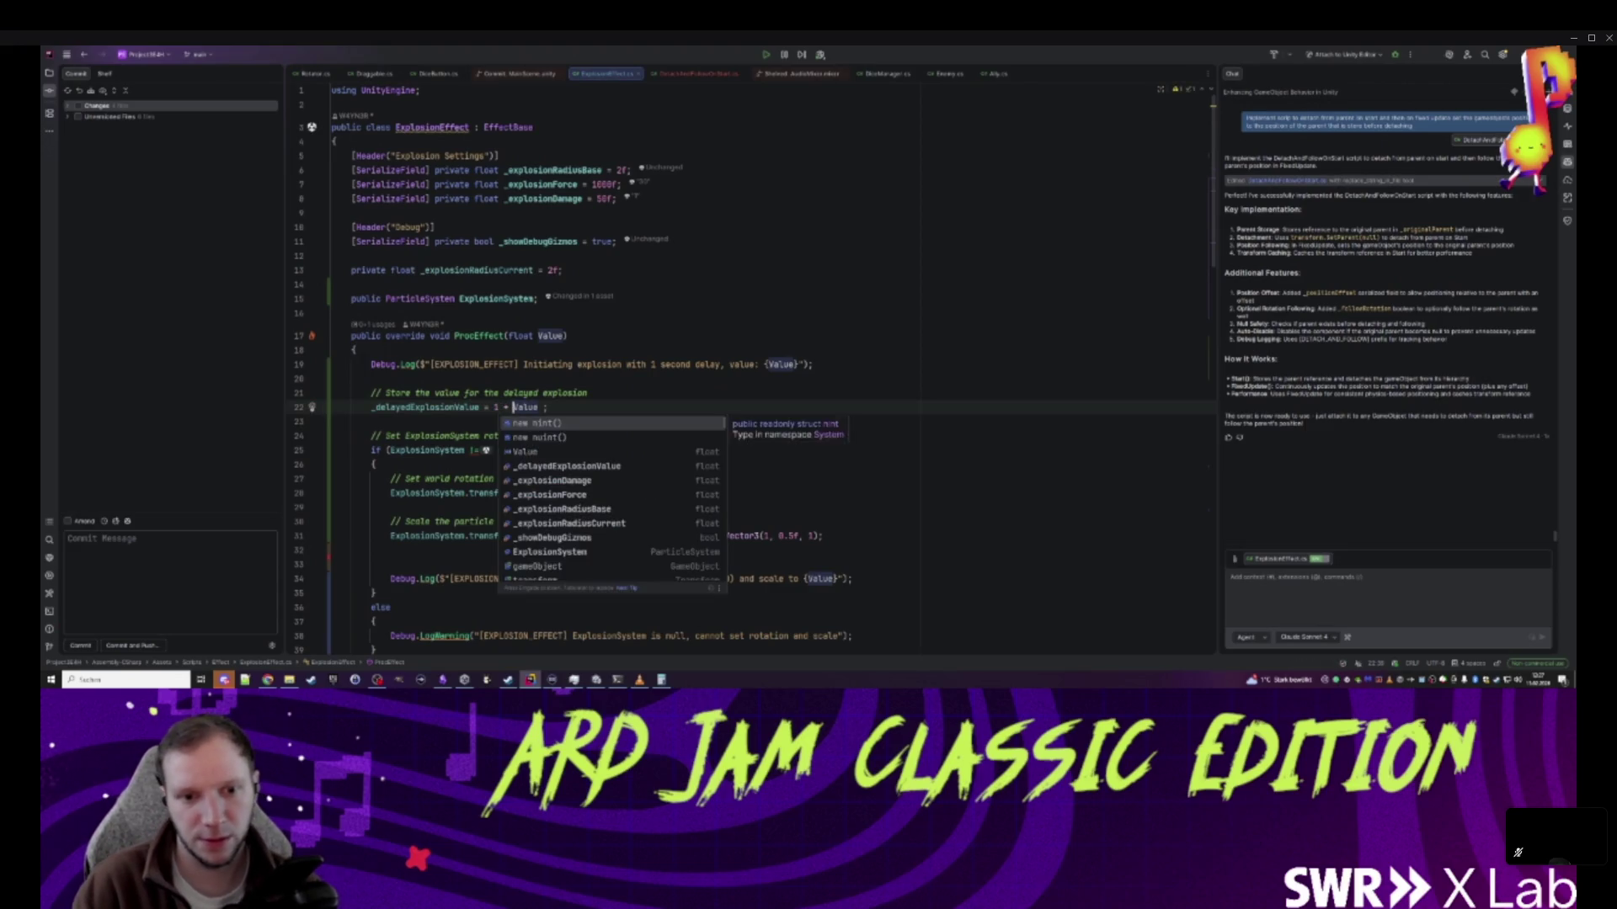
click(538, 408)
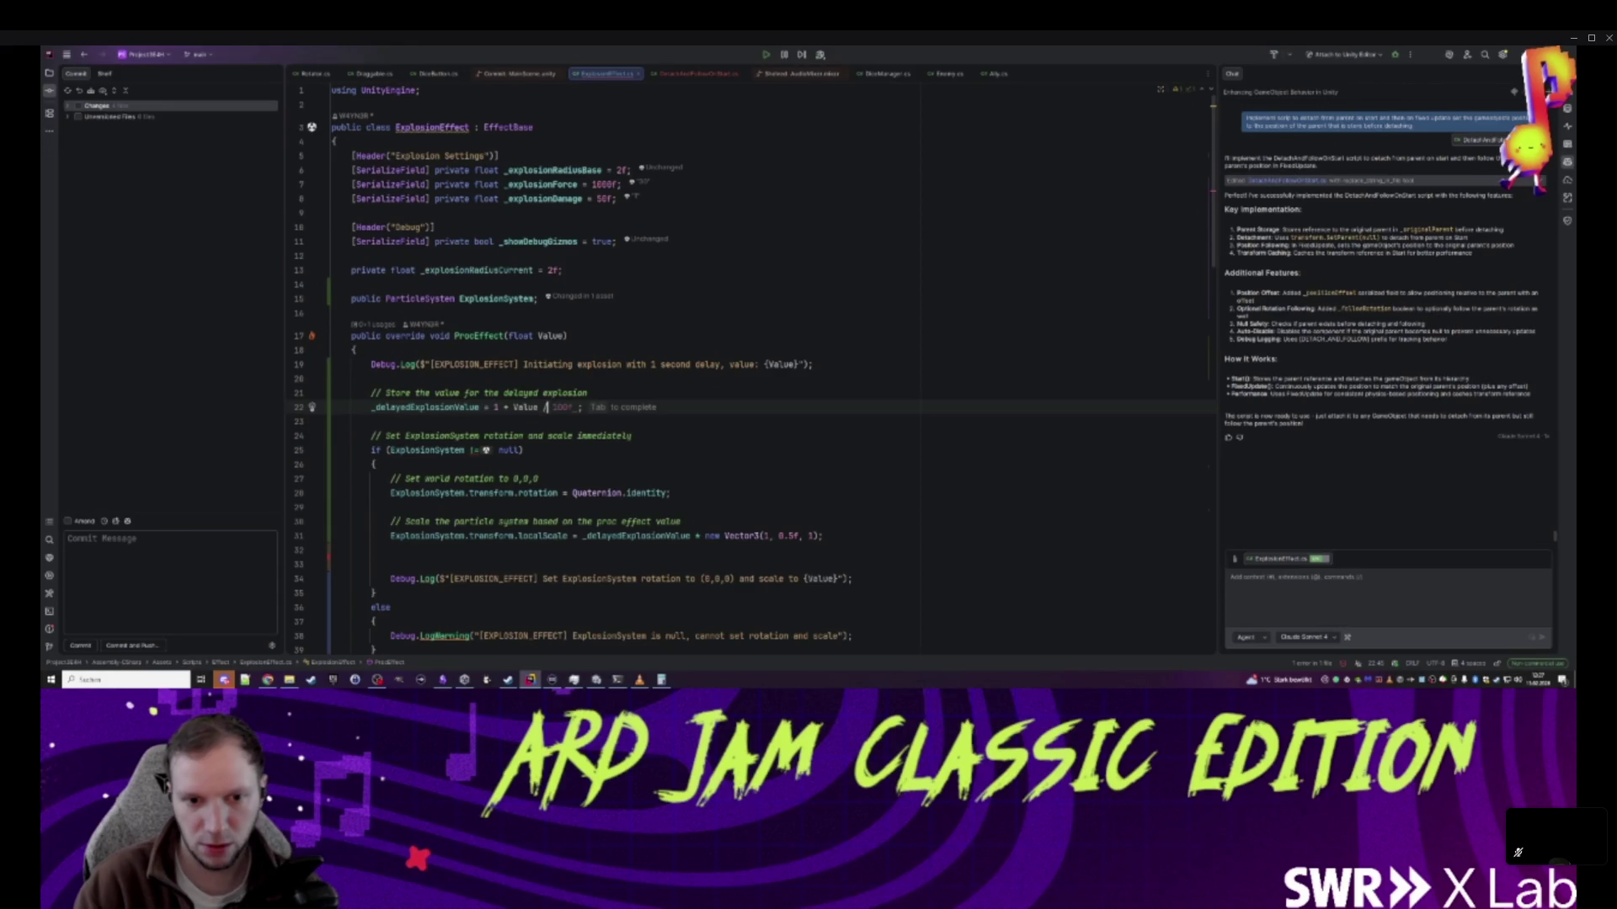
text(2f)
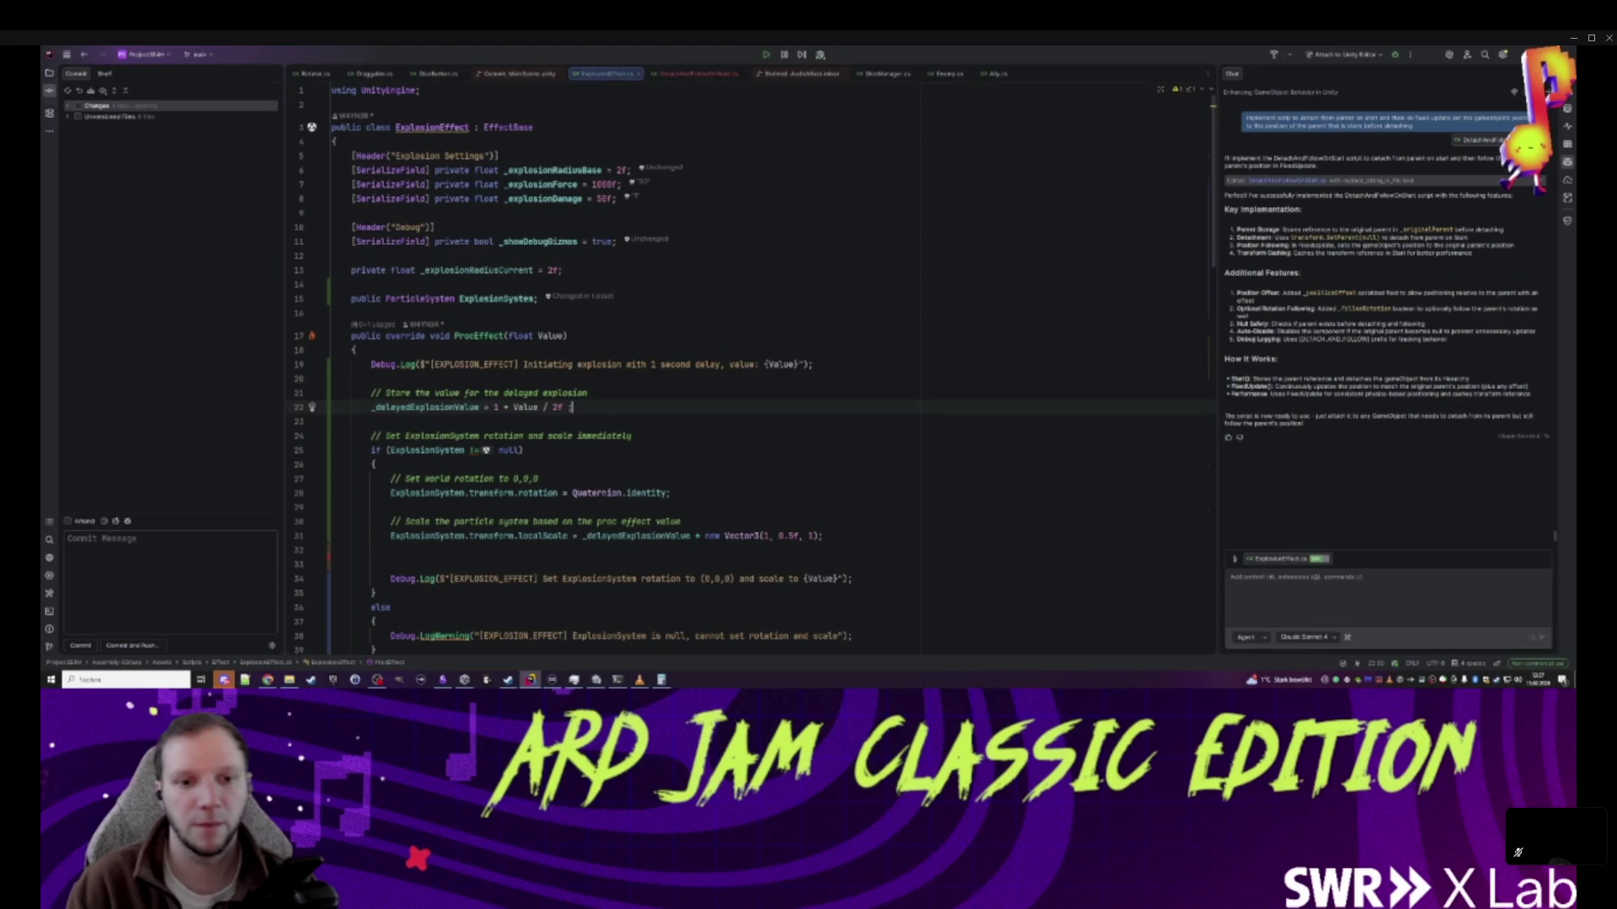
text(f)
click(499, 421)
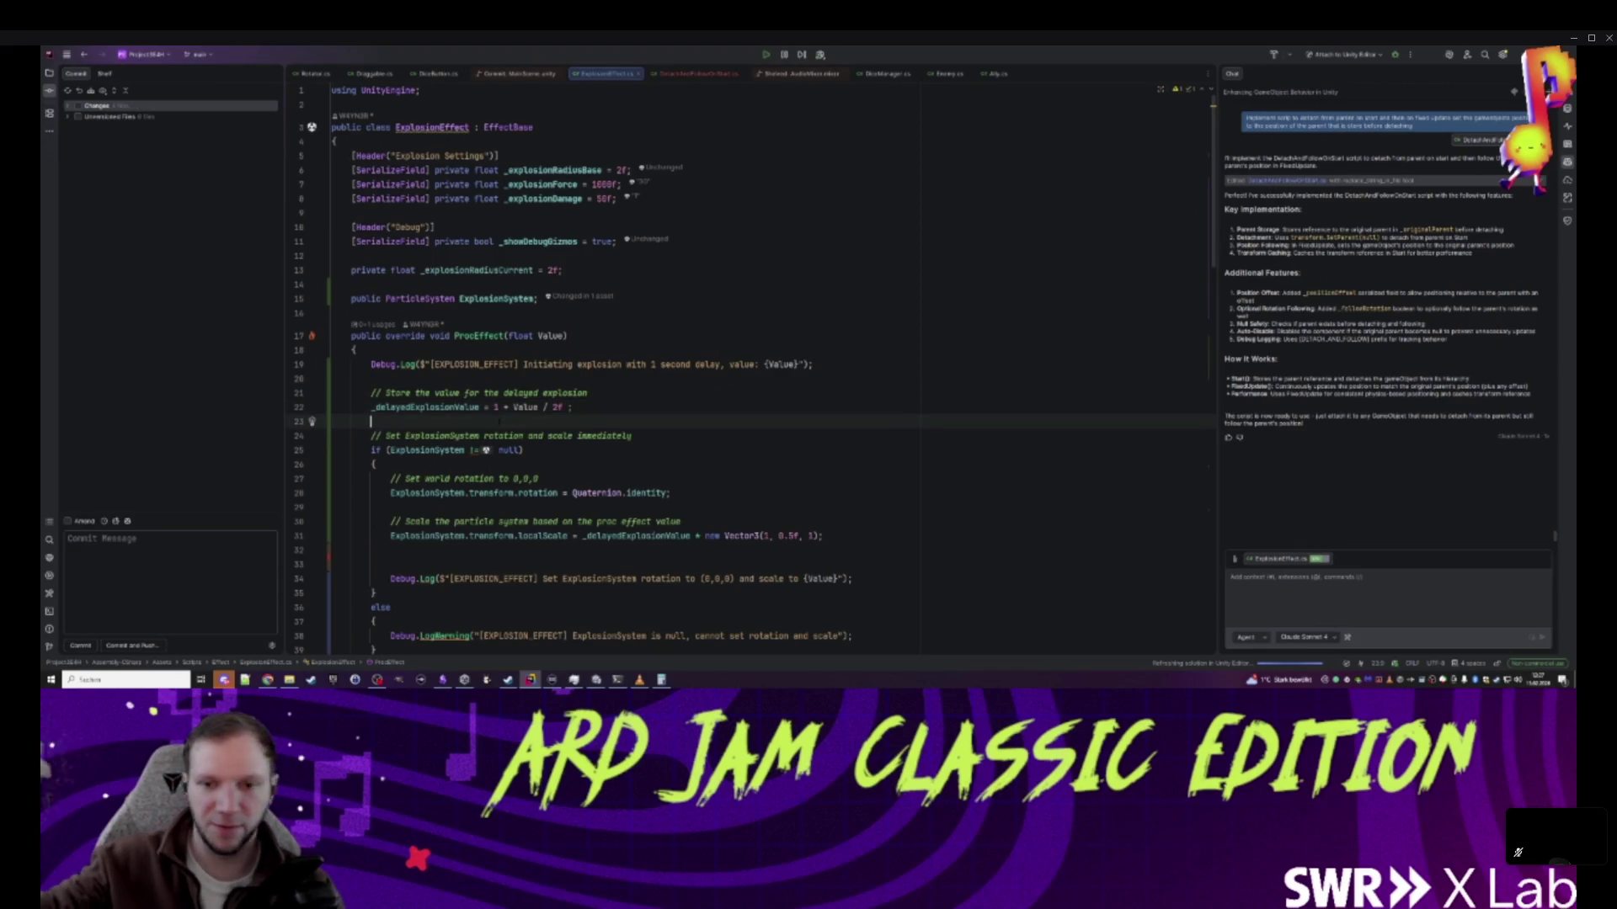
click(571, 407)
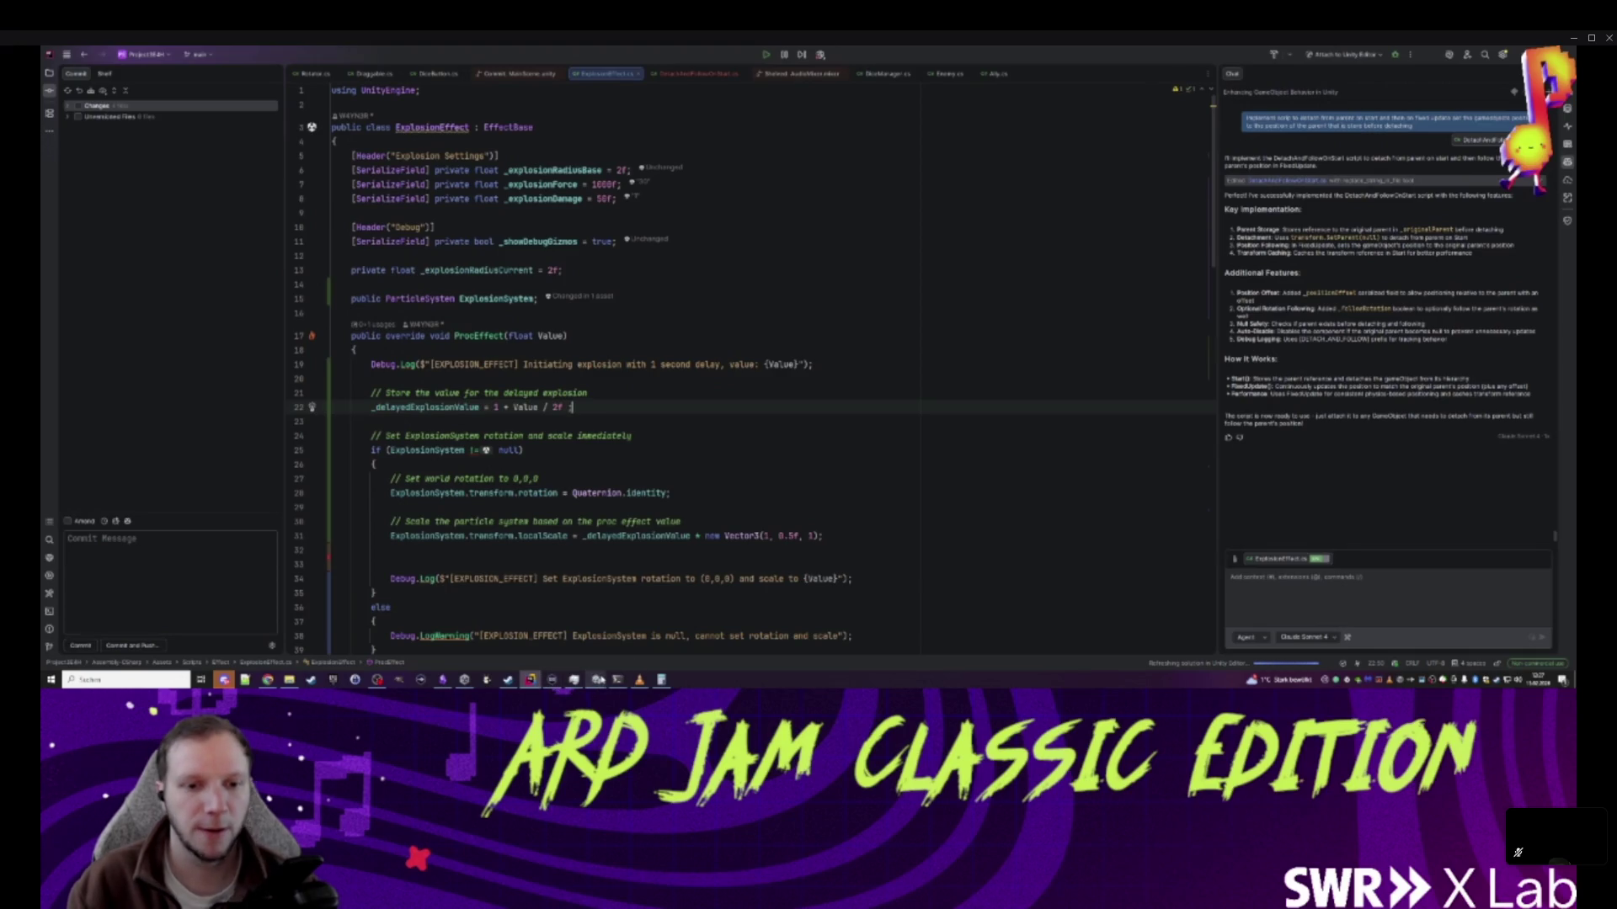
mouse_move(596, 680)
click(548, 644)
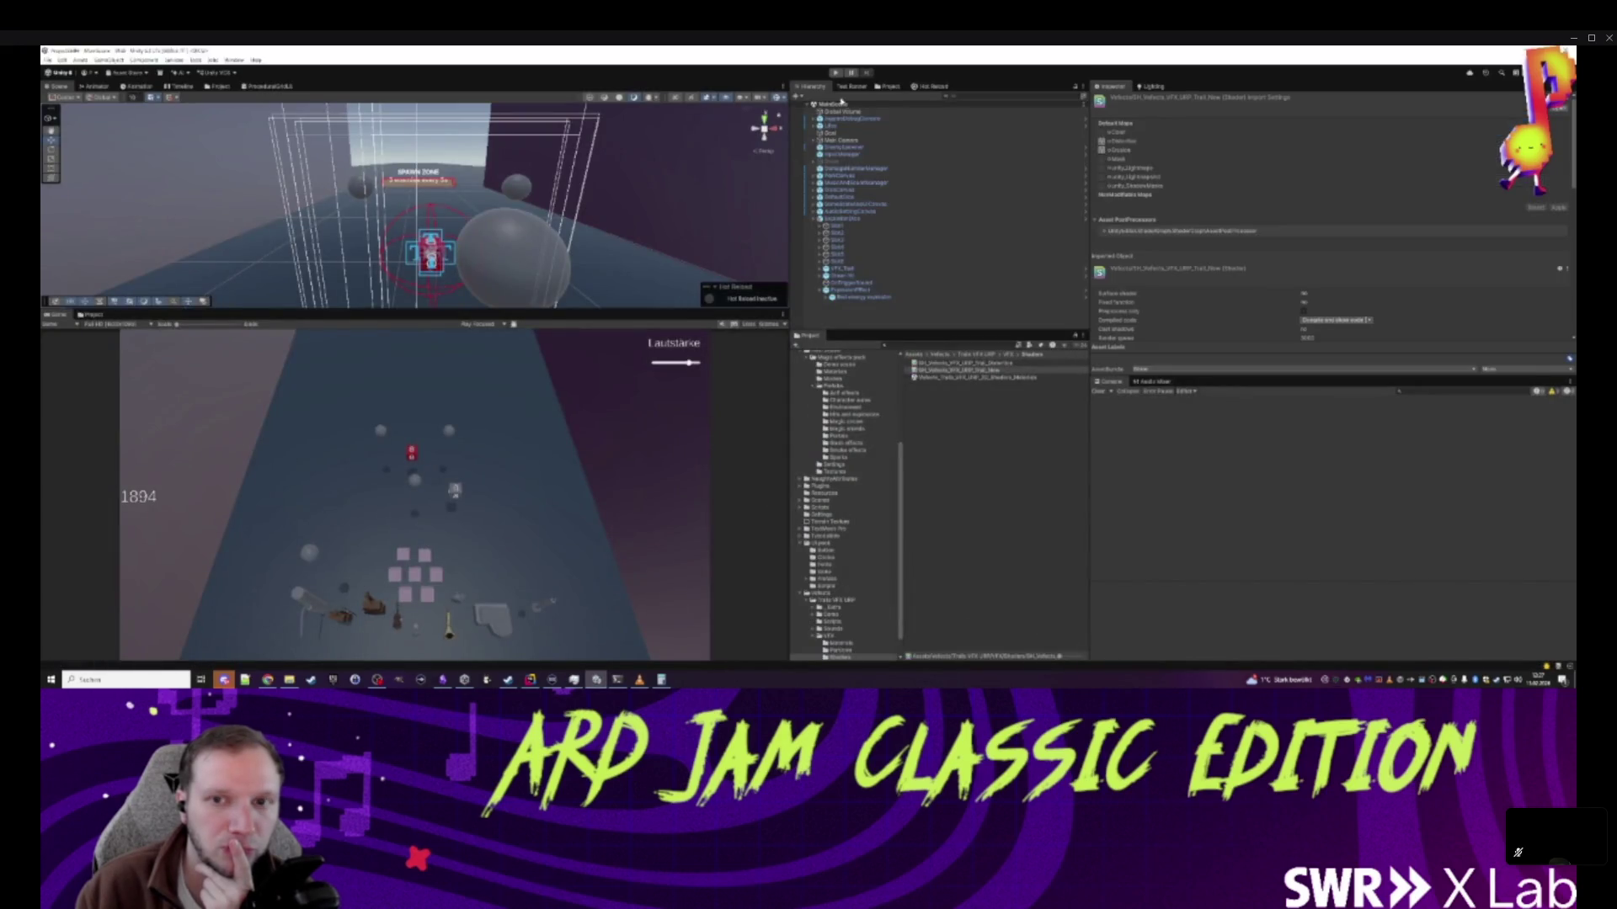
- Playtest the rescaled explosion up to the dice-upgrade cards, then stop and return to Rider
click(835, 73)
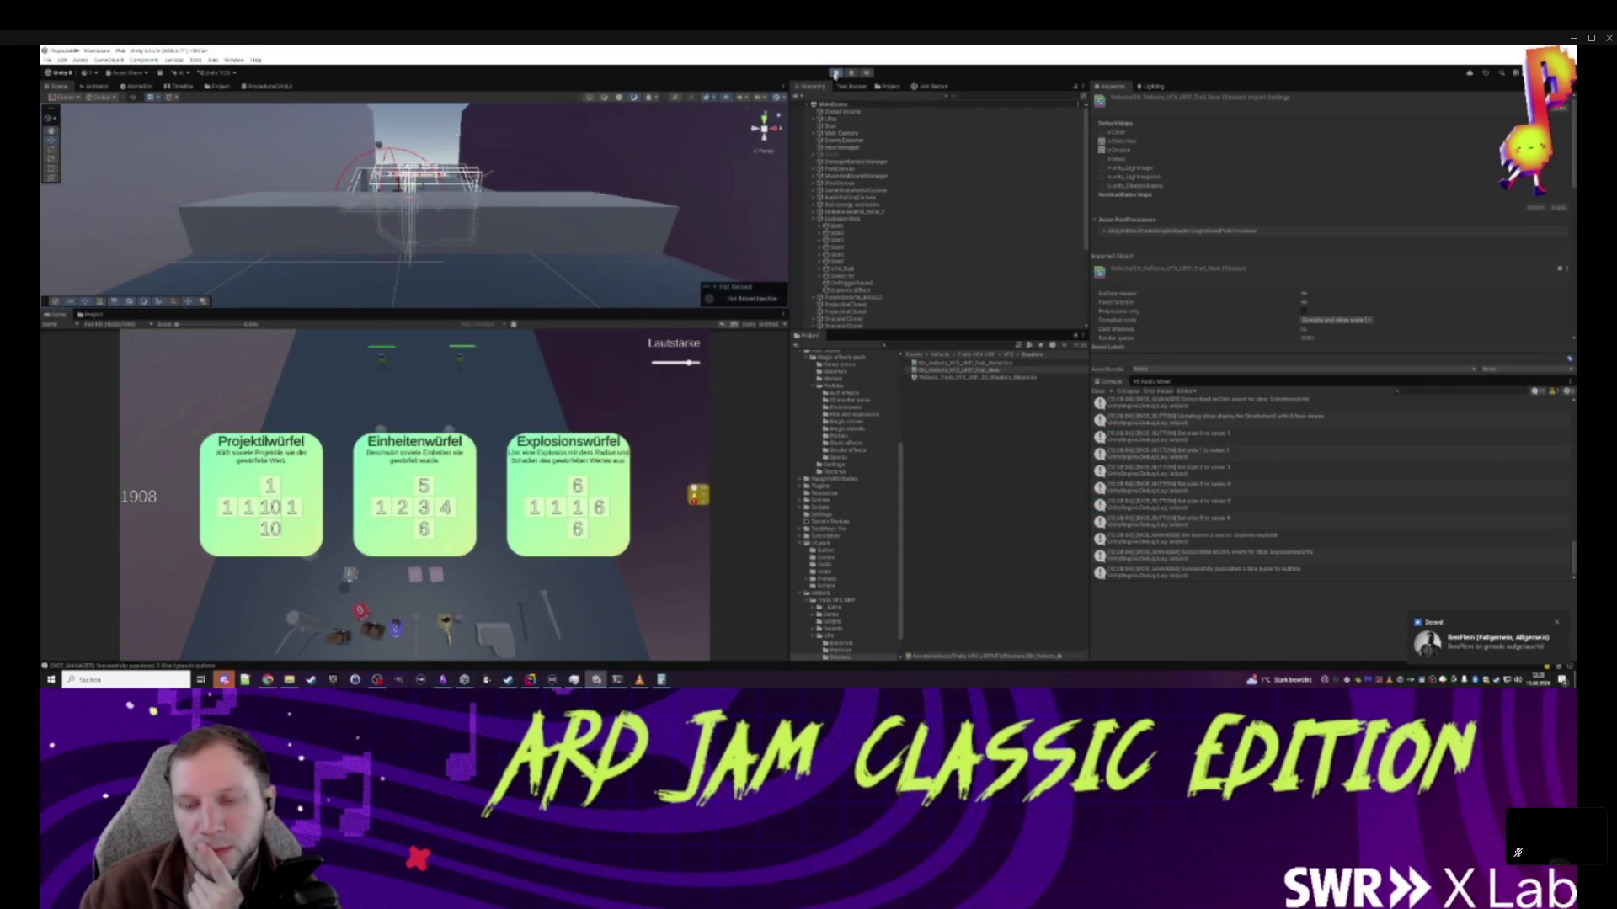
click(834, 74)
click(530, 679)
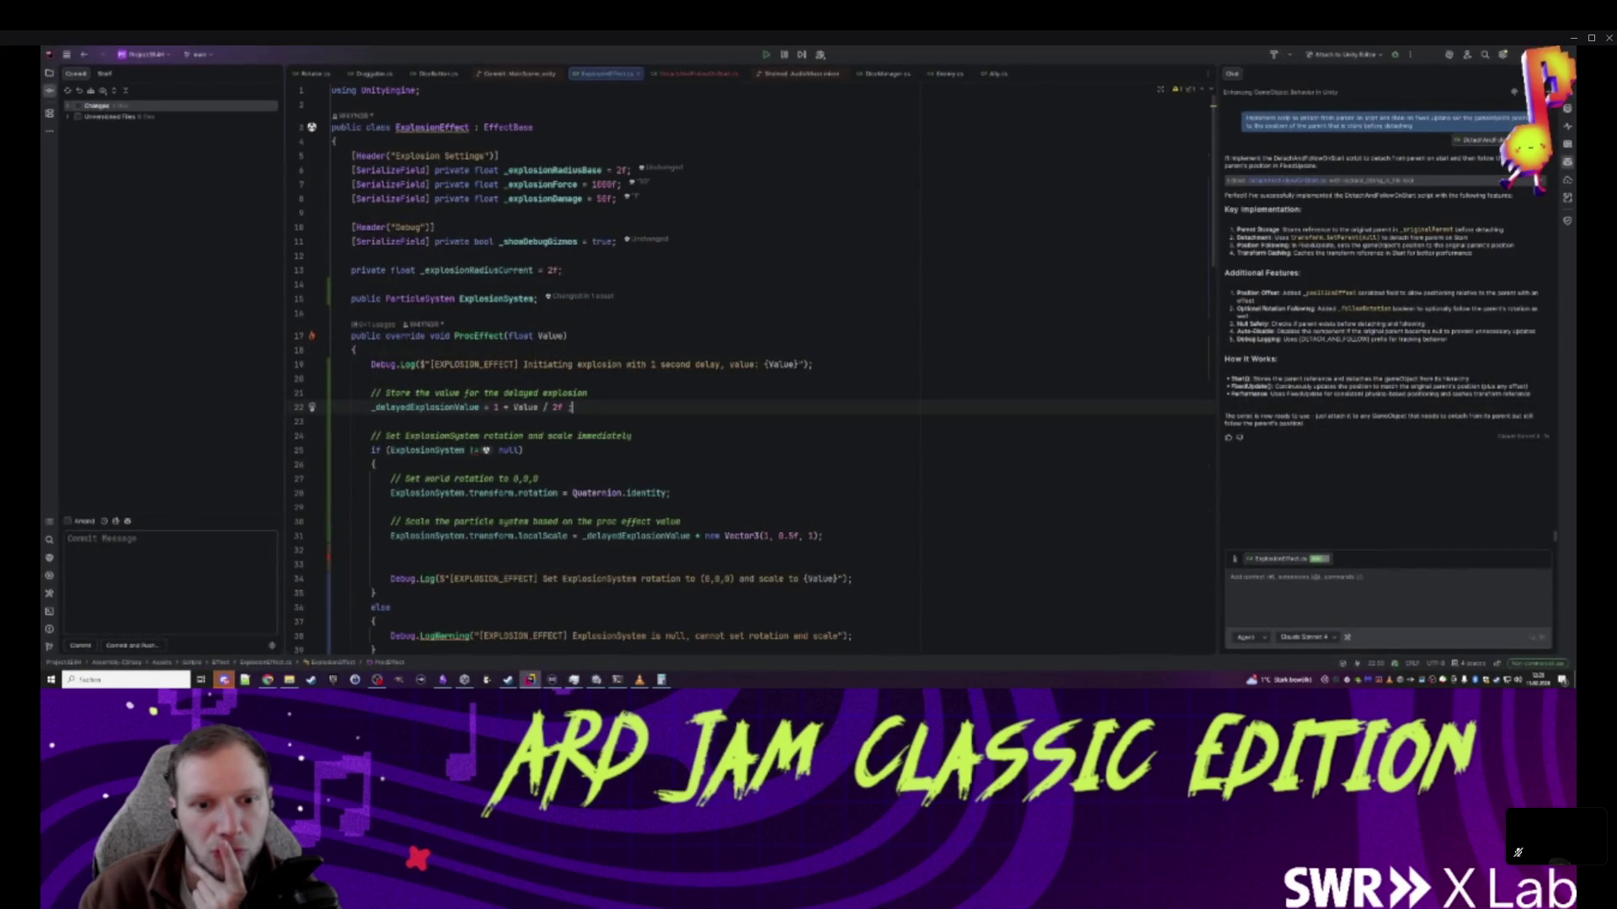
- Review ExplosionEffect.cs in Rider, then select the ExplosionEffect object back in Unity
scroll(640, 379, down, 3)
scroll(636, 466, down, 3)
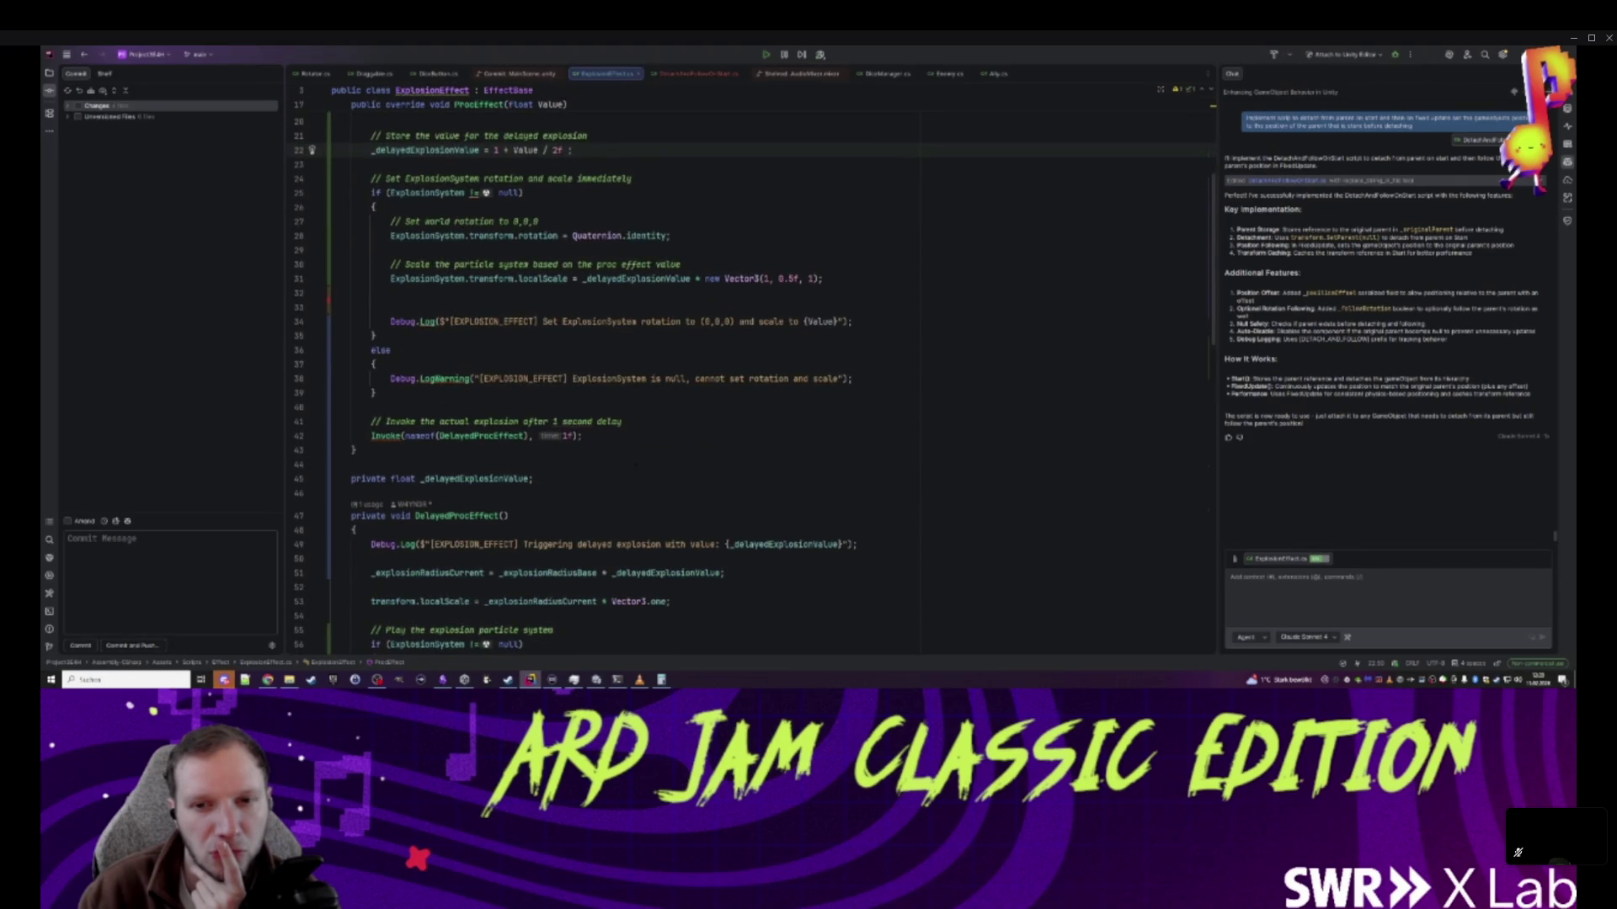
click(597, 678)
click(848, 291)
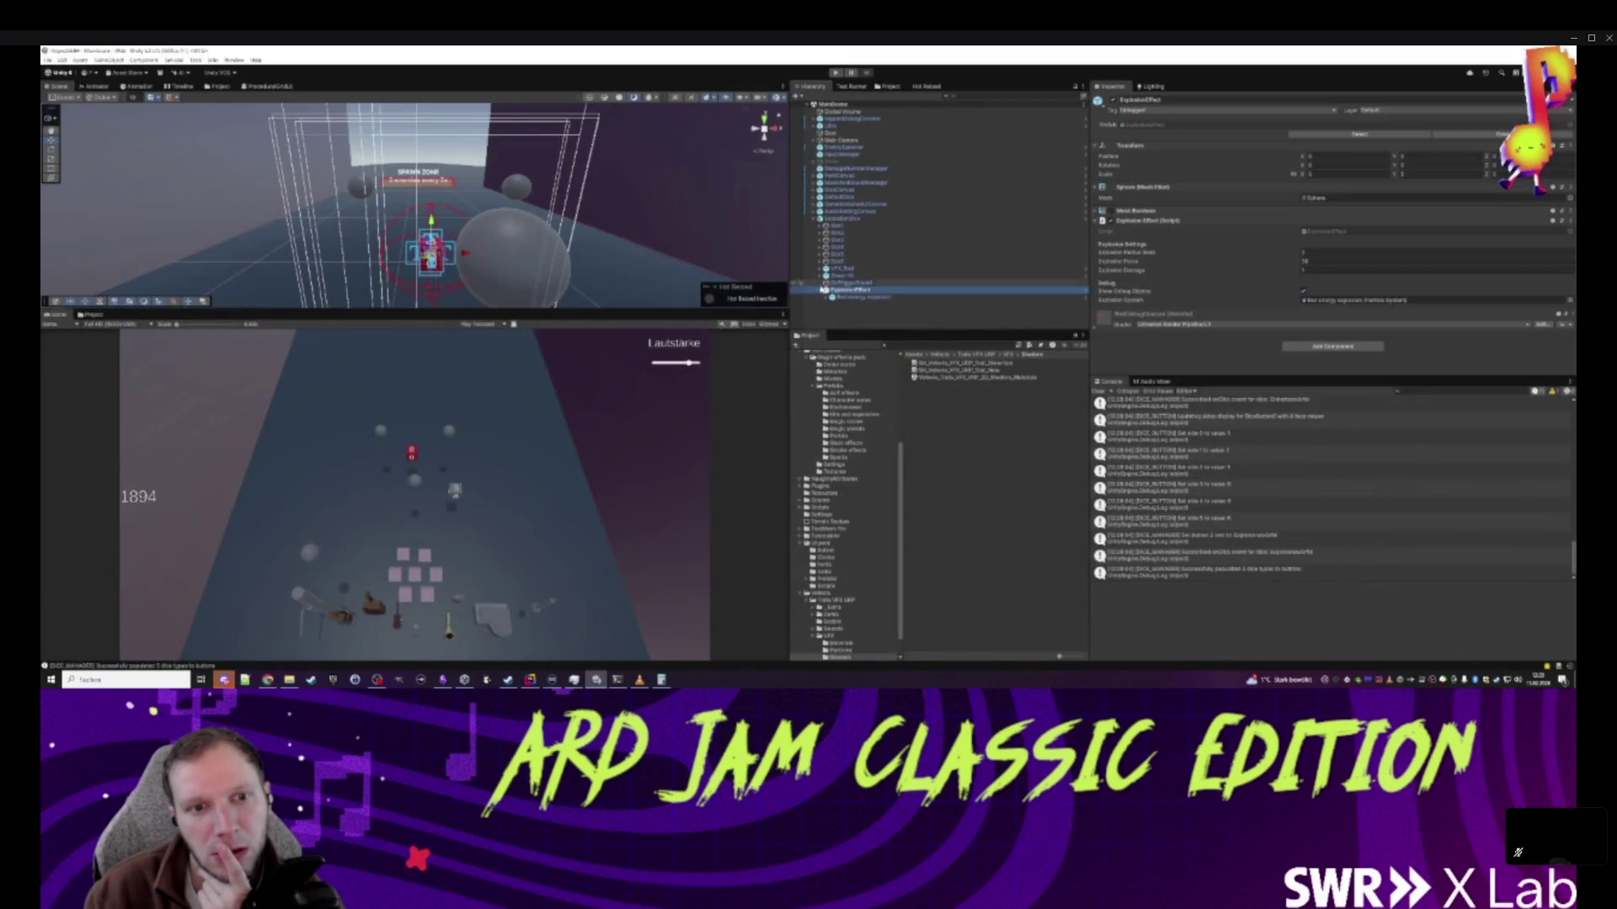
- Inspect the Red energy explosion particle system, then start a fresh play test
click(808, 298)
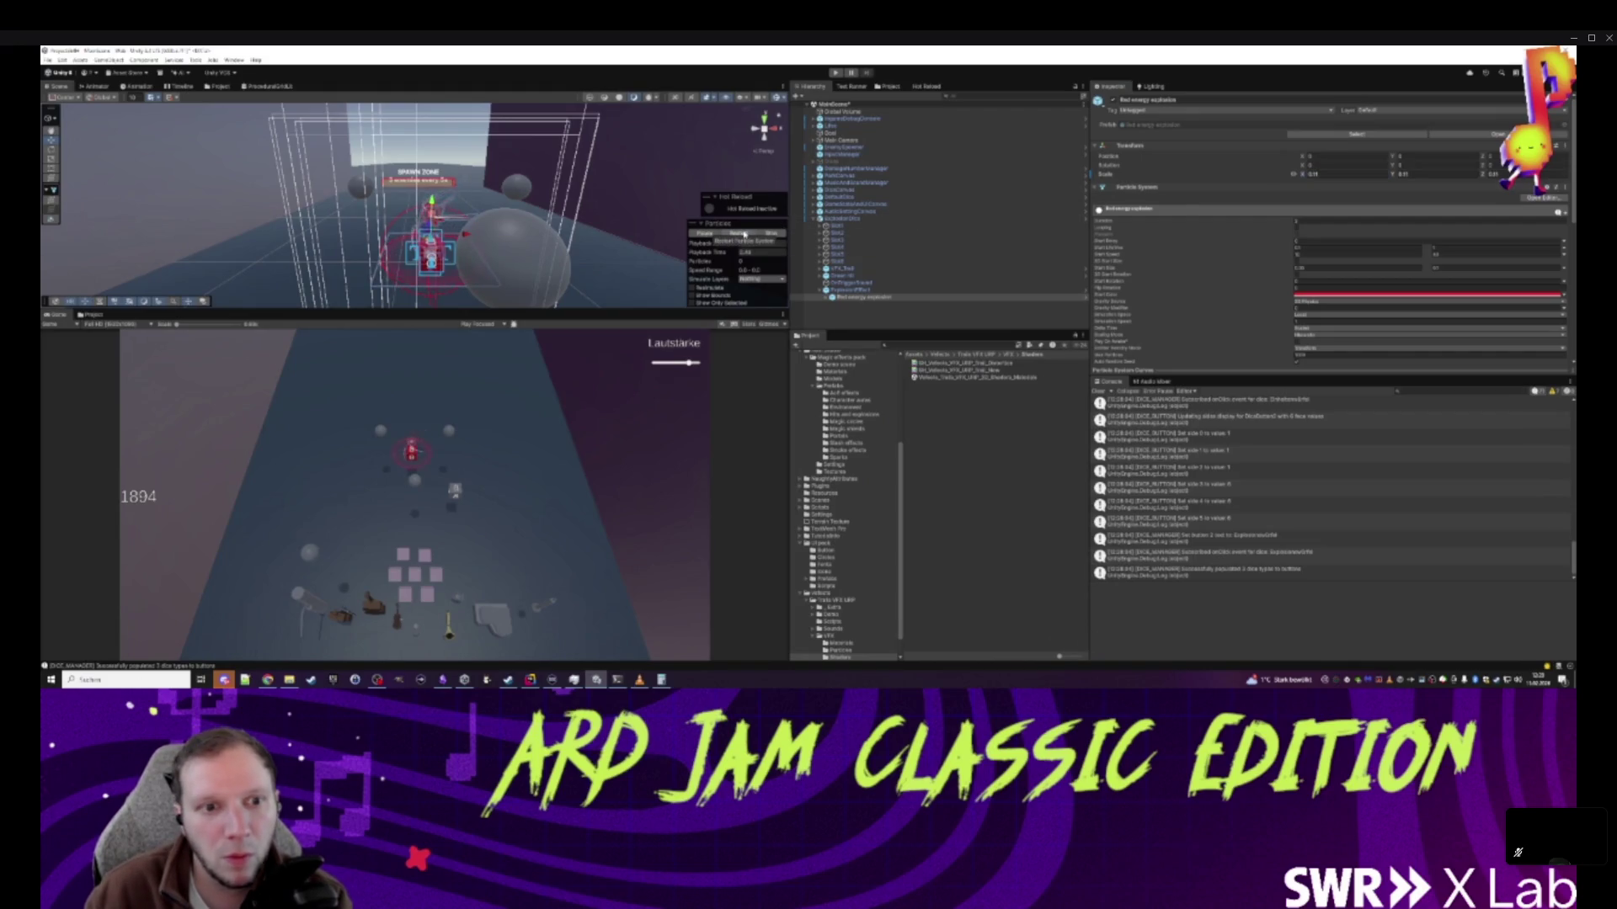
click(926, 315)
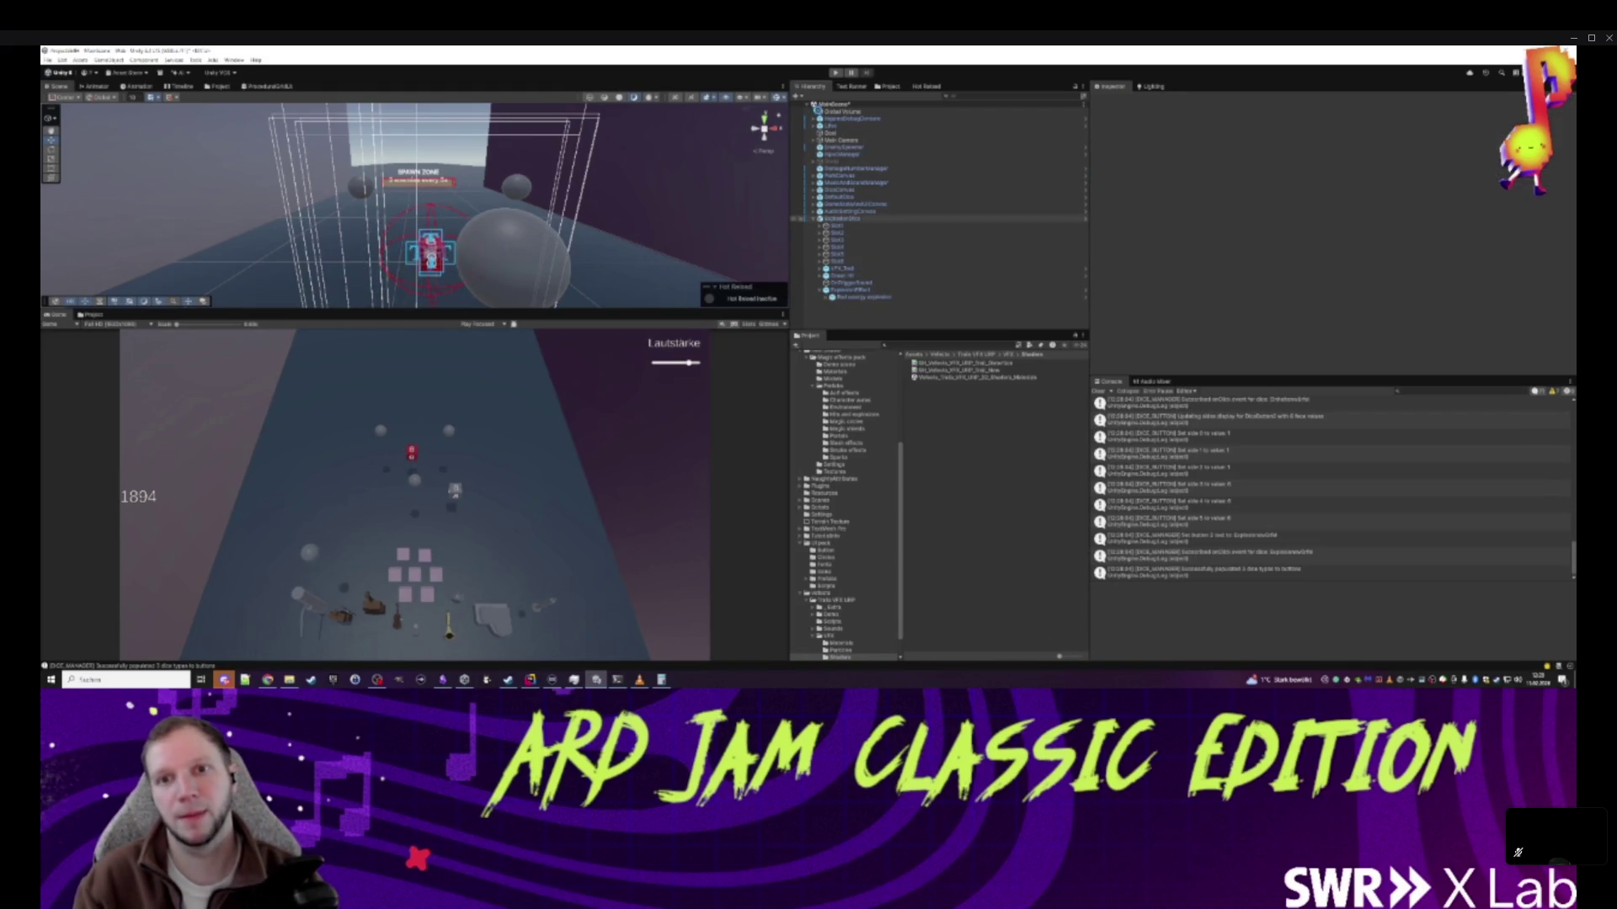
click(836, 73)
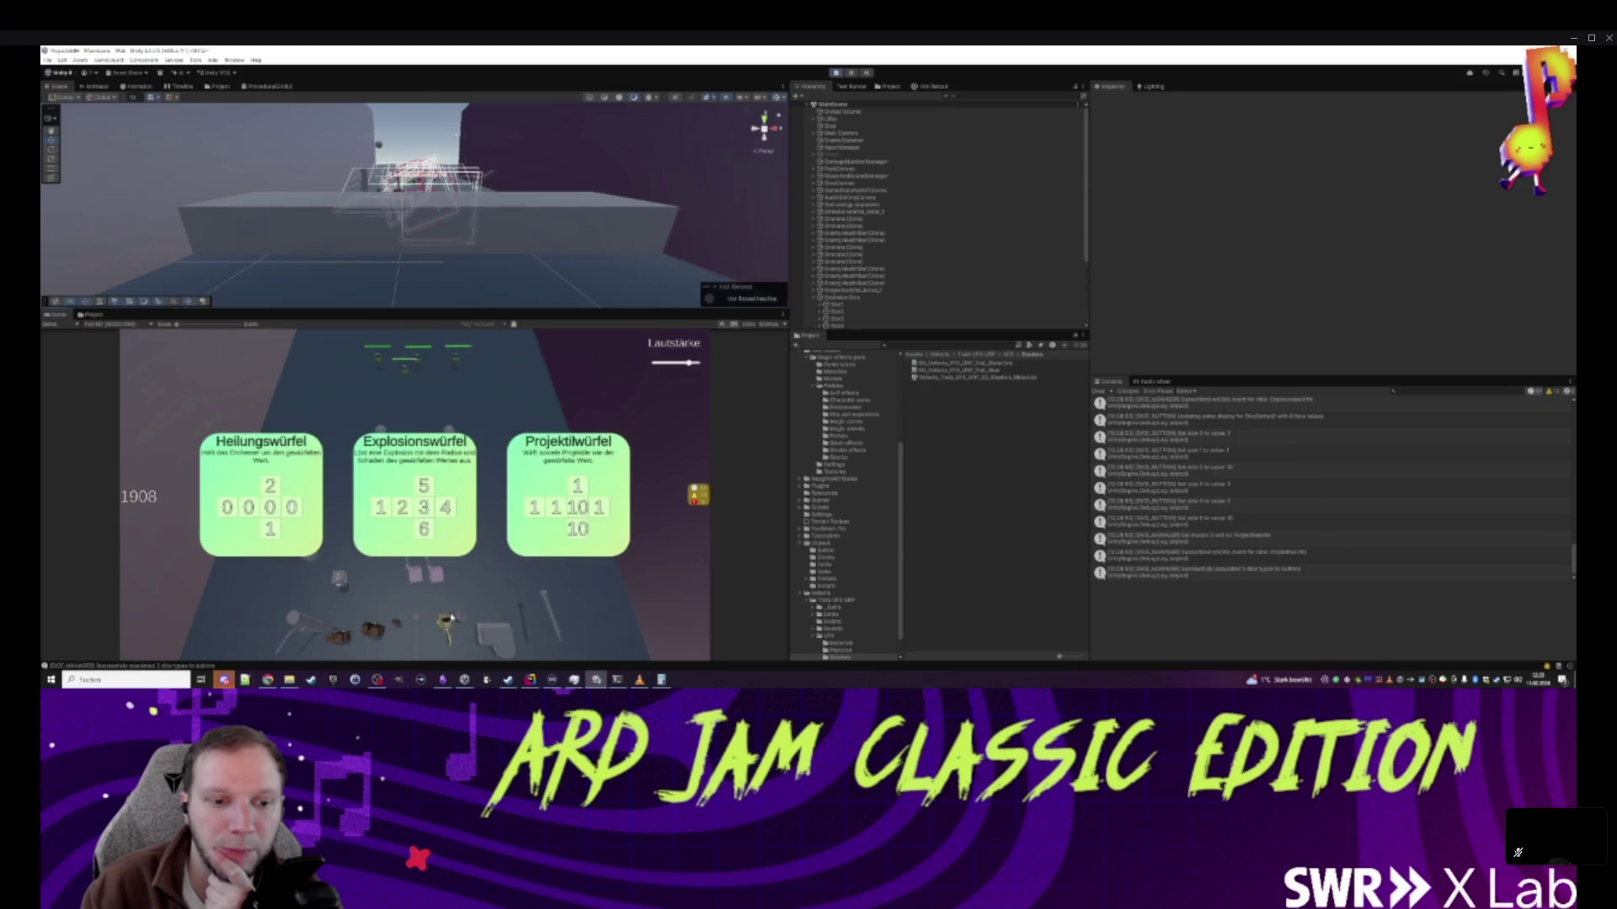
- Pick a dice, a perk, then the Explosionswürfel card, pausing once the red explosion shows
click(543, 436)
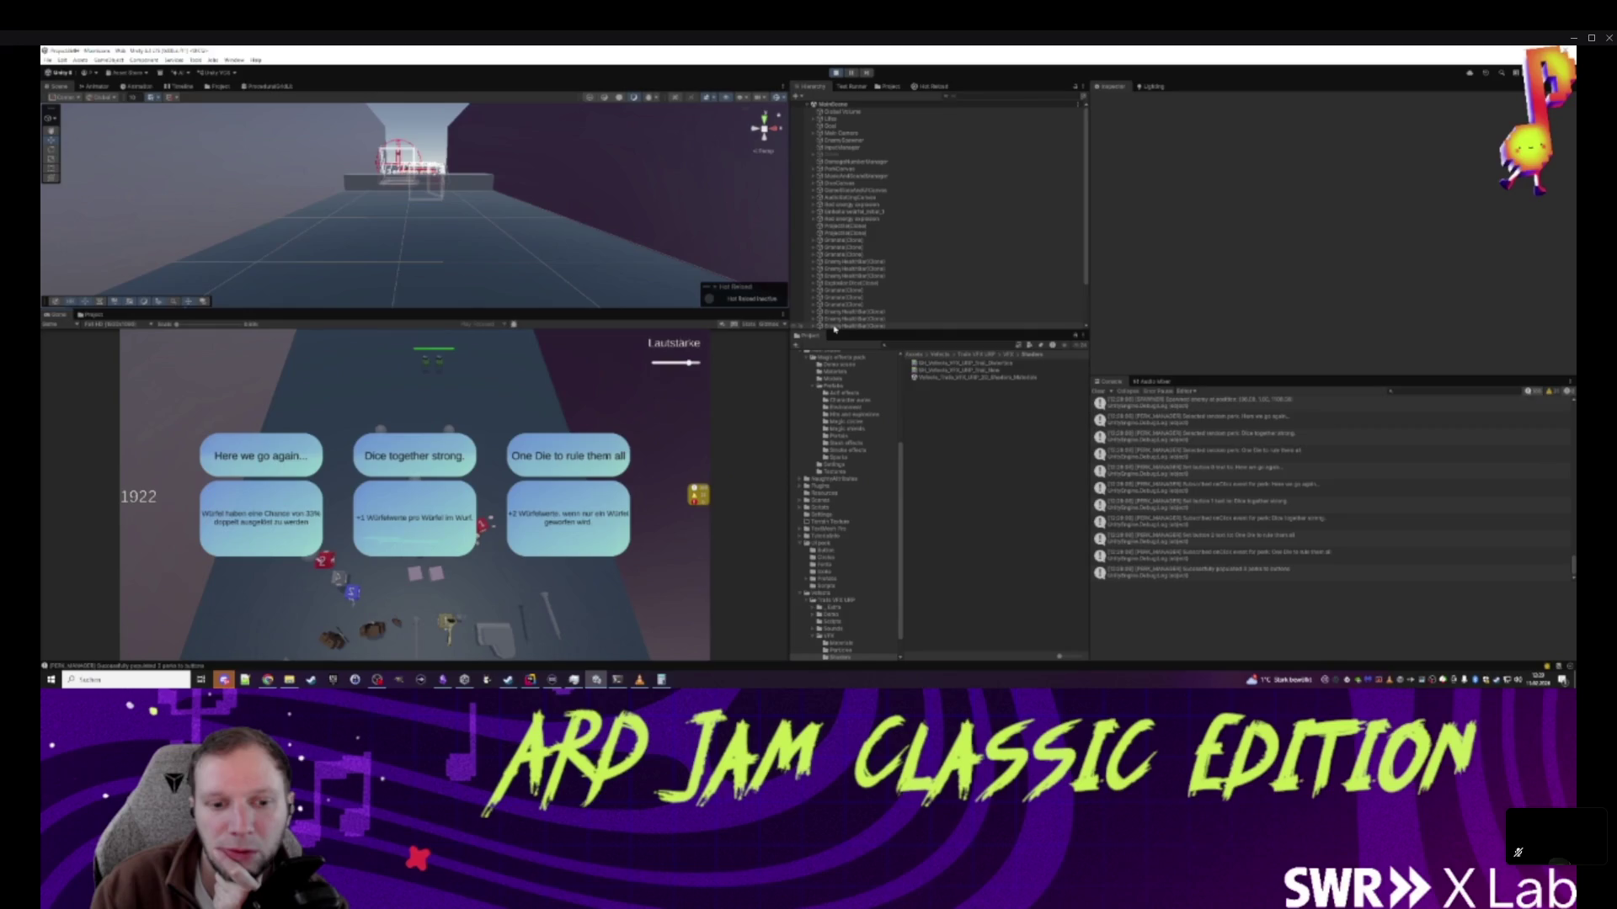
click(439, 462)
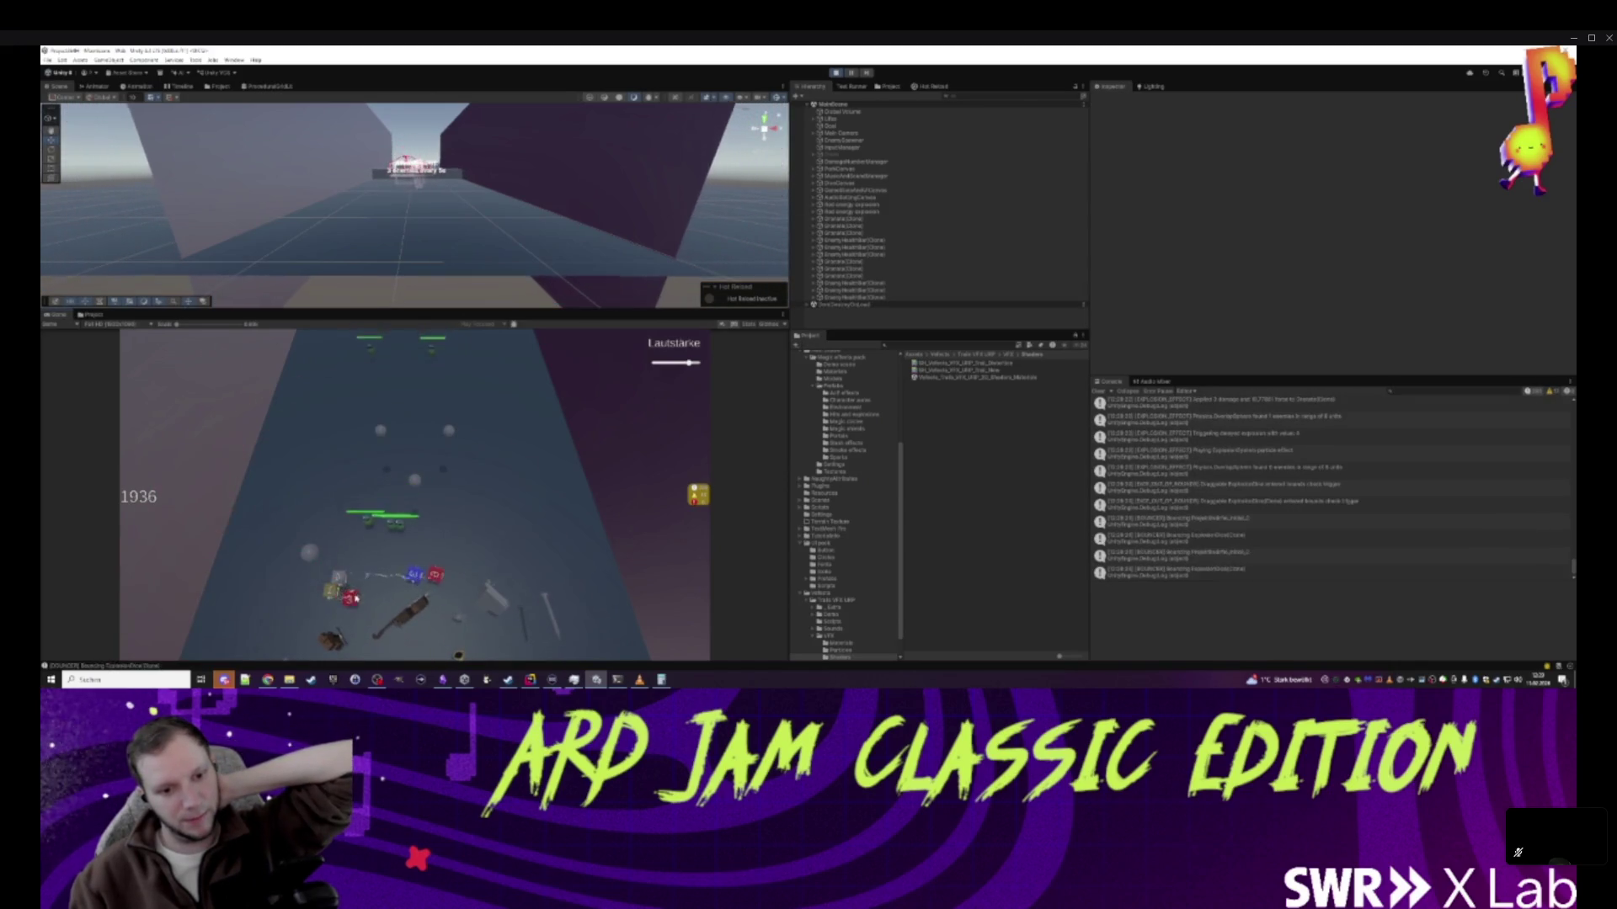
click(445, 506)
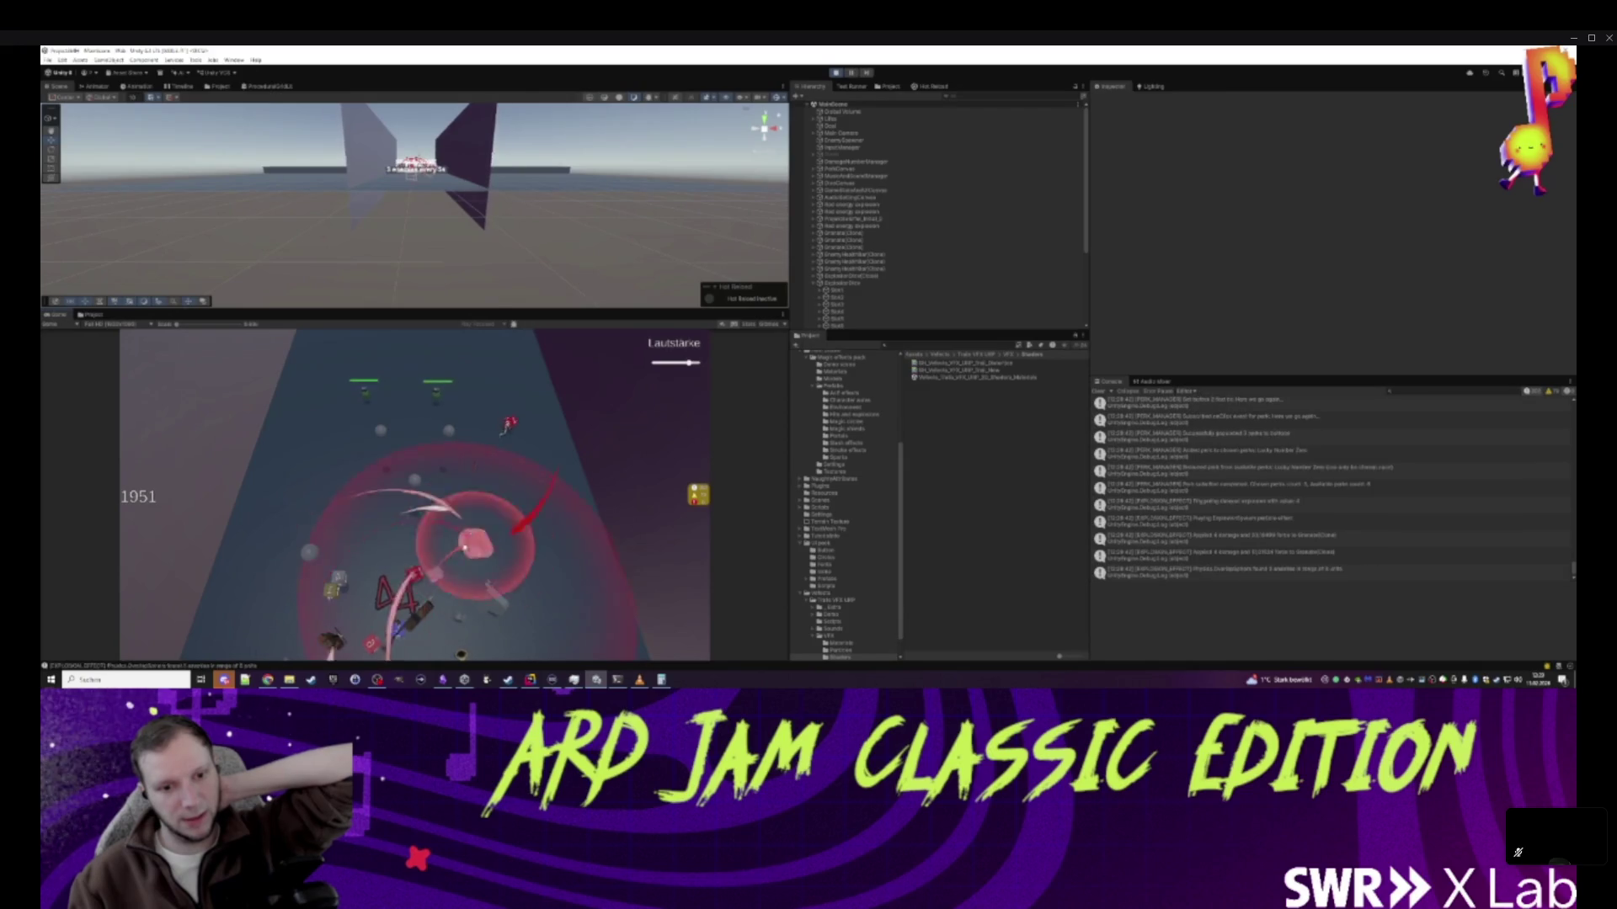
click(843, 74)
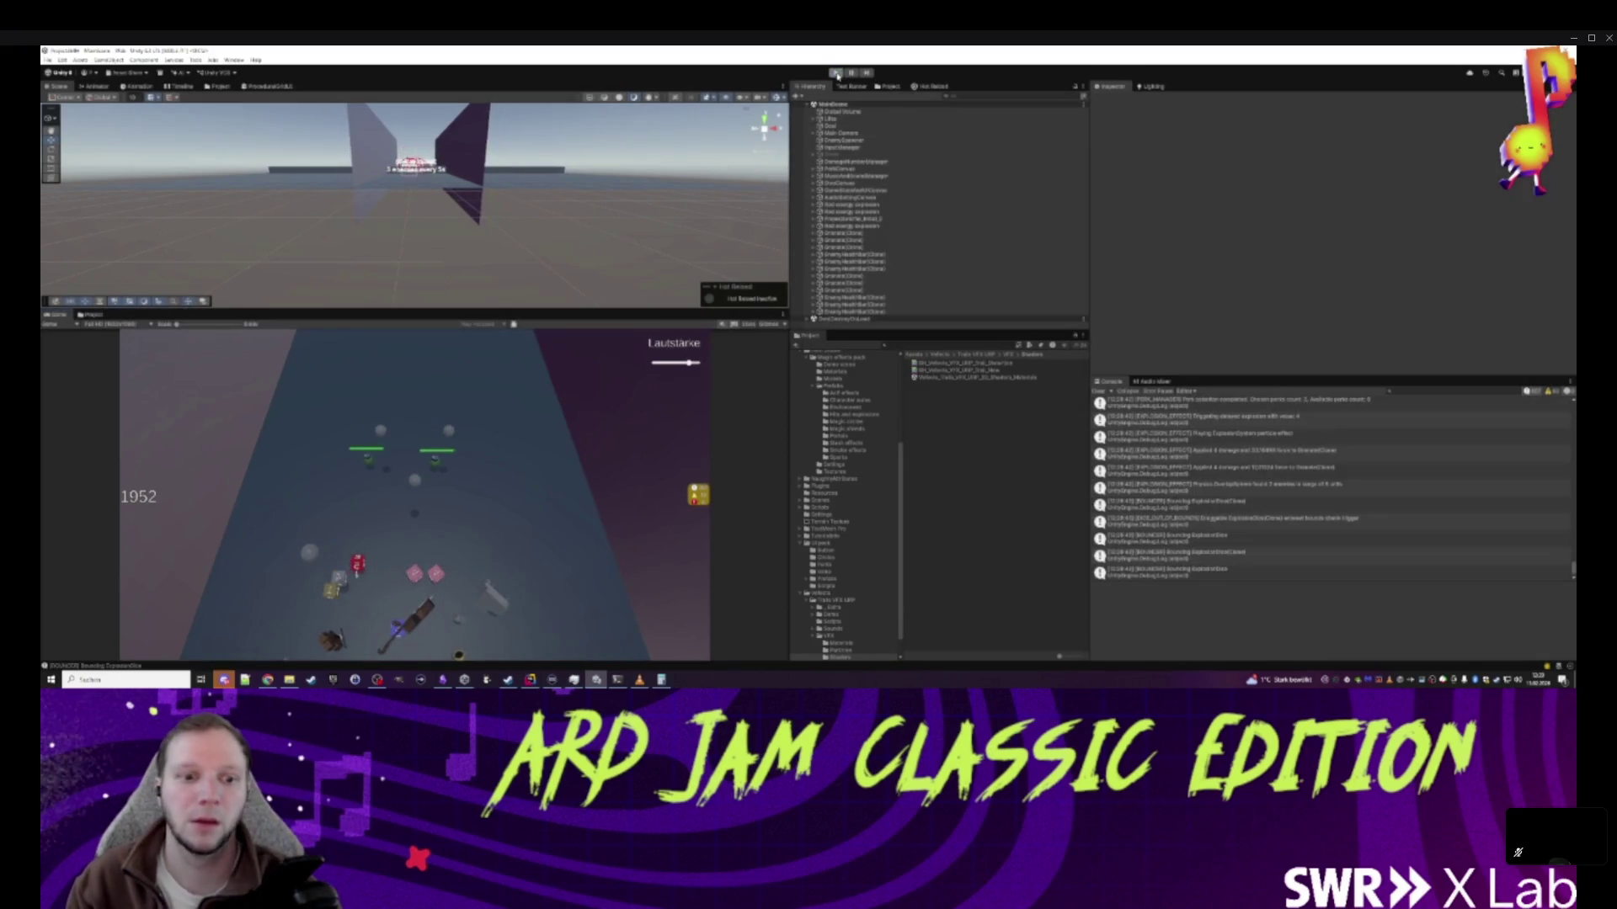
- Change line 22 of ExplosionEffect.cs so the delayed explosion value divides by 4f
key(alt+Tab)
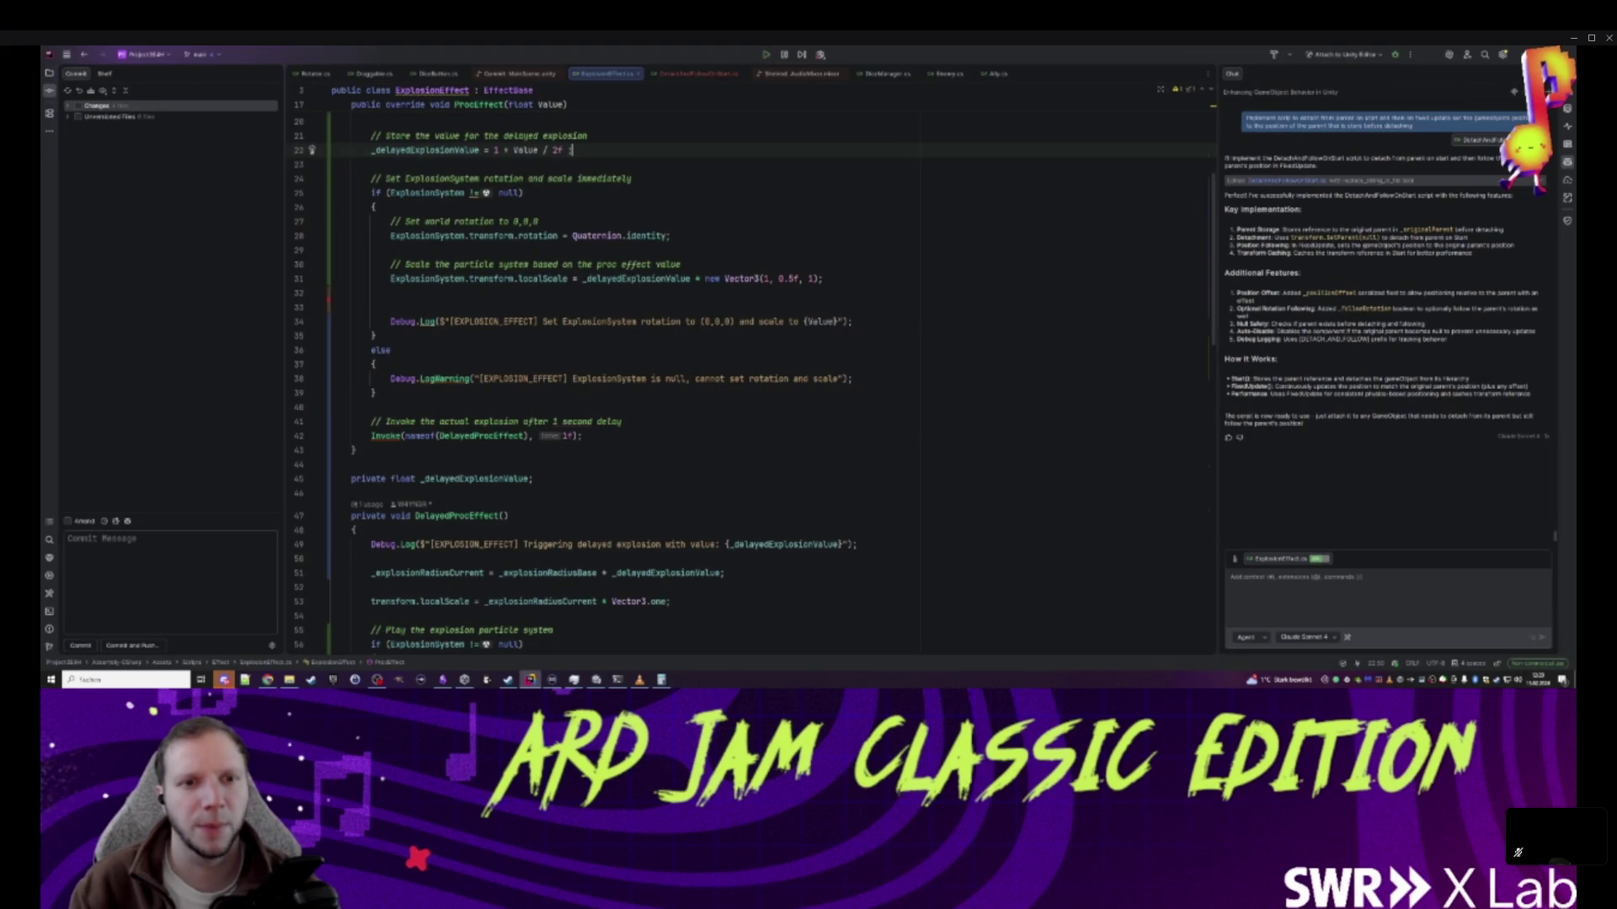
click(555, 150)
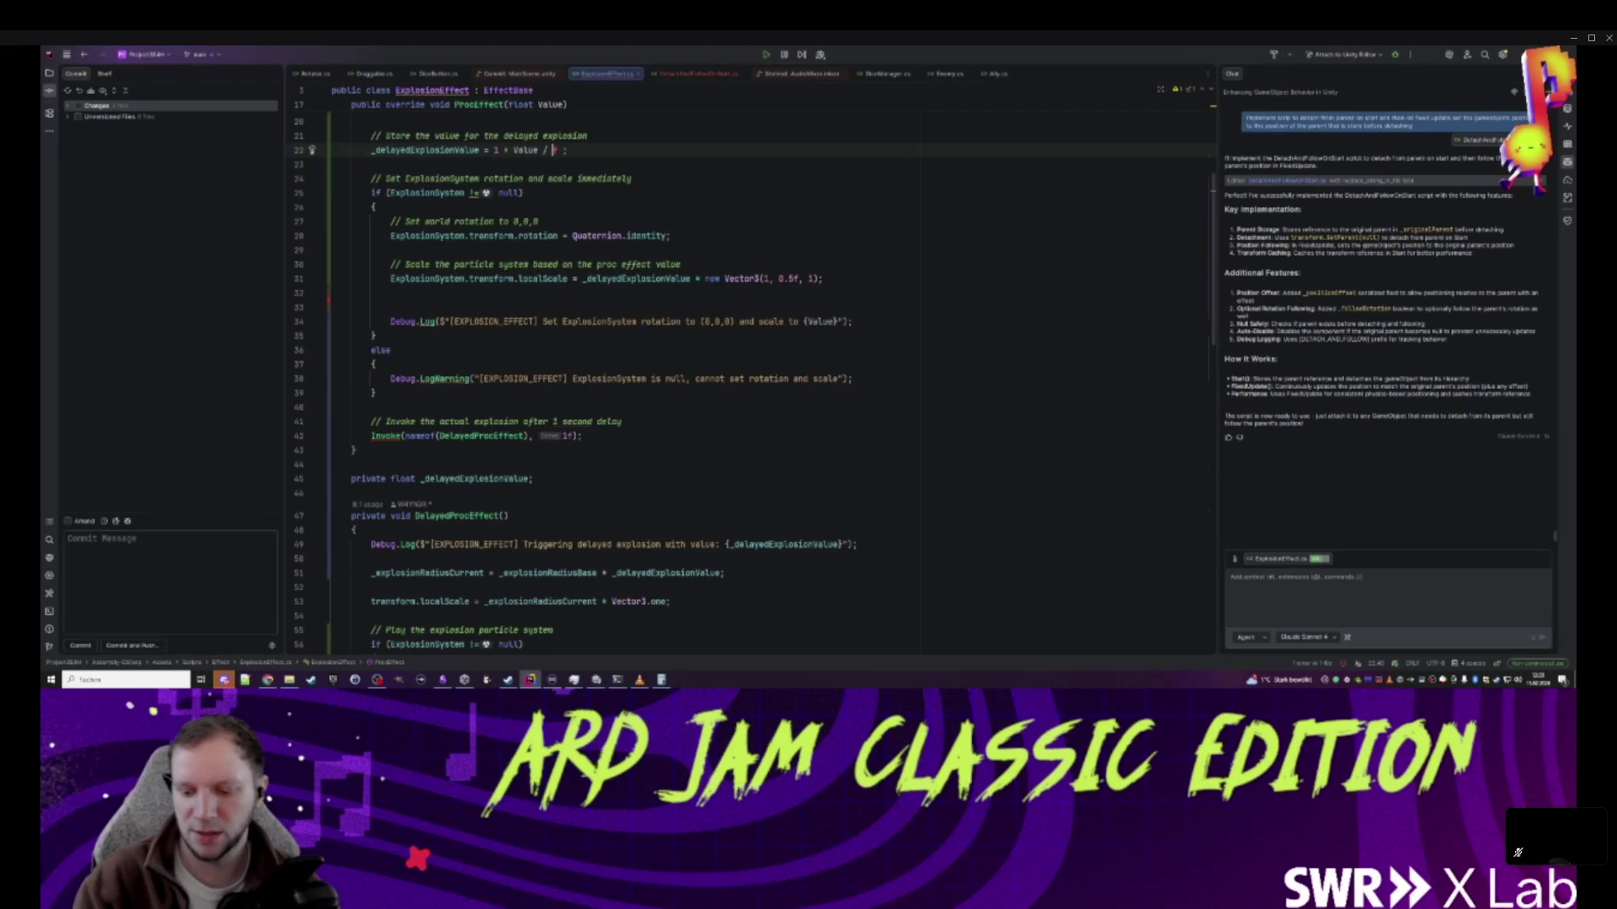
text(4f)
key(Down)
- Review the pending MainScene.unity diff in the Commit window, then return to Unity
click(81, 109)
double_click(87, 149)
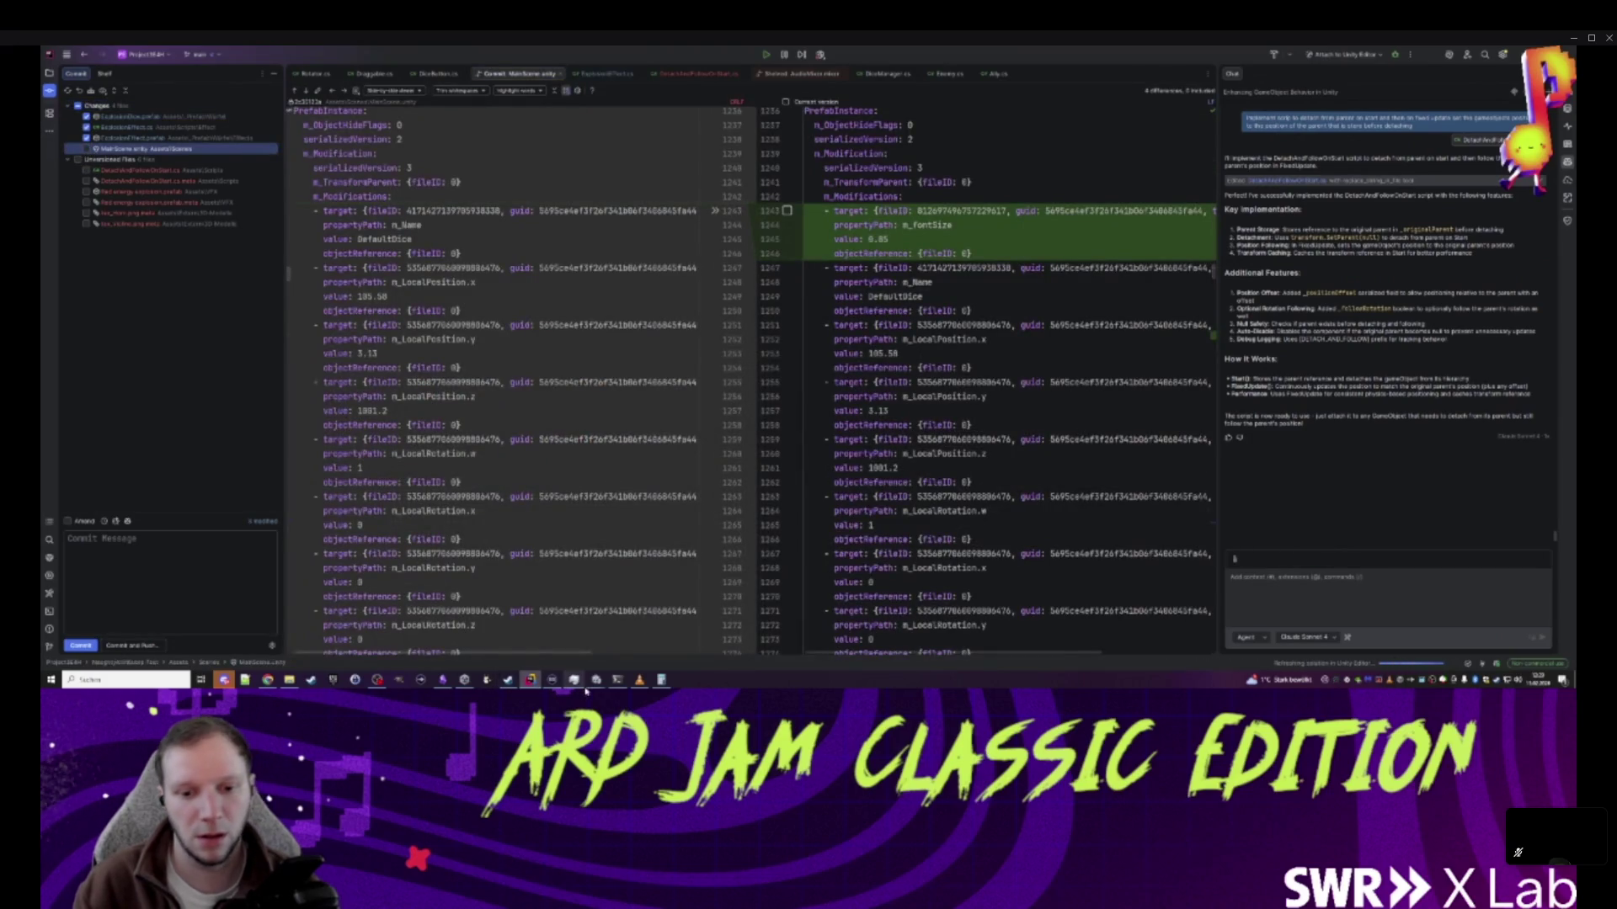
mouse_move(594, 680)
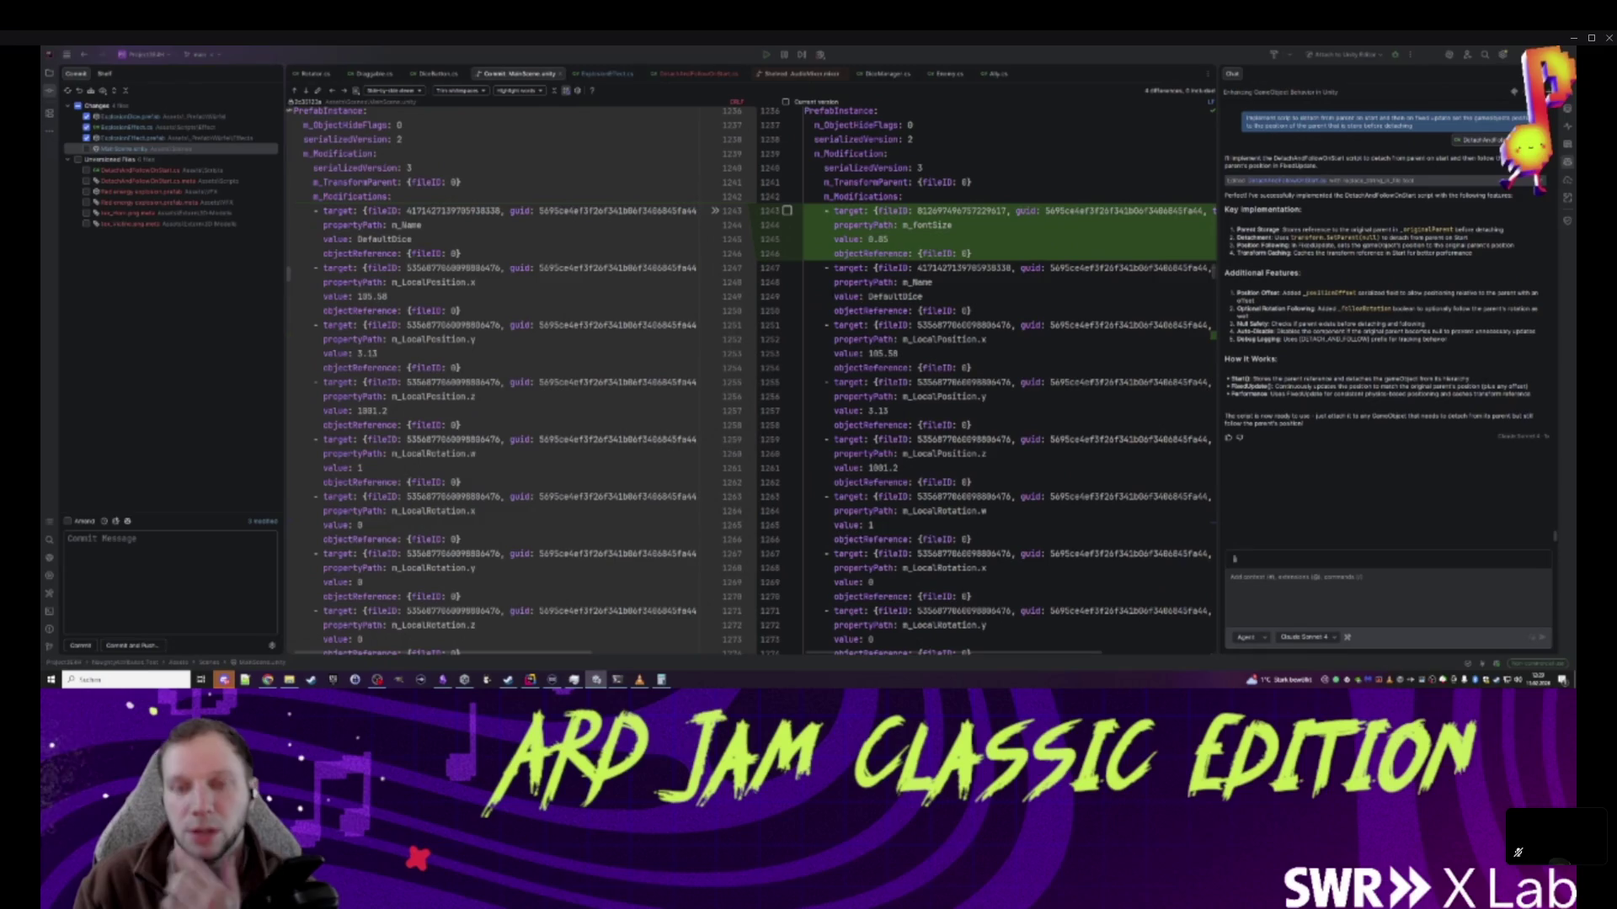
key(alt+Tab)
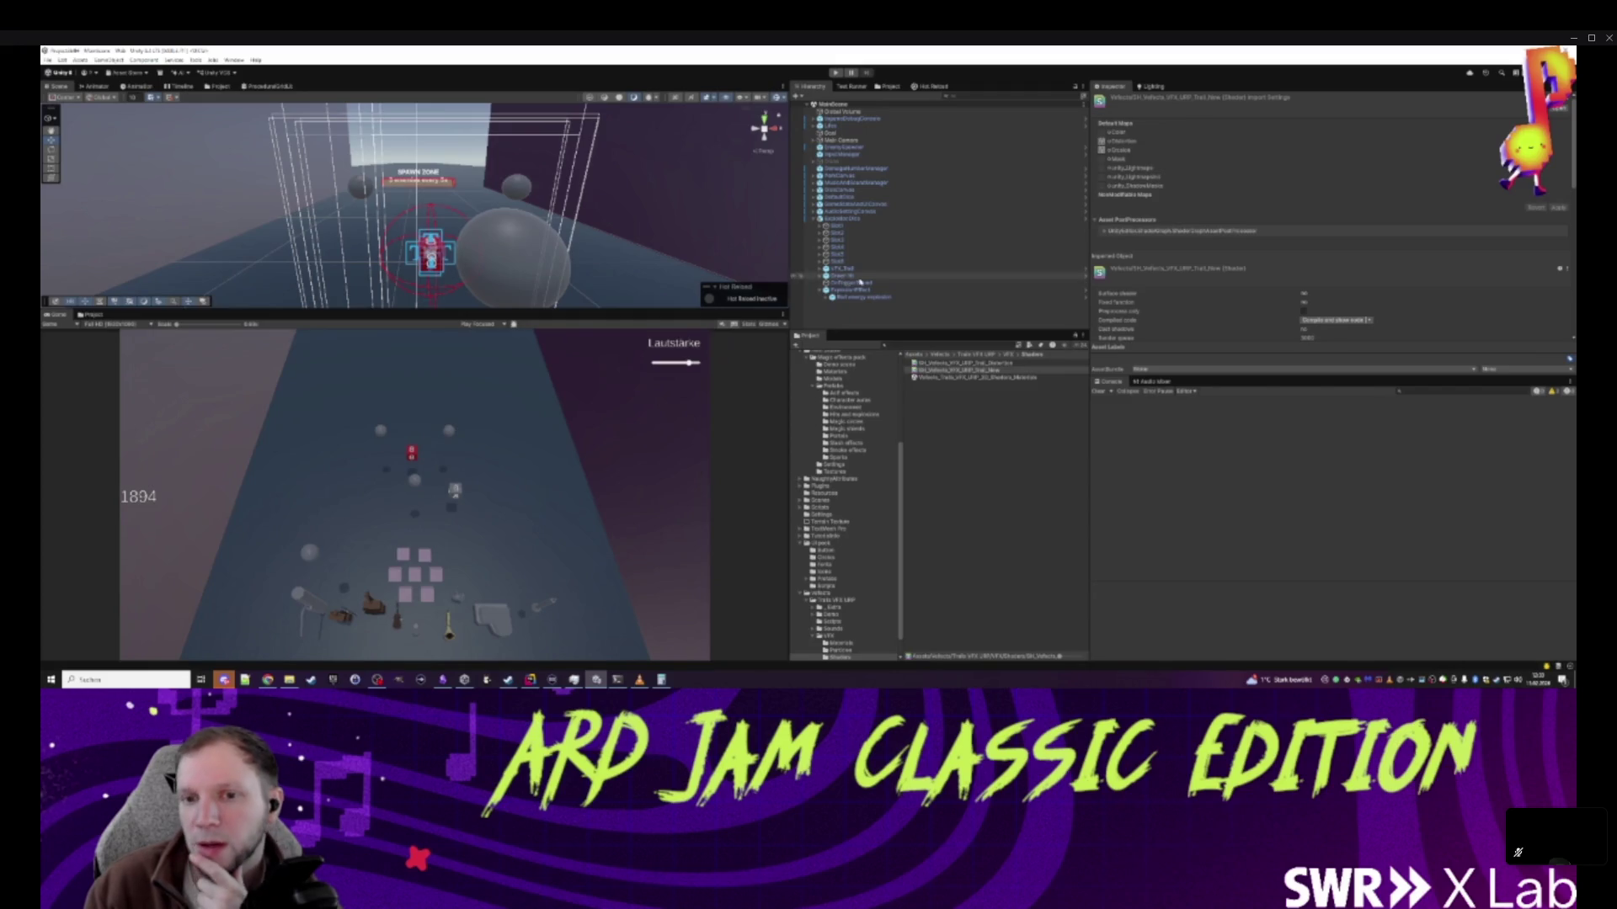
- Apply all of the ExplosionDice instance's overrides to its prefab from the Inspector
click(842, 219)
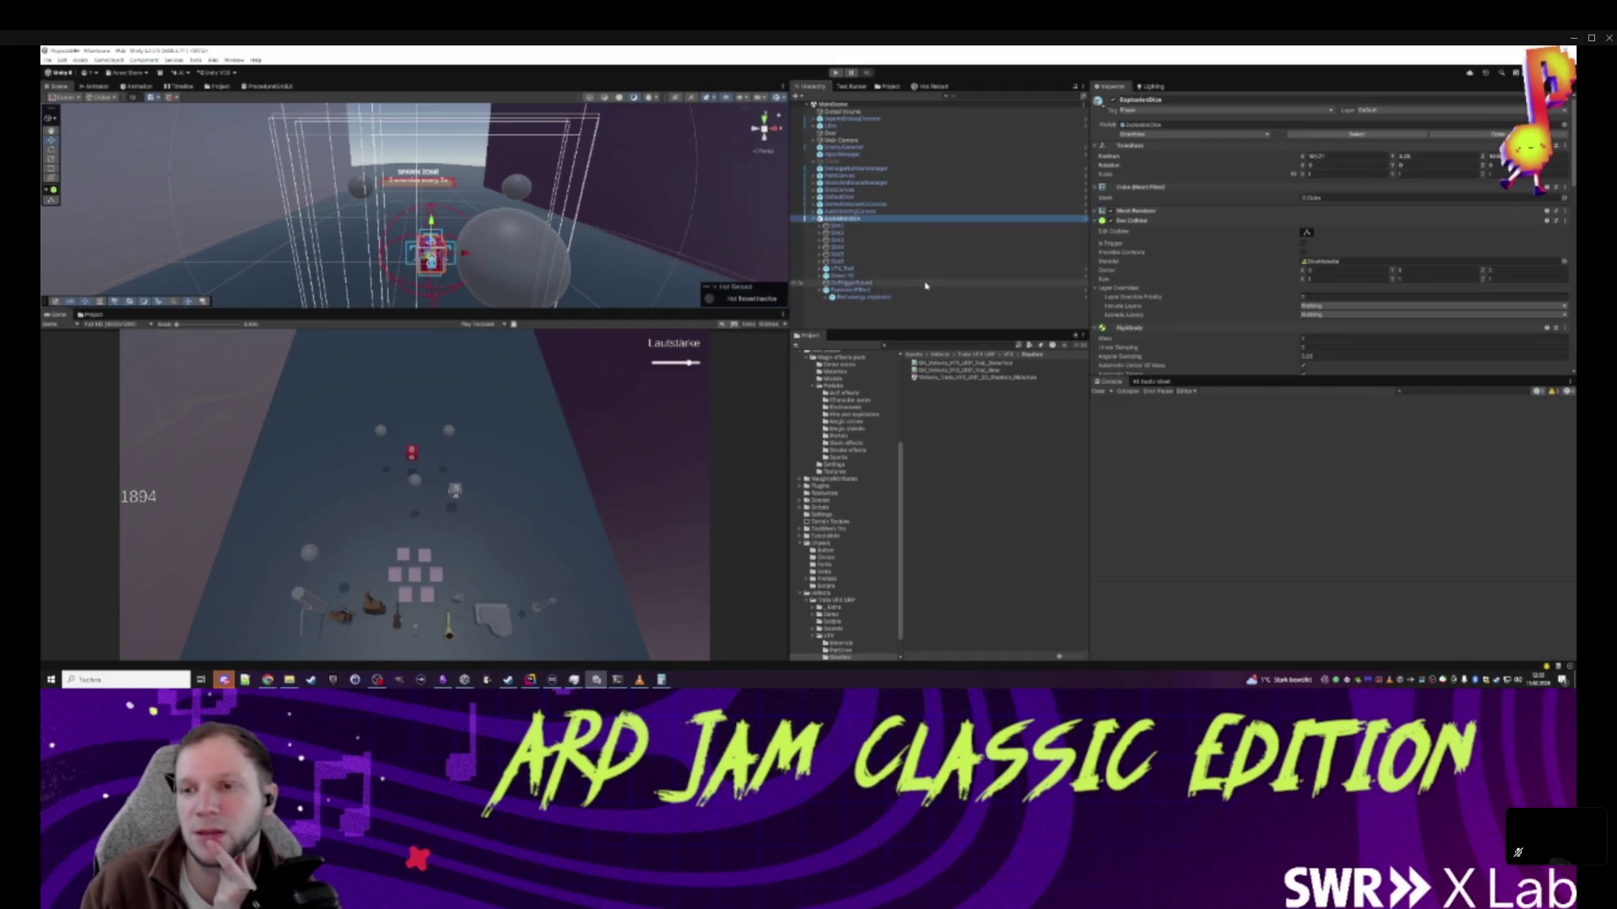
click(855, 289)
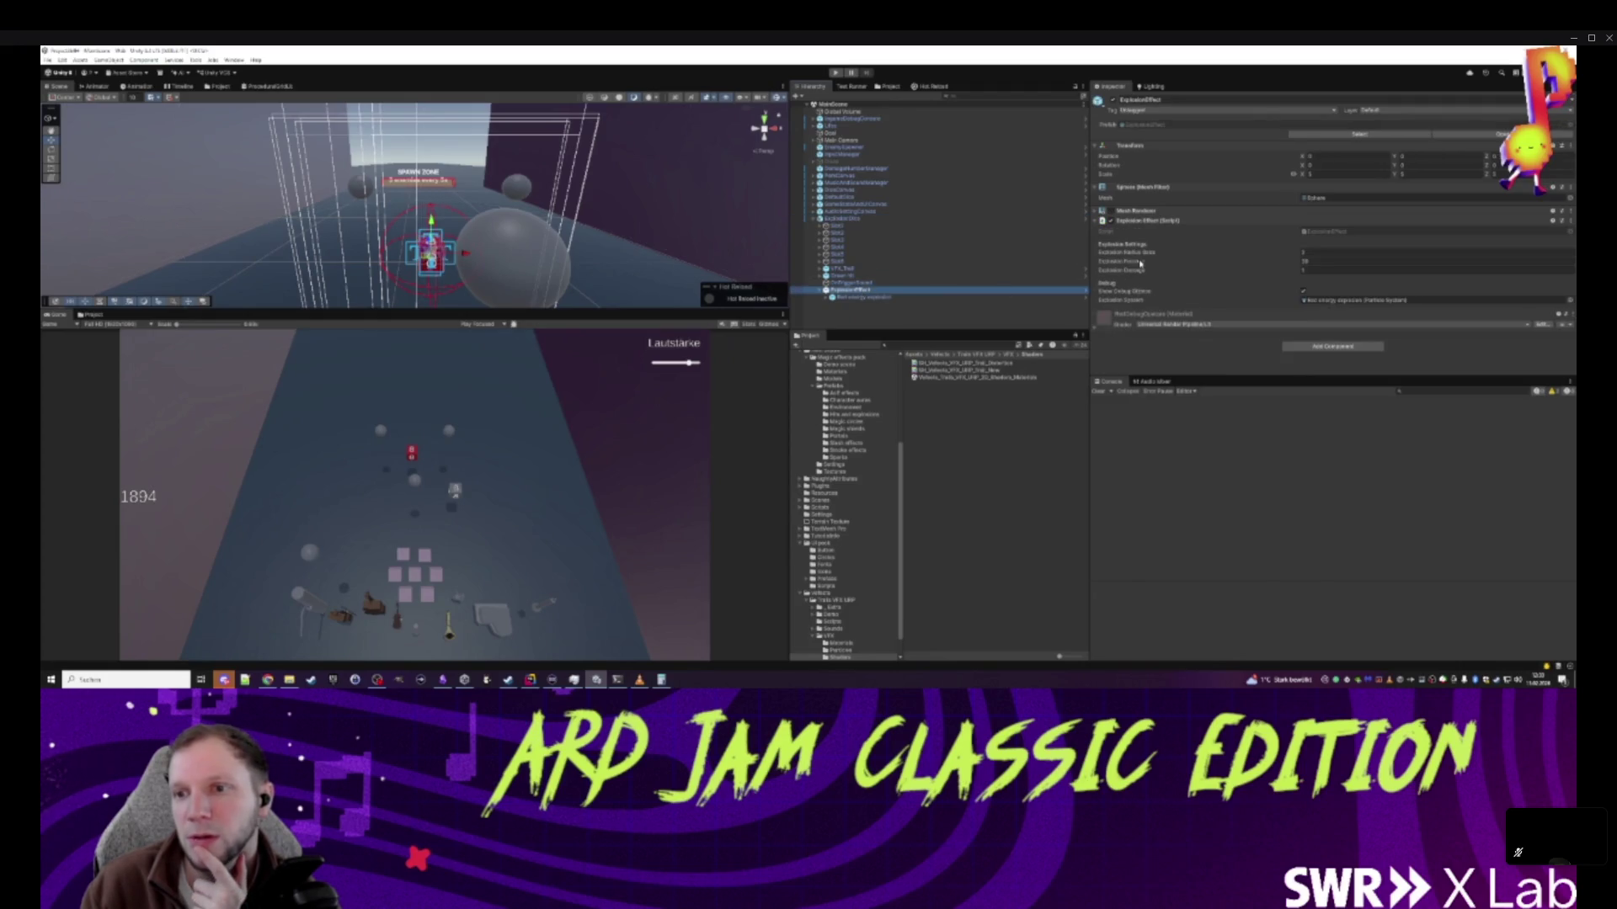
click(916, 220)
click(1163, 134)
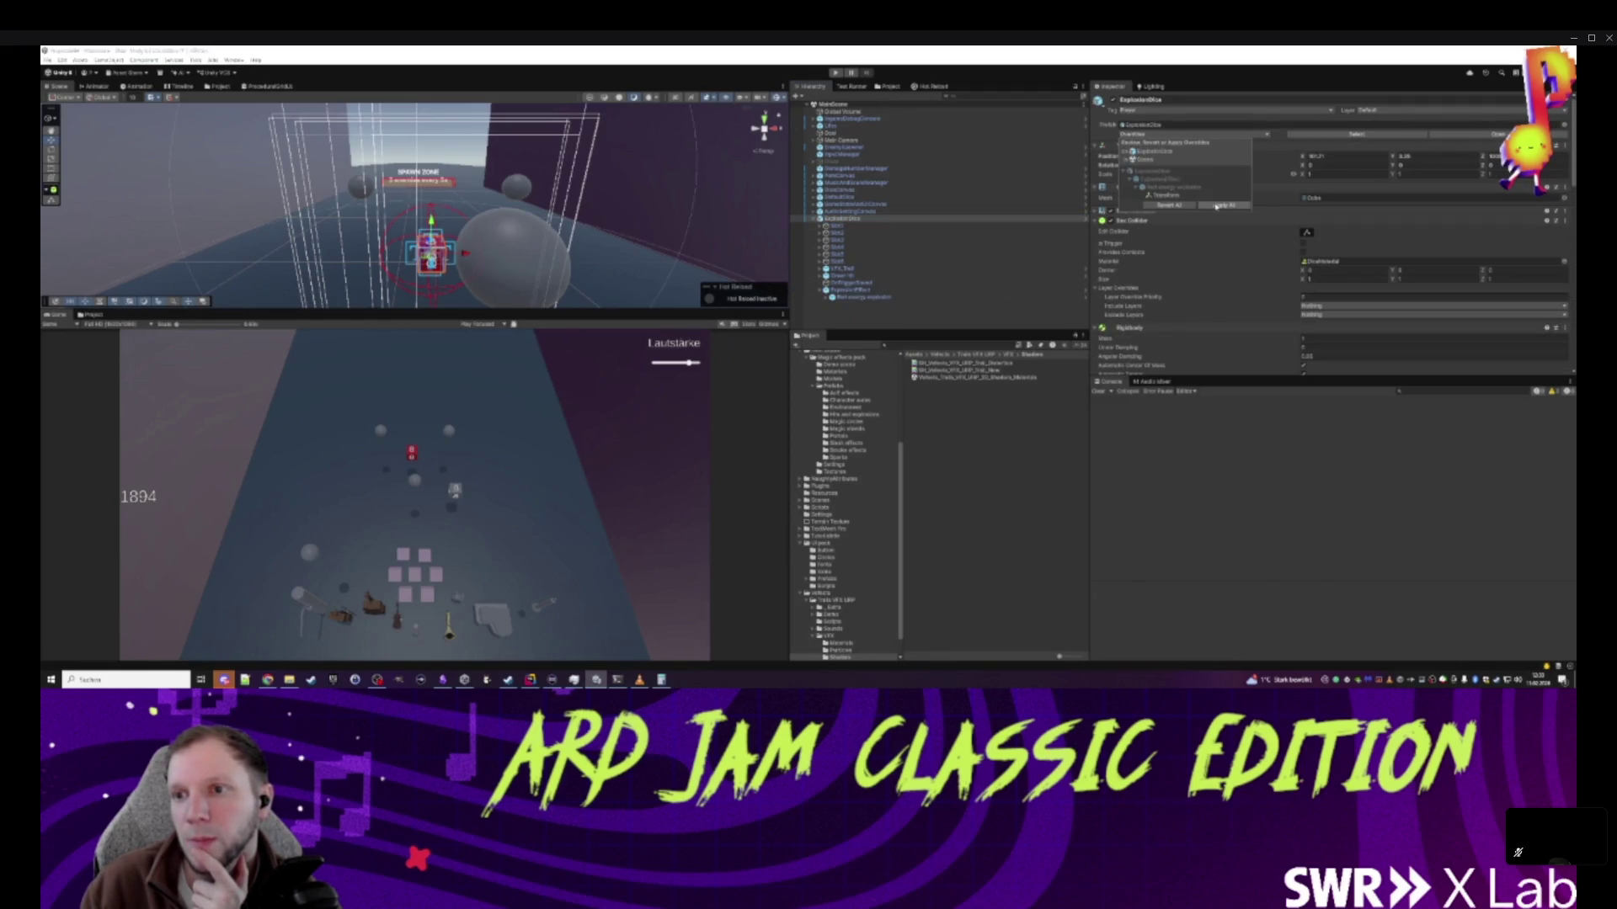
click(1222, 206)
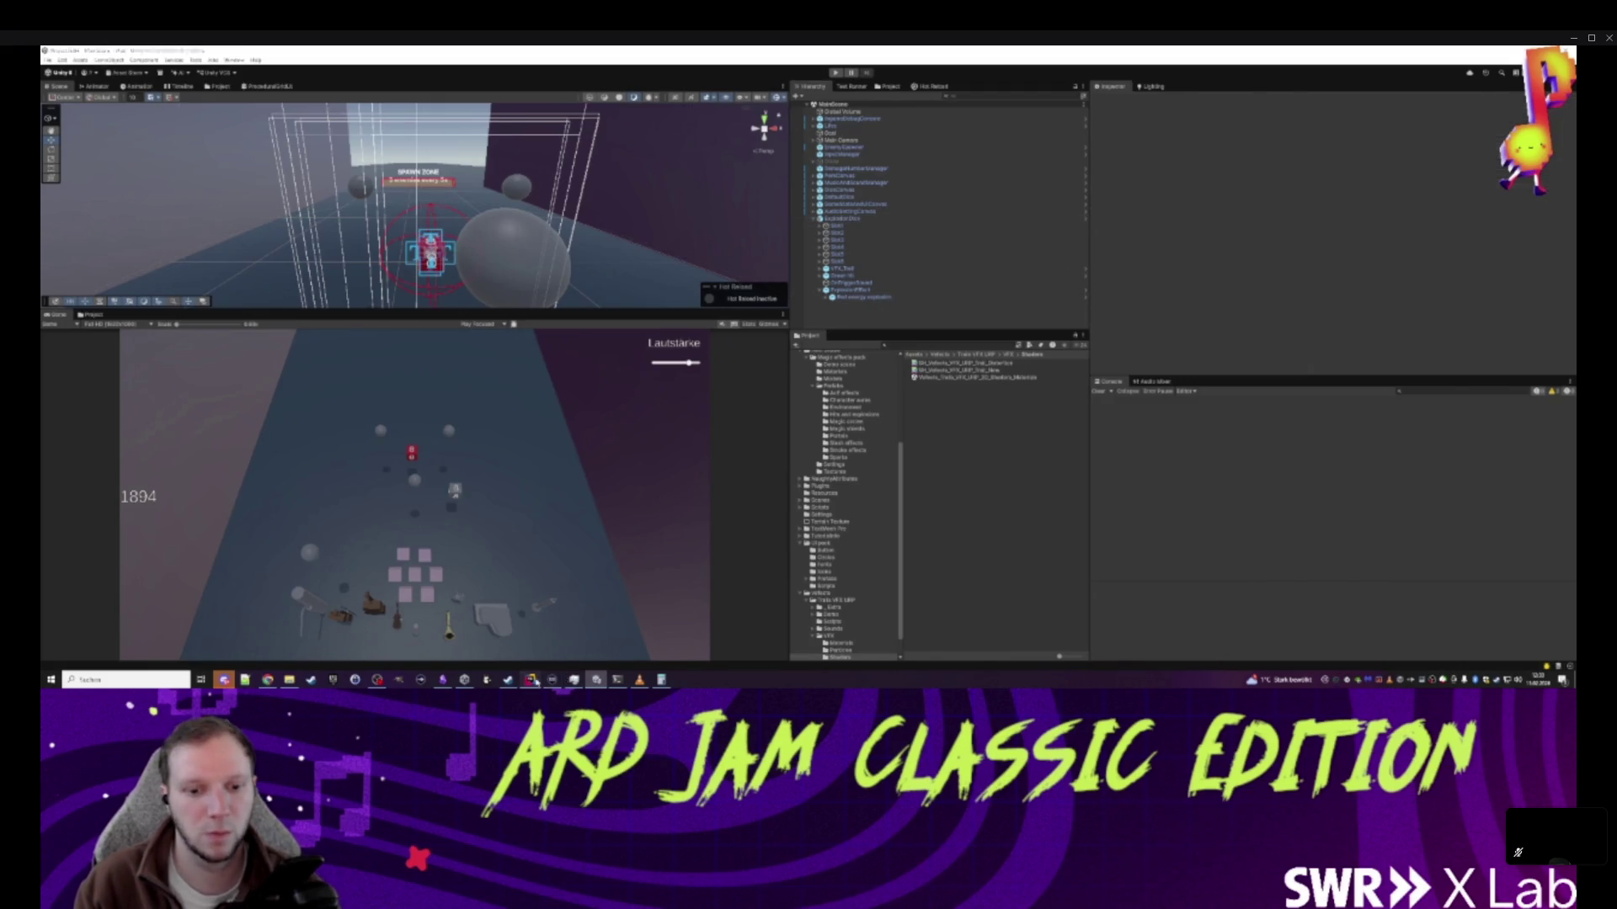
click(530, 679)
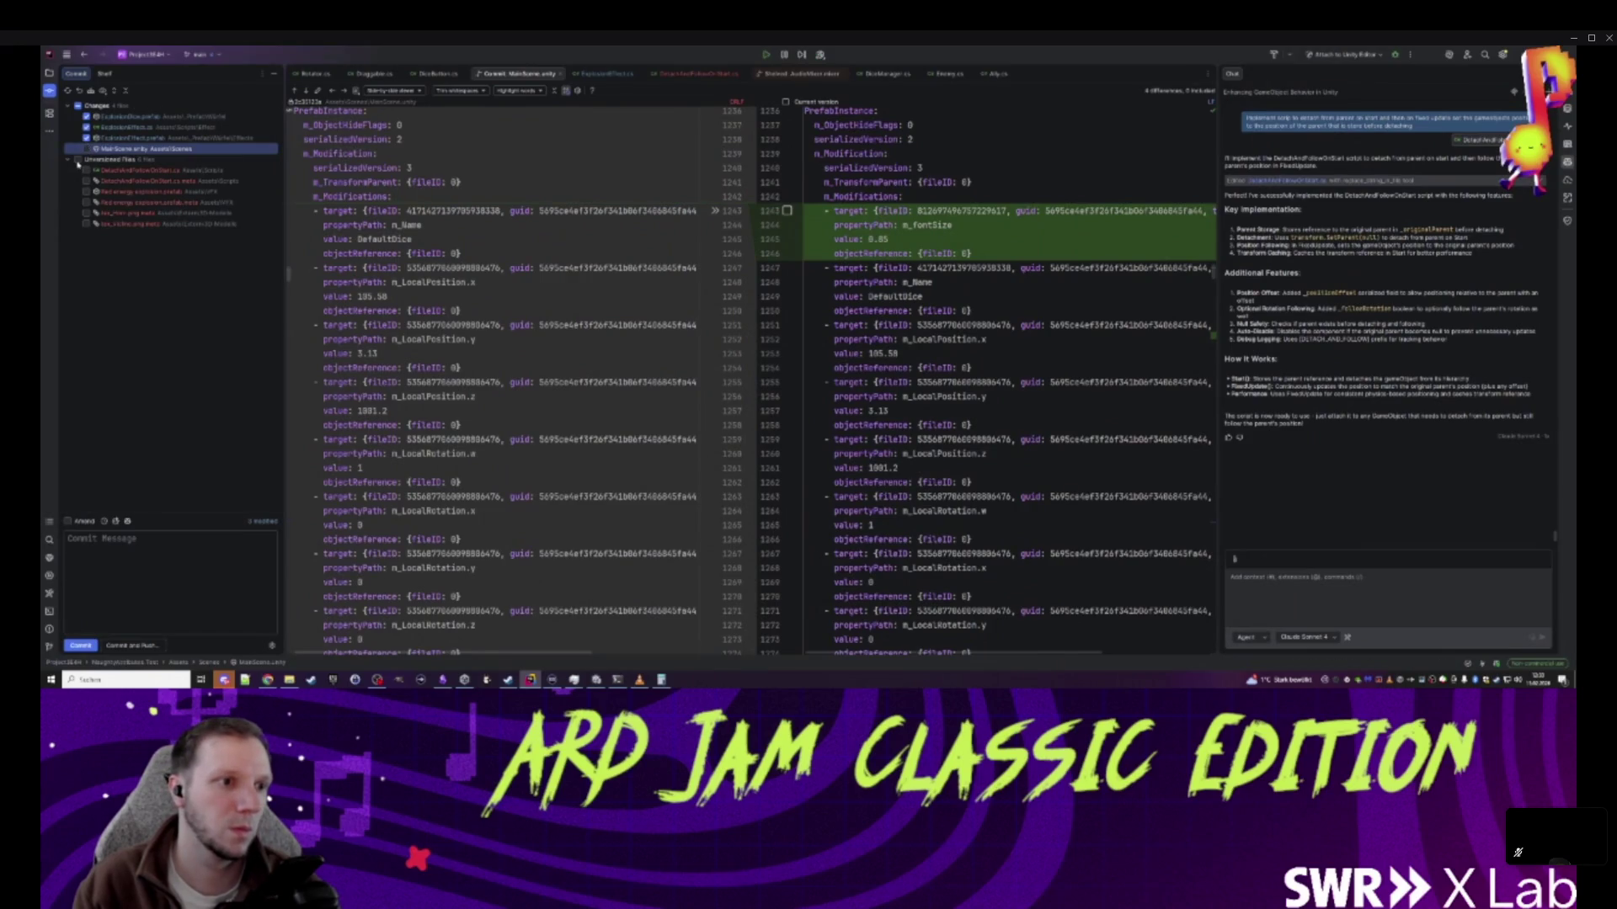
- Include the unversioned files in the commit and review the texture meta file diff
click(77, 160)
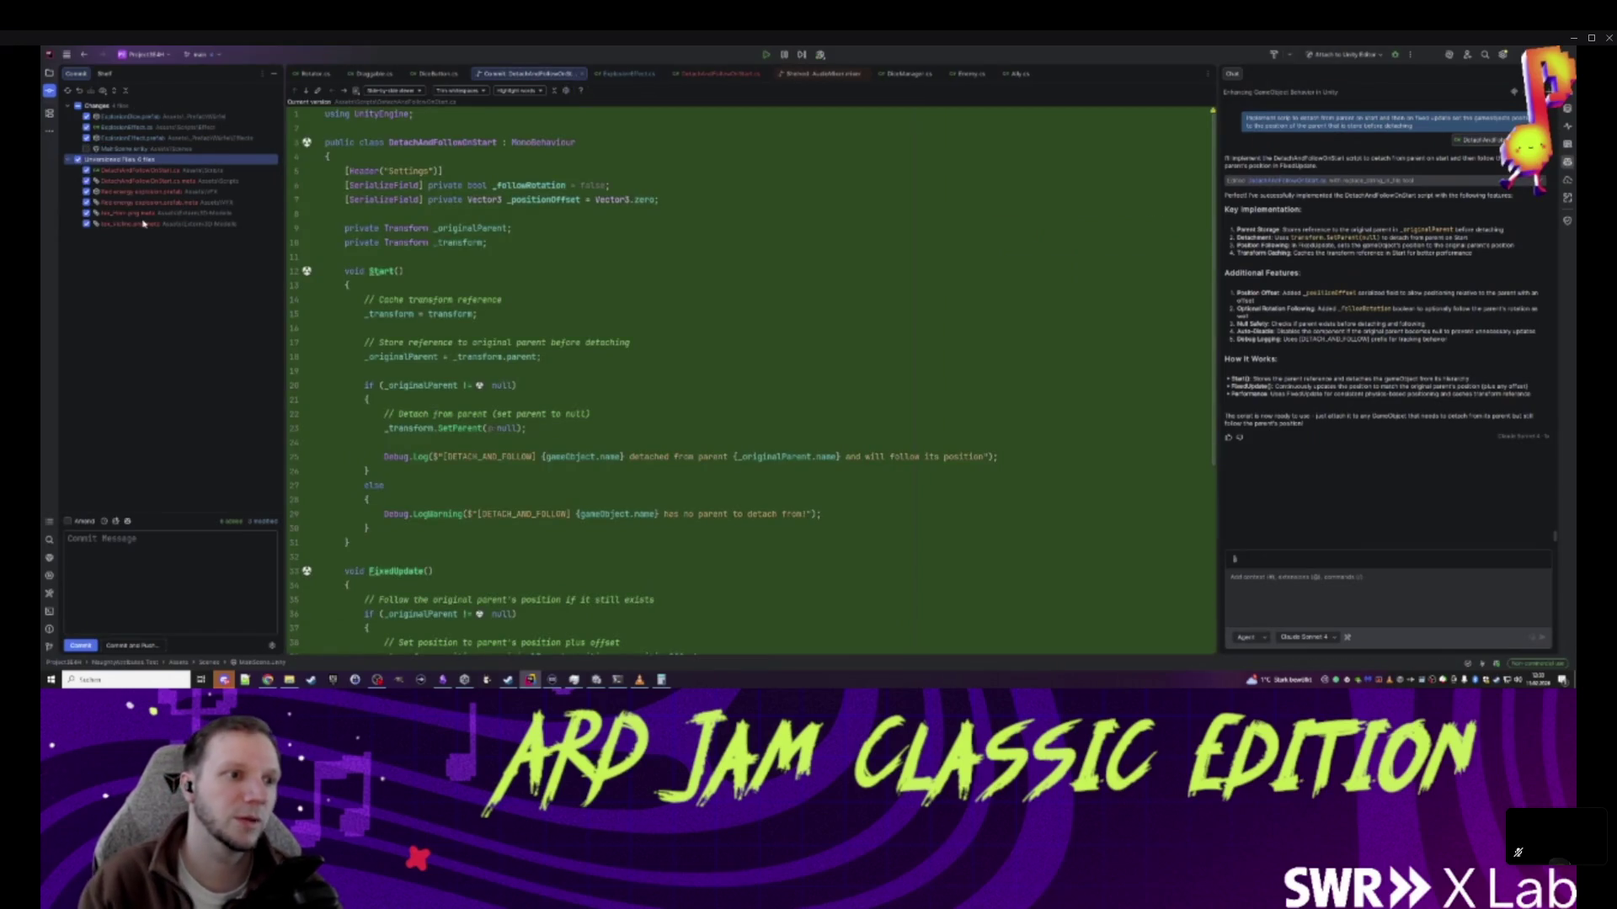
click(143, 221)
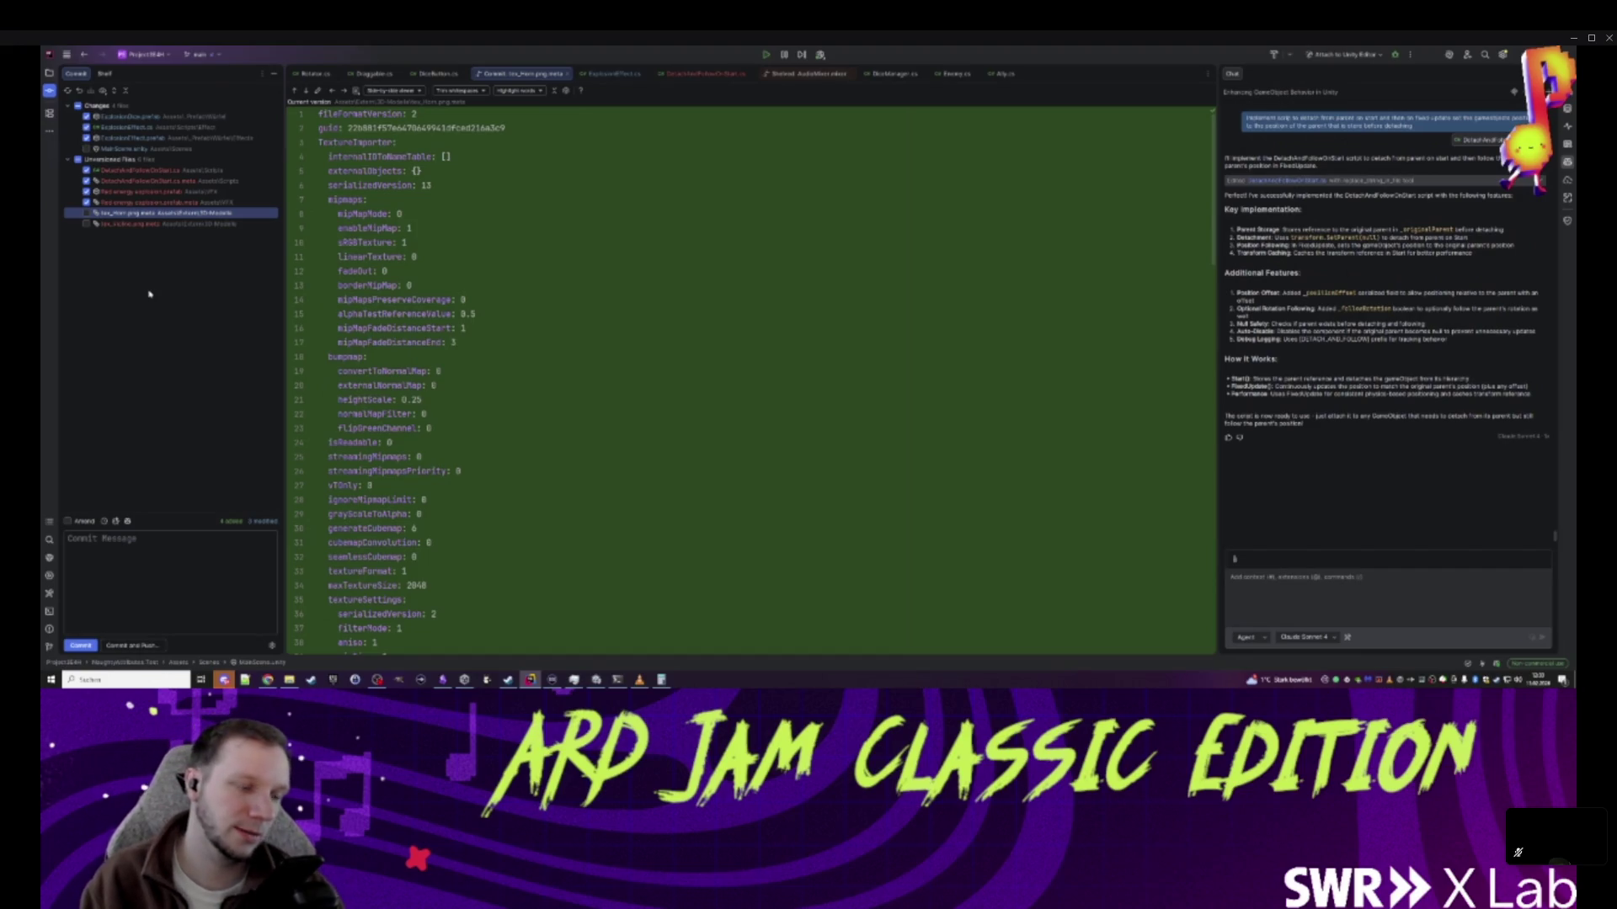
middle_click(529, 76)
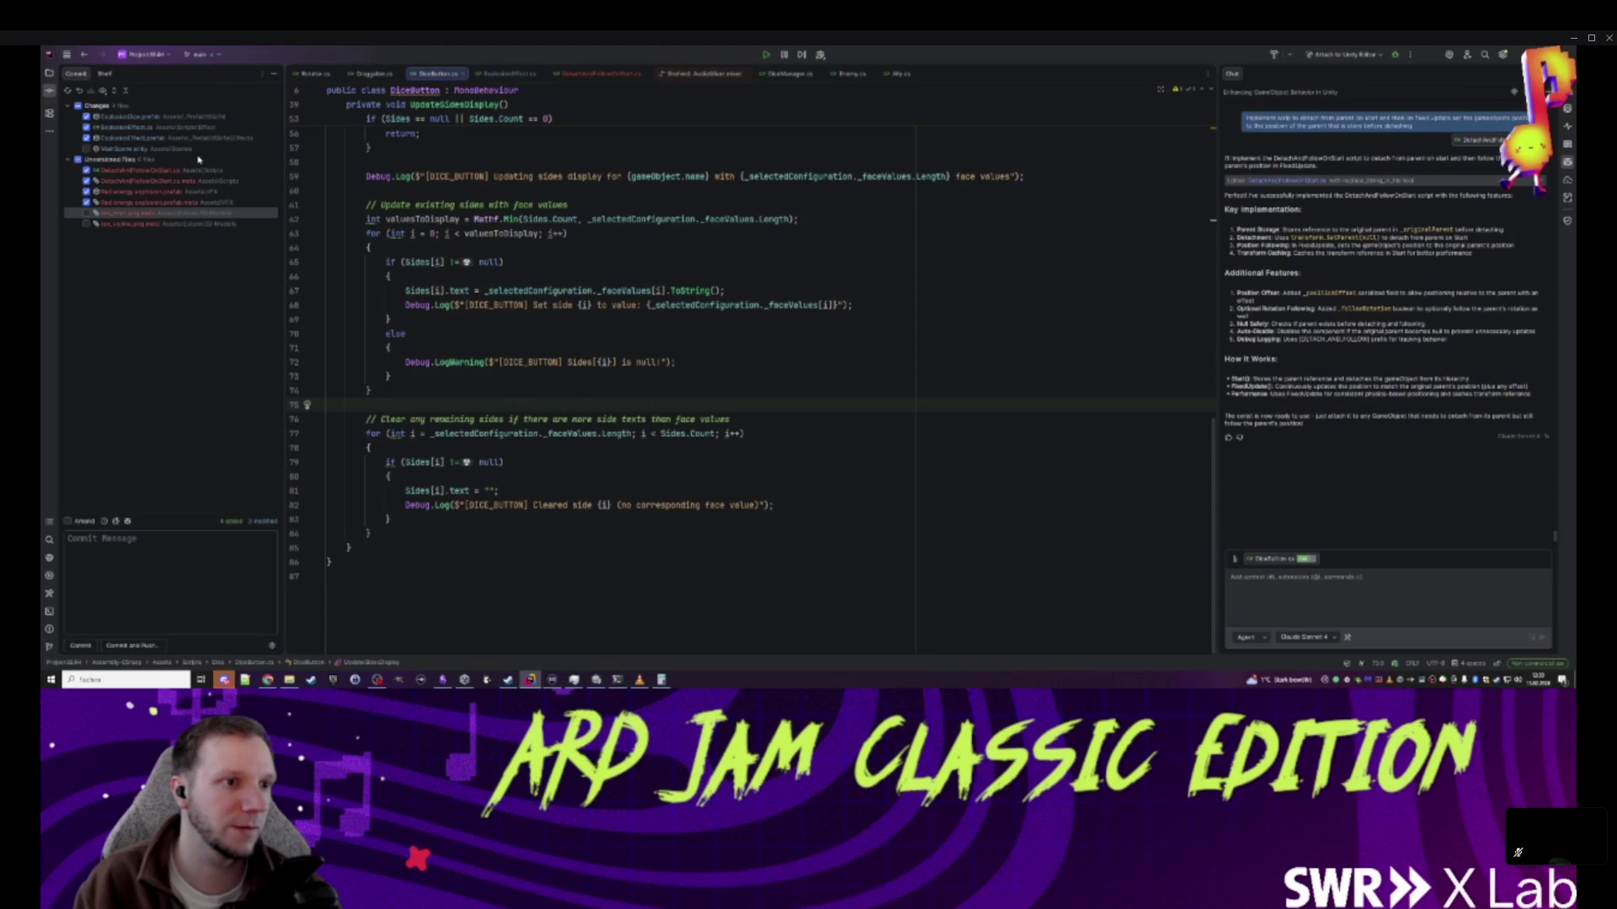
click(164, 563)
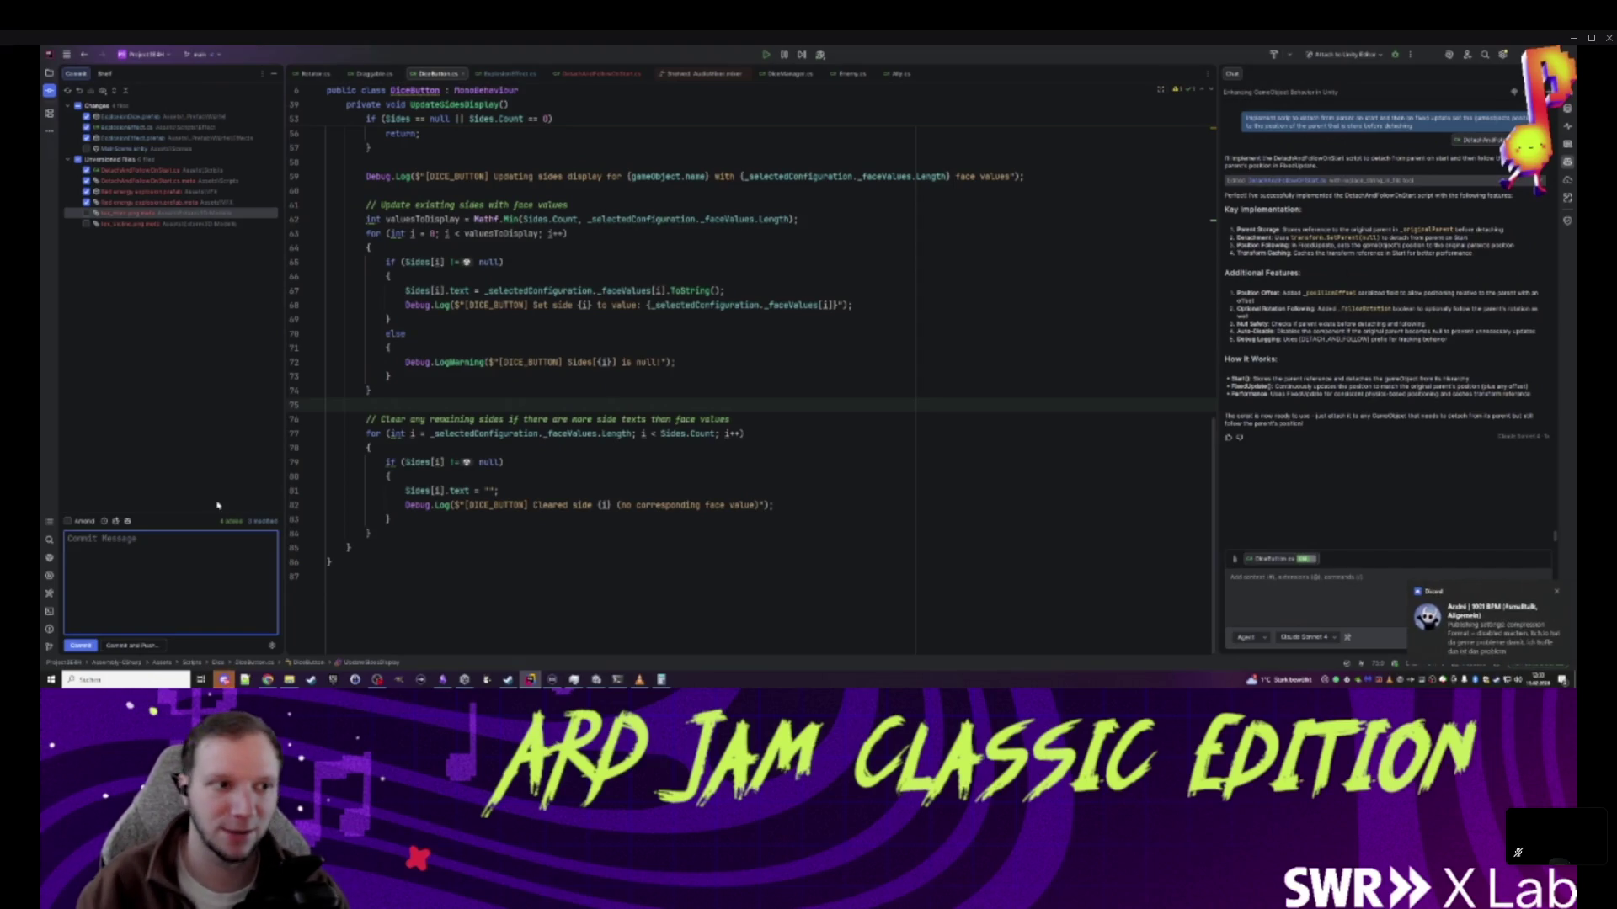
click(330, 561)
click(328, 577)
scroll(328, 576, up, 10)
click(328, 296)
scroll(327, 296, up, 3)
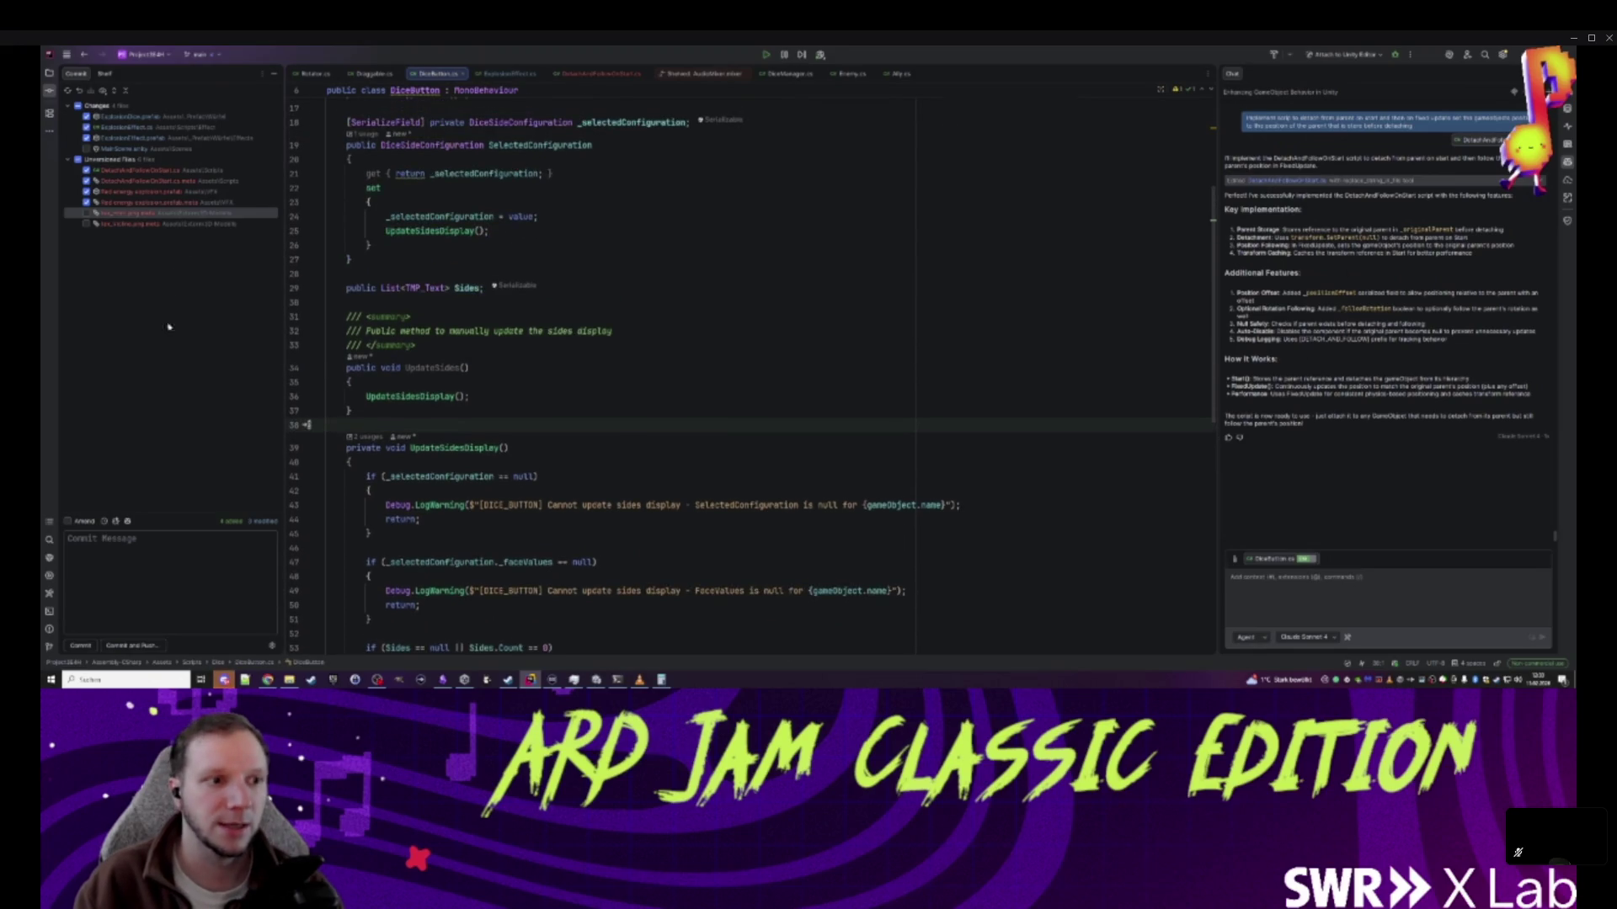
- Commit the seven changed files with the message 'Explosion Dice VFX Vibe'
click(69, 539)
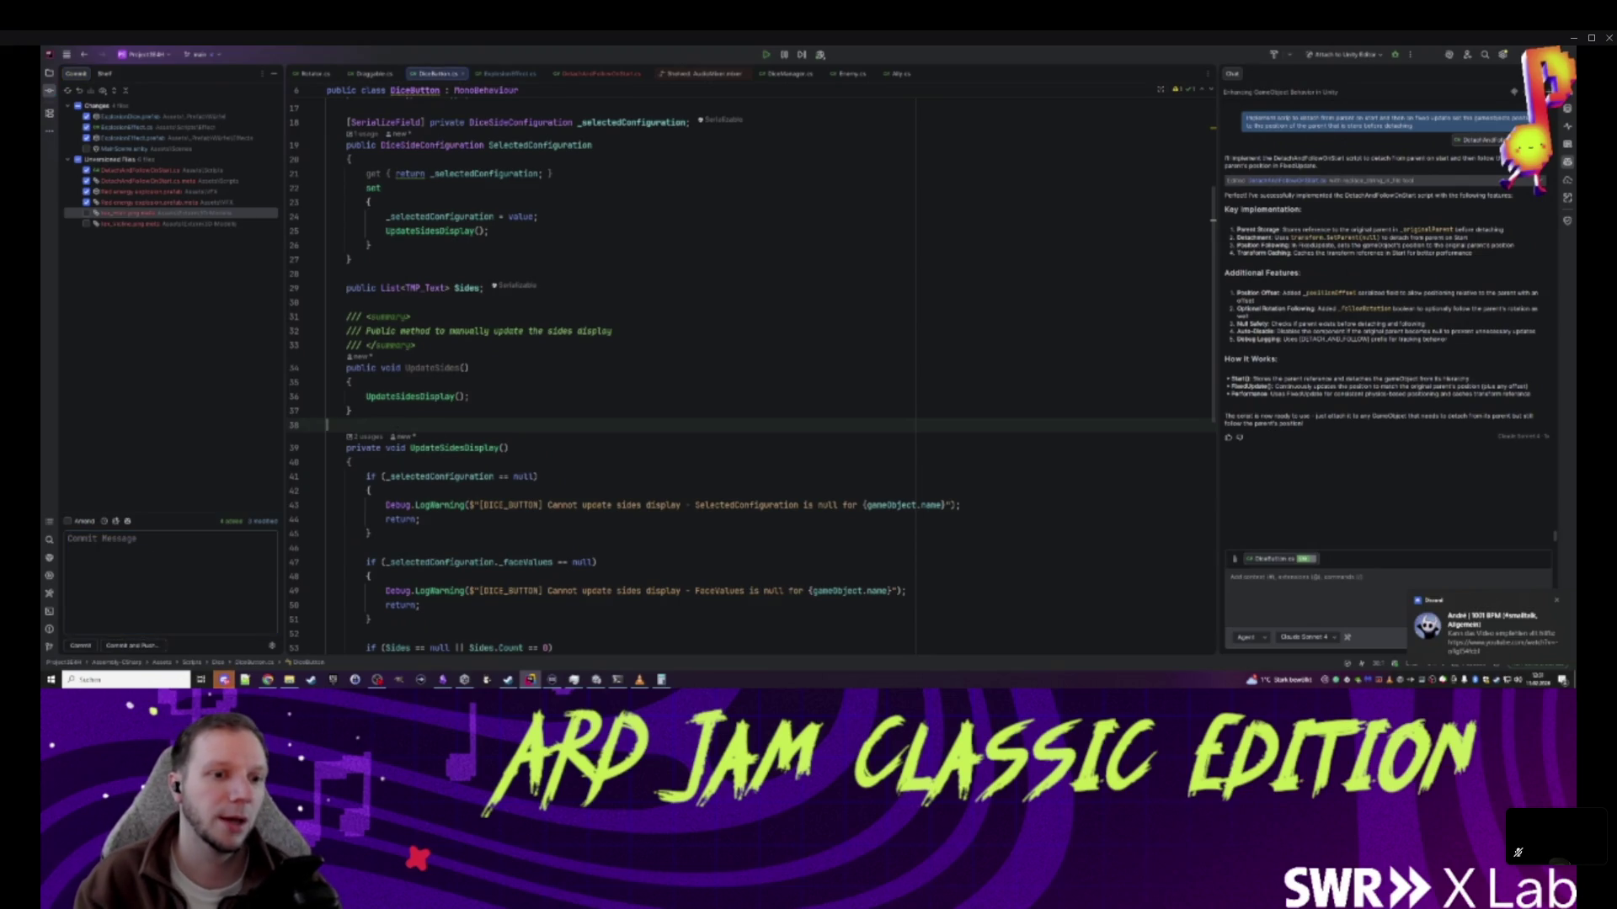
text(Explosion VF)
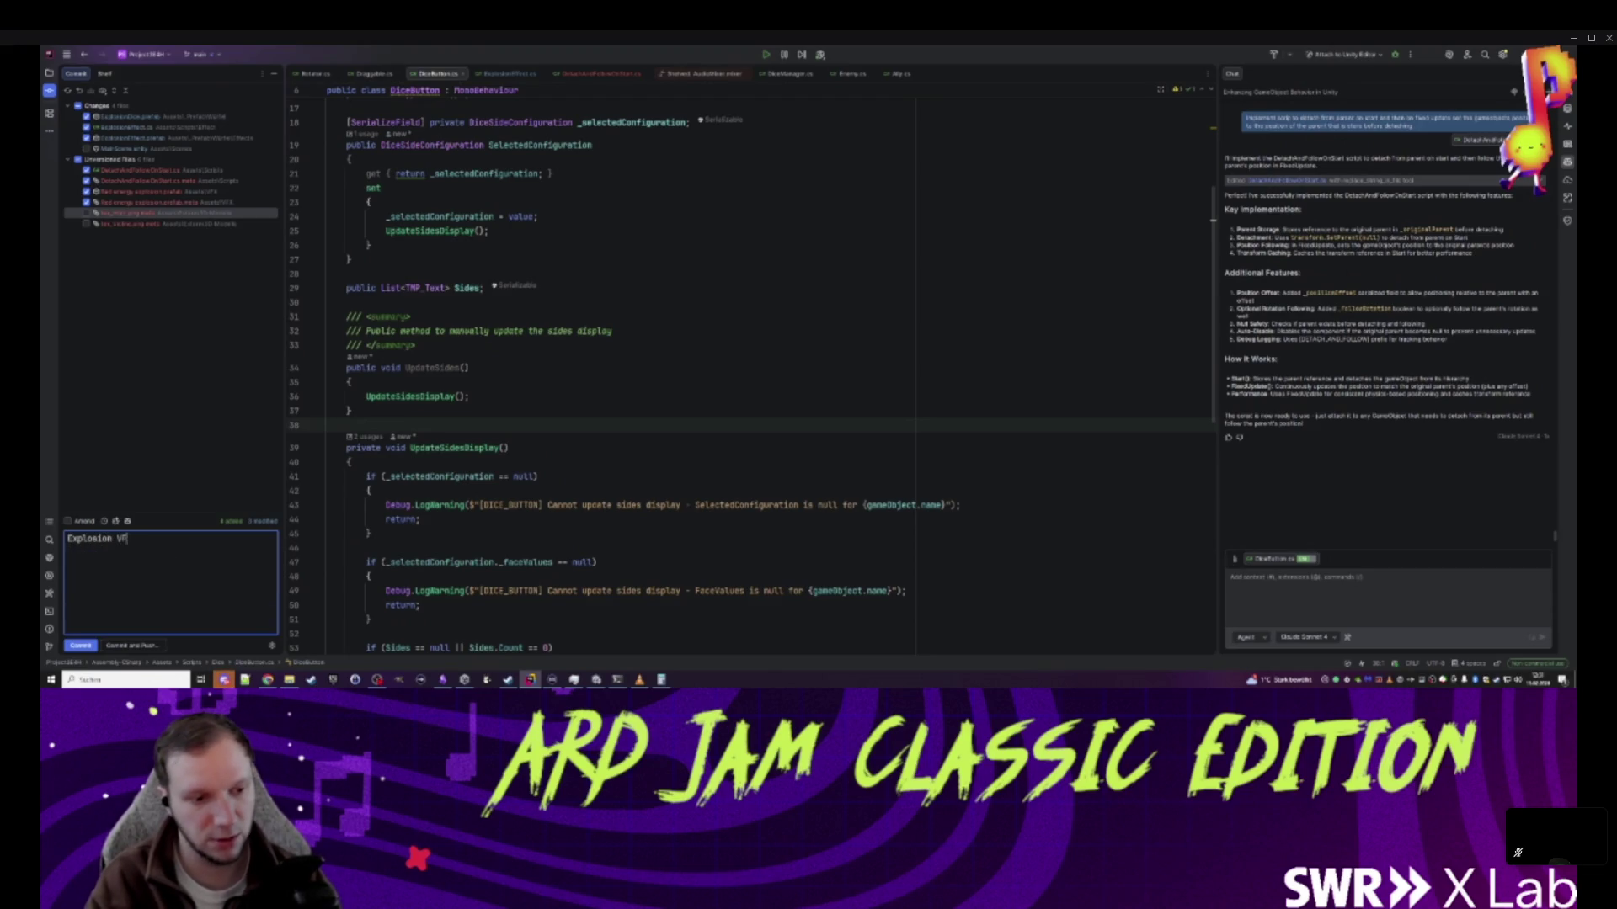
text( ibe)
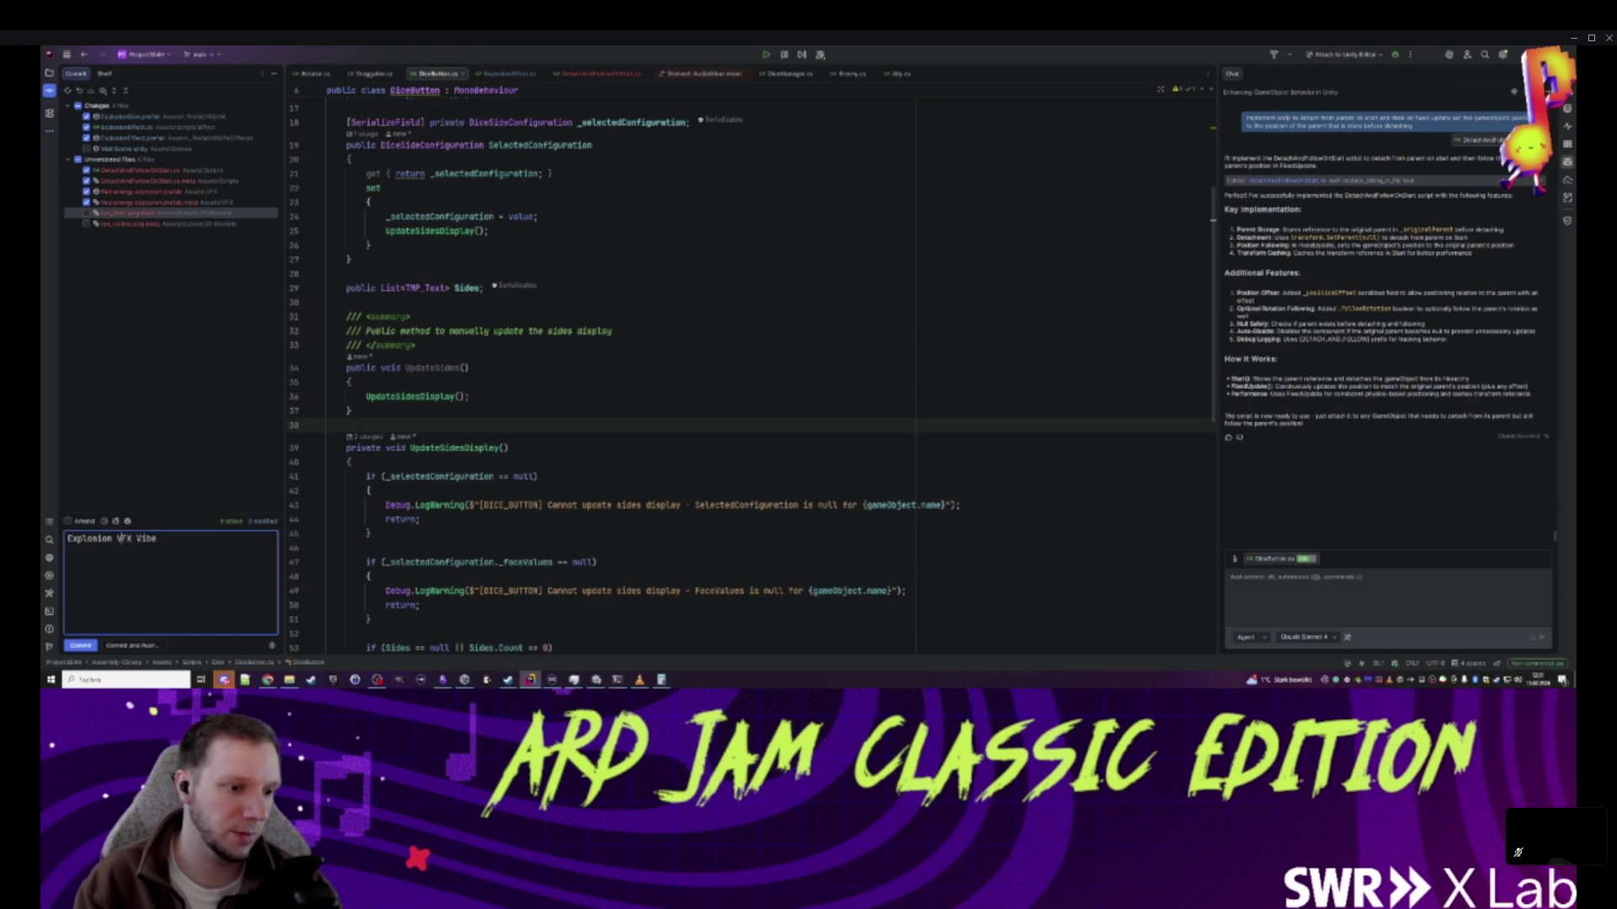
text(Dice)
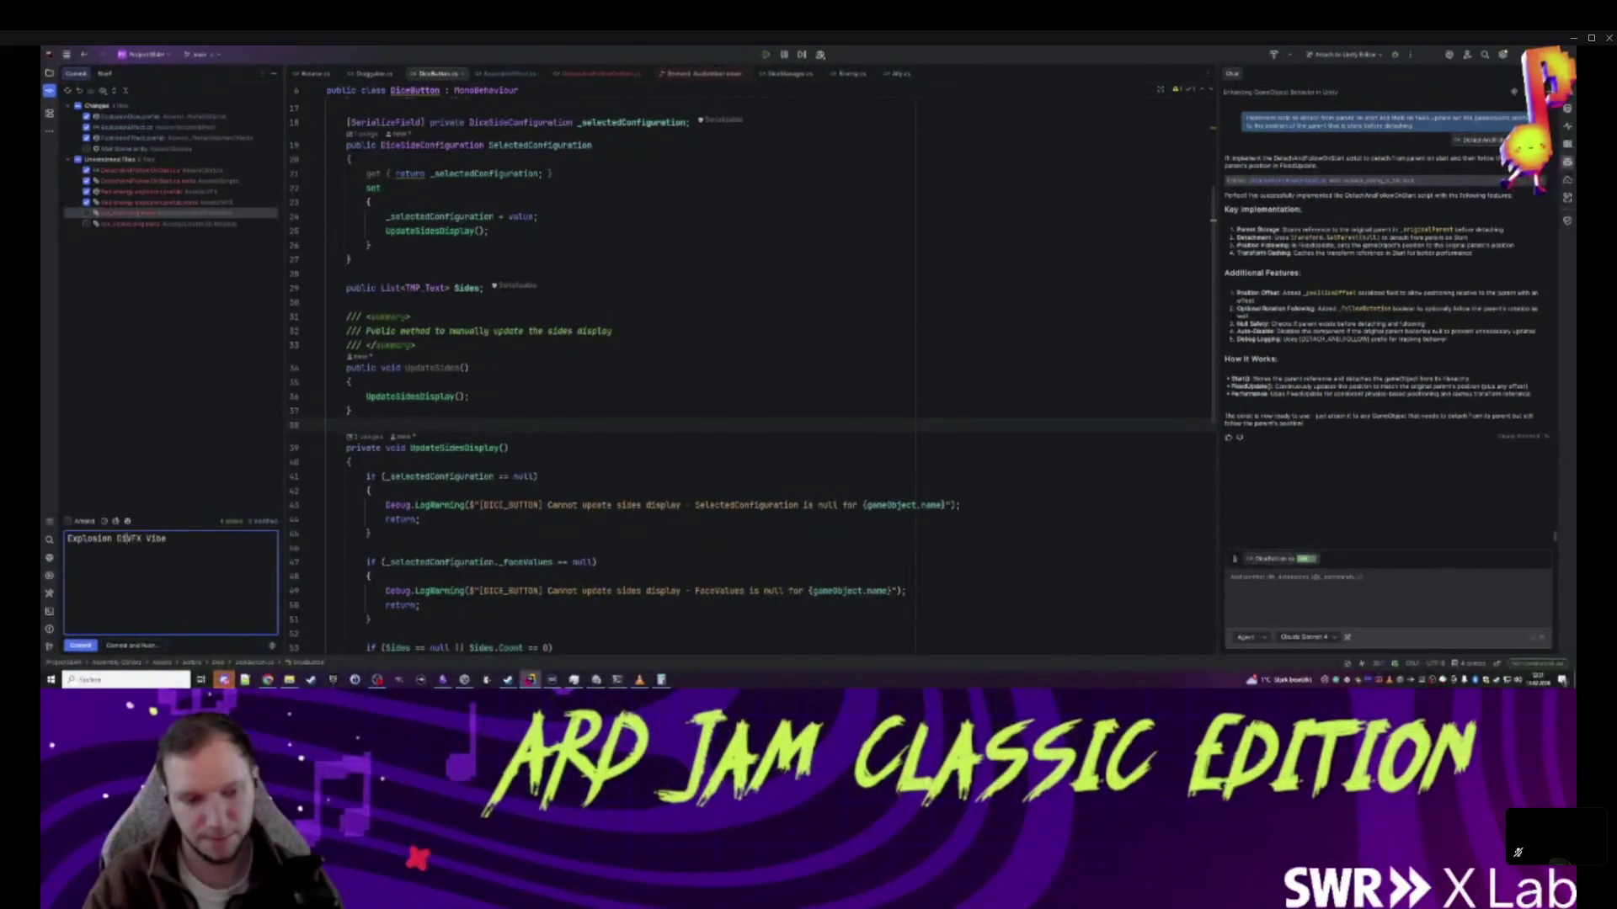
key(ctrl+Return)
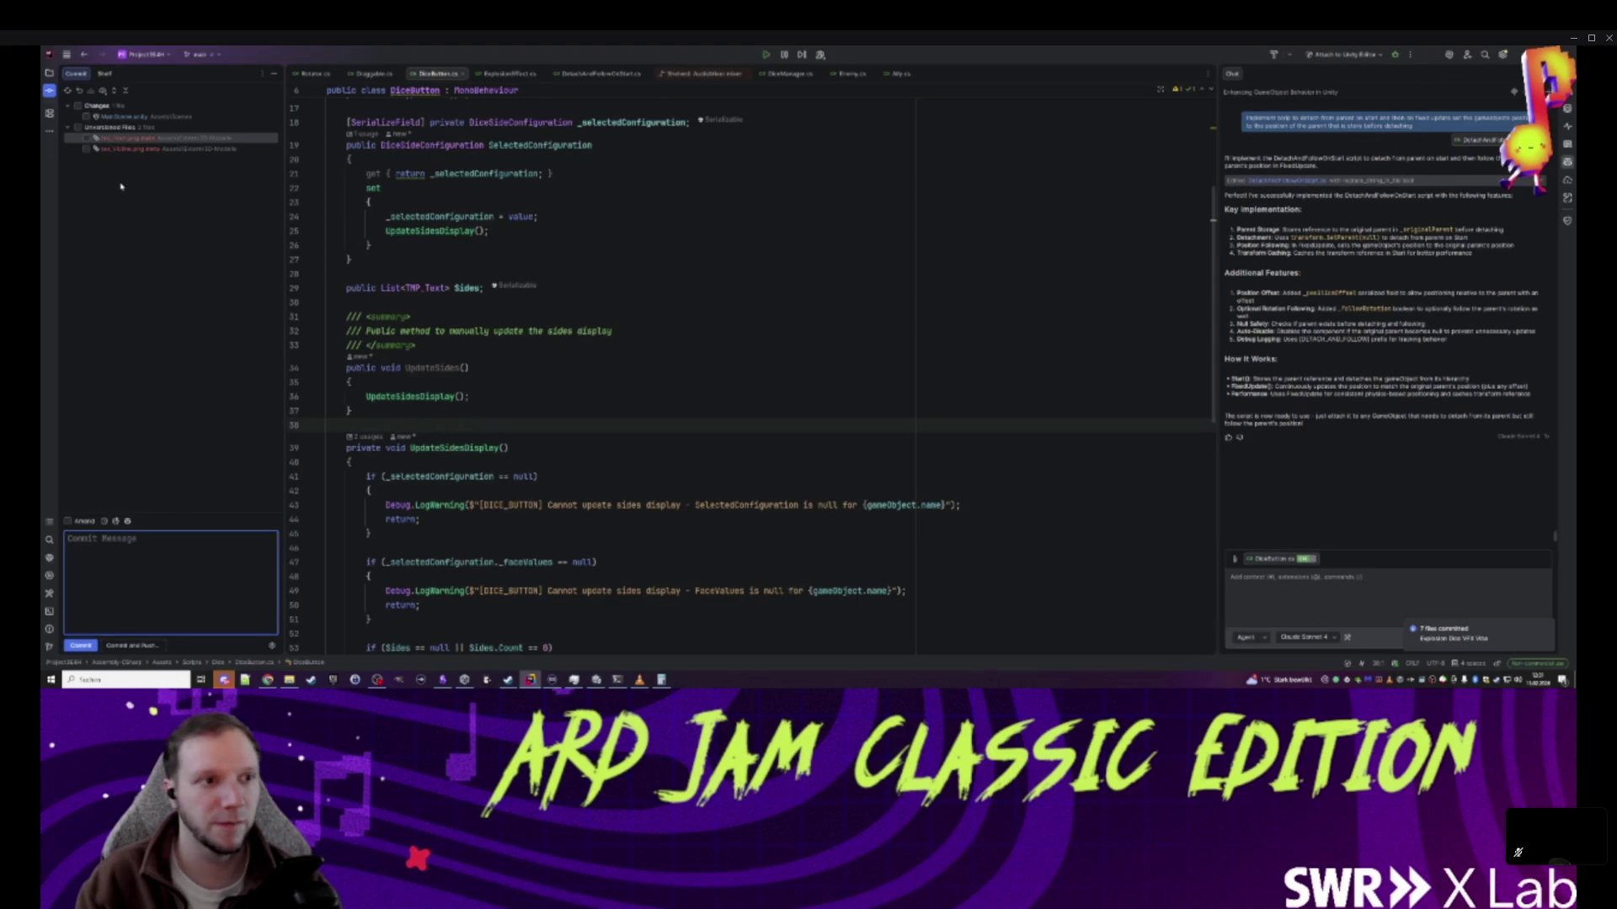
- Roll back the remaining MainScene.unity changes in Rider
click(133, 645)
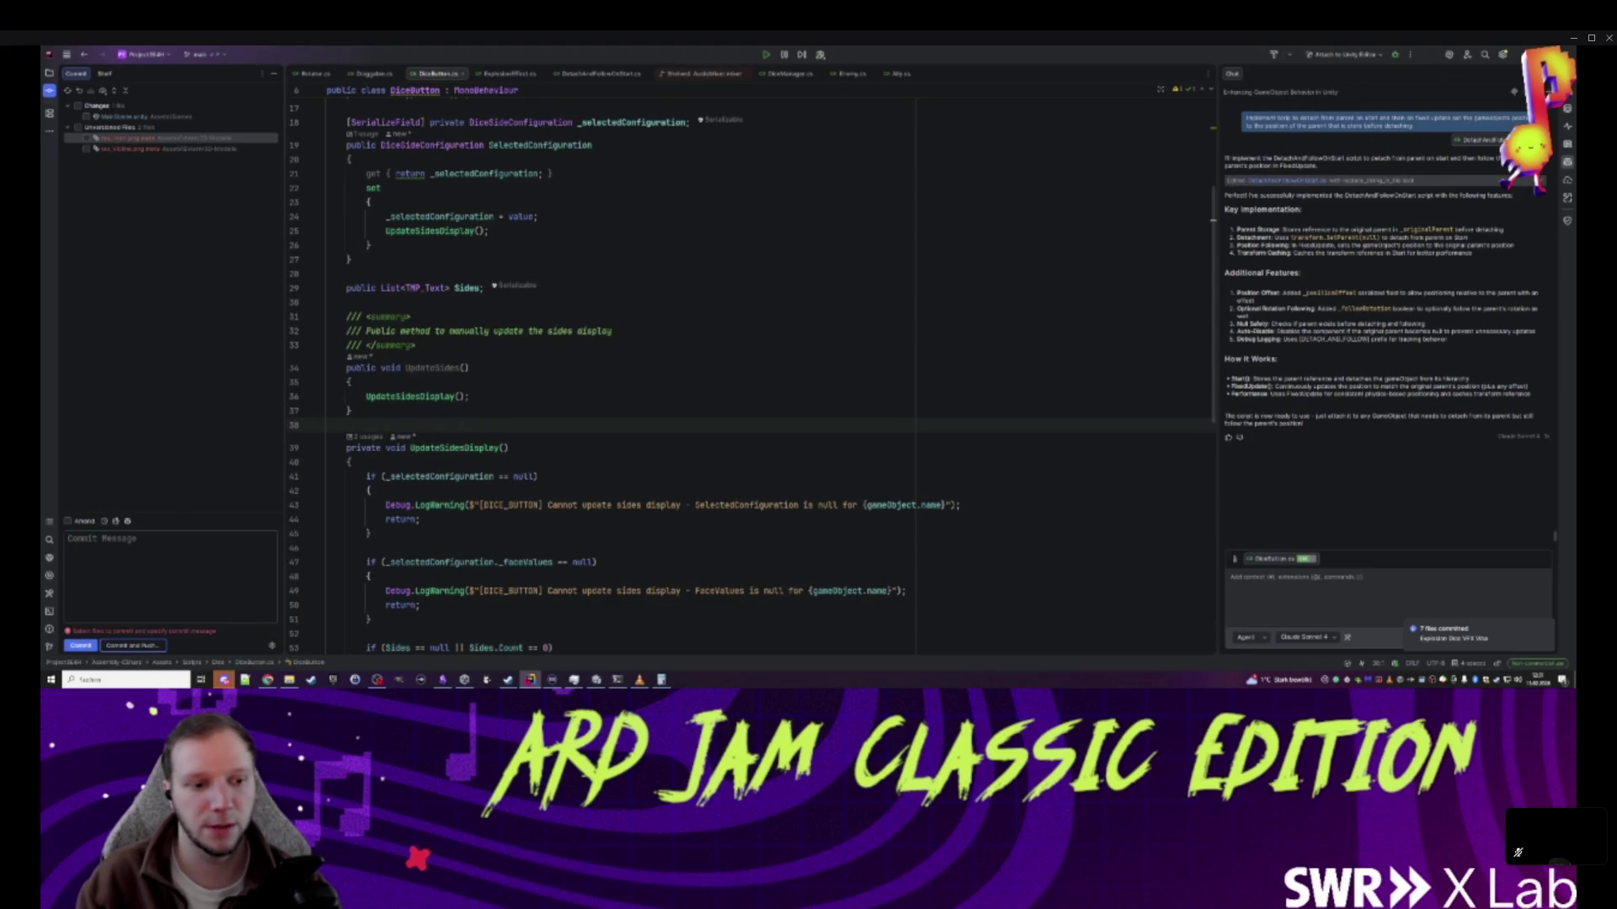
click(49, 646)
right_click(142, 464)
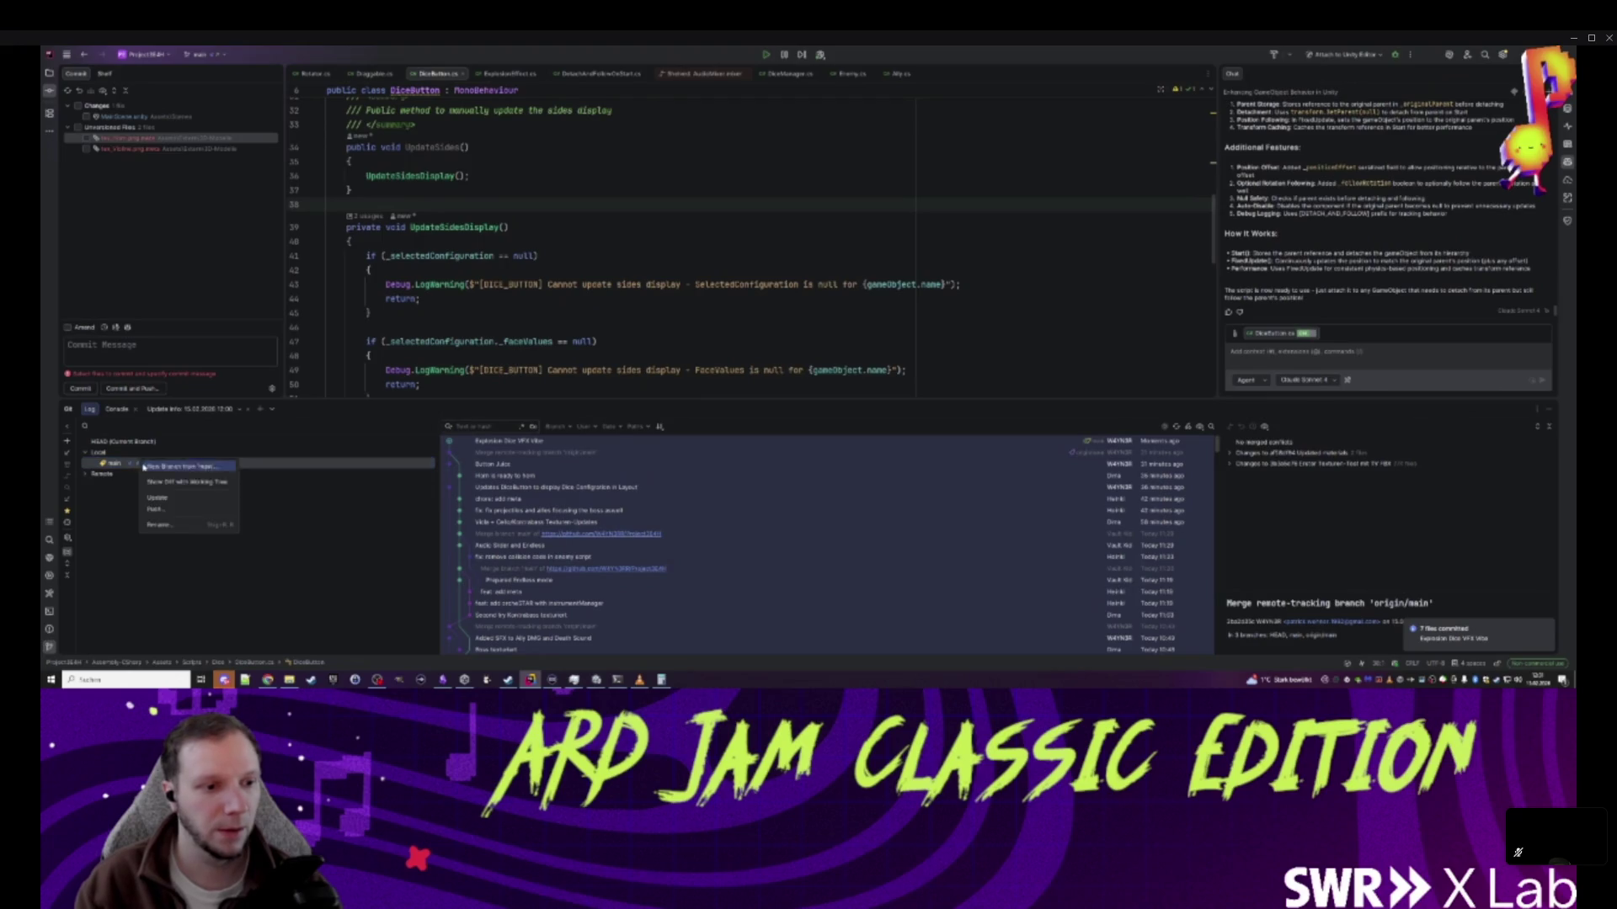
click(87, 118)
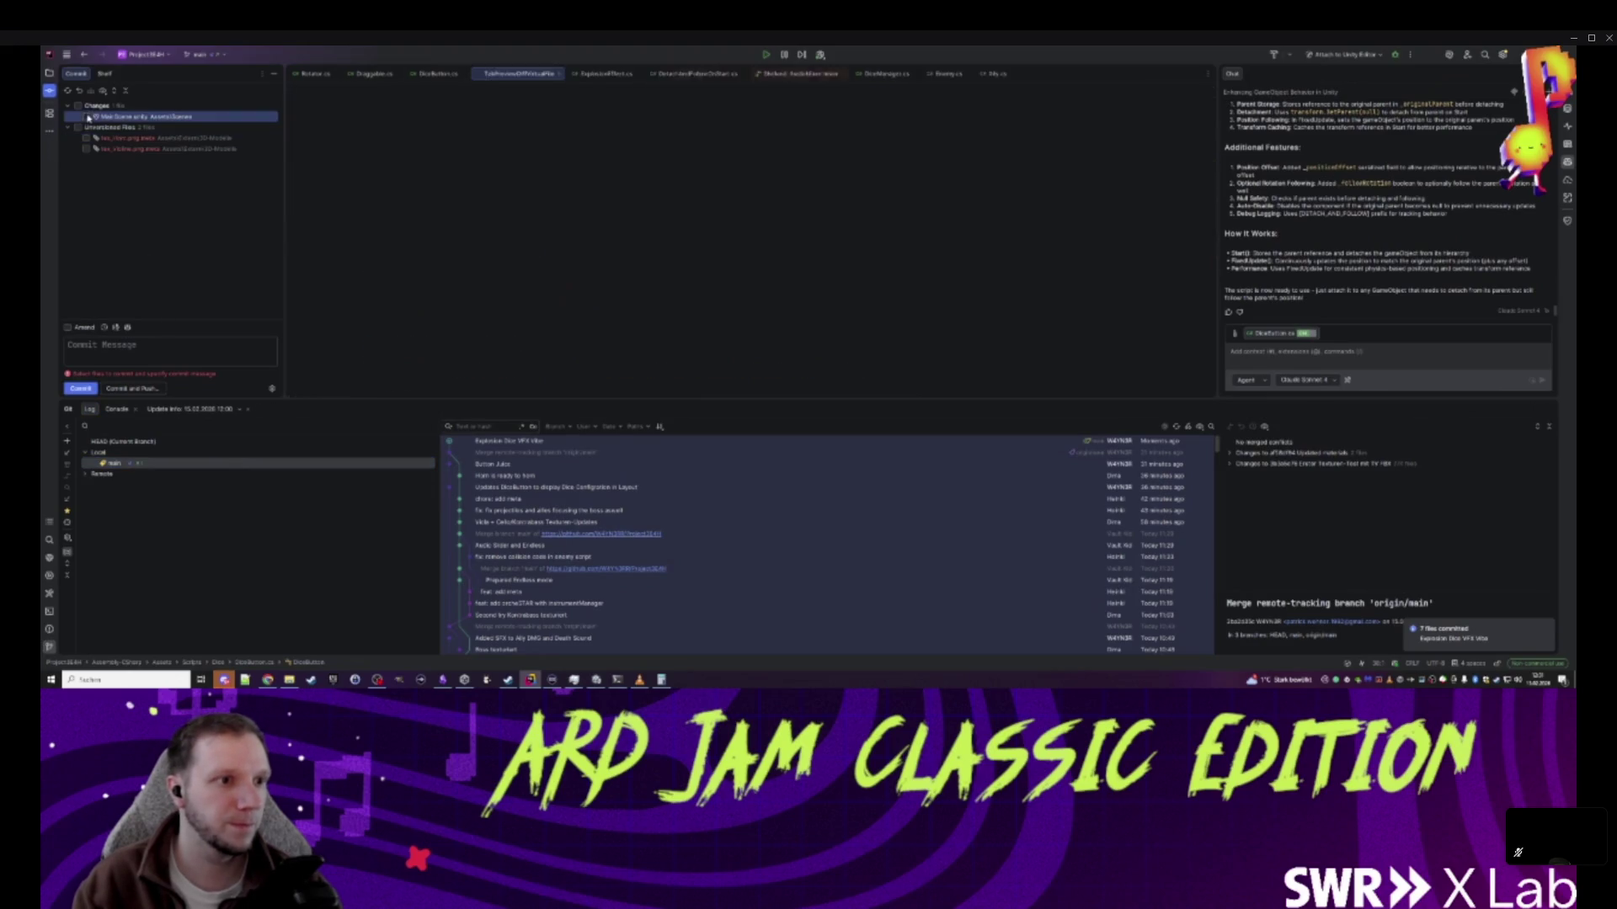
click(87, 116)
click(79, 90)
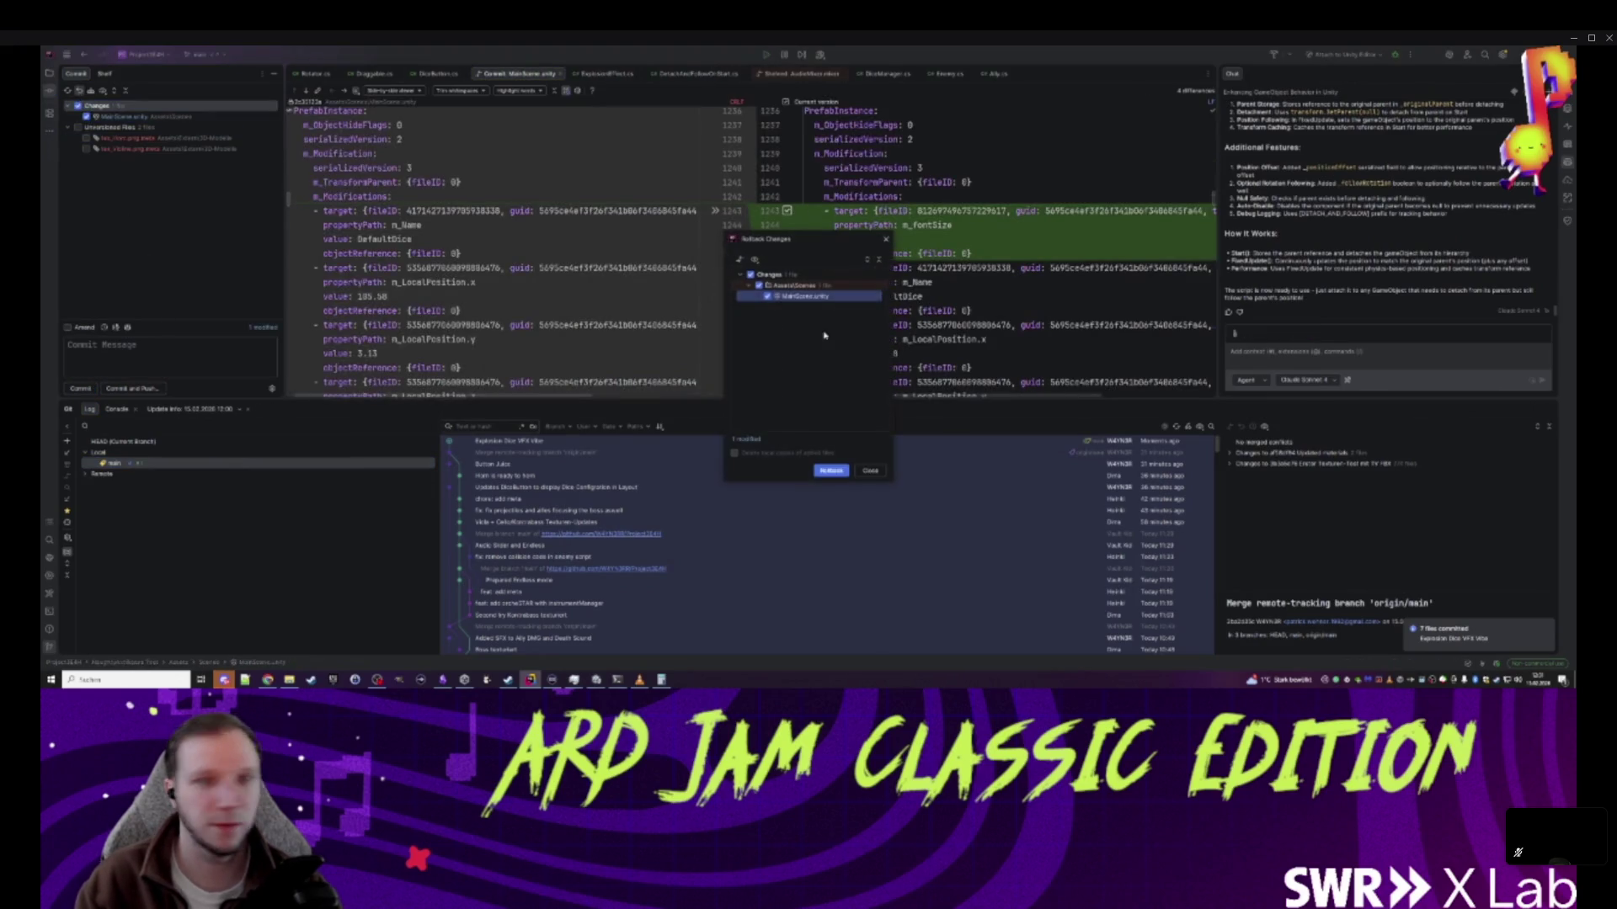
click(831, 470)
- Delete the unversioned tex_Horn.png.meta and tex_Outline.png.meta files
click(127, 128)
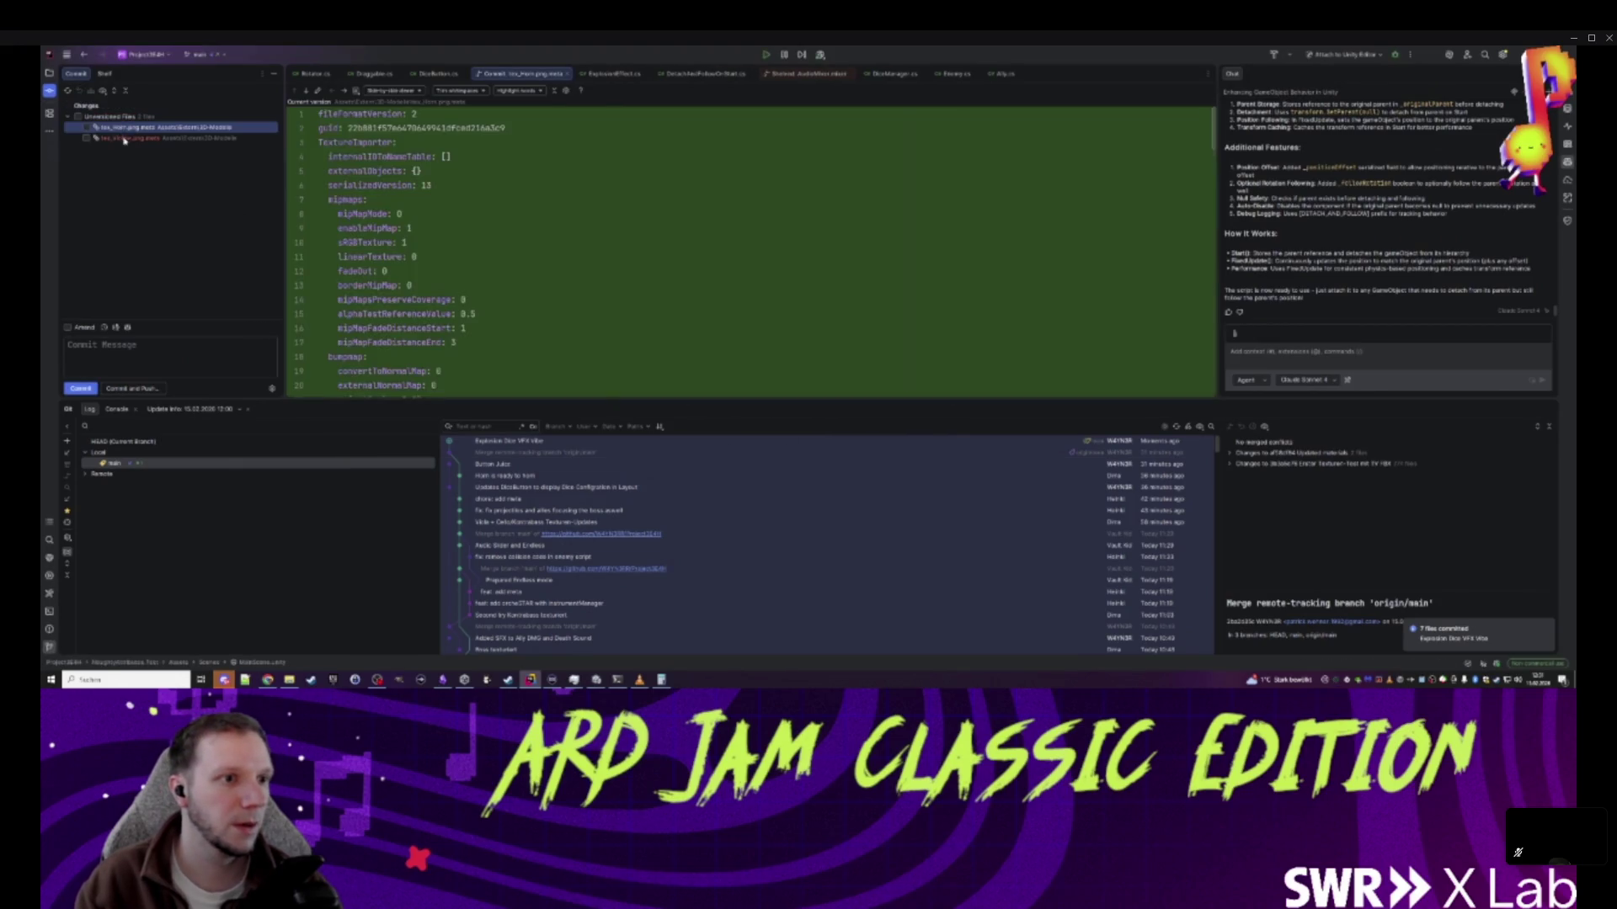
right_click(118, 133)
key(Escape)
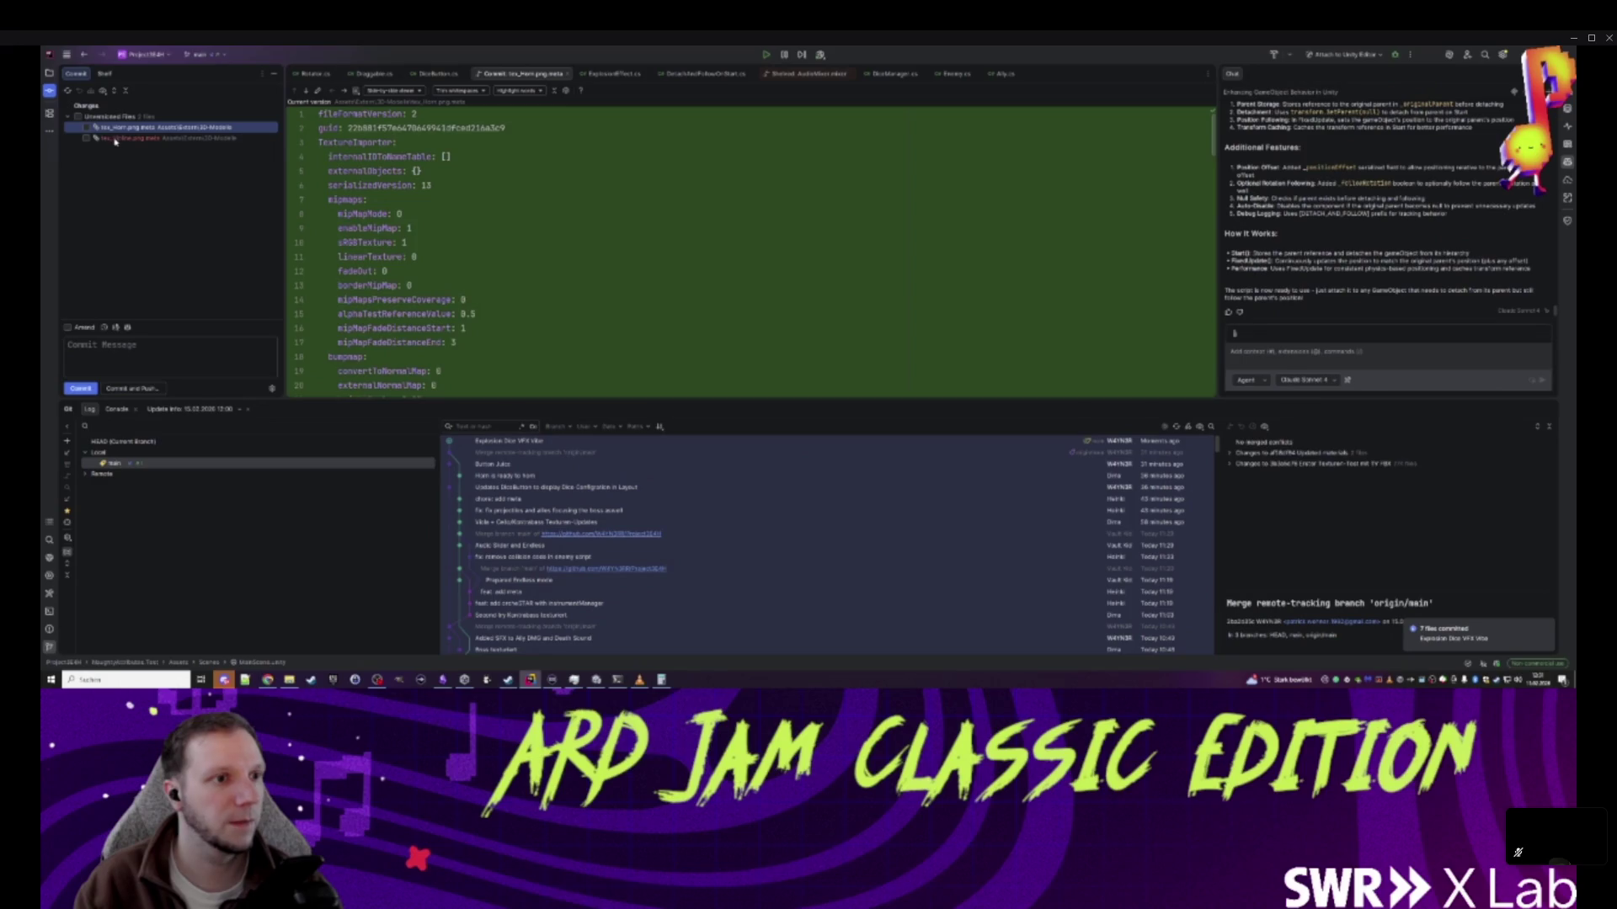
shift+click(109, 138)
right_click(116, 140)
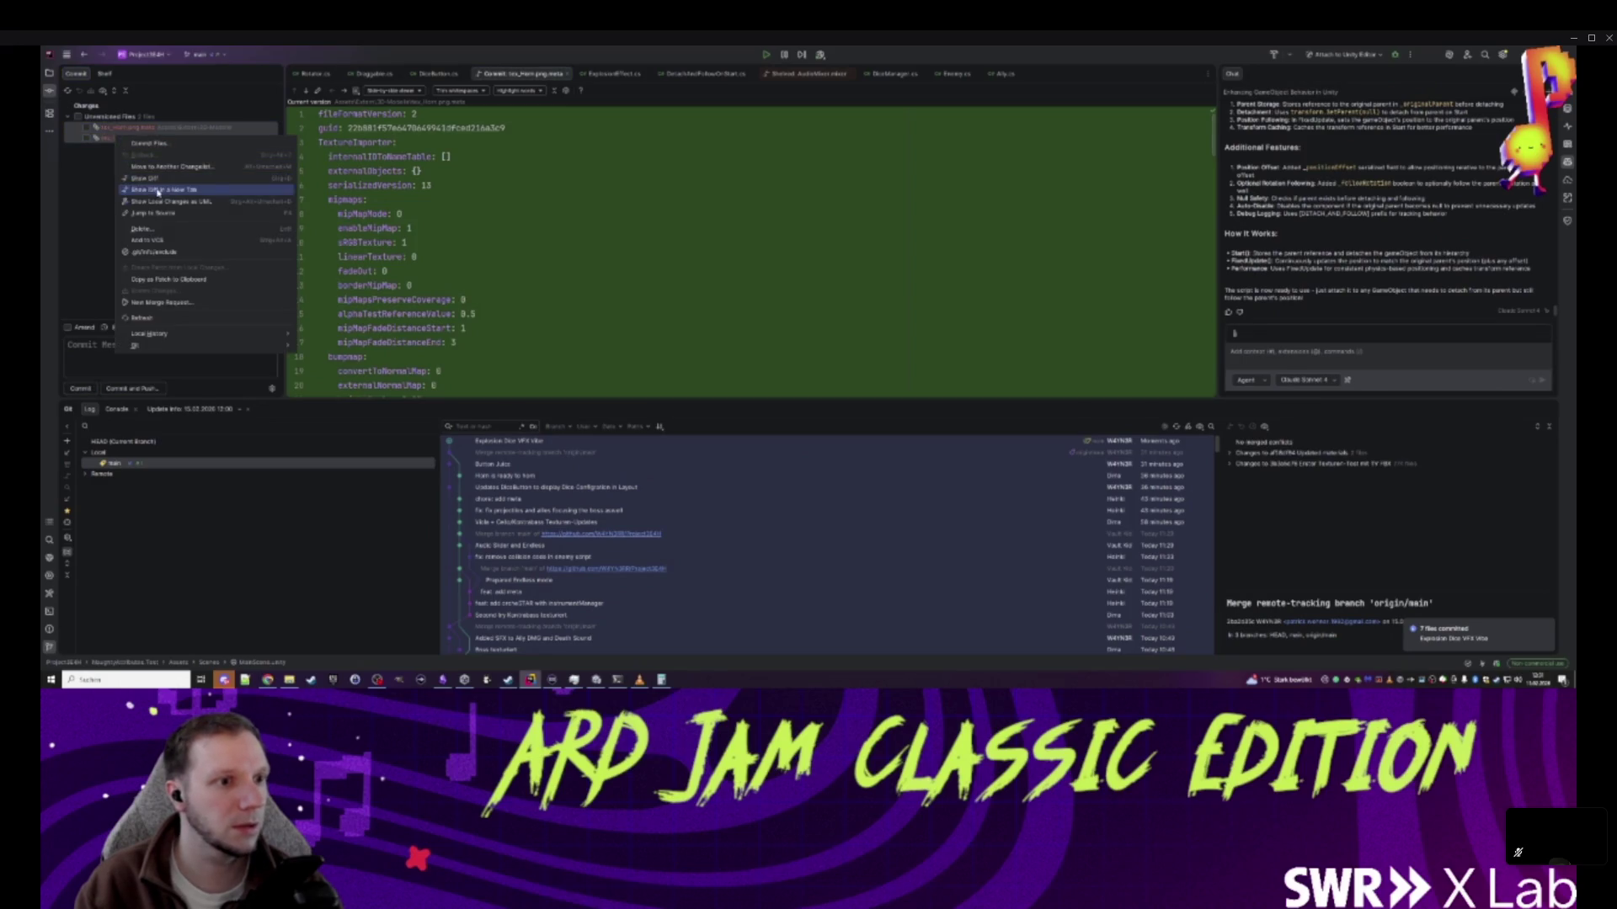
click(152, 228)
click(820, 377)
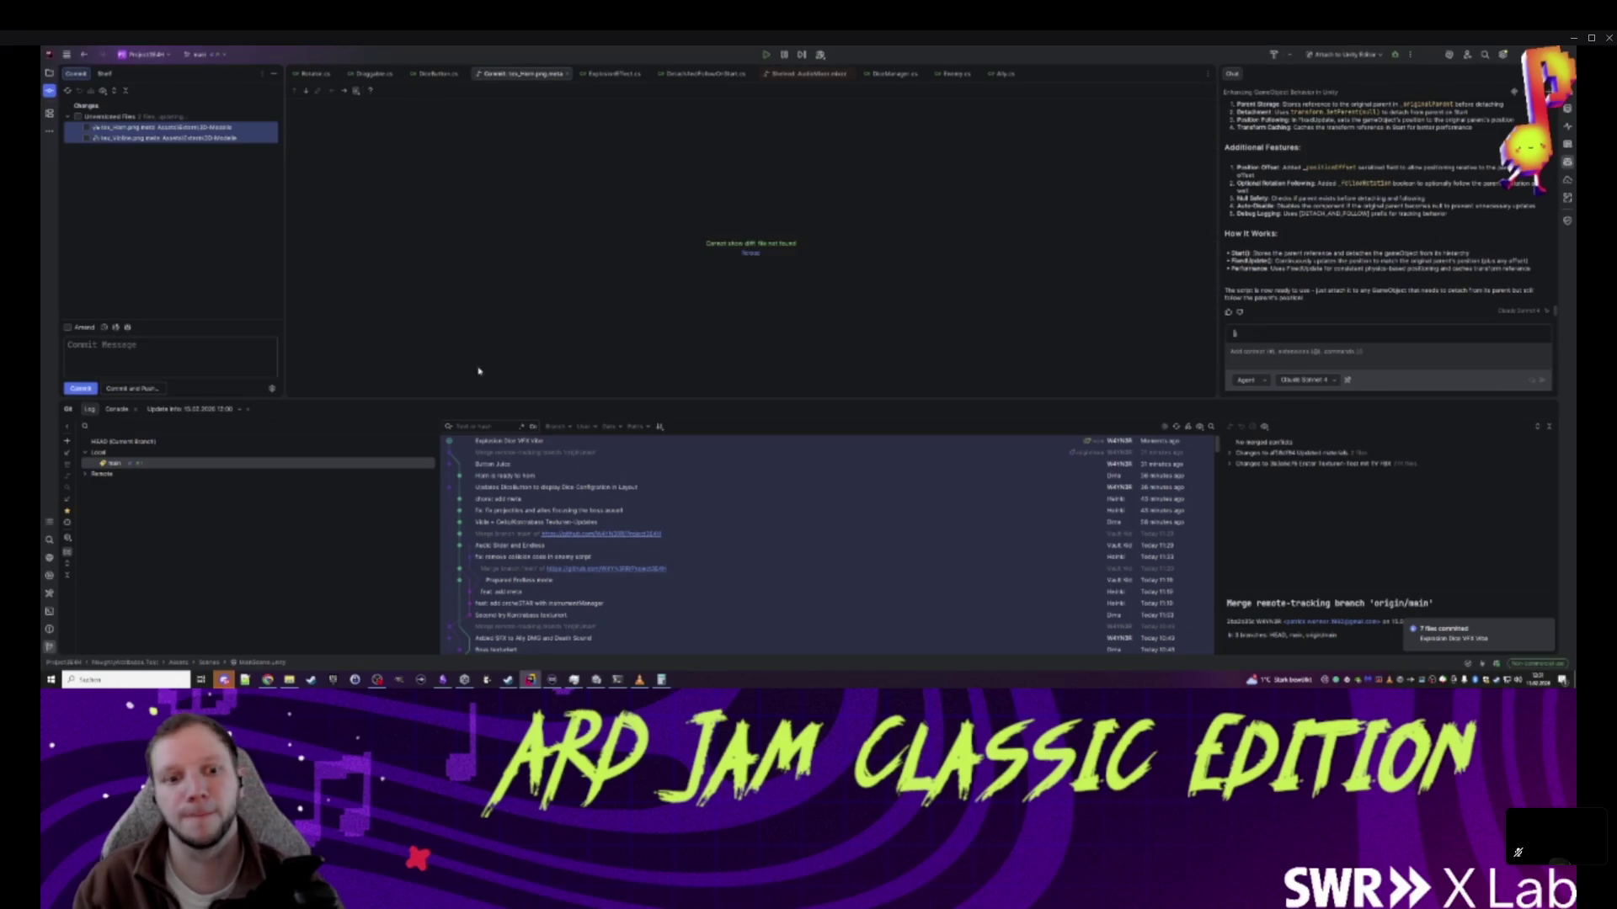
- Pull the latest changes into main and reload the externally changed scene in Unity
right_click(140, 464)
click(171, 503)
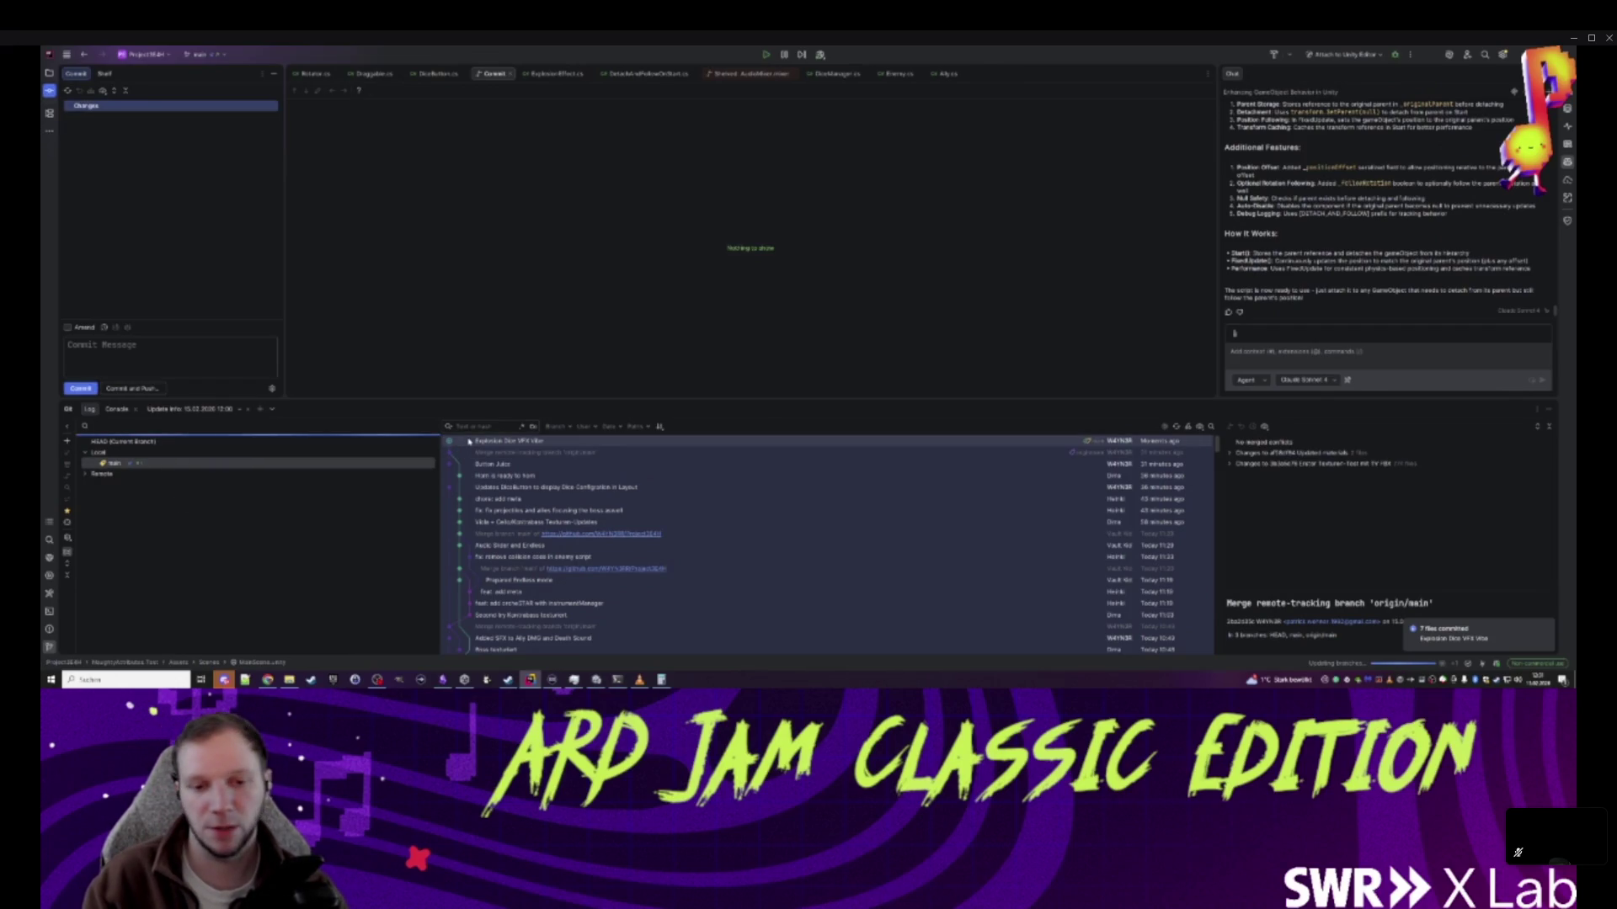
click(597, 679)
click(830, 379)
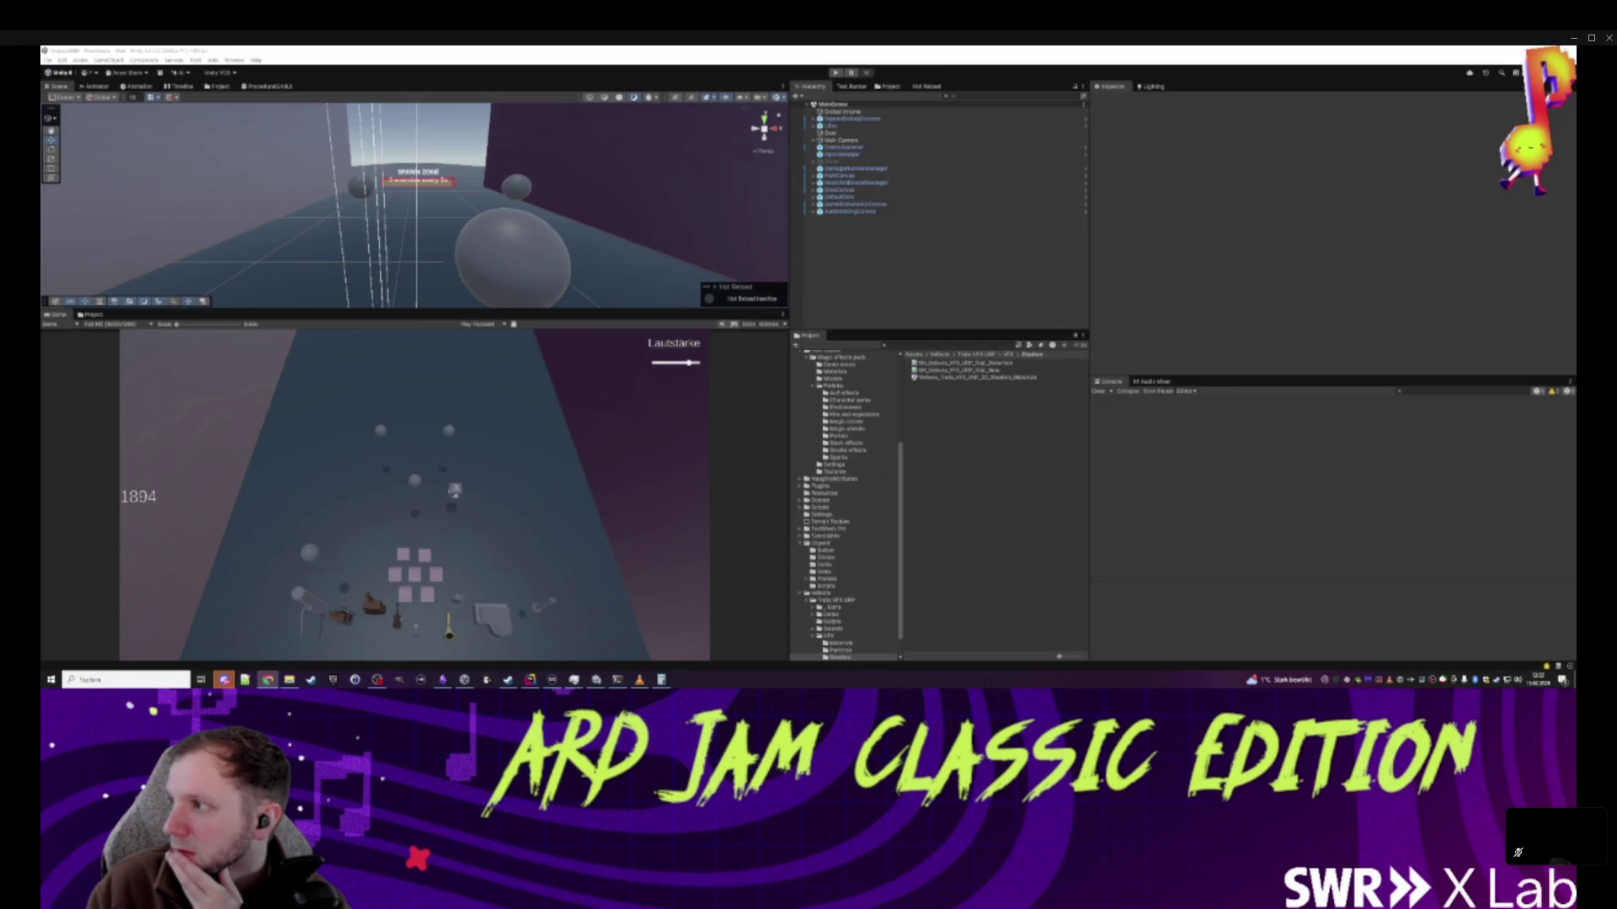
key(super+Left)
key(super+Left)
key(super+Left)
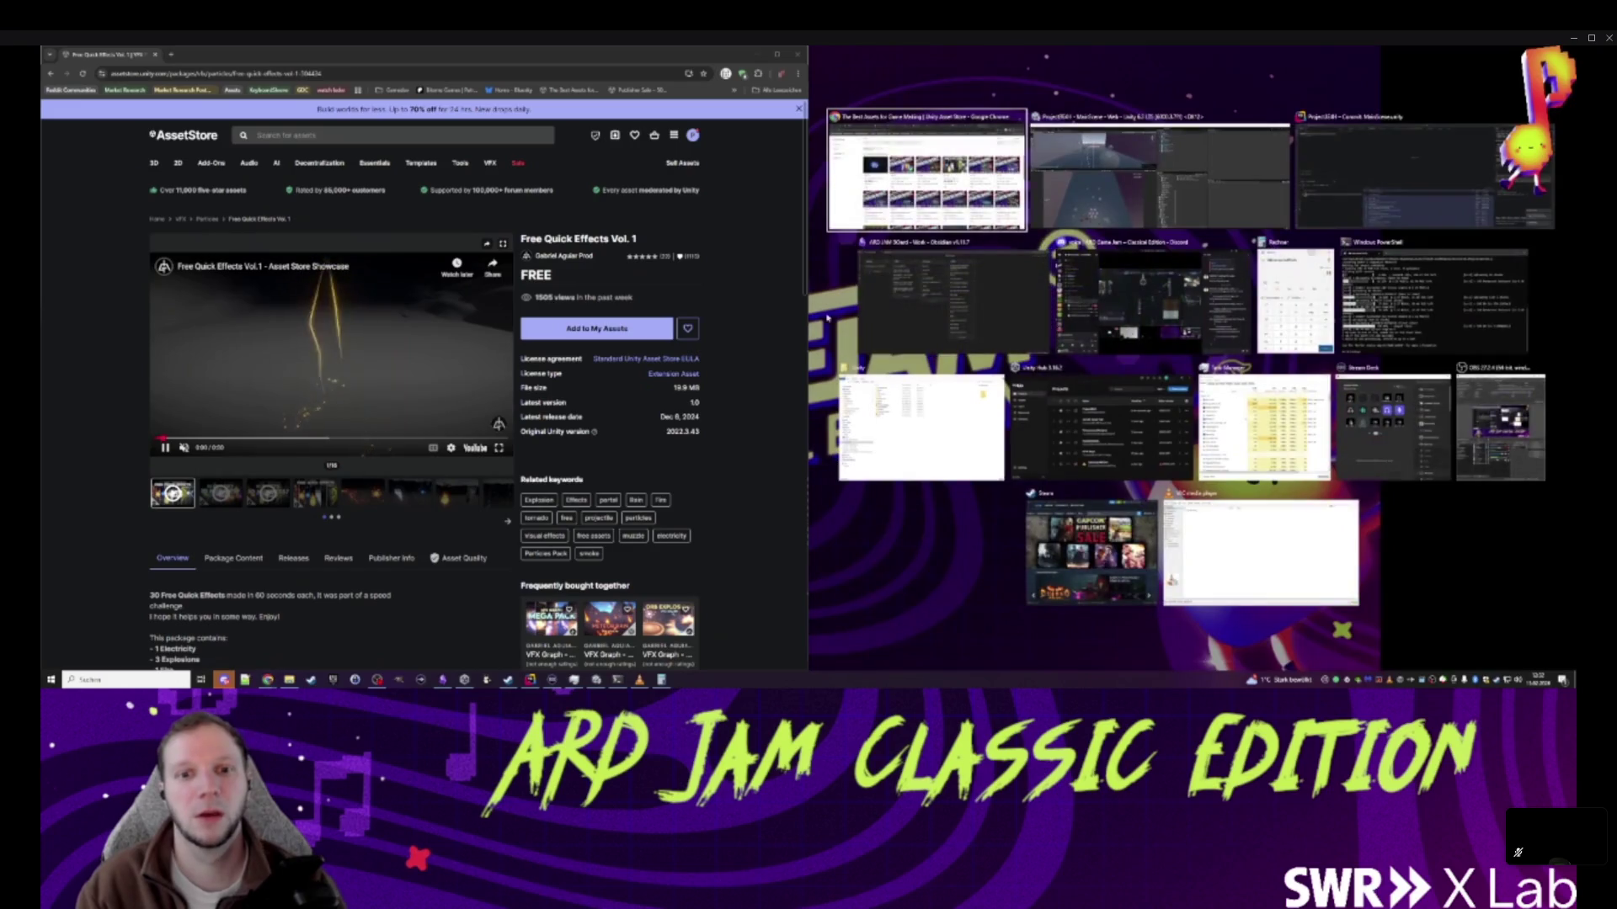
- Add Free Quick Effects Vol. 1 to My Assets, accepting the Asset Store terms
click(263, 474)
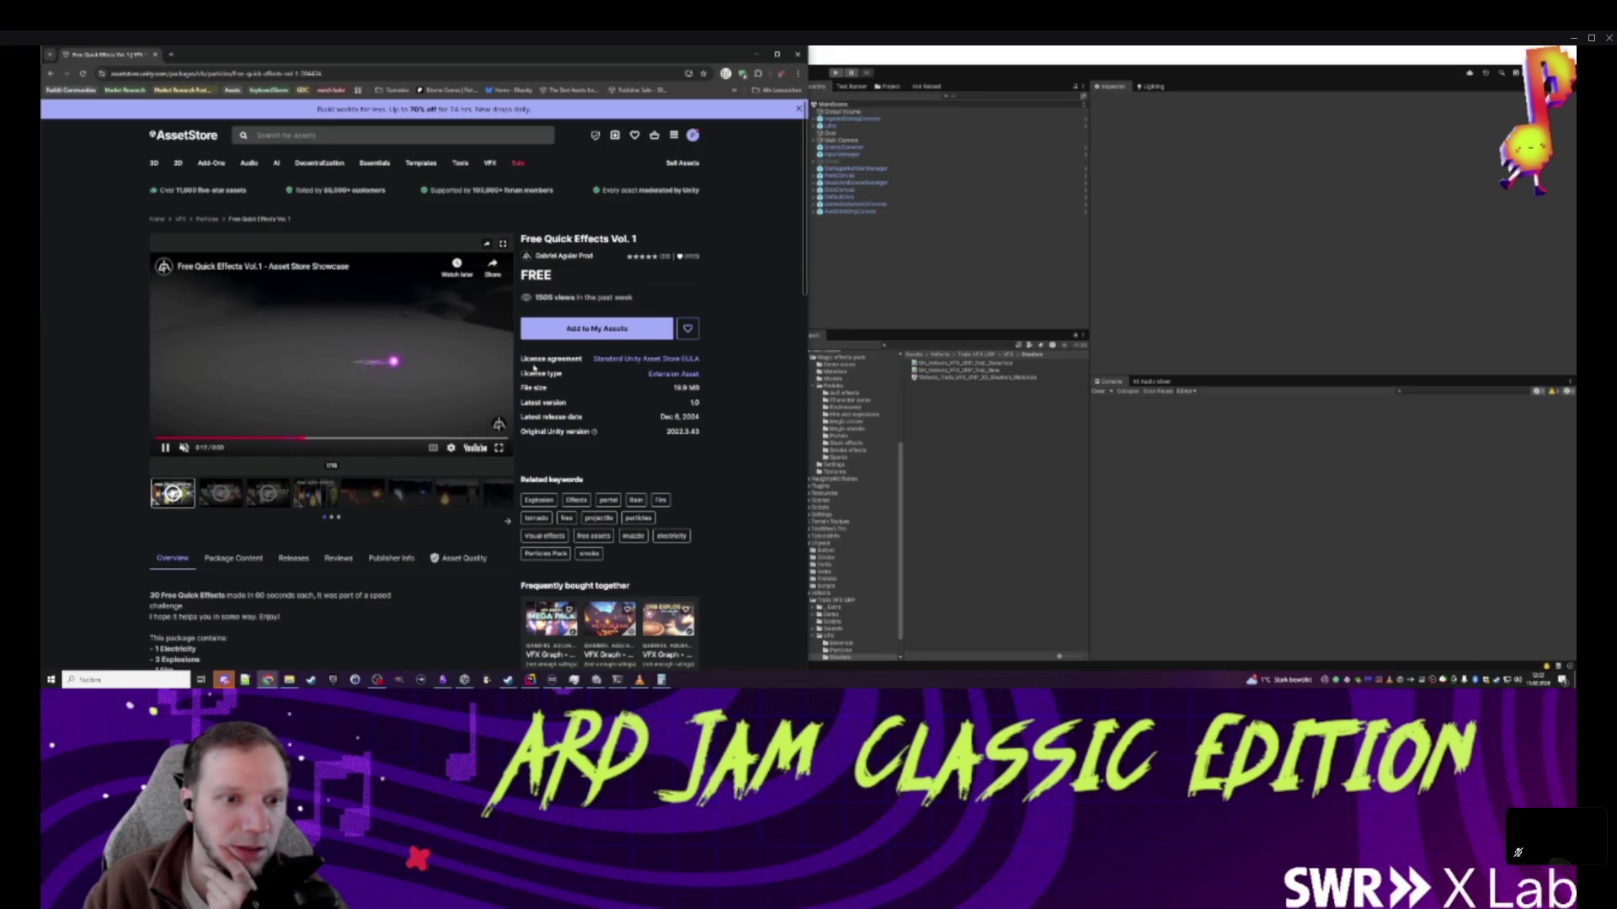
click(589, 328)
click(485, 434)
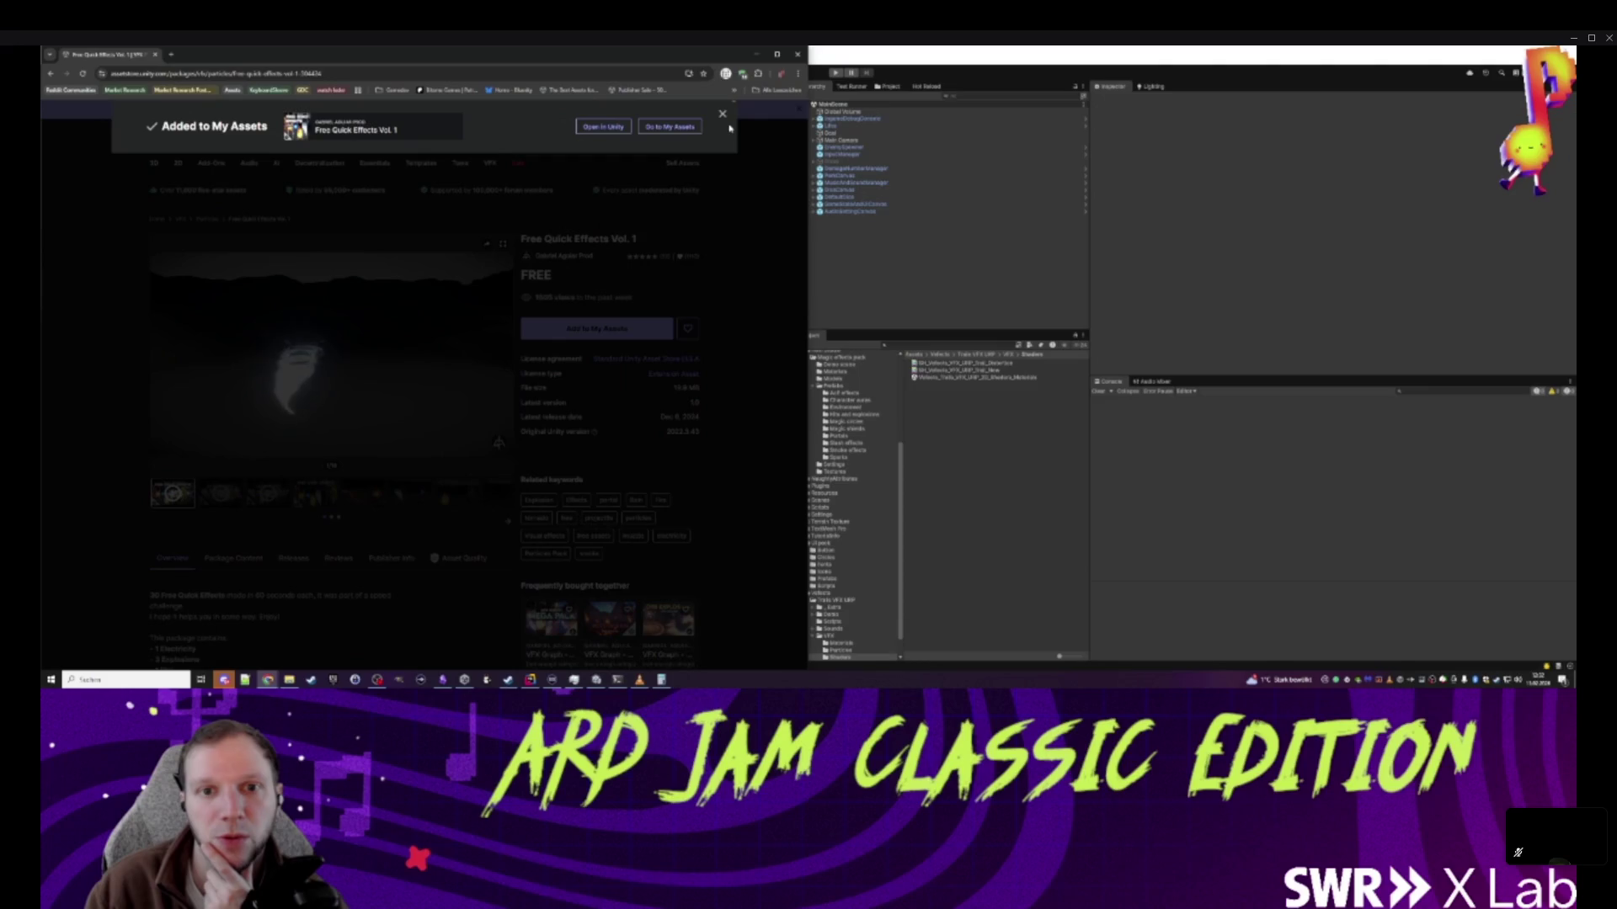
key(Escape)
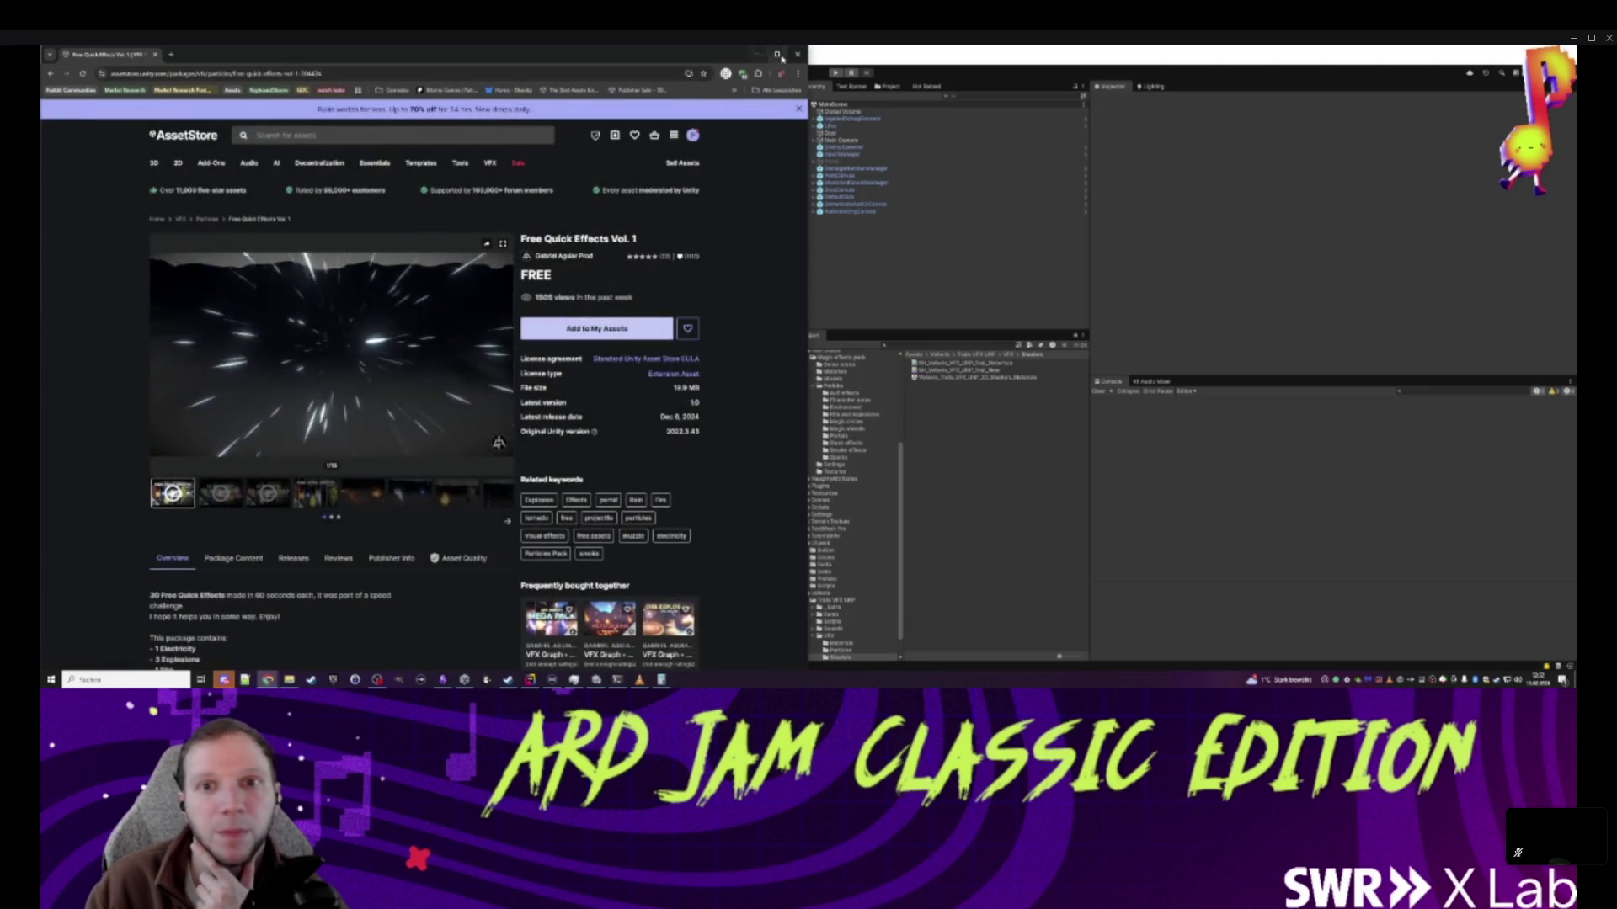
key(alt+Tab)
click(48, 60)
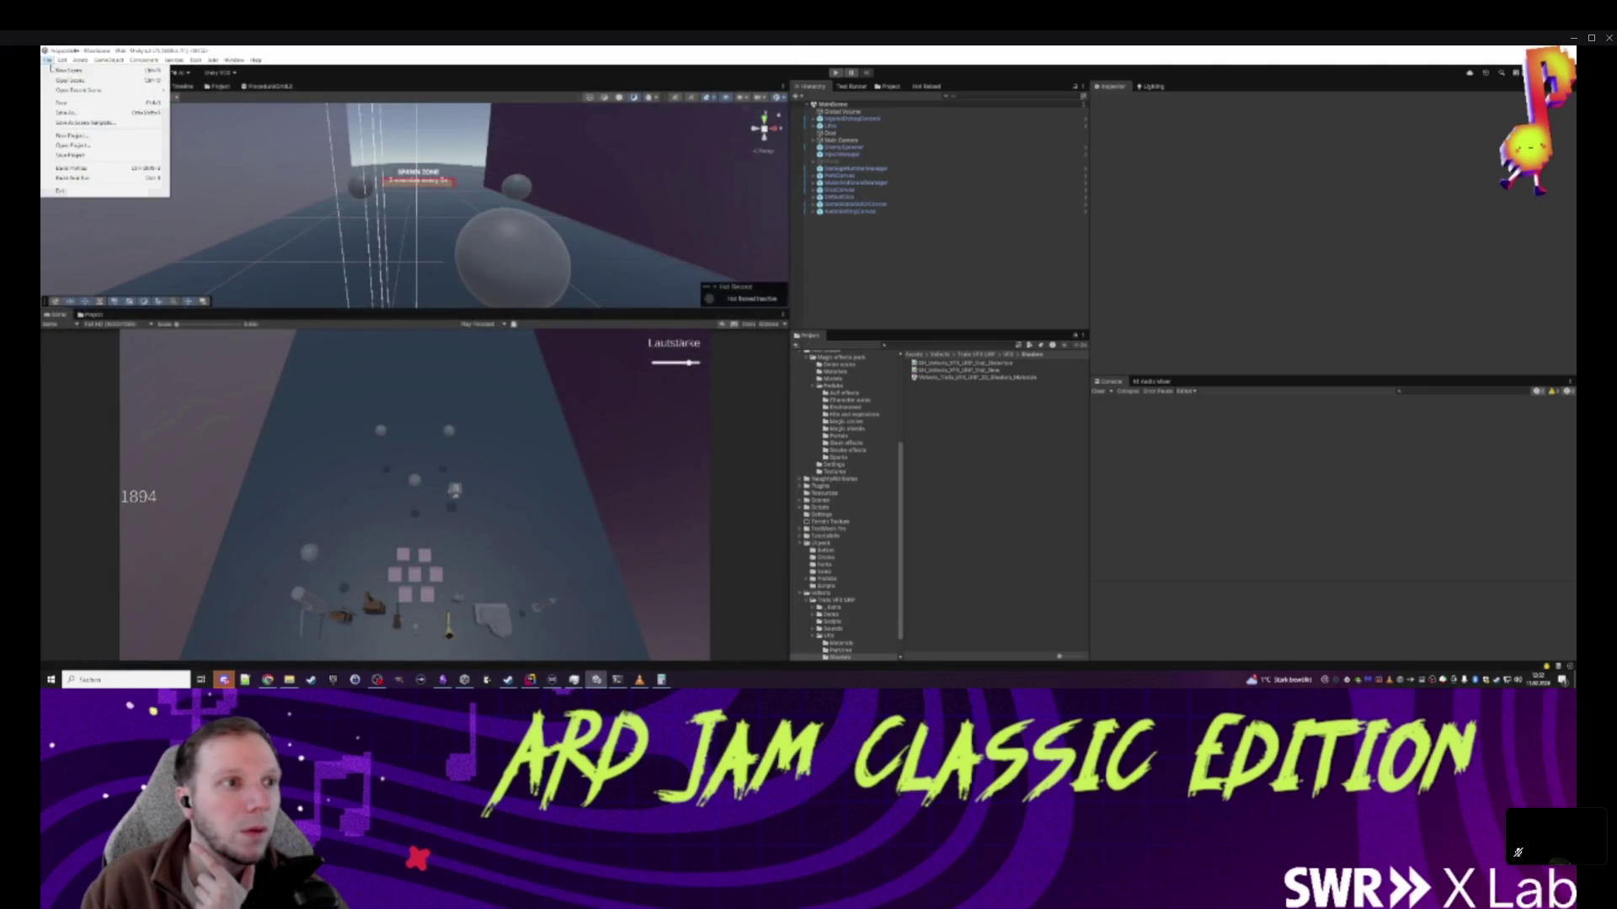
- Download Free Quick Effects Vol. 1 in Package Manager's My Assets and open its import dialog
mouse_move(233, 60)
mouse_move(261, 208)
click(379, 211)
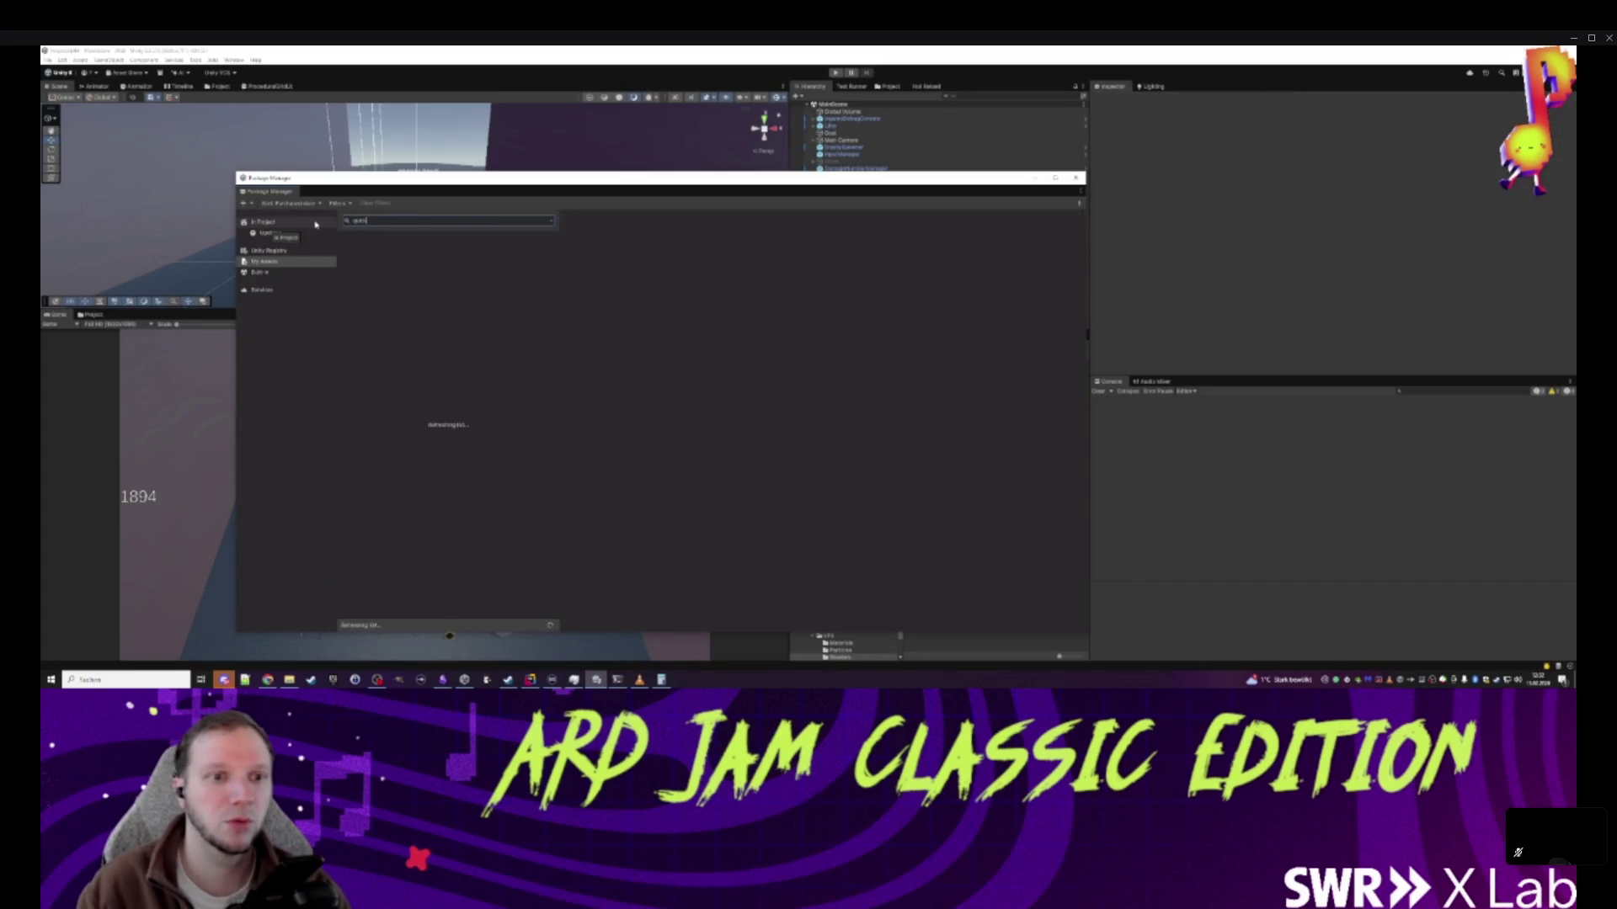
click(599, 263)
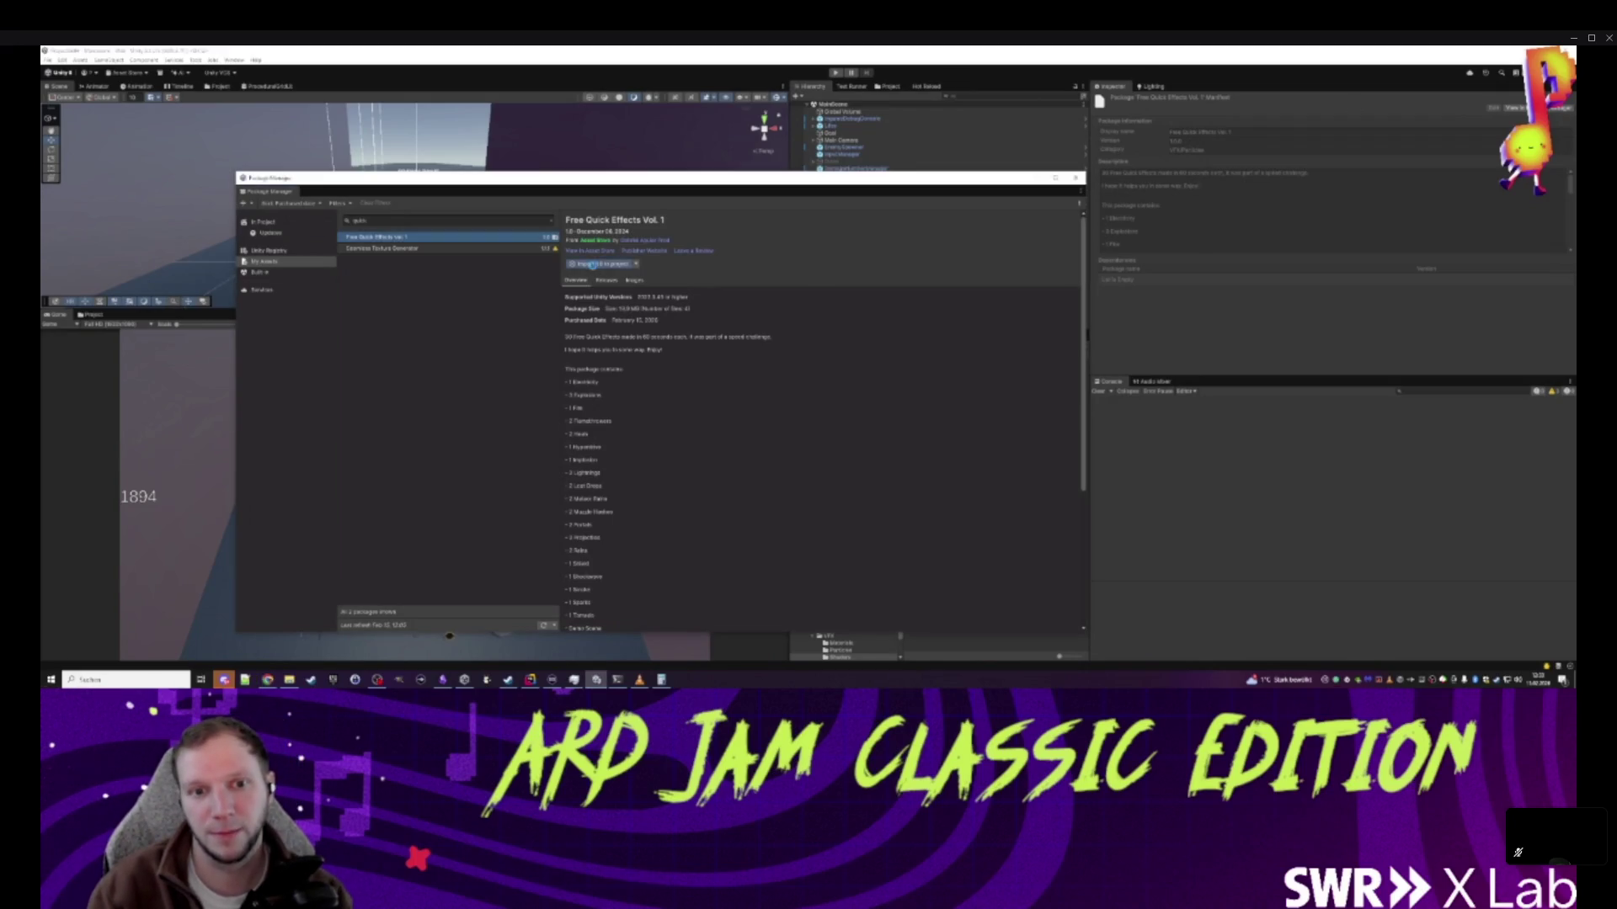
click(601, 264)
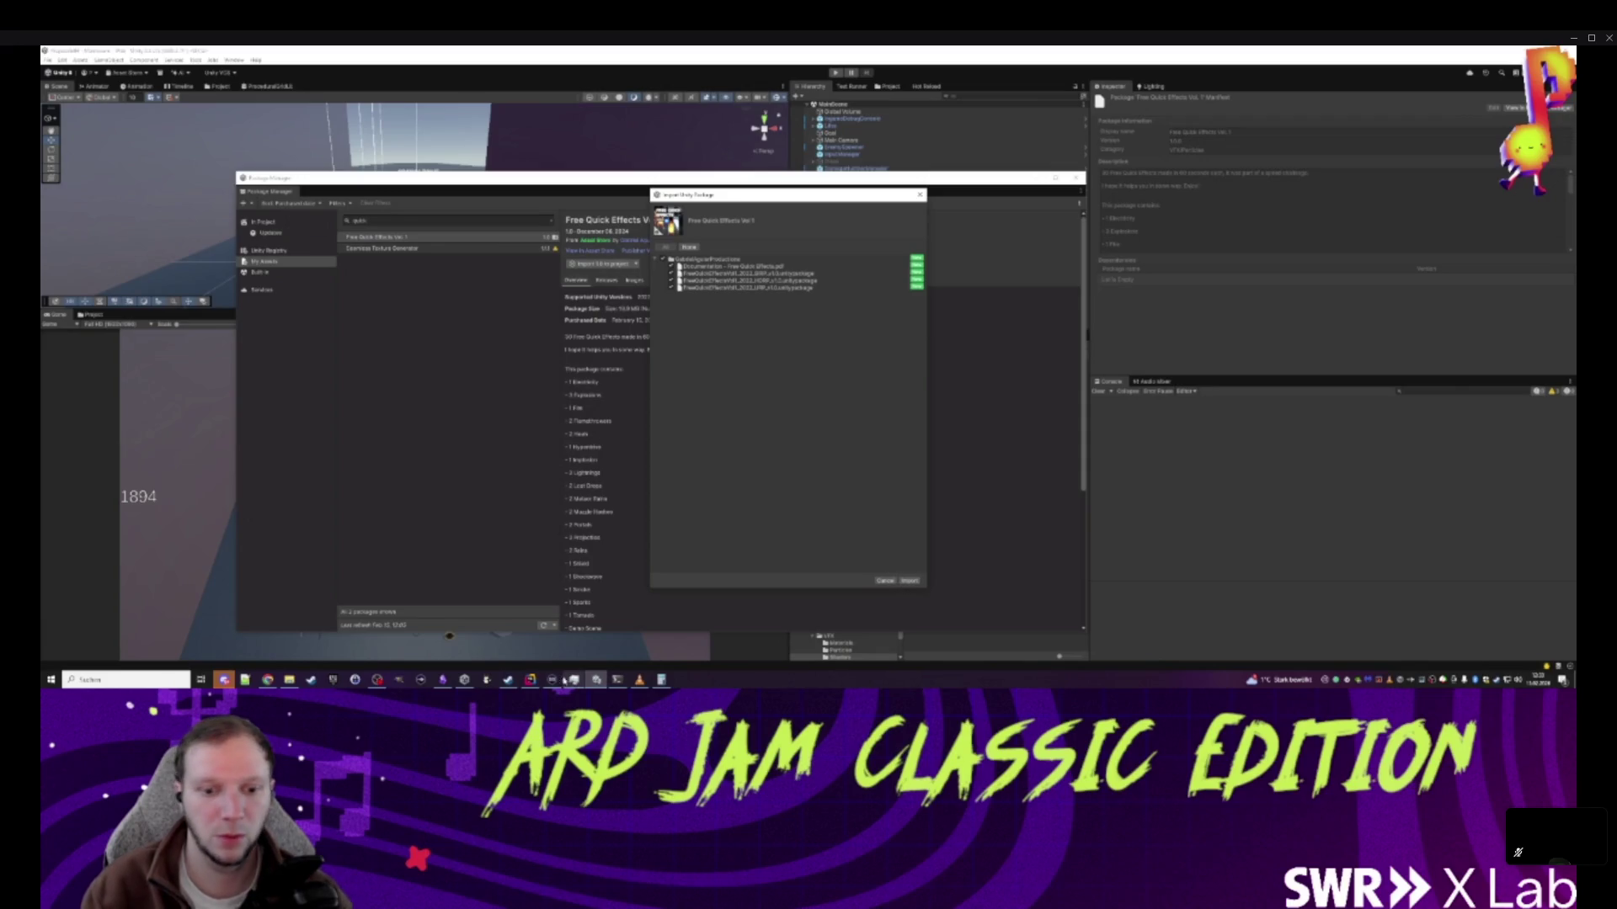
key(alt+Tab)
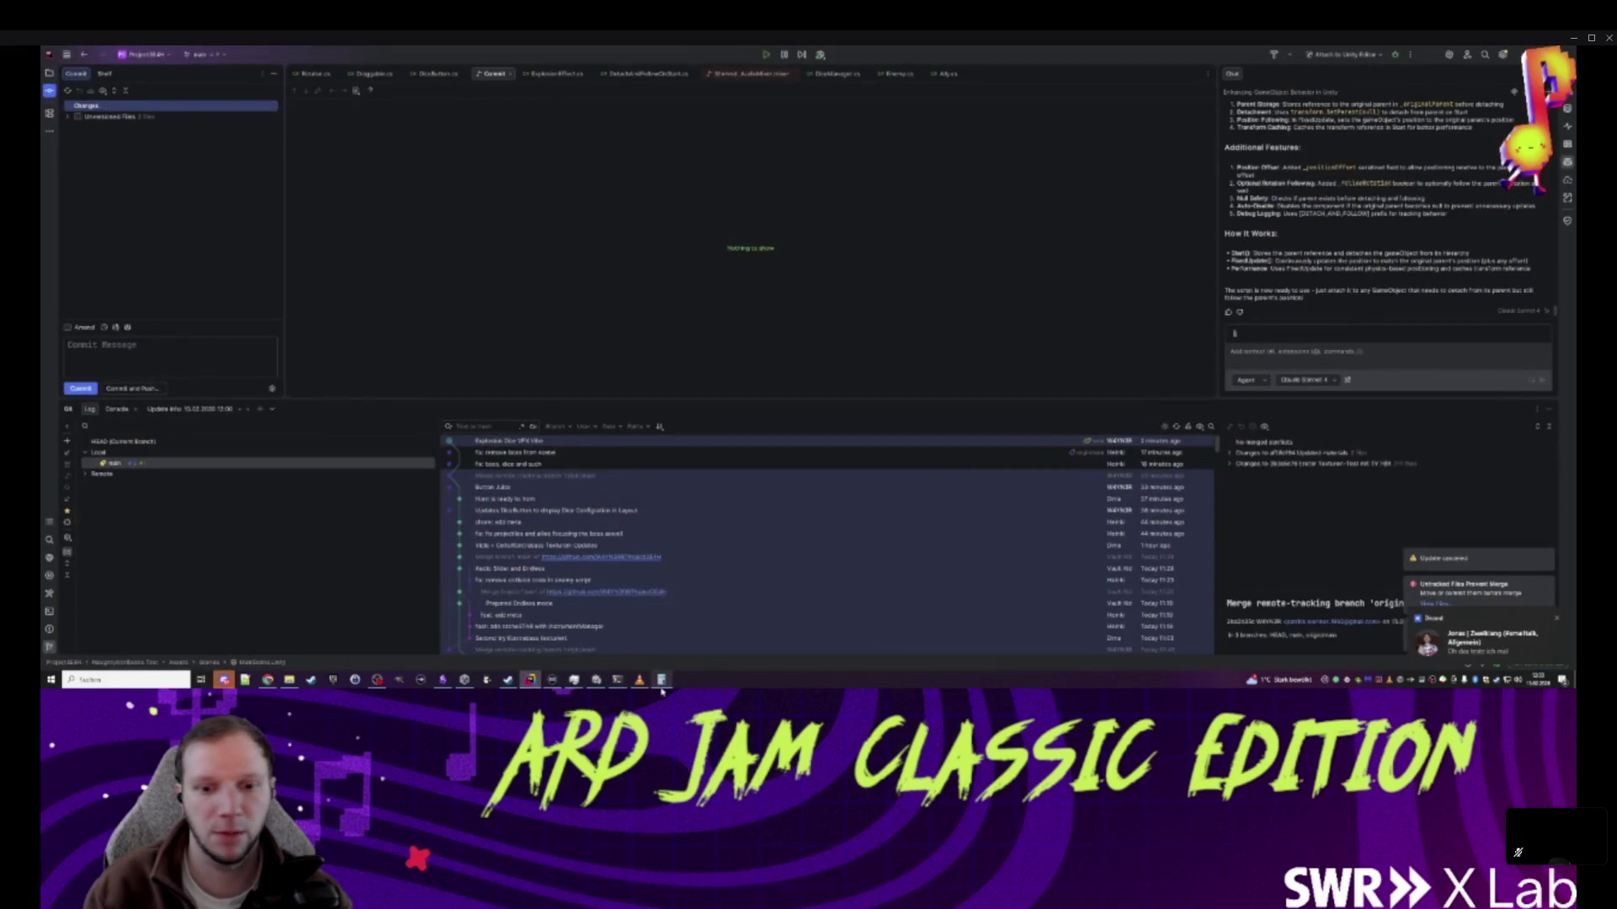
- Update main and delete the two unversioned .png.meta files
right_click(114, 463)
click(169, 497)
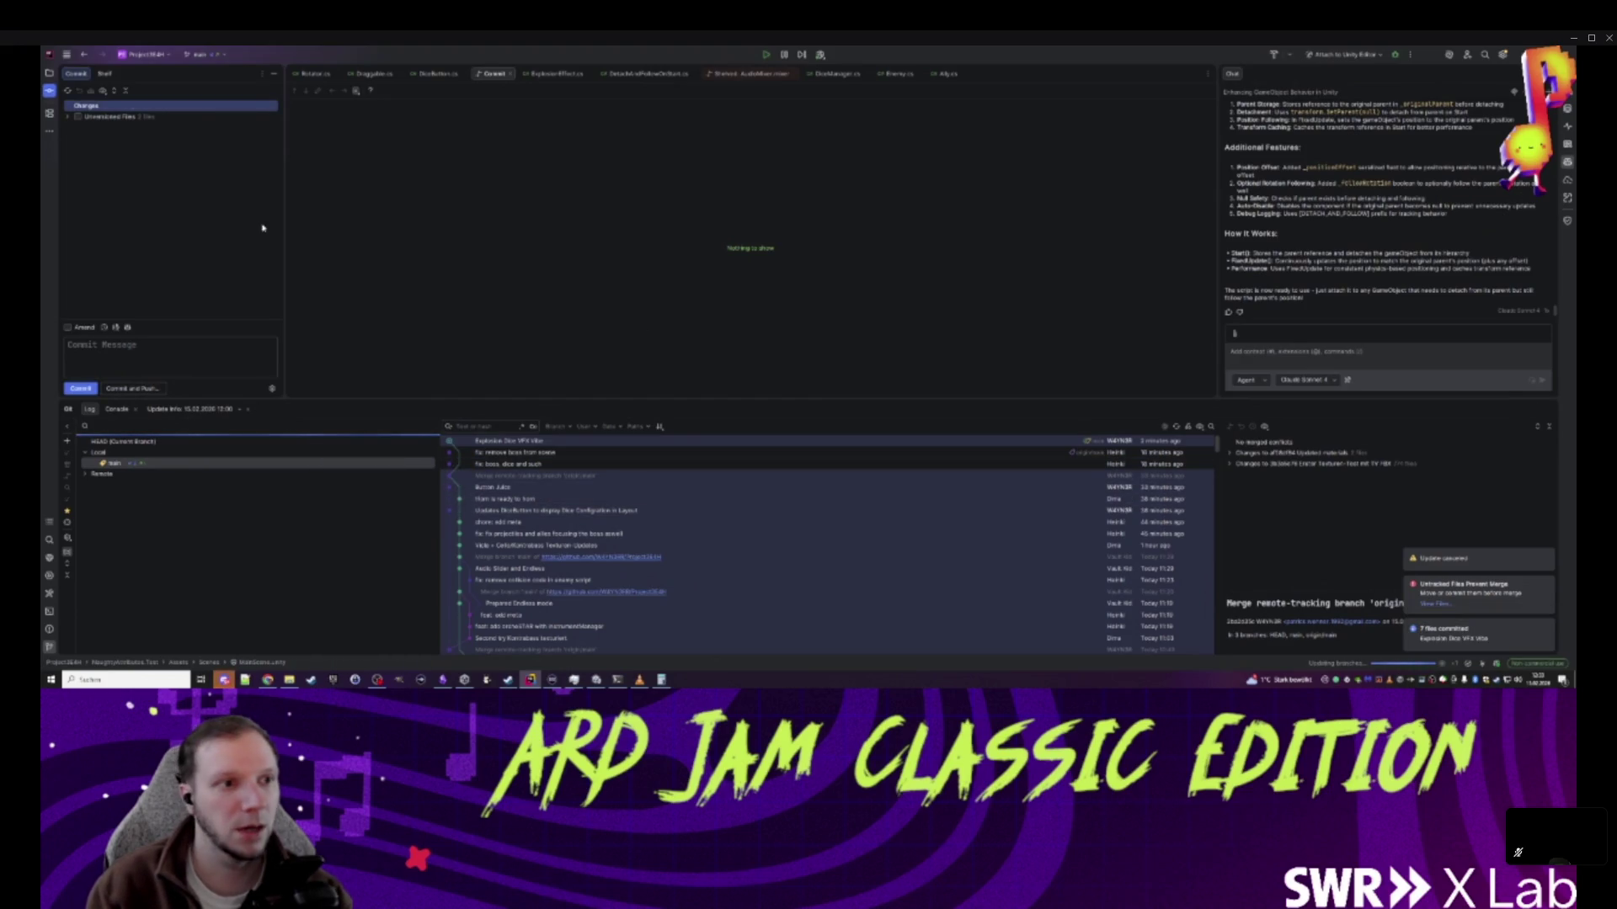
click(67, 117)
click(133, 137)
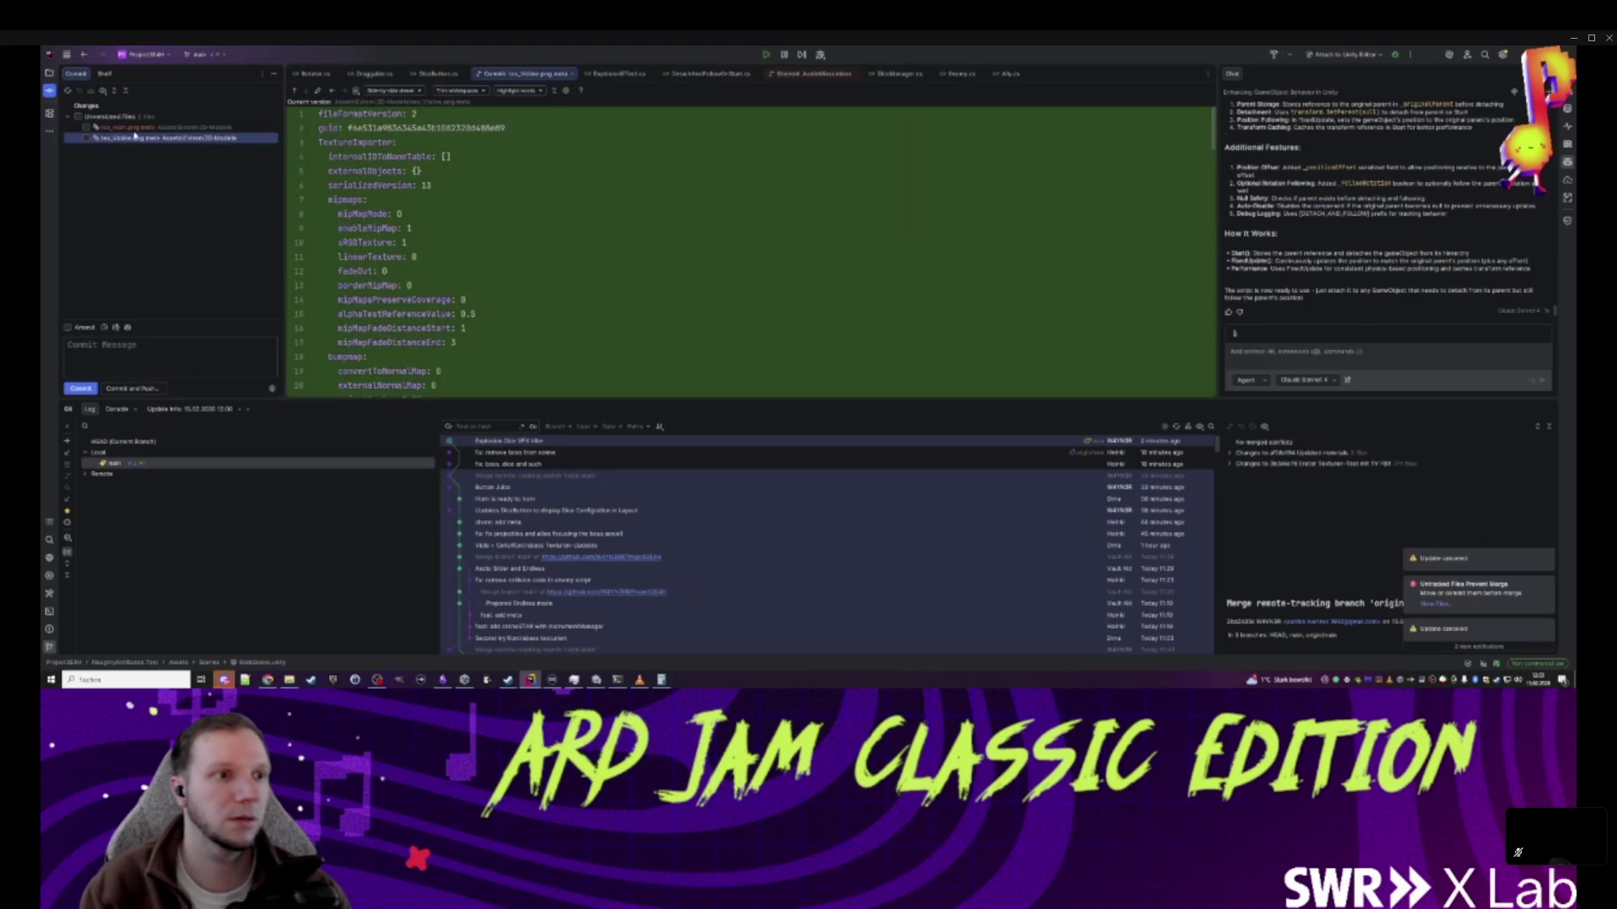
shift+click(133, 128)
right_click(133, 127)
click(159, 218)
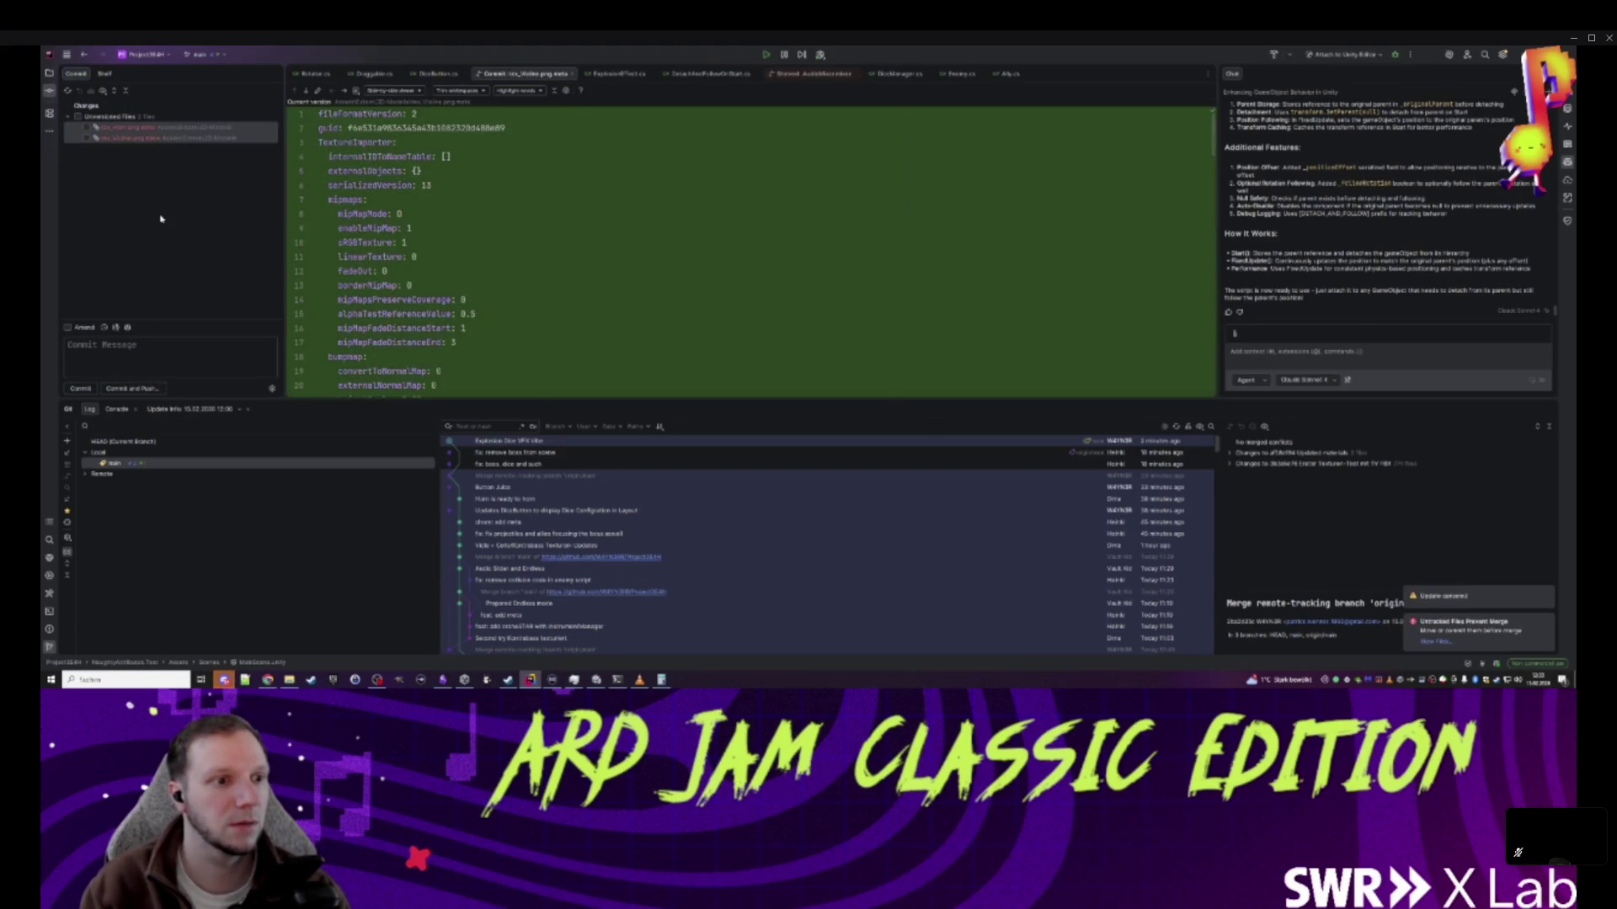
click(820, 376)
- Update main again and push its 2 commits to origin/main
right_click(135, 464)
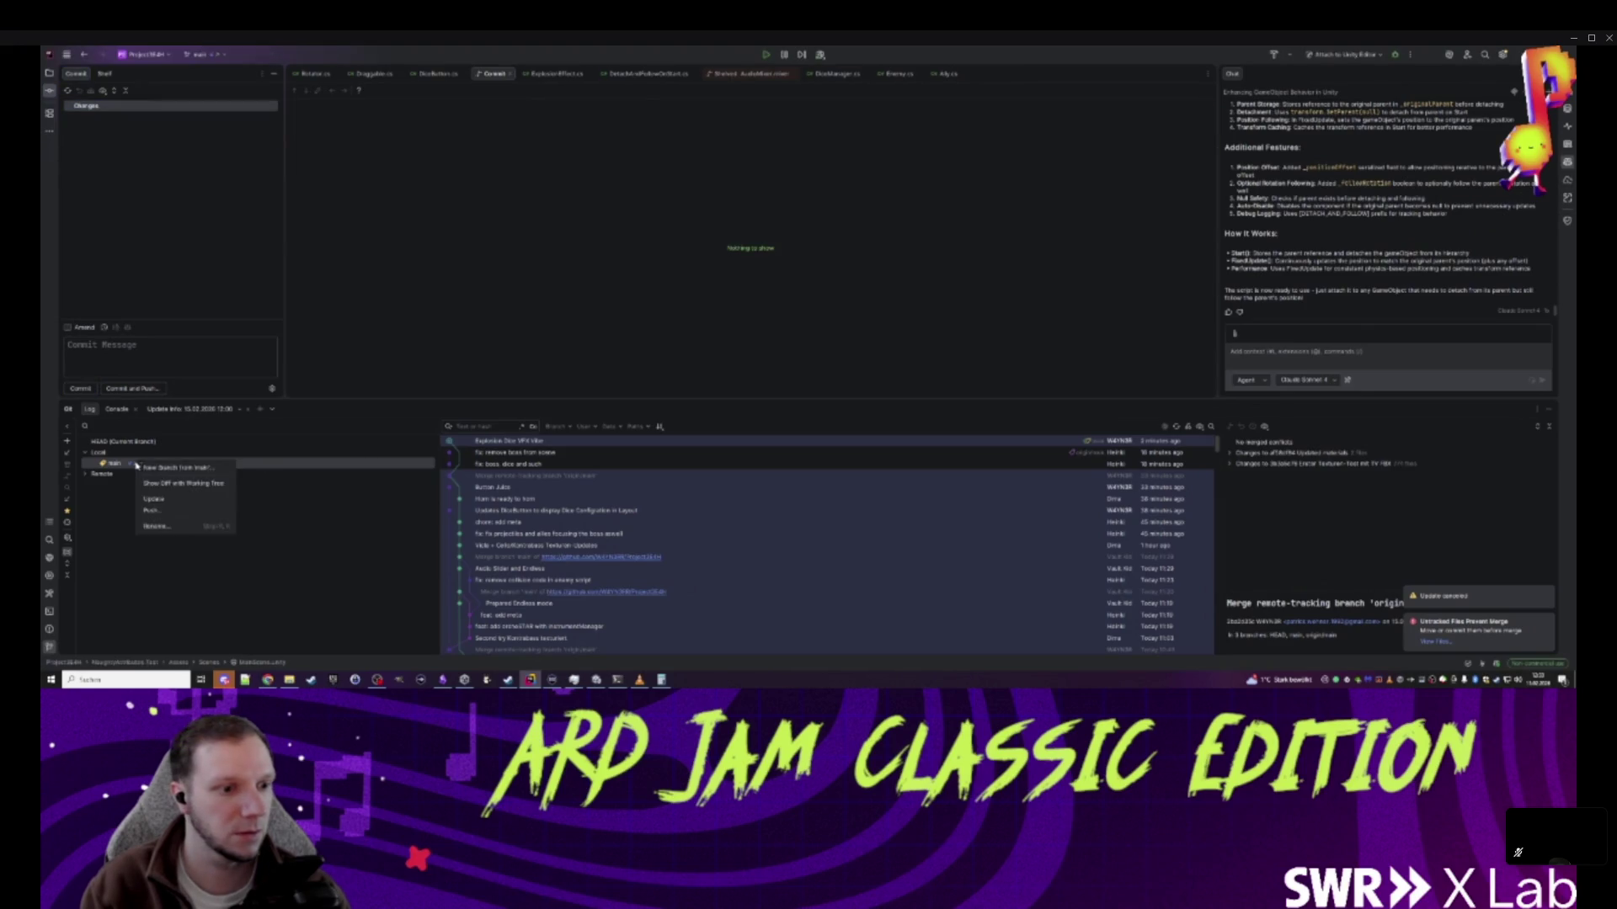
click(159, 500)
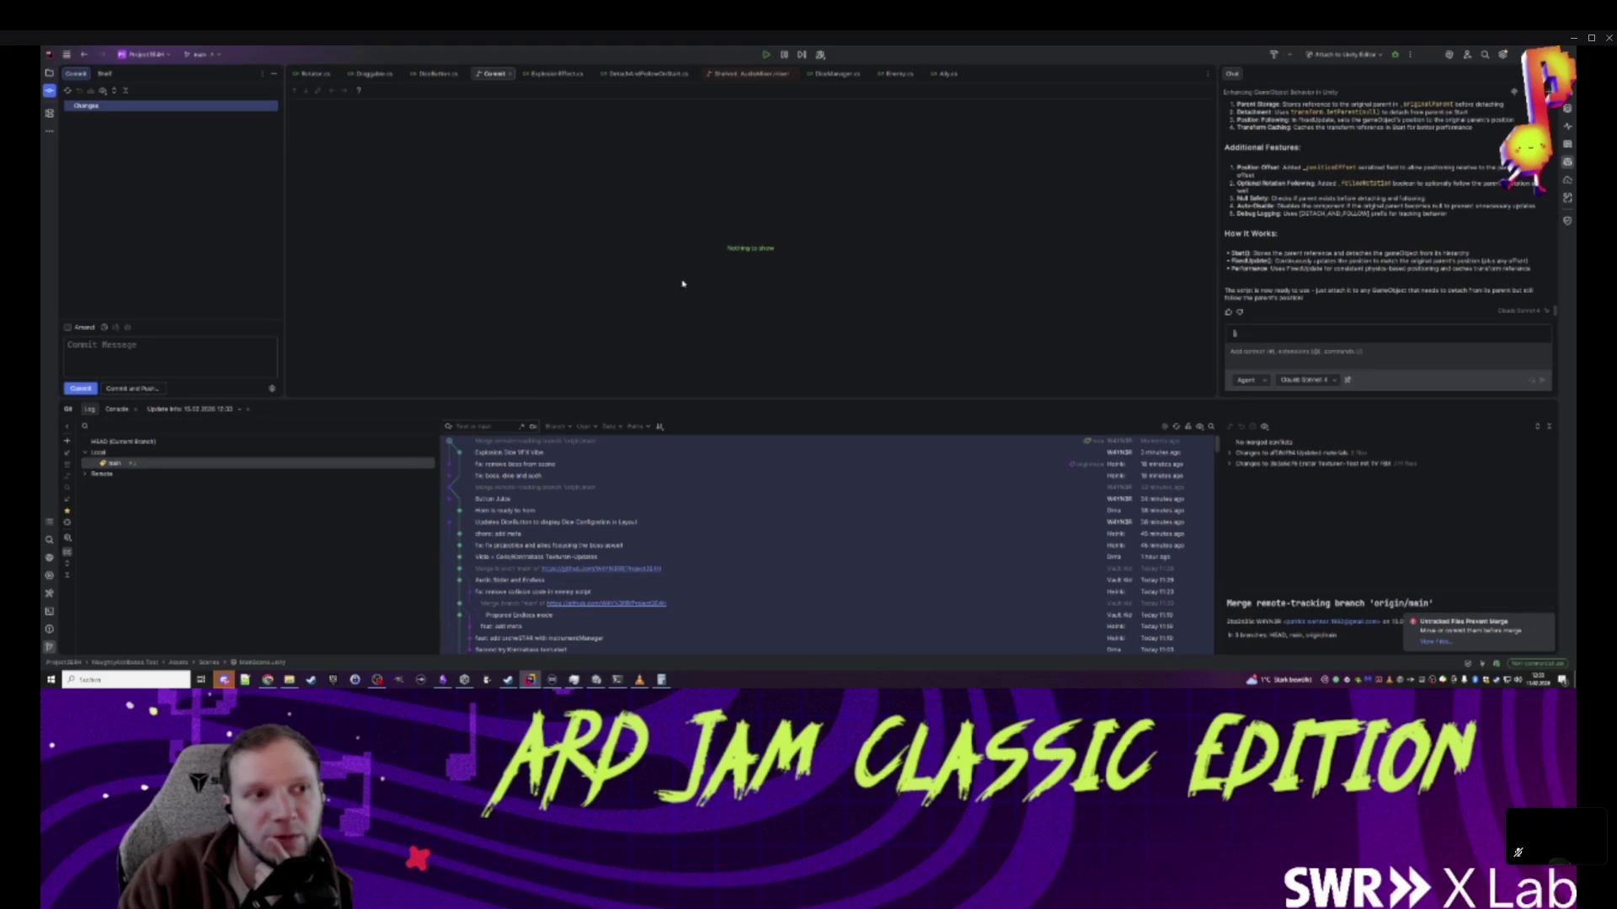
right_click(134, 463)
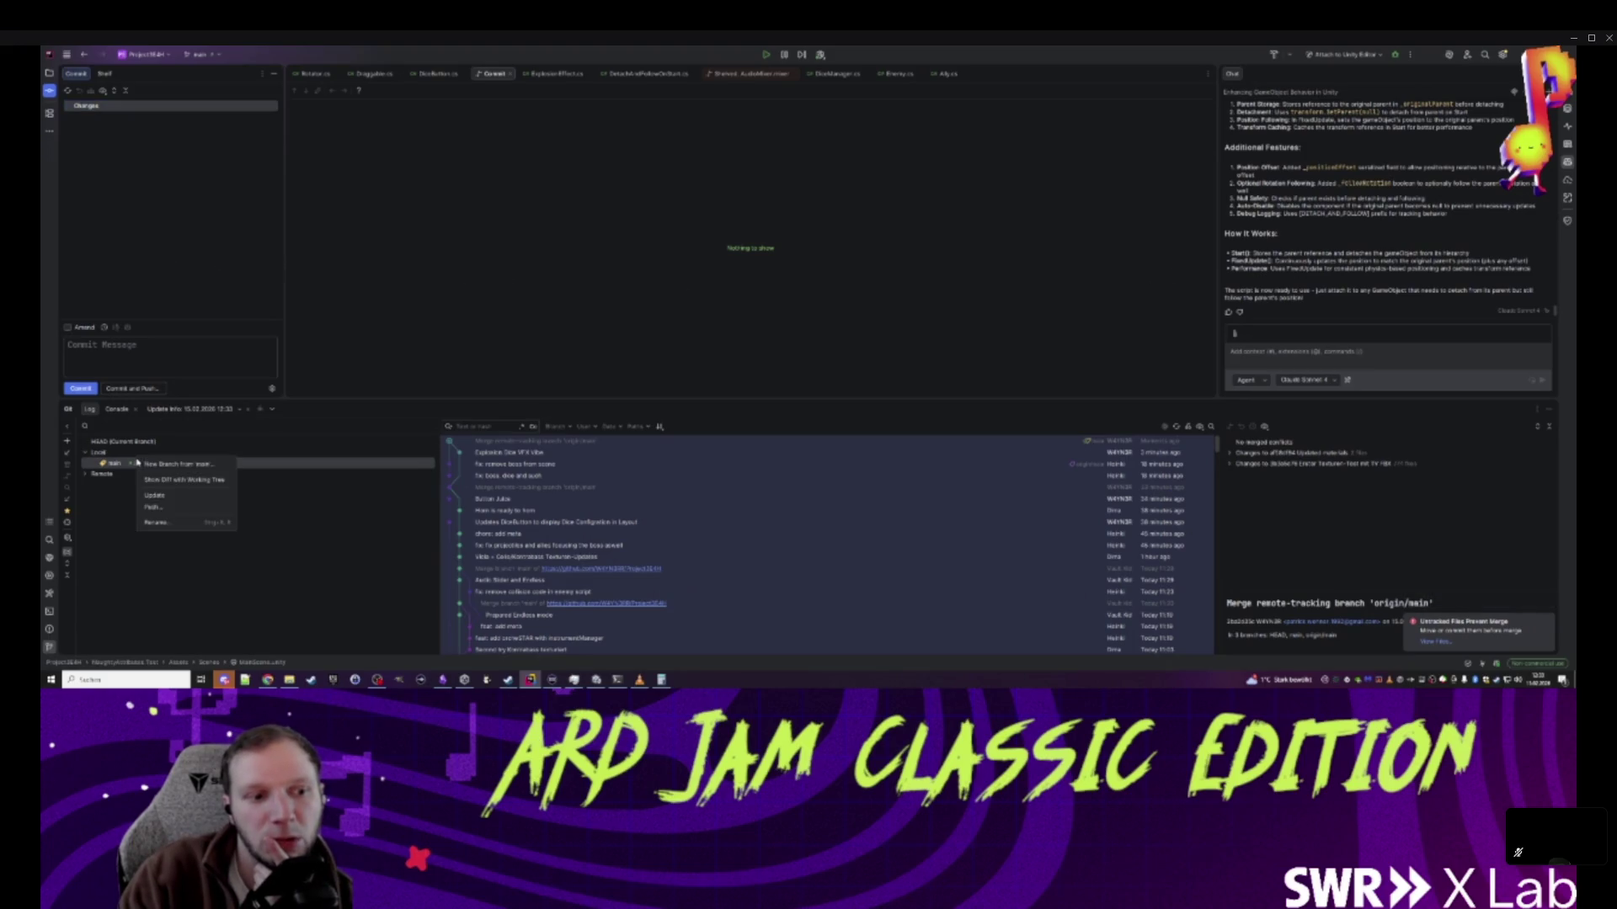
click(165, 506)
click(911, 464)
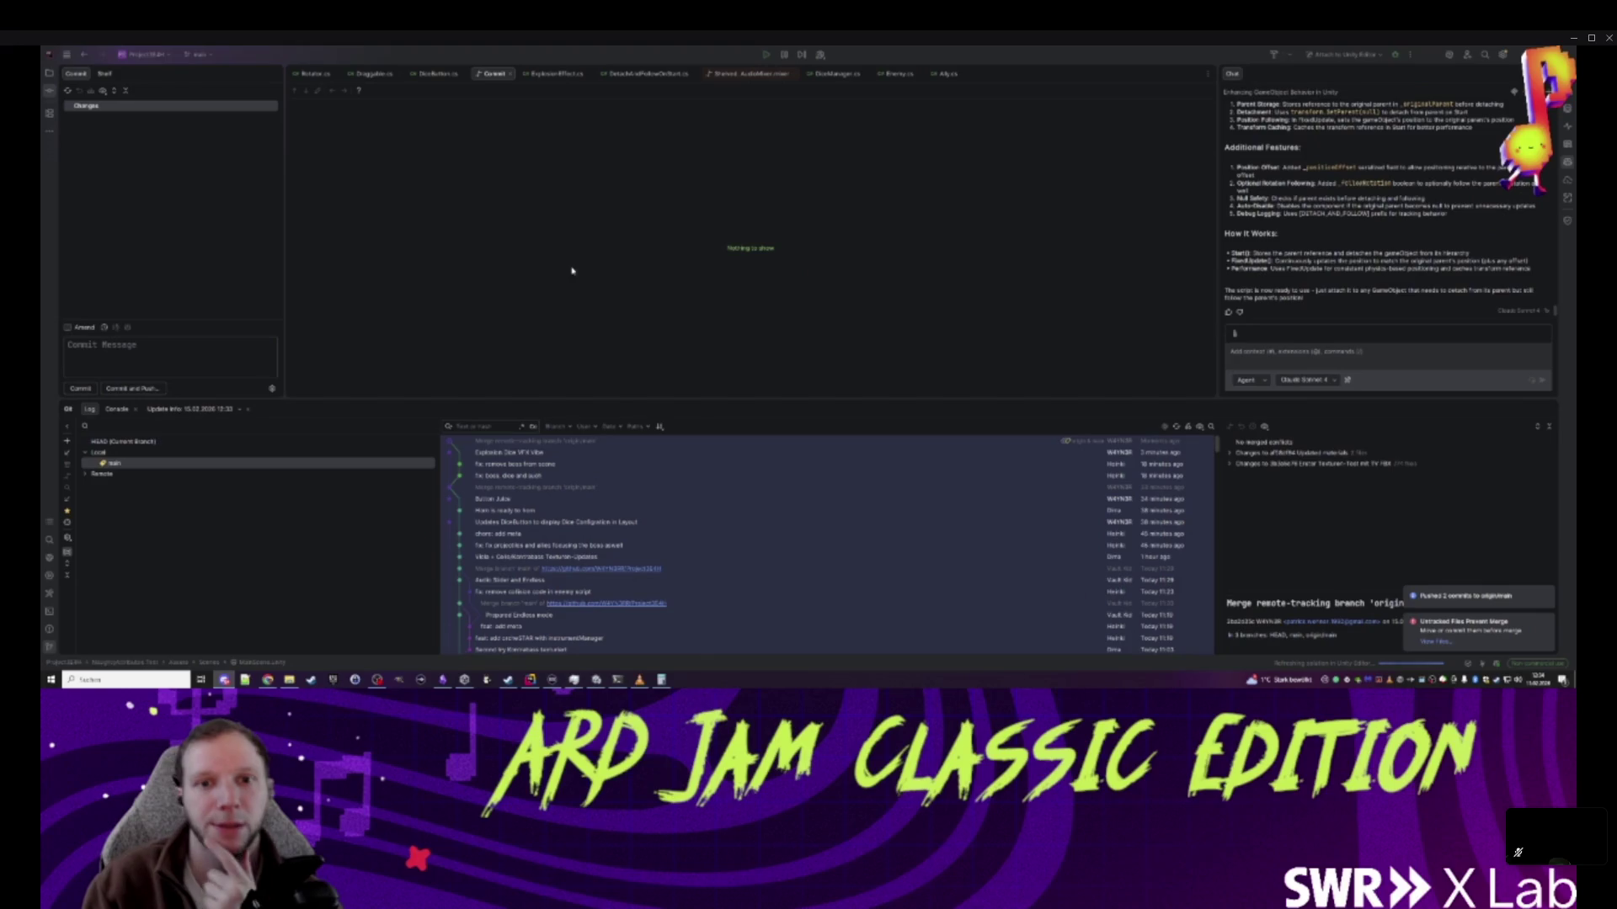
middle_click(493, 80)
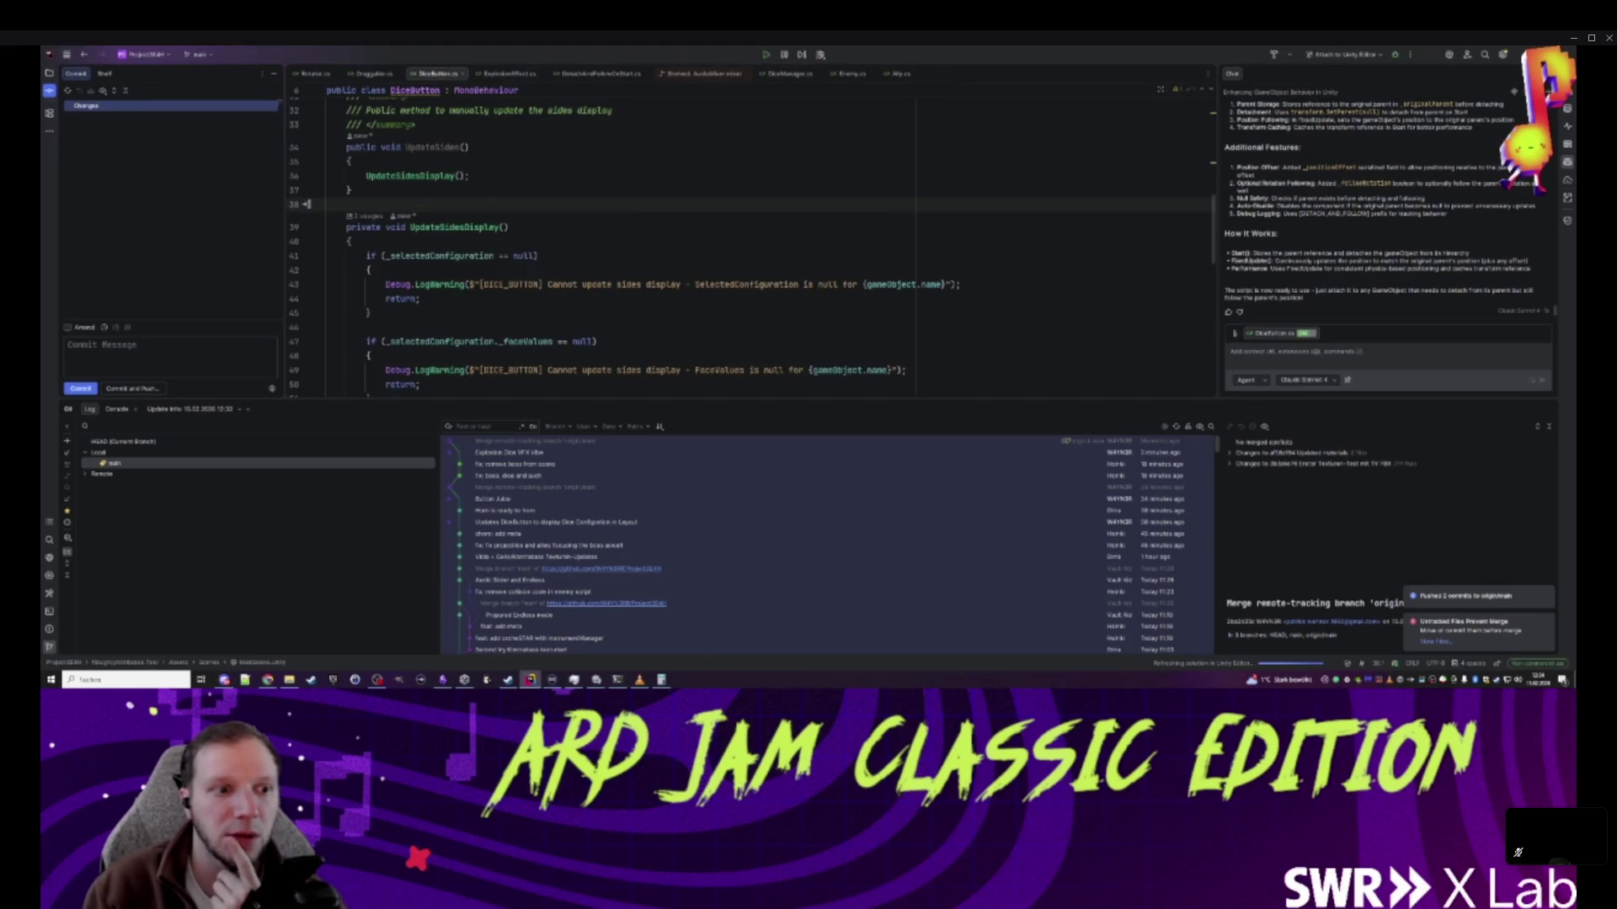
- Reload the externally modified scene and import the Free Quick Effects Vol. 1 contents
click(630, 680)
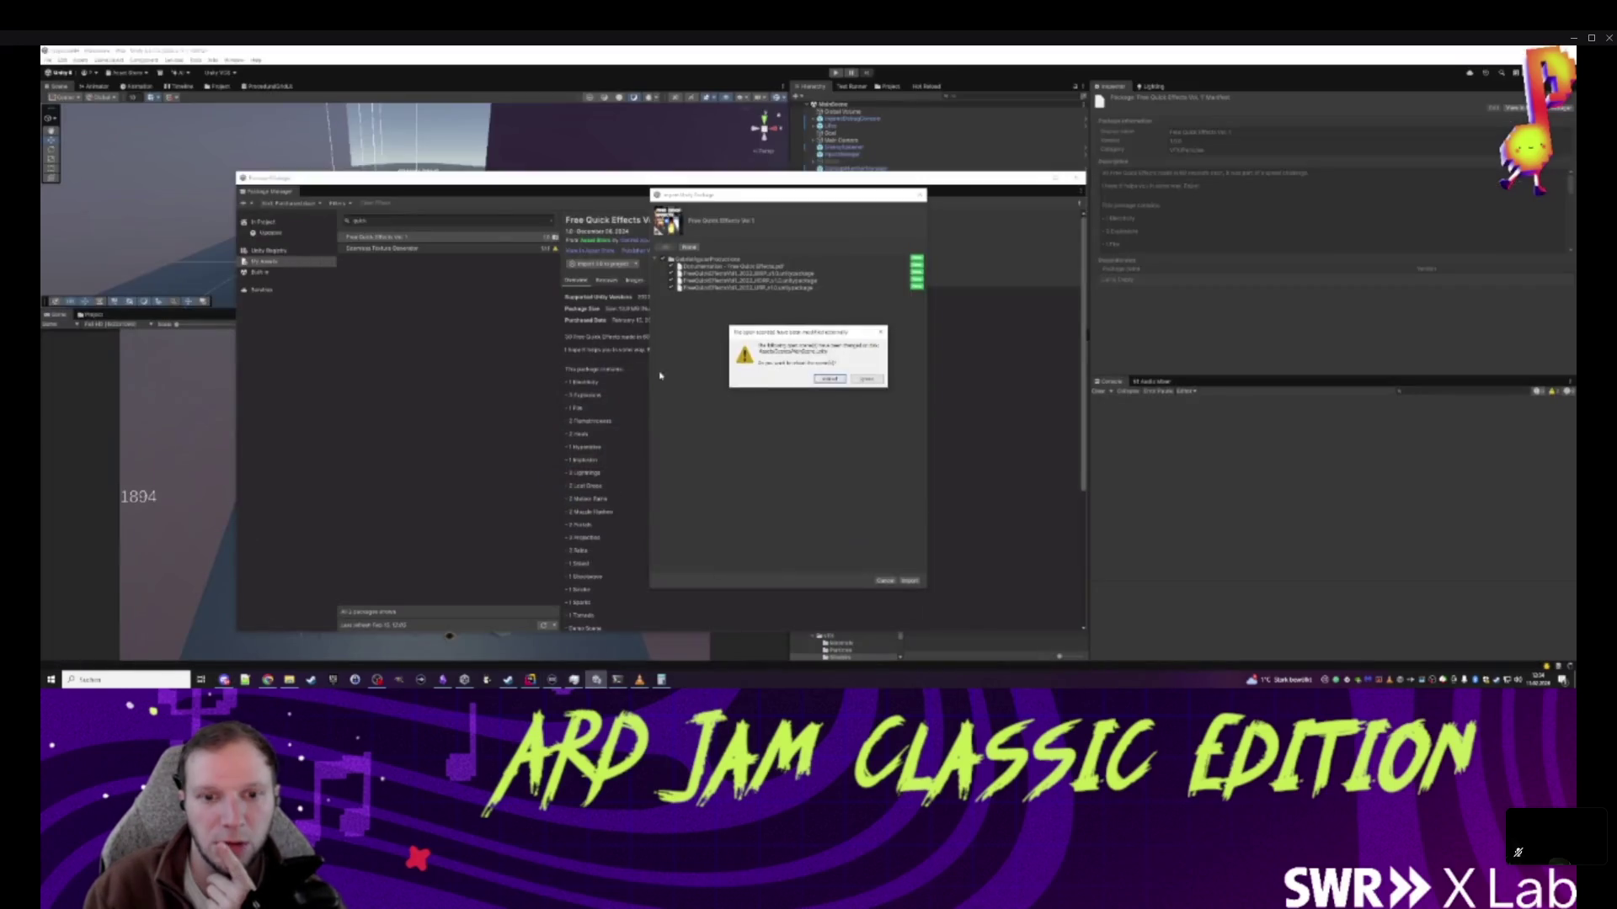
click(829, 379)
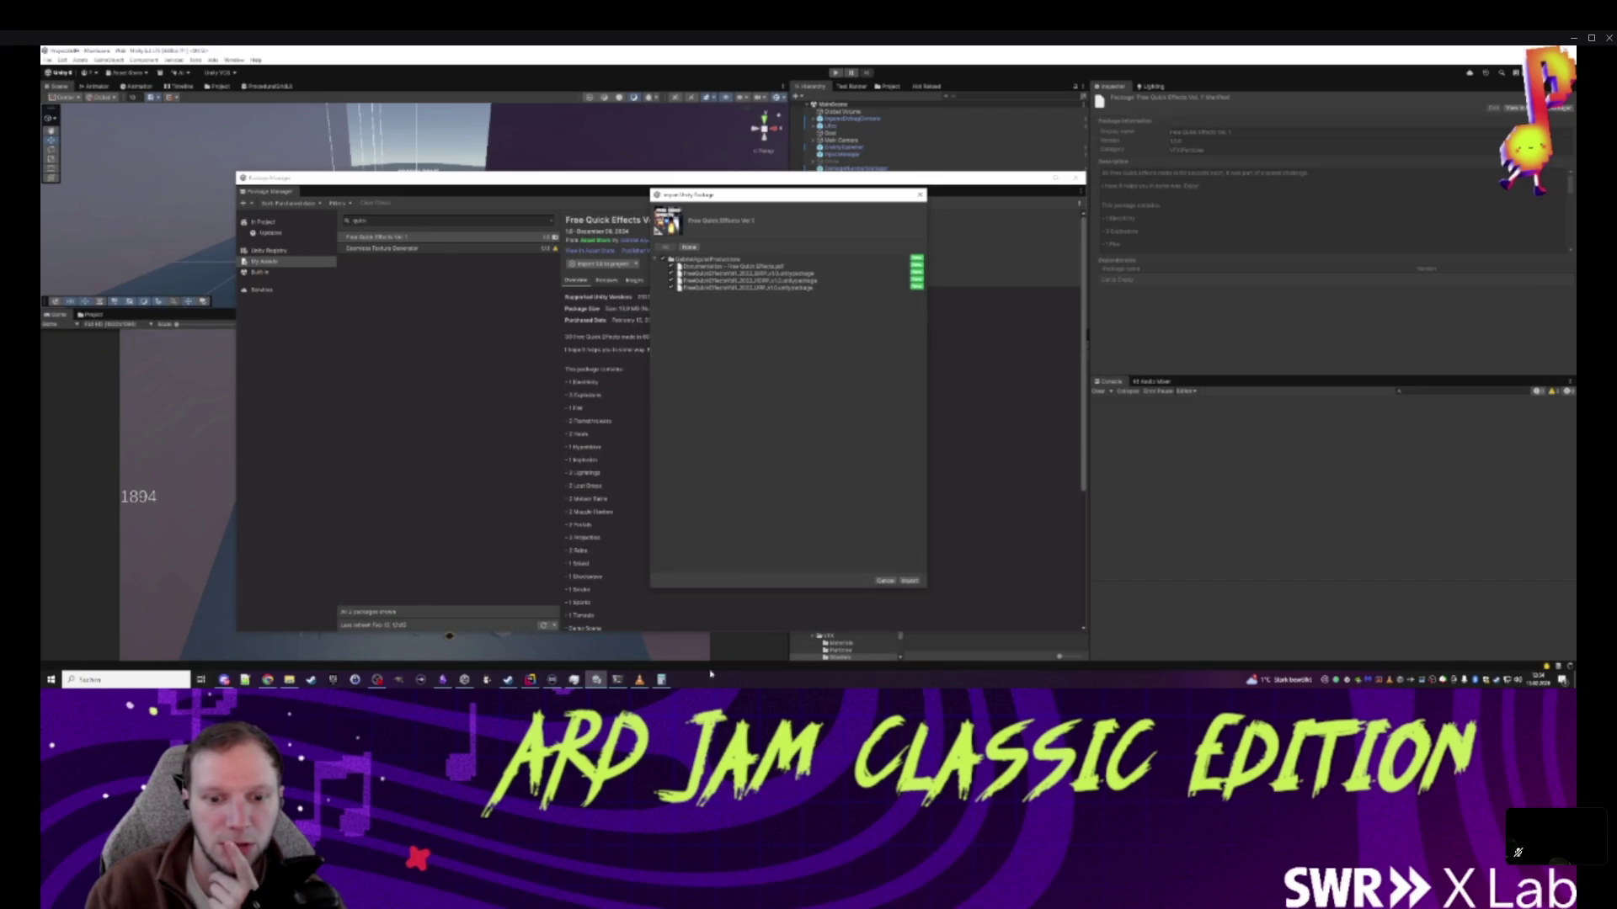
click(531, 680)
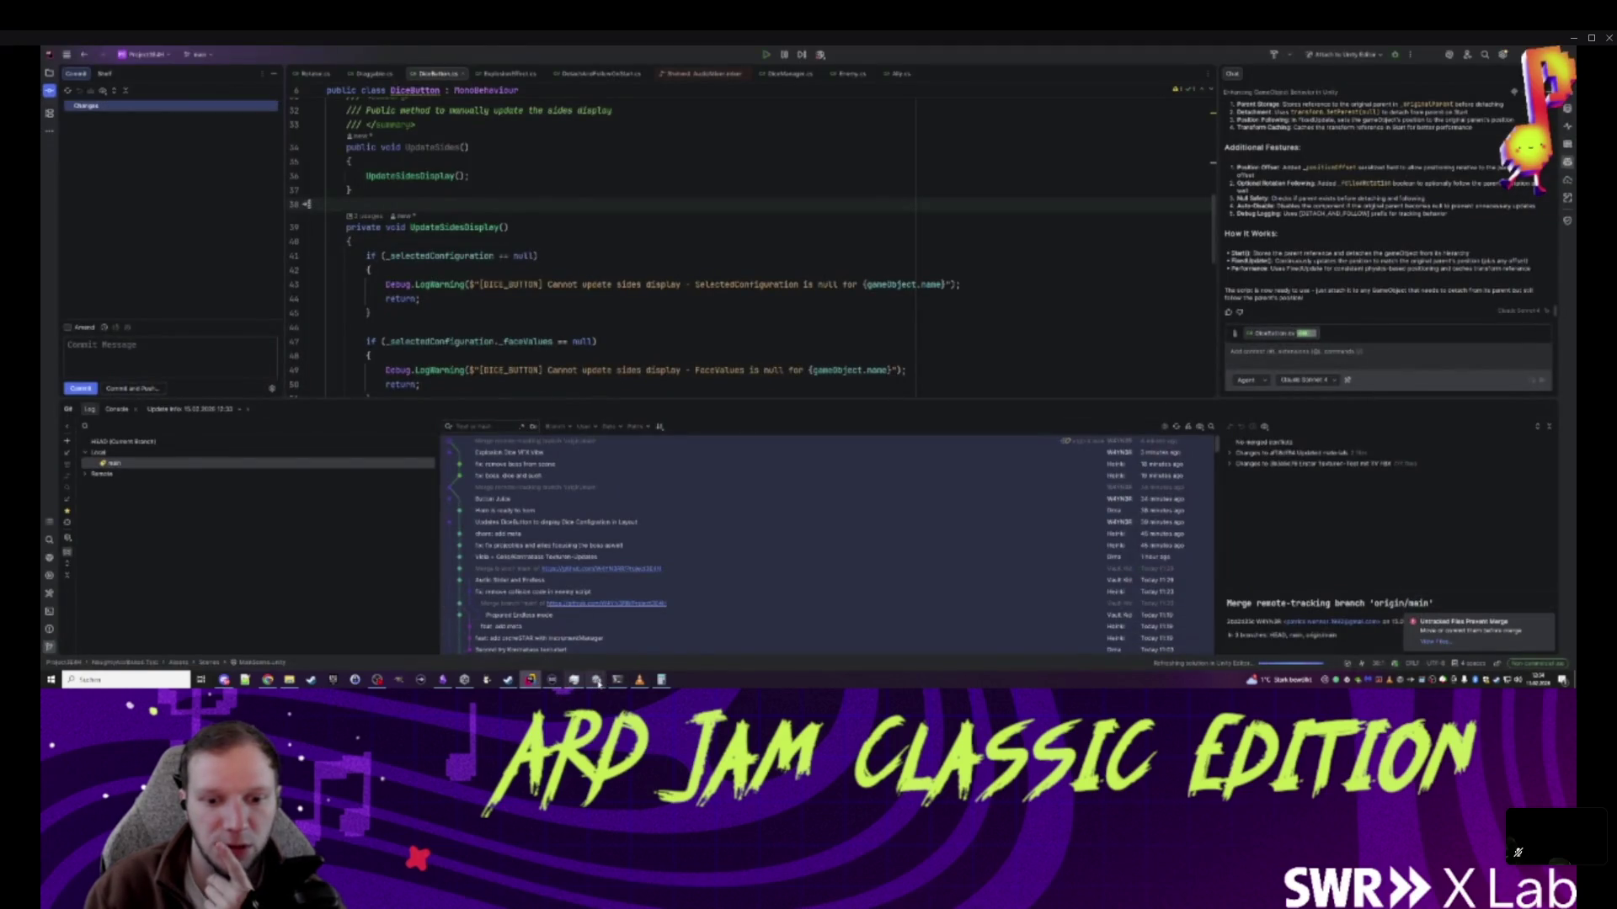
click(602, 684)
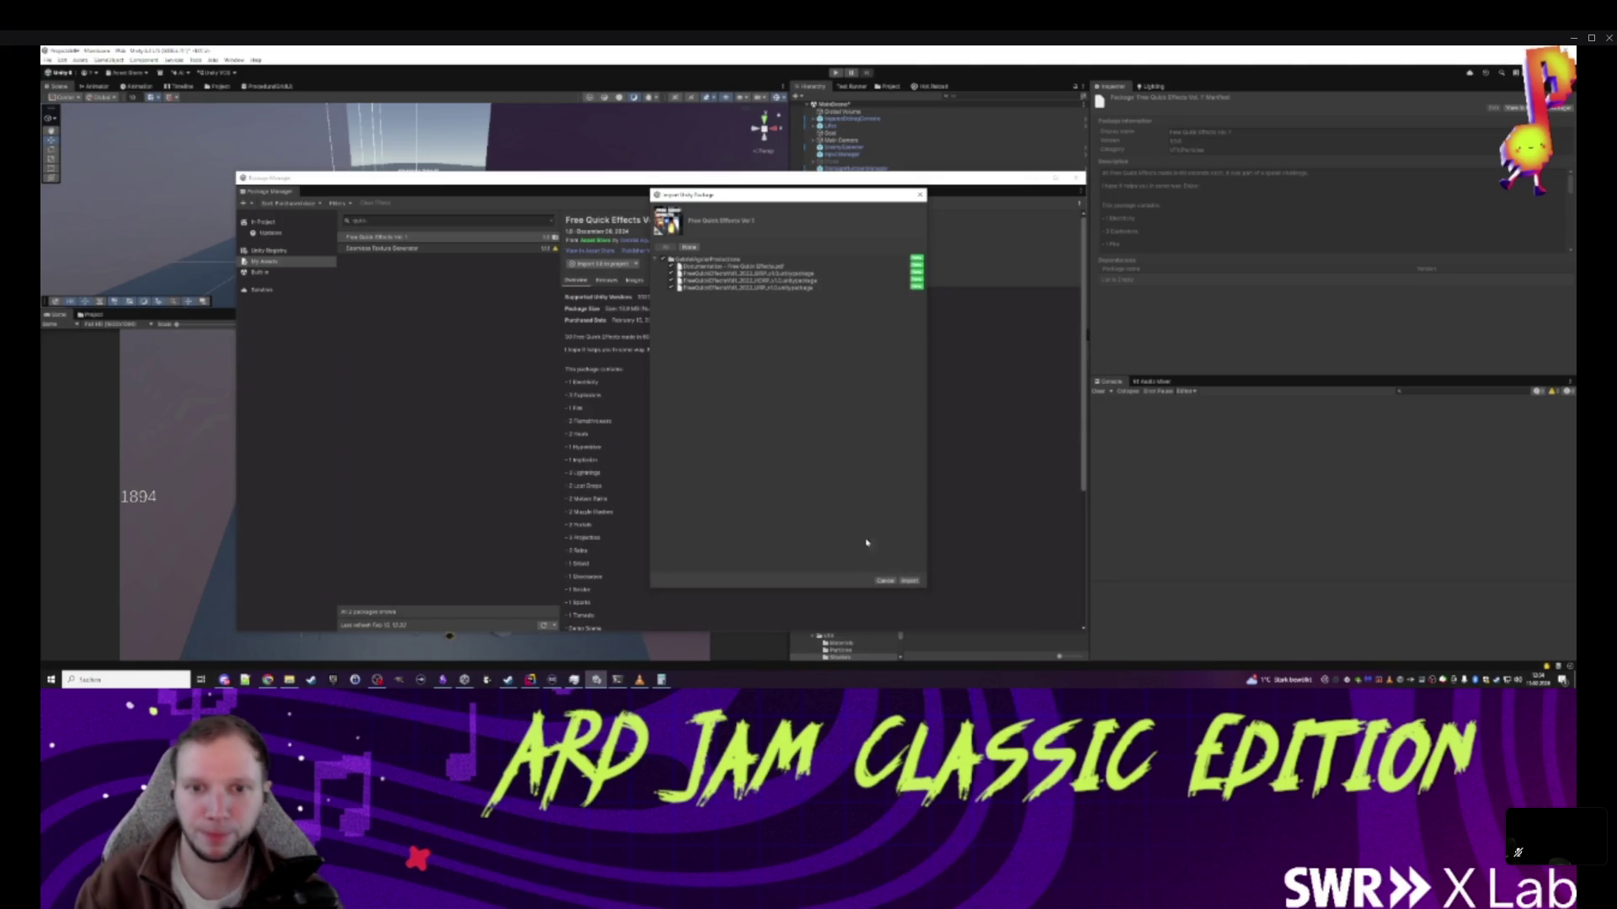
click(909, 581)
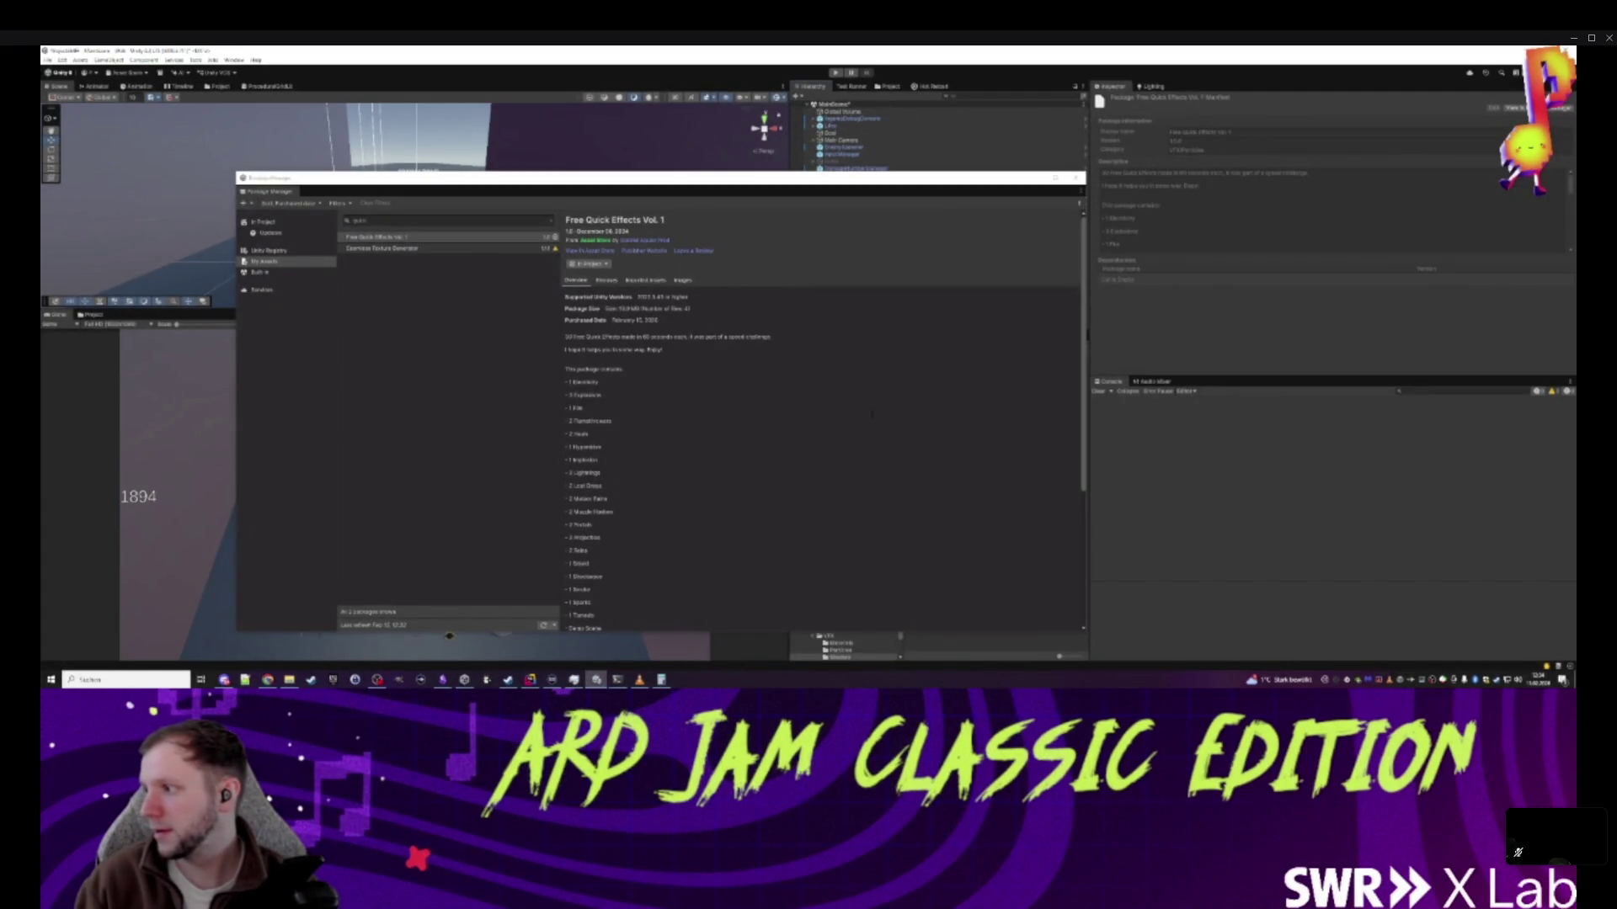
- Clear the package search filter and close the Package Manager
click(872, 286)
click(553, 222)
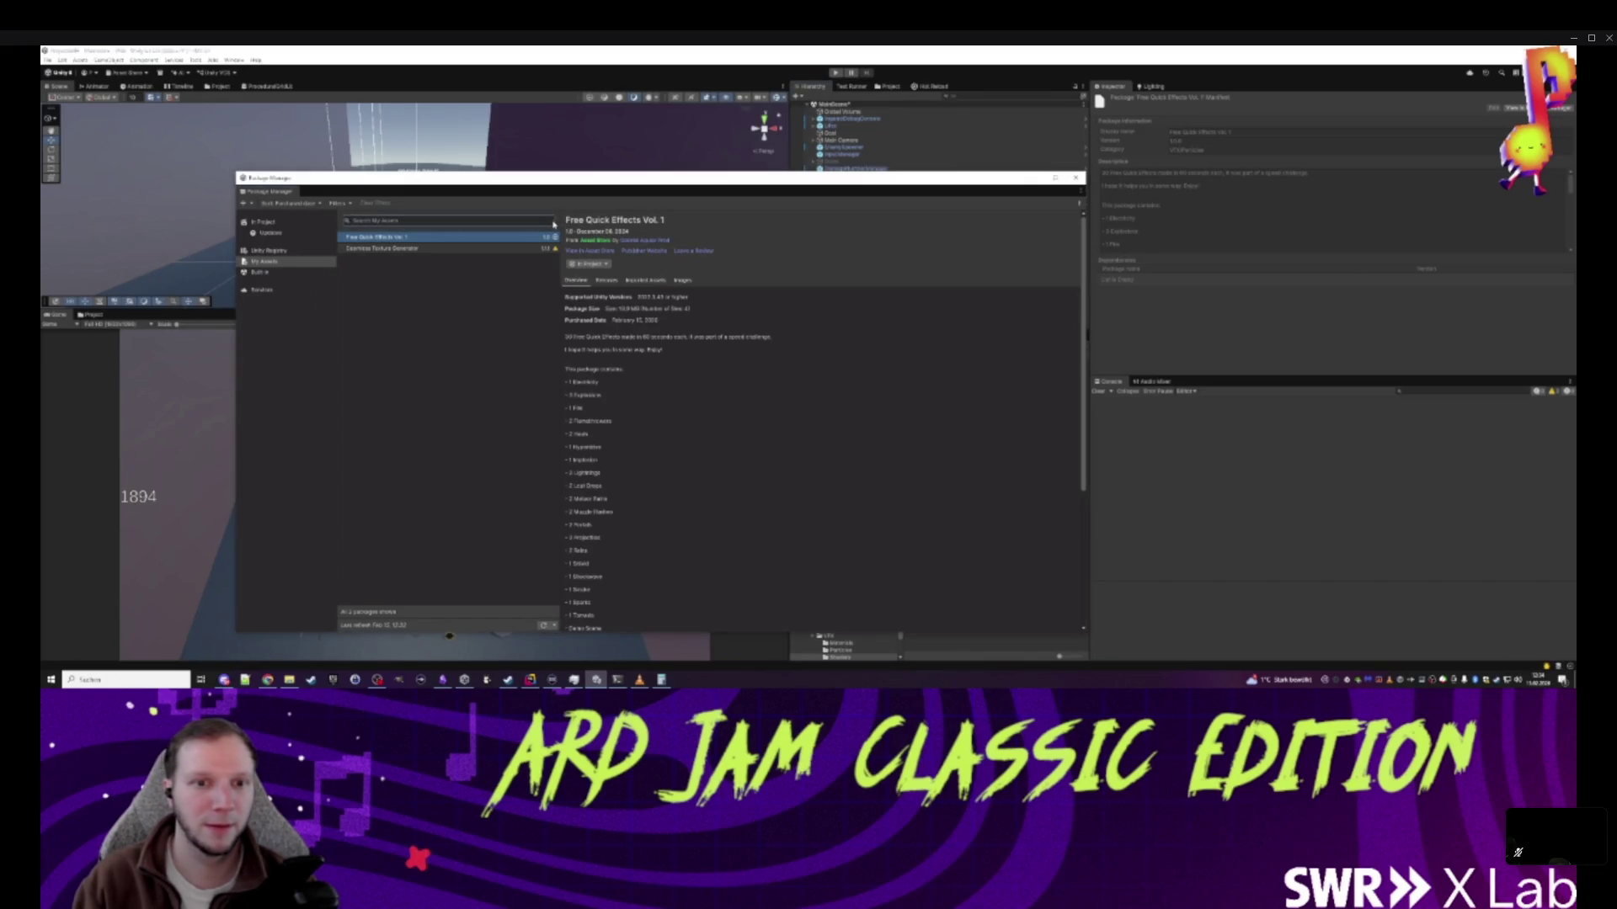
click(1074, 178)
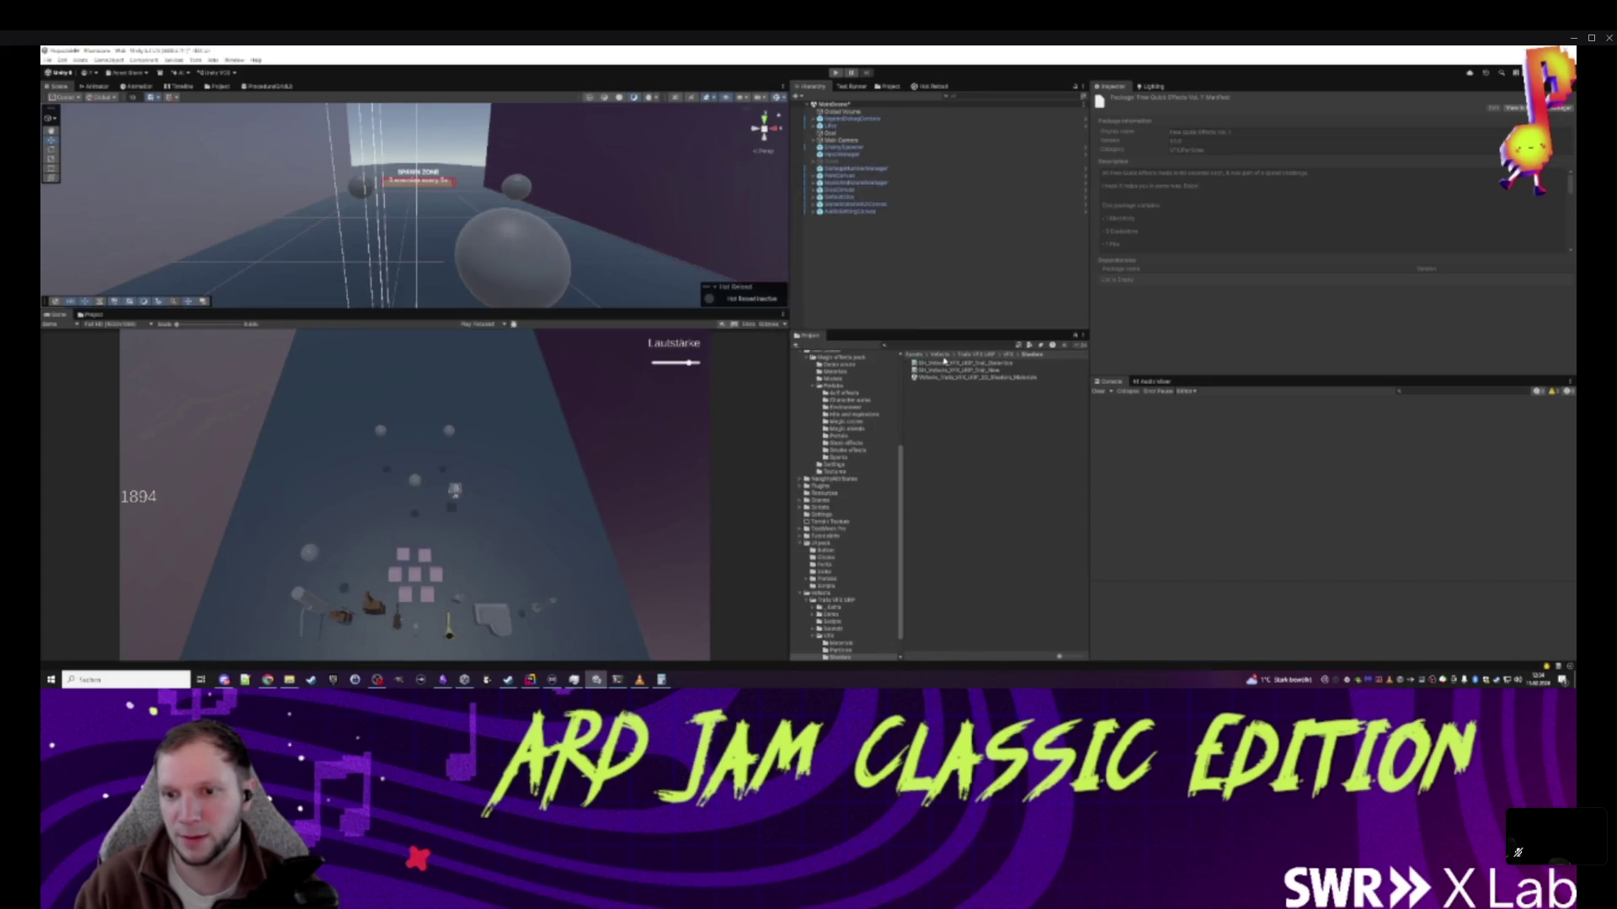
- Import the FreeQuickEffectsVol1_2022_URP package from the effects publisher's folder in Assets
click(913, 354)
double_click(948, 399)
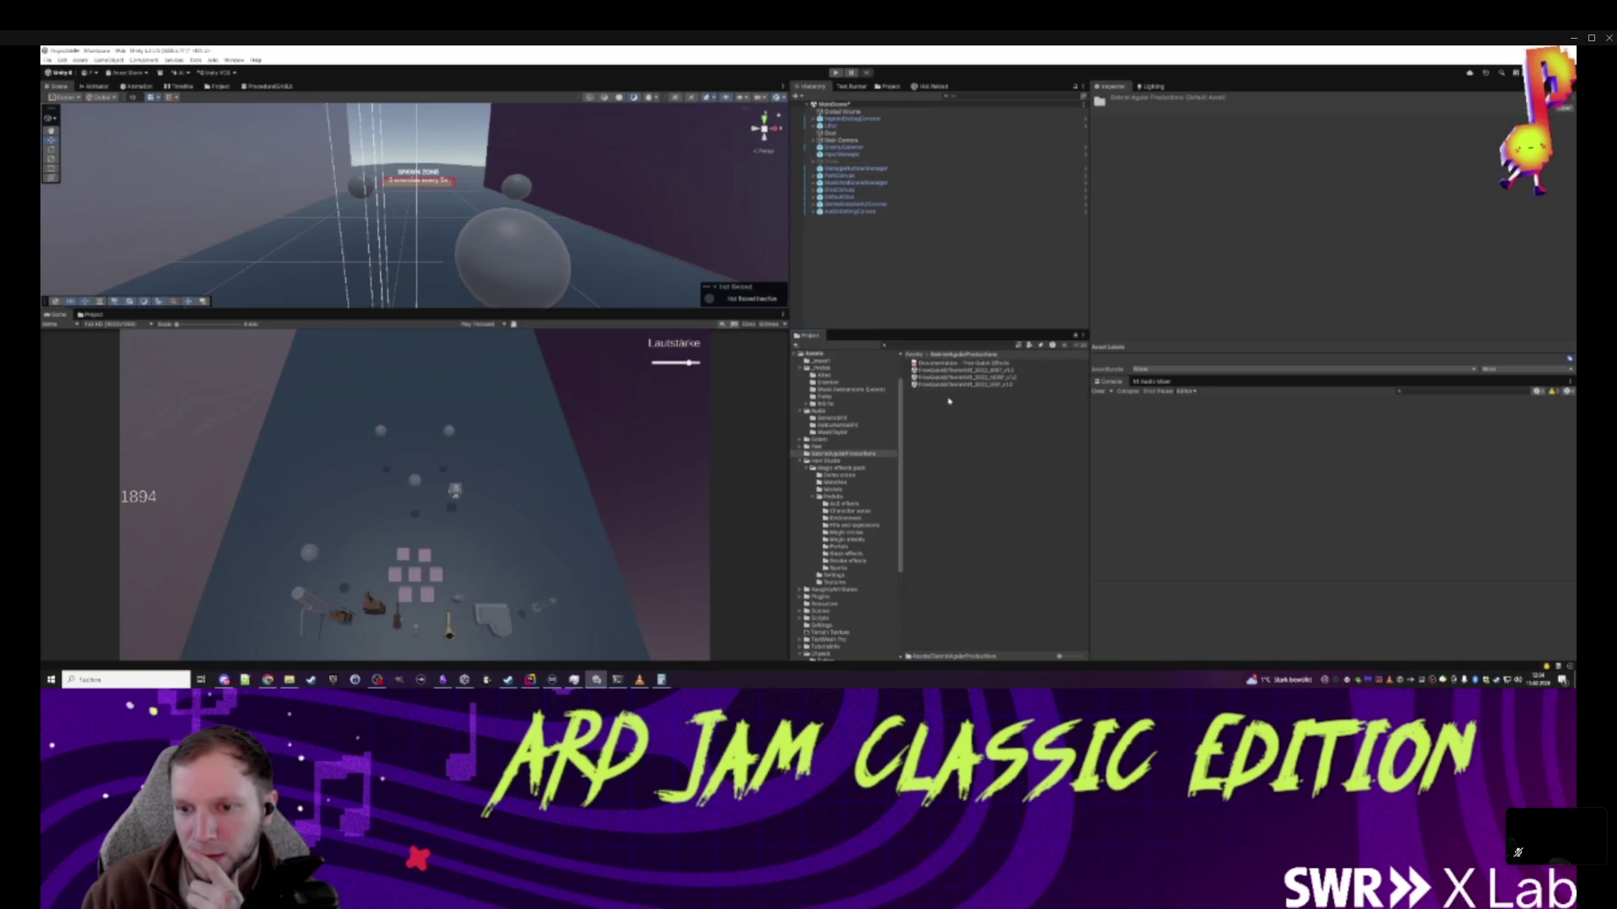
click(1002, 385)
double_click(1002, 385)
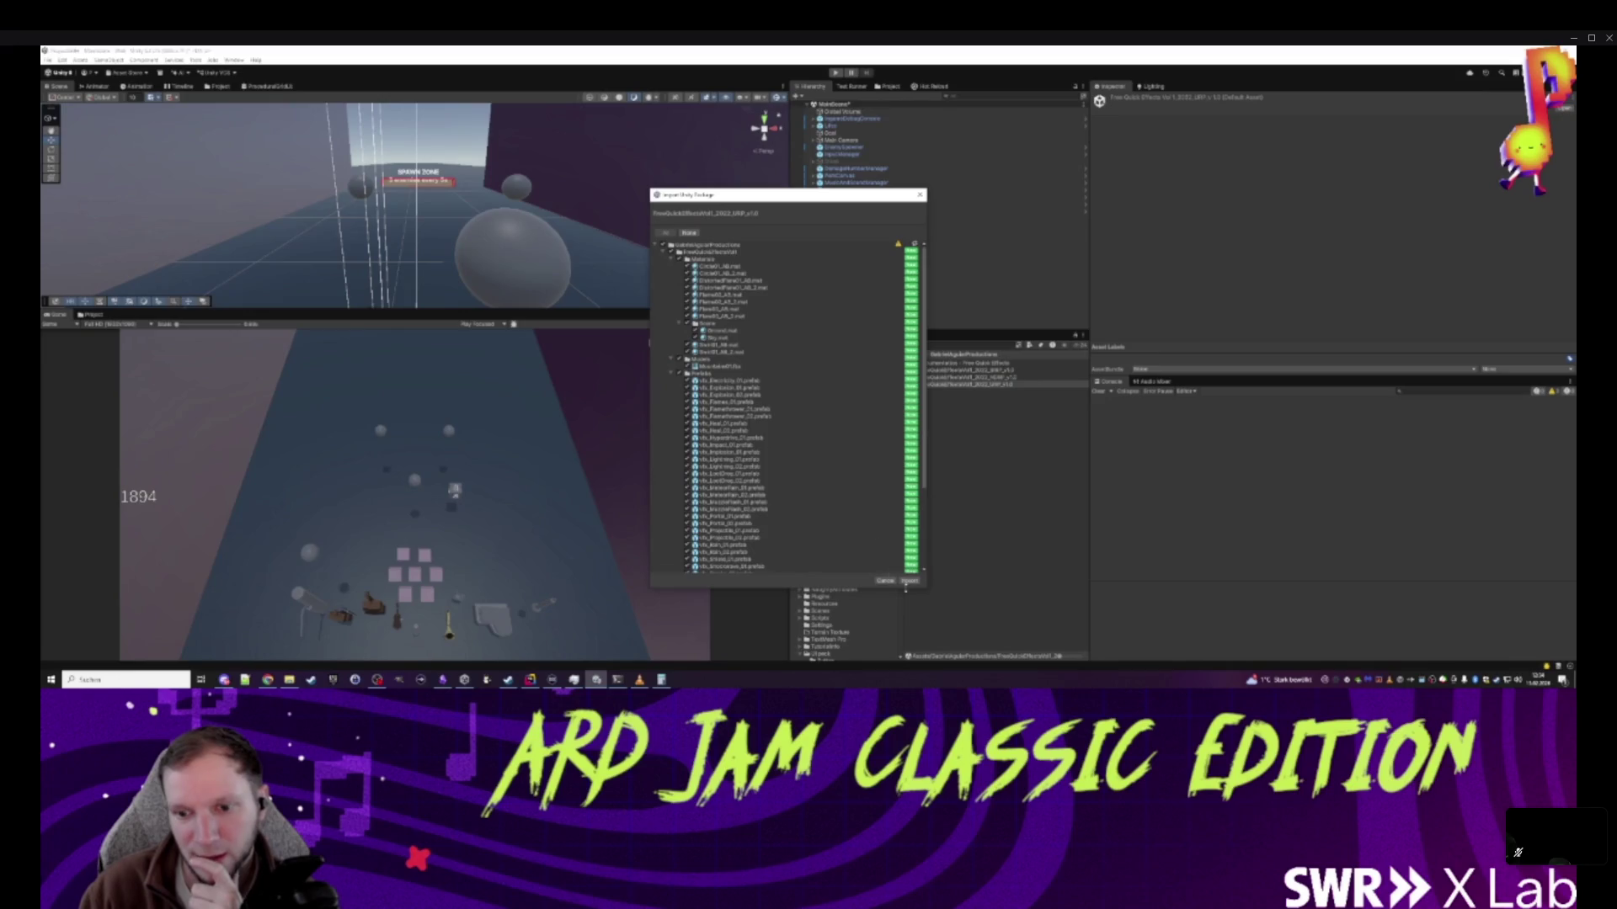
click(909, 581)
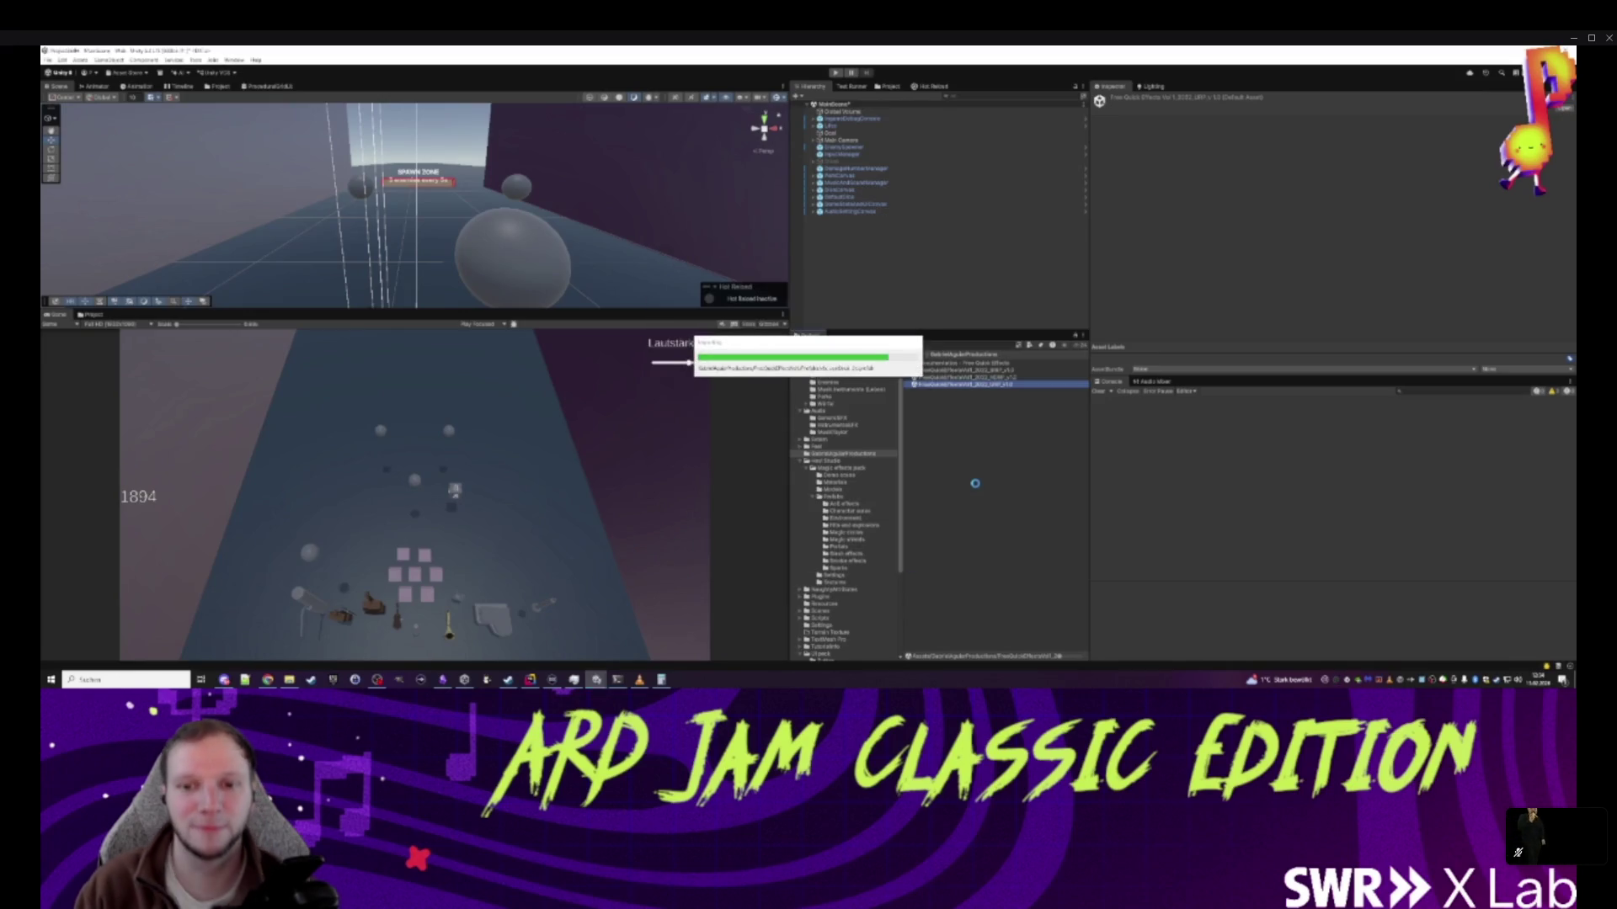
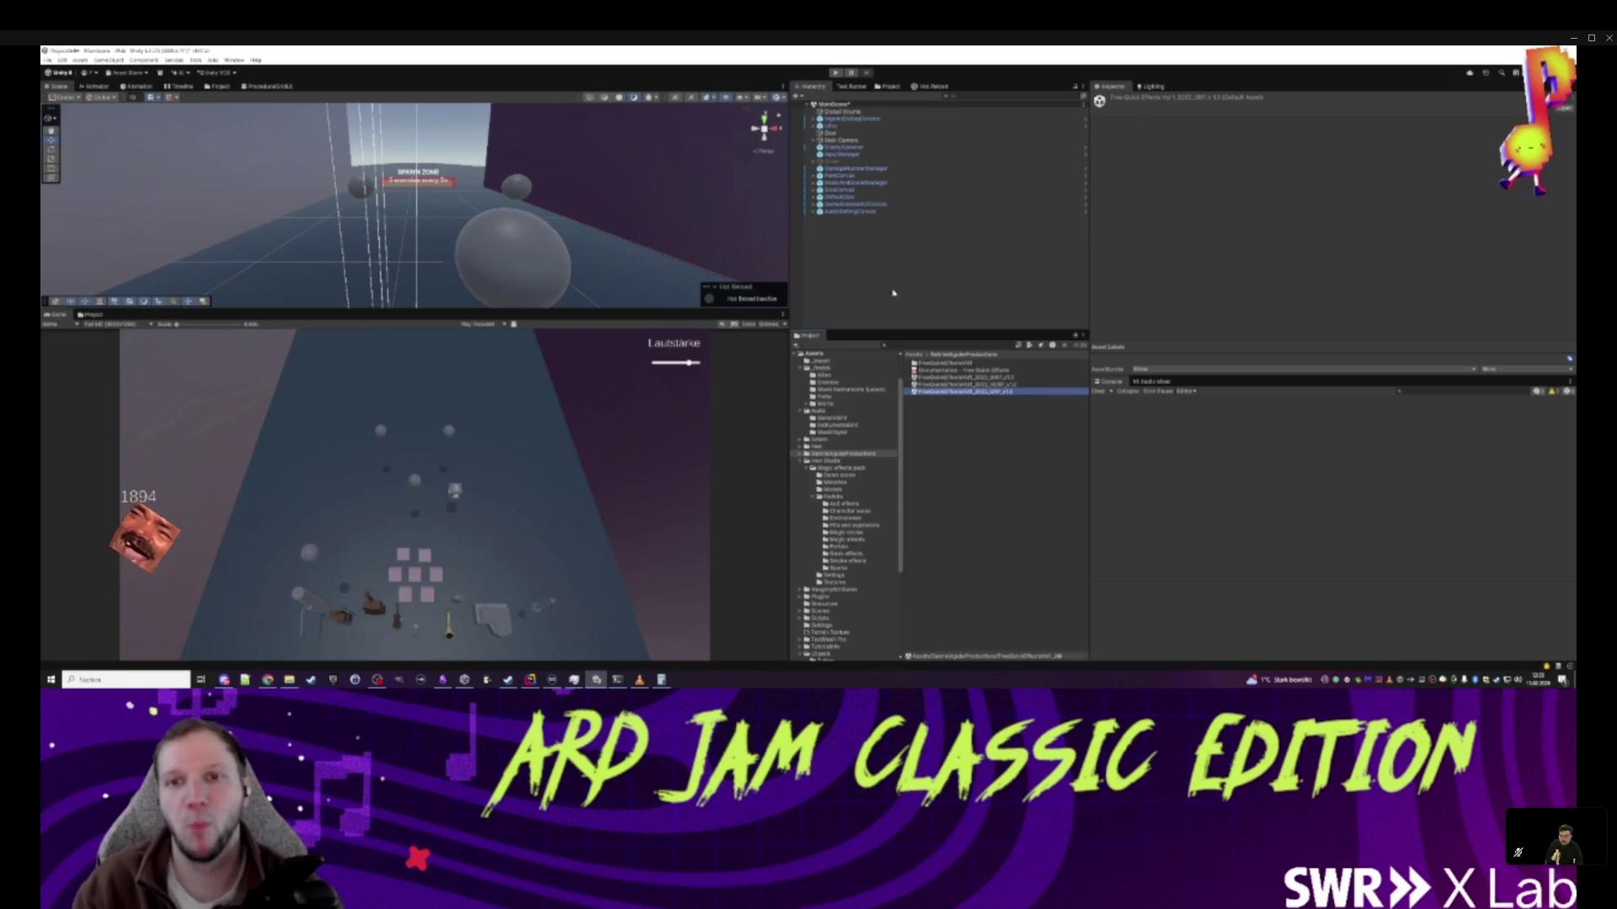
- Clear the selection and run the lane game in Play mode to test the scene
click(856, 256)
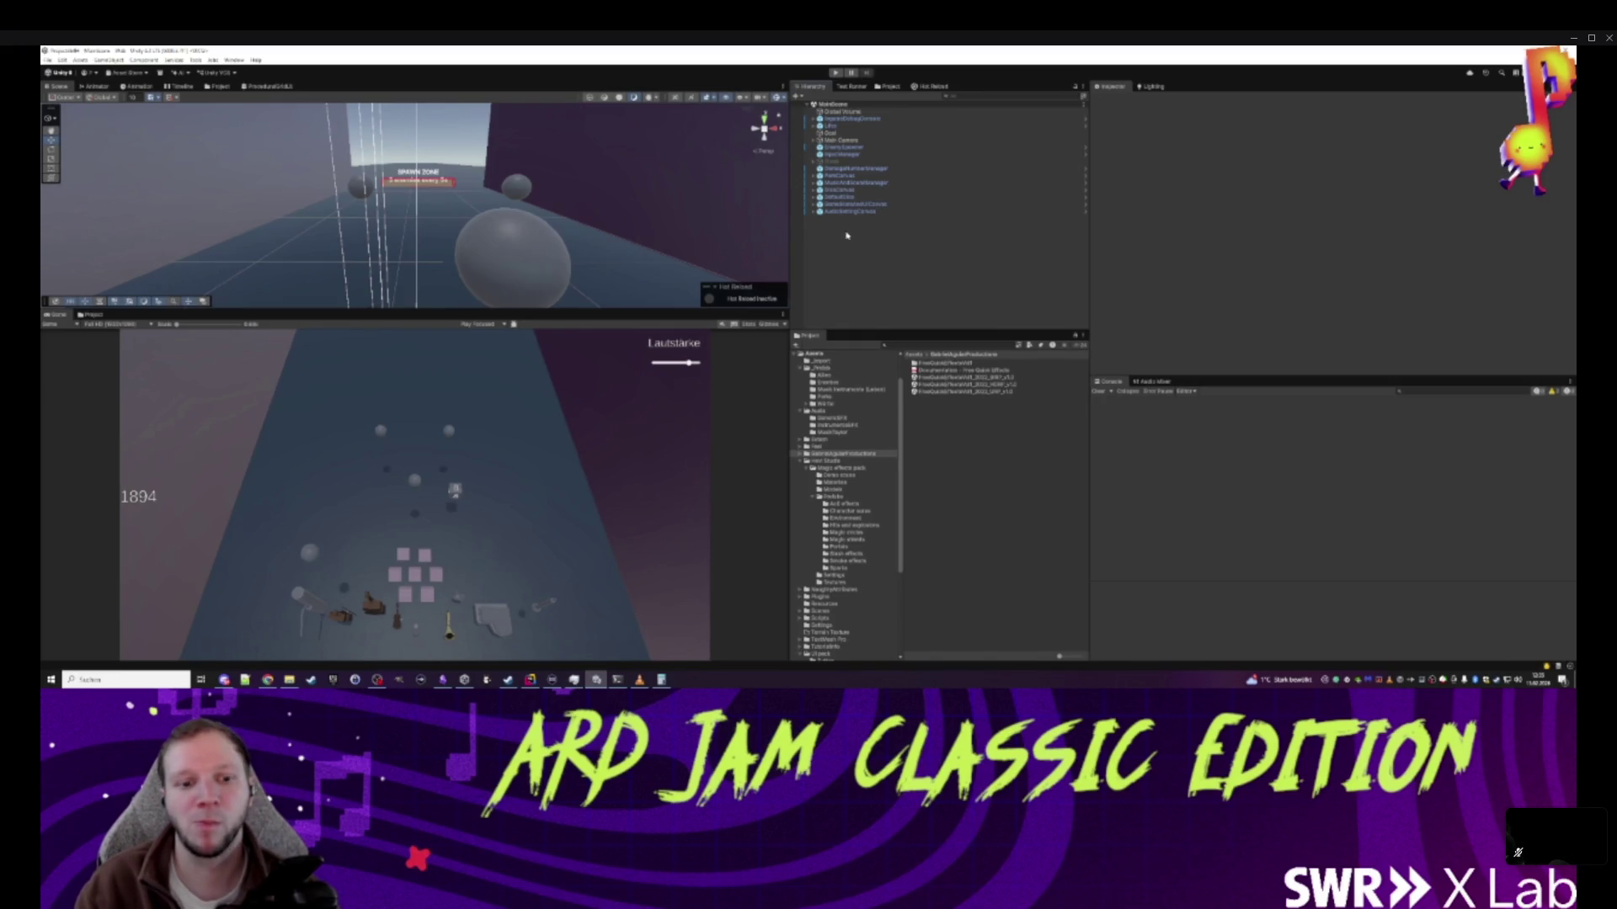
click(839, 73)
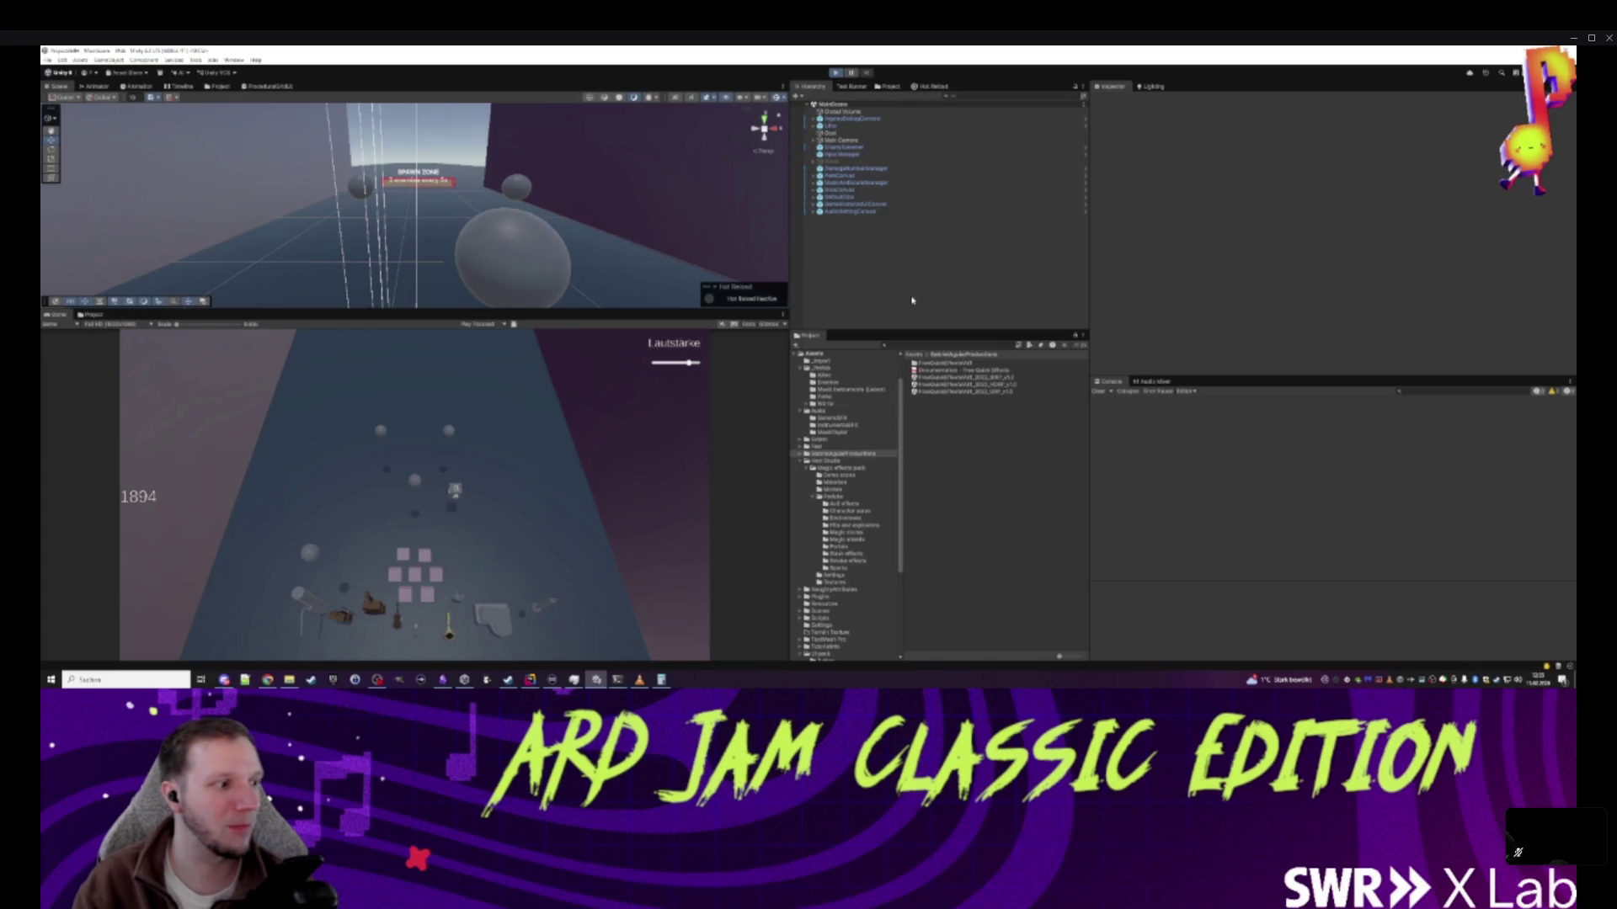
click(835, 73)
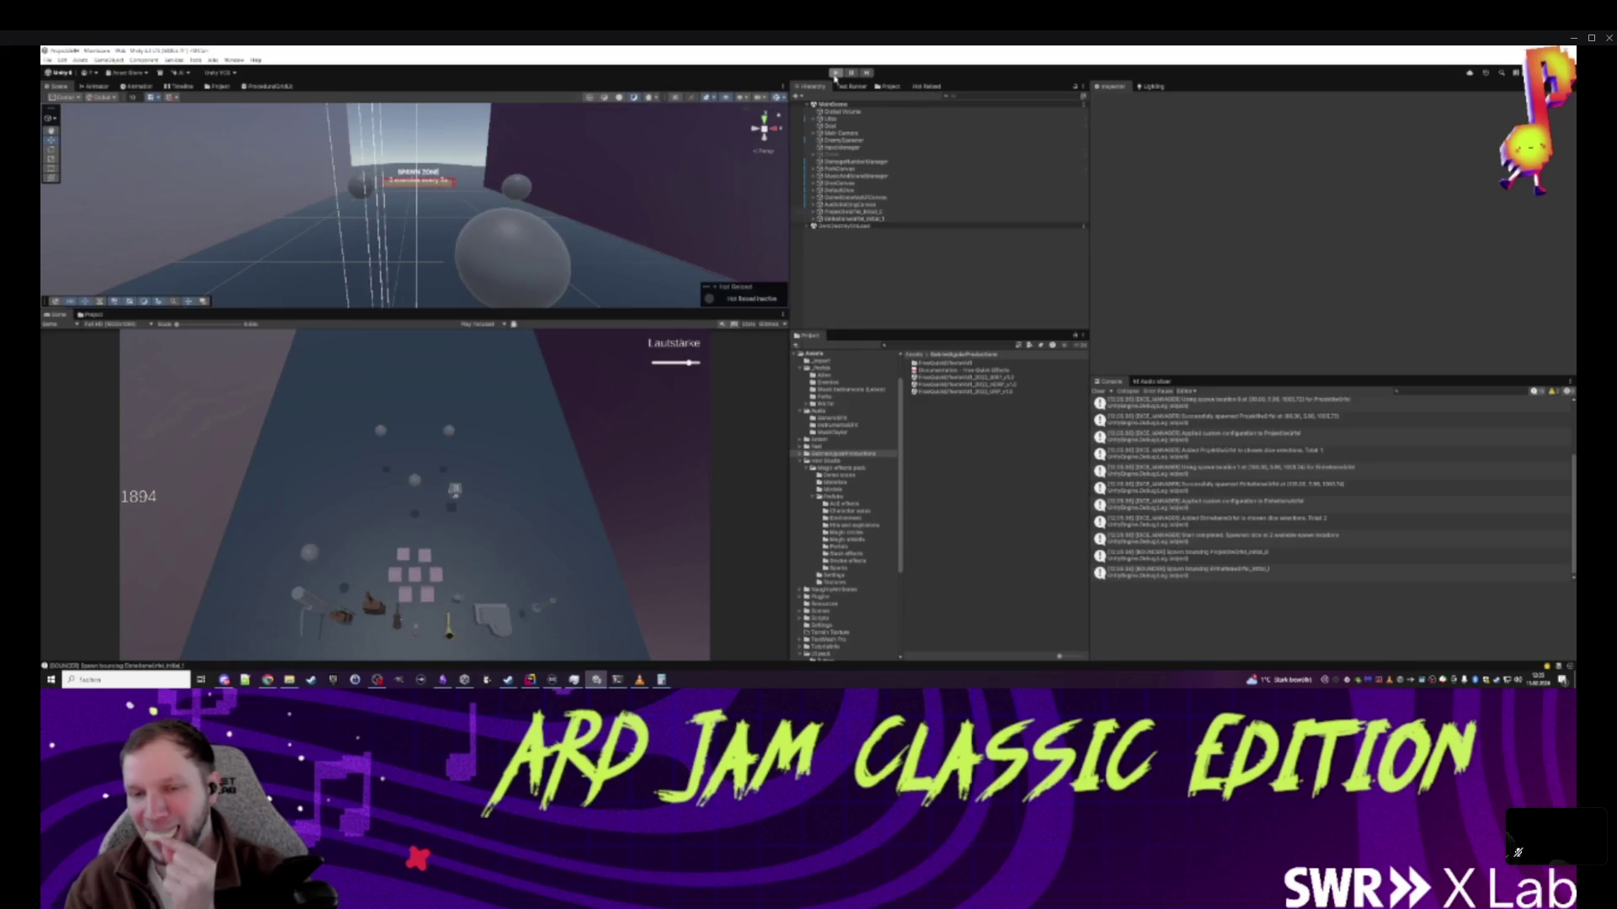
- Stop play mode and browse to GabrielAguiarProductions/FreeQuickEffectsVol1/Prefabs
click(835, 74)
click(1006, 354)
click(967, 354)
click(913, 355)
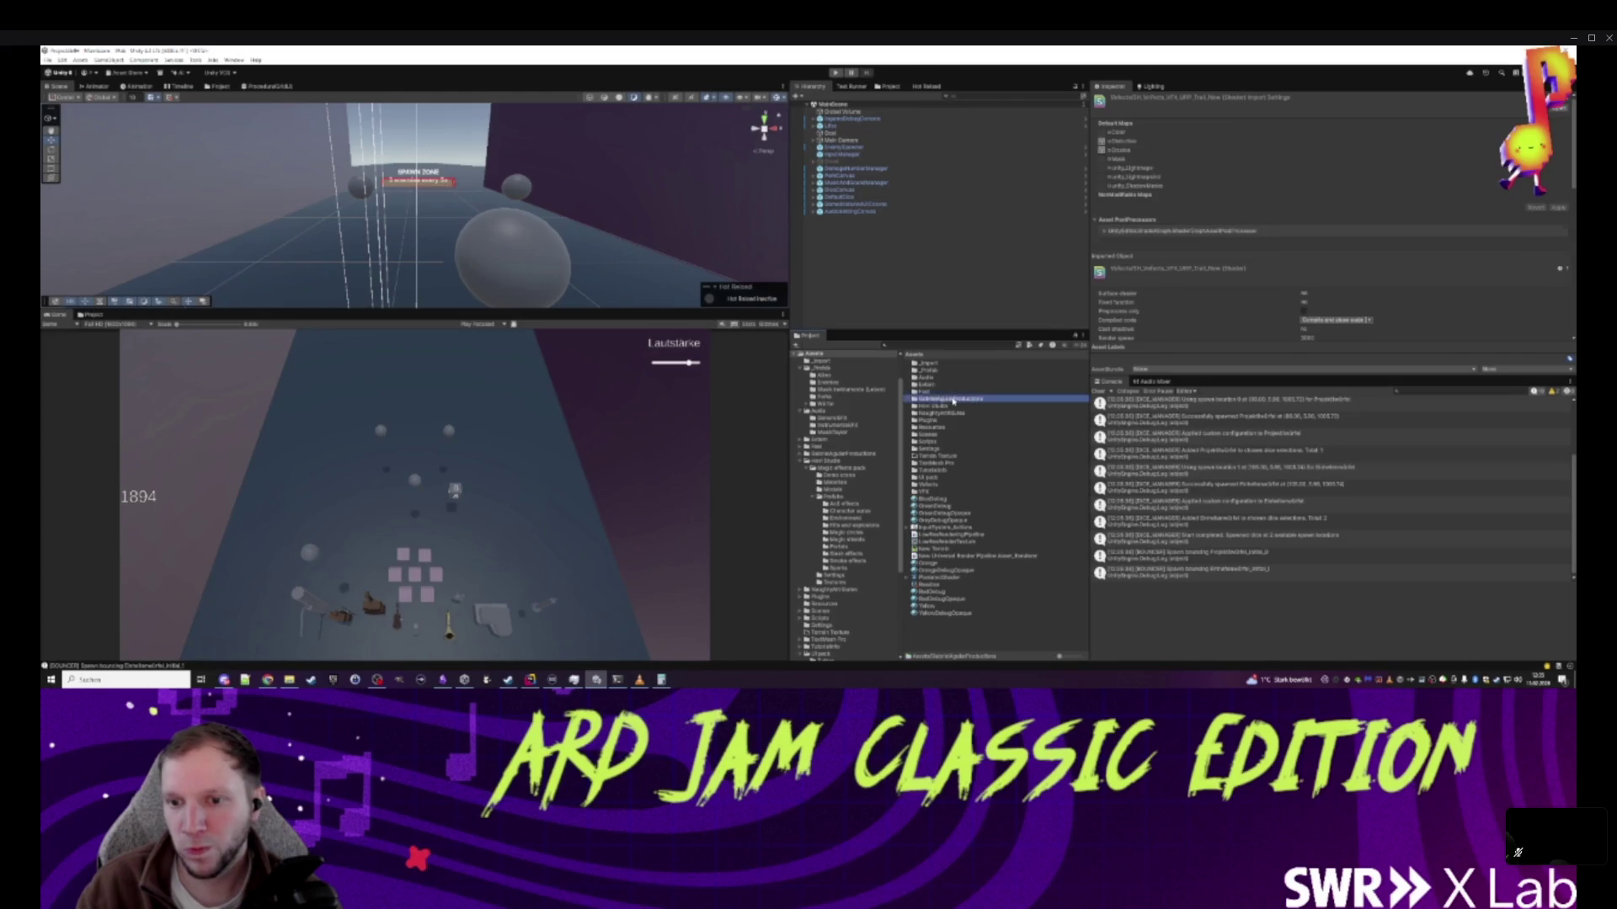
double_click(935, 401)
click(949, 364)
double_click(949, 364)
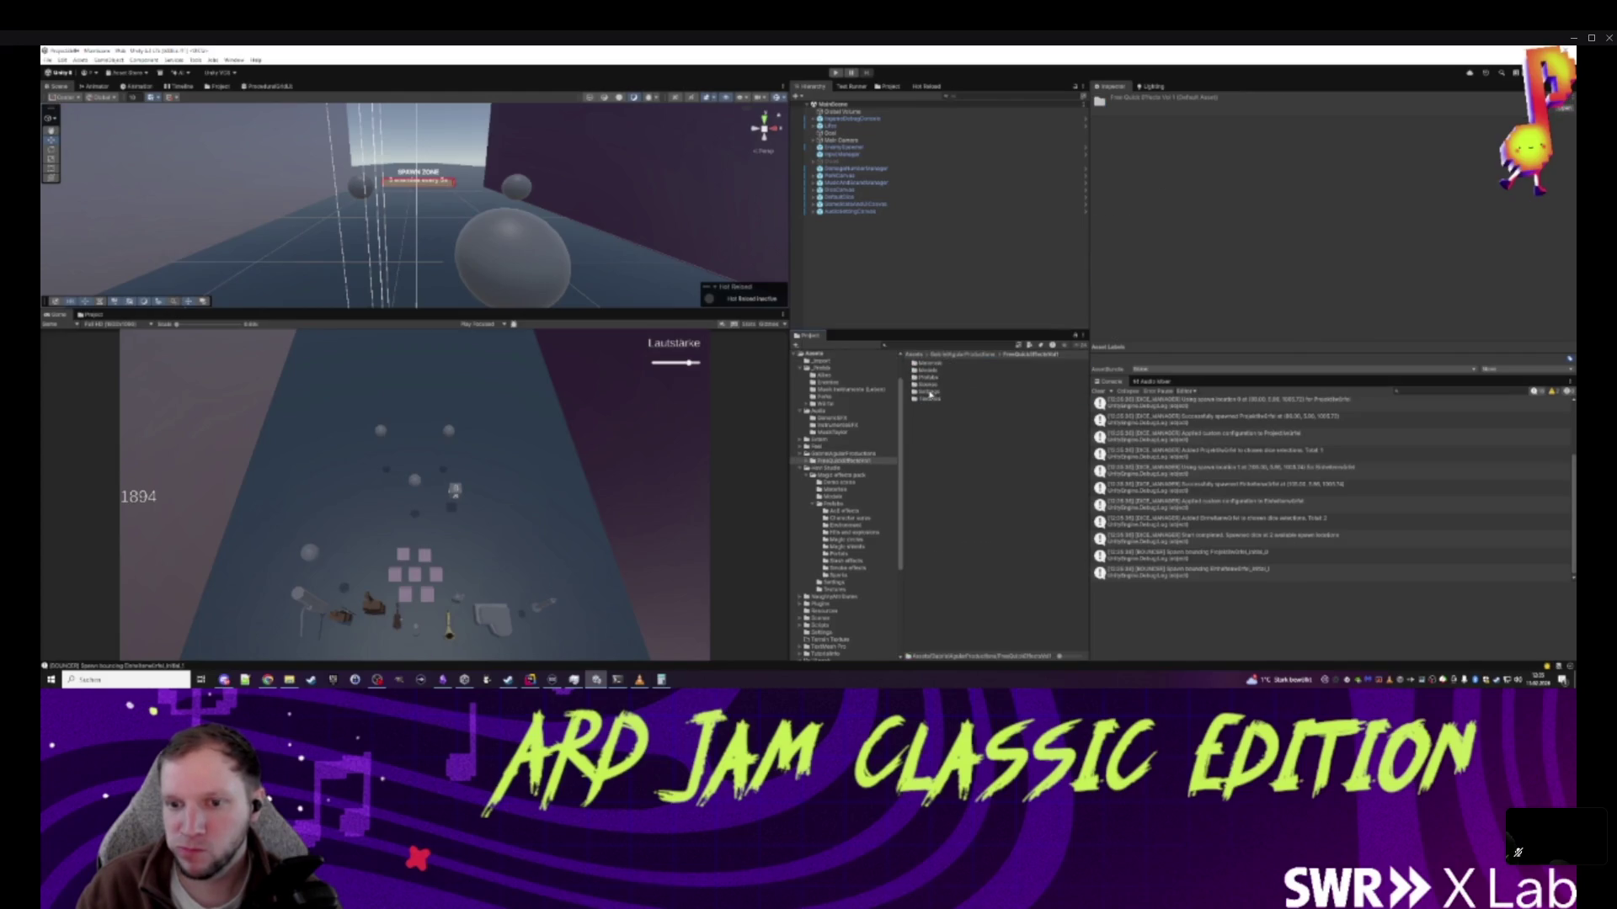
double_click(931, 376)
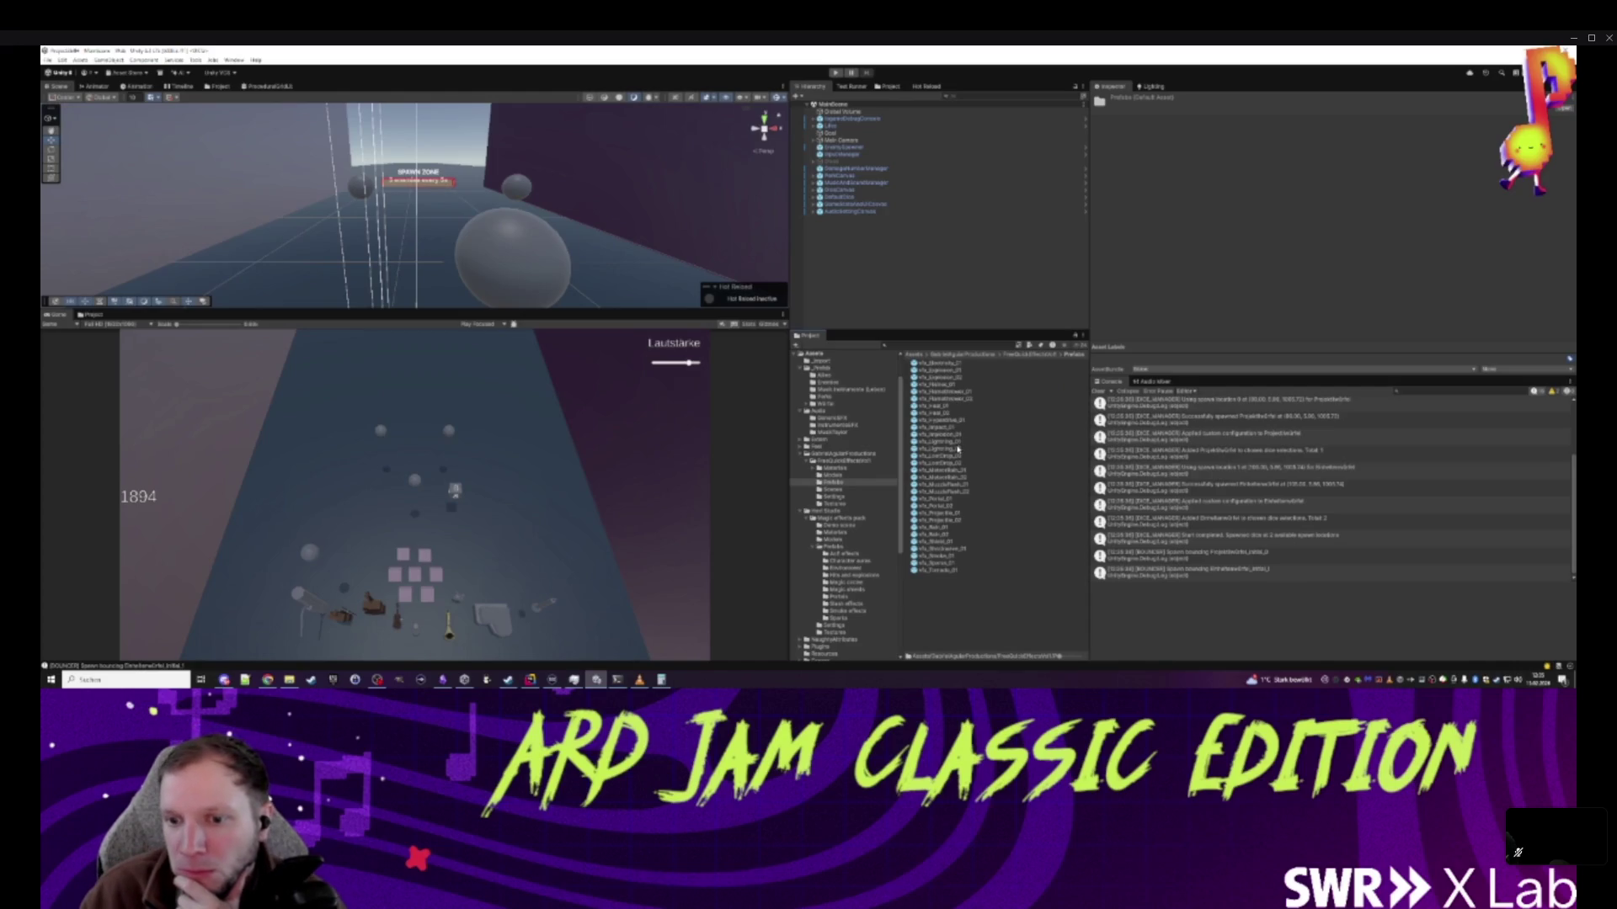
- Add vfx_Projectile_01 and vfx_Projectile_02 to the scene and focus the view on vfx_Projectile_02
click(953, 519)
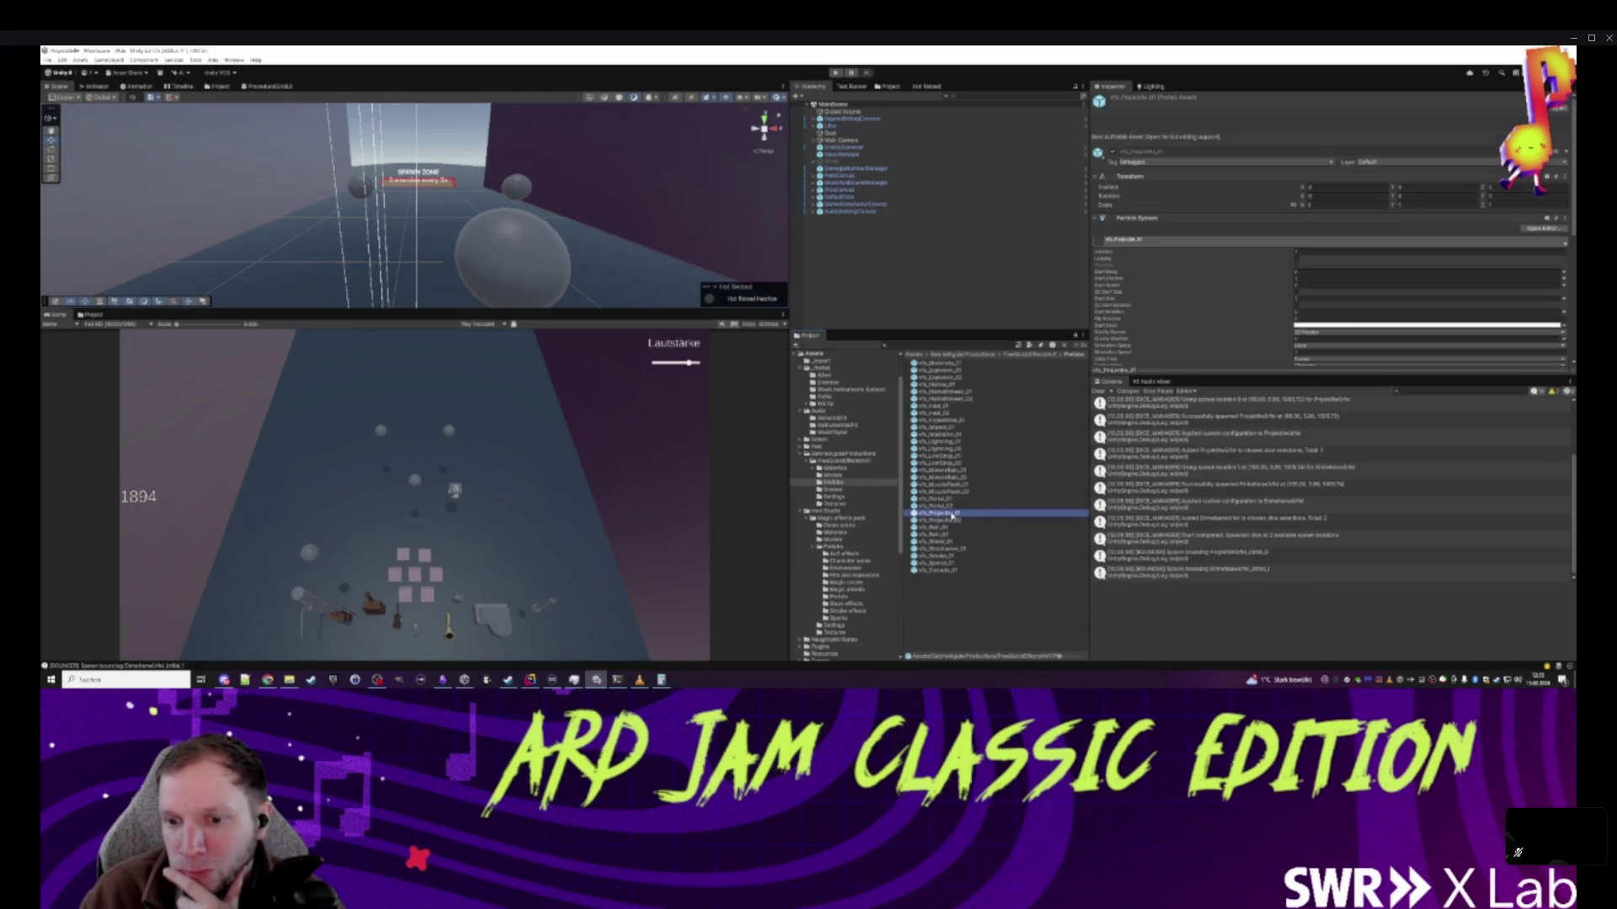
ctrl+click(939, 512)
drag(939, 511, 859, 252)
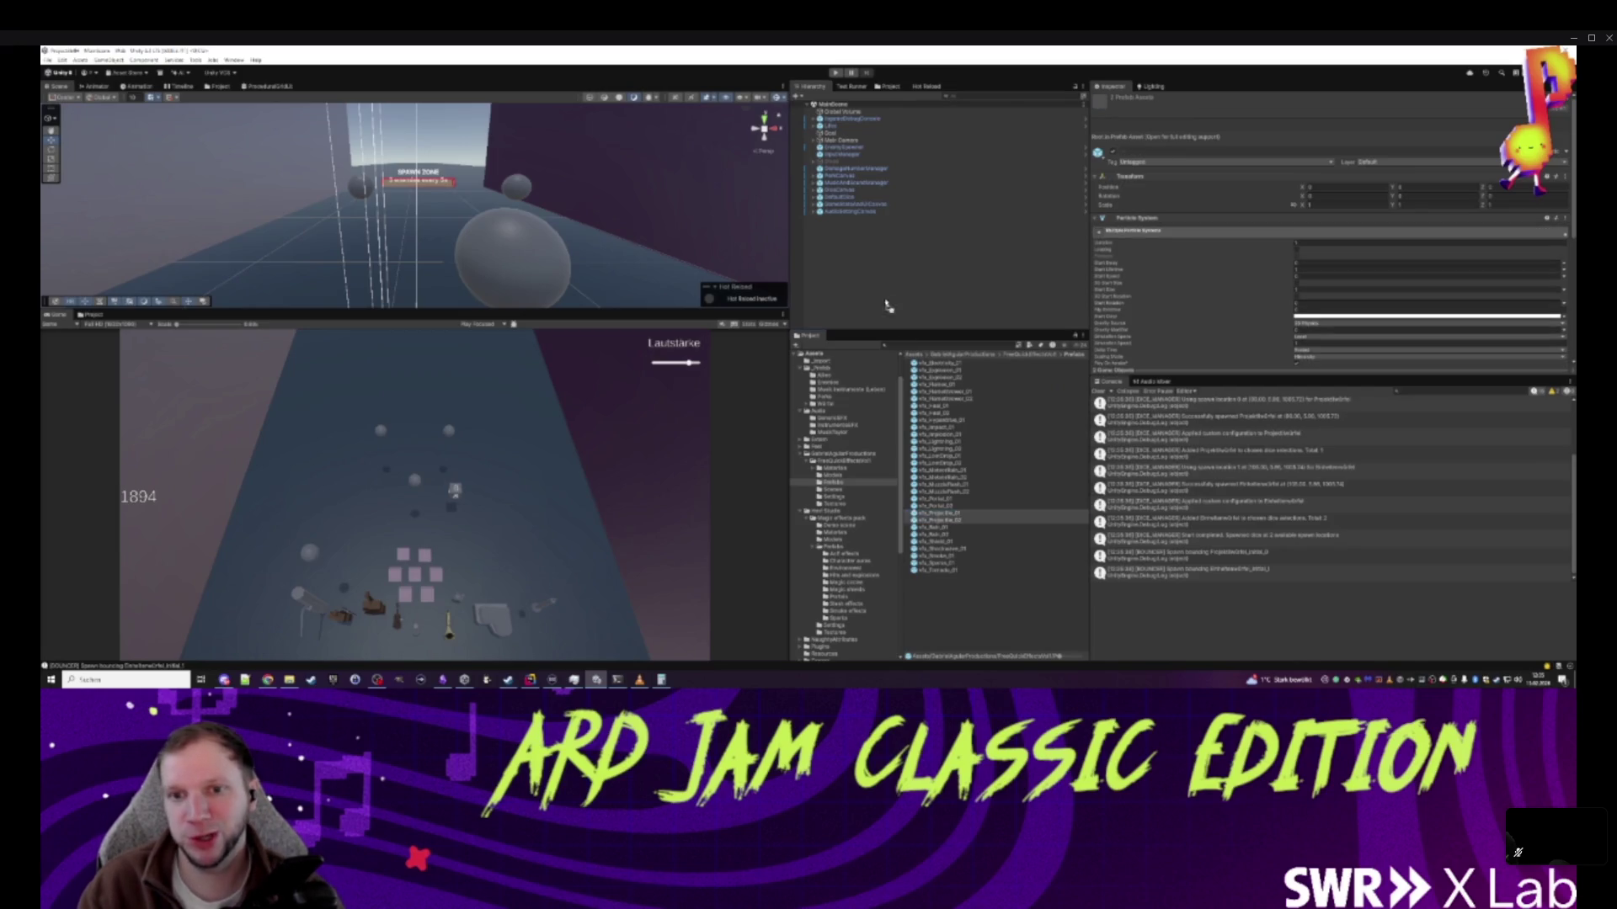
click(865, 219)
double_click(865, 219)
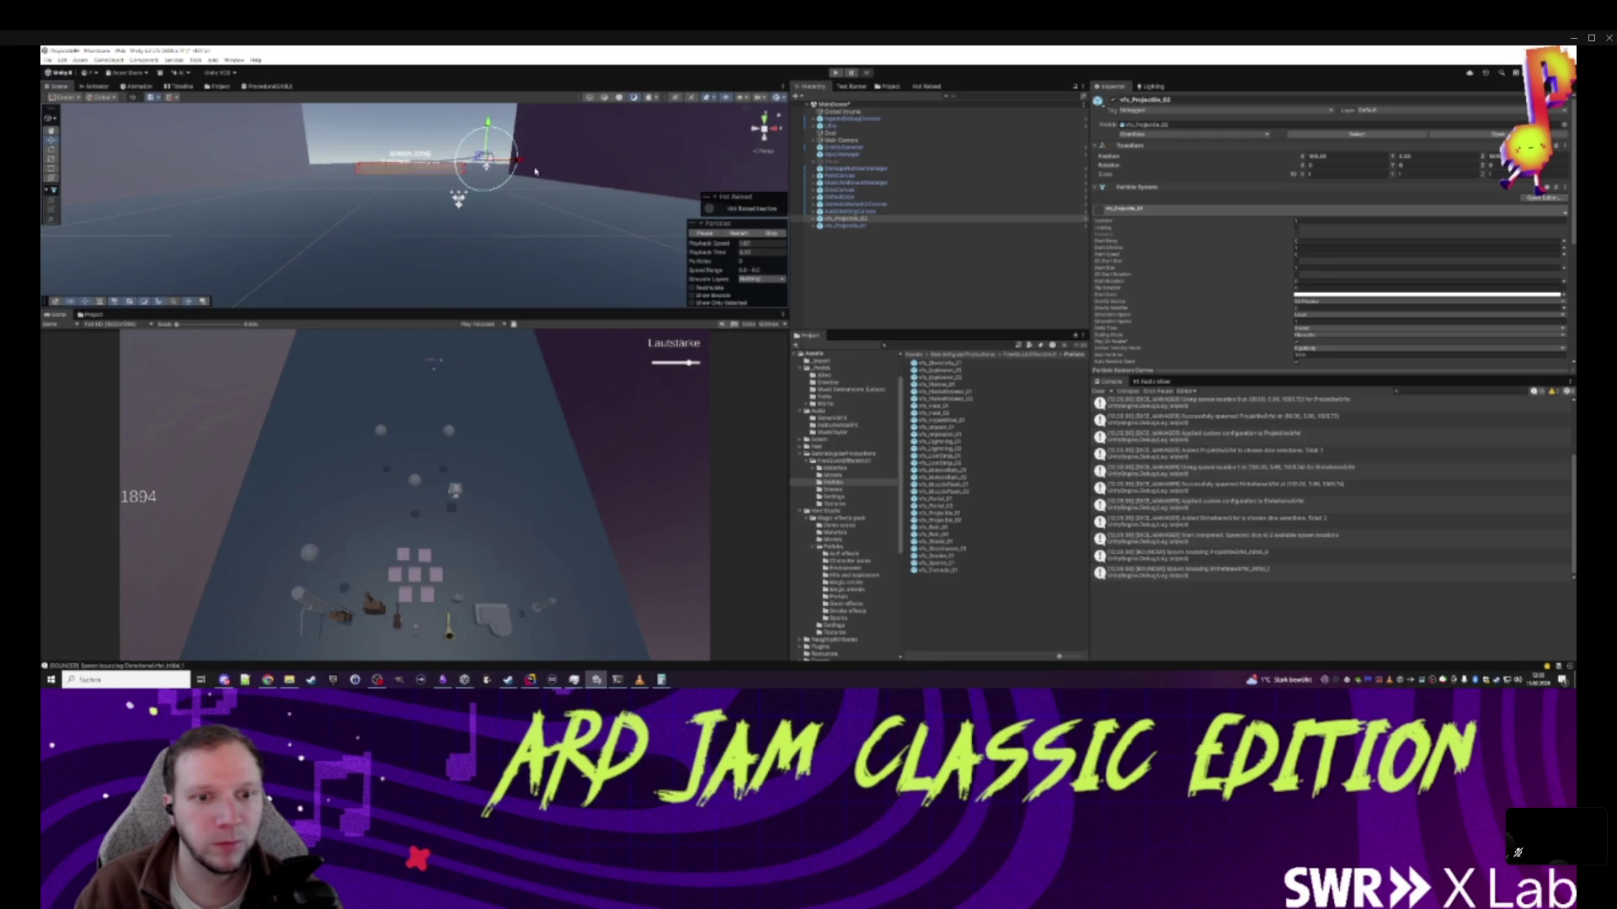
- Scale vfx_Projectile_01 to 3 and save it as an original prefab in Assets/VFX
key(Down)
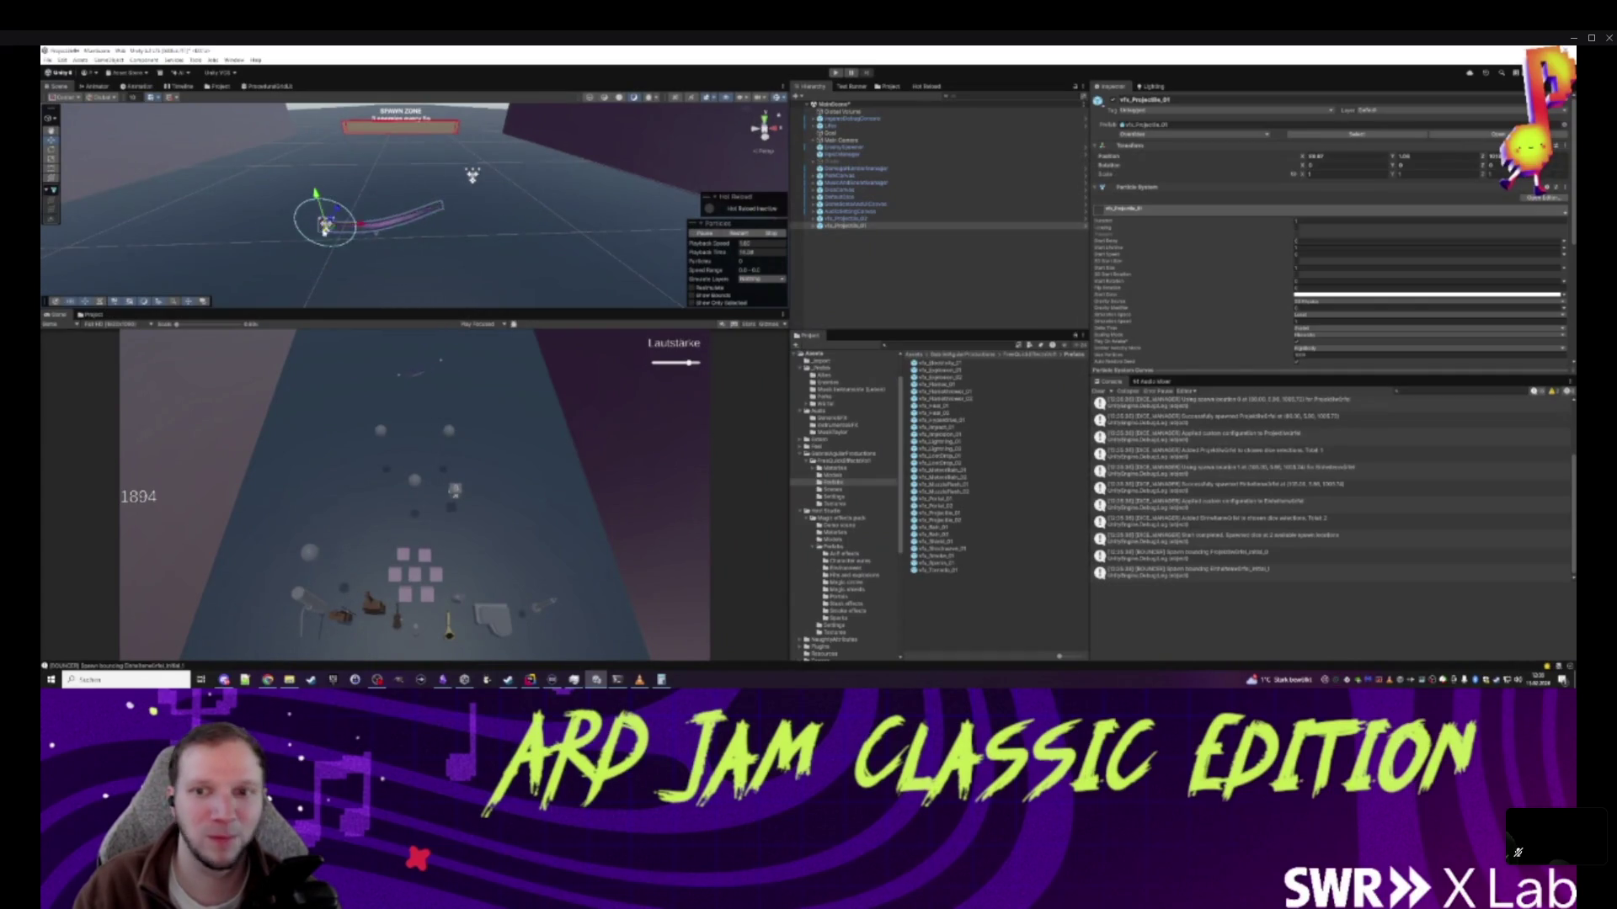
text(3)
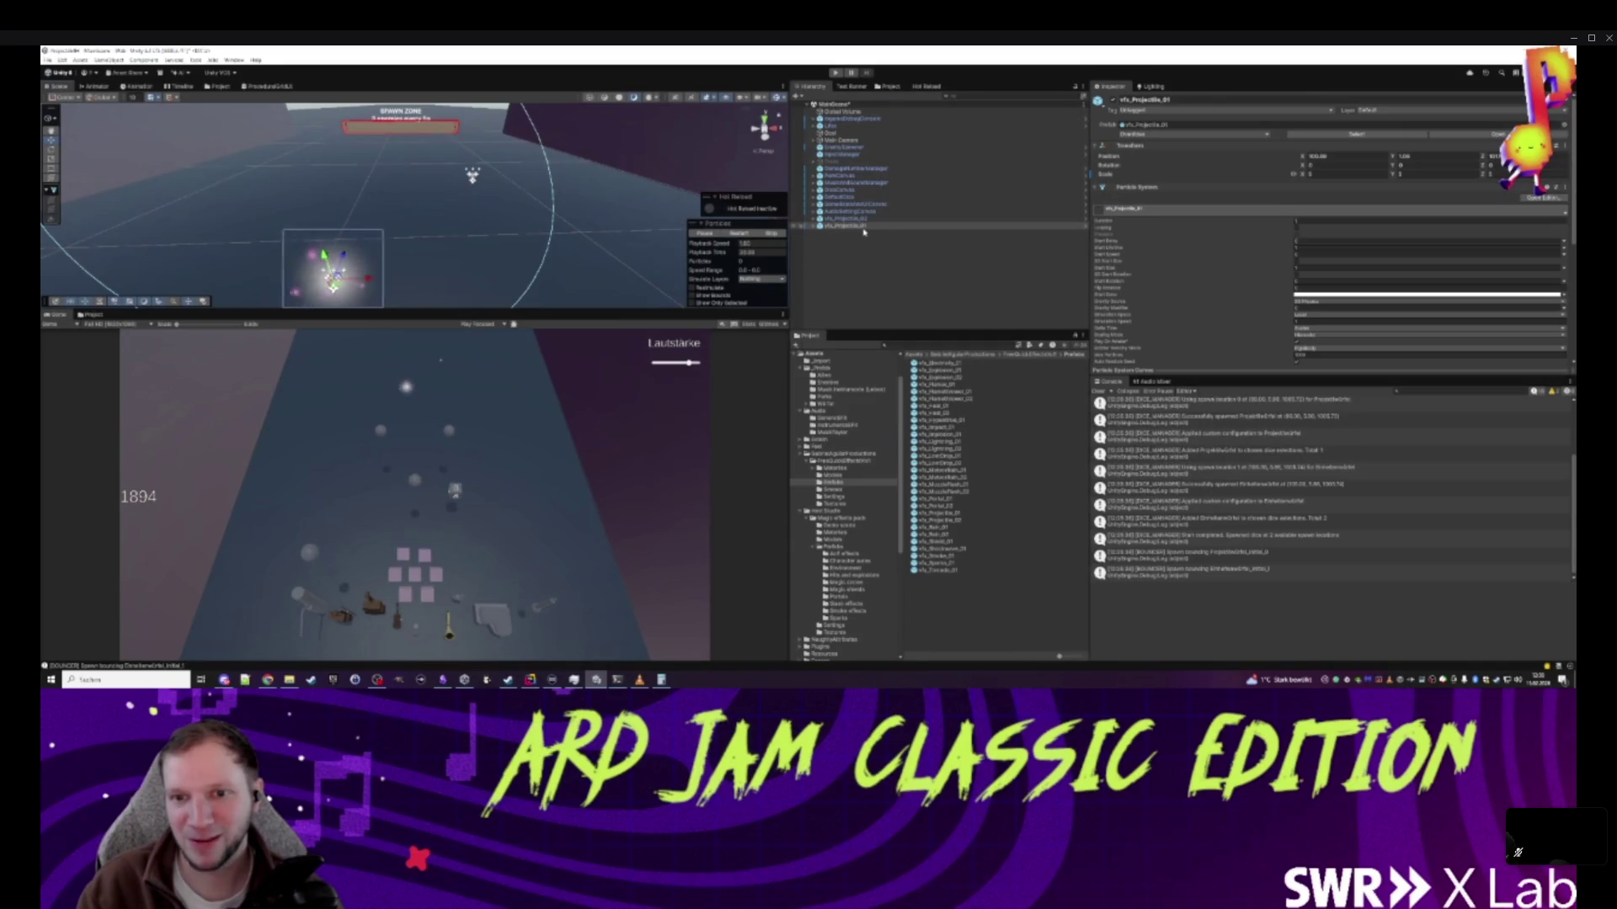
click(914, 354)
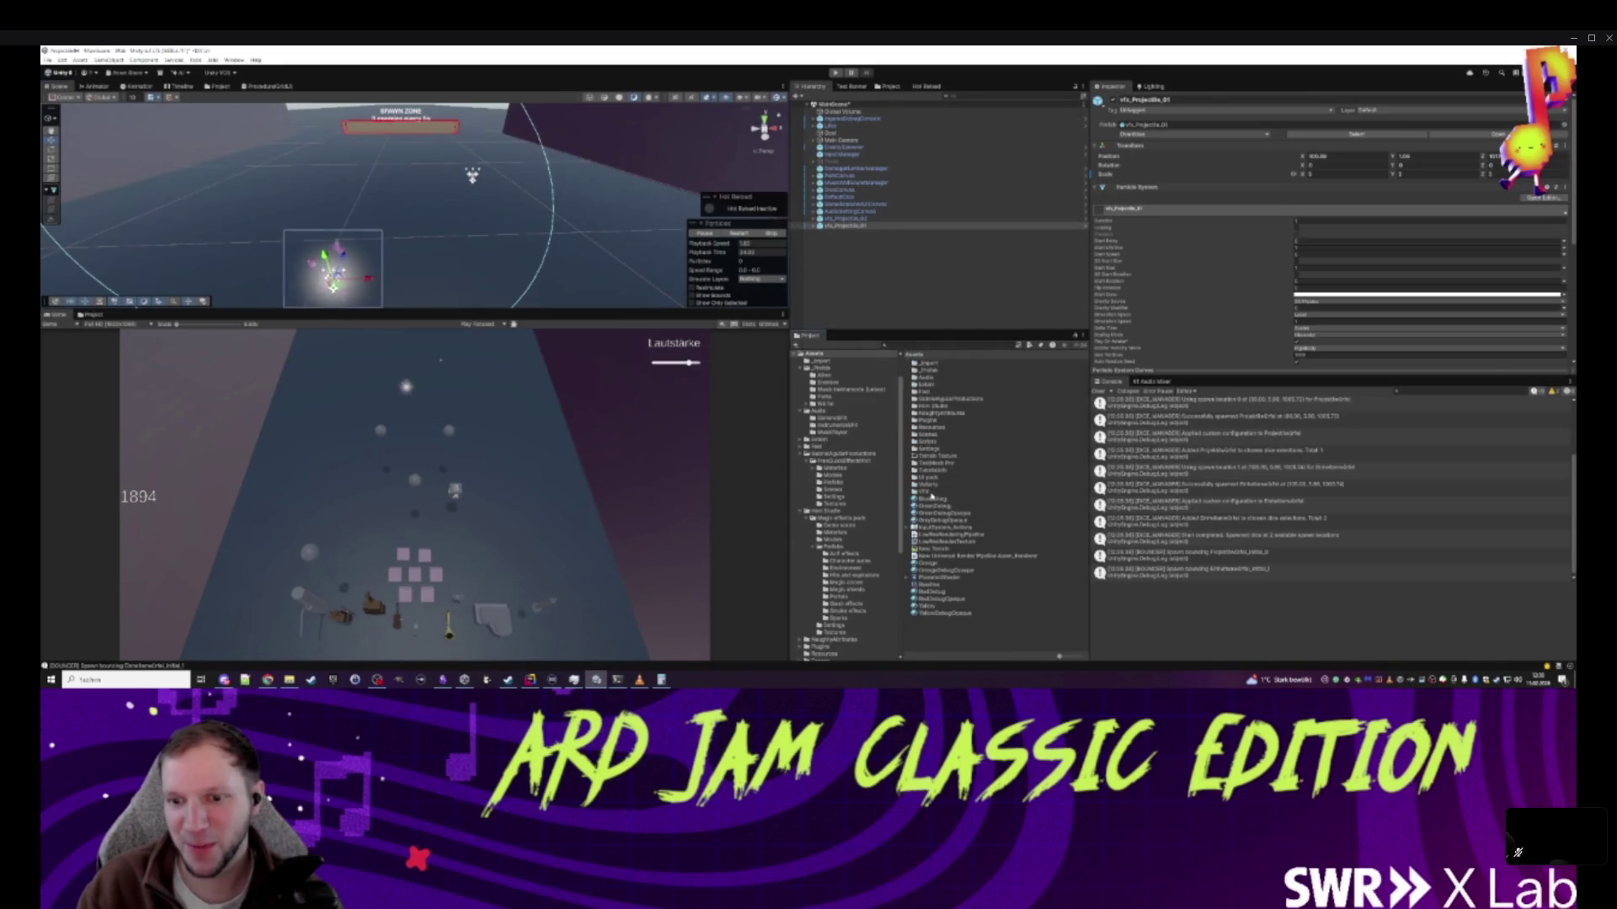
double_click(930, 493)
mouse_move(845, 225)
mouse_down()
mouse_move(946, 427)
mouse_move(876, 396)
mouse_up()
click(776, 376)
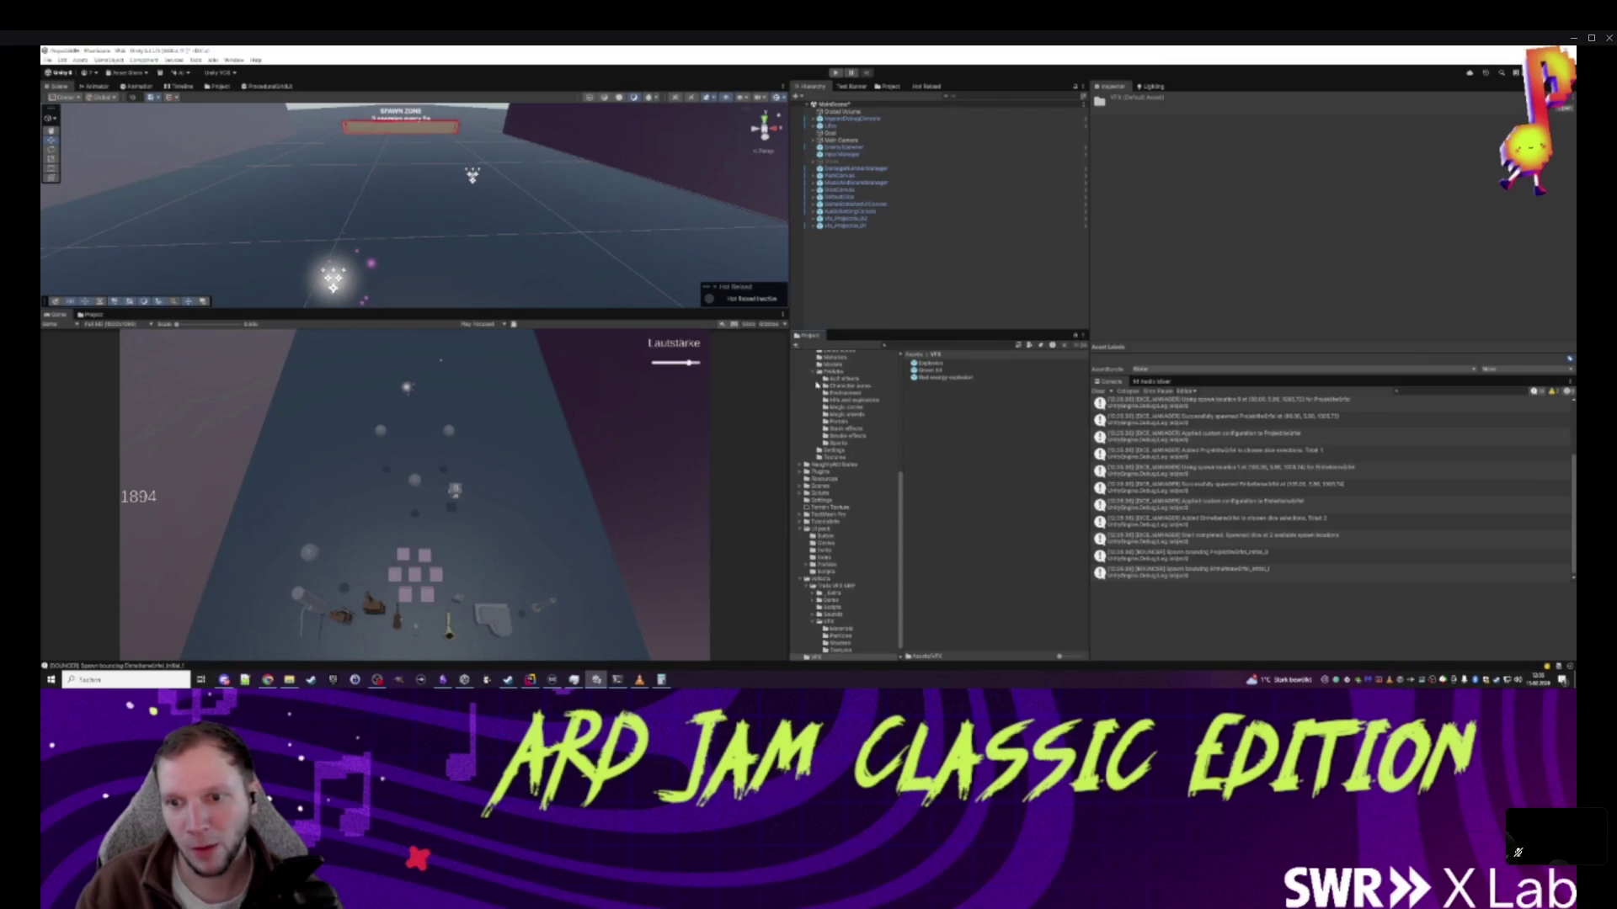
- Locate the Projectile prefab referenced by ProjectileDice and drag an instance into the scene
click(844, 224)
shift+click(844, 218)
click(867, 269)
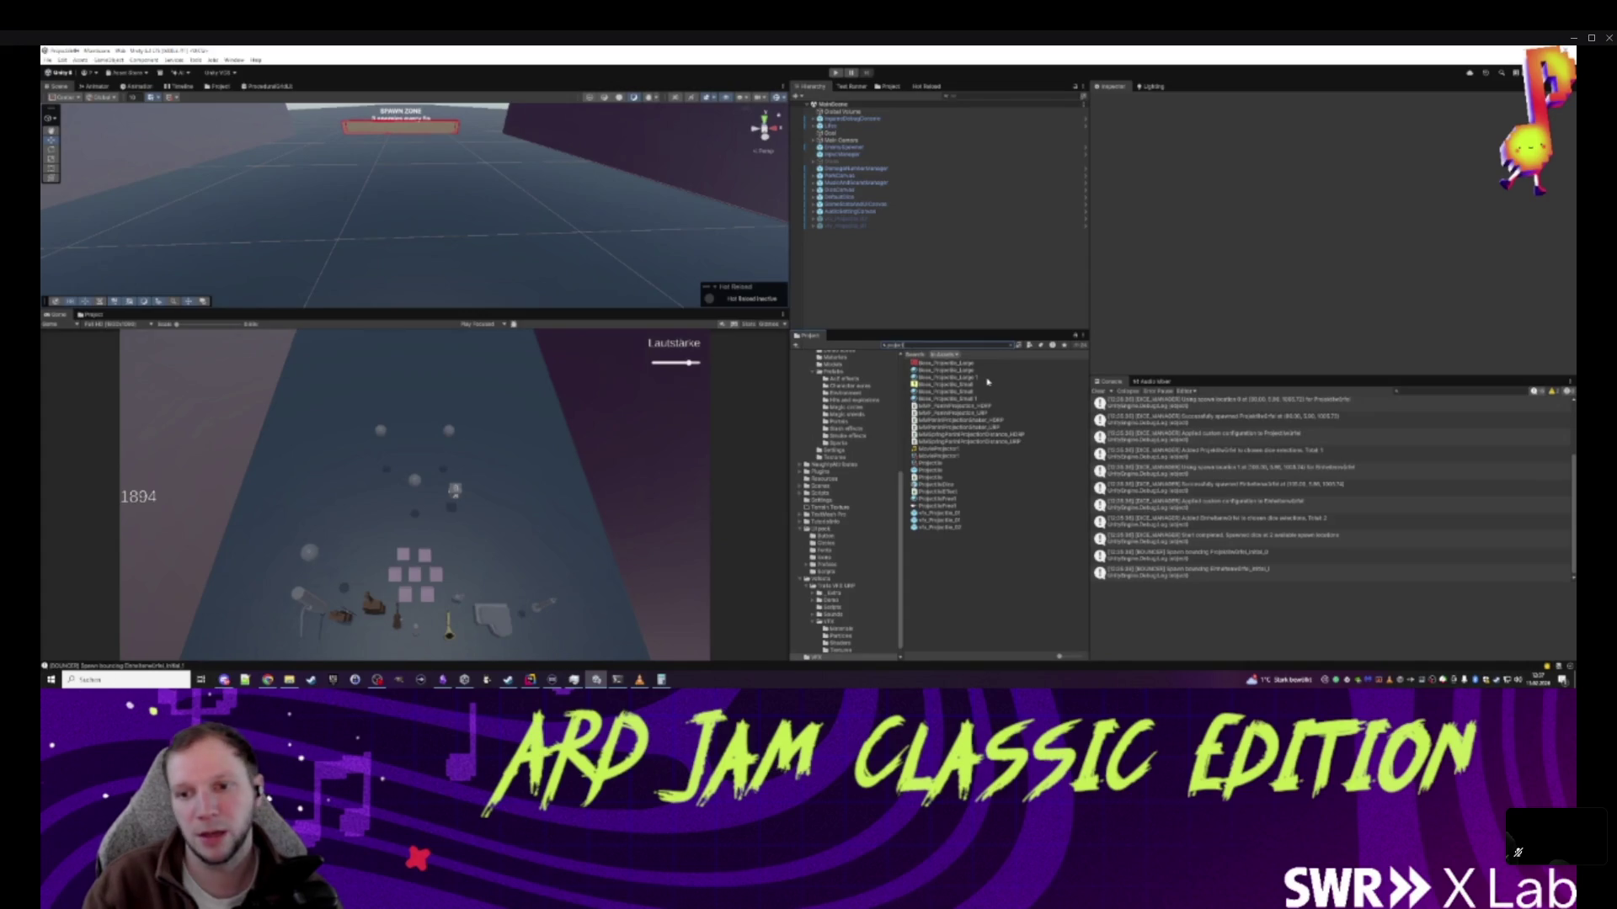
click(943, 486)
click(1013, 346)
scroll(1252, 327, down, 10)
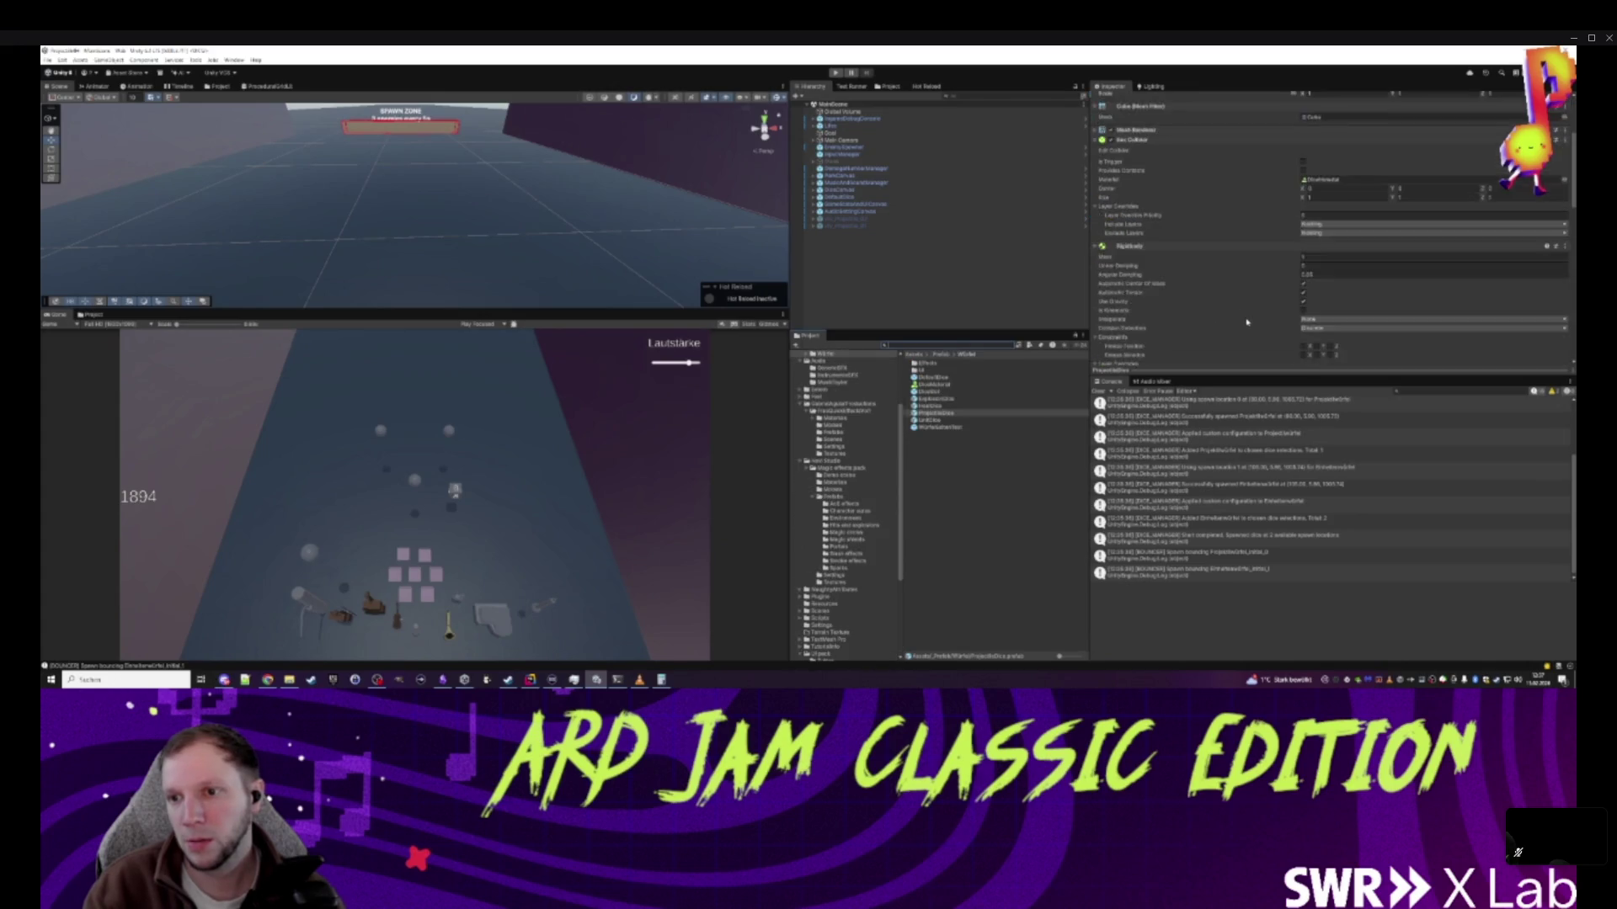
scroll(1253, 327, down, 5)
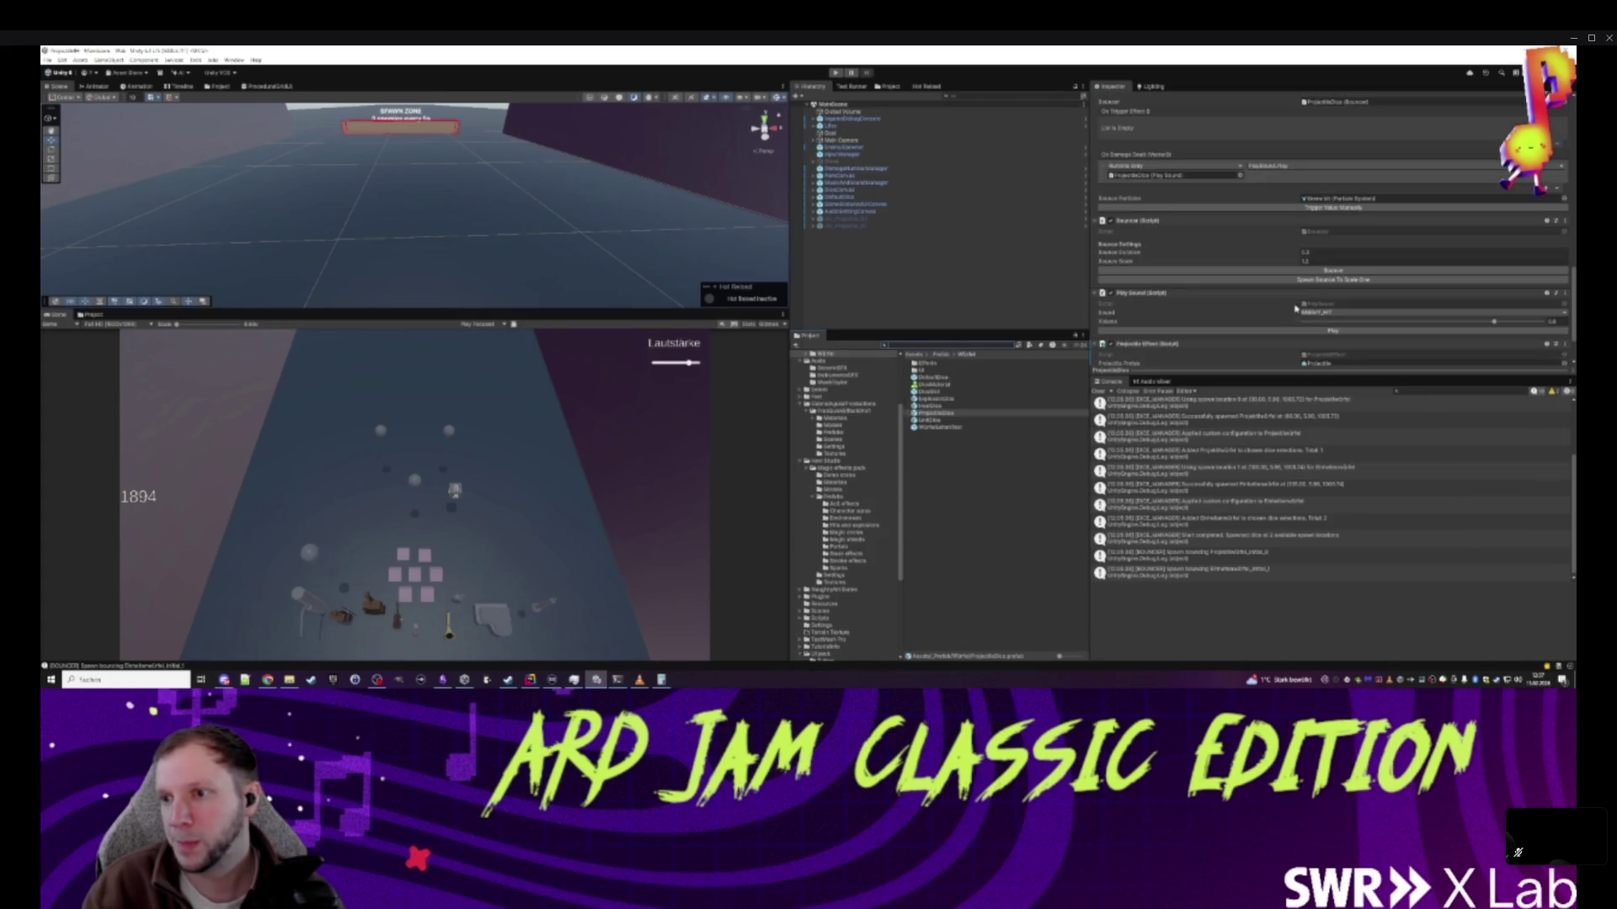
scroll(1325, 313, down, 2)
click(1319, 306)
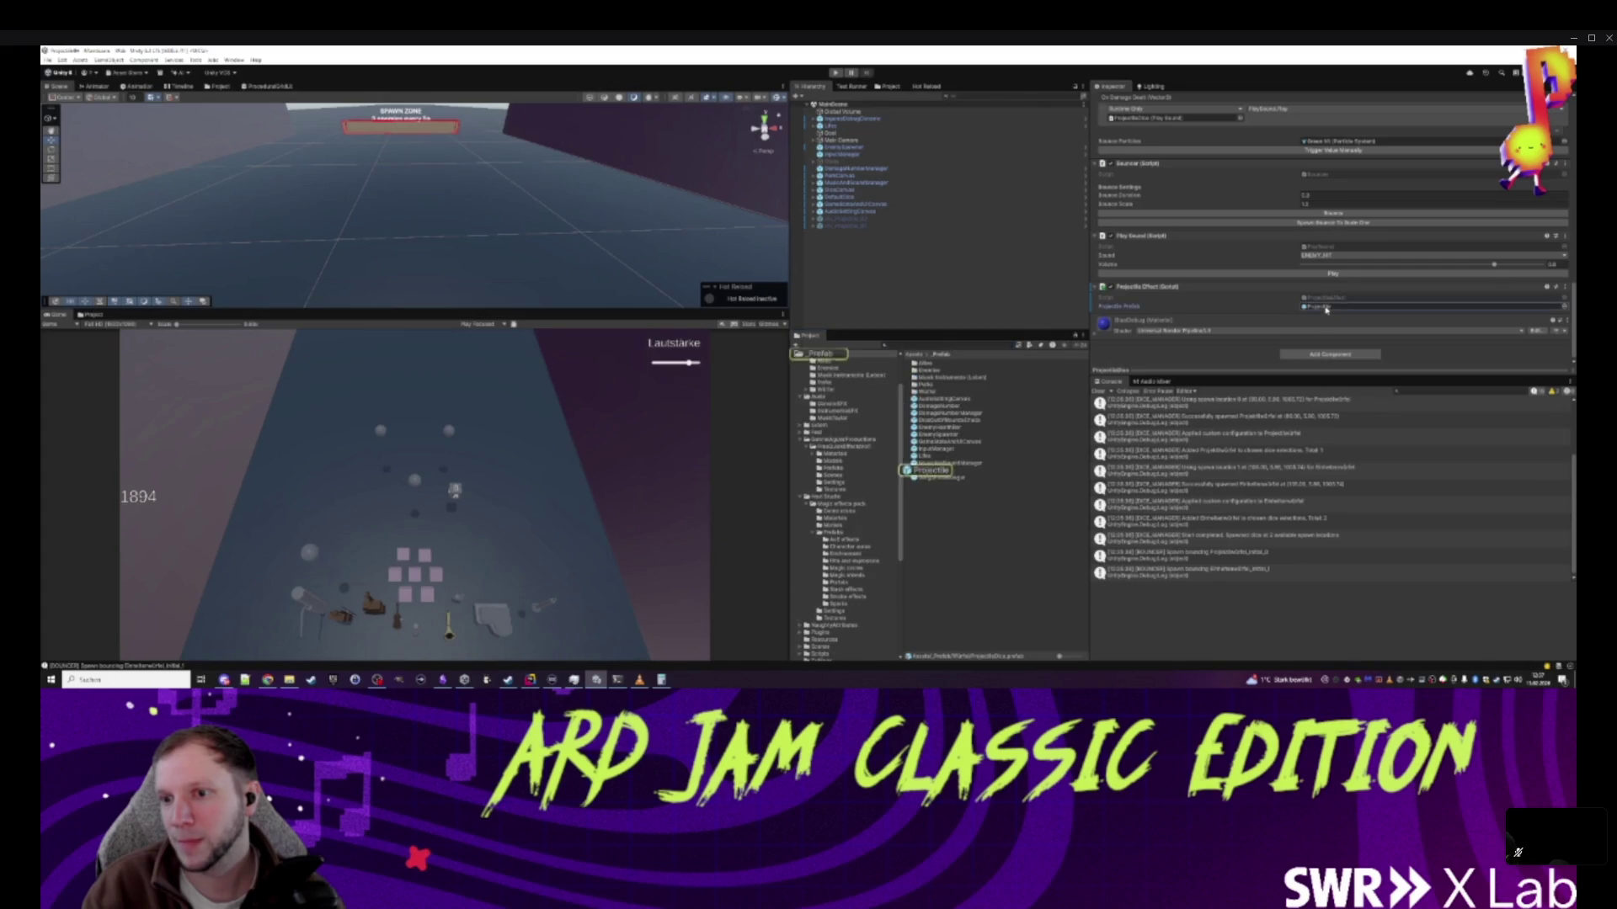
drag(933, 474, 843, 232)
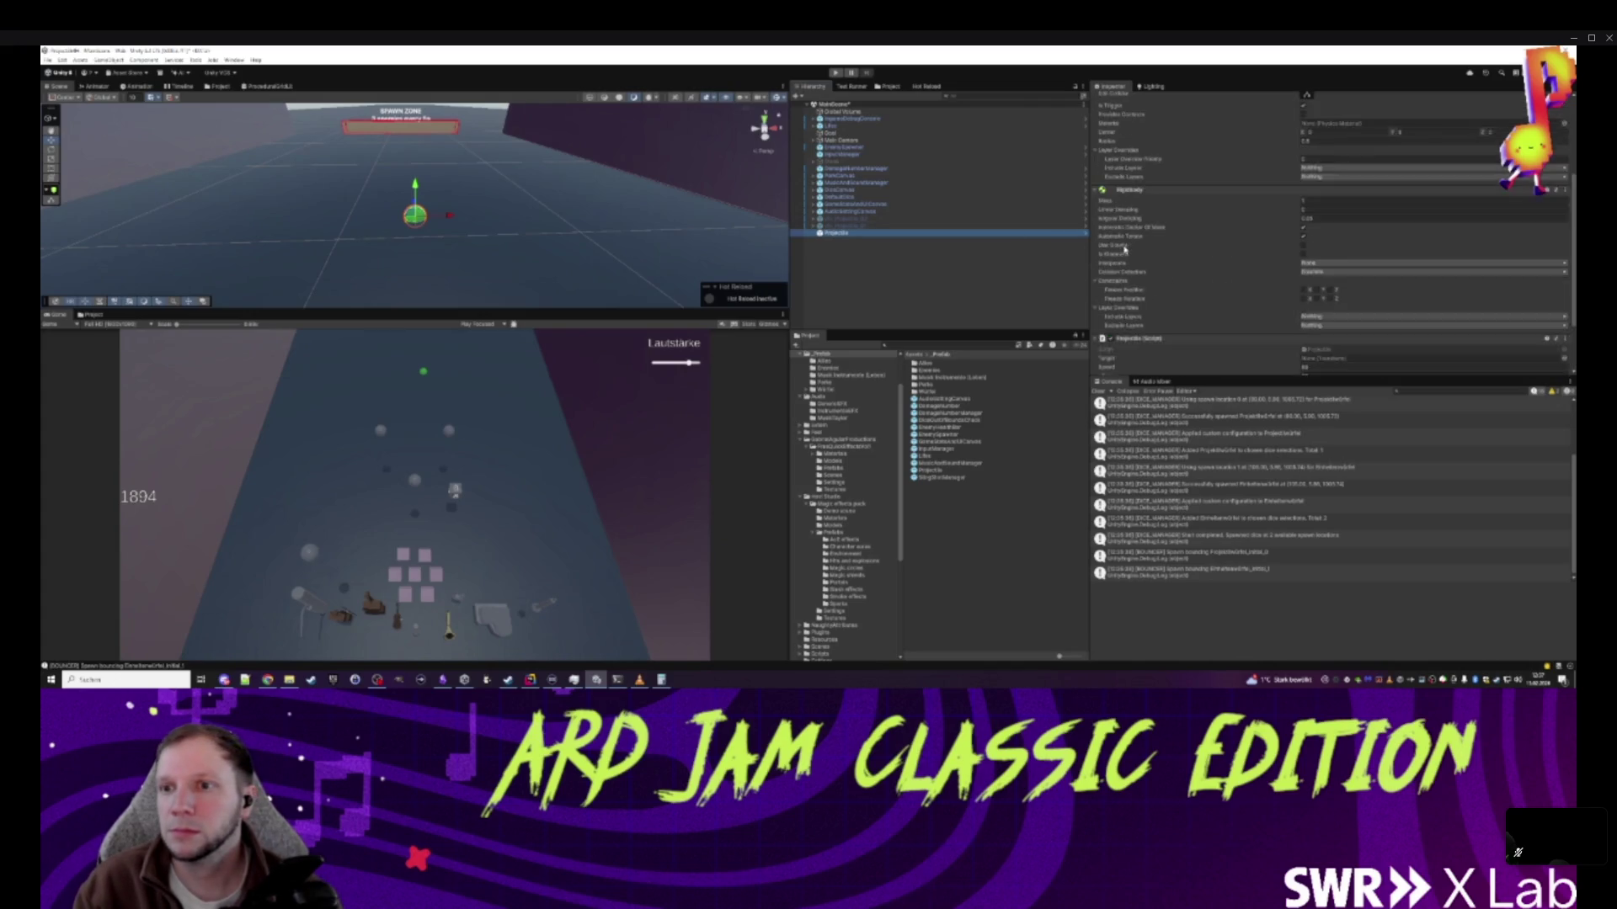
scroll(1133, 213, up, 1)
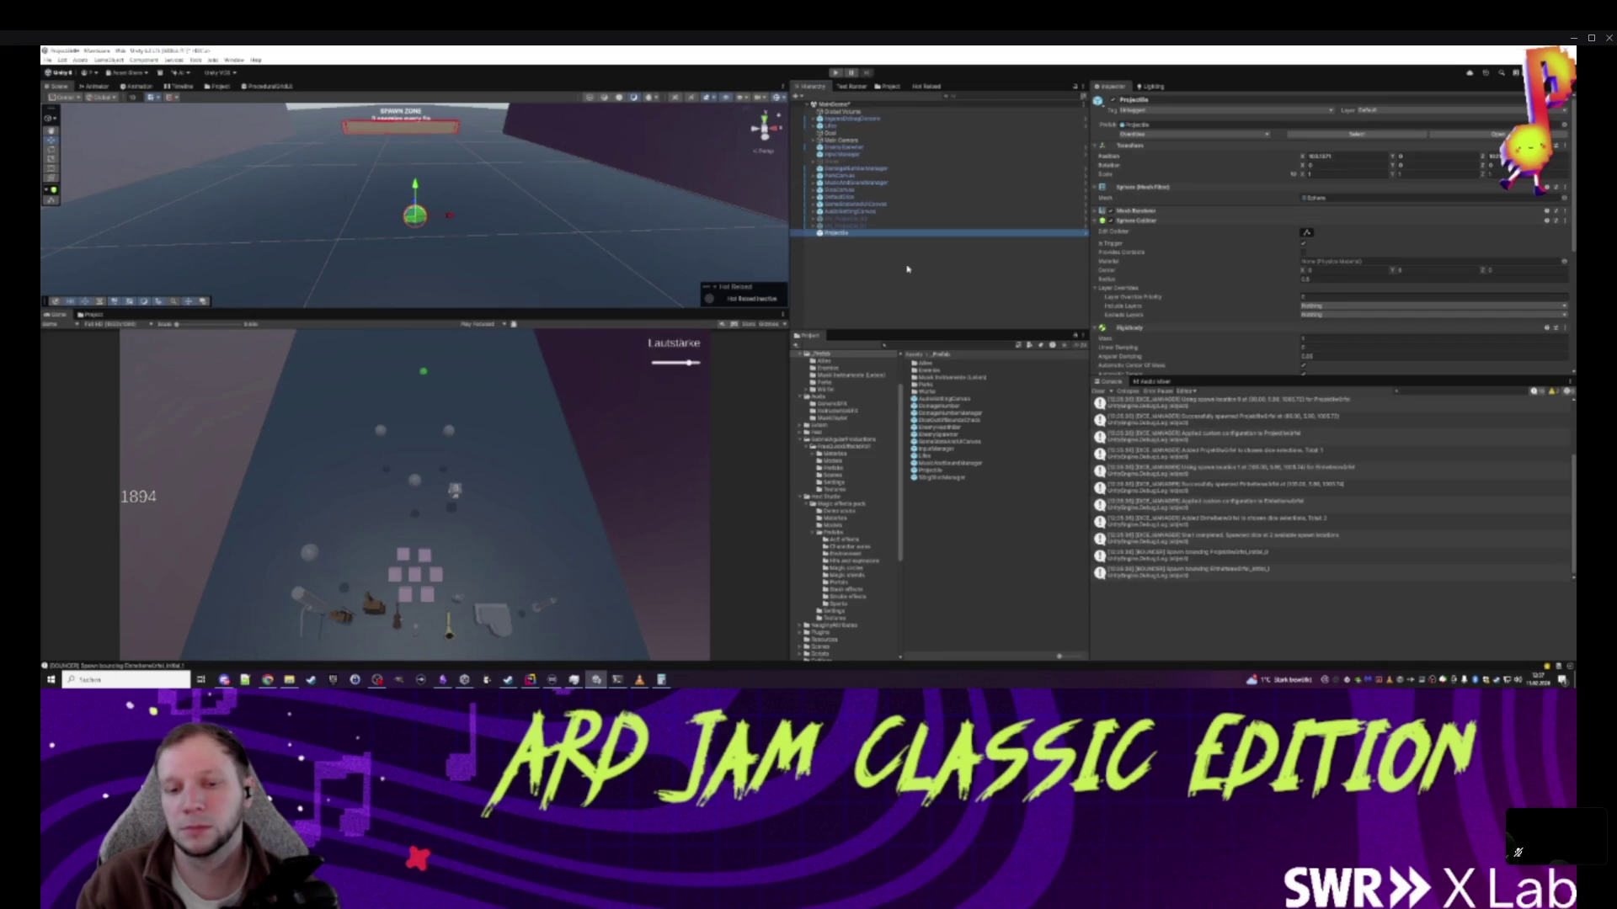
- Check Rider's unversioned files list, then return to Unity
click(529, 680)
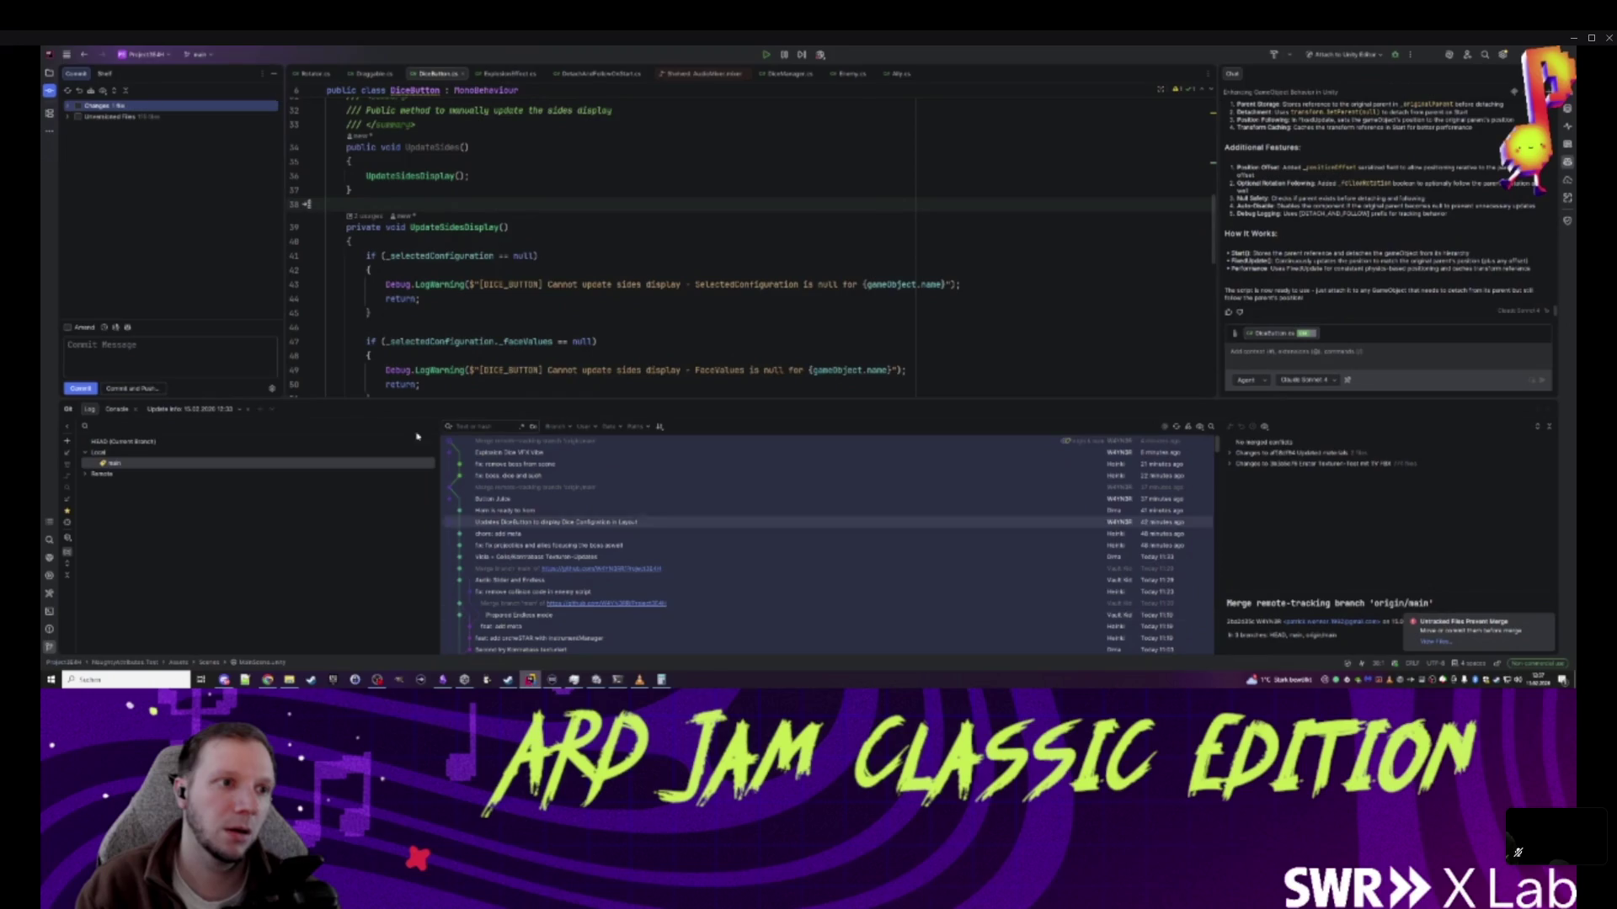
click(68, 117)
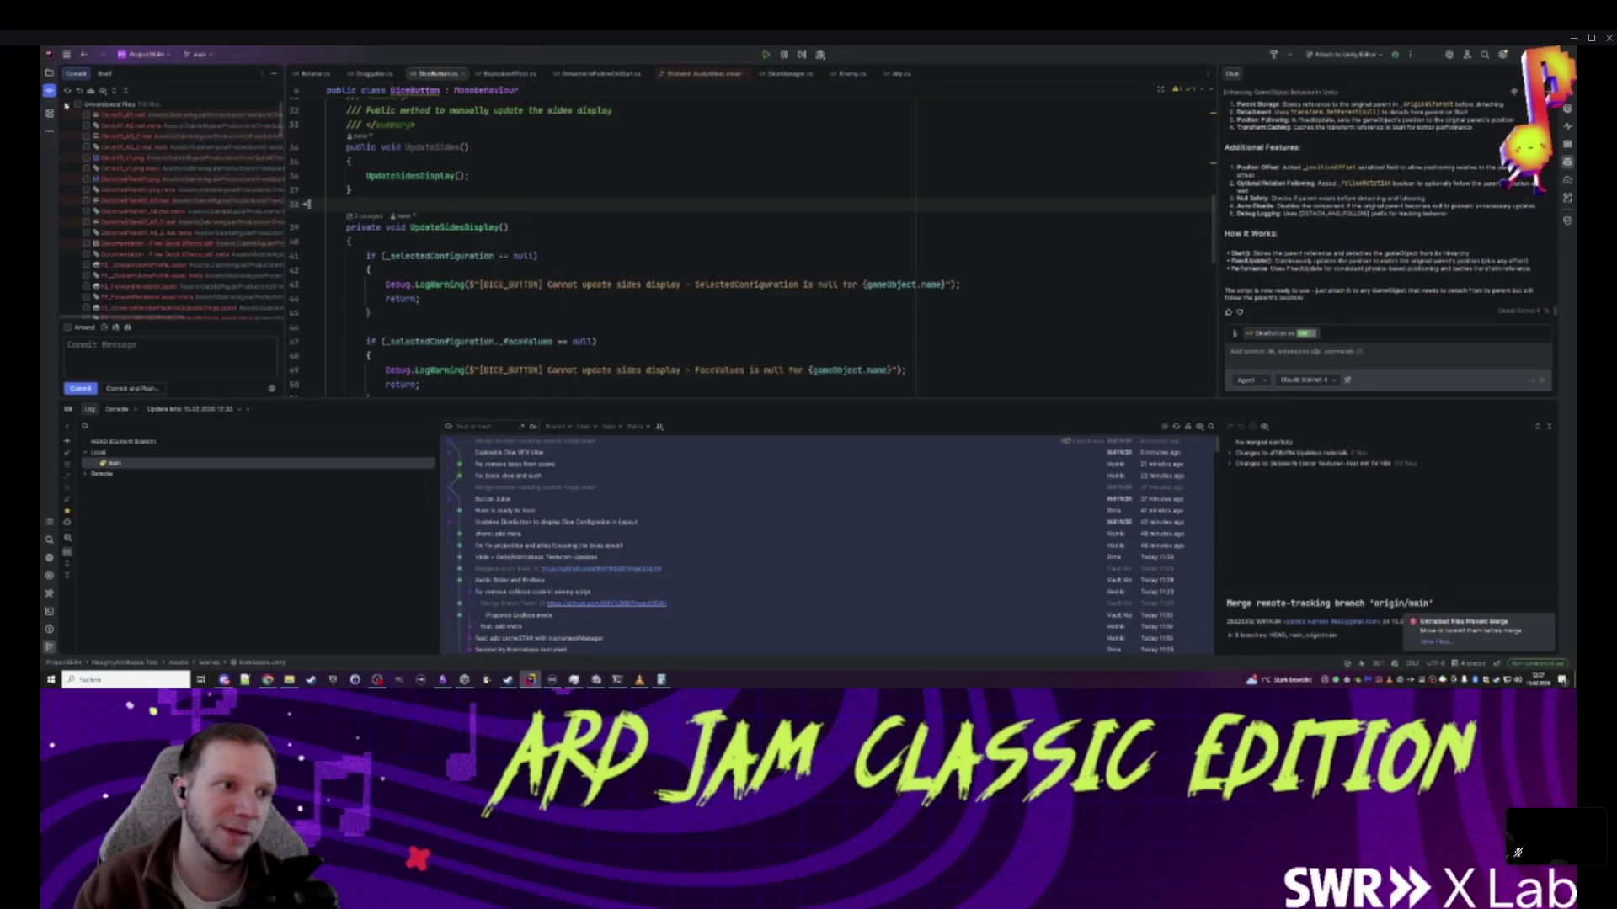
click(65, 105)
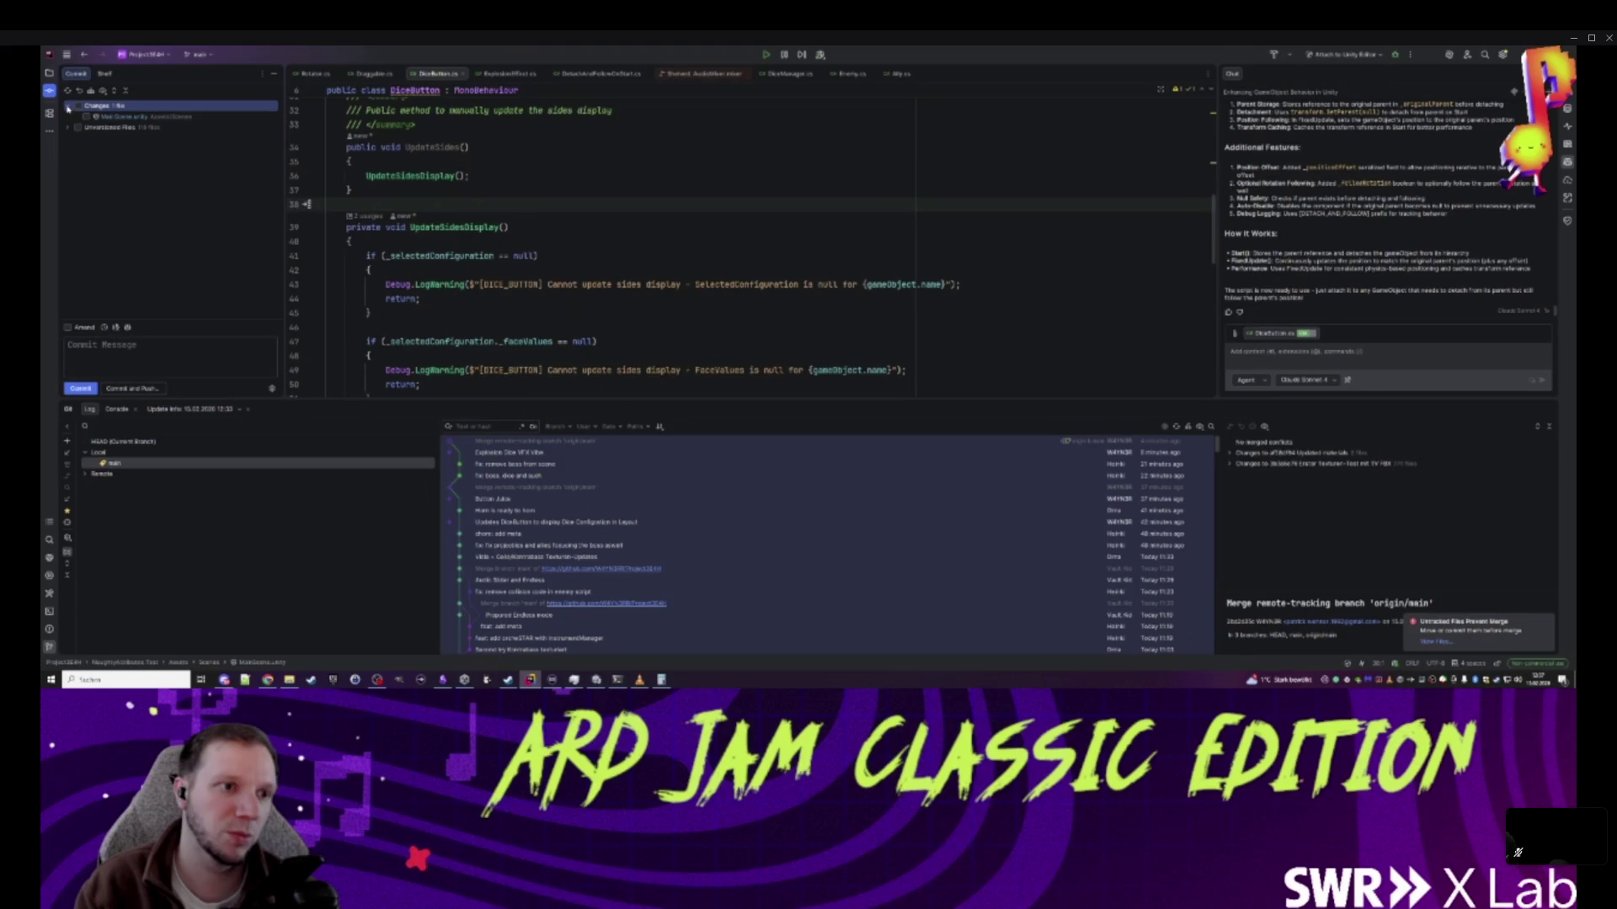
key(alt+Tab)
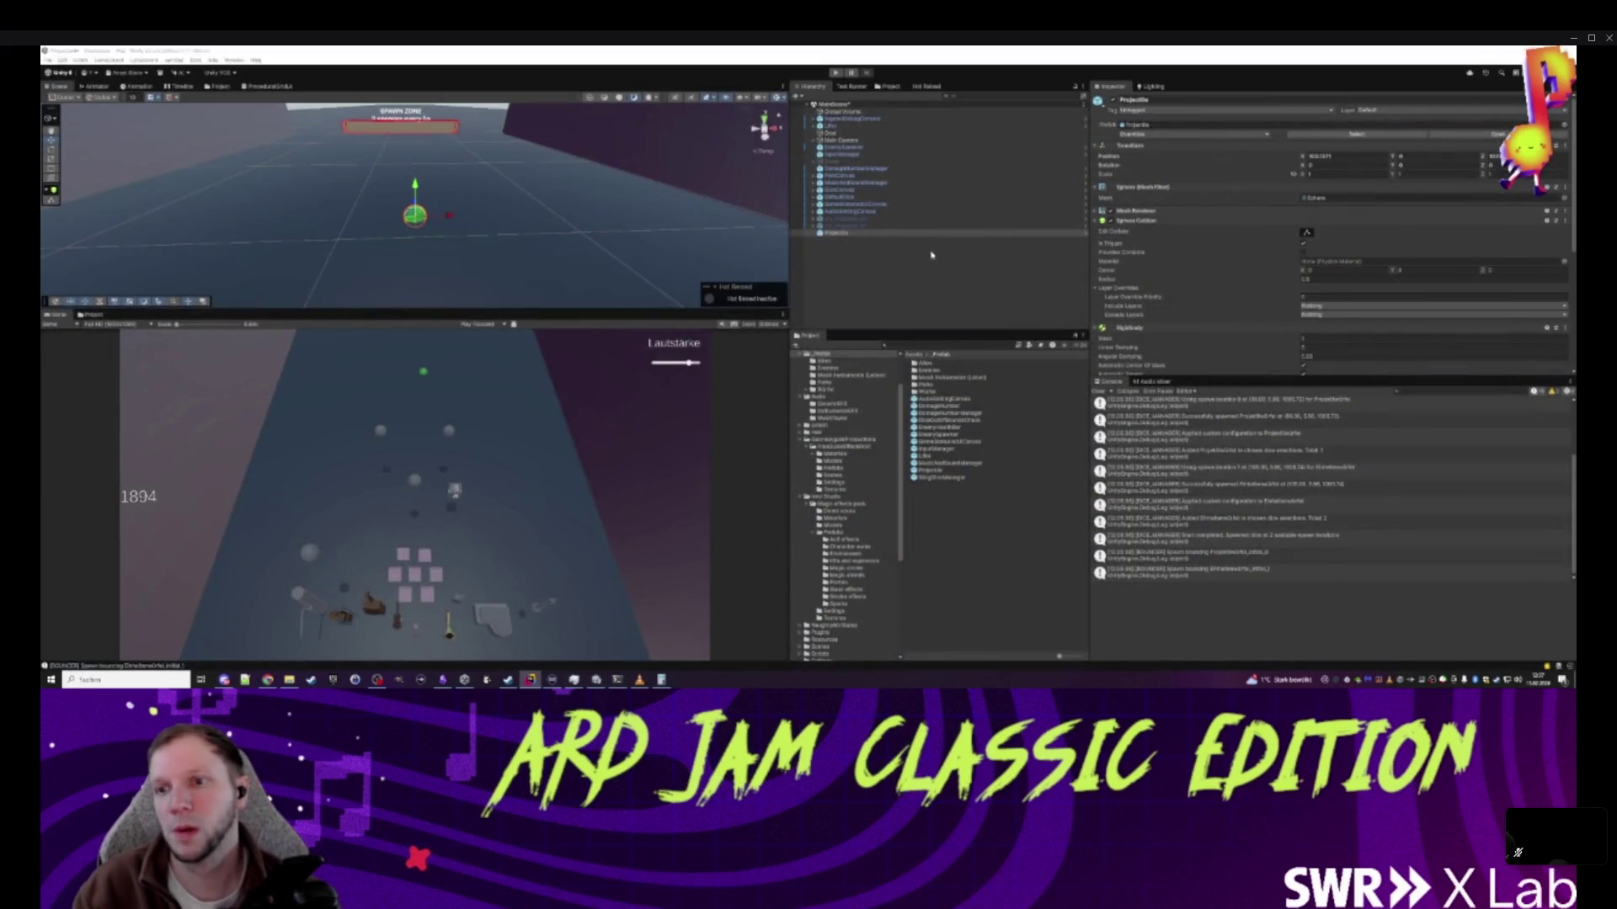
scroll(1257, 316, down, 5)
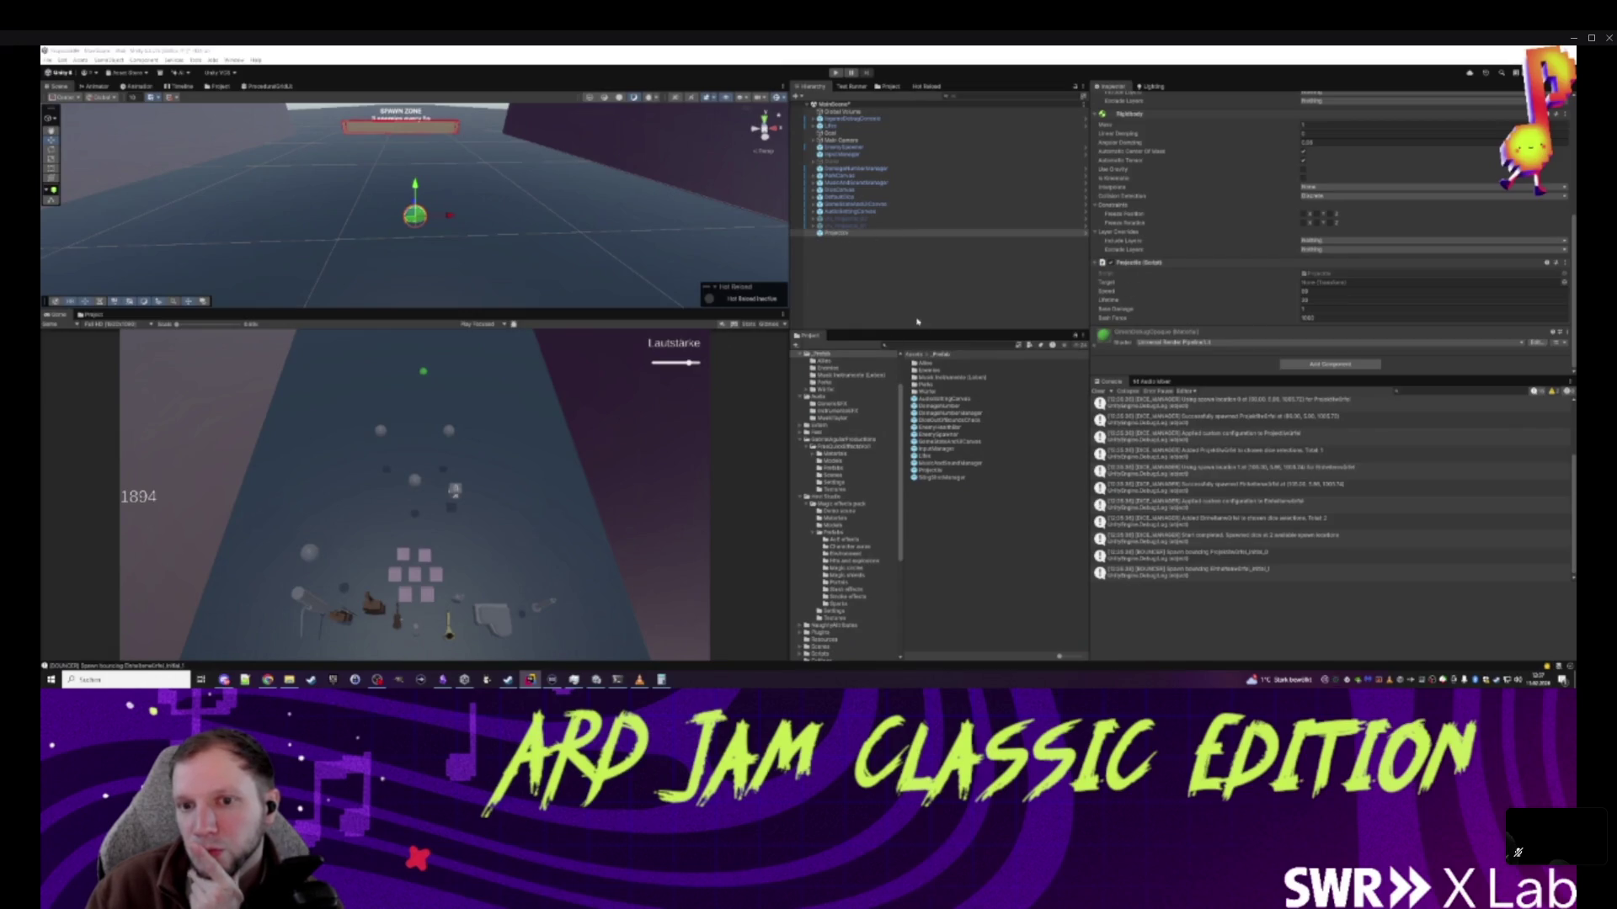
click(916, 355)
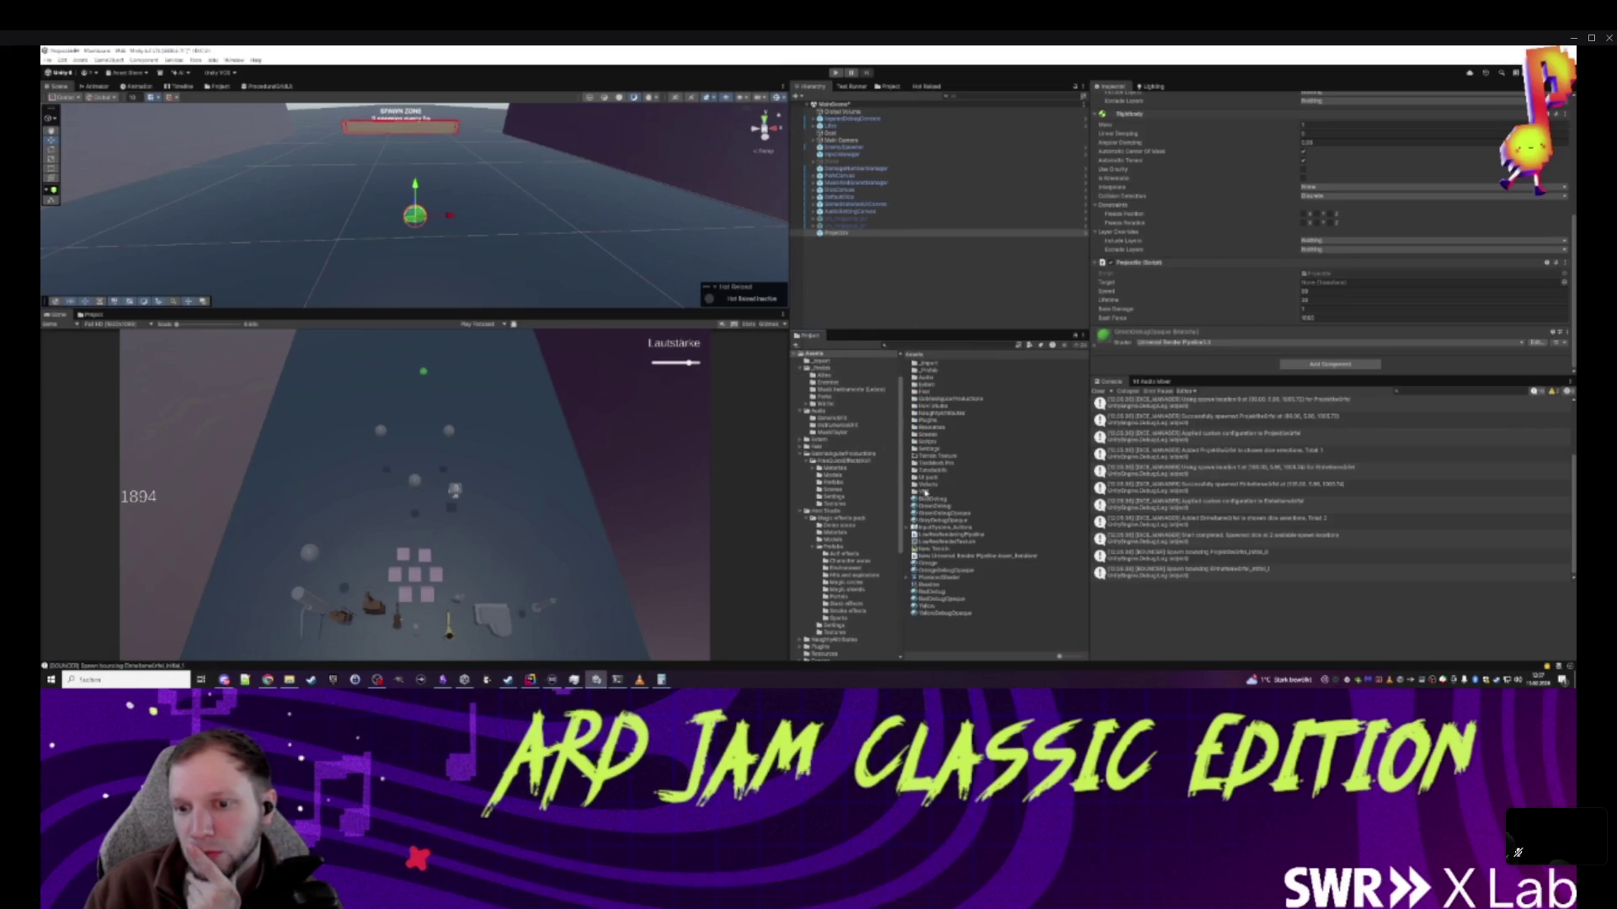
double_click(926, 493)
drag(941, 386, 835, 239)
click(1343, 156)
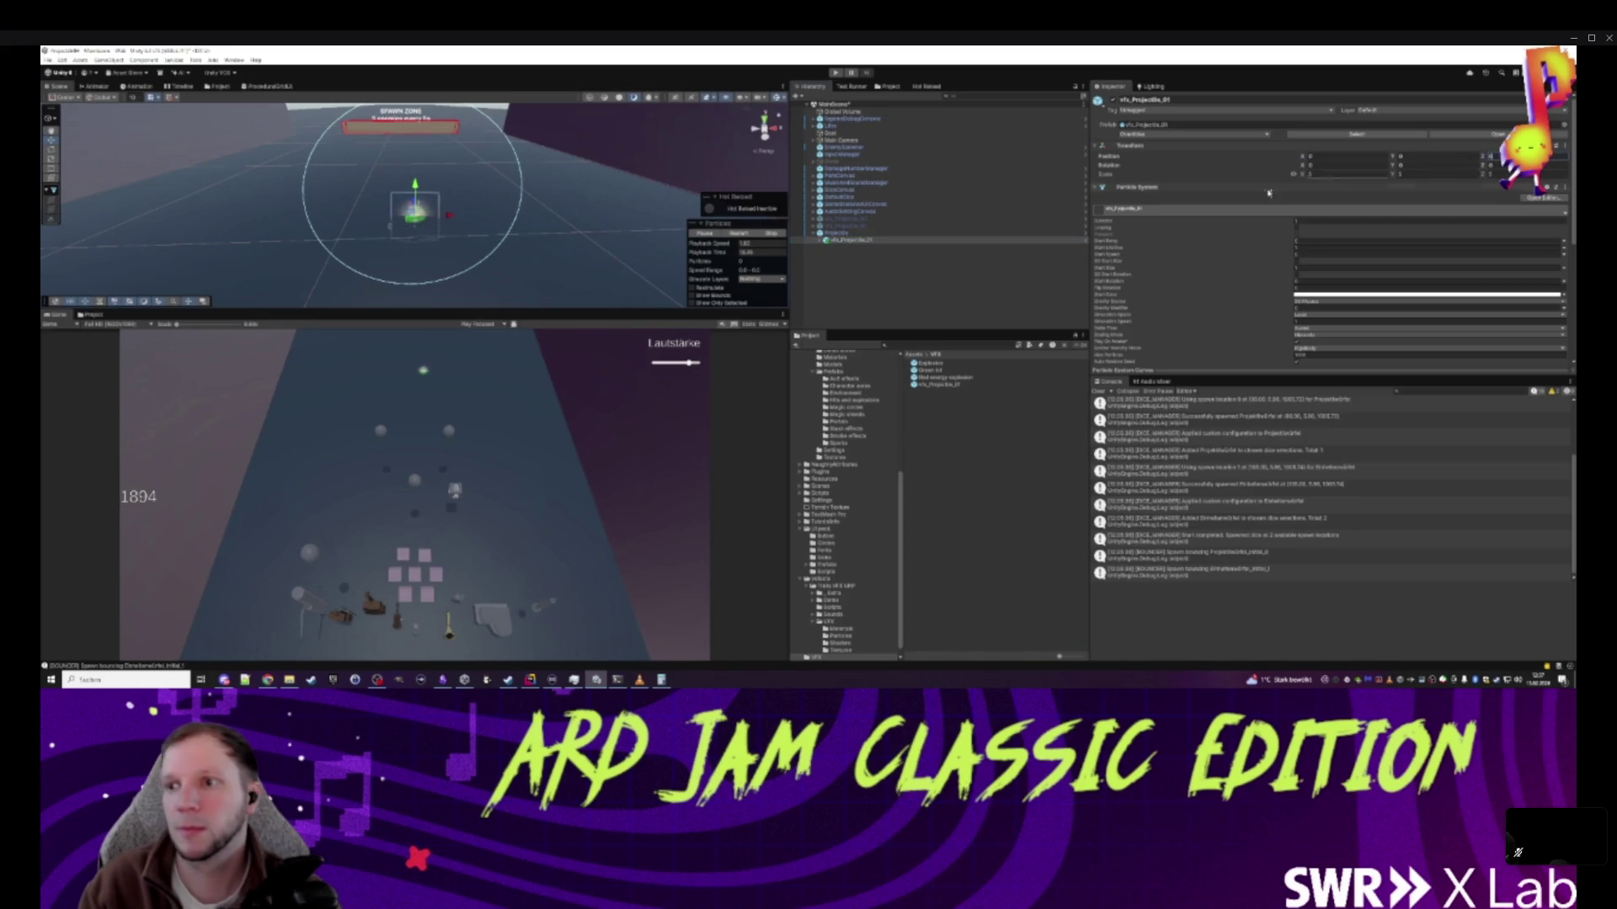
click(428, 199)
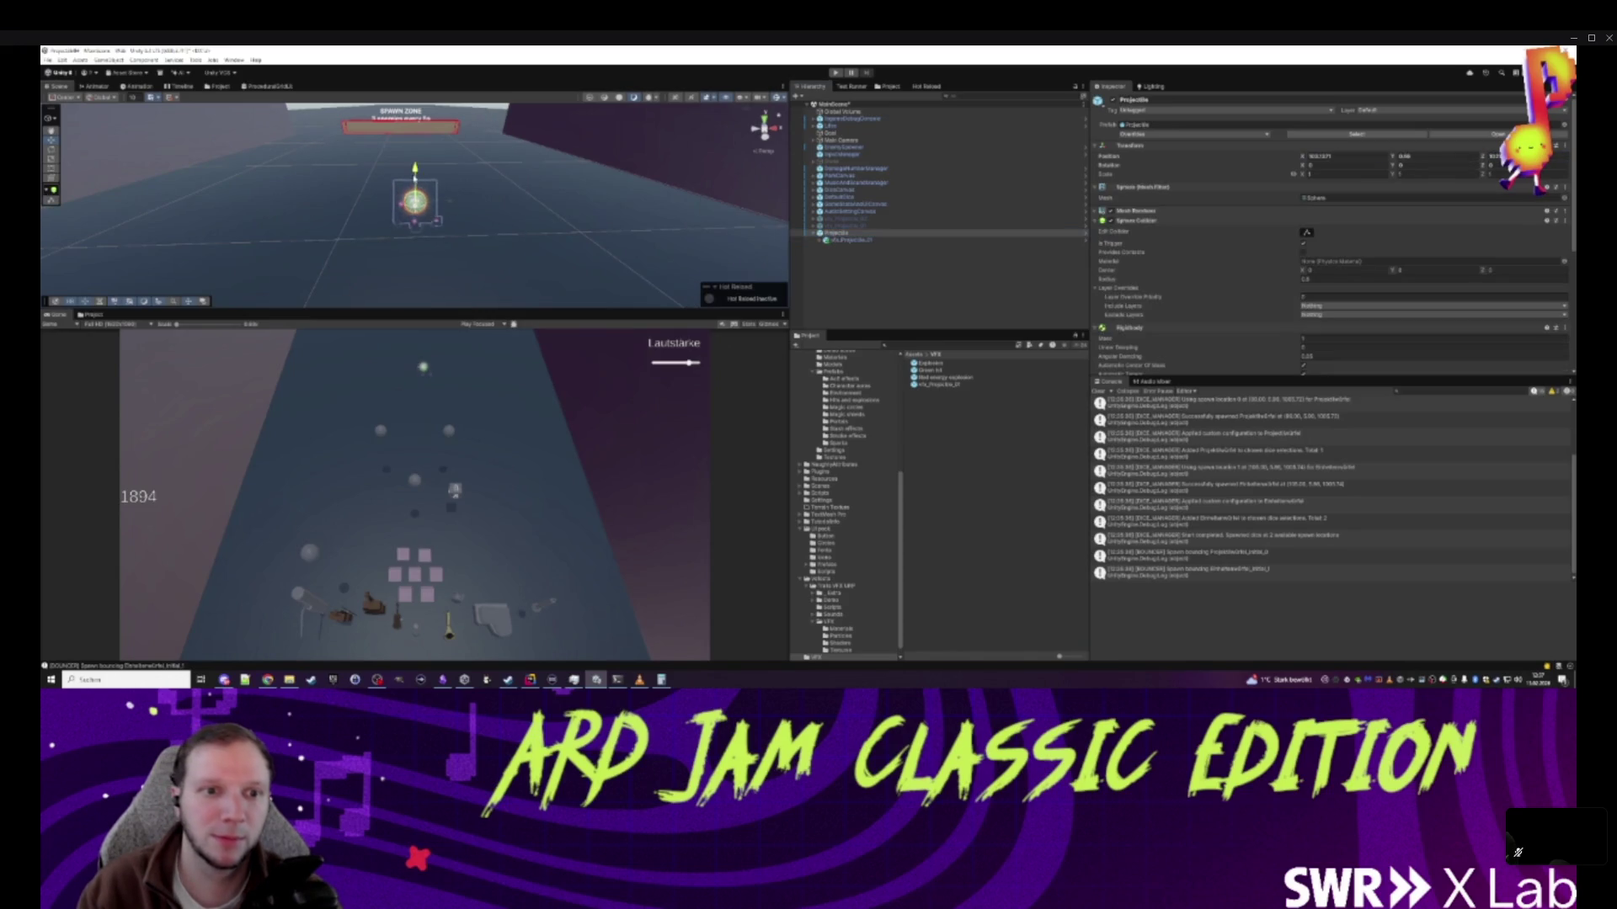
click(852, 241)
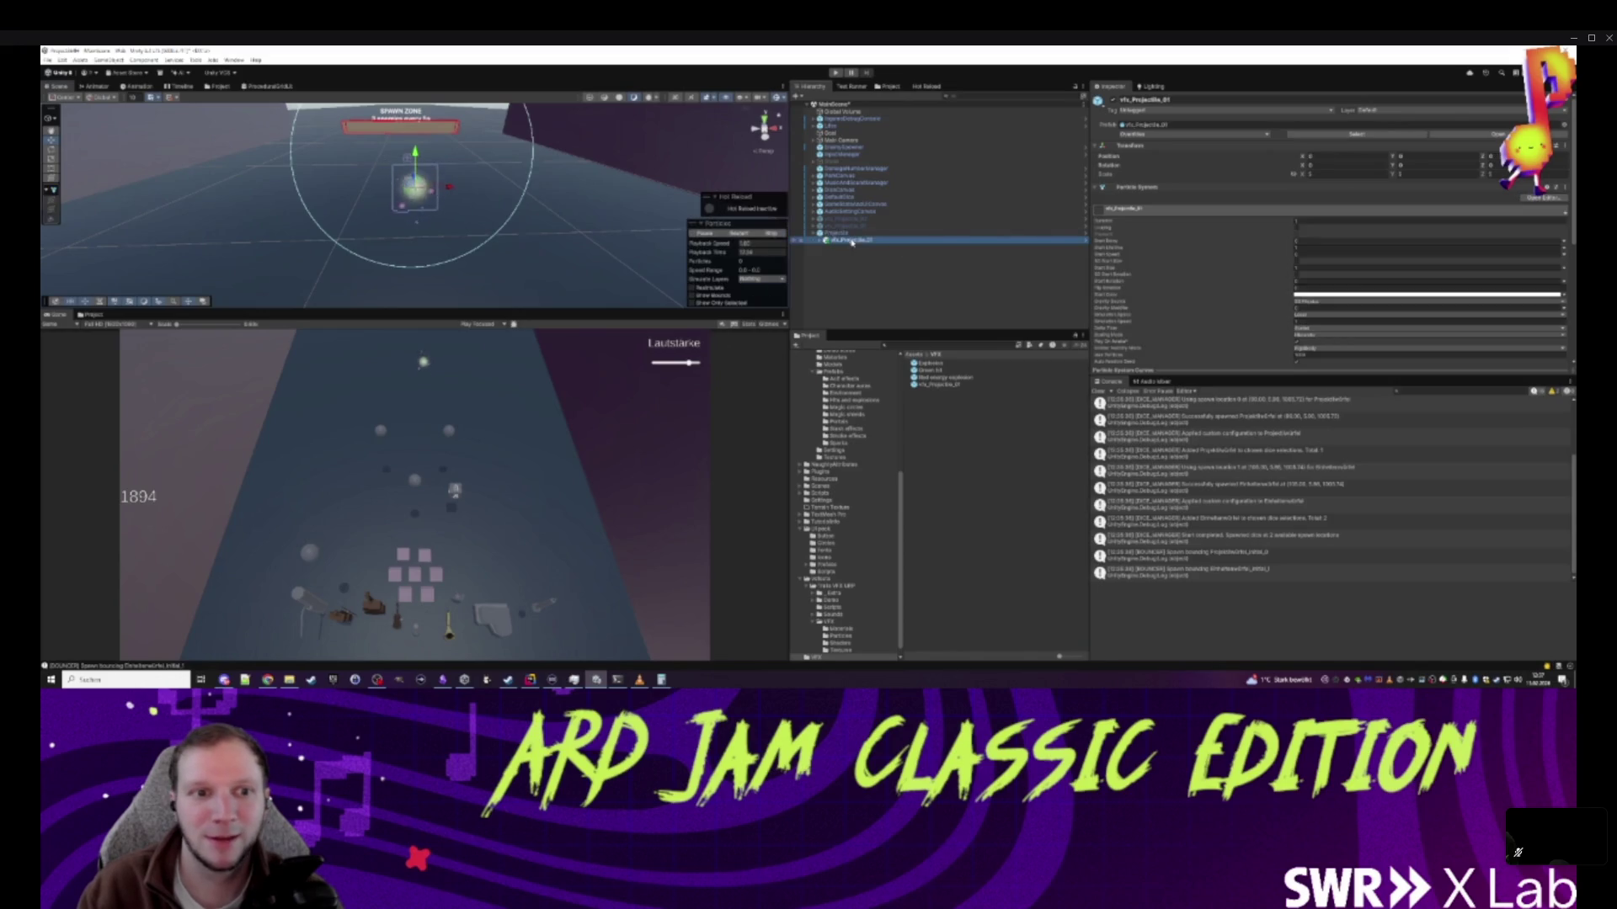
click(1310, 175)
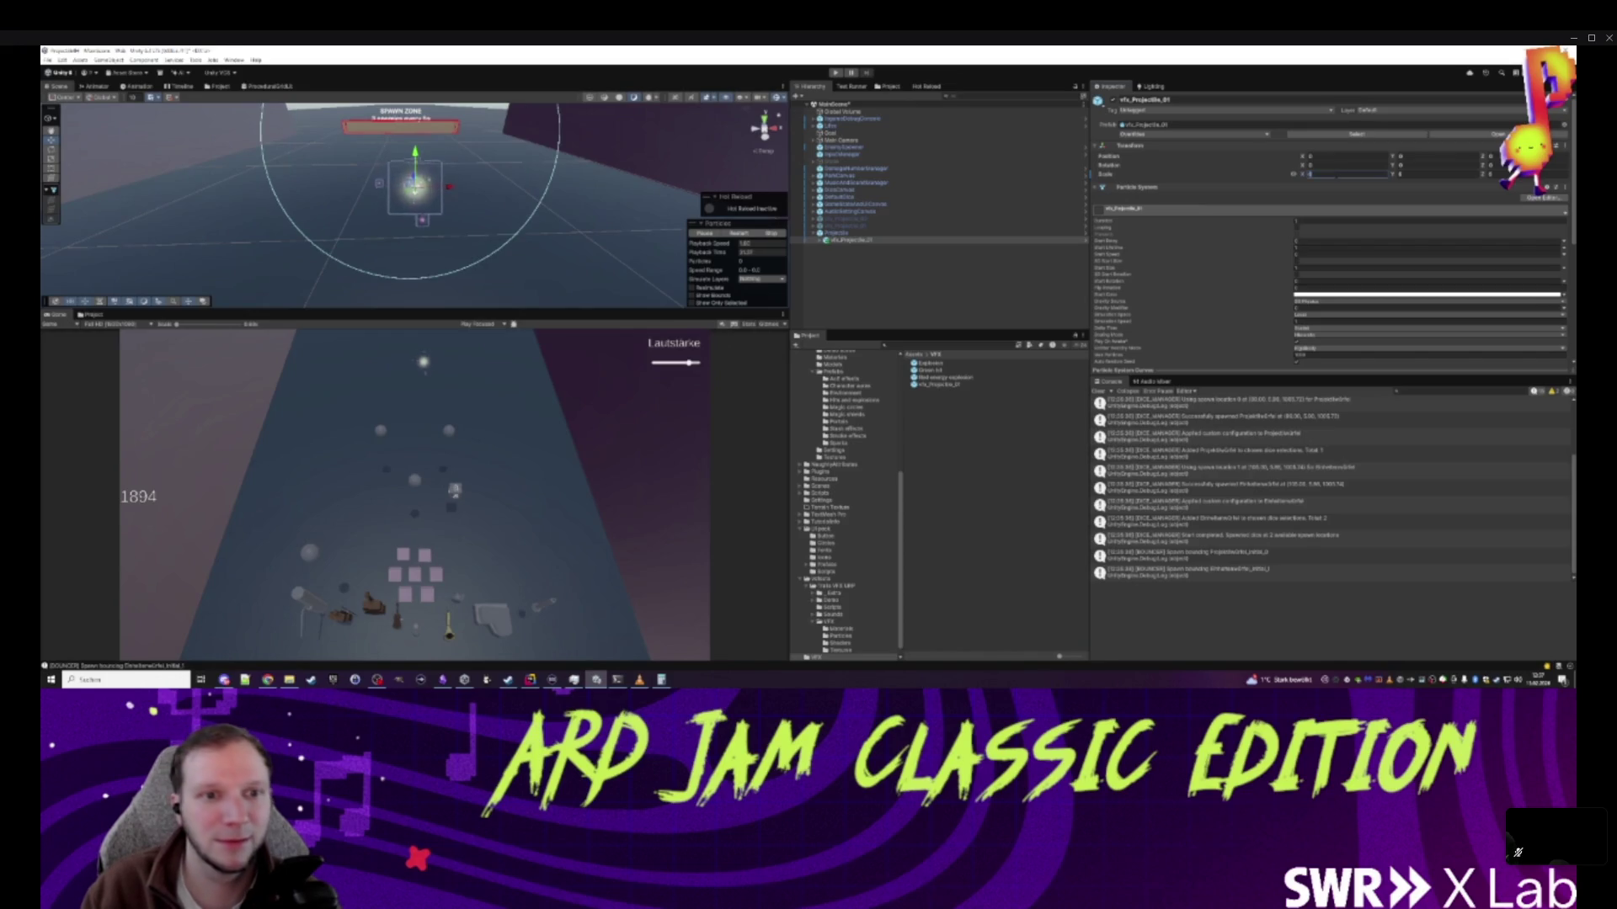
click(933, 233)
click(850, 271)
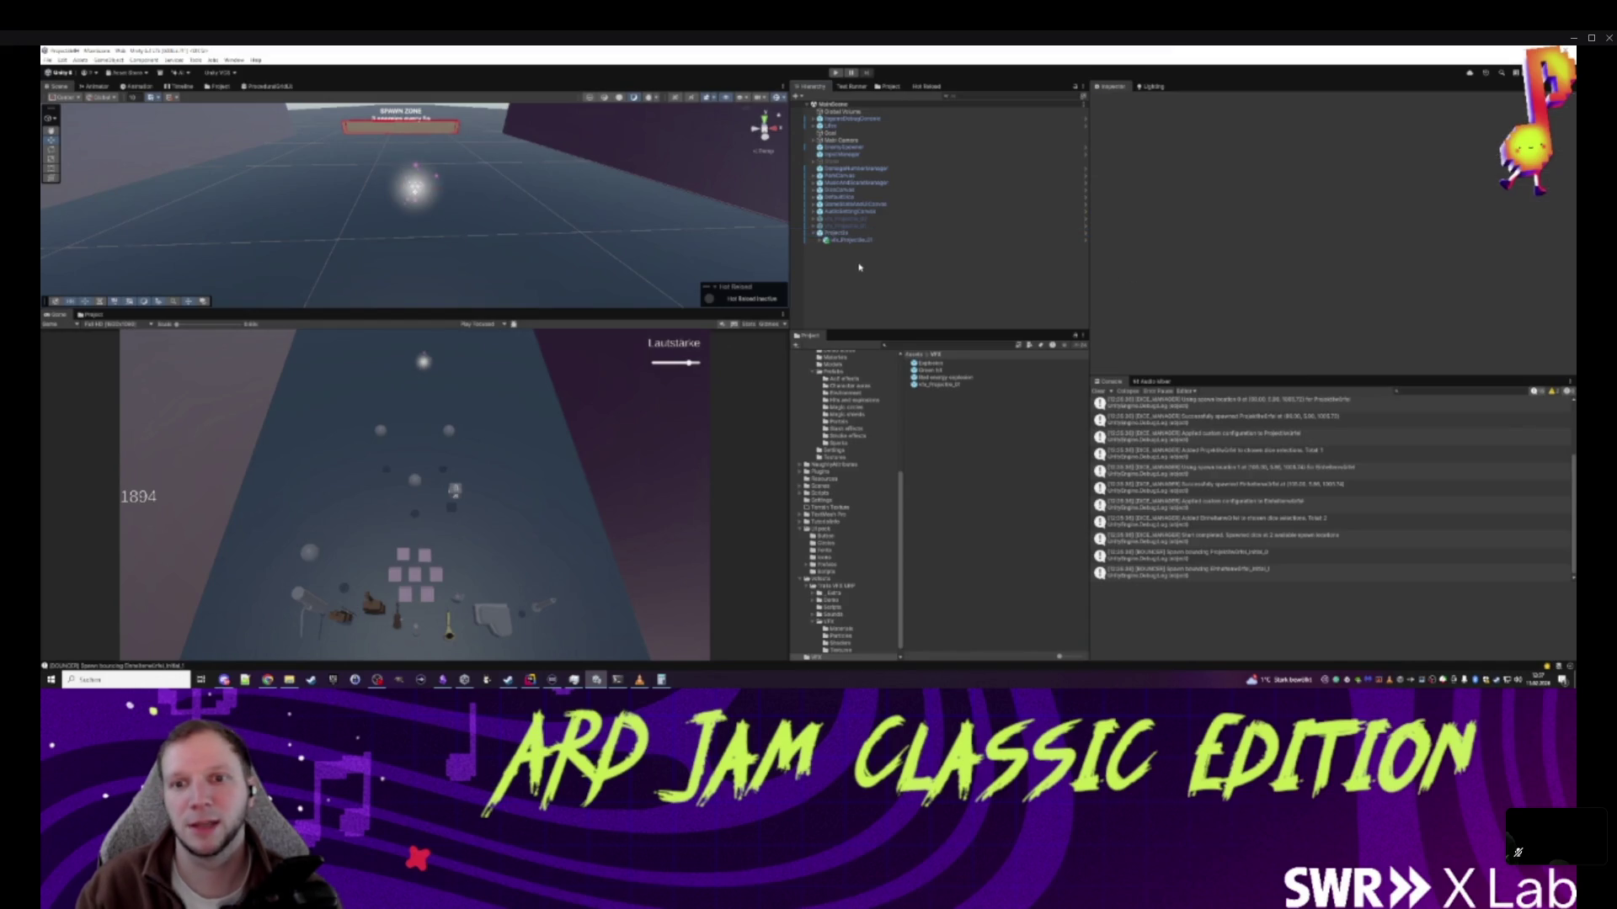
click(875, 234)
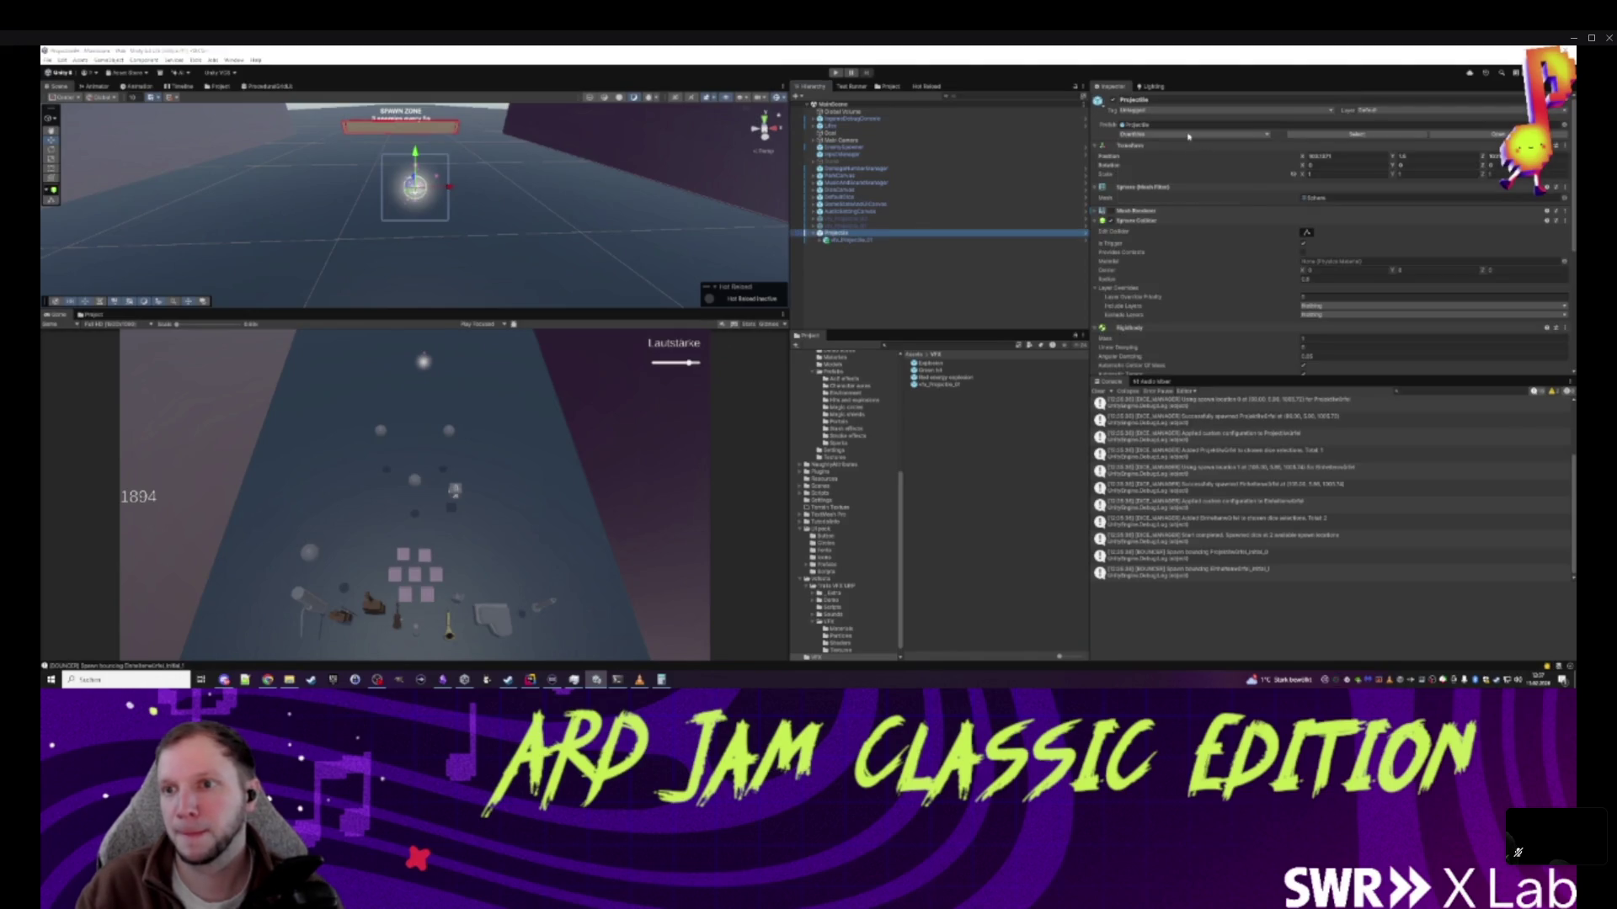
click(1188, 136)
click(910, 273)
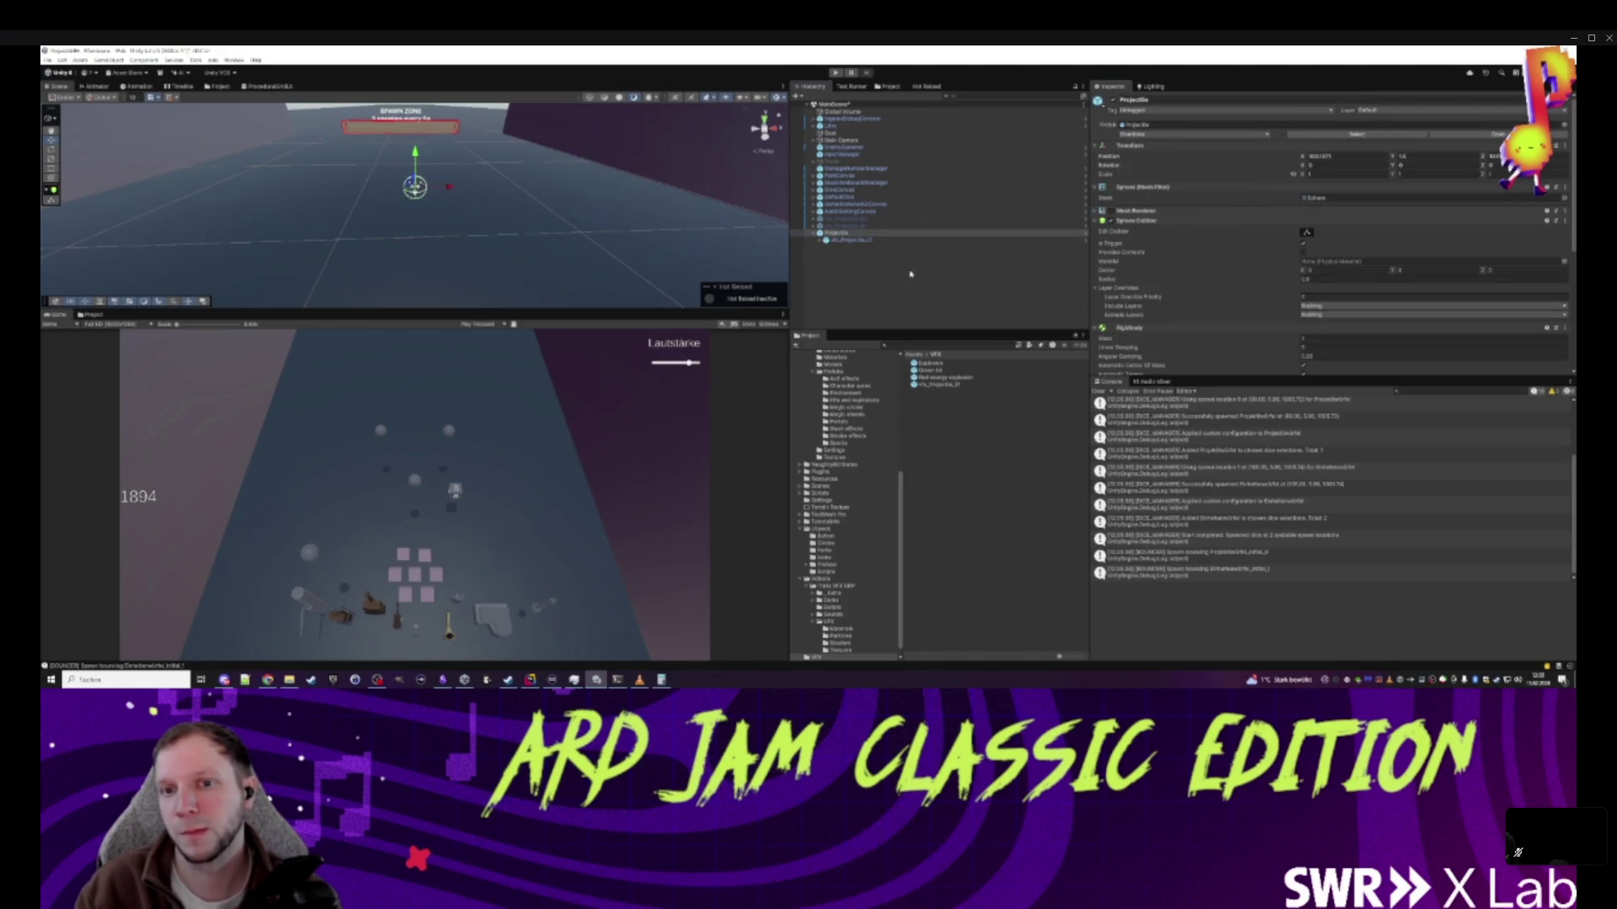
click(843, 235)
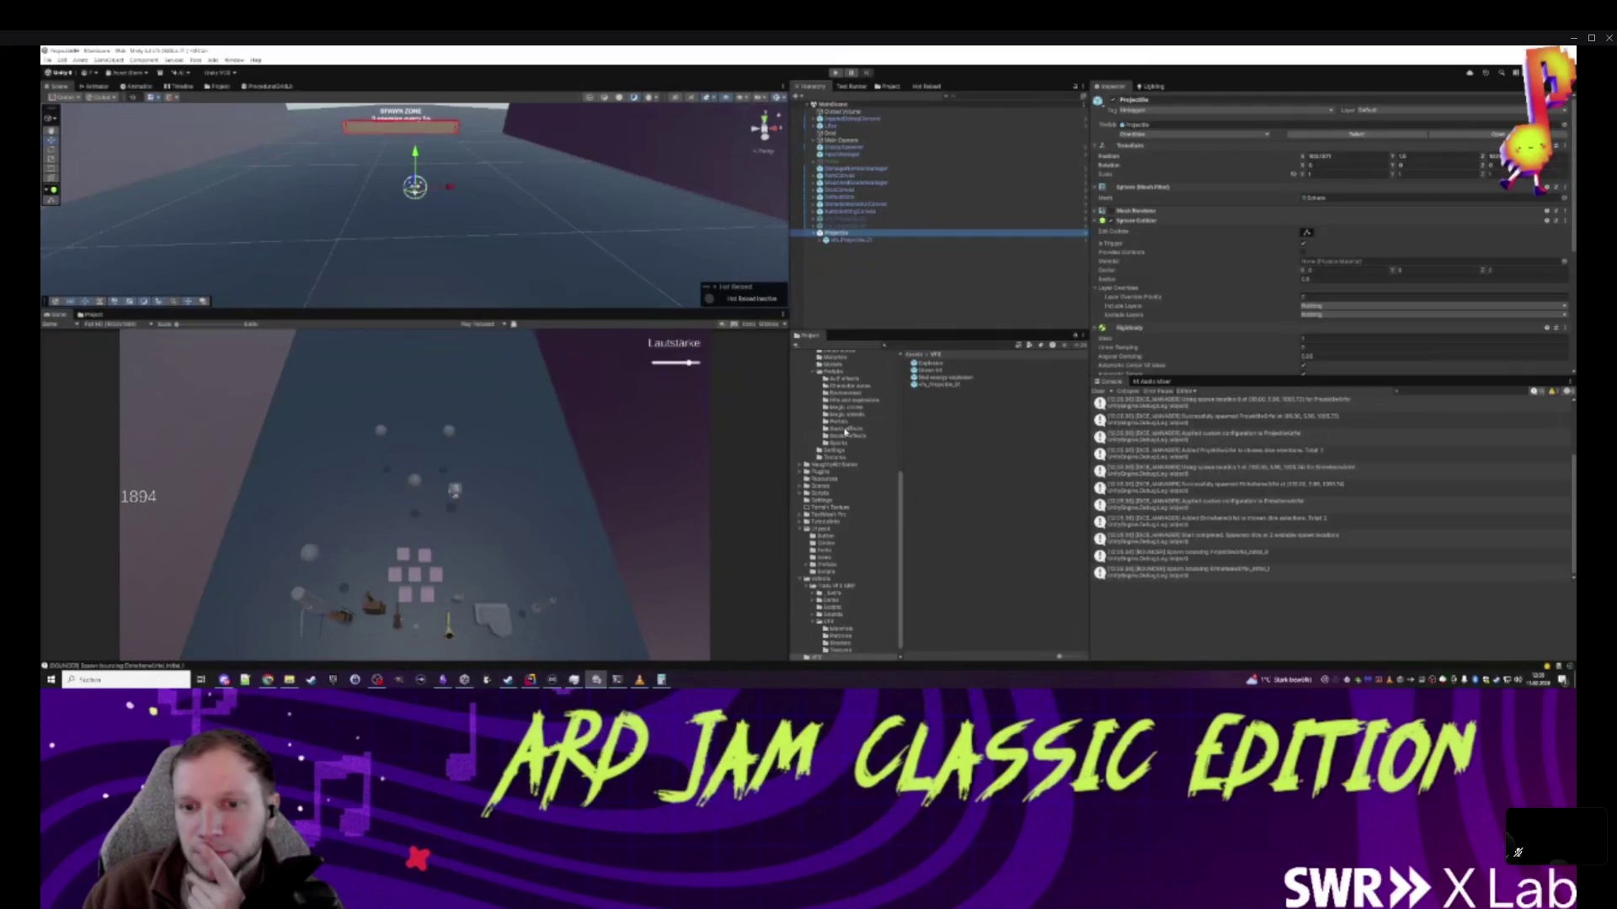
click(912, 354)
click(850, 240)
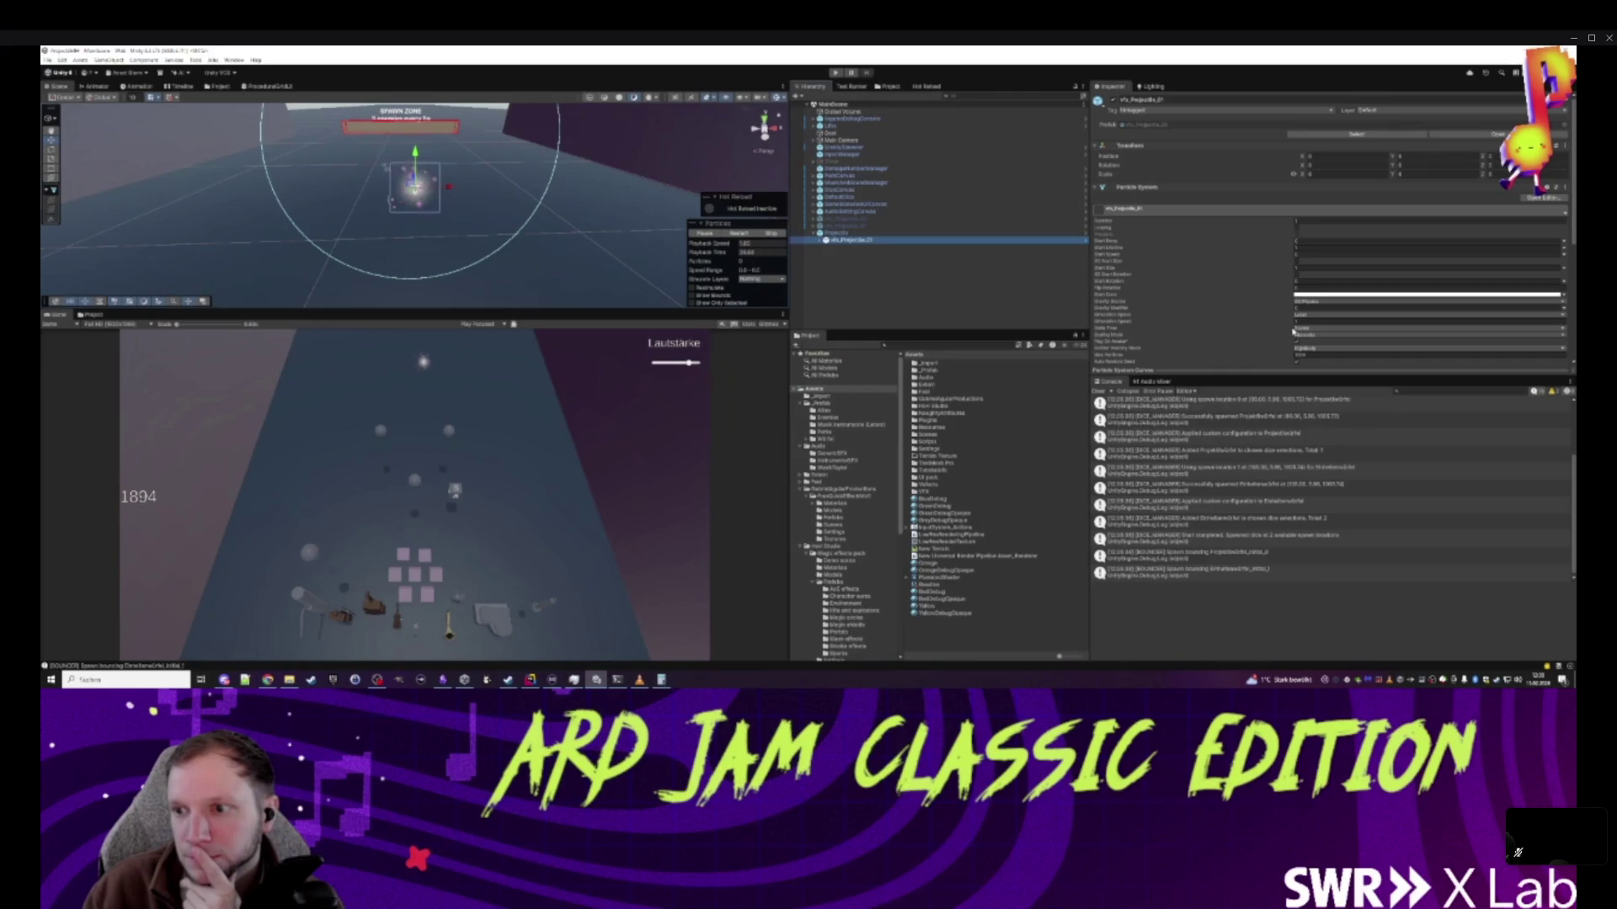
- Apply the changed particle property as an override in the Projectile prefab
click(1113, 343)
right_click(1114, 343)
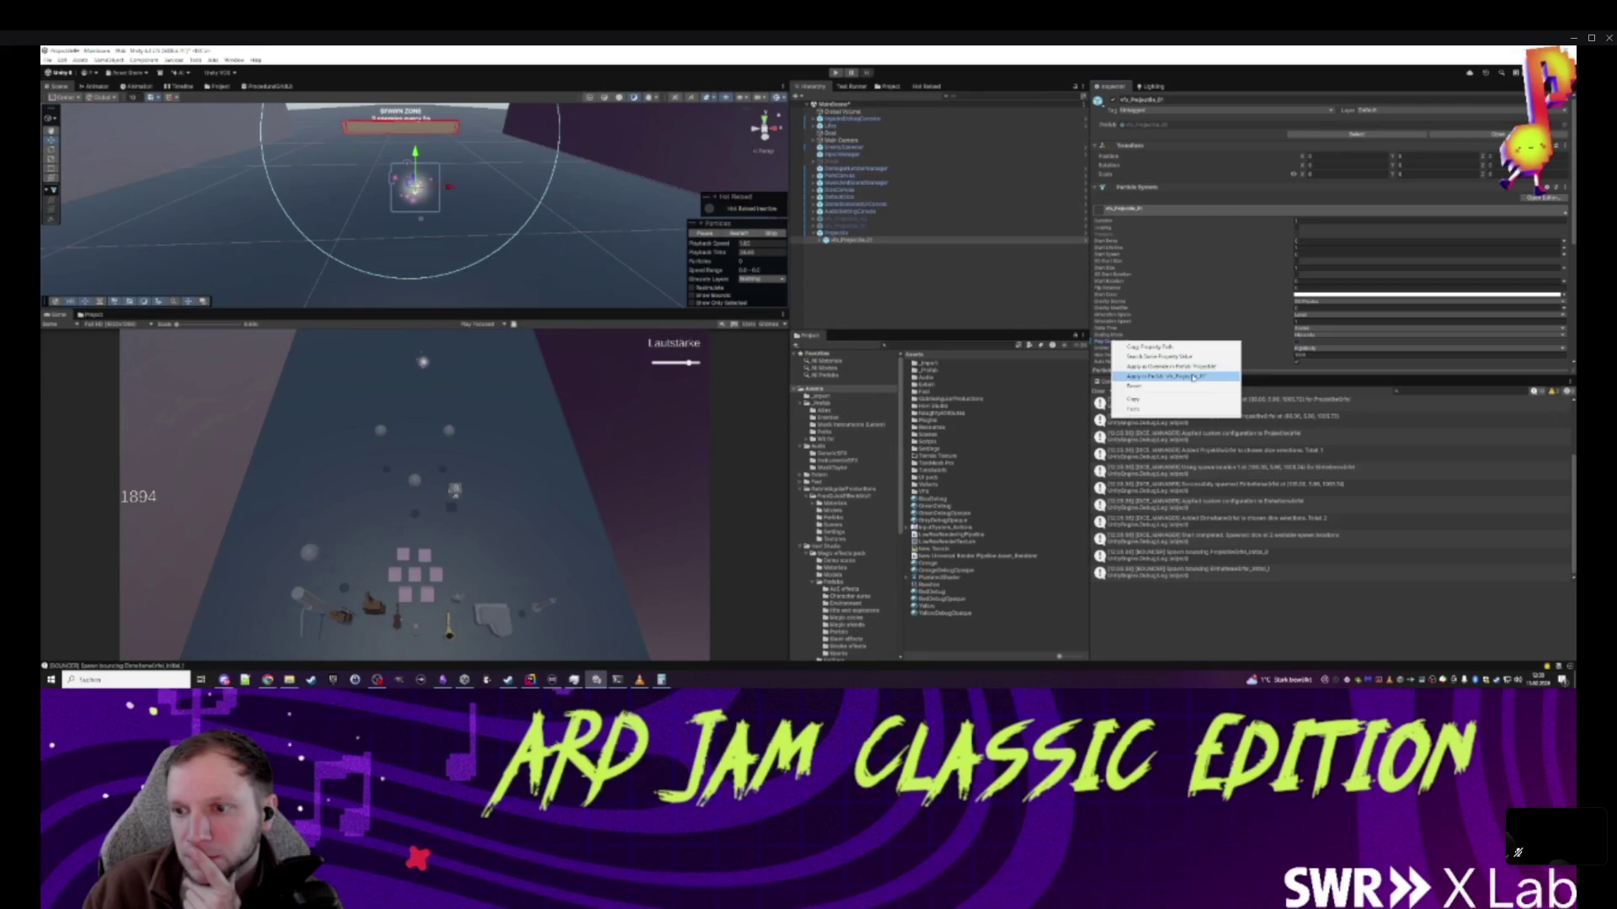
click(1199, 371)
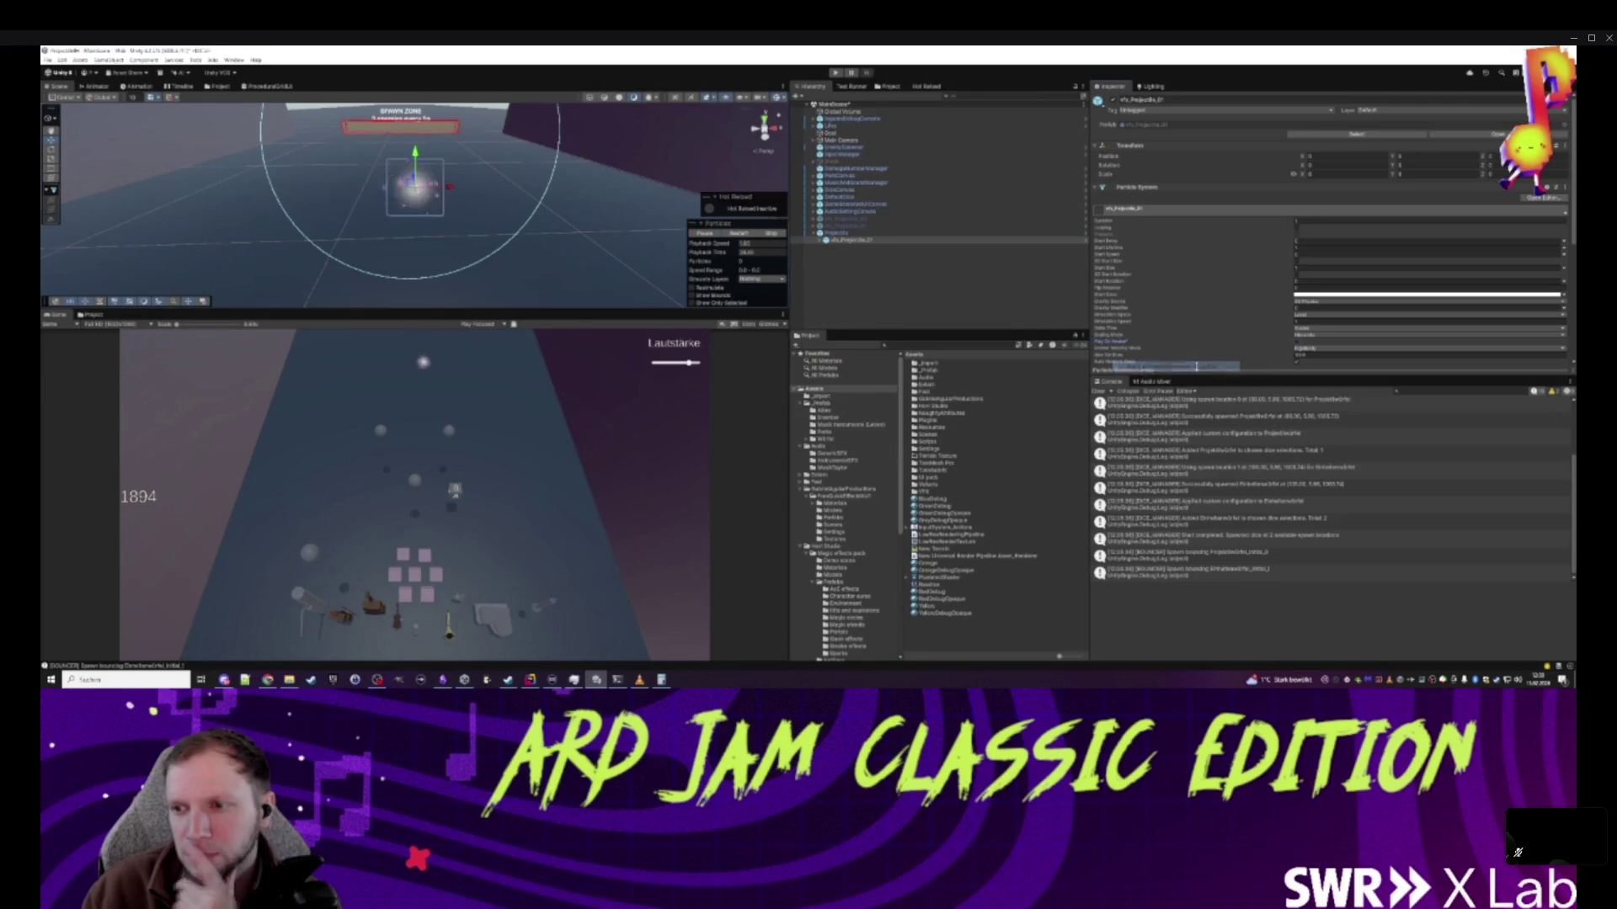
click(850, 264)
- Apply all overrides on the Projectile prefab root
click(842, 235)
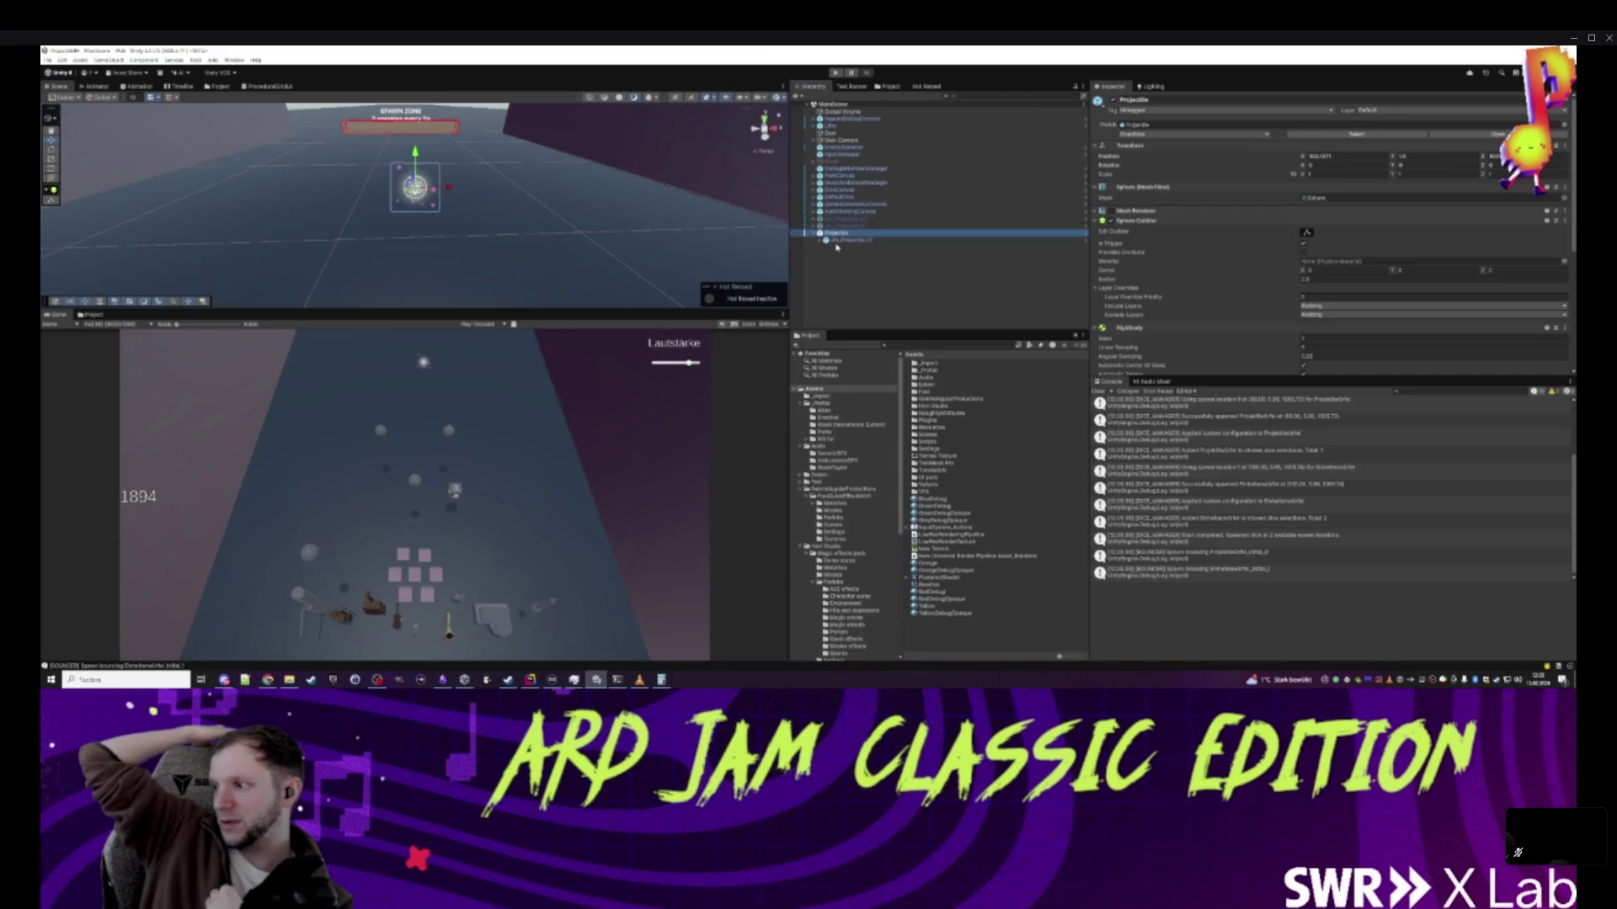
click(826, 247)
click(833, 233)
click(1194, 134)
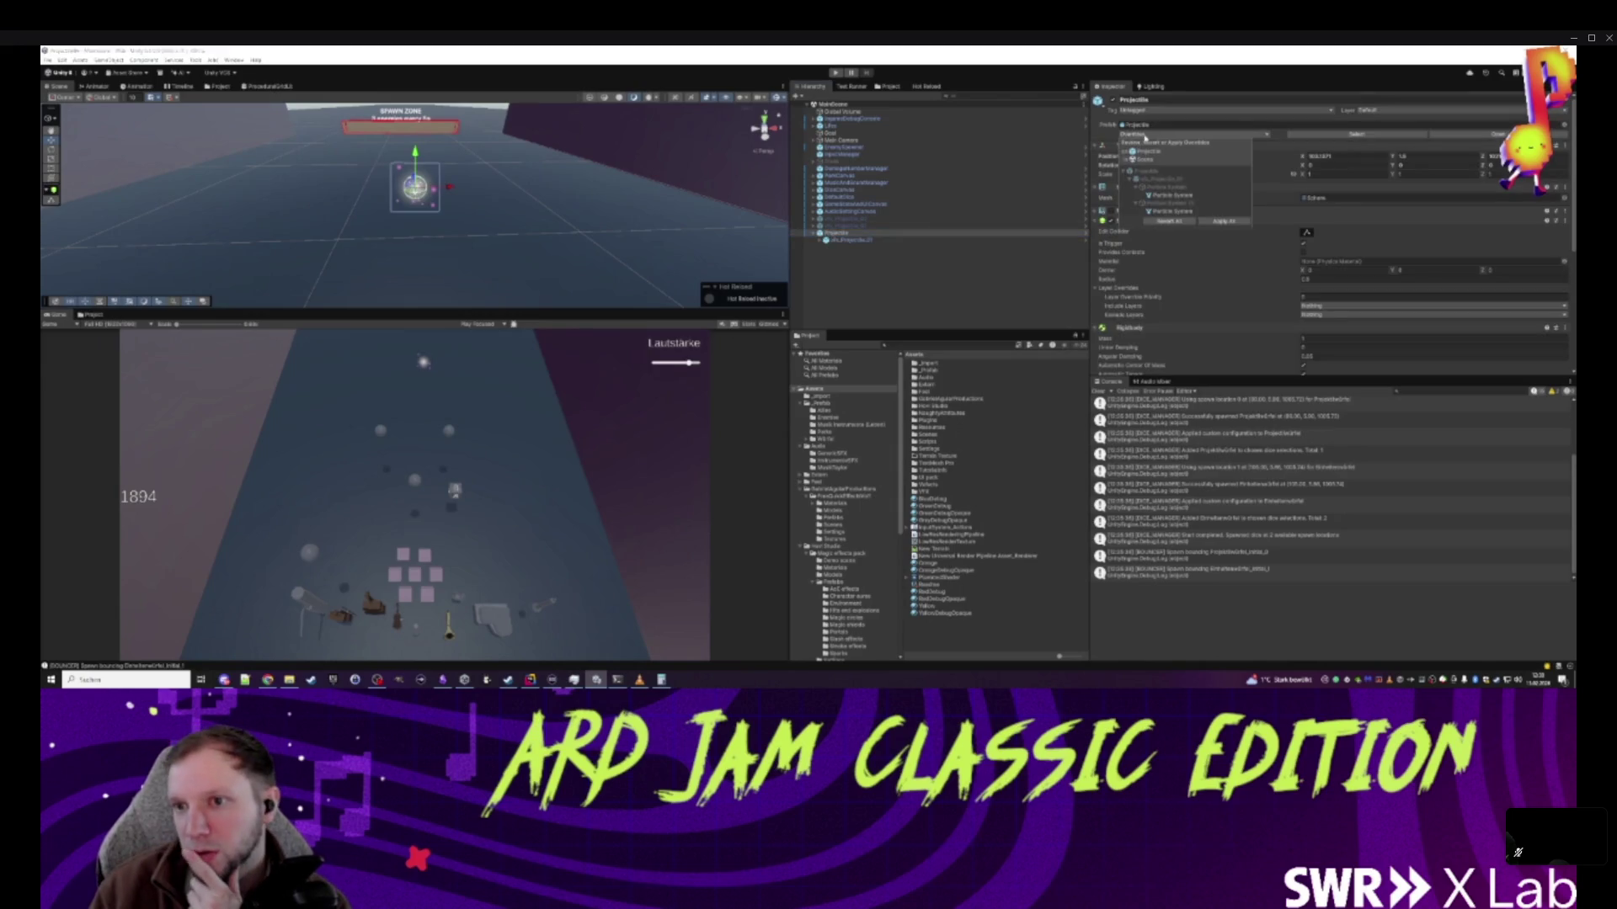
click(1217, 223)
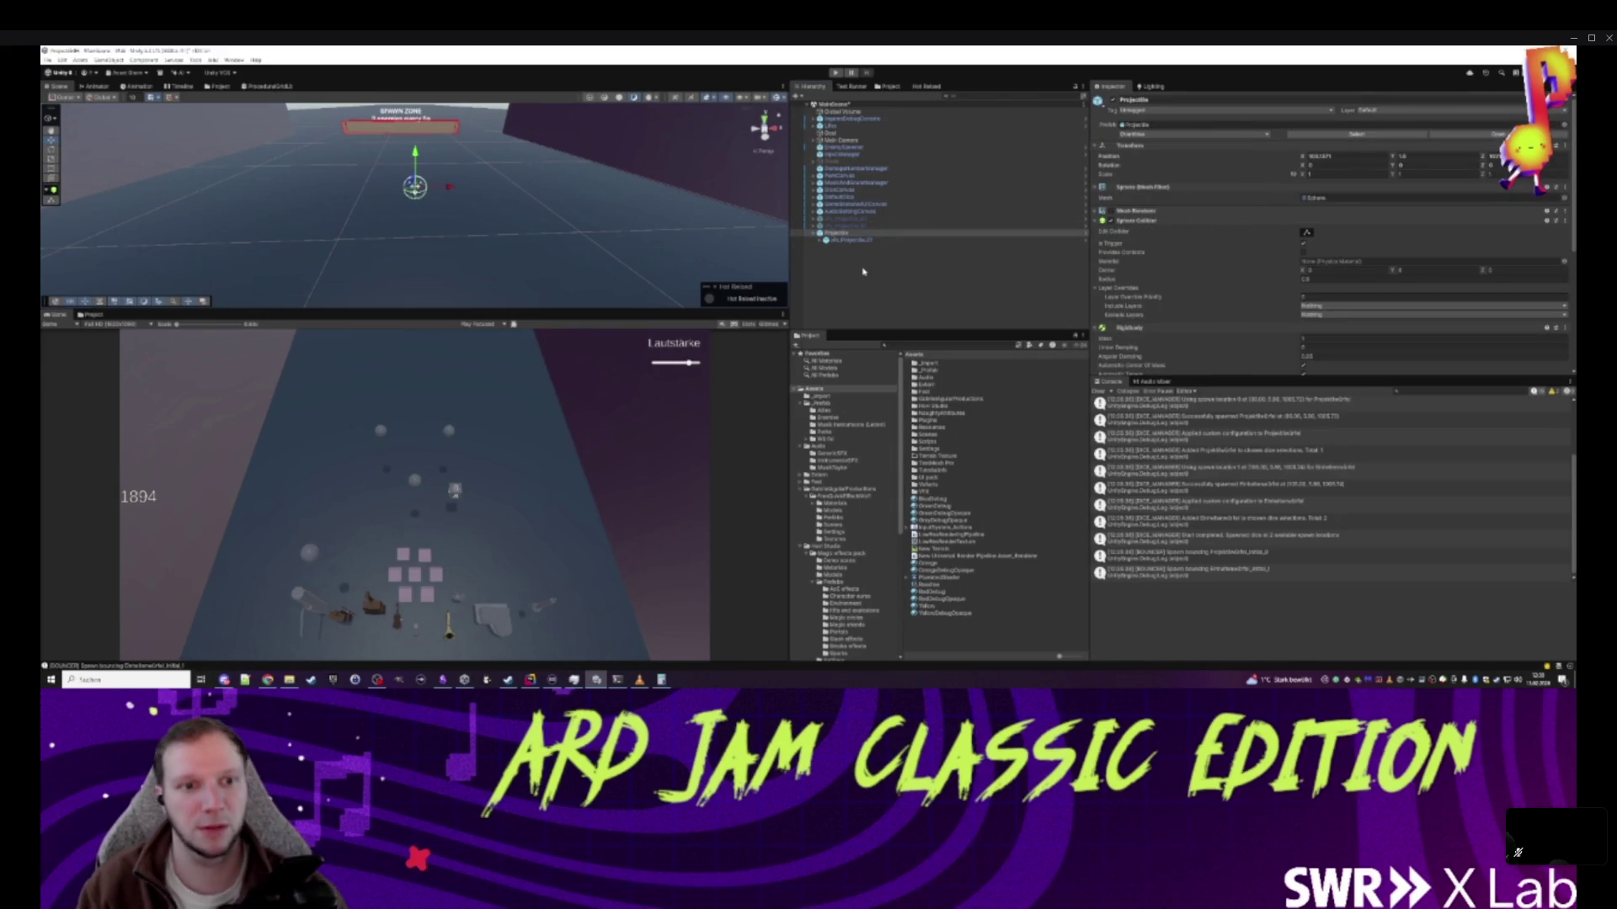
click(850, 241)
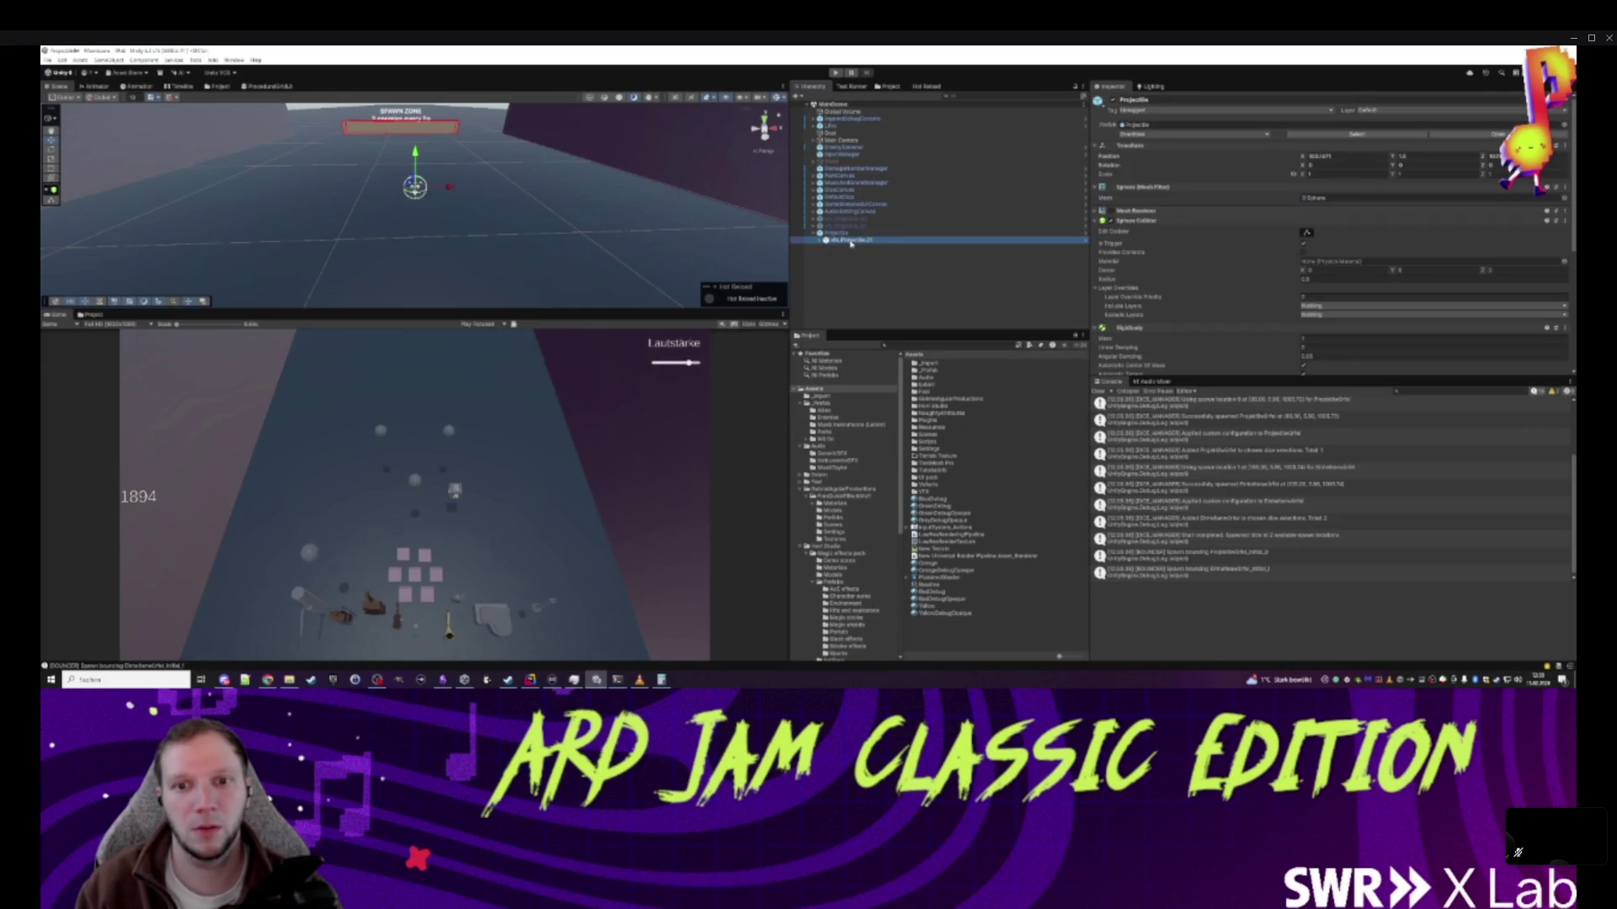
click(838, 233)
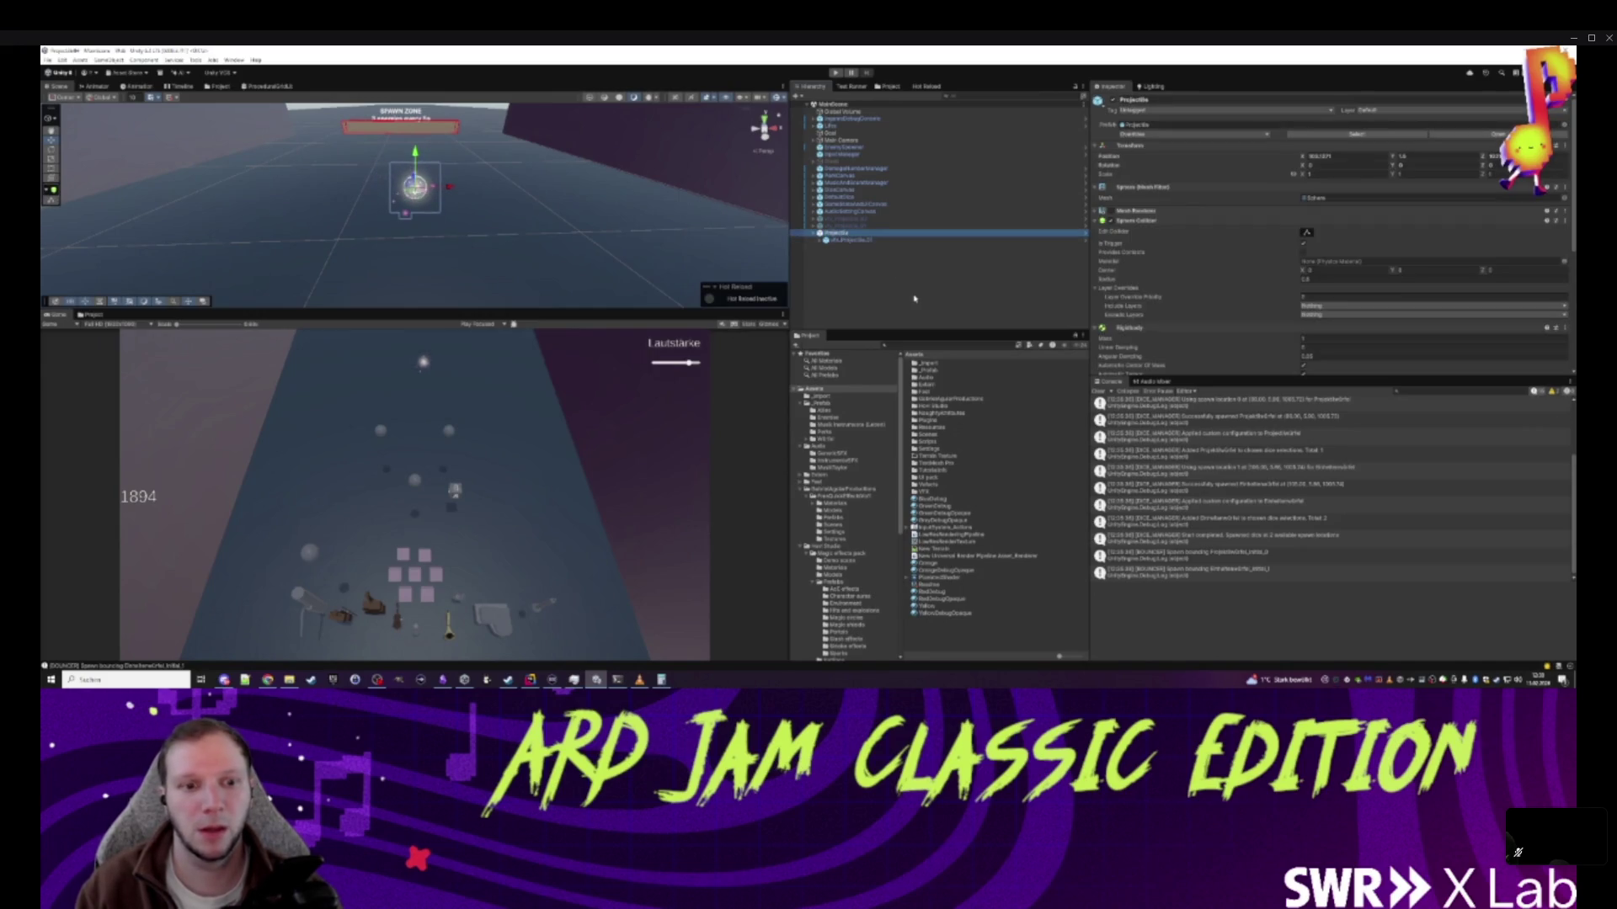
- Add the electricity and explosion effect prefabs and move the electricity effect beside the projectile
double_click(952, 400)
double_click(942, 363)
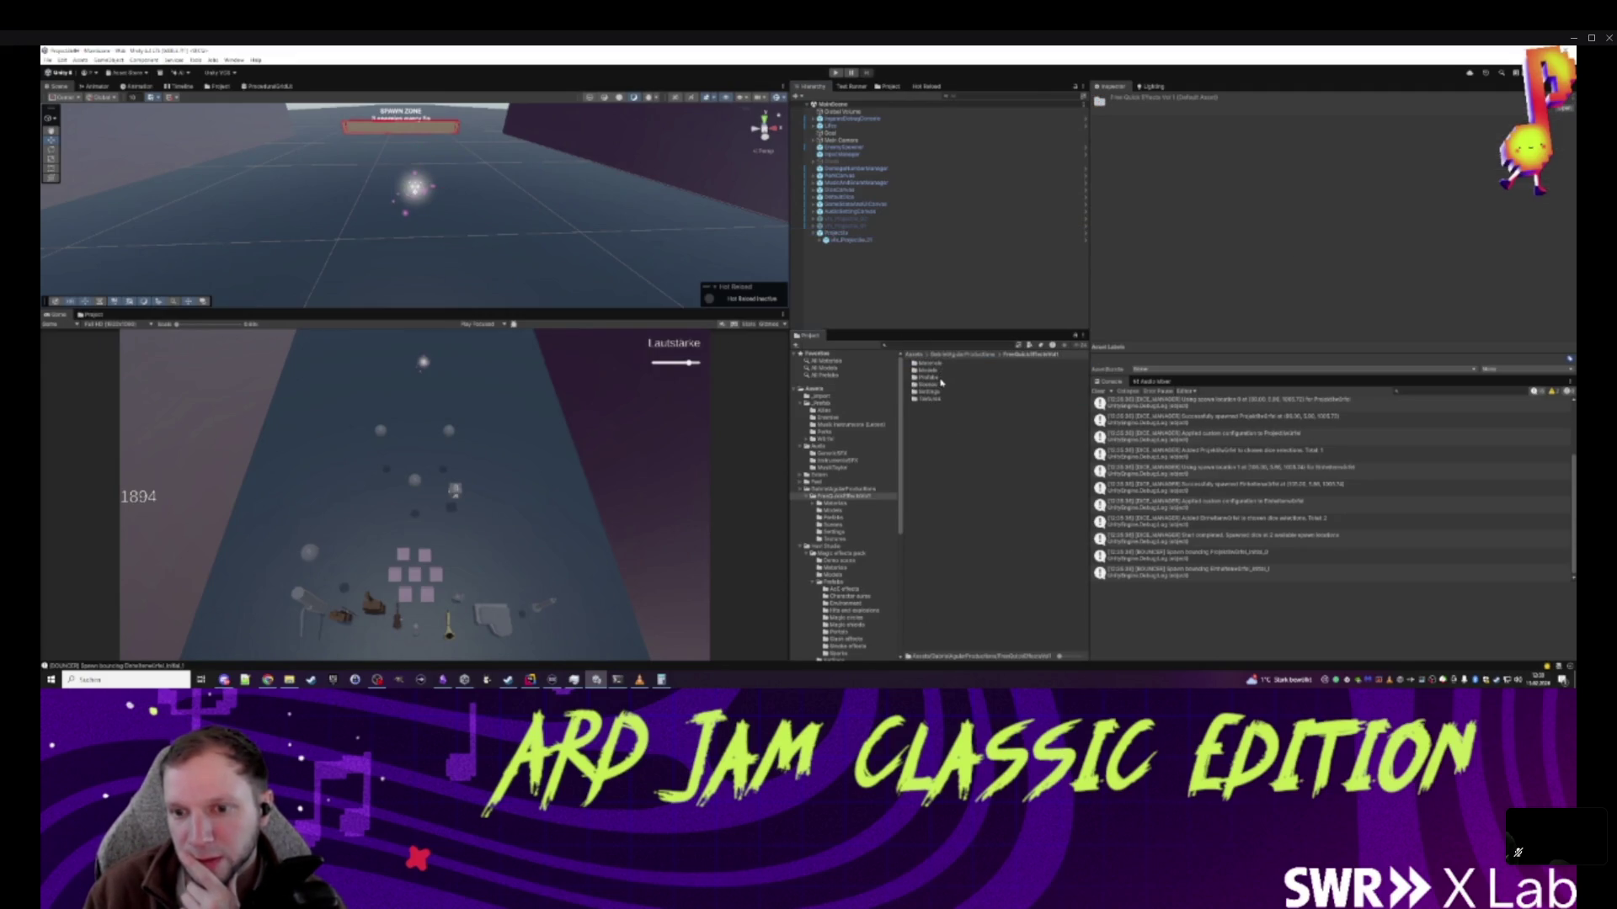
double_click(935, 378)
click(954, 366)
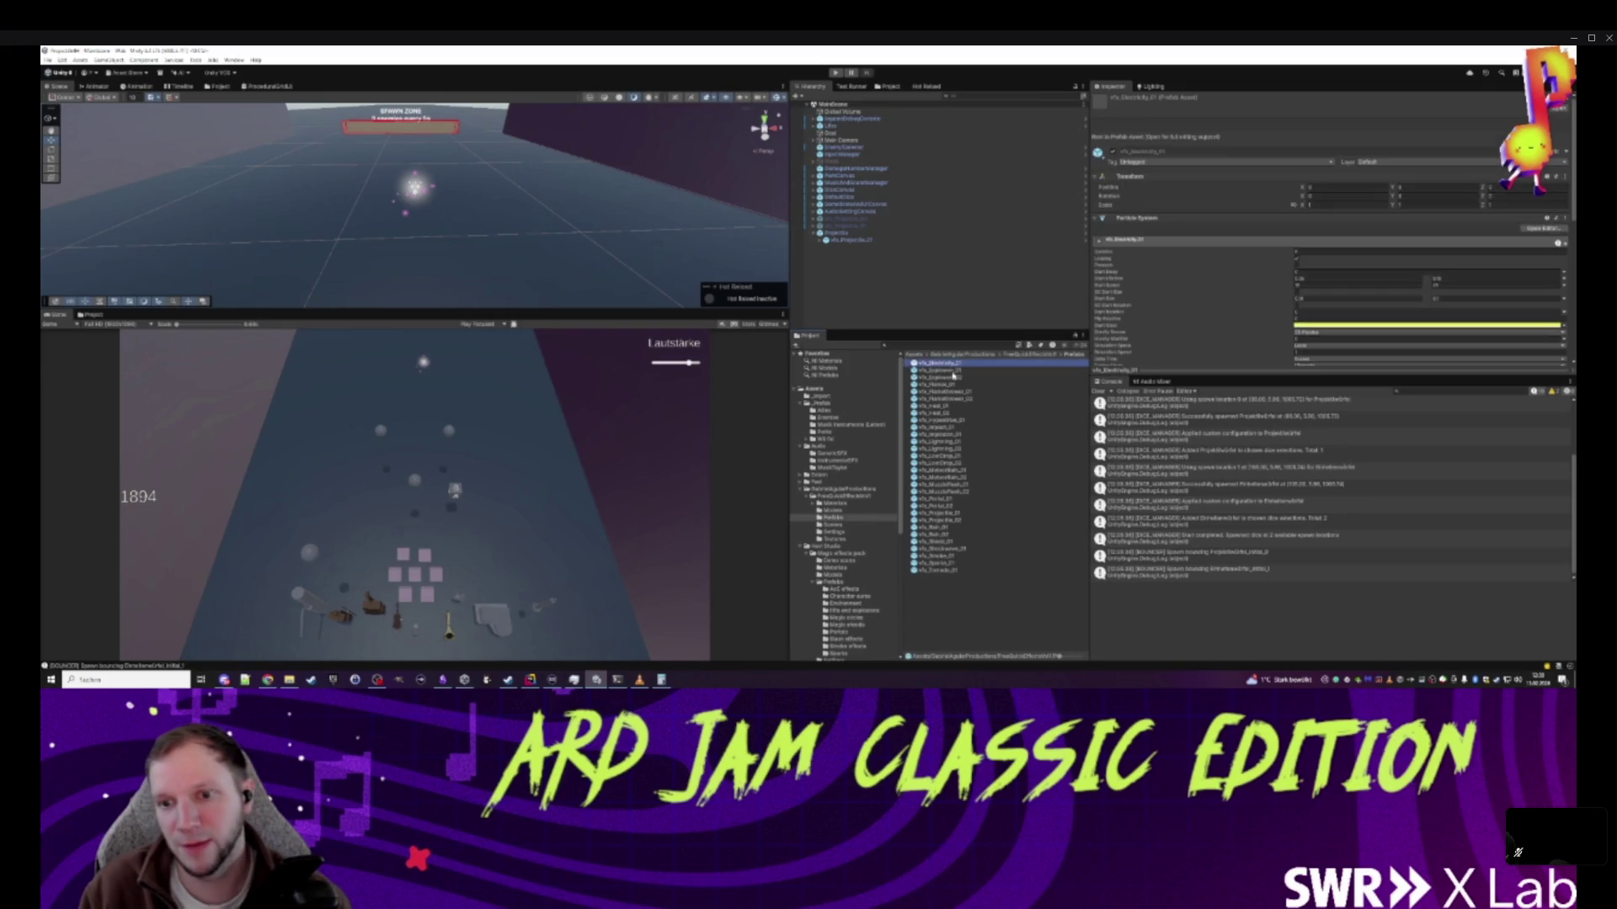
shift+click(953, 377)
drag(860, 298, 861, 300)
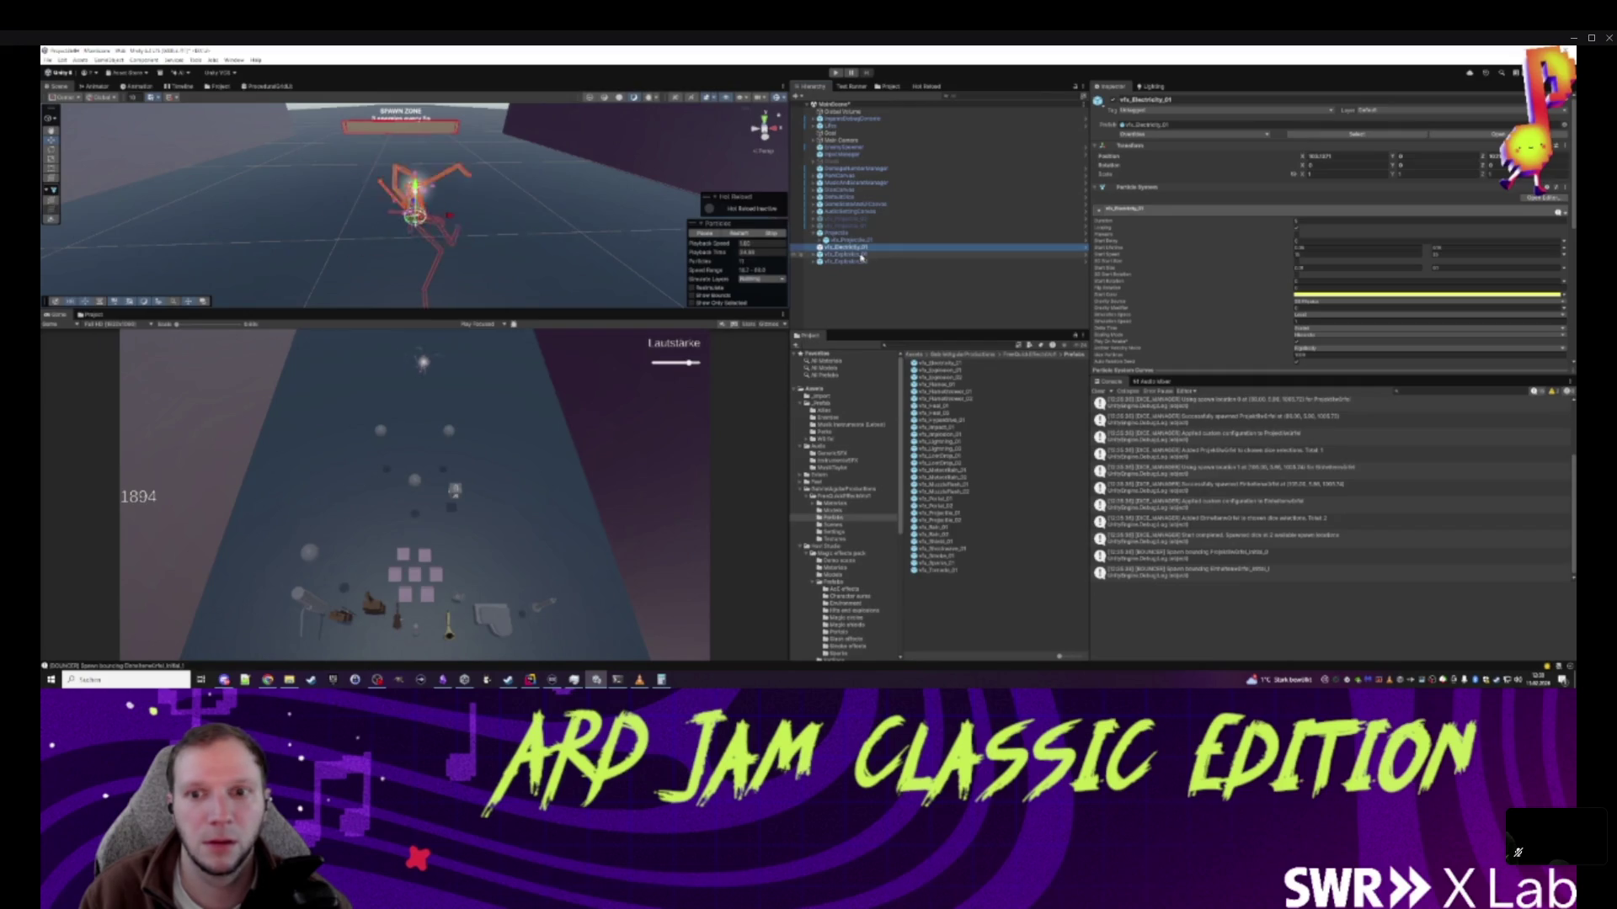
drag(441, 219, 527, 216)
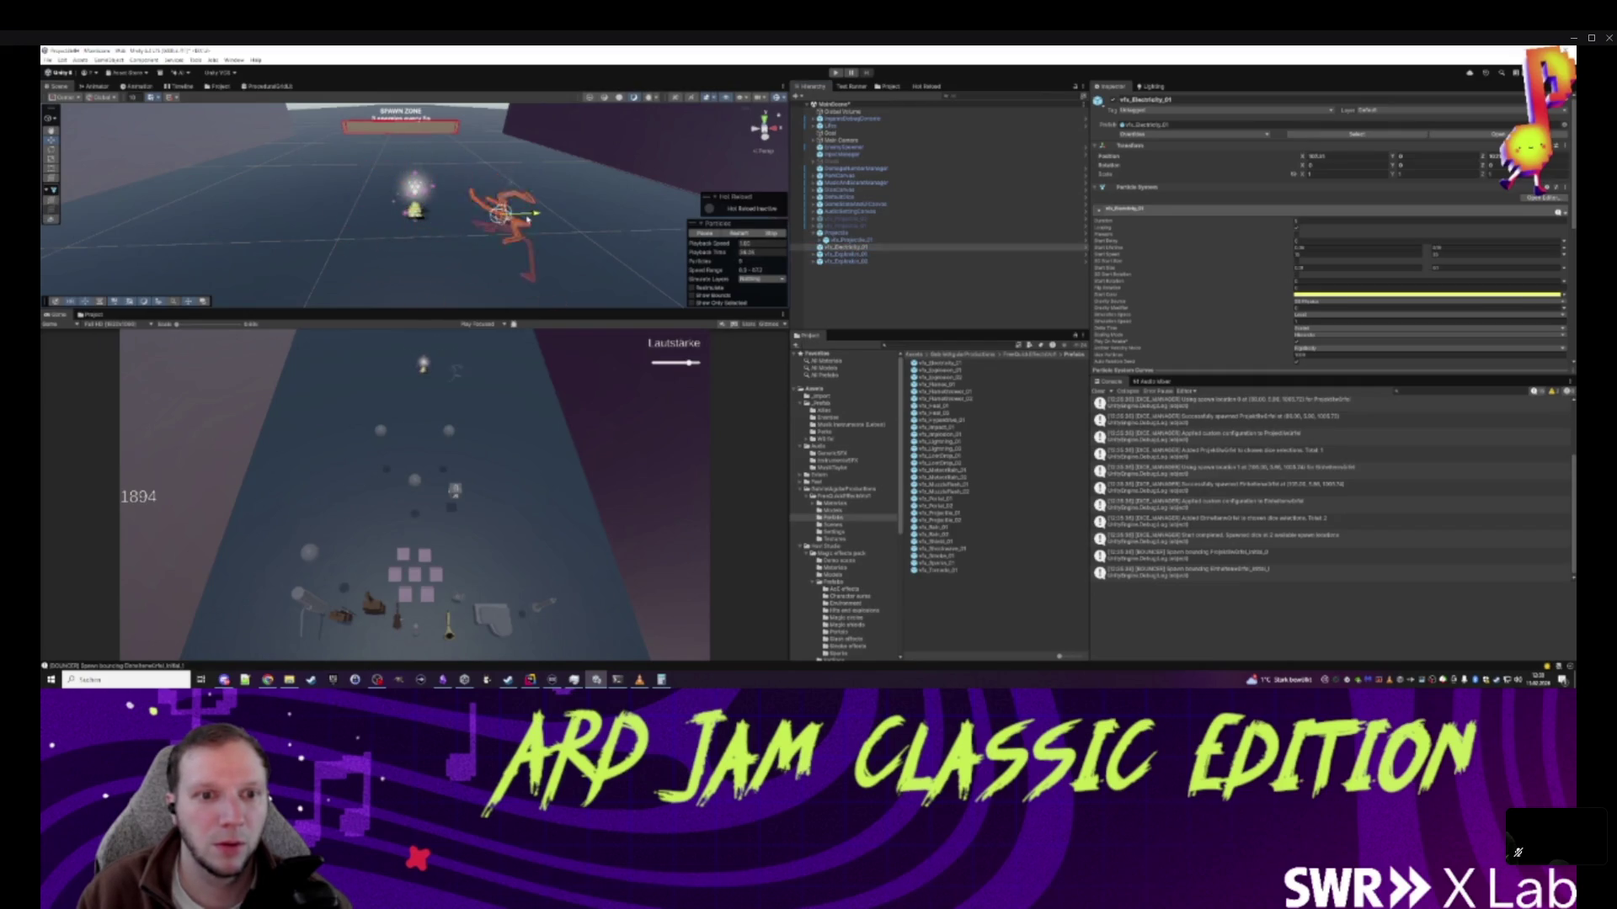
- Preview vfx_Electricity_01, vfx_Explosion_01 and vfx_Explosion_02, shifting the first explosion left
shift+click(921, 262)
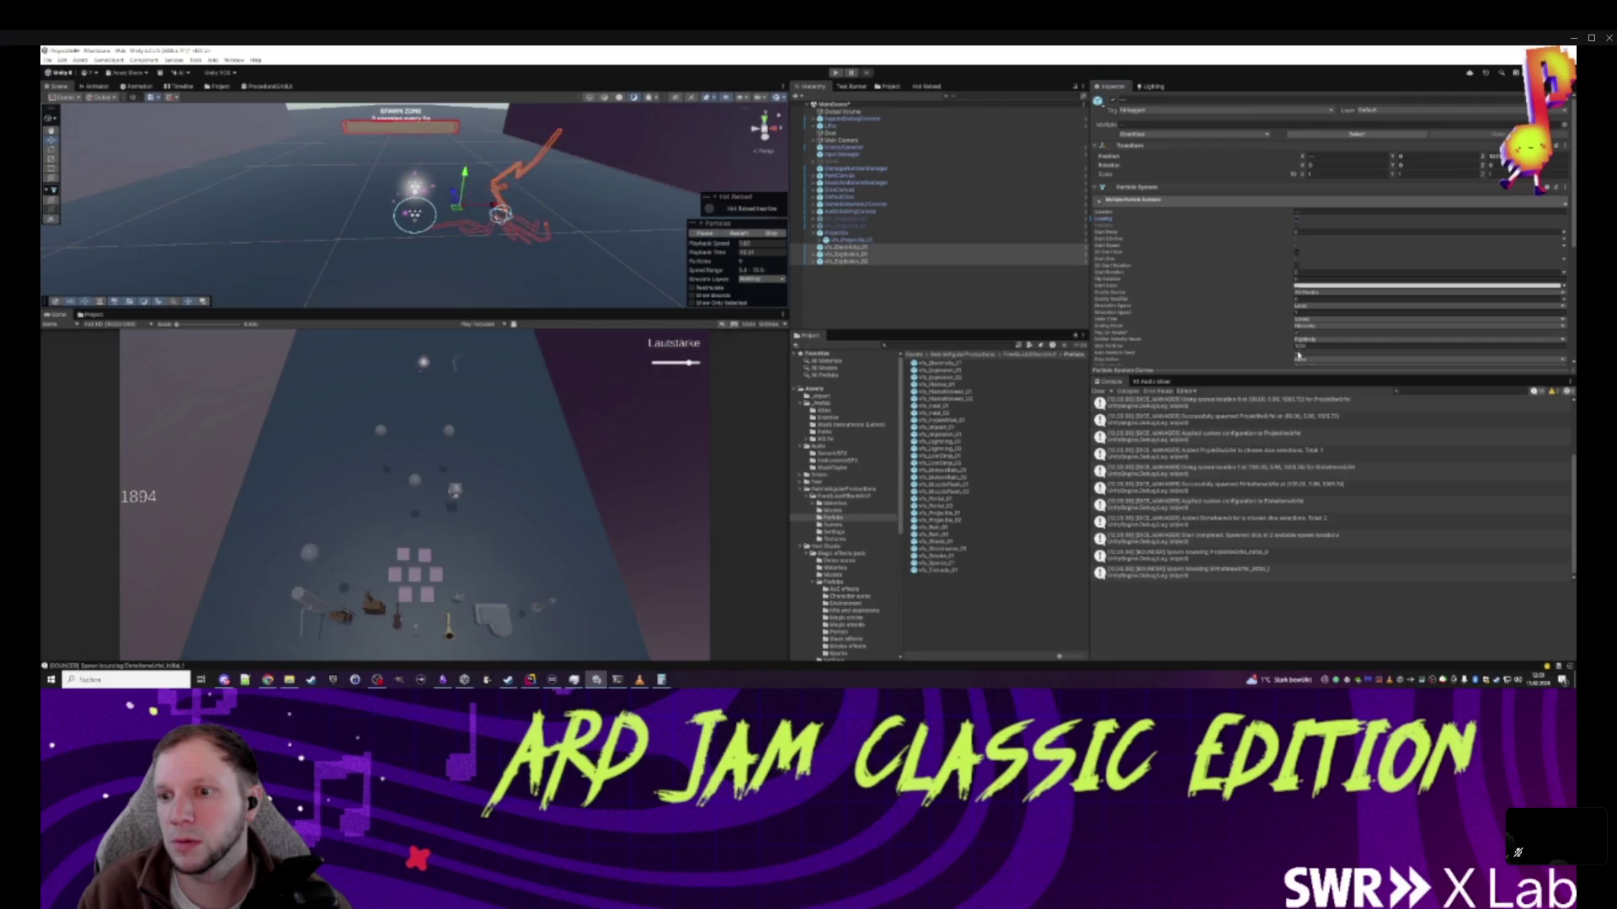
click(847, 247)
click(739, 234)
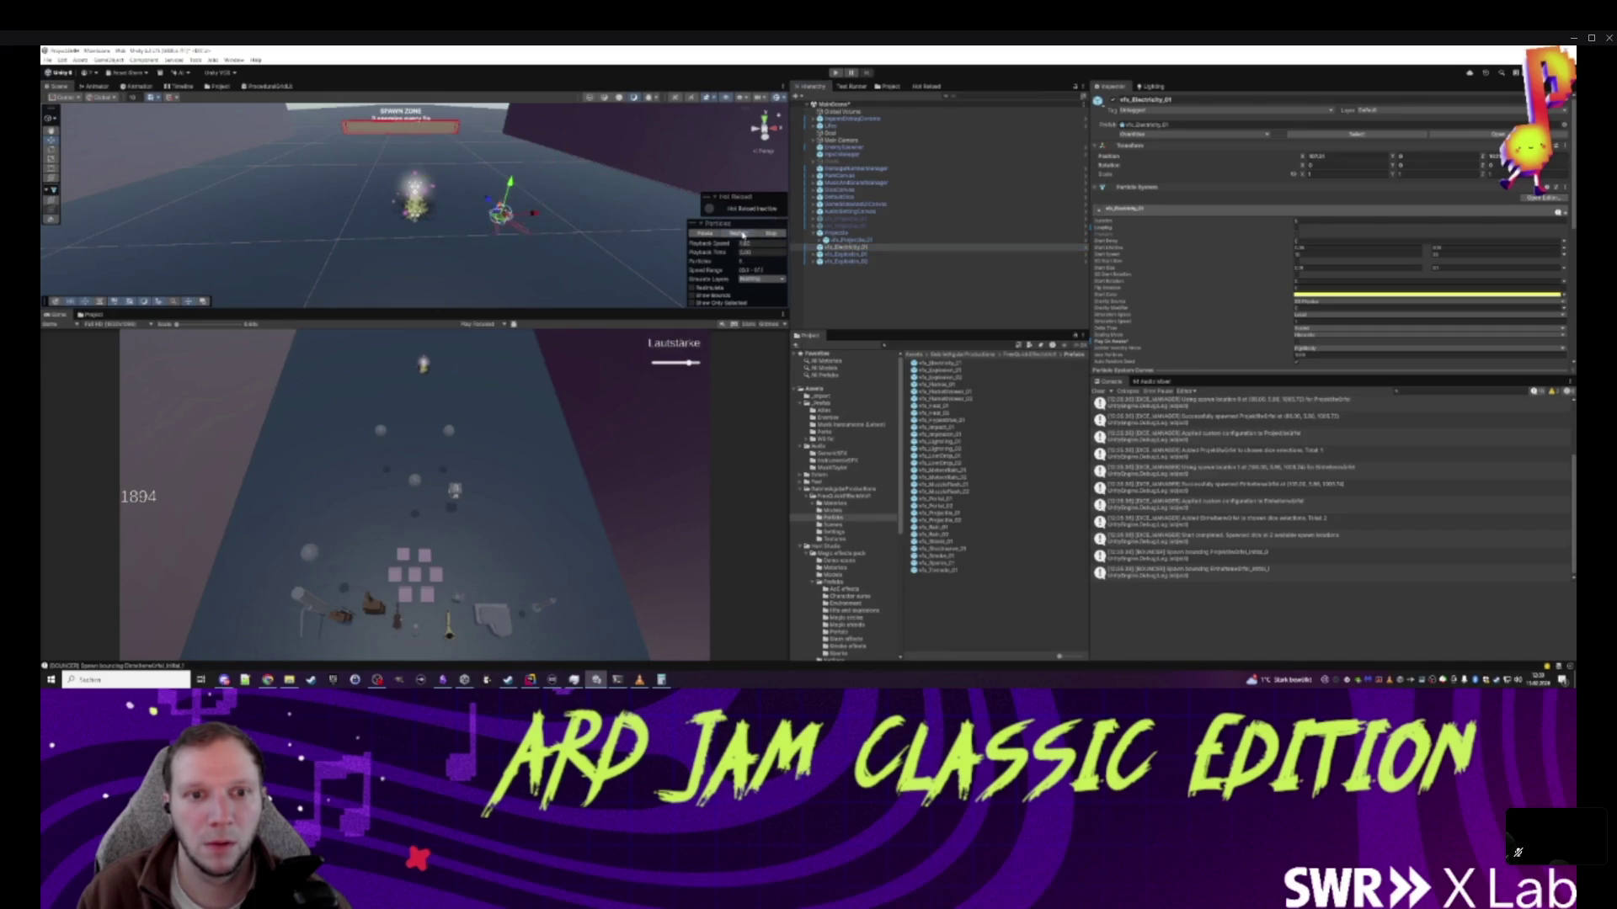
click(776, 233)
click(815, 253)
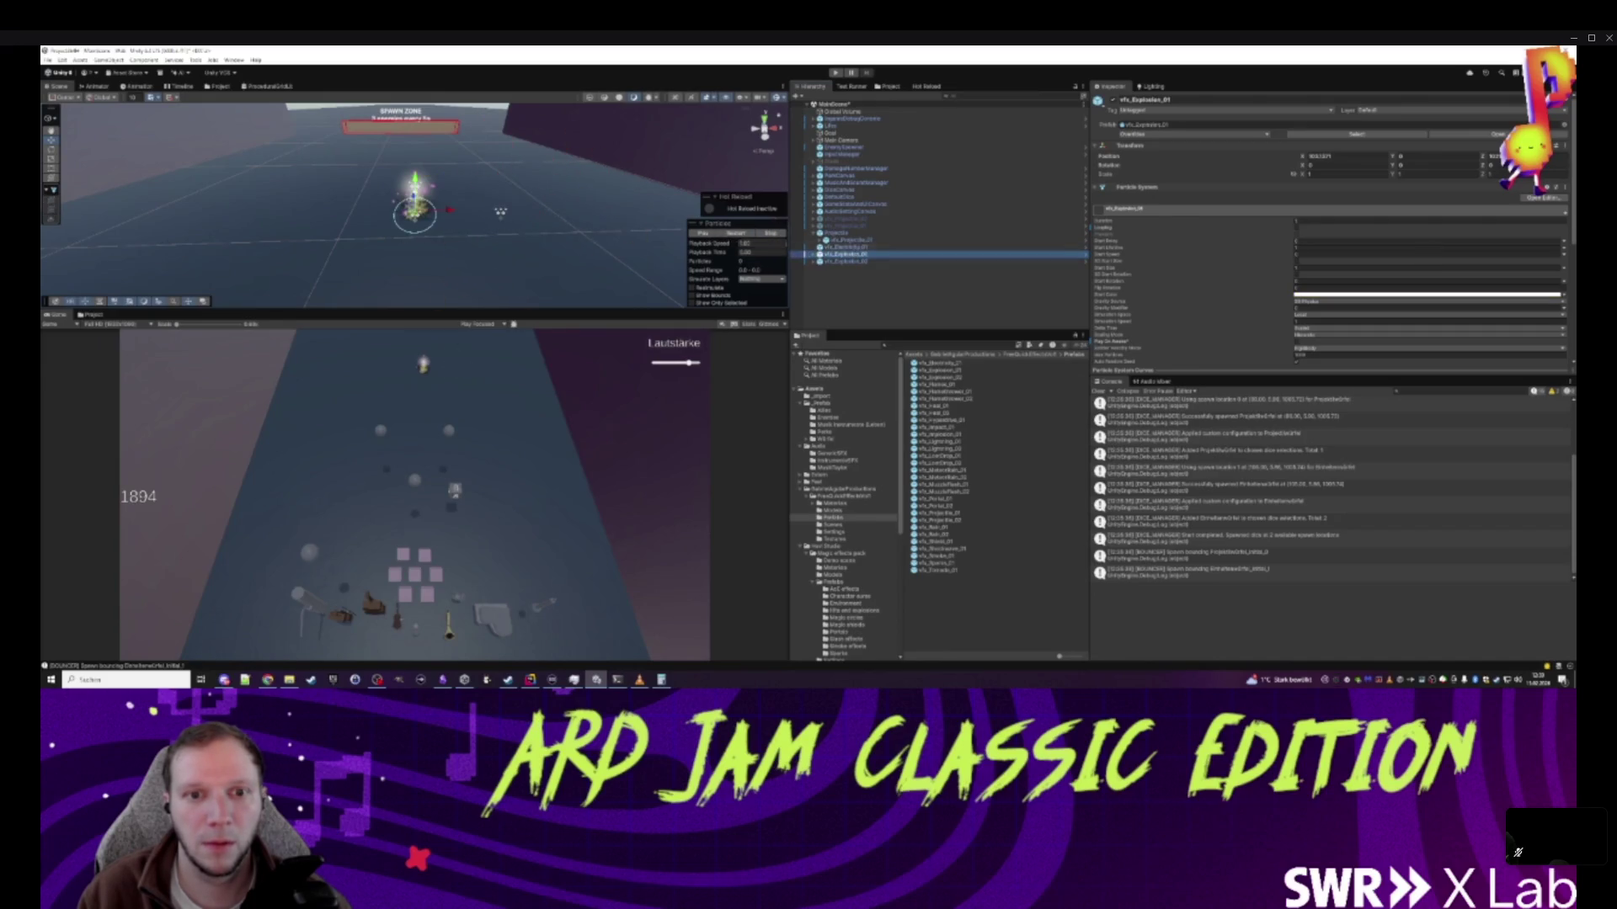
drag(444, 213, 378, 216)
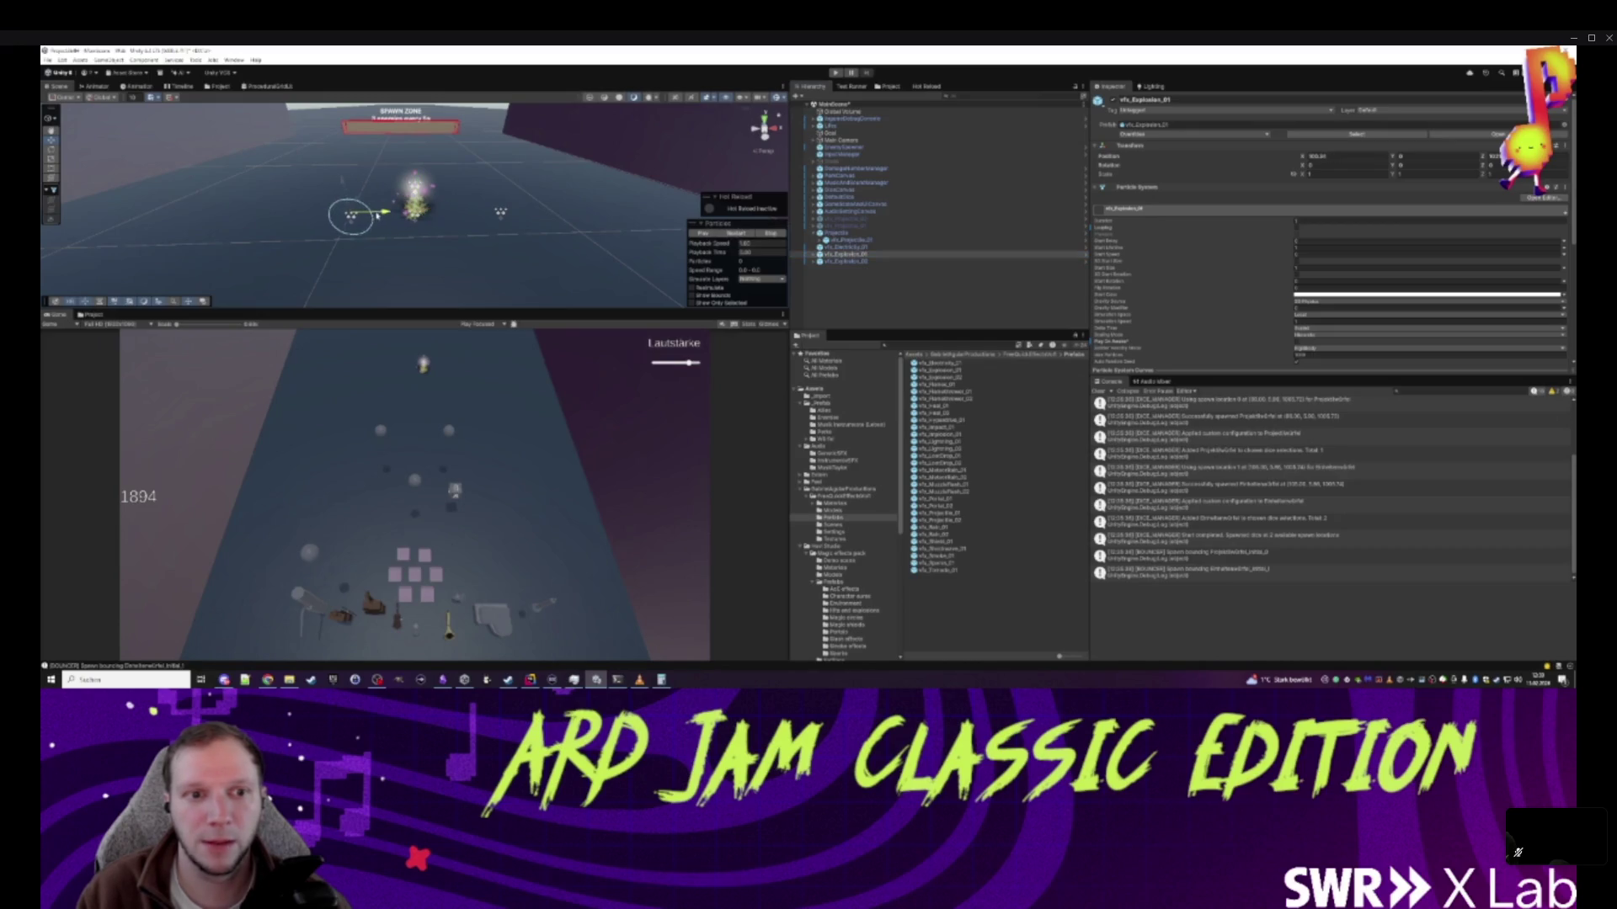
click(732, 234)
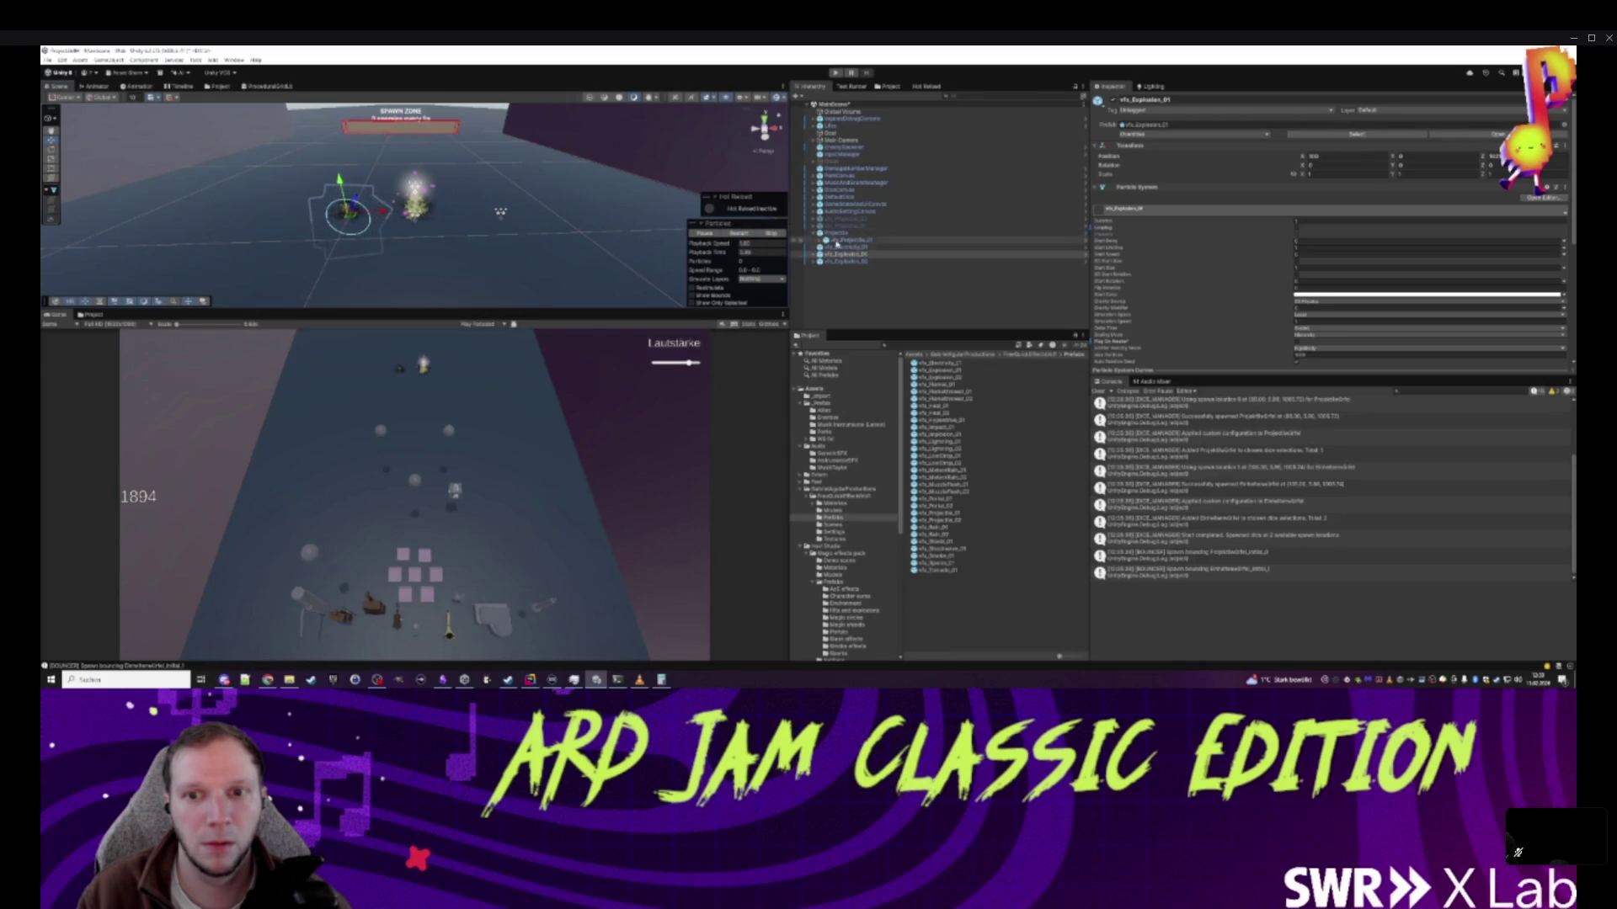
click(844, 261)
click(738, 234)
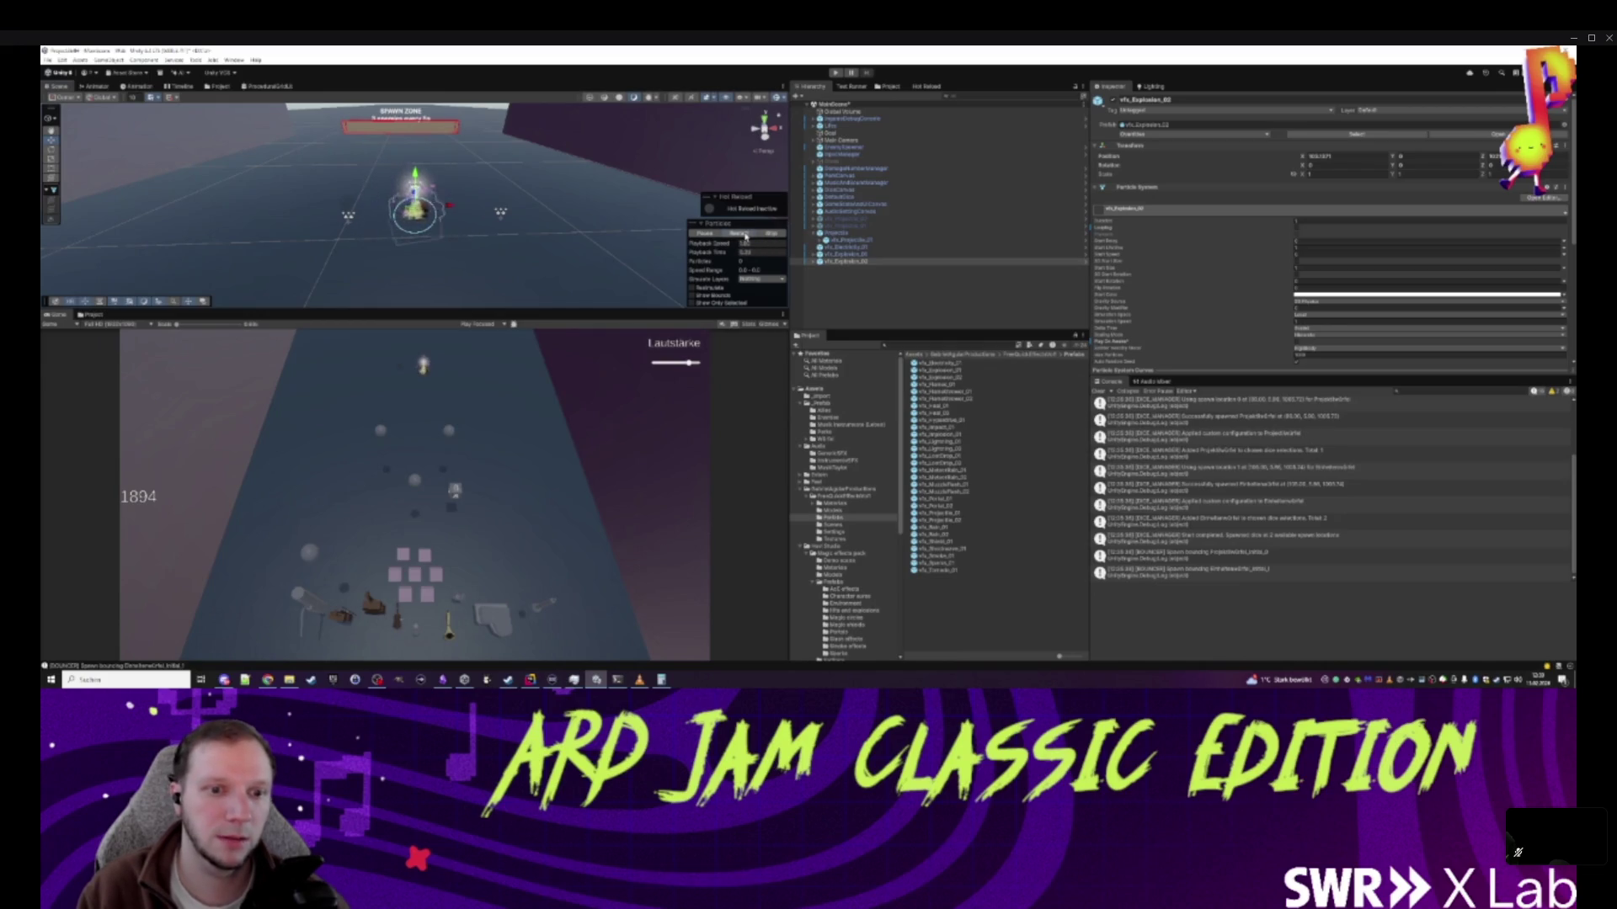
click(846, 247)
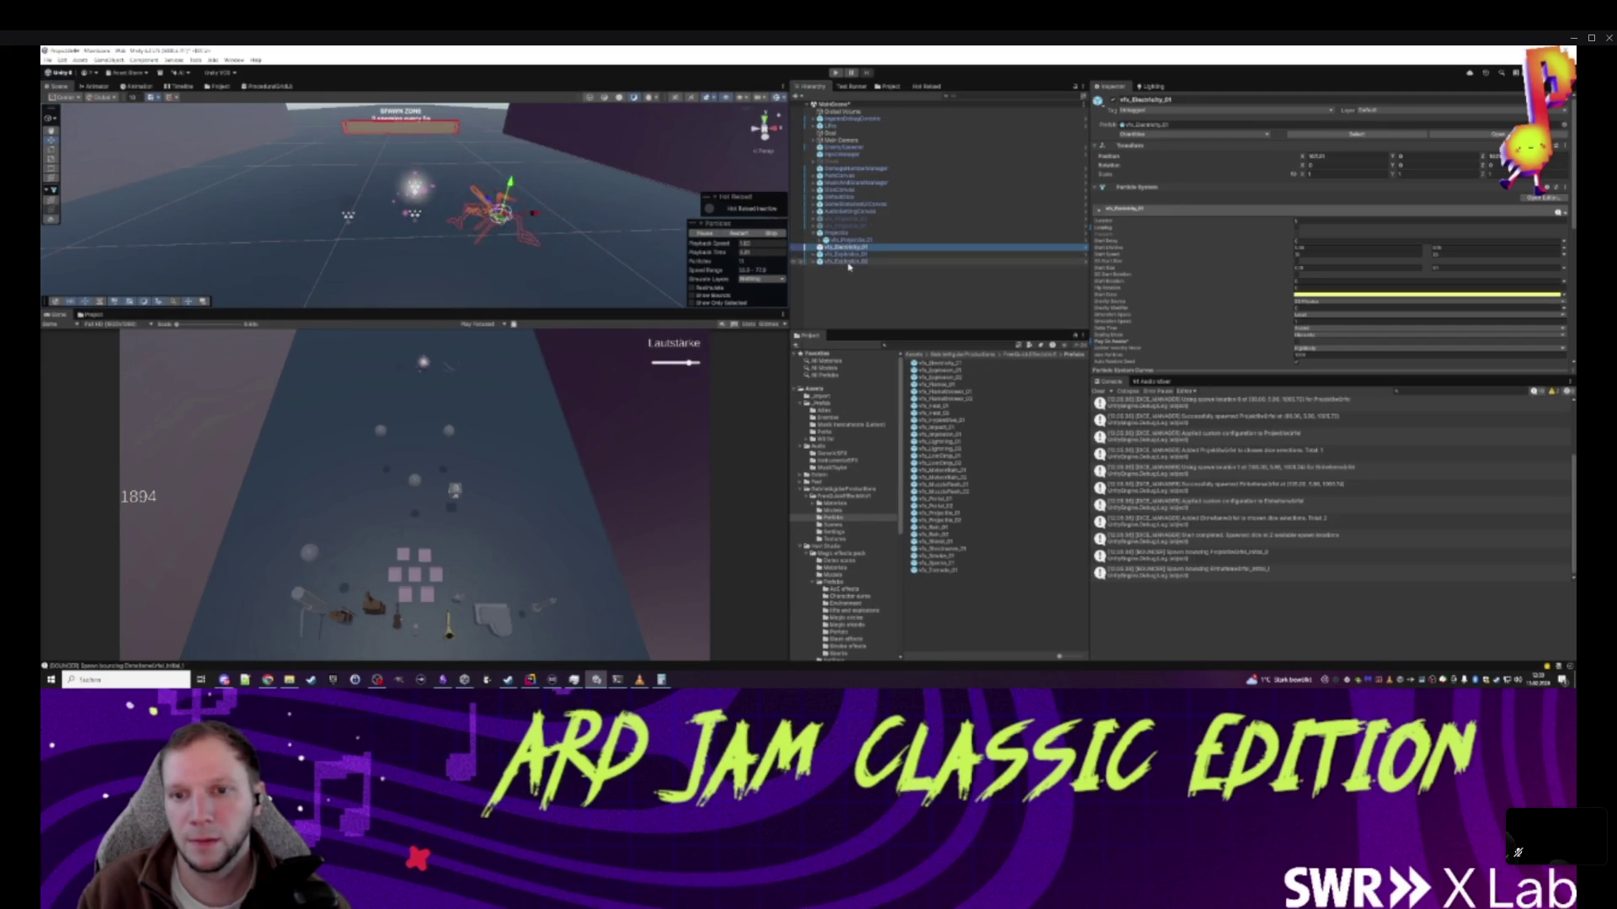
click(757, 237)
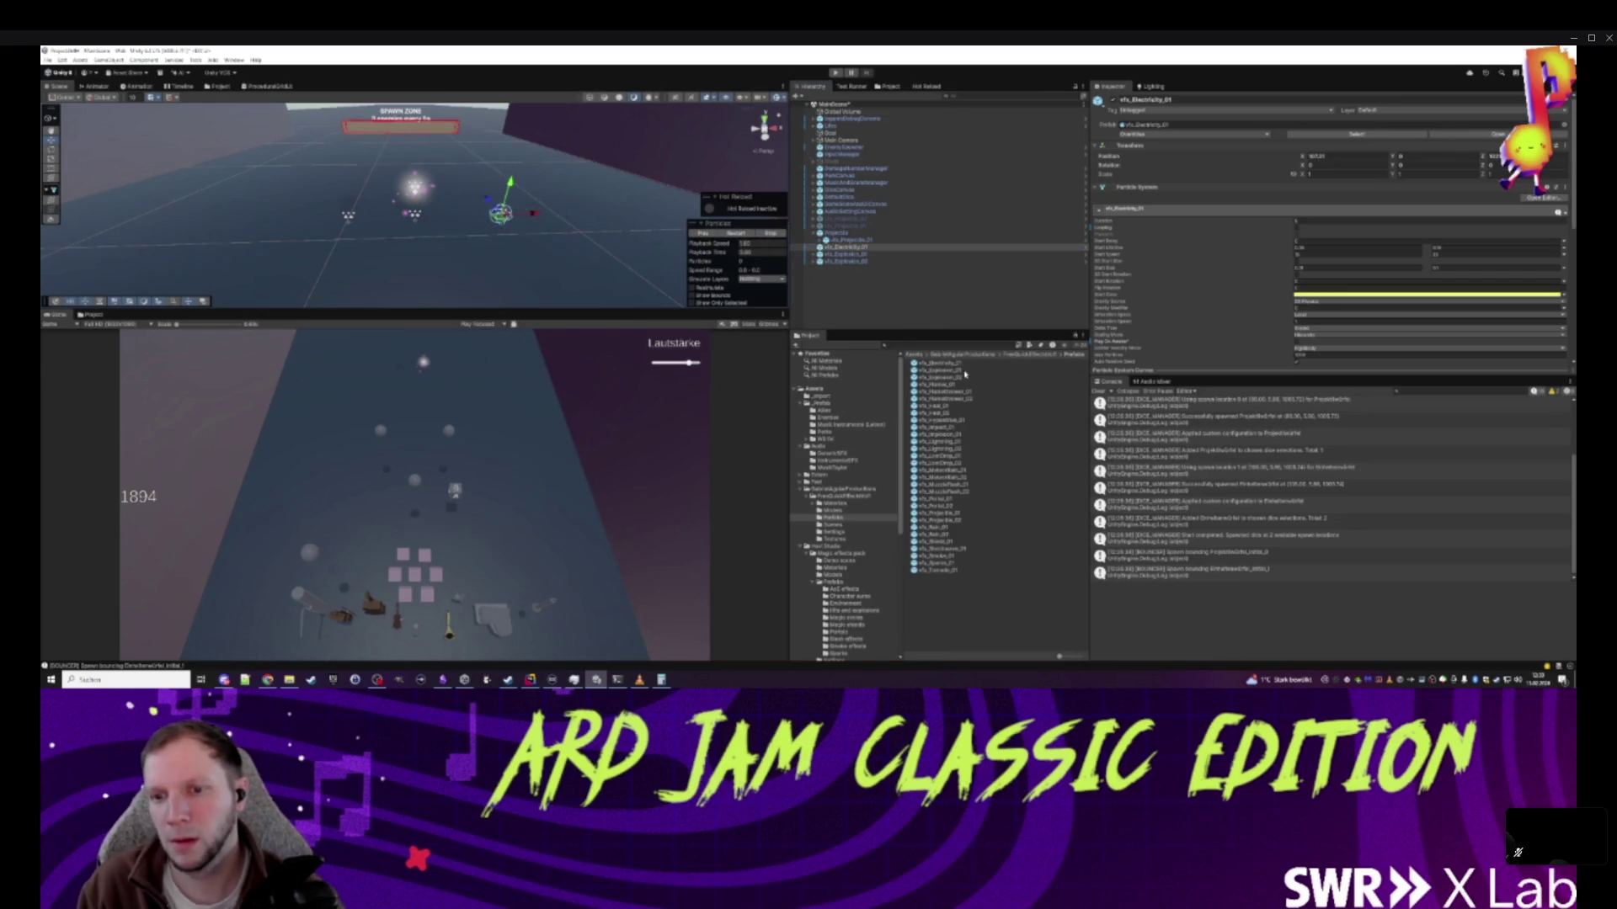
- Add vfx_Impact_01 to the scene and replay its preview
click(945, 427)
drag(849, 302, 849, 299)
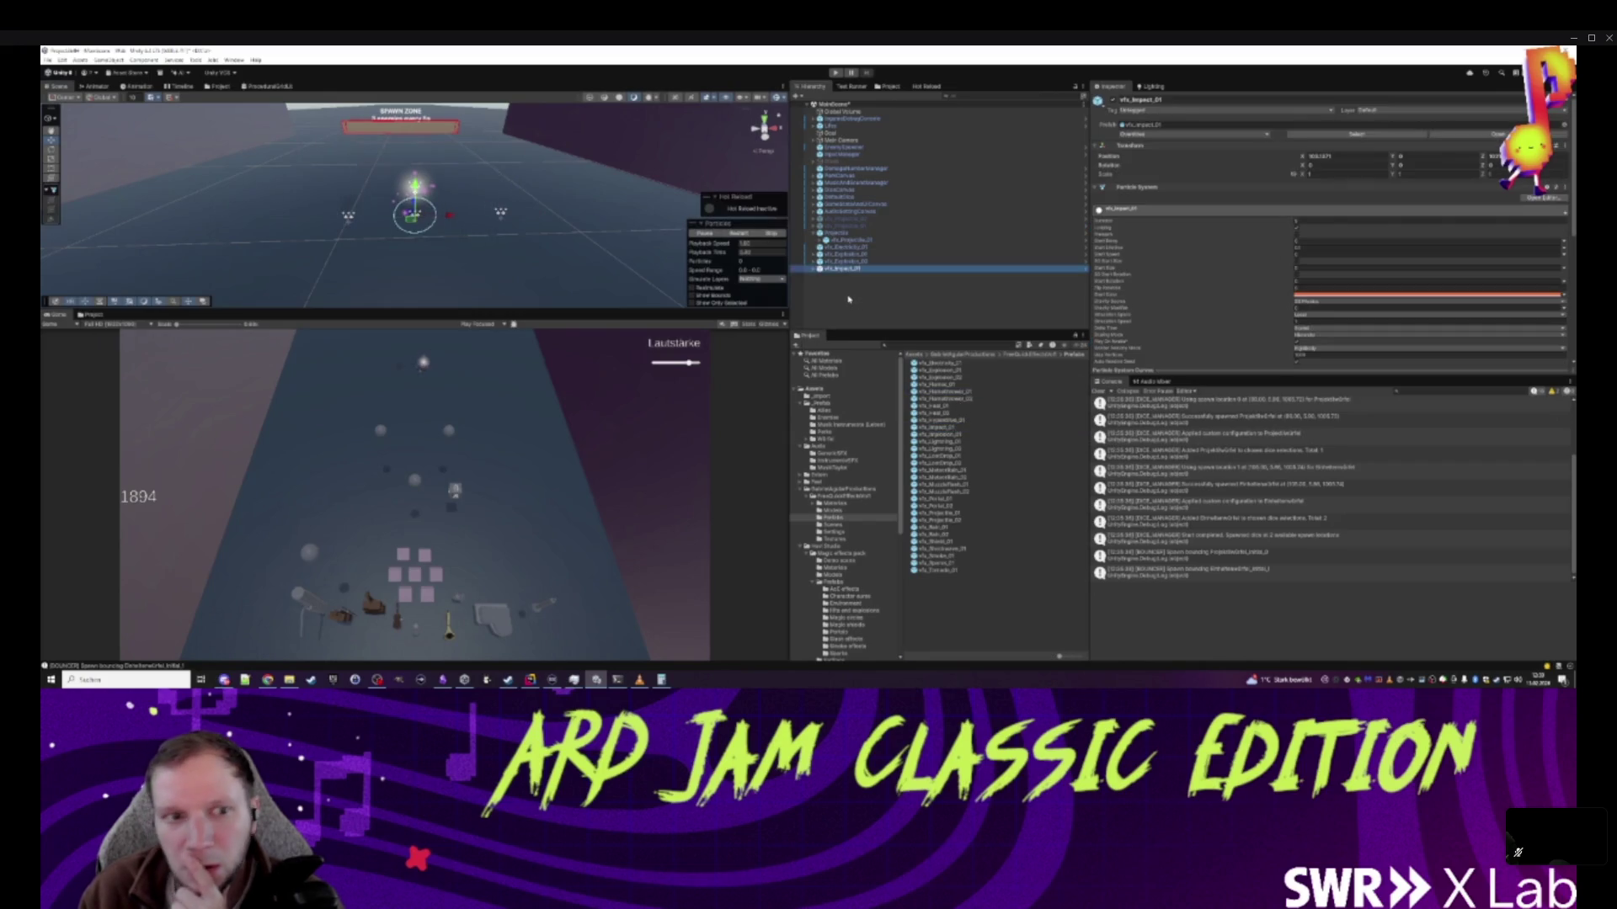
click(741, 233)
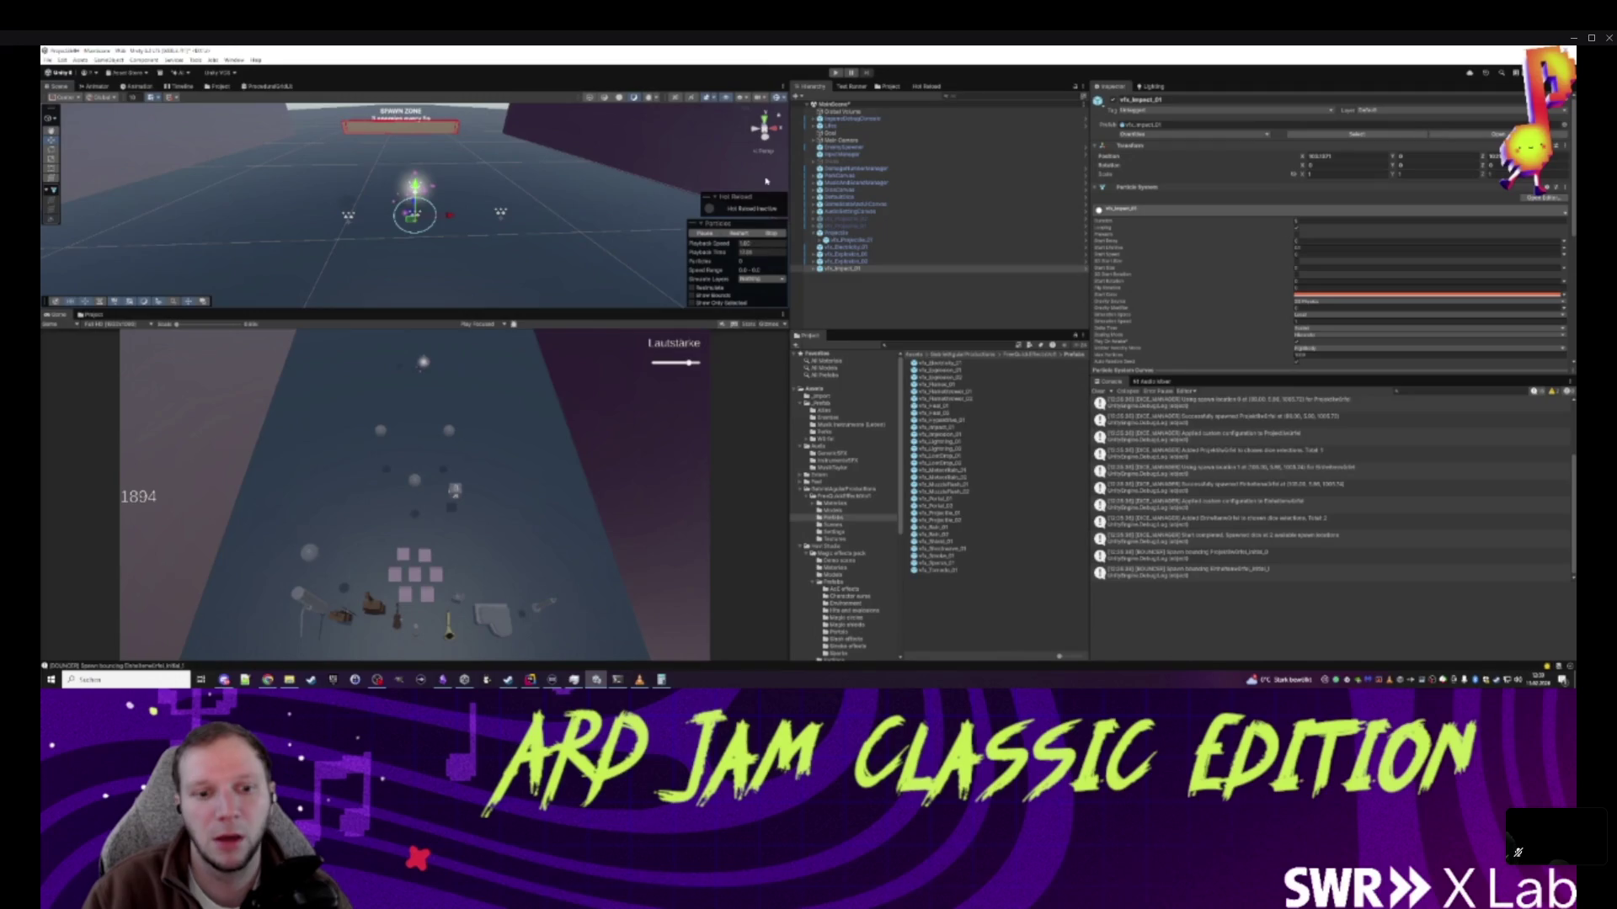
click(878, 303)
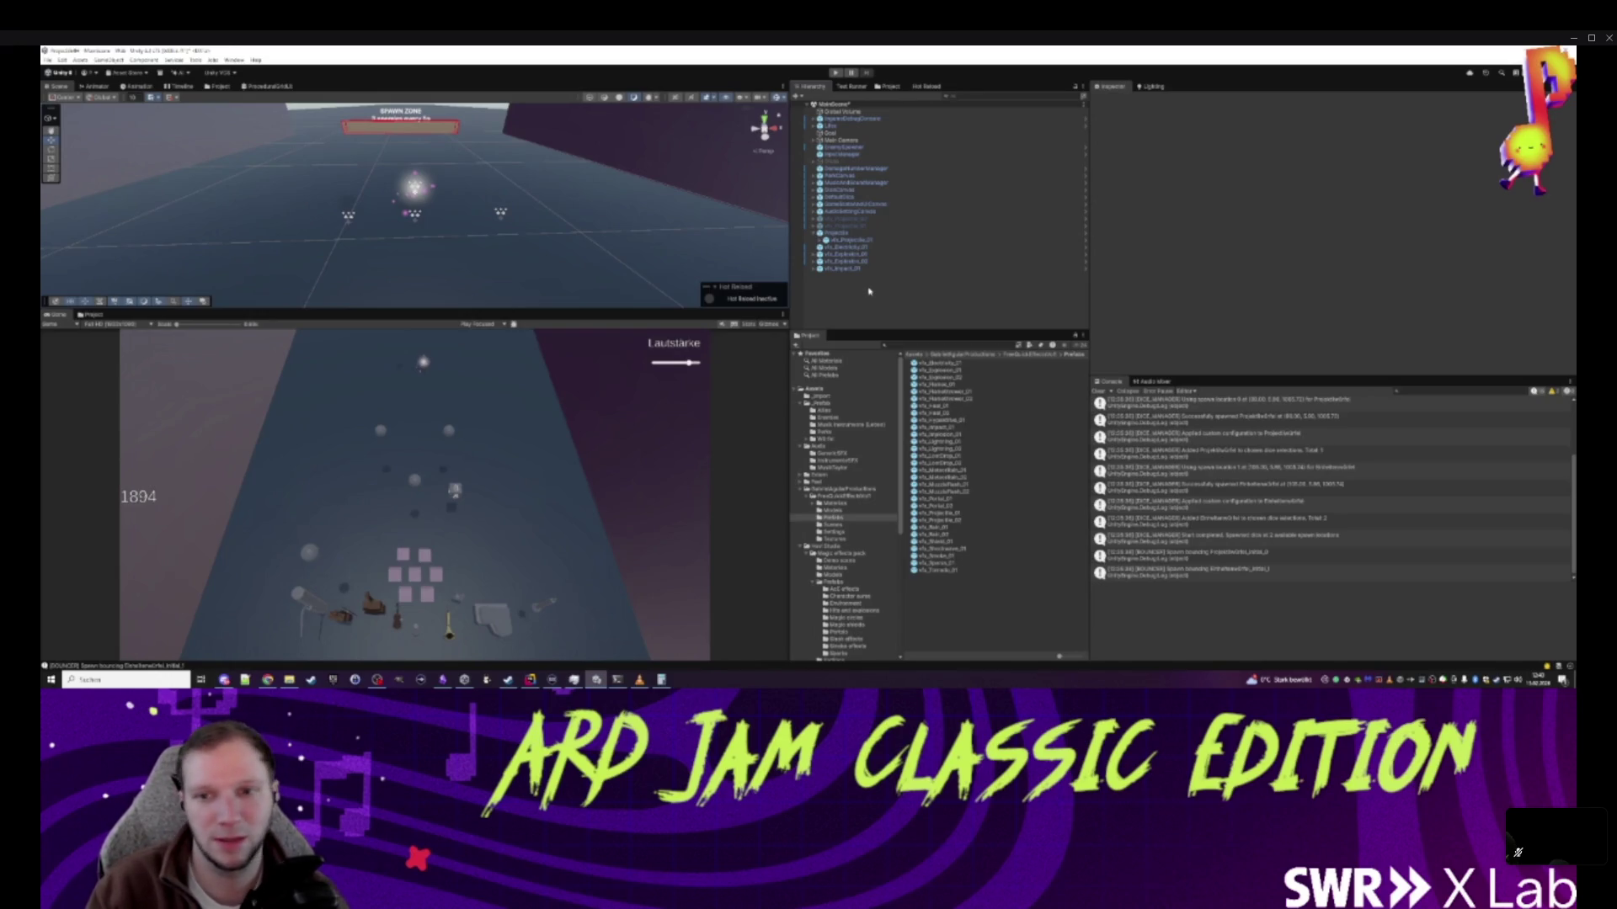
click(857, 269)
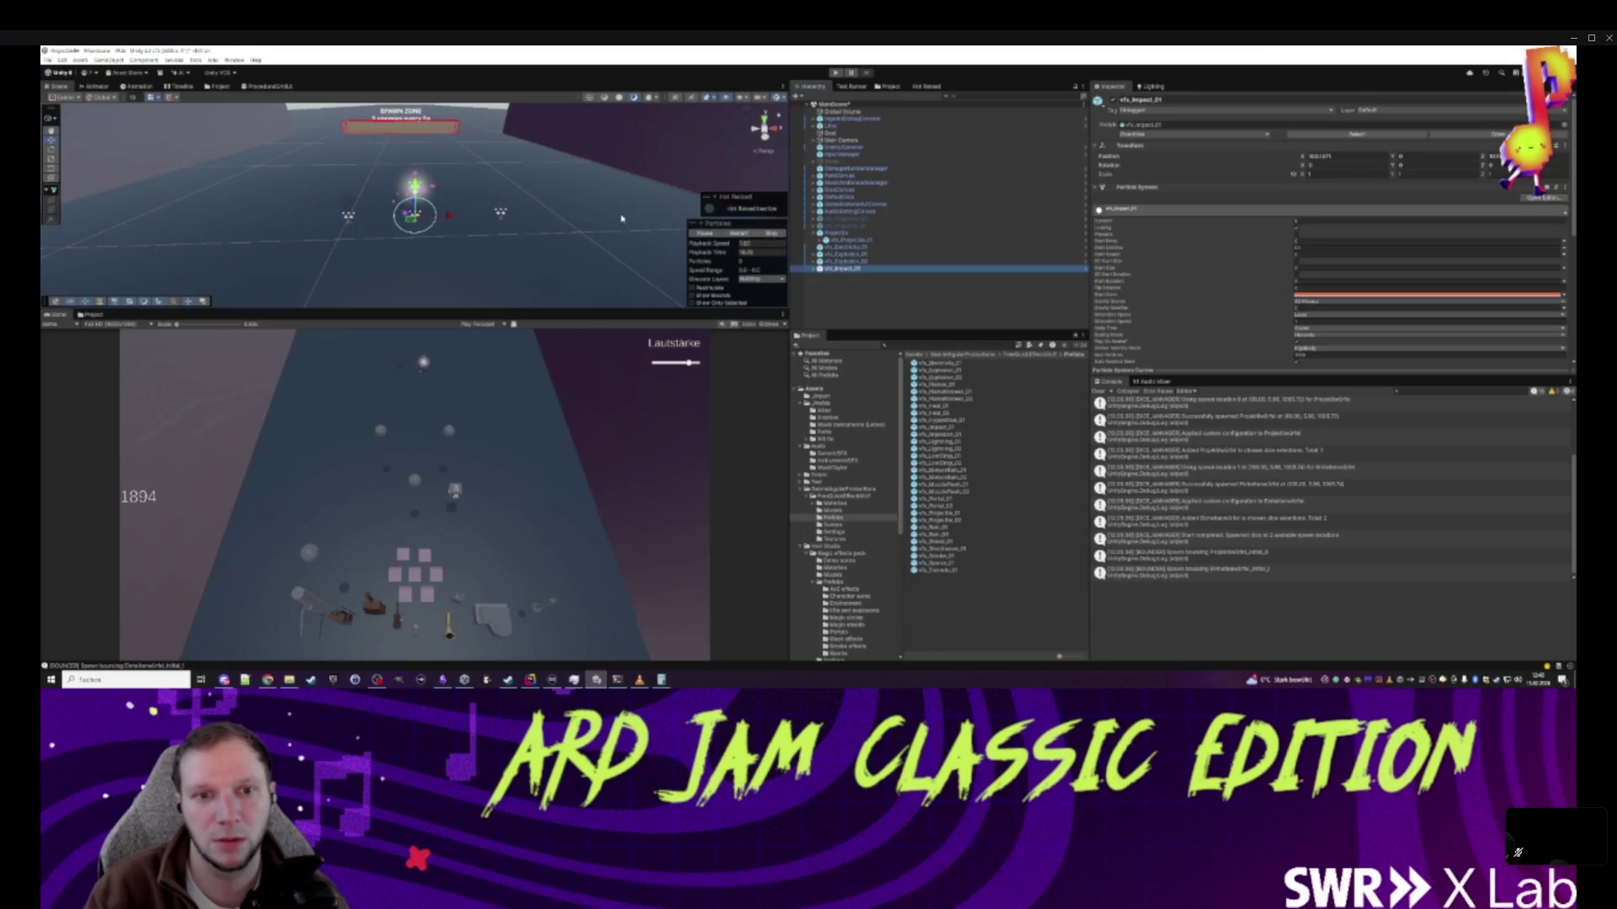
click(746, 235)
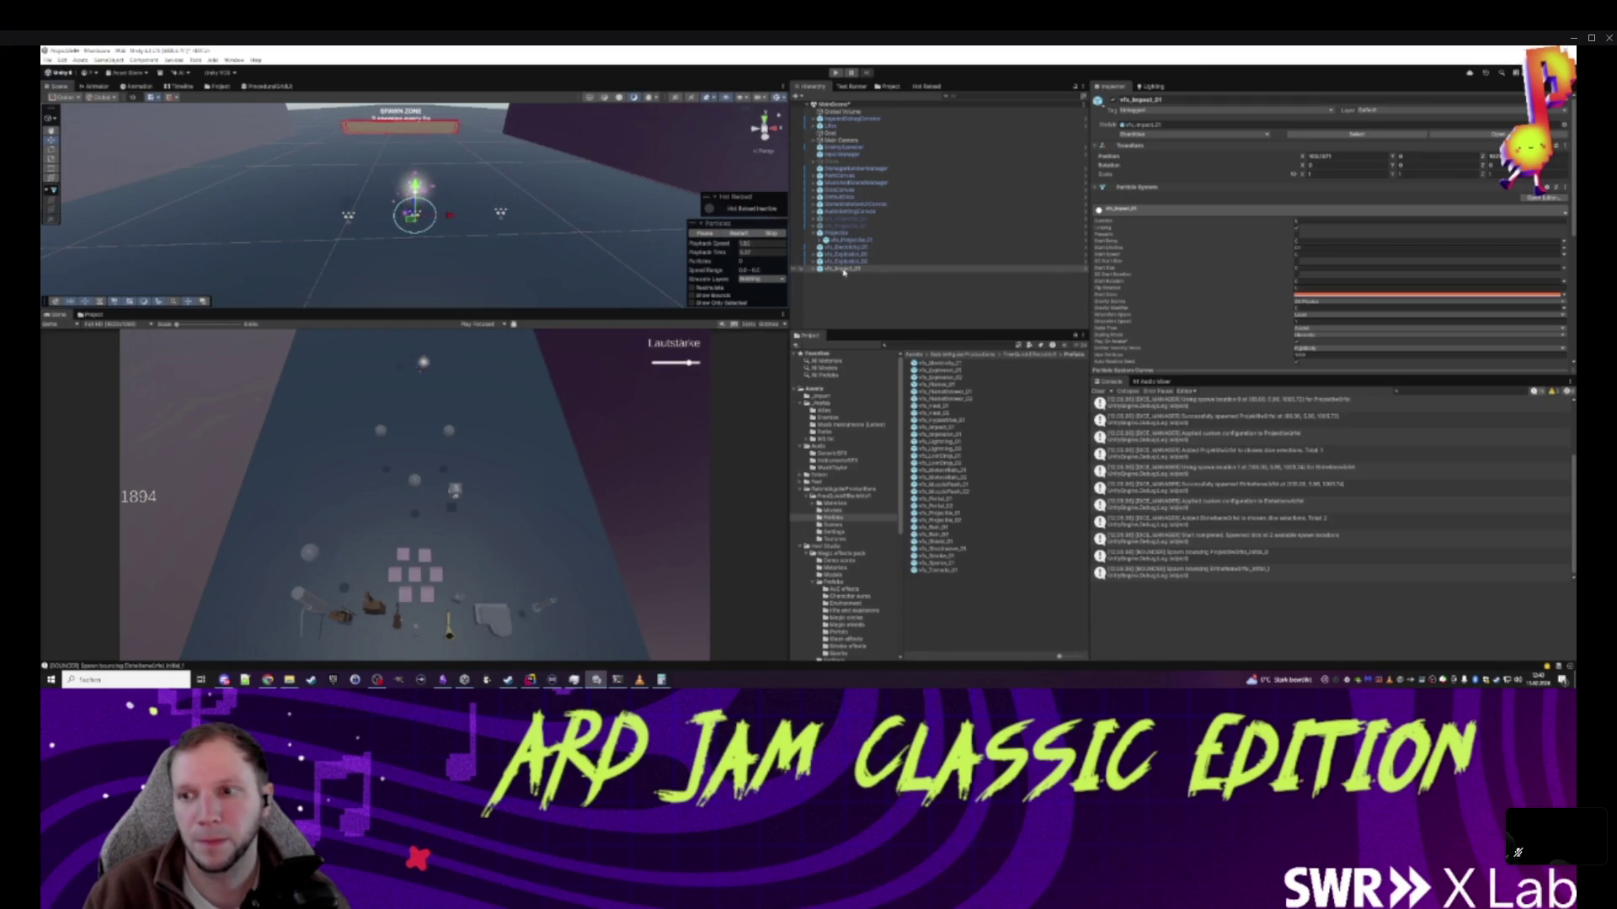
click(827, 241)
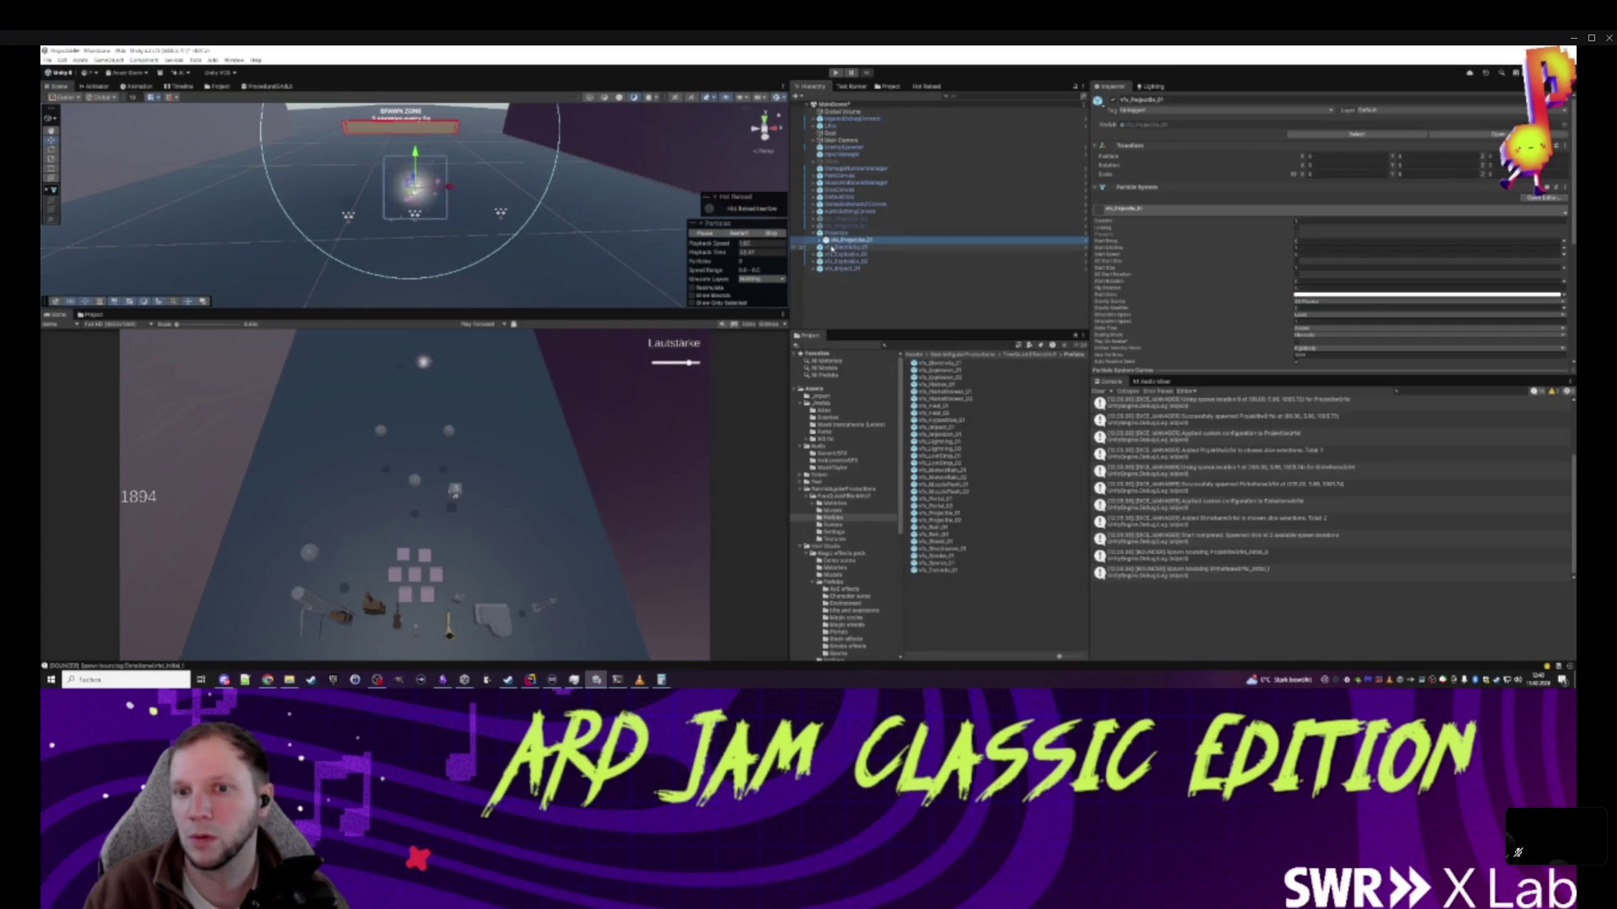
click(821, 242)
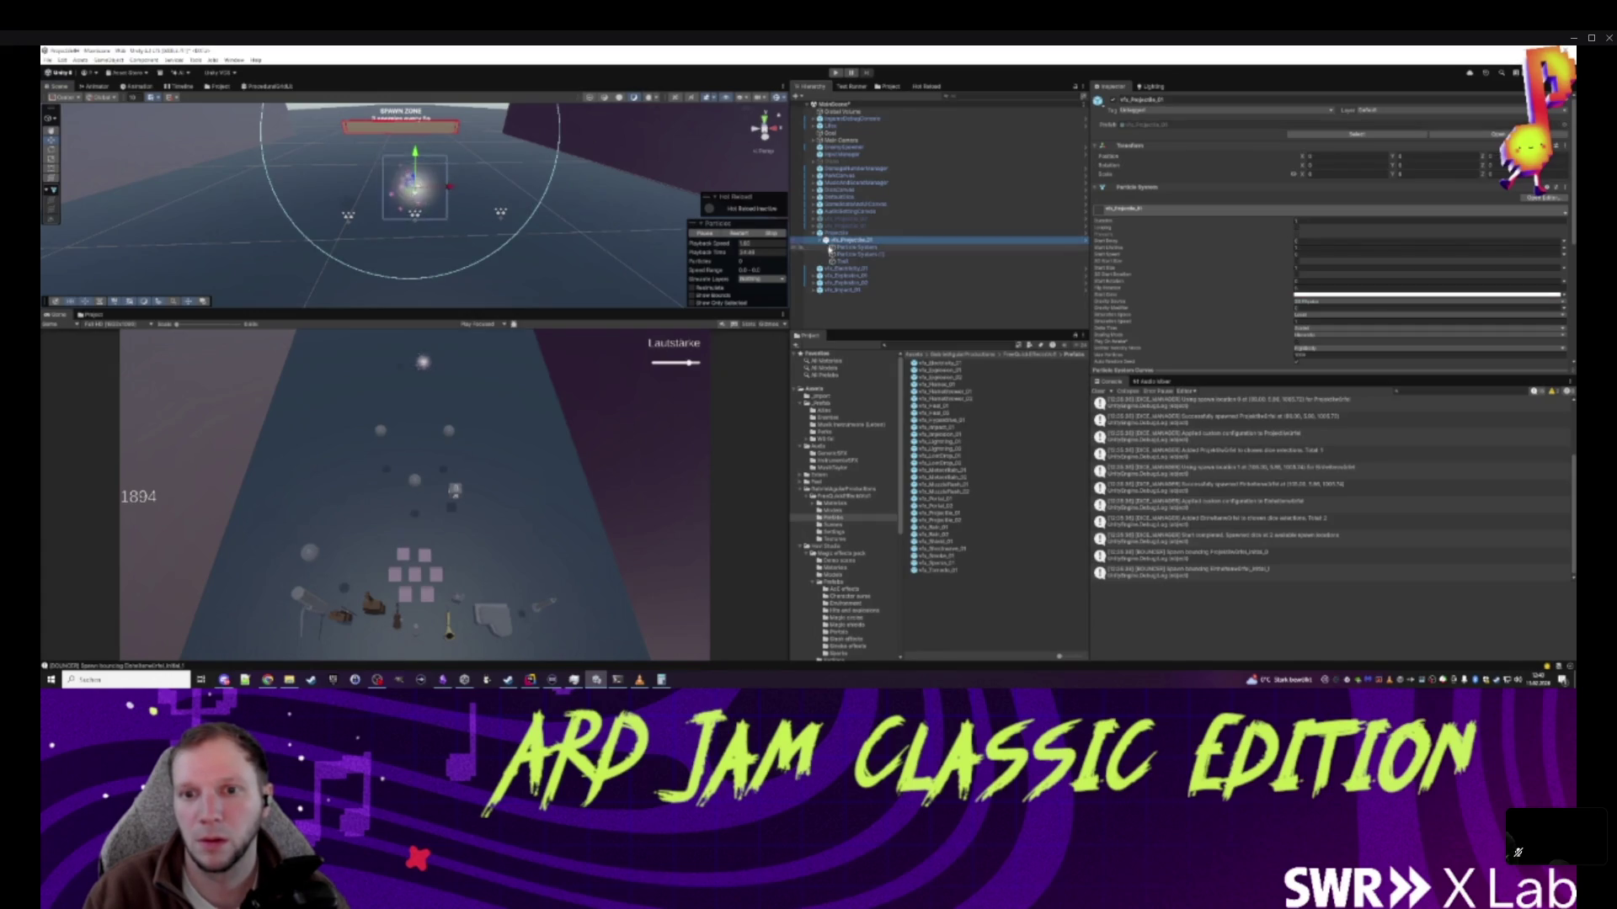
click(821, 241)
click(853, 270)
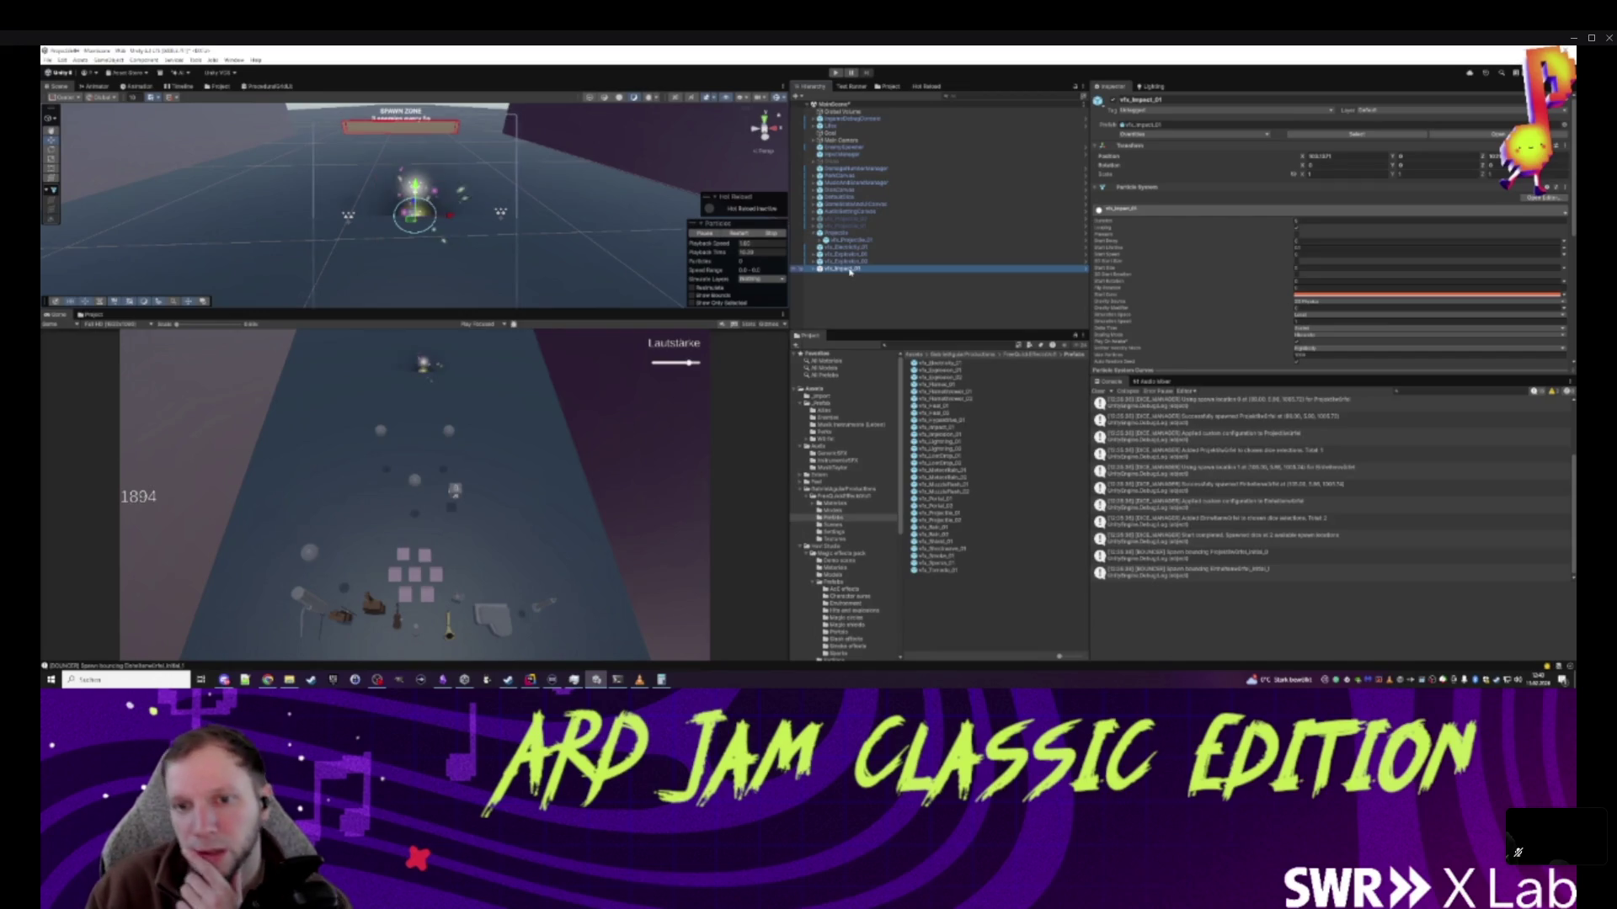
drag(843, 239, 846, 244)
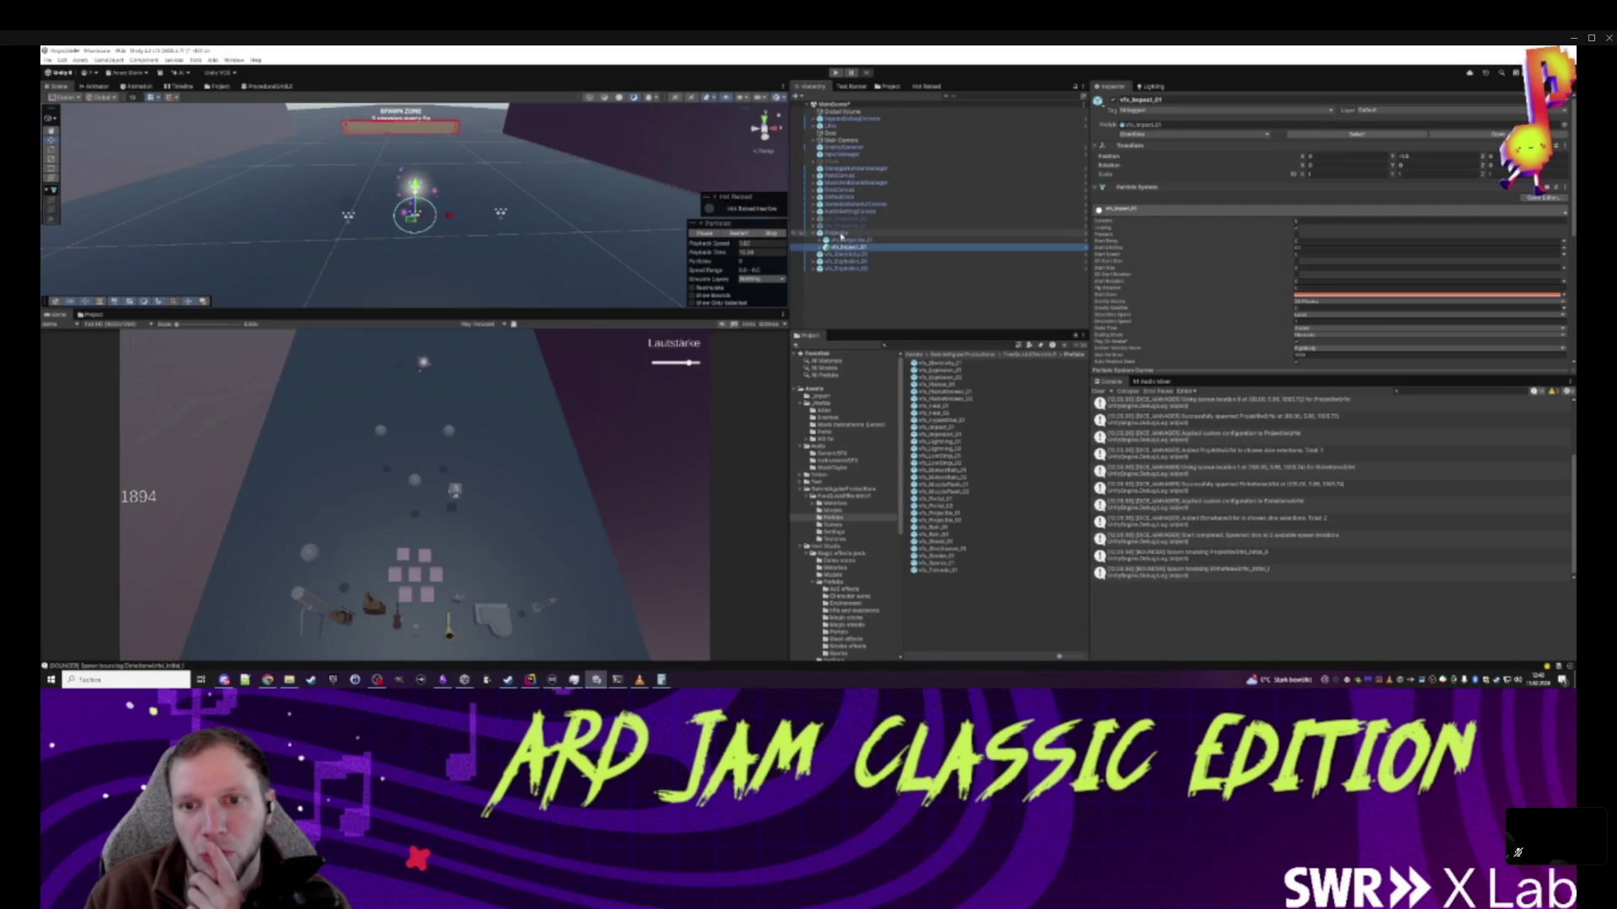
- Delete vfx_Electricity_01, vfx_Explosion_01 and vfx_Explosion_02 from the scene
click(846, 254)
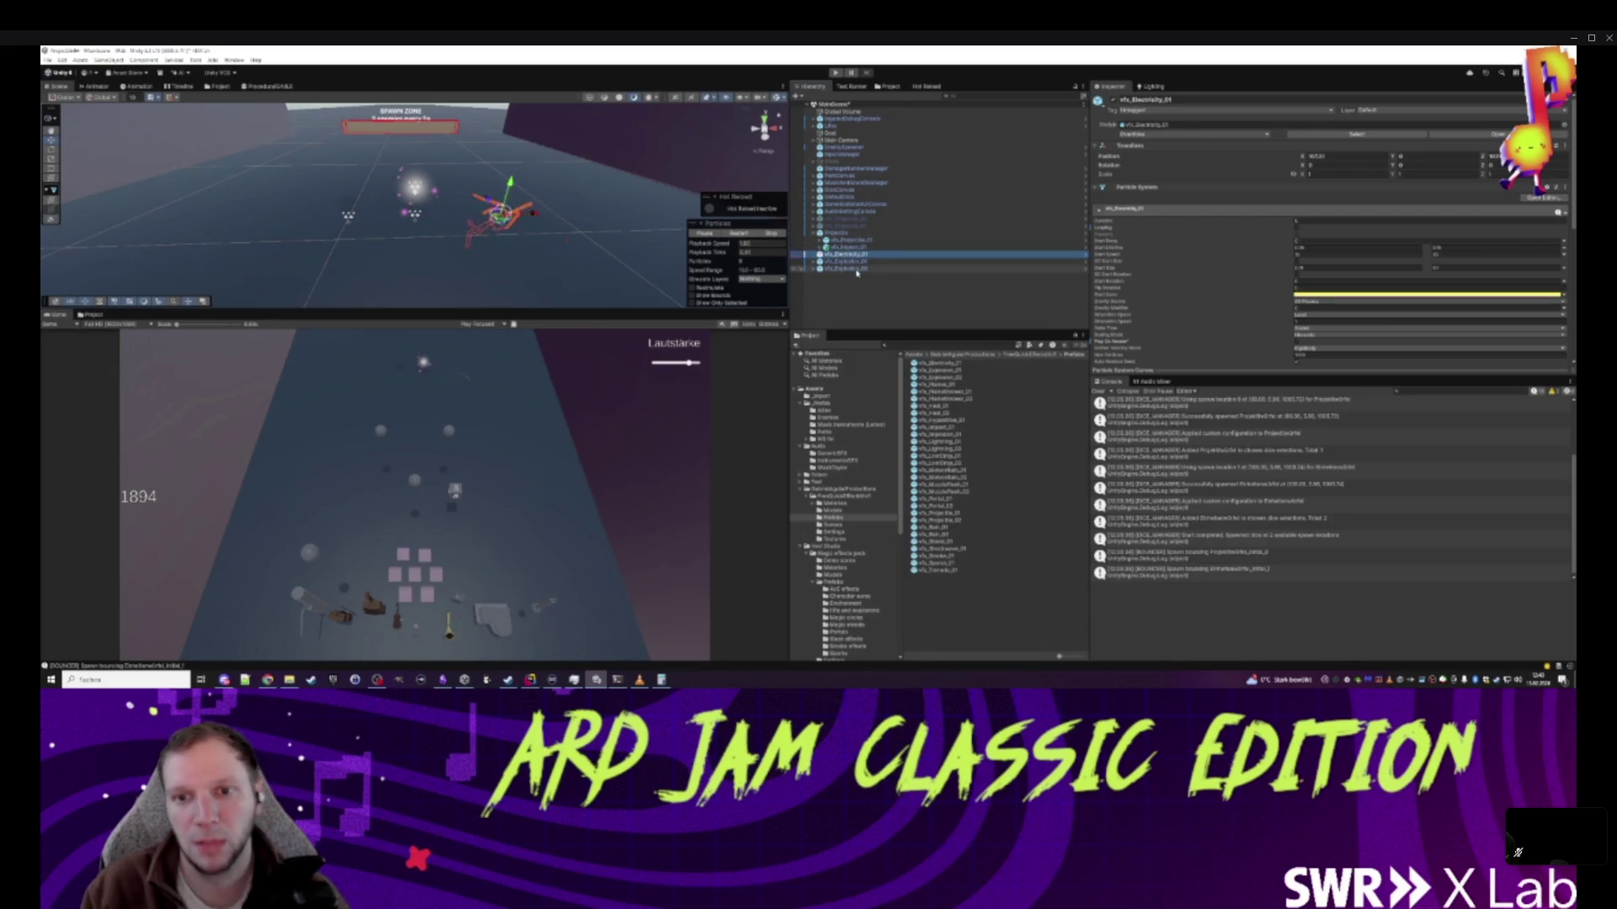
shift+click(855, 269)
key(Delete)
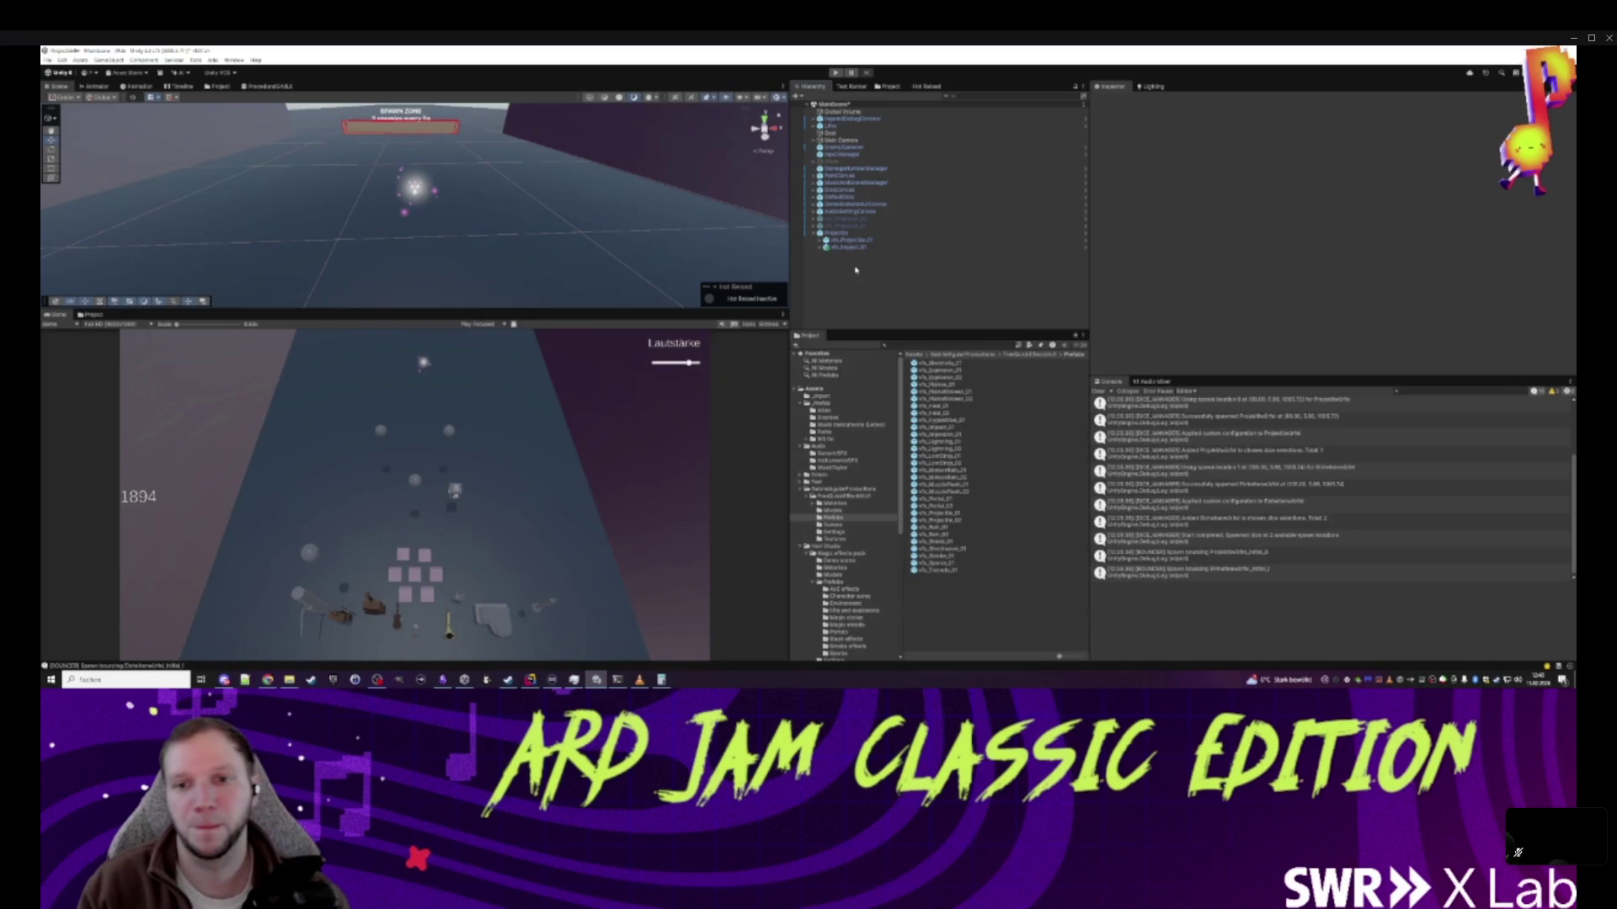
- Open the Projectile object's Projectile script for editing
click(838, 233)
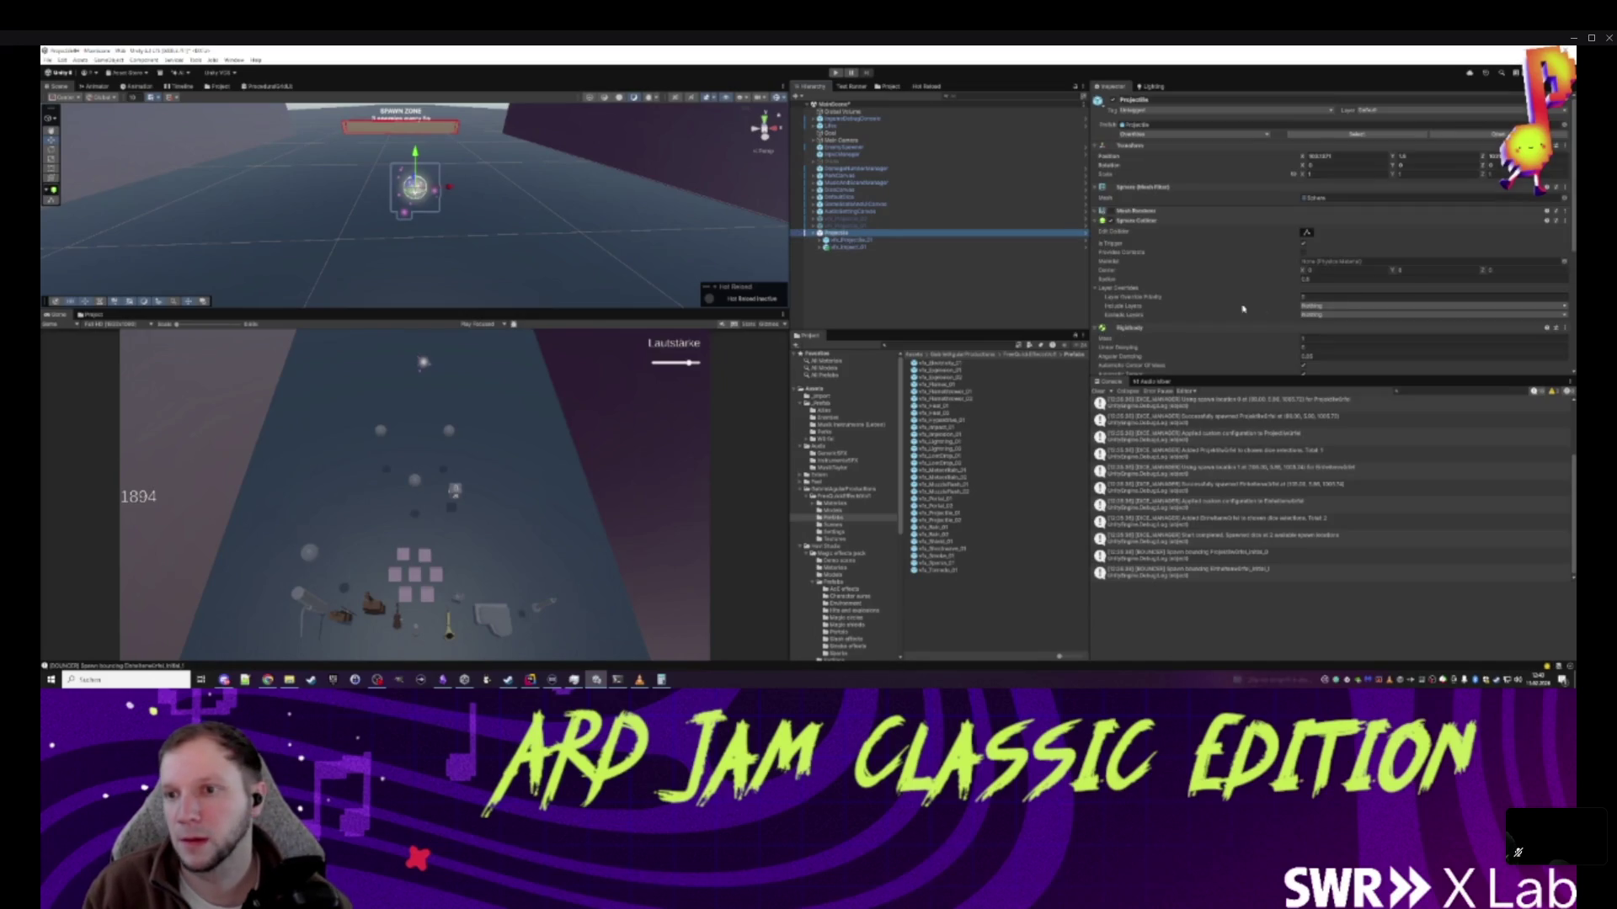
scroll(1248, 325, down, 3)
scroll(1248, 325, down, 1)
click(1563, 262)
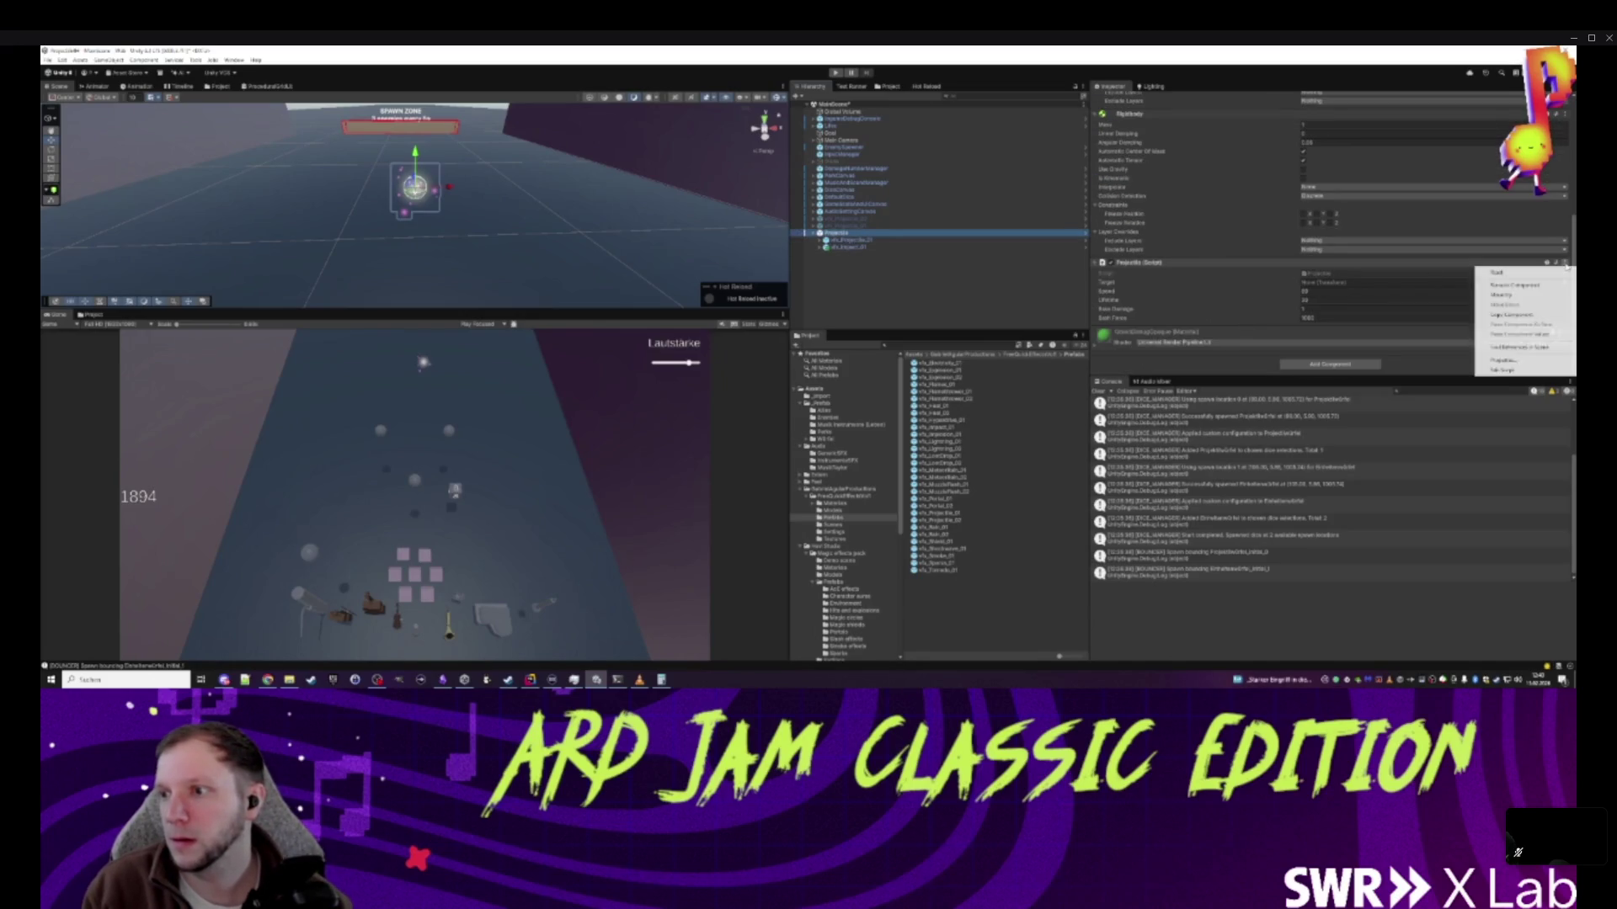
click(1527, 372)
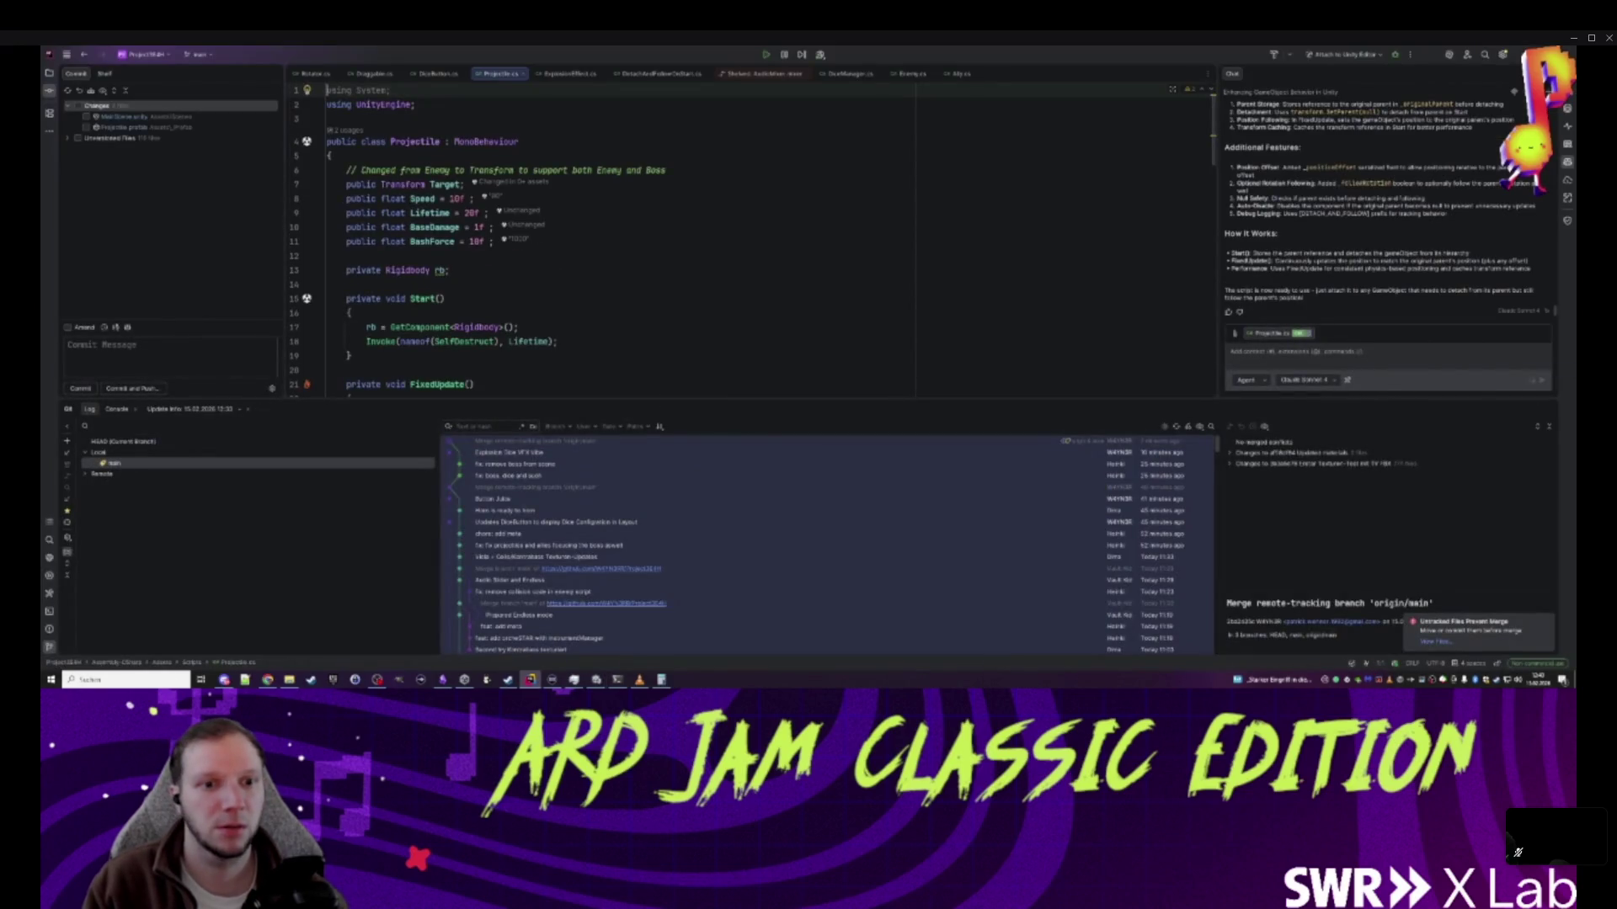
- Open a new line after OnTriggerEnter's hit check, discarding a wrong OnControllerColliderHit completion
scroll(750, 238, down, 12)
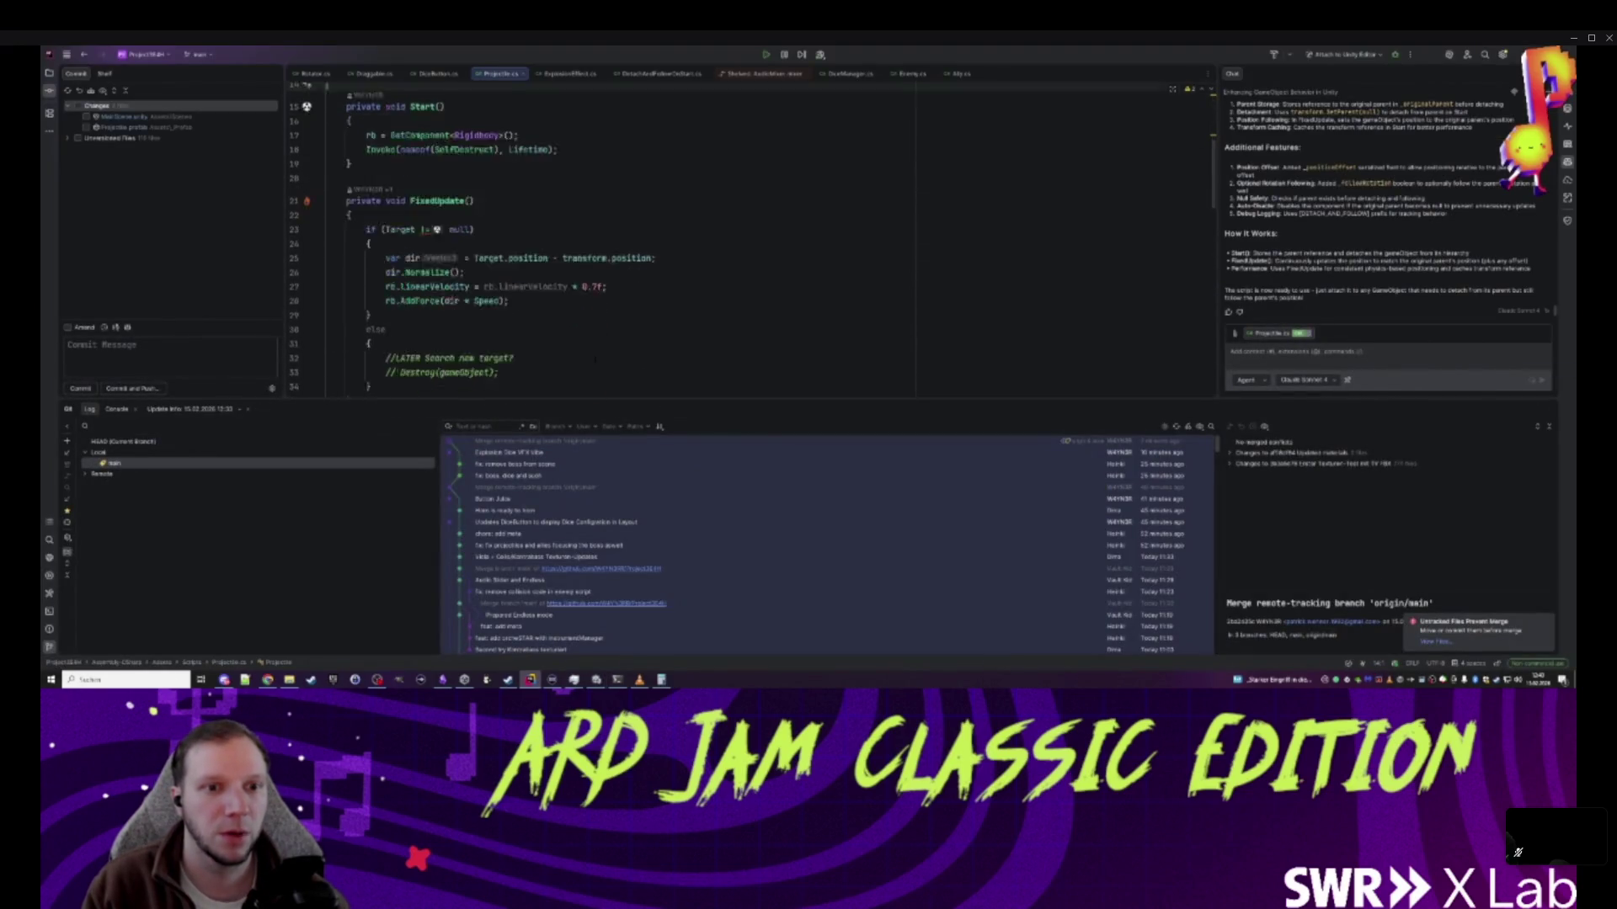
click(479, 247)
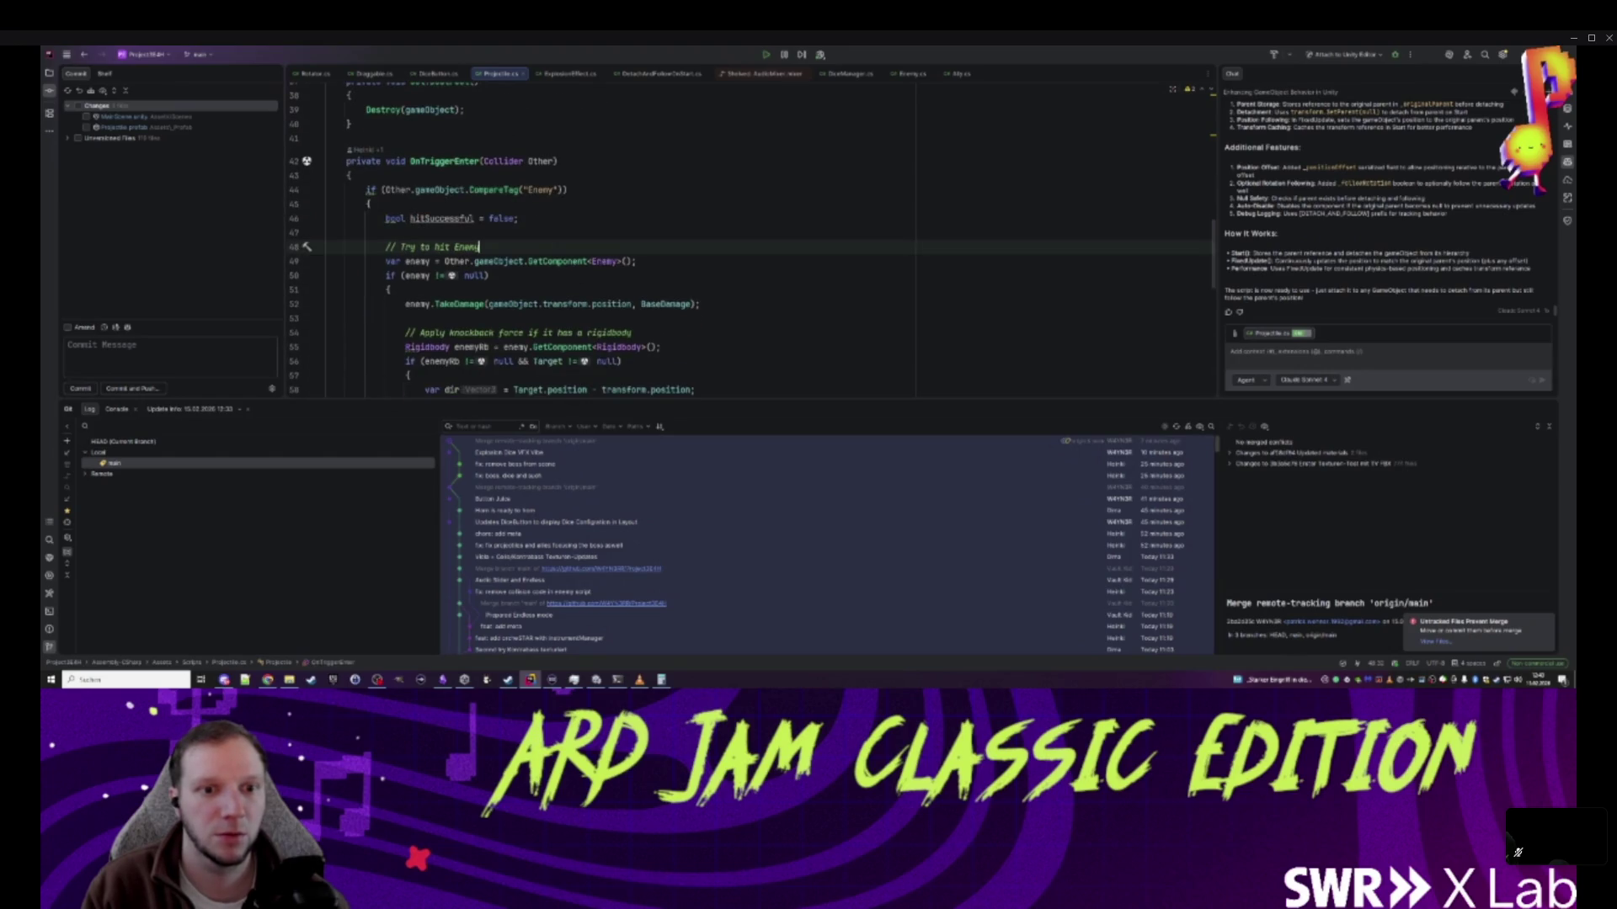
scroll(479, 247, down, 3)
scroll(505, 244, down, 8)
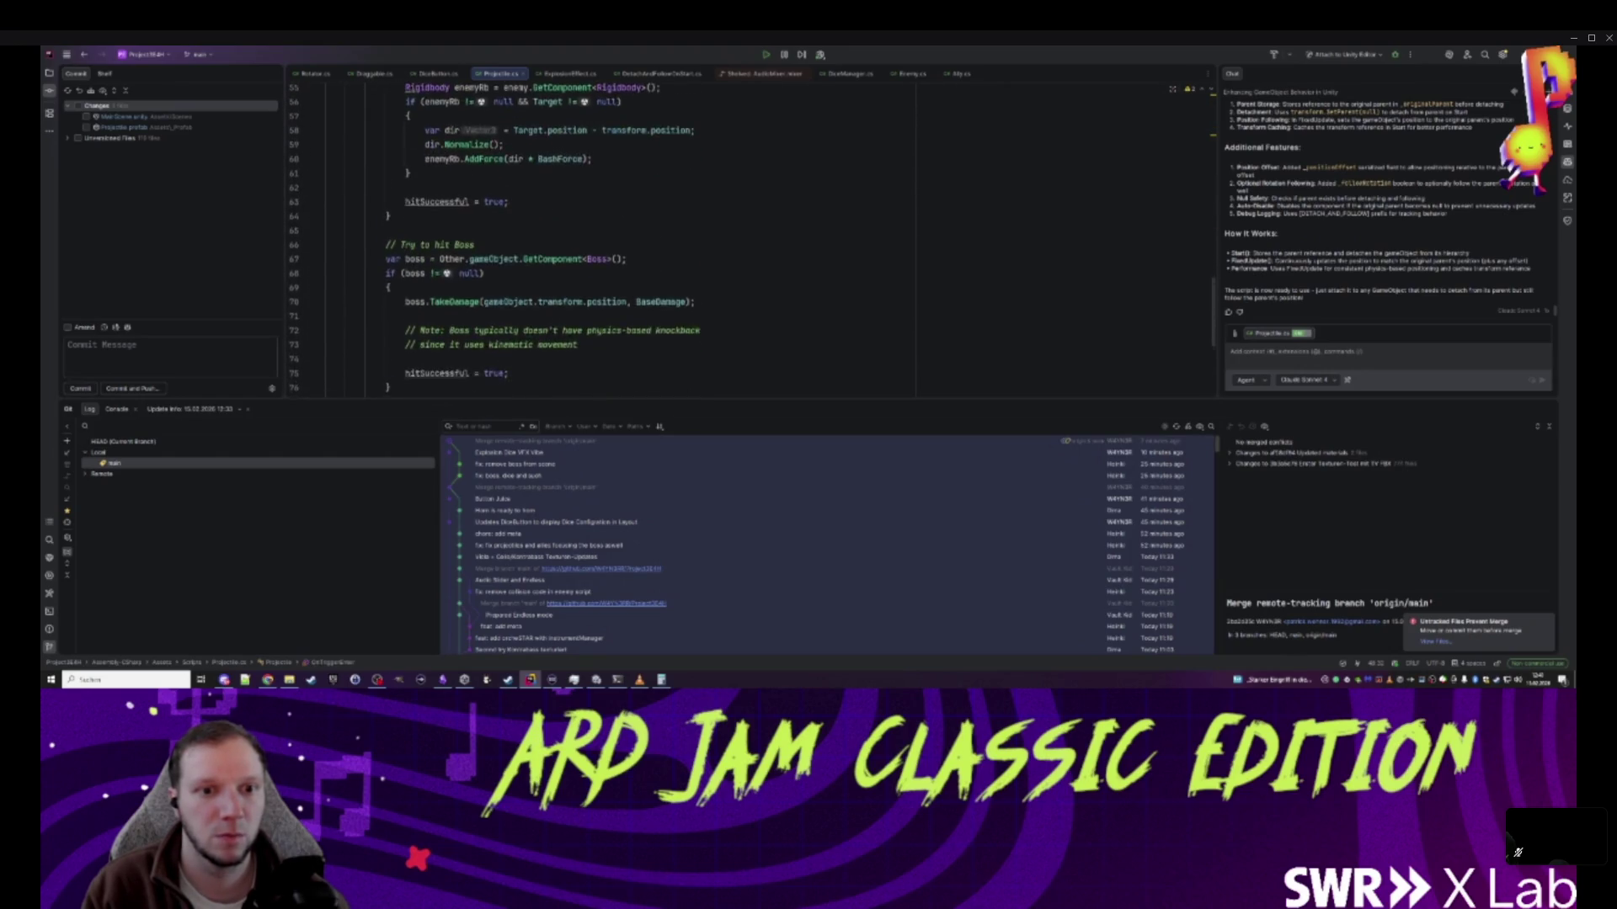
click(485, 276)
scroll(484, 276, up, 1)
click(390, 276)
key(Return)
key(Return)
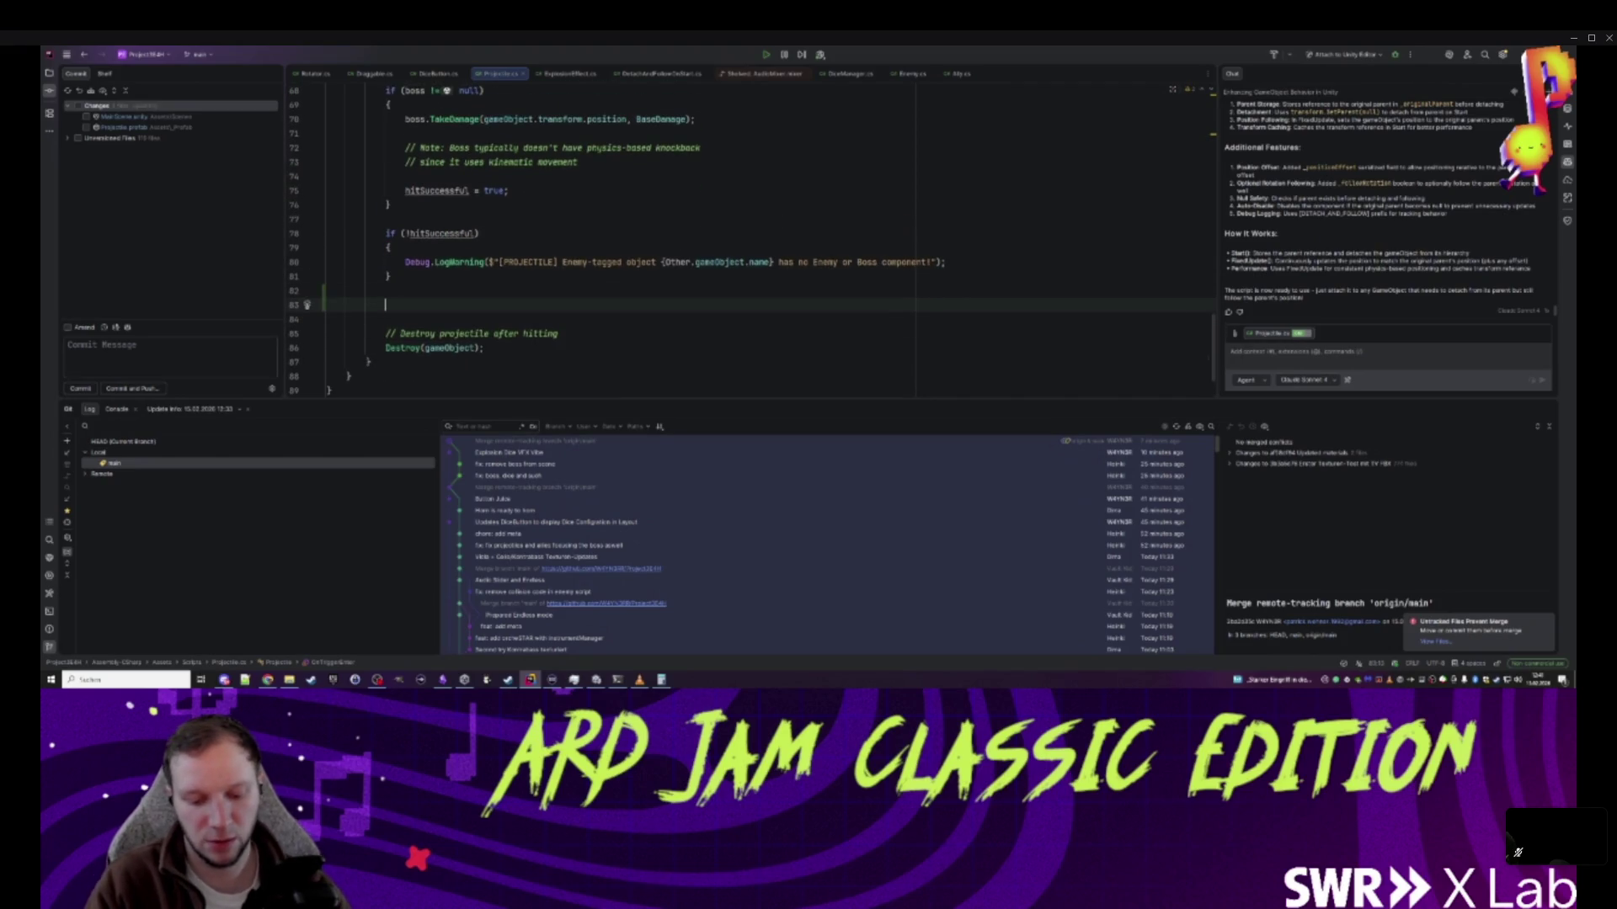
text(On)
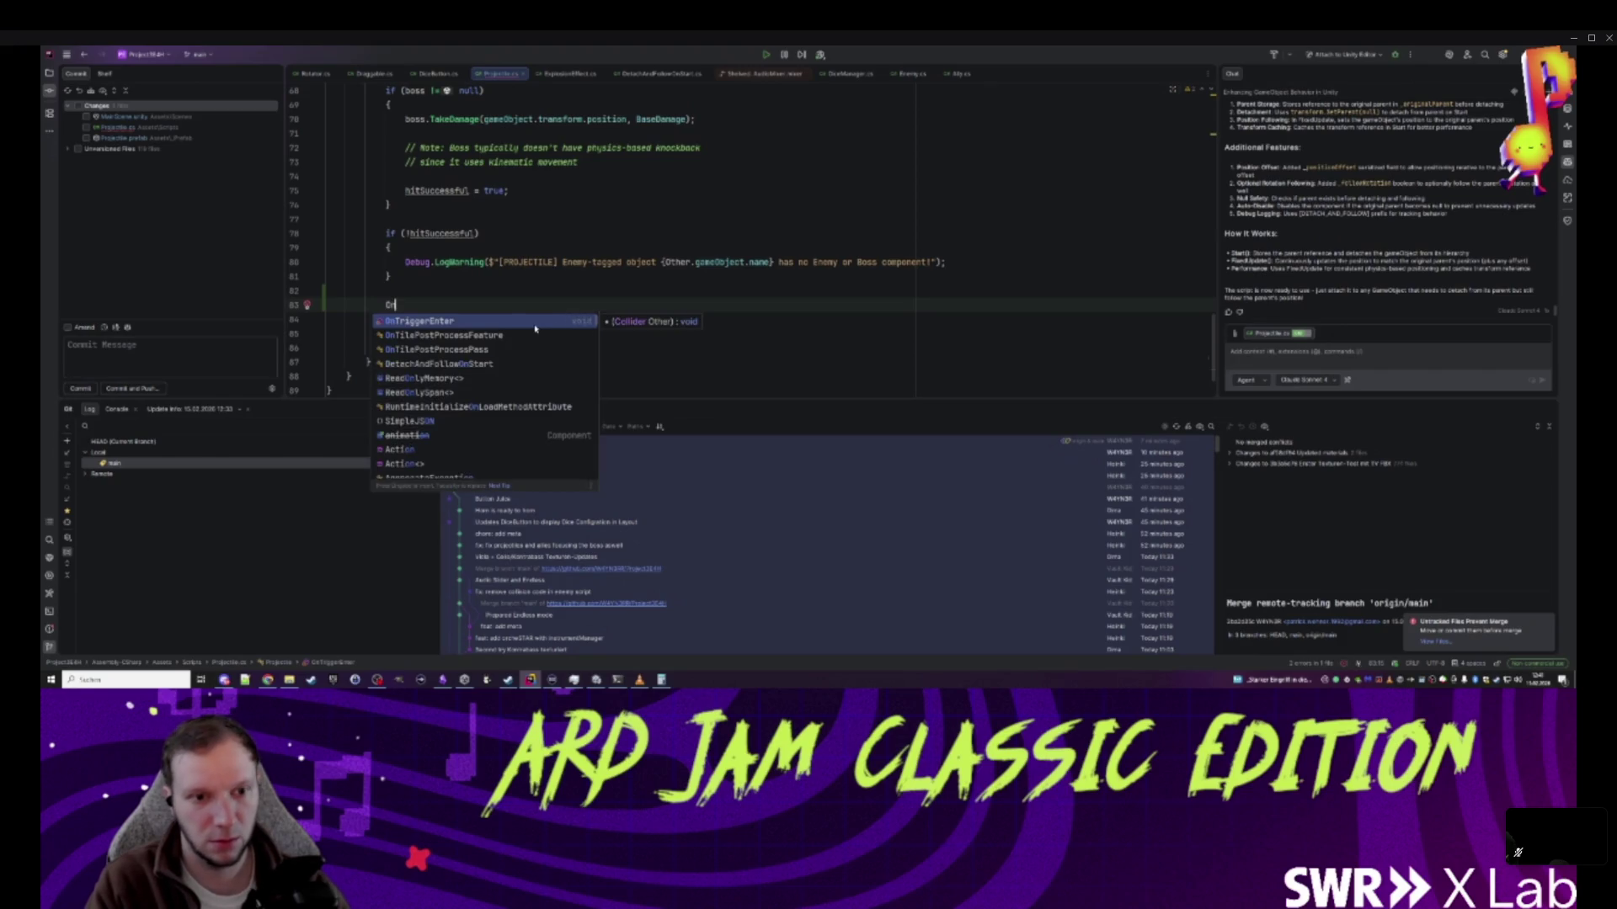
text(Hit)
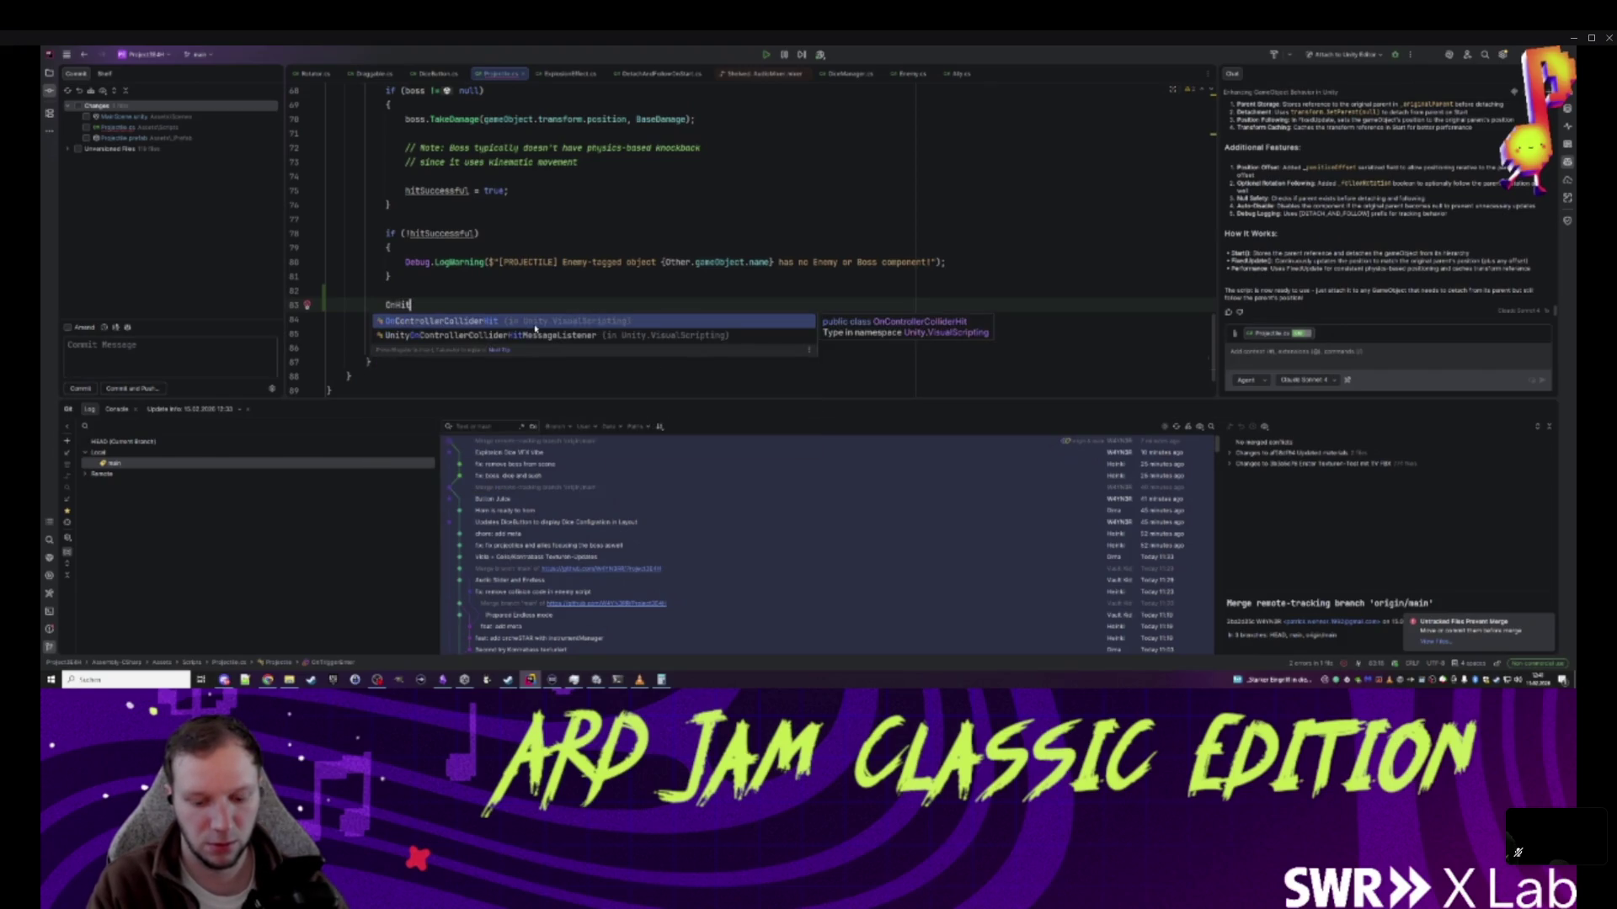
key(Return)
key(Tab)
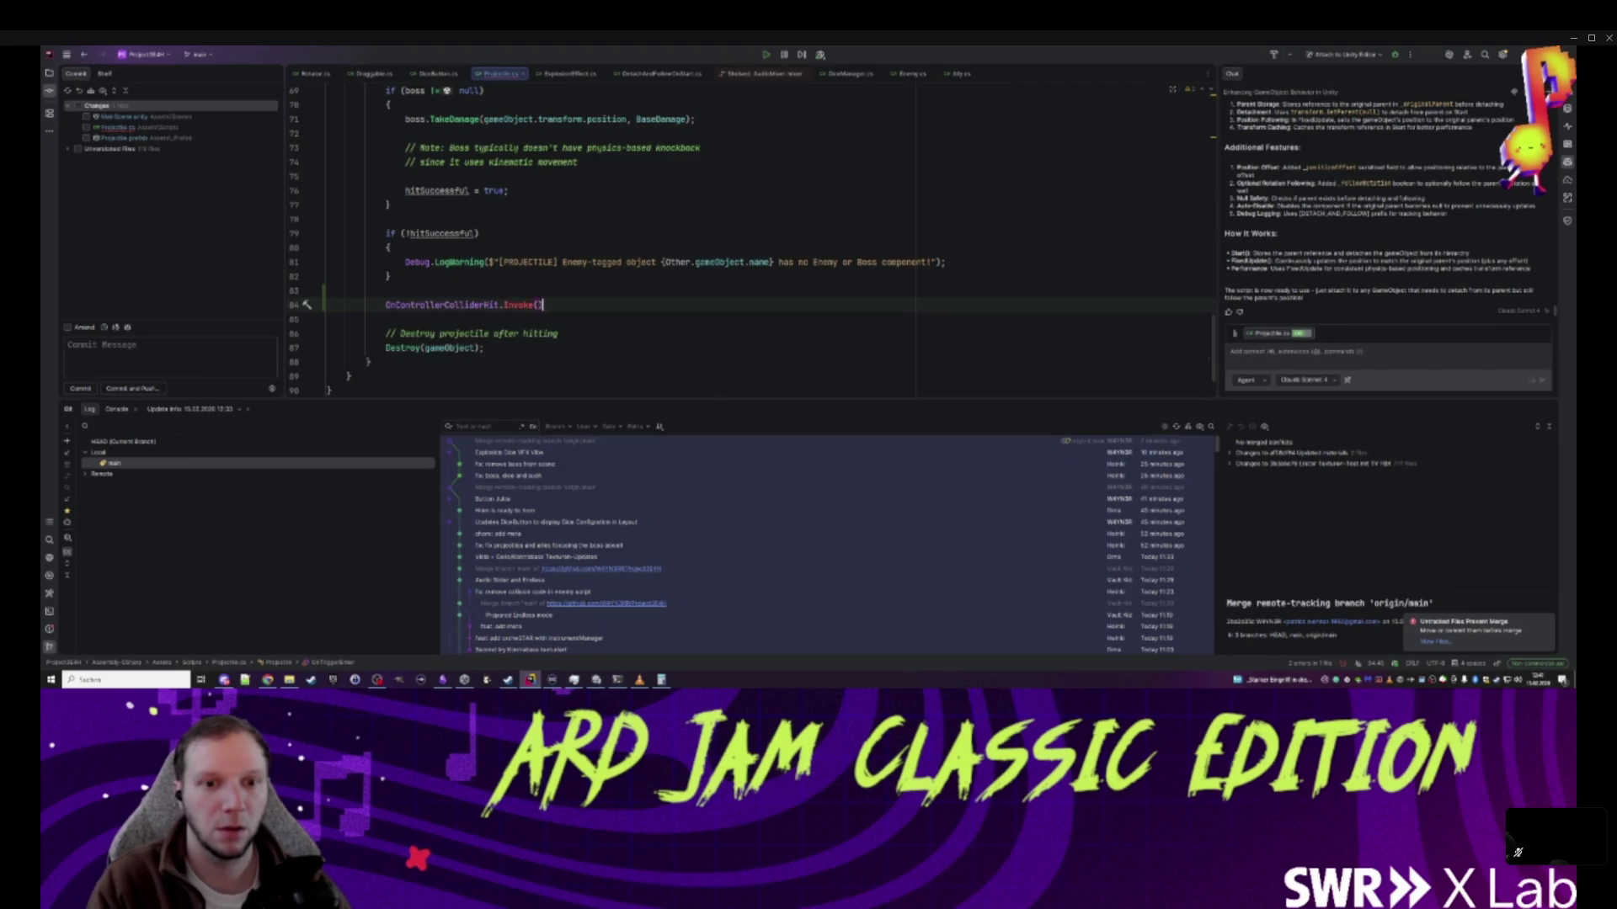
key(shift+End)
key(BackSpace)
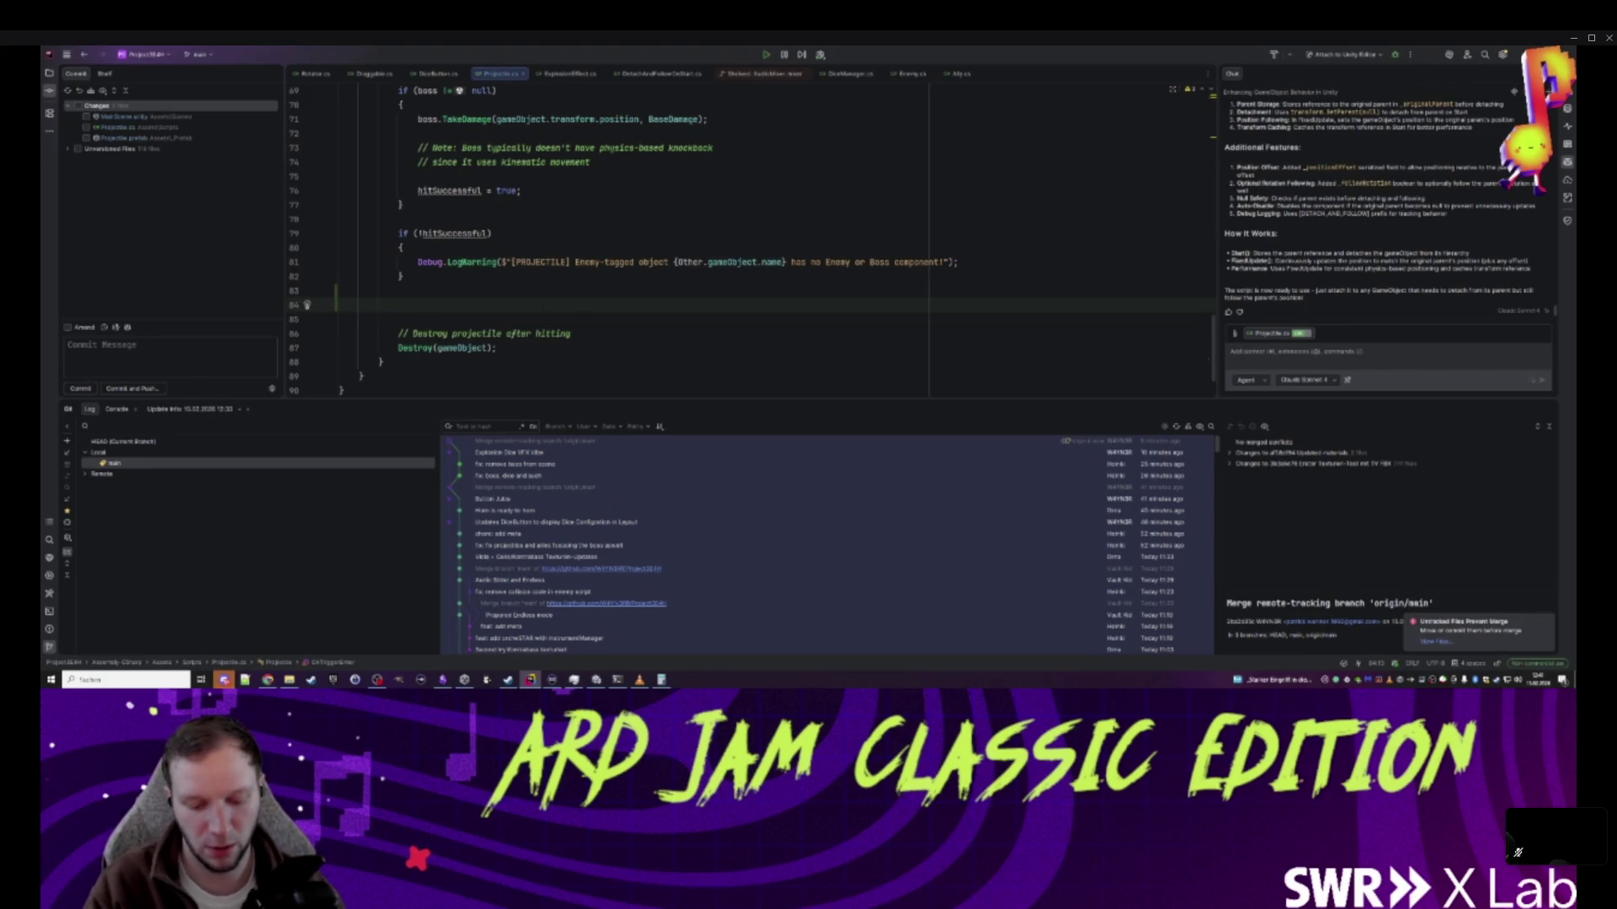
- Write 'OnHit.Invoke();' before the projectile is destroyed
text(OnHit)
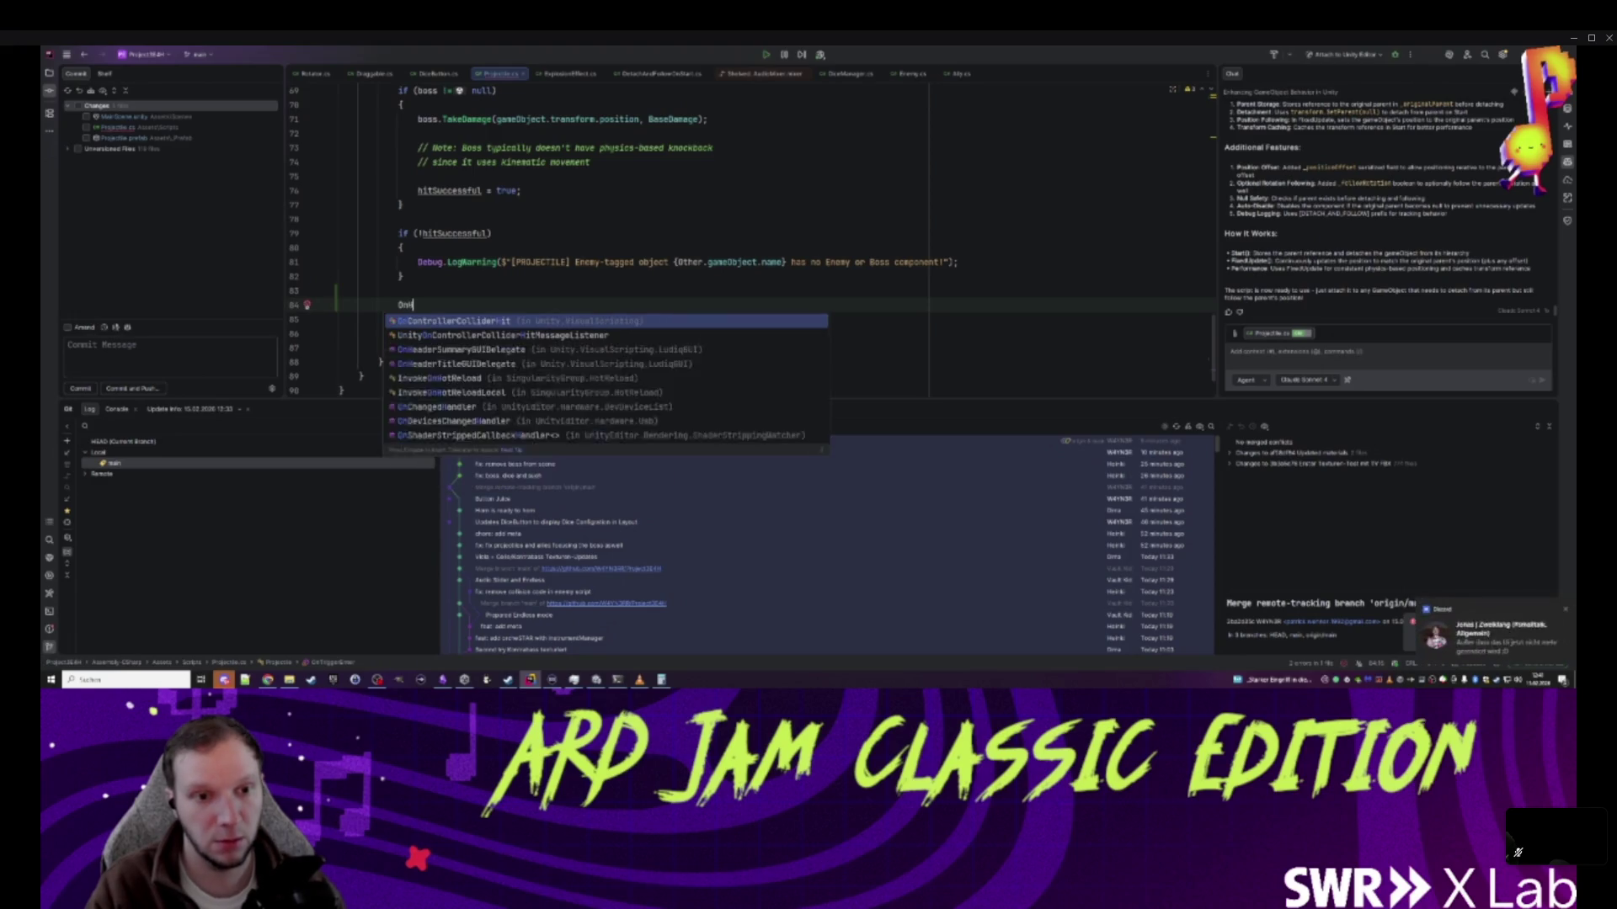
key(Return)
text(.)
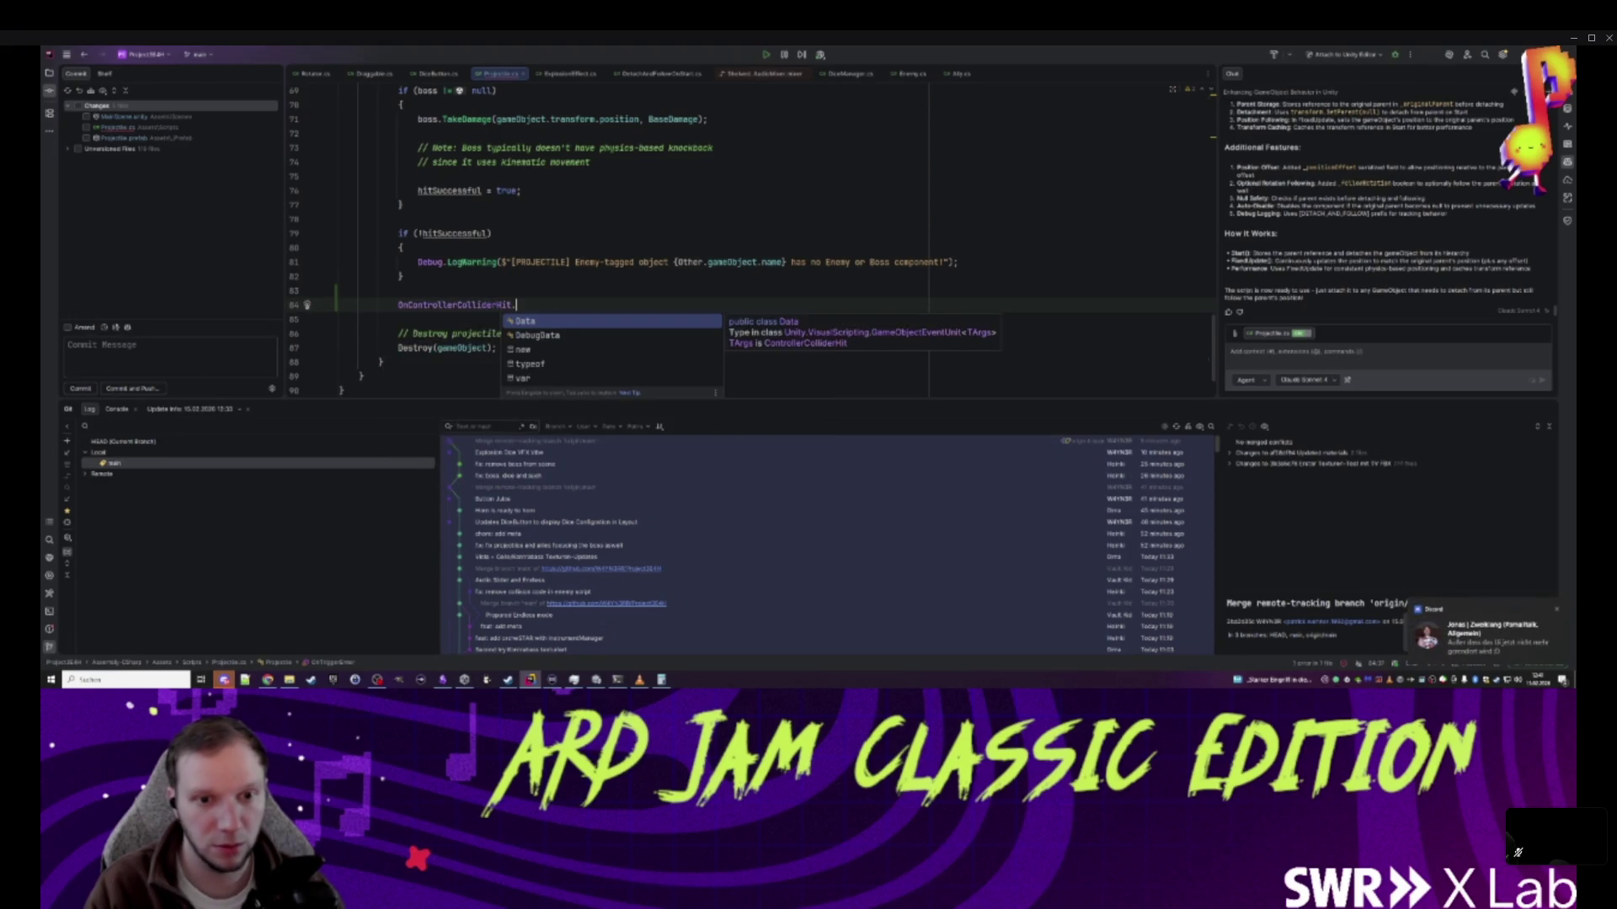
key(ctrl+z)
key(ctrl+z)
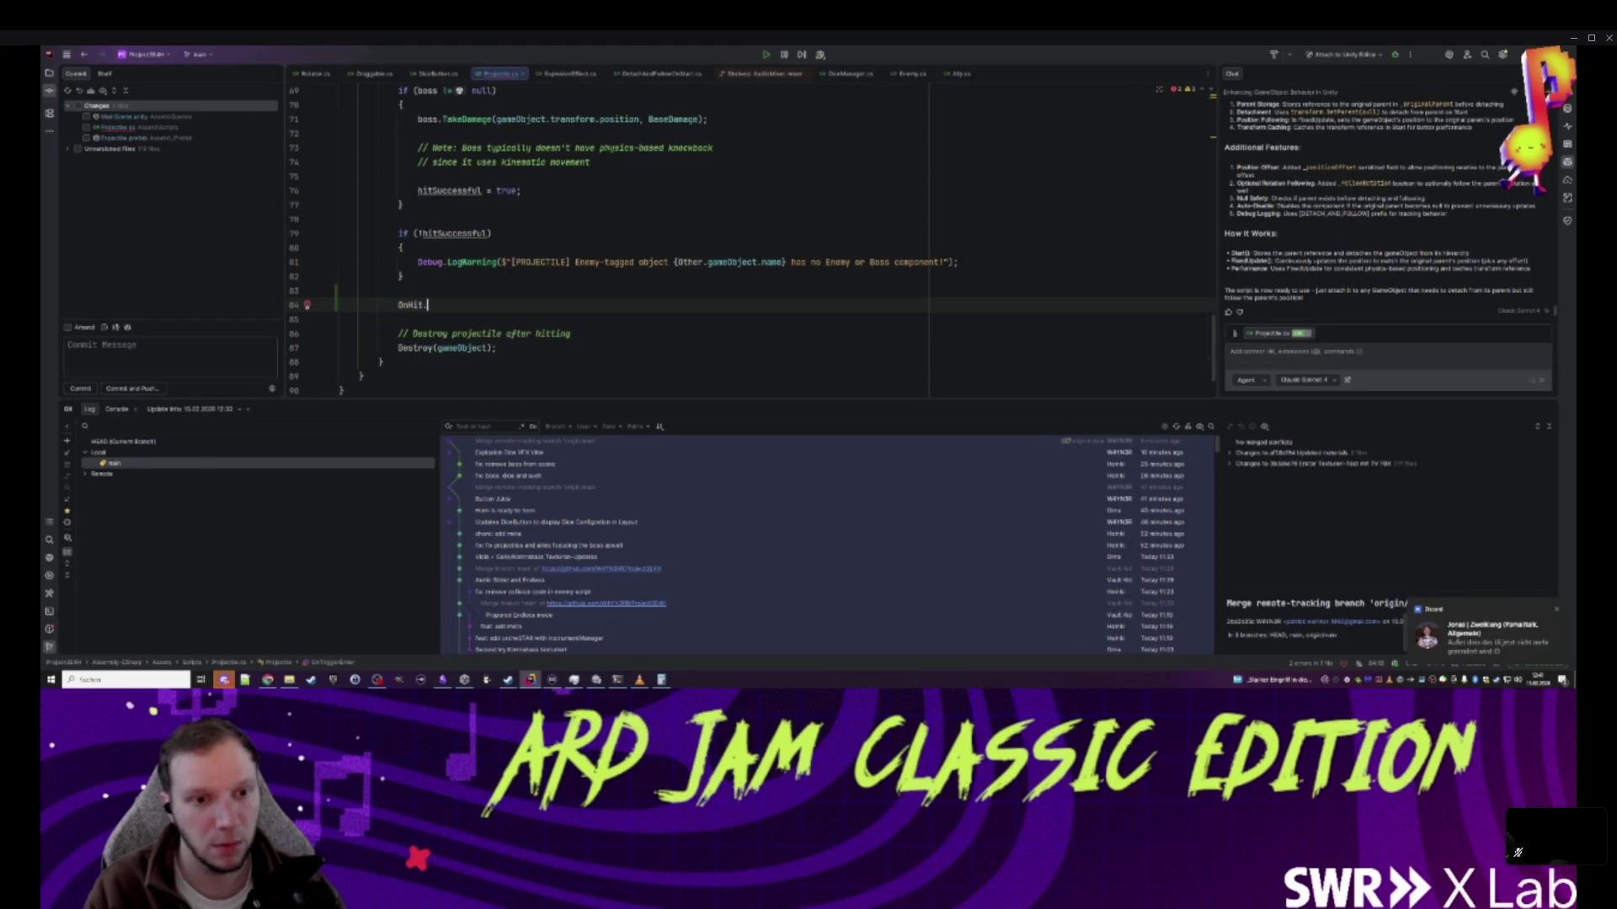
text(.Invoke())
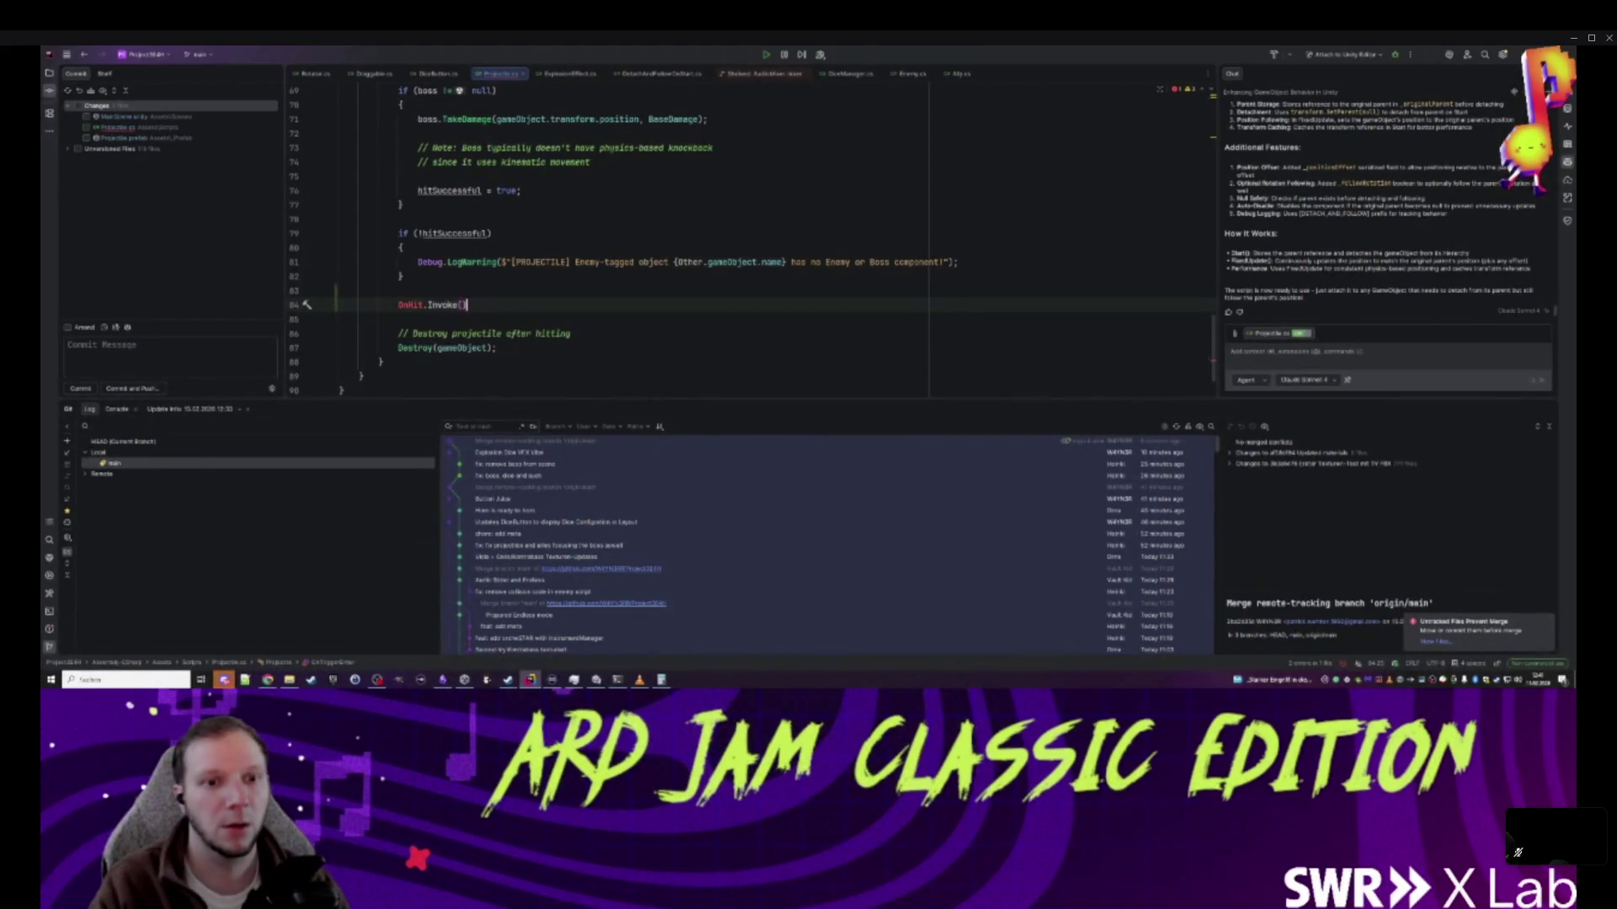
text(;)
click(423, 305)
- Declare 'public UnityEvent OnHit;' importing UnityEngine.Events, then return to Unity
scroll(582, 316, up, 20)
click(461, 285)
key(Up)
key(Up)
key(End)
key(Return)
key(Return)
text(public unityev)
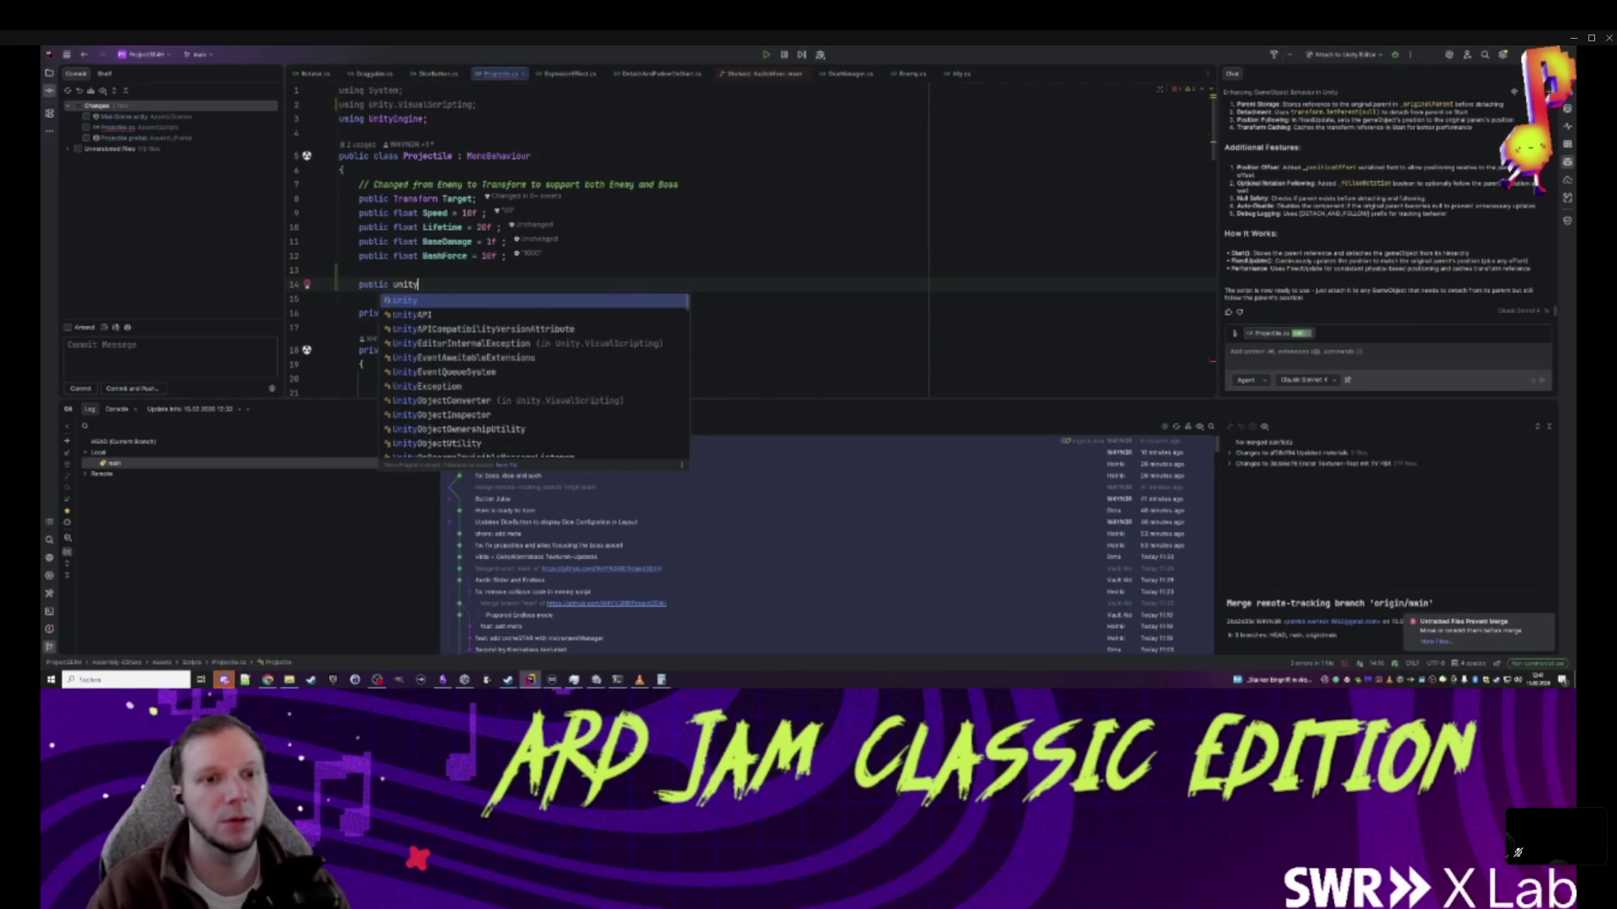
key(Down)
key(Down)
key(Down)
key(Return)
text(OnHit;)
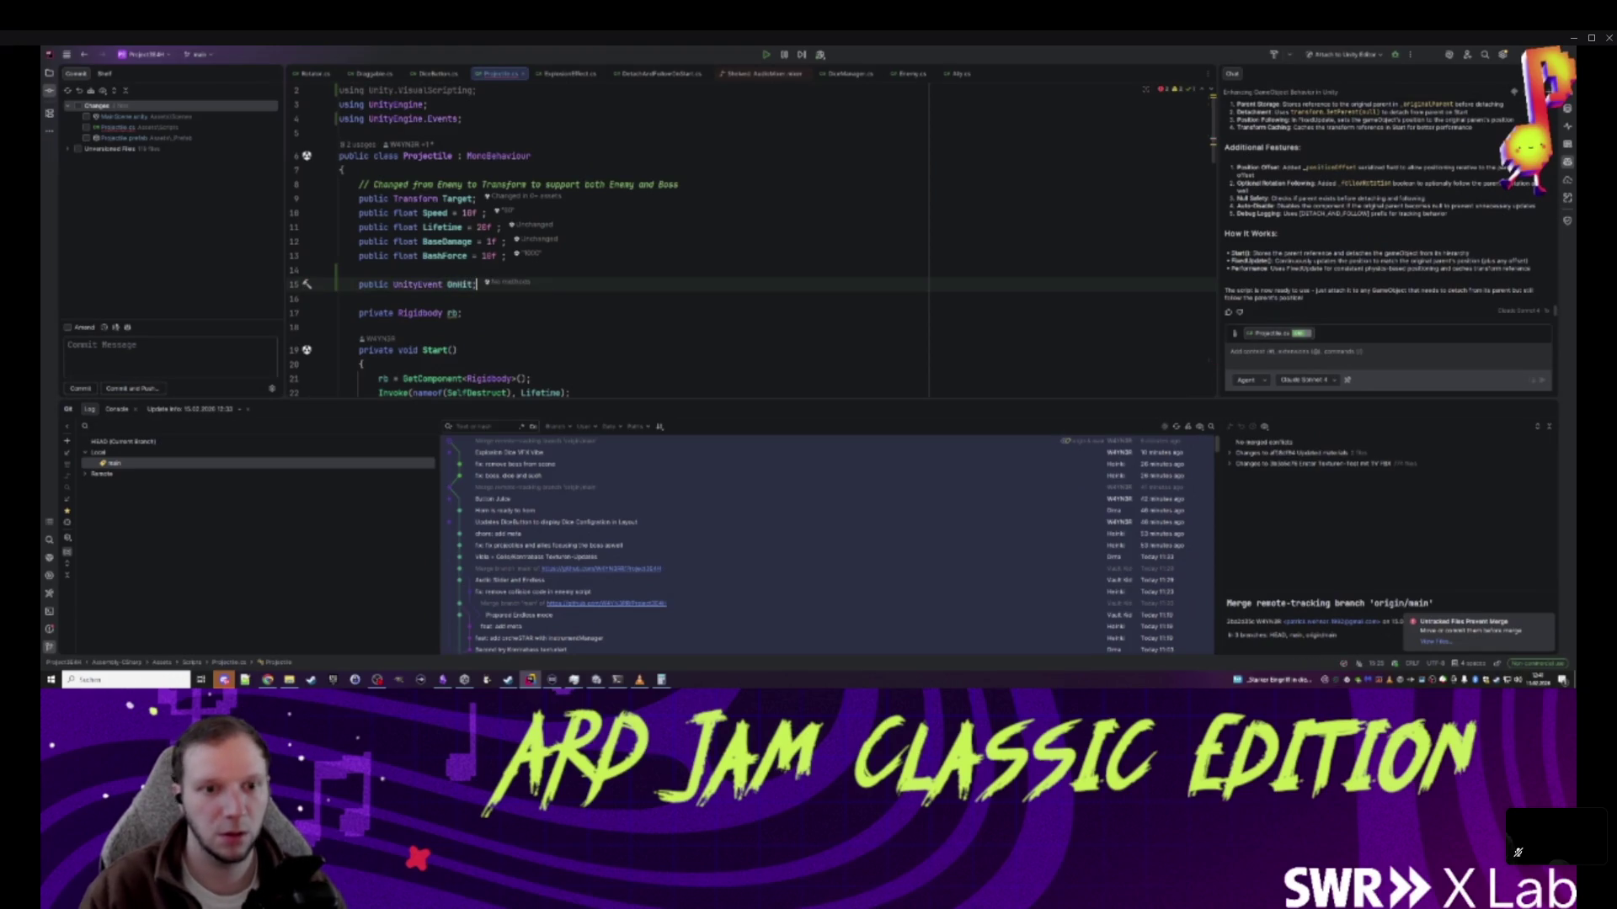
click(595, 680)
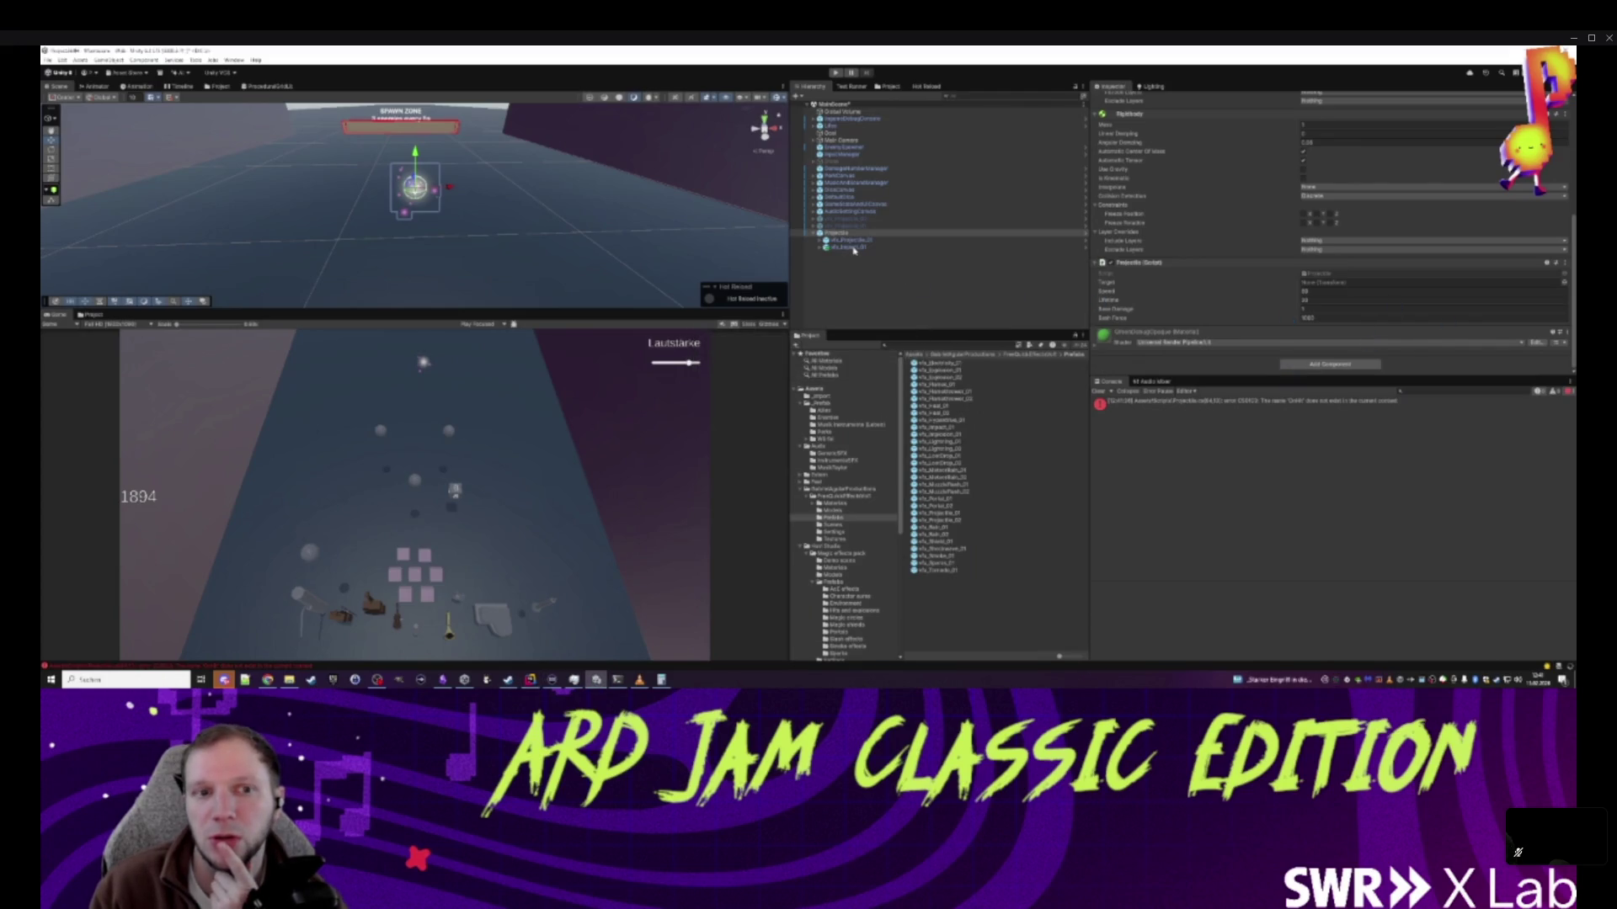
click(849, 248)
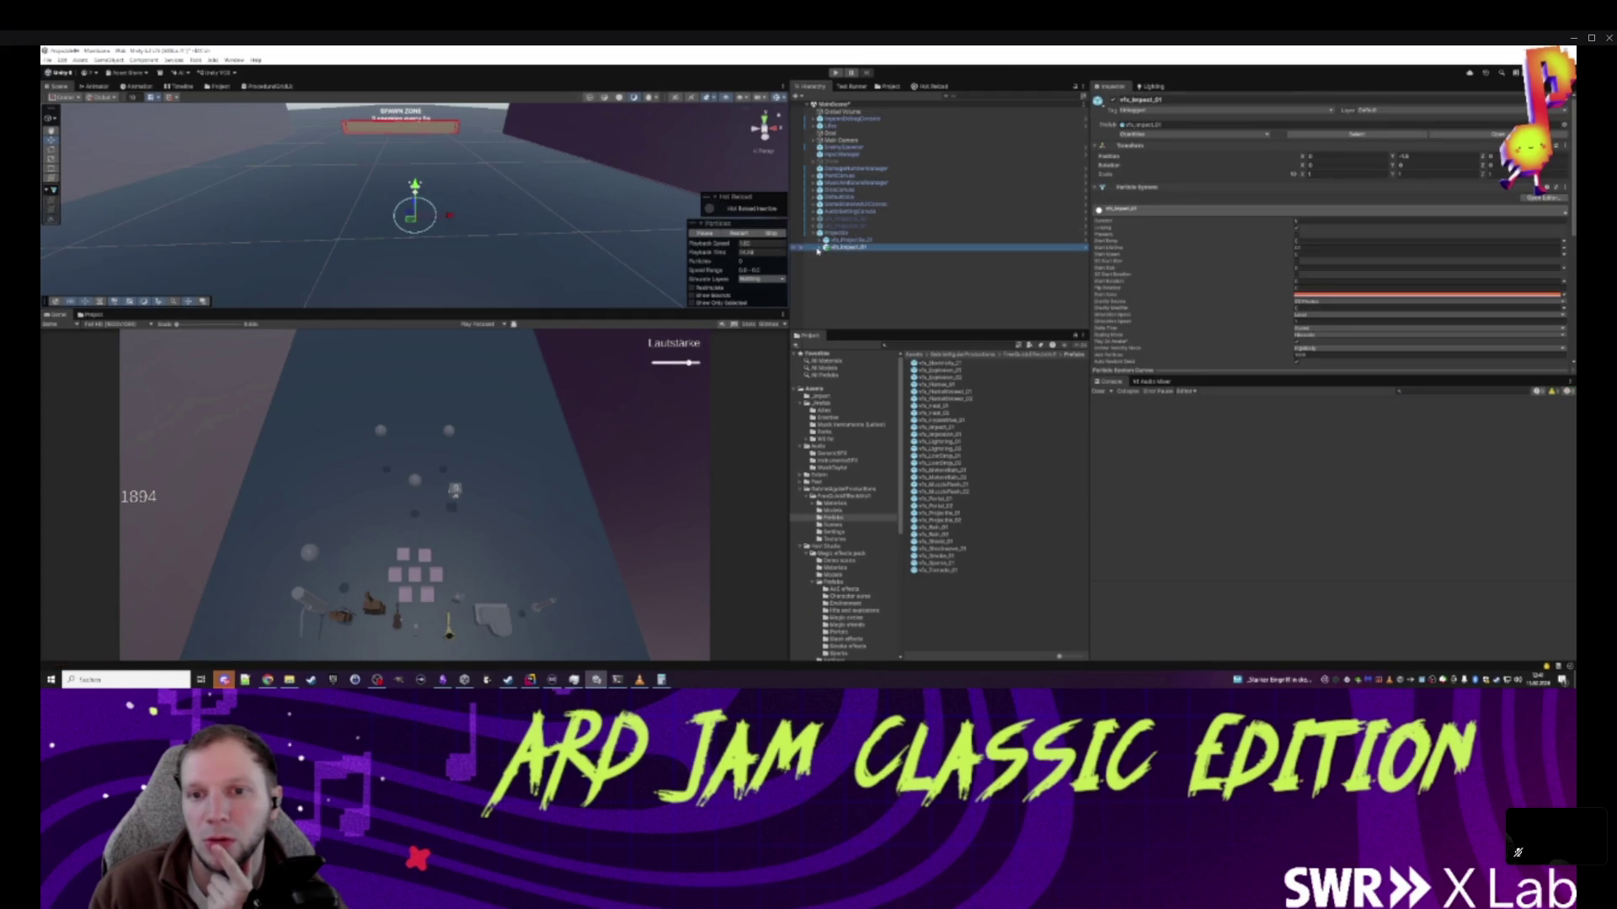
scroll(1298, 224, down, 3)
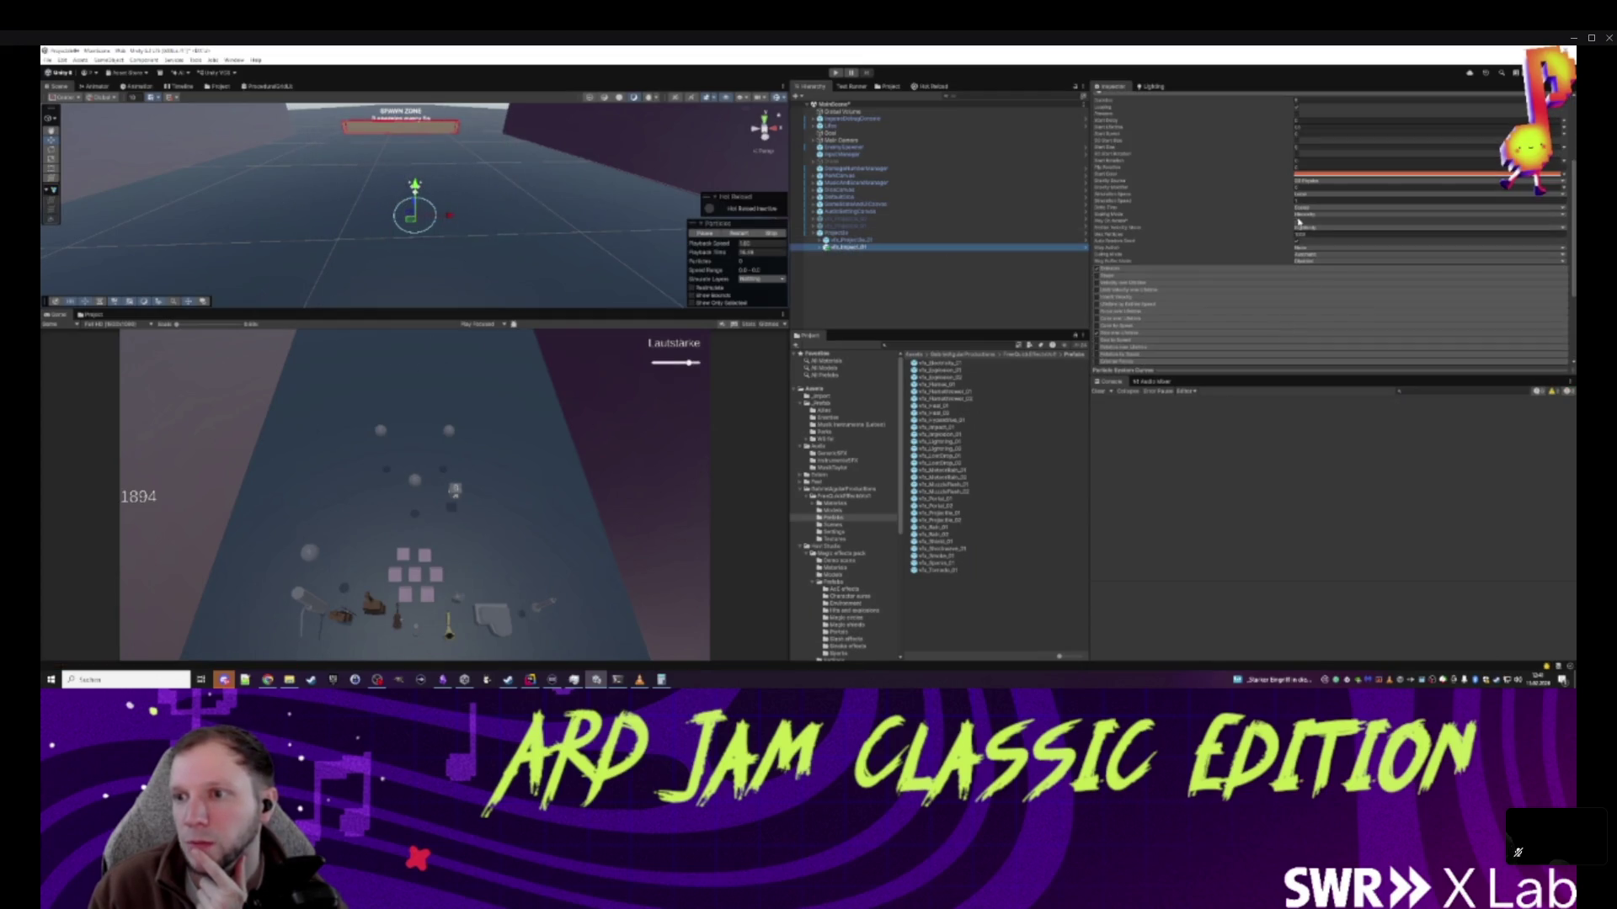
scroll(1226, 234, up, 3)
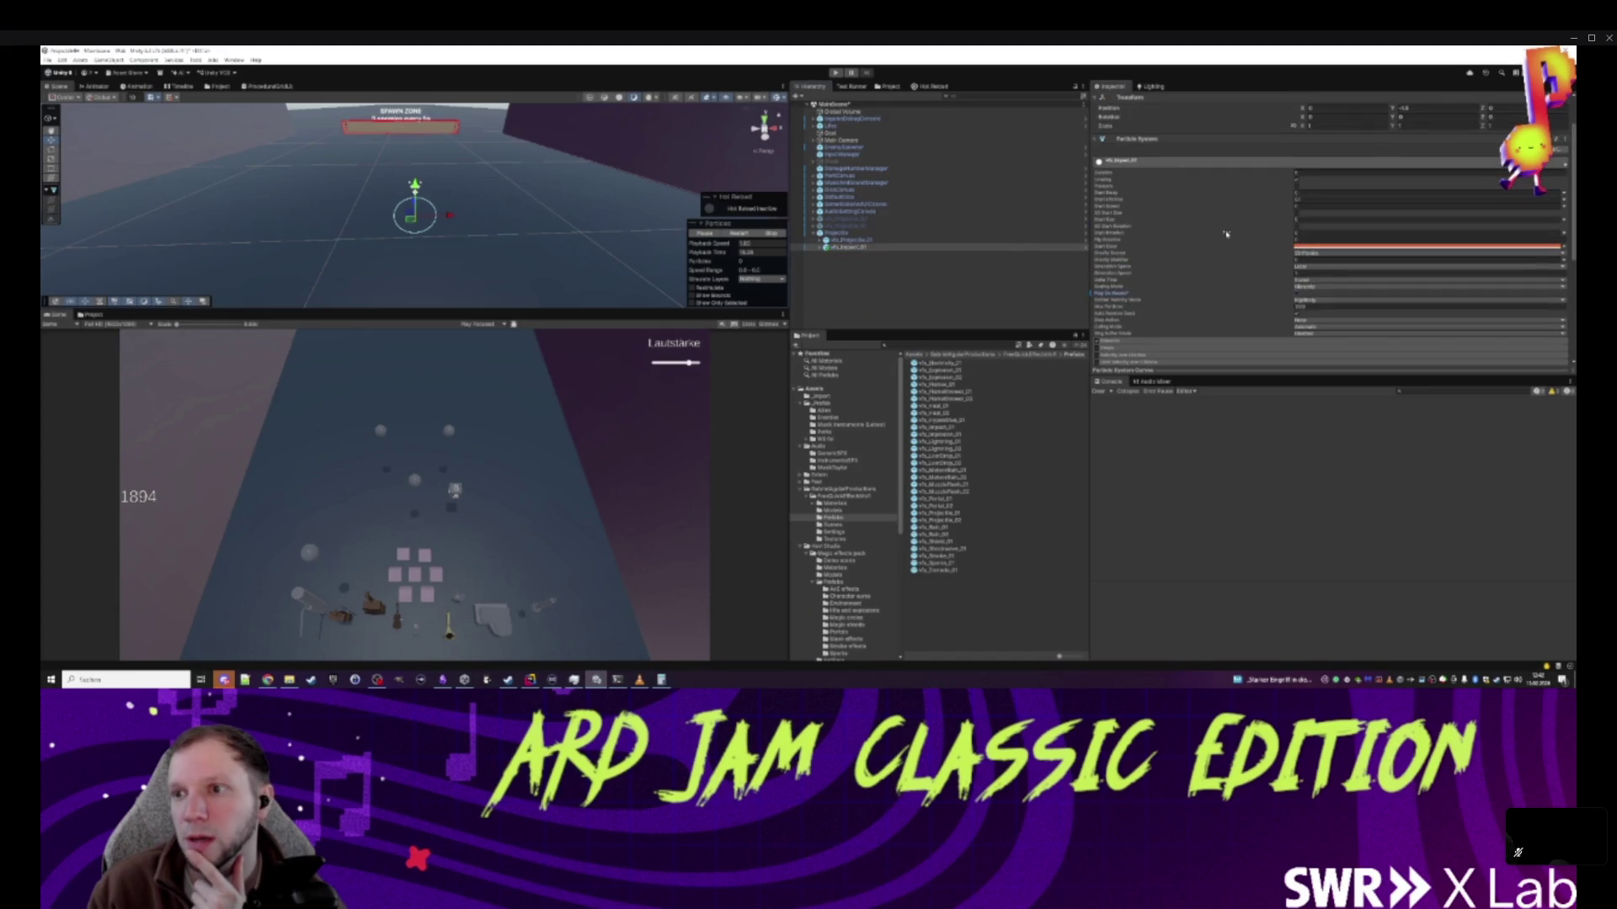
click(821, 247)
click(846, 254)
shift+click(851, 268)
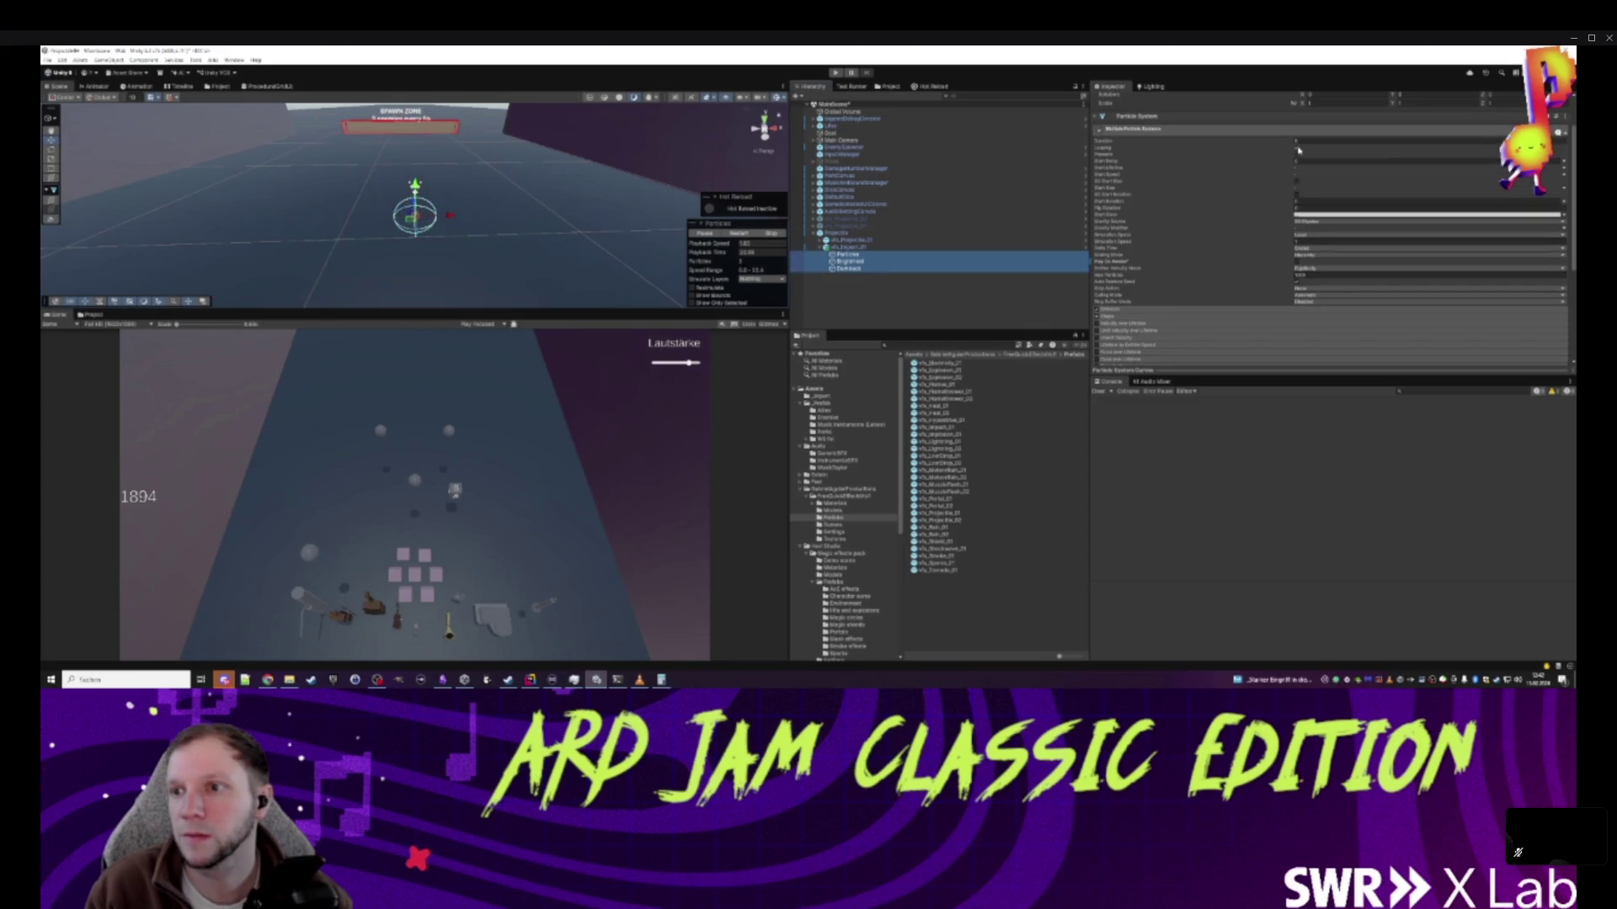
click(821, 247)
click(837, 233)
scroll(1348, 310, down, 3)
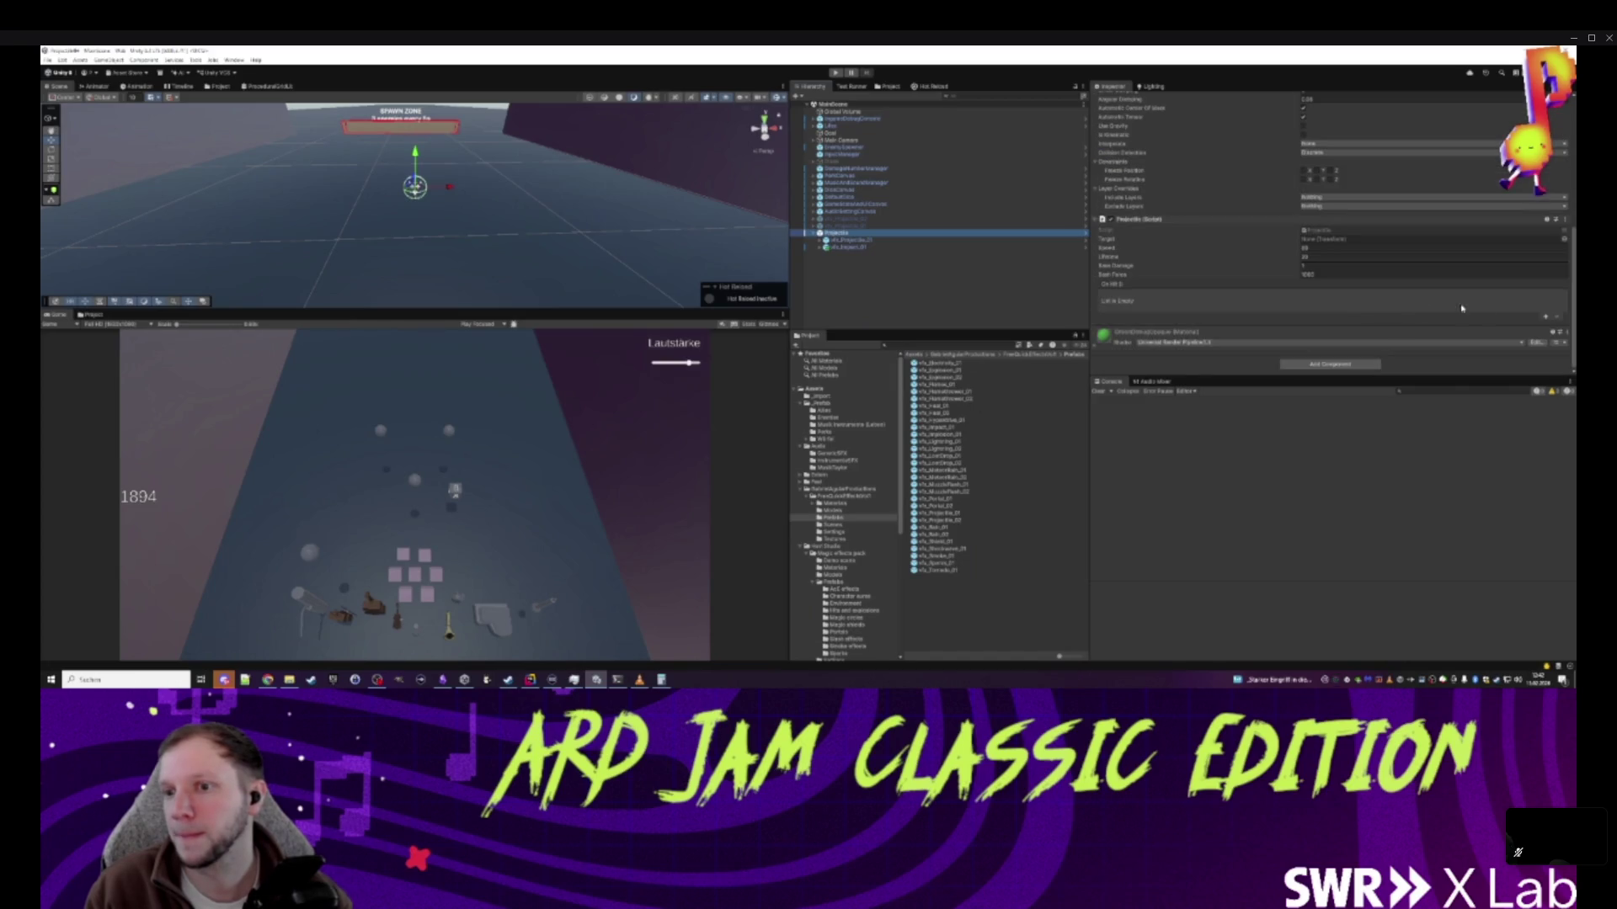
click(850, 240)
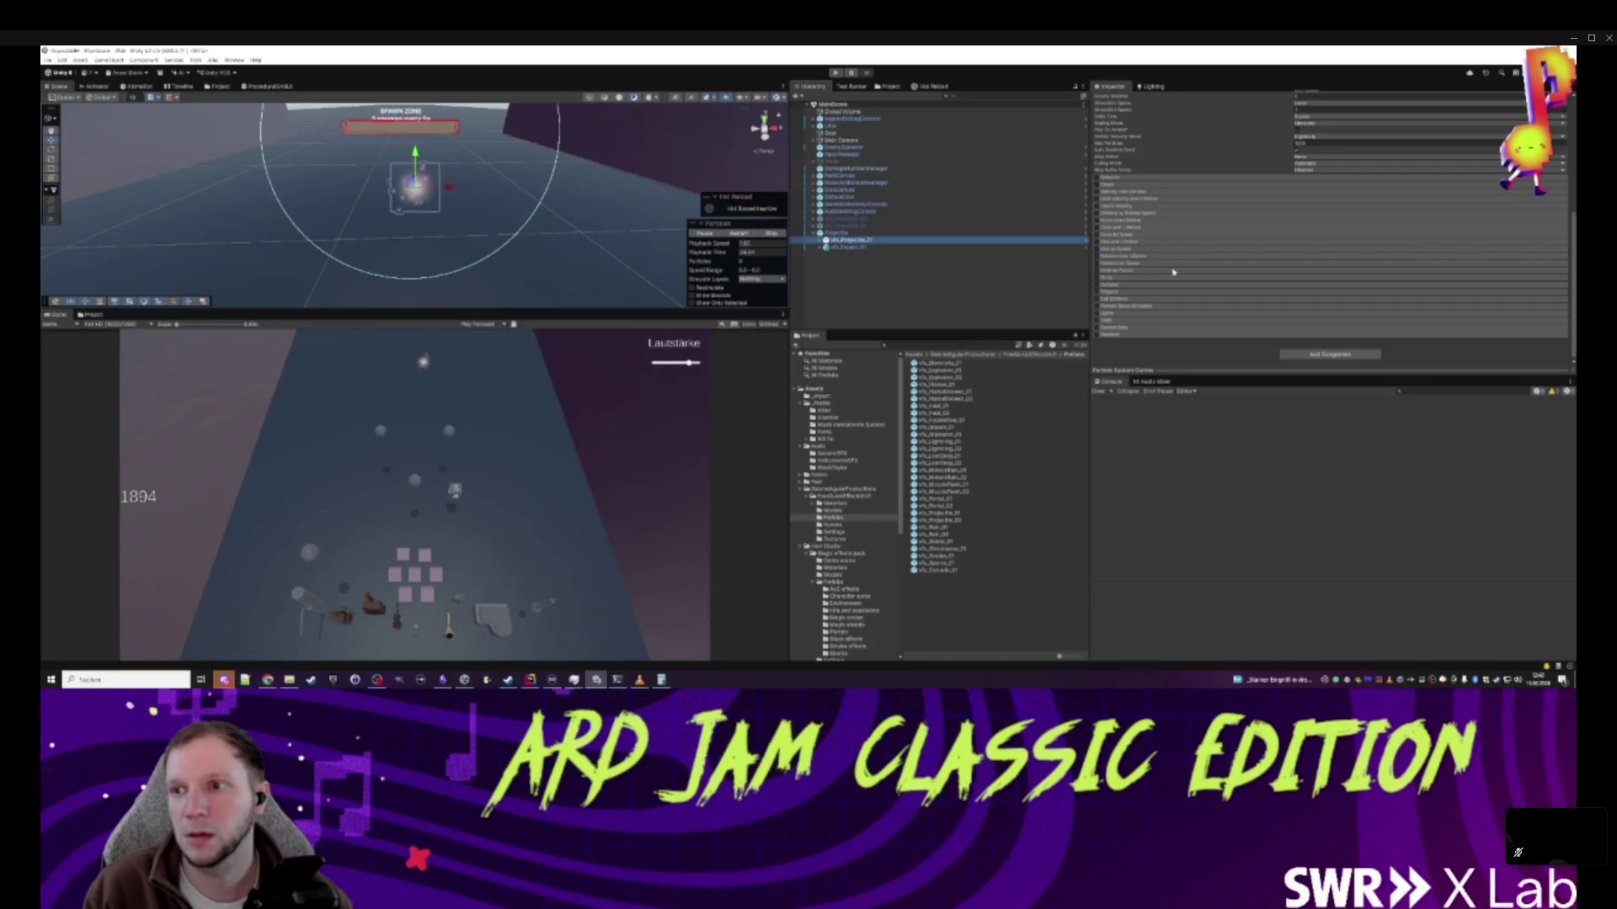
scroll(1190, 284, up, 2)
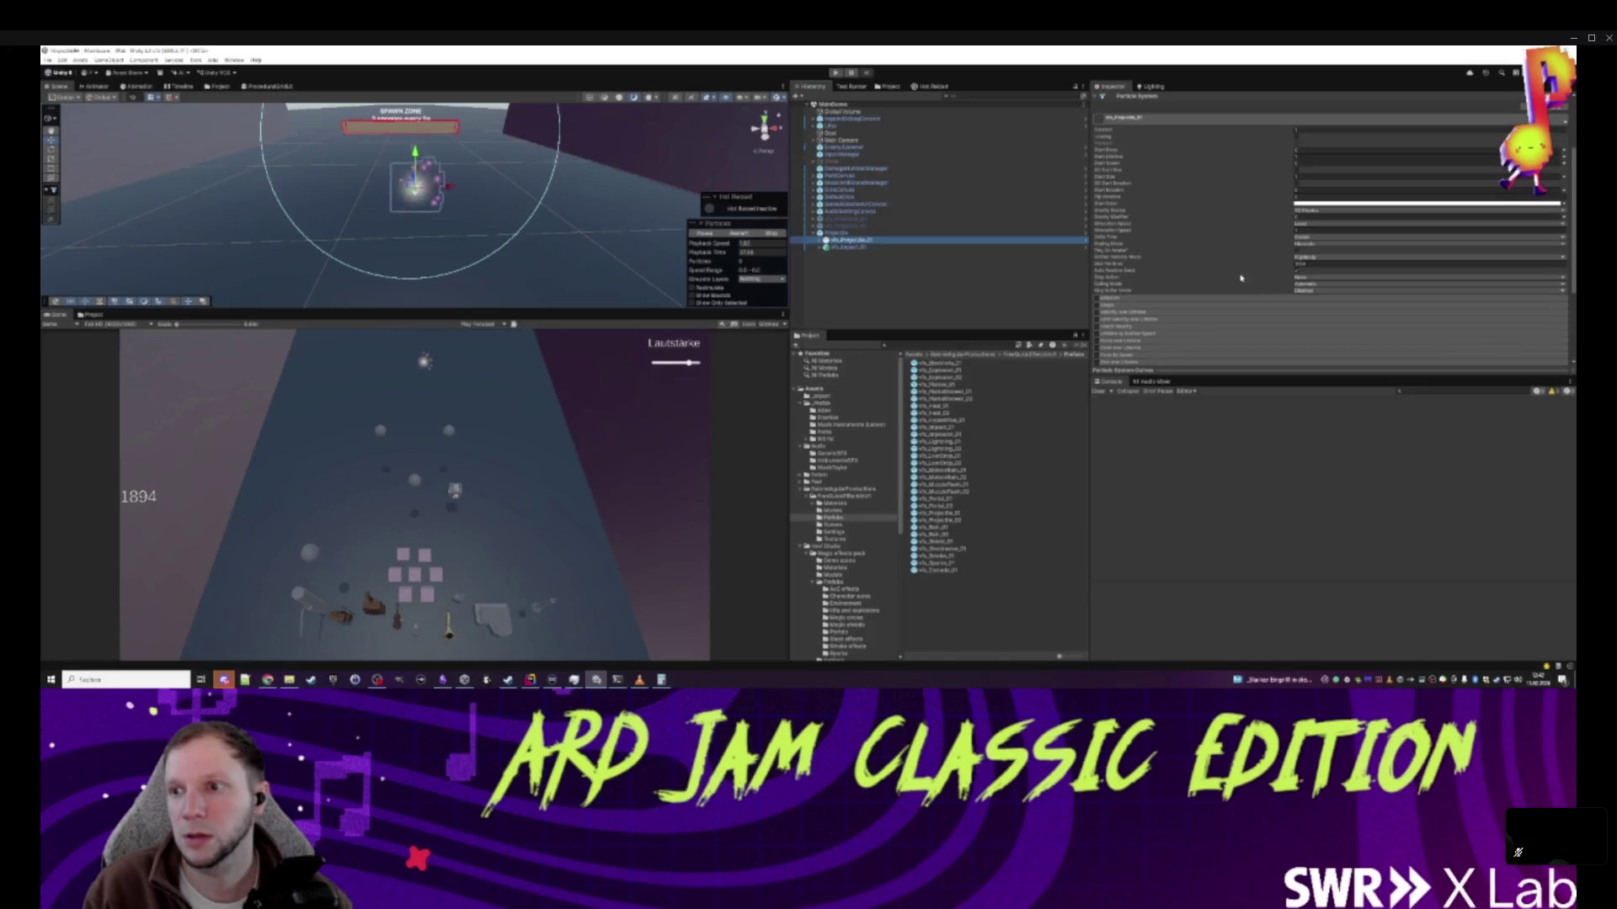
click(1297, 251)
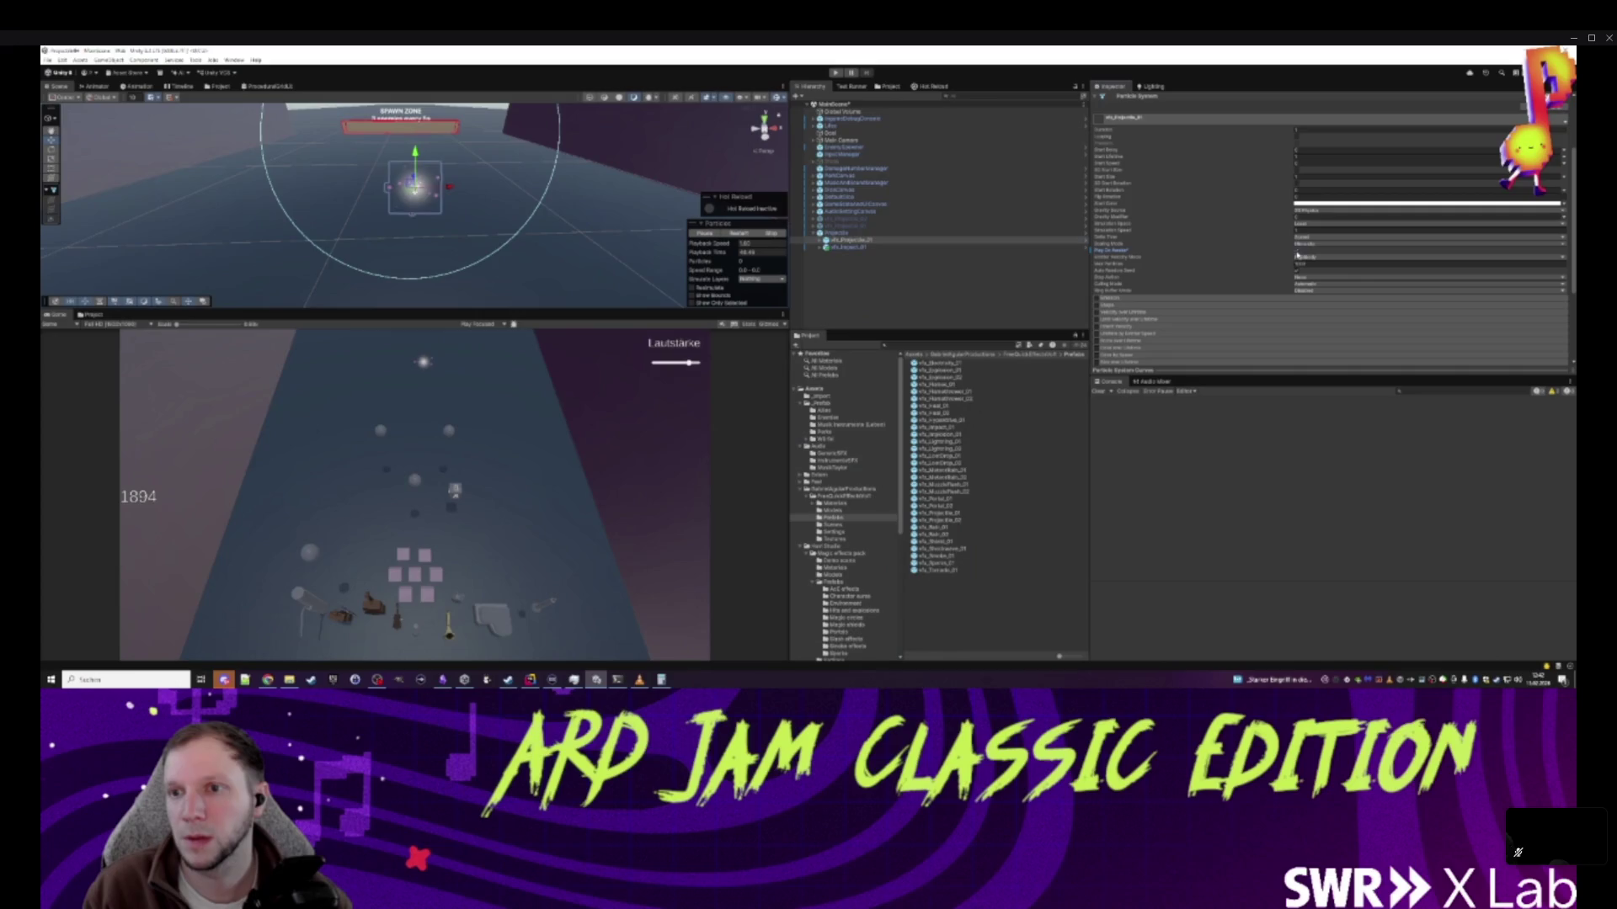
click(880, 232)
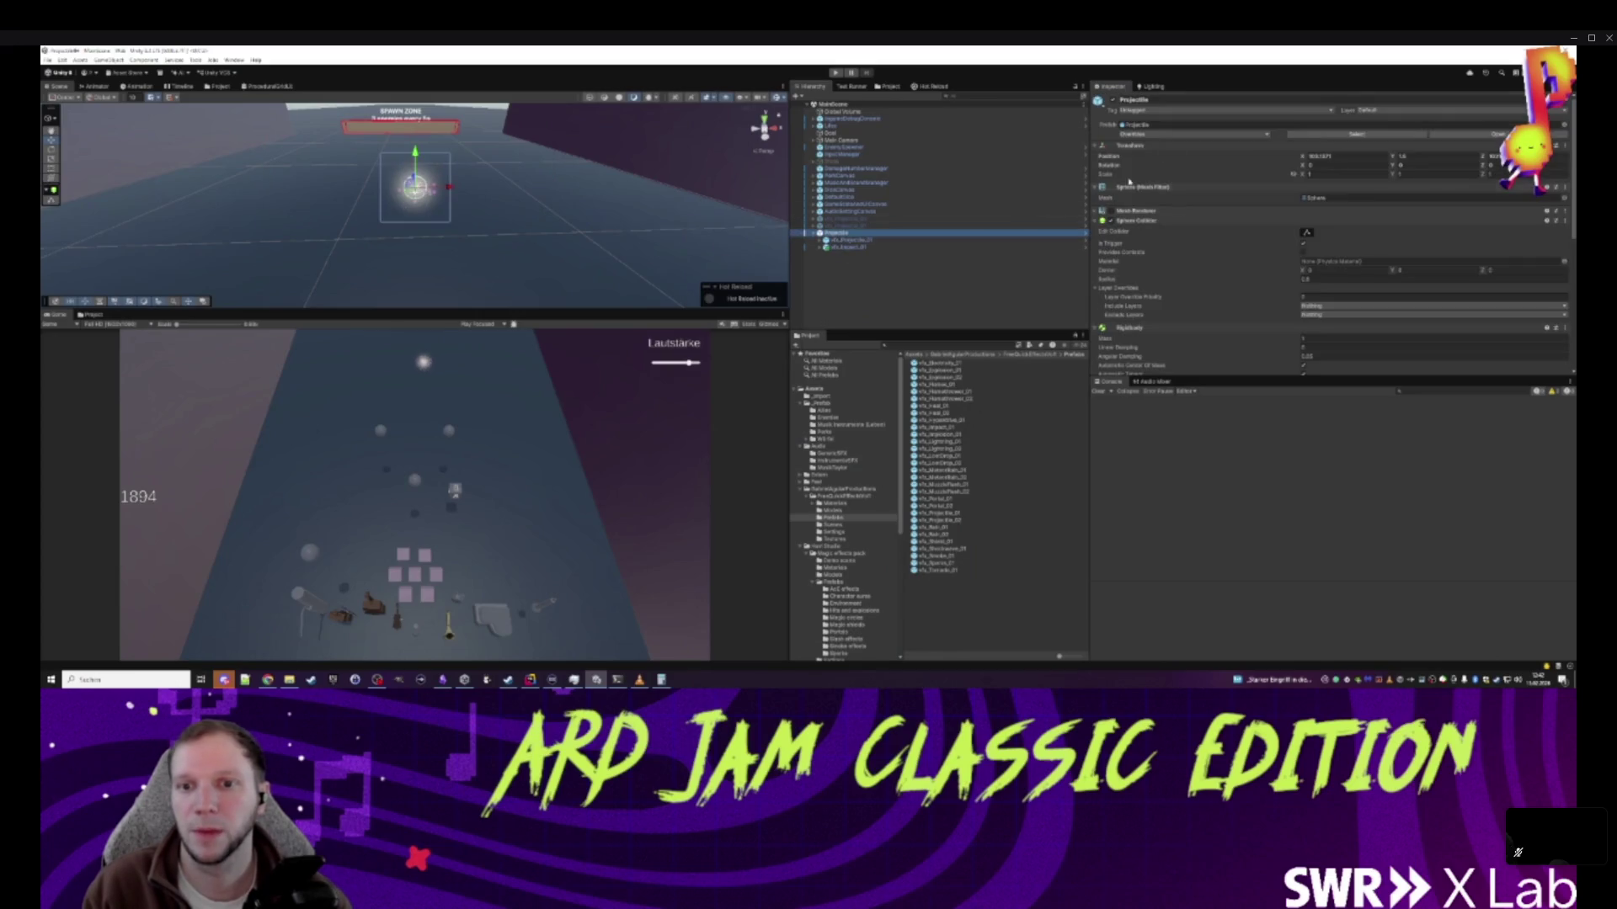
click(1165, 137)
click(1225, 249)
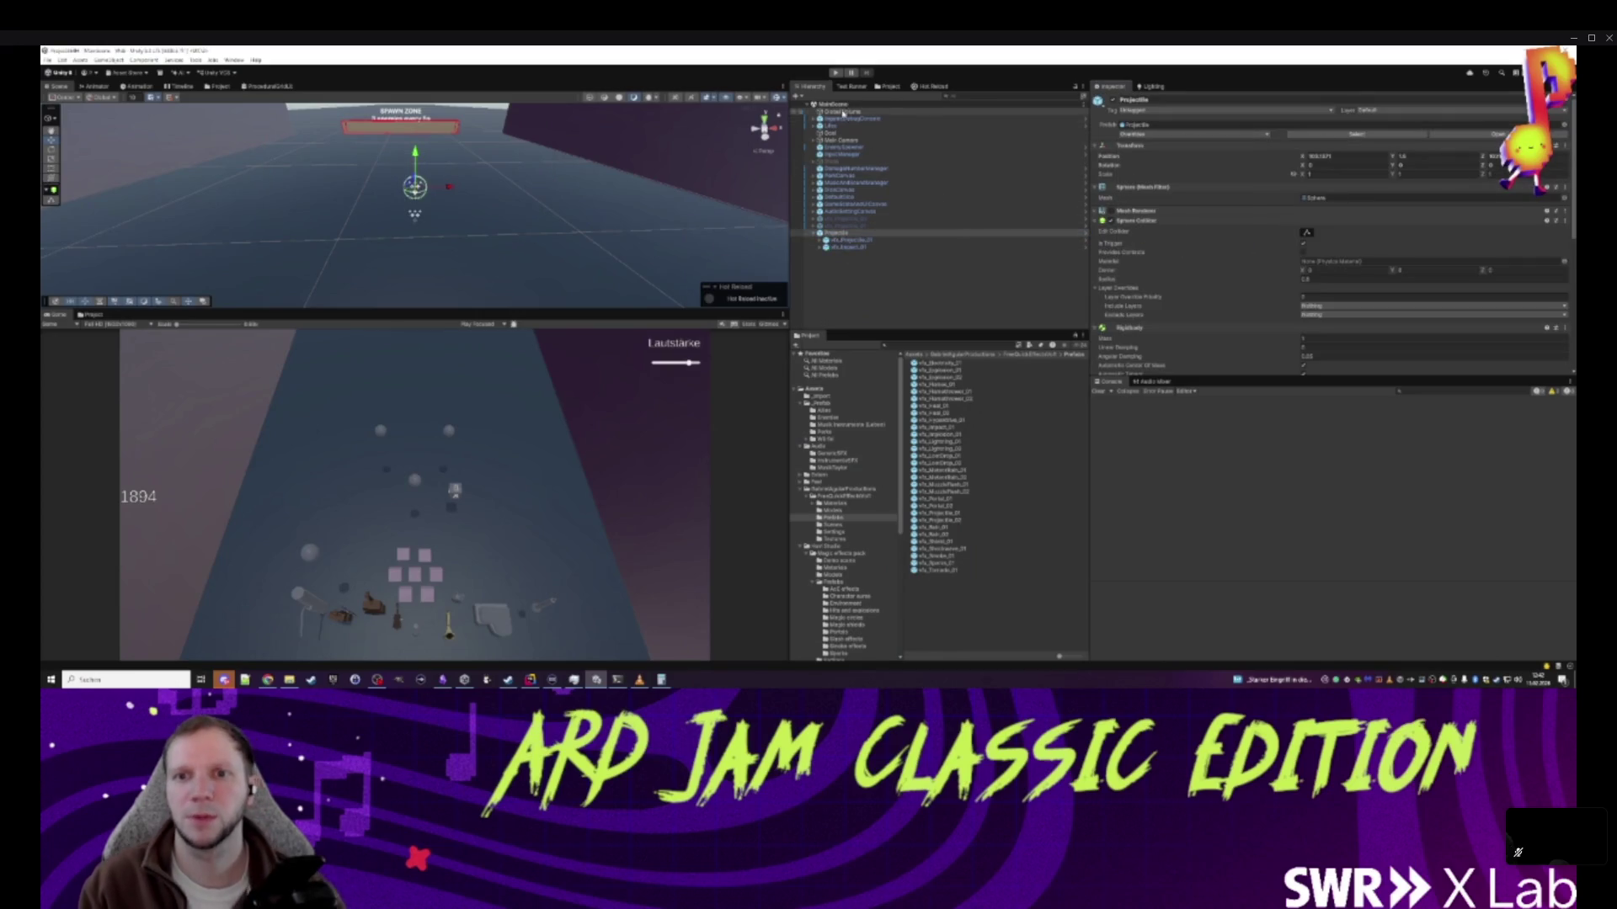
click(836, 73)
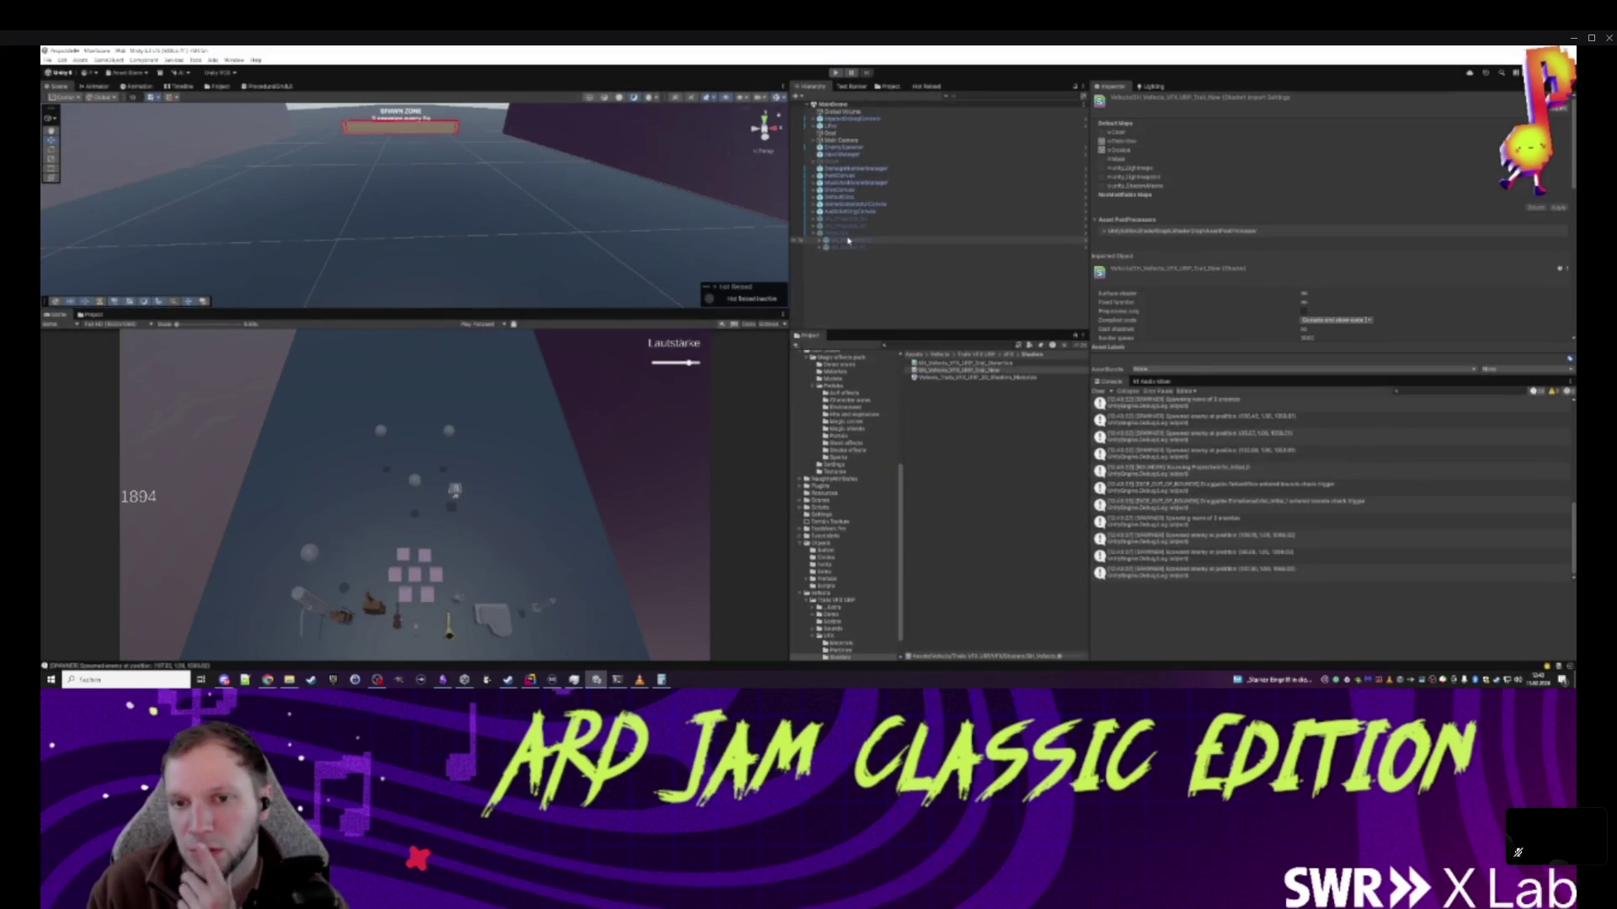
- Add the Detach And Follow On Start component to vfx_impact_01 via a 'de' search
click(846, 247)
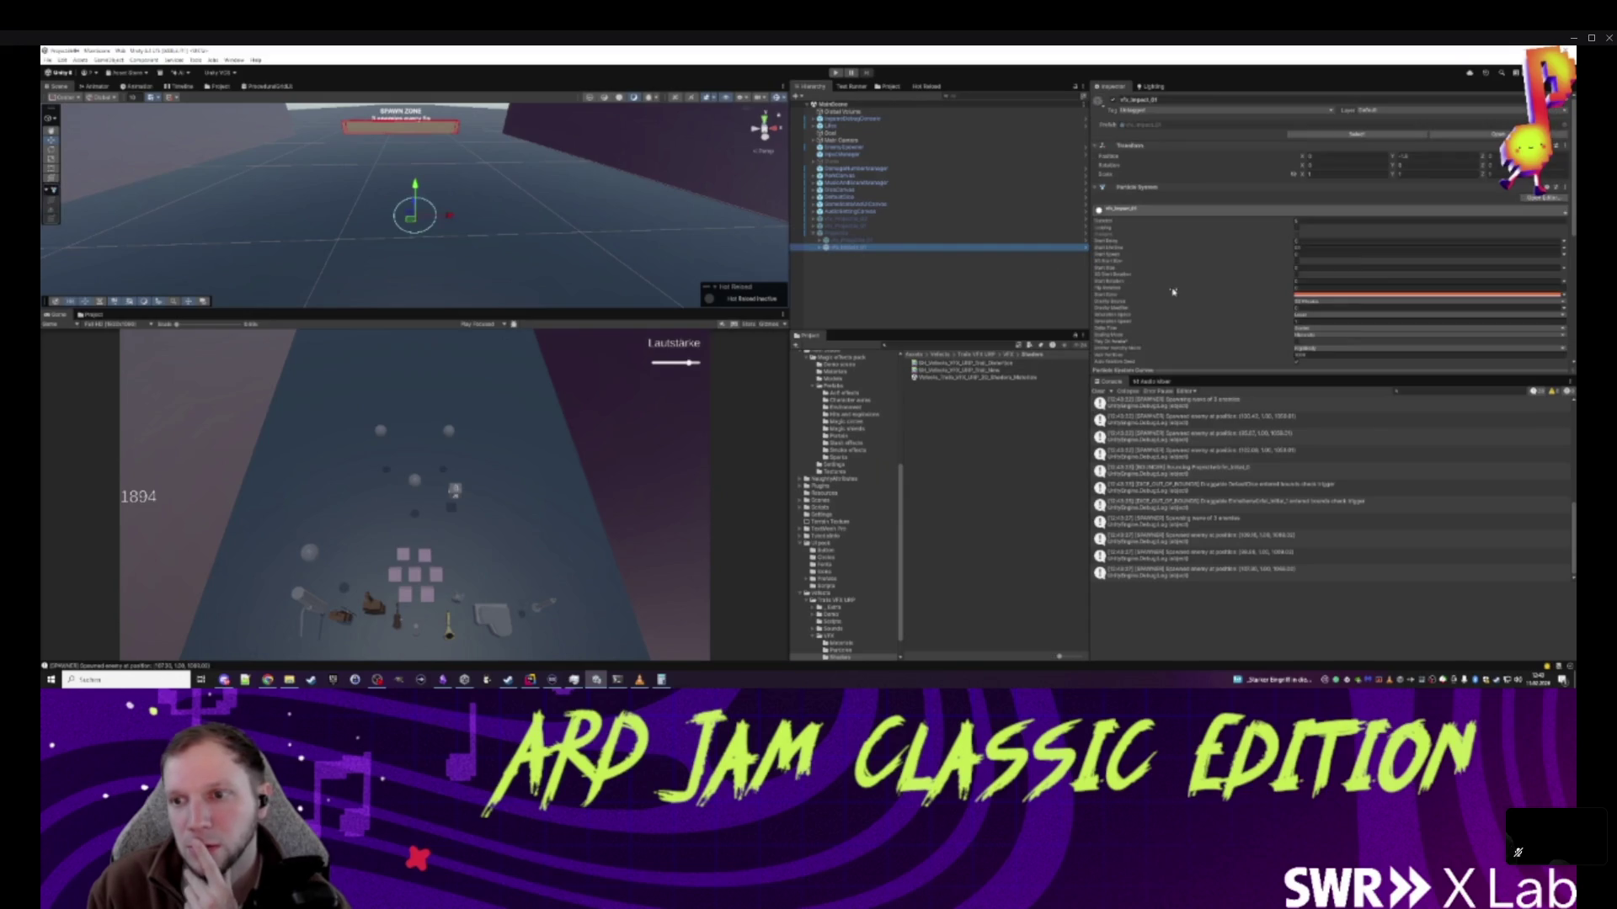
click(1221, 187)
click(1286, 231)
text(de)
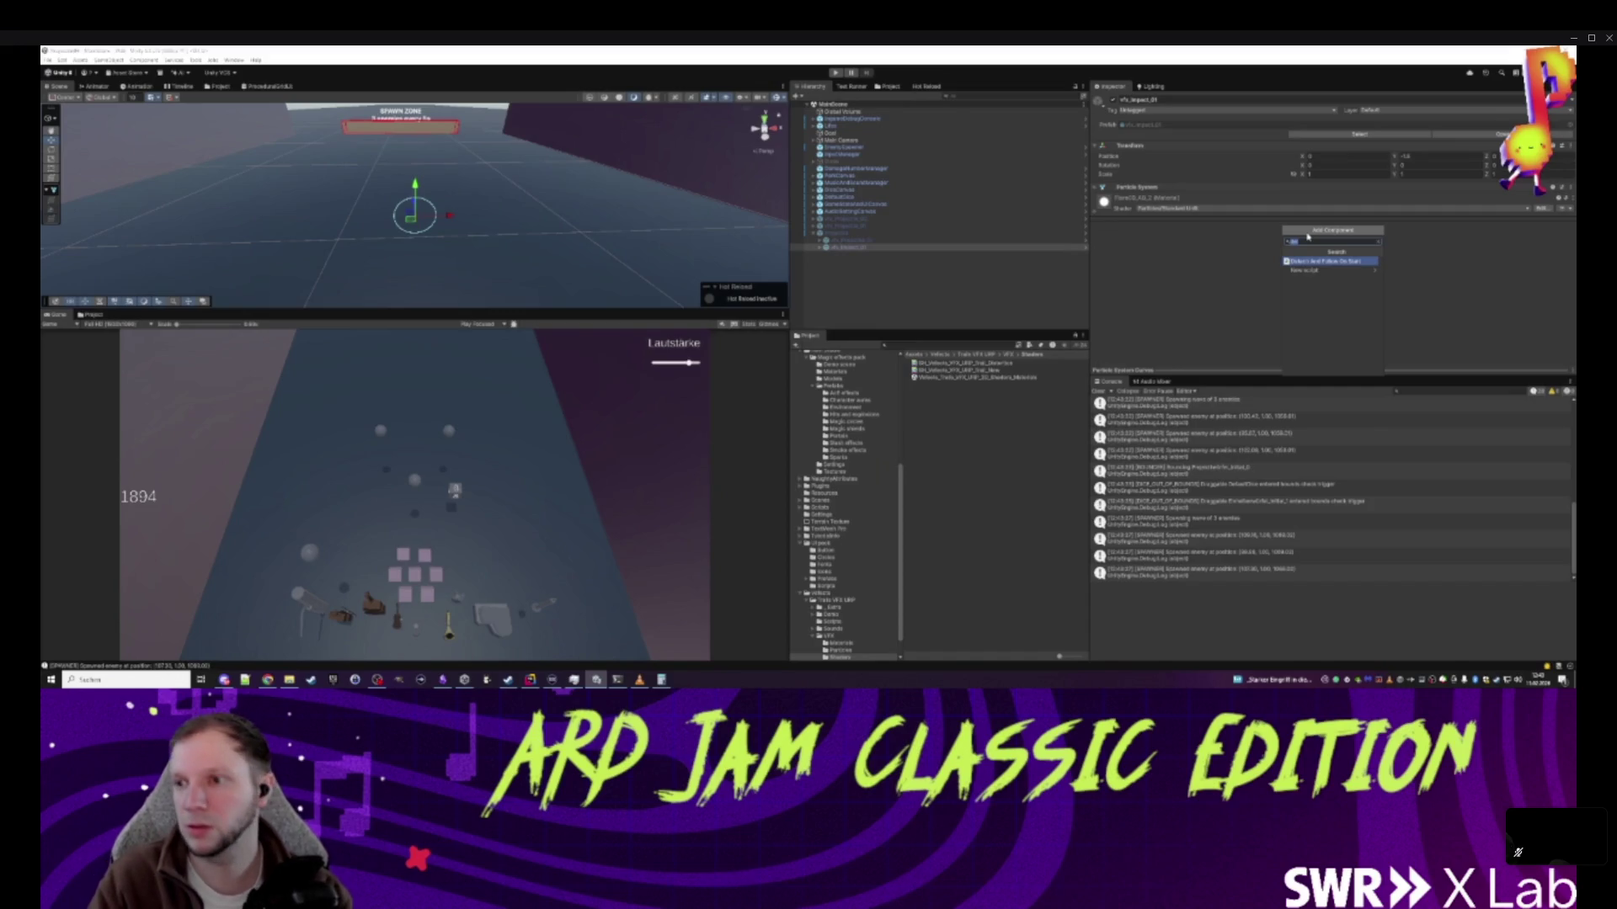
key(Return)
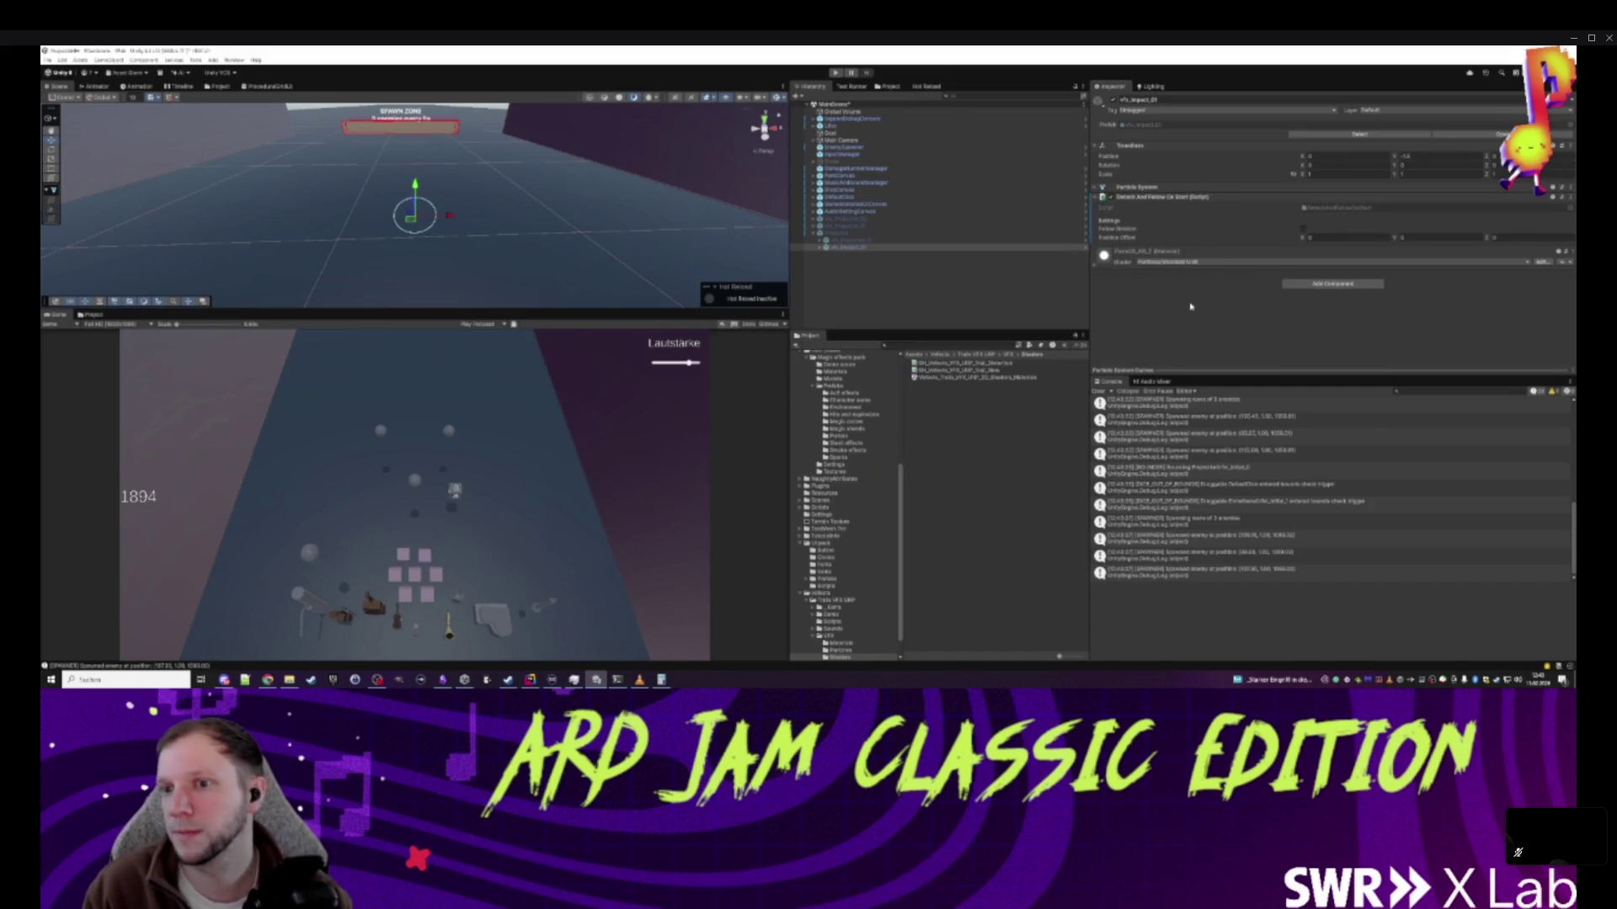
- Open the Detach And Follow On Start script in the code editor
click(851, 234)
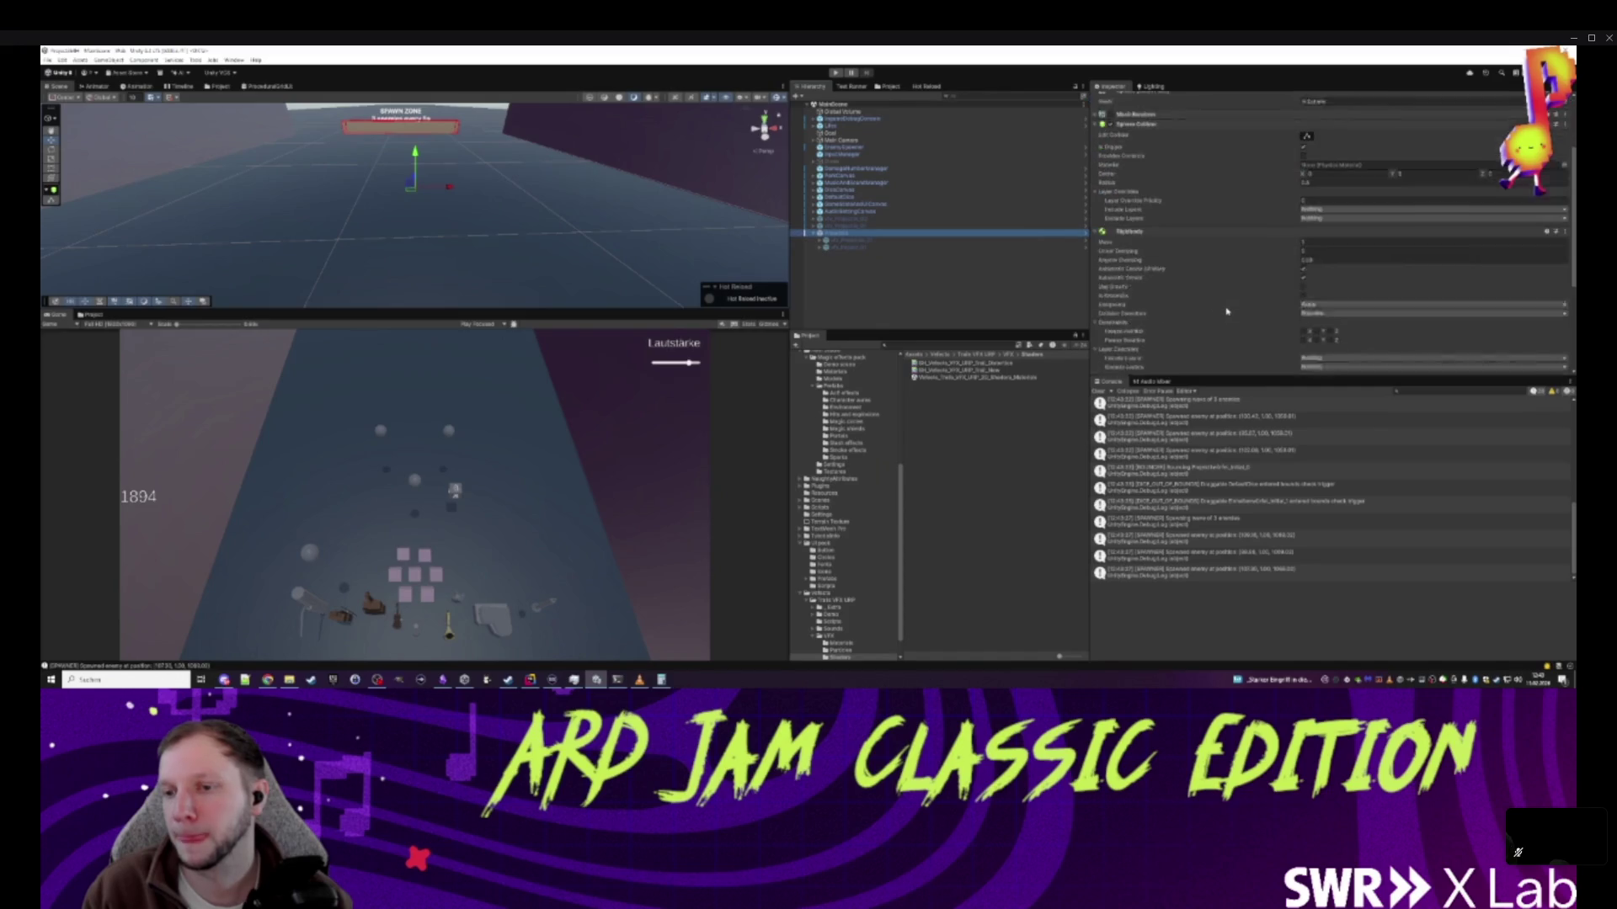
double_click(1171, 344)
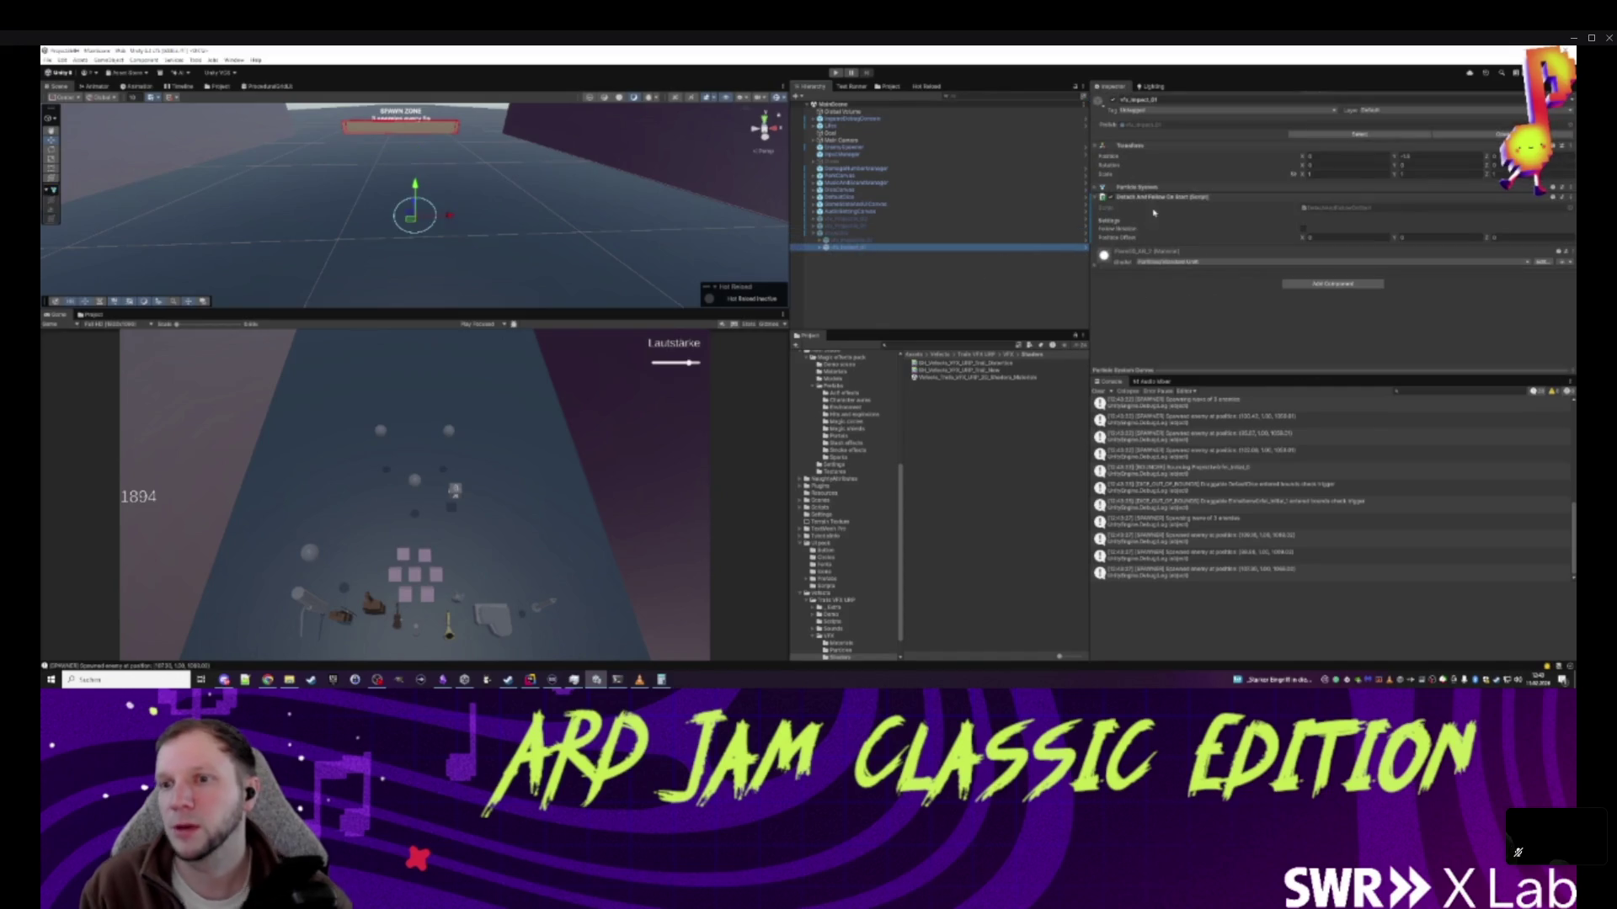
scroll(1221, 323, down, 6)
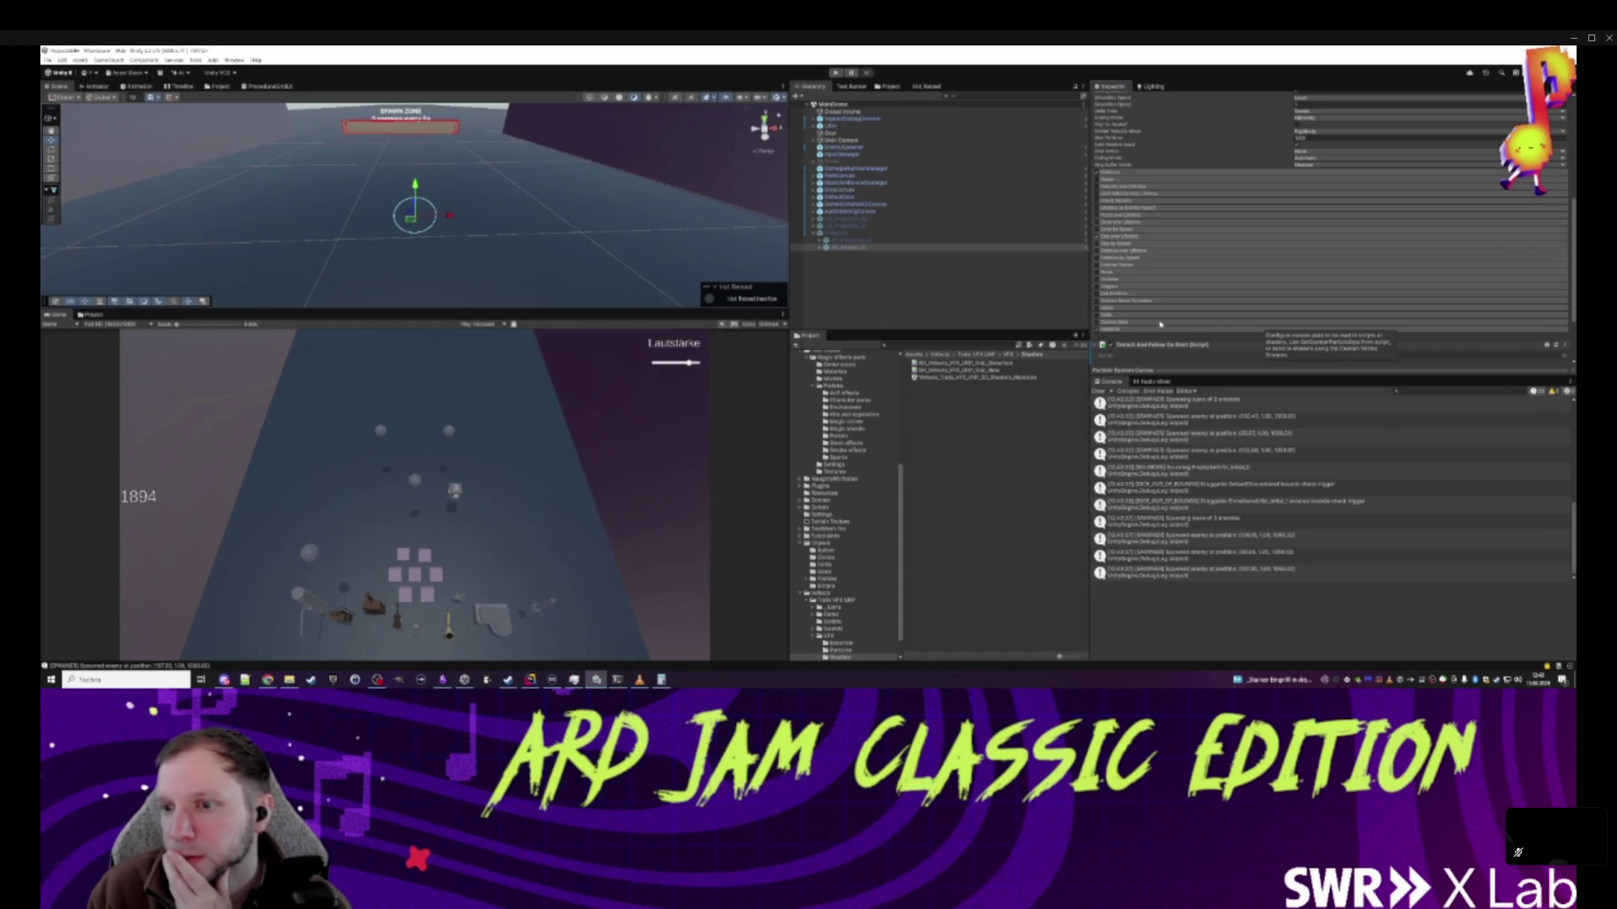
scroll(1193, 325, up, 3)
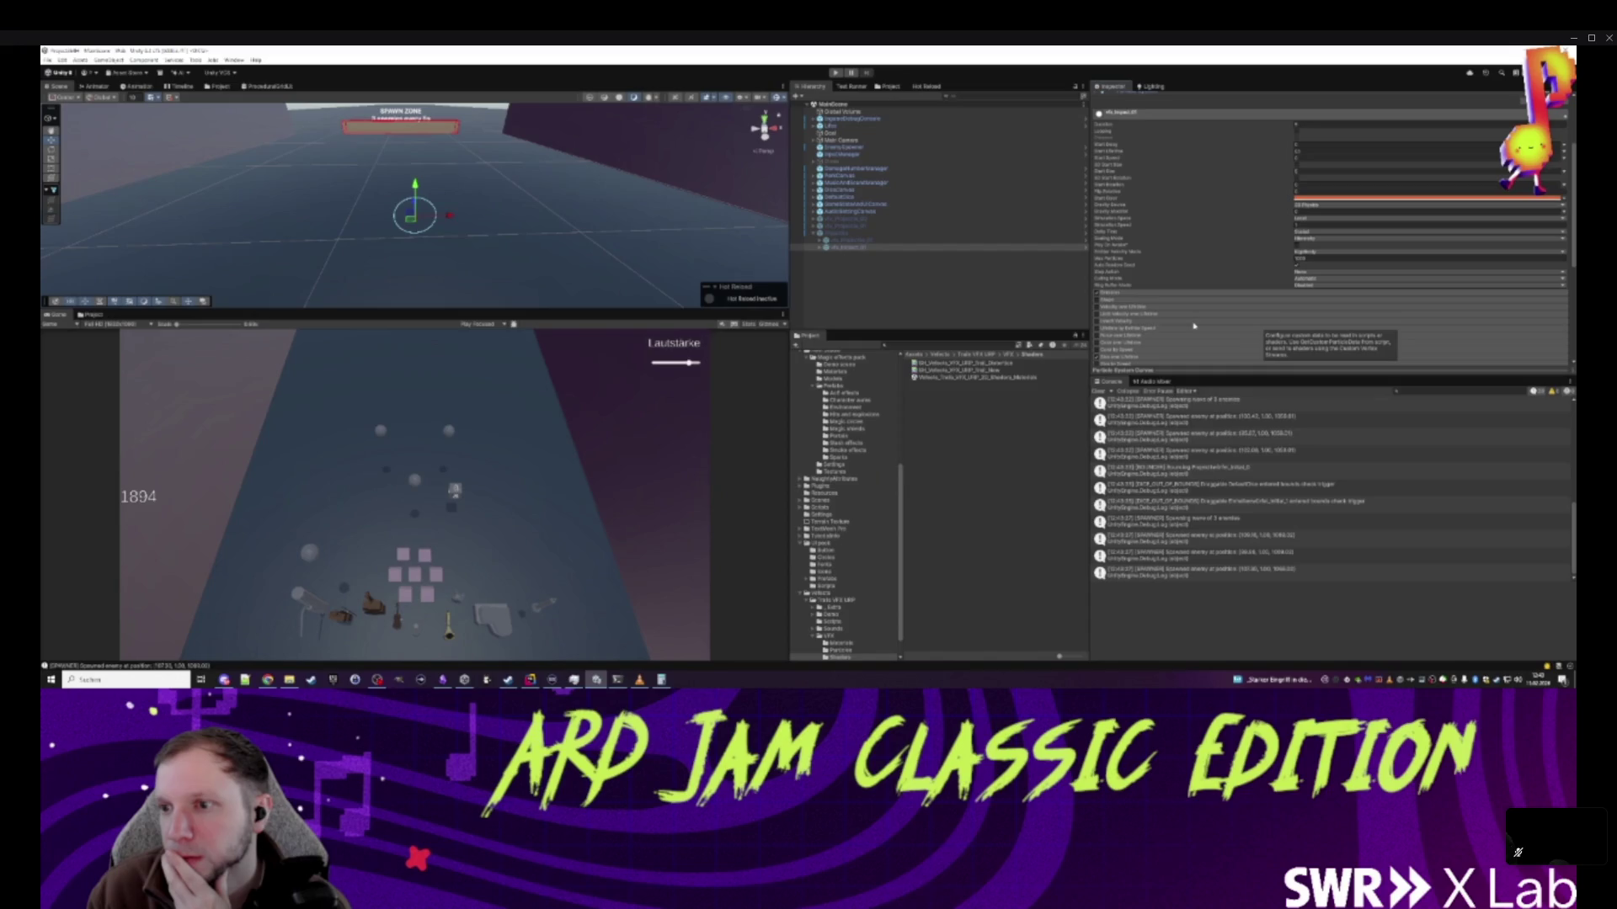
scroll(1194, 325, down, 5)
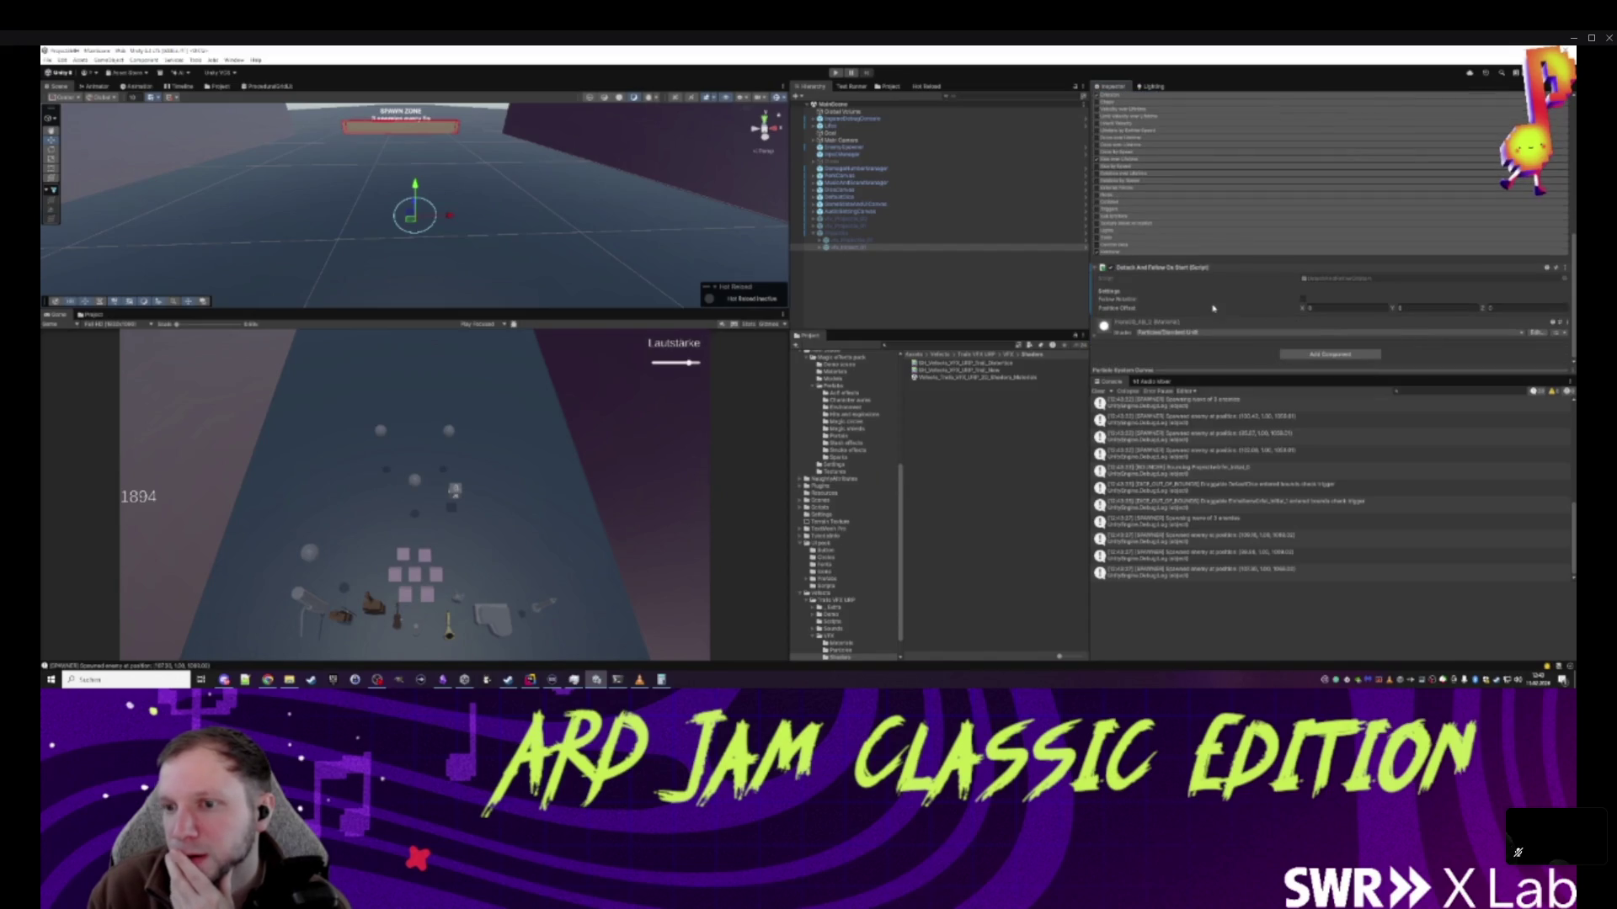
click(1564, 267)
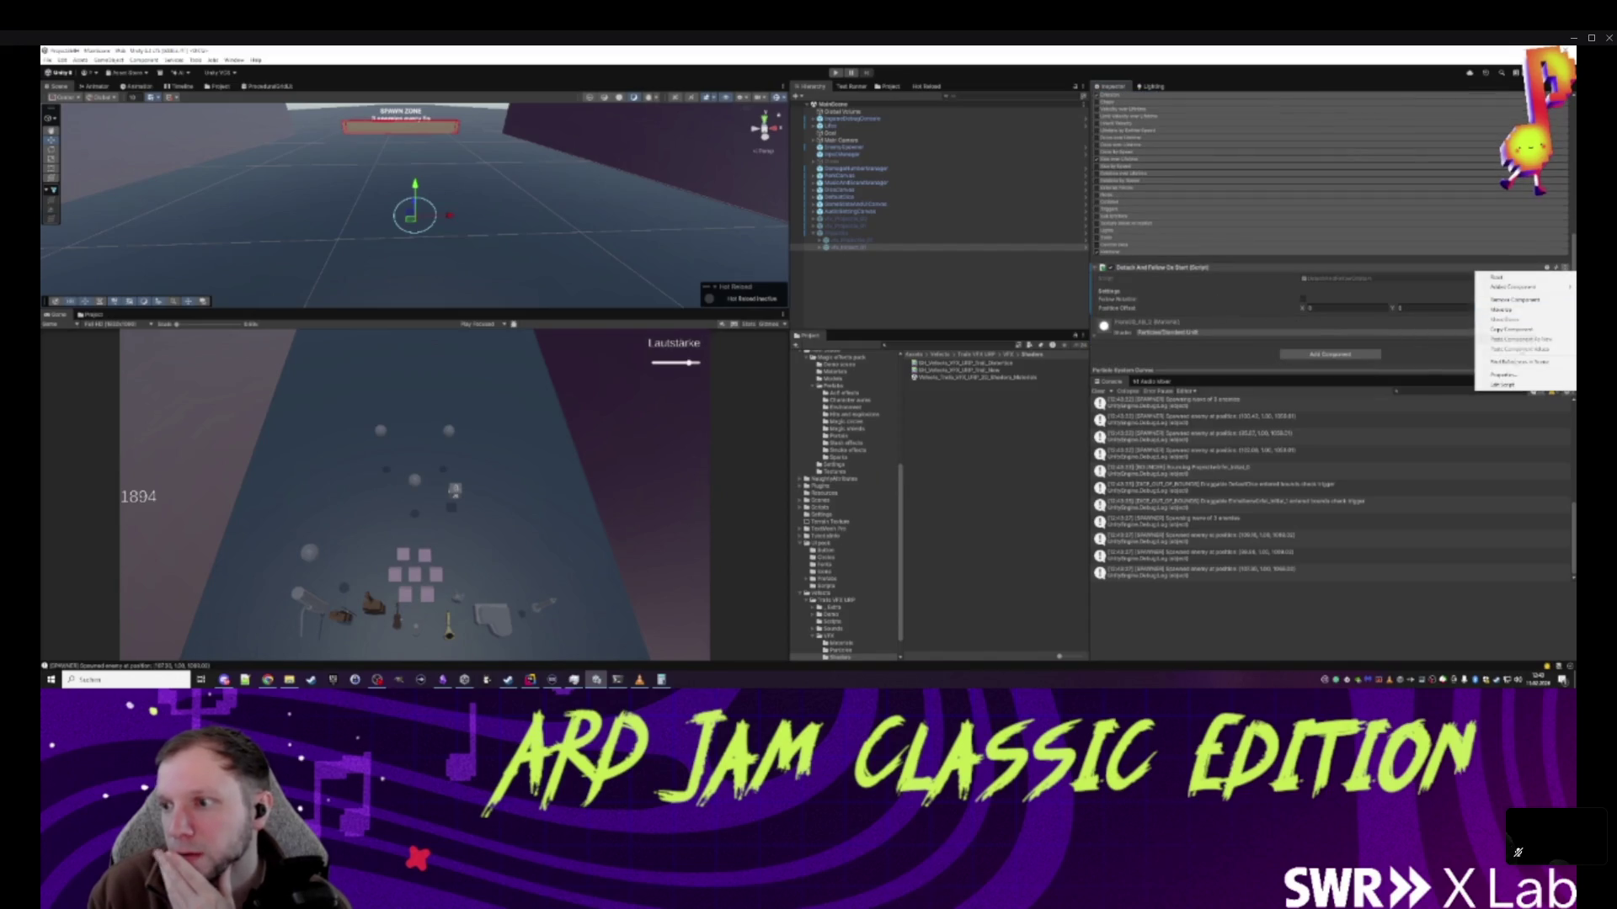
click(1508, 385)
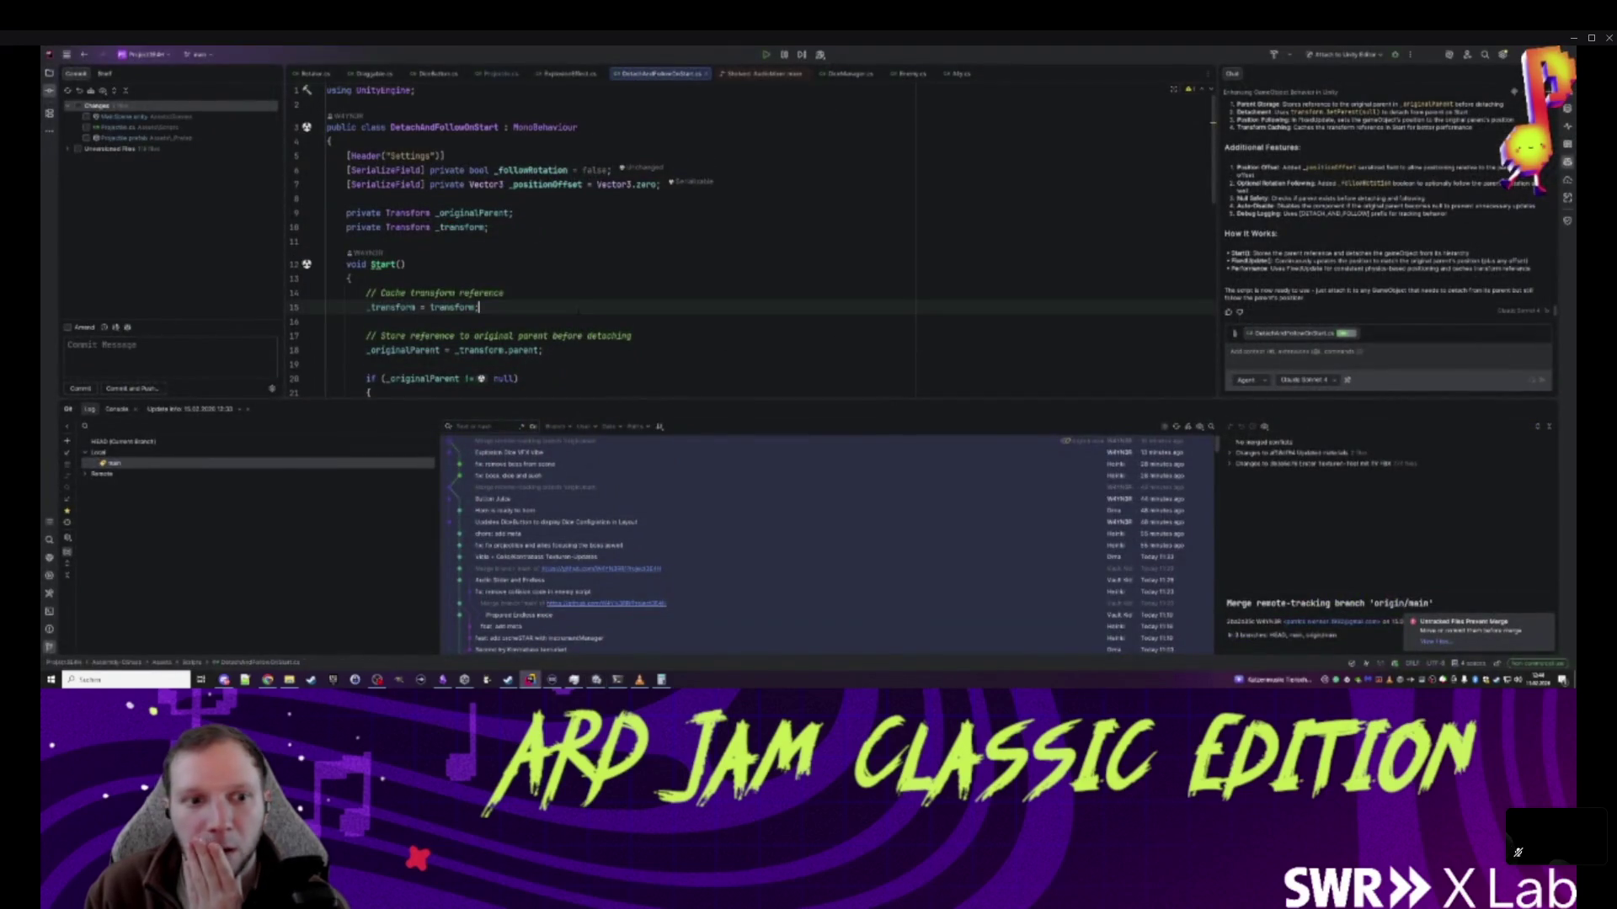
click(349, 278)
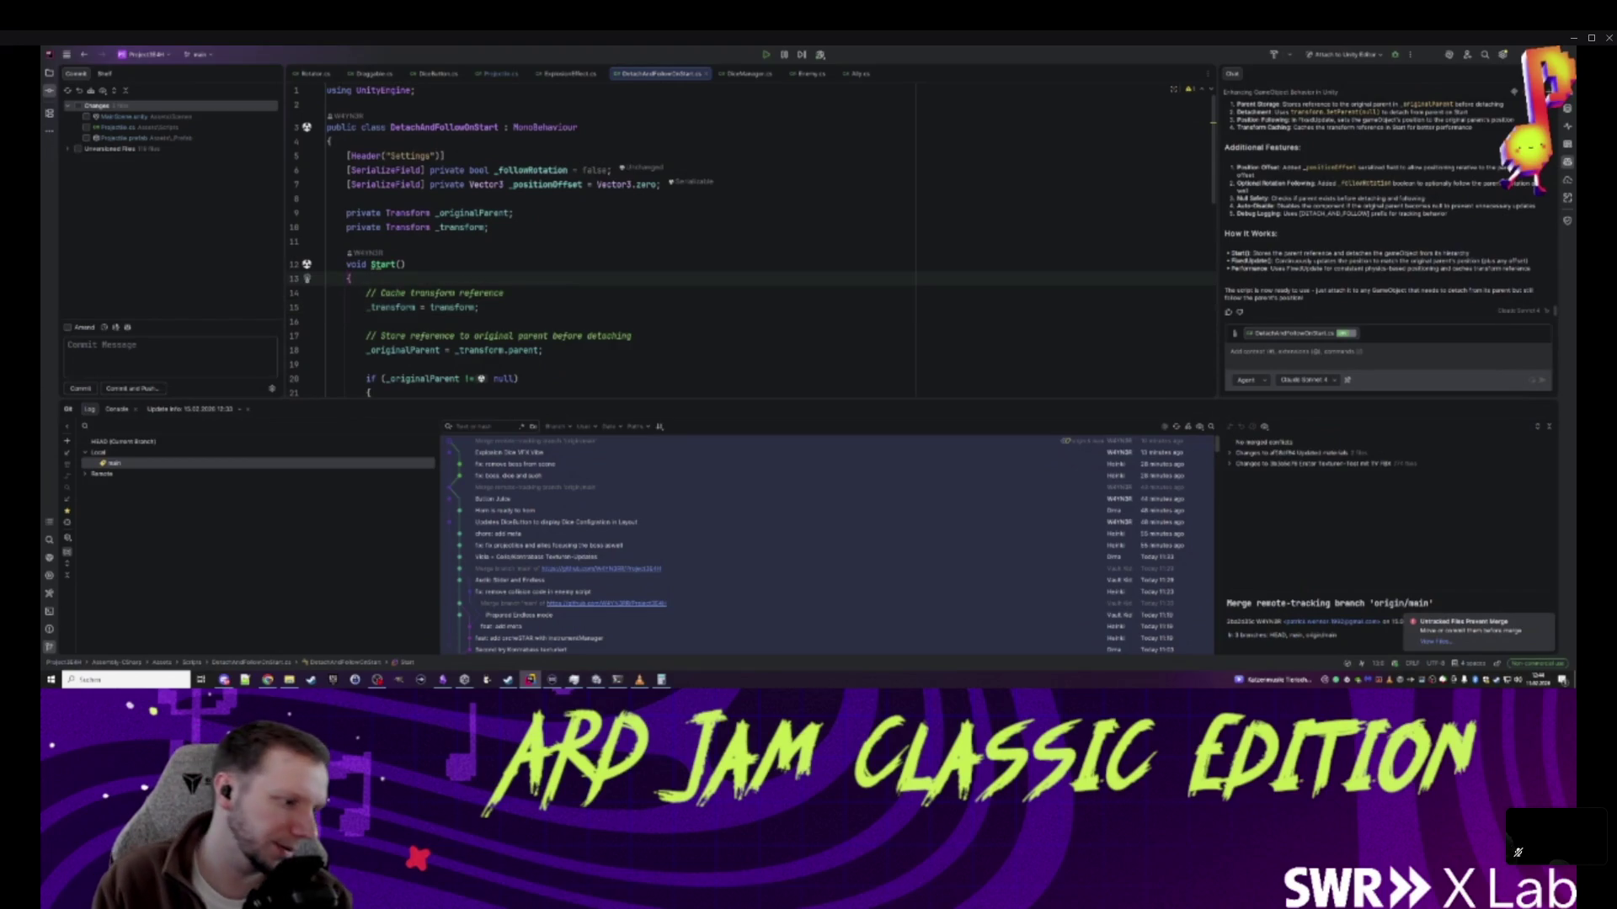
click(365, 321)
scroll(750, 253, down, 10)
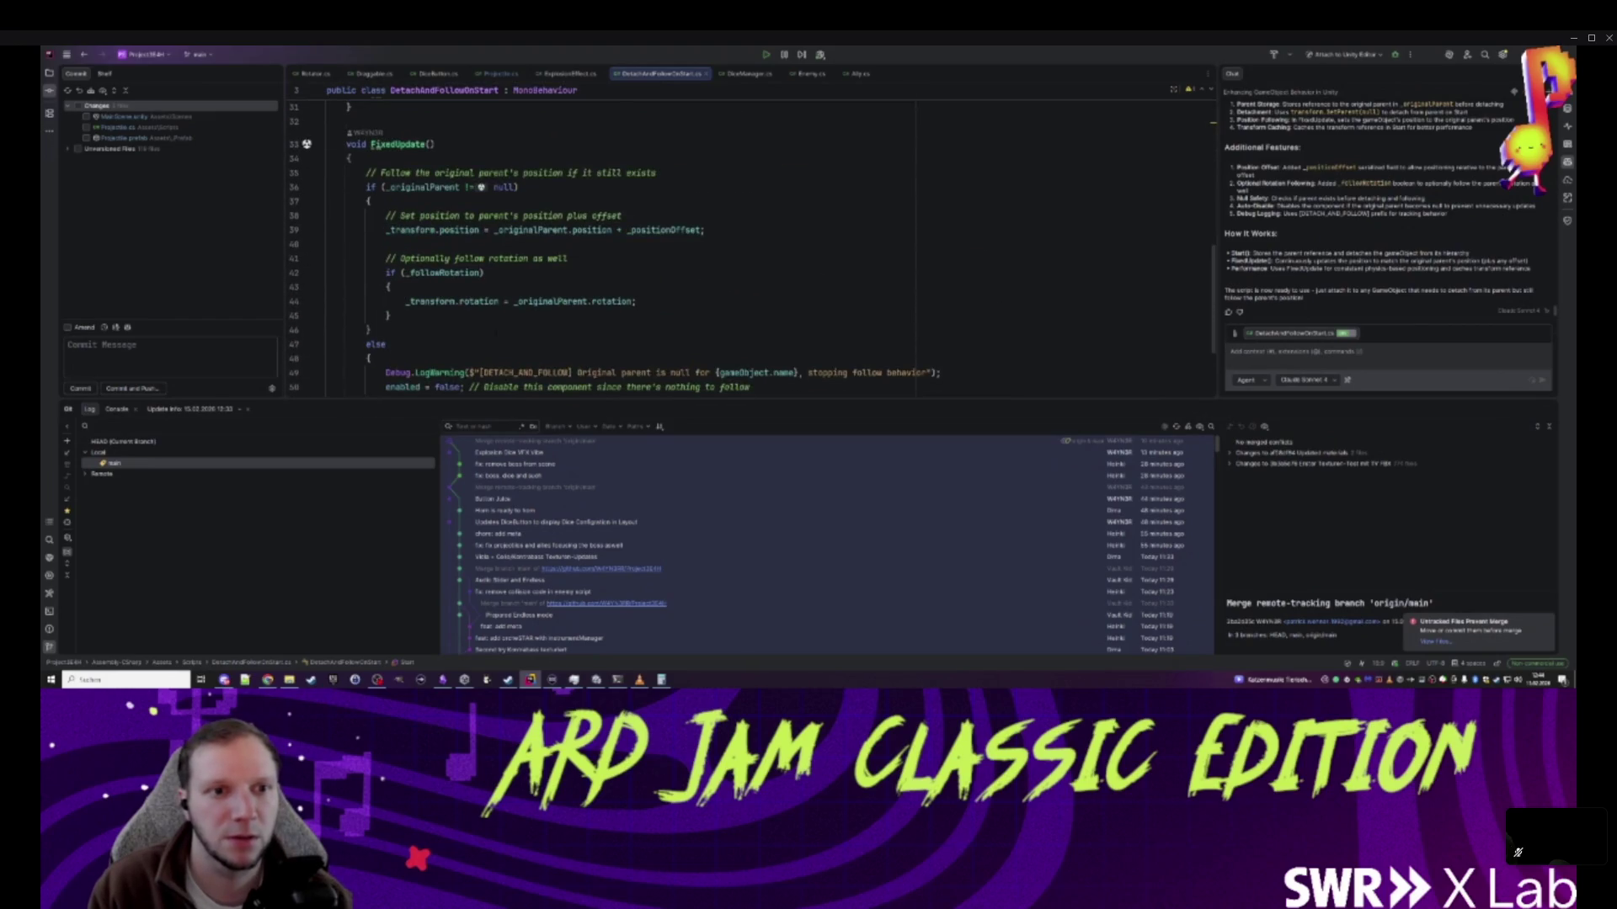
scroll(749, 253, up, 3)
scroll(749, 253, down, 3)
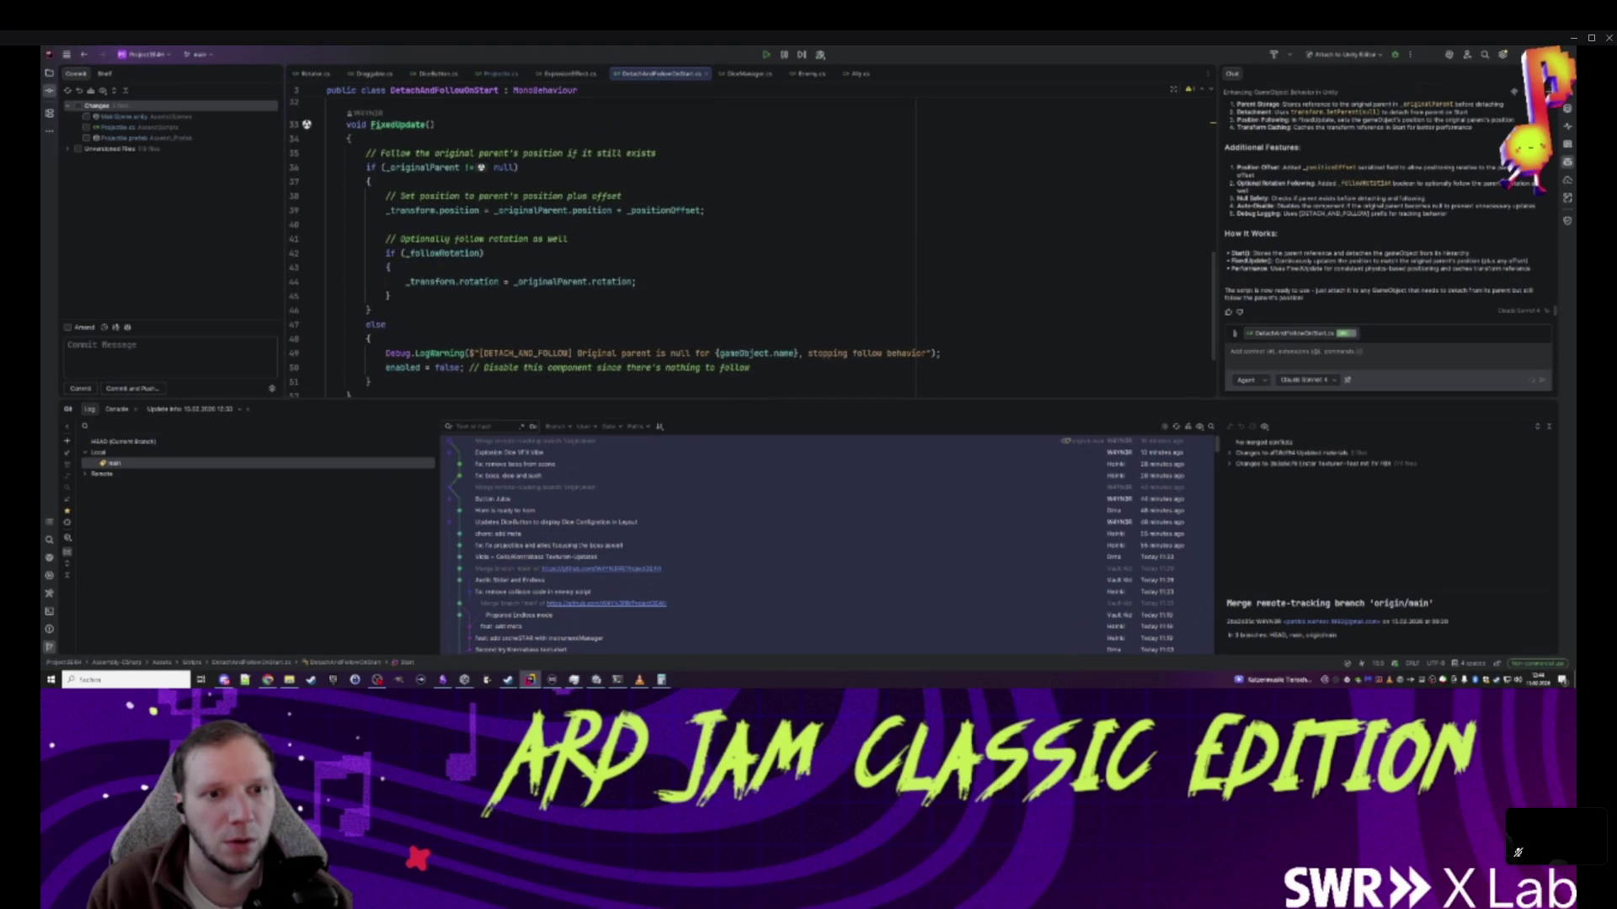
scroll(640, 328, up, 3)
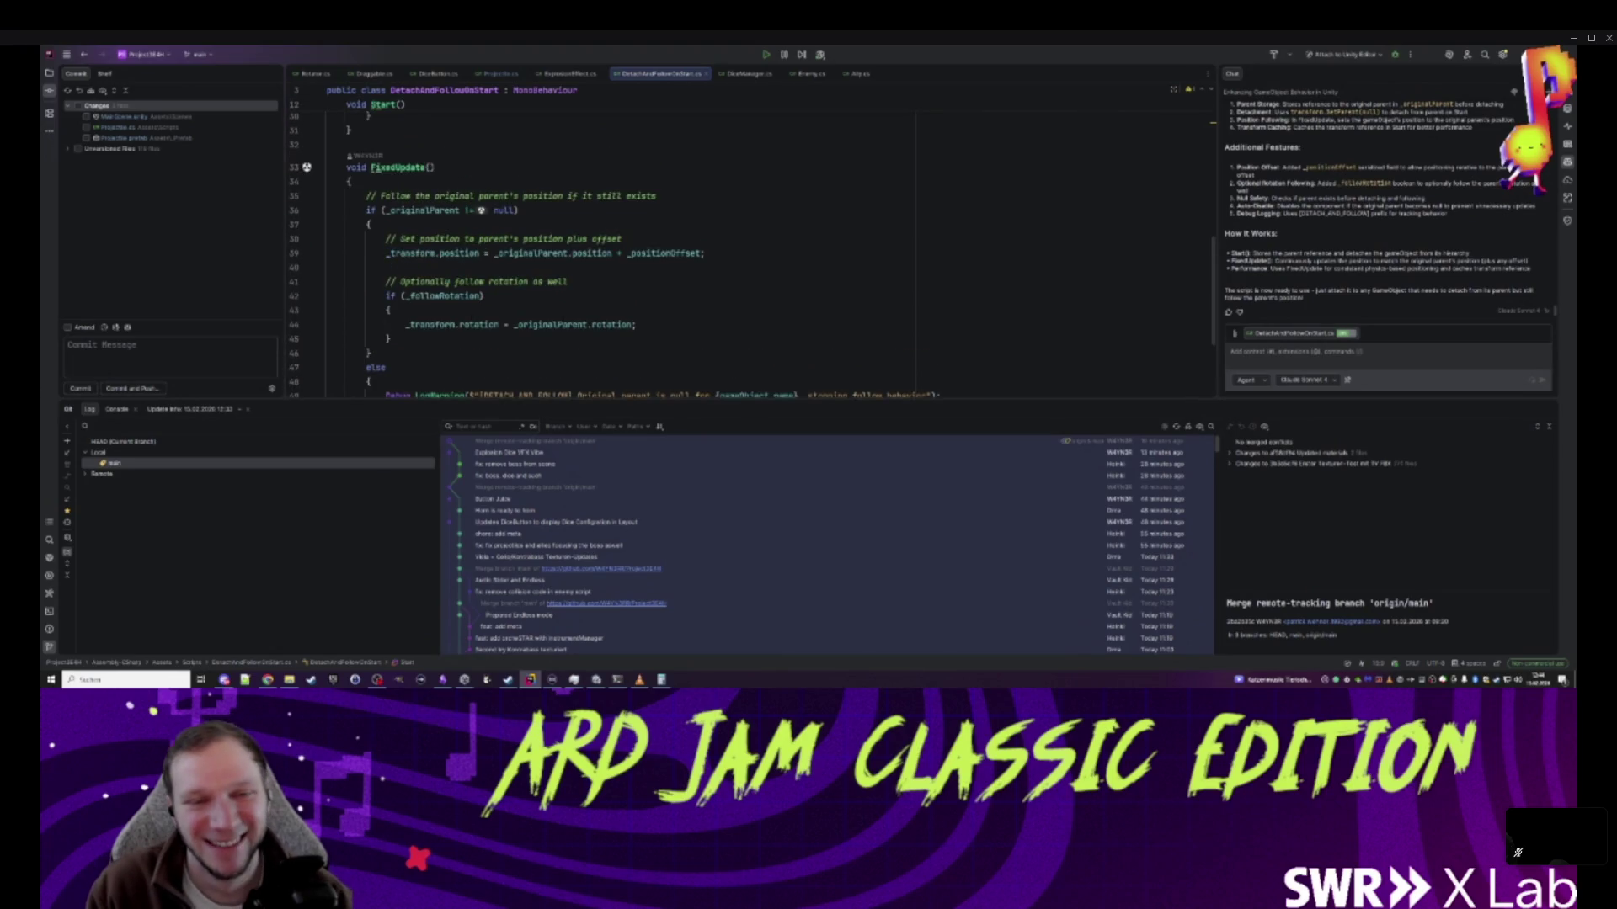
scroll(640, 252, down, 3)
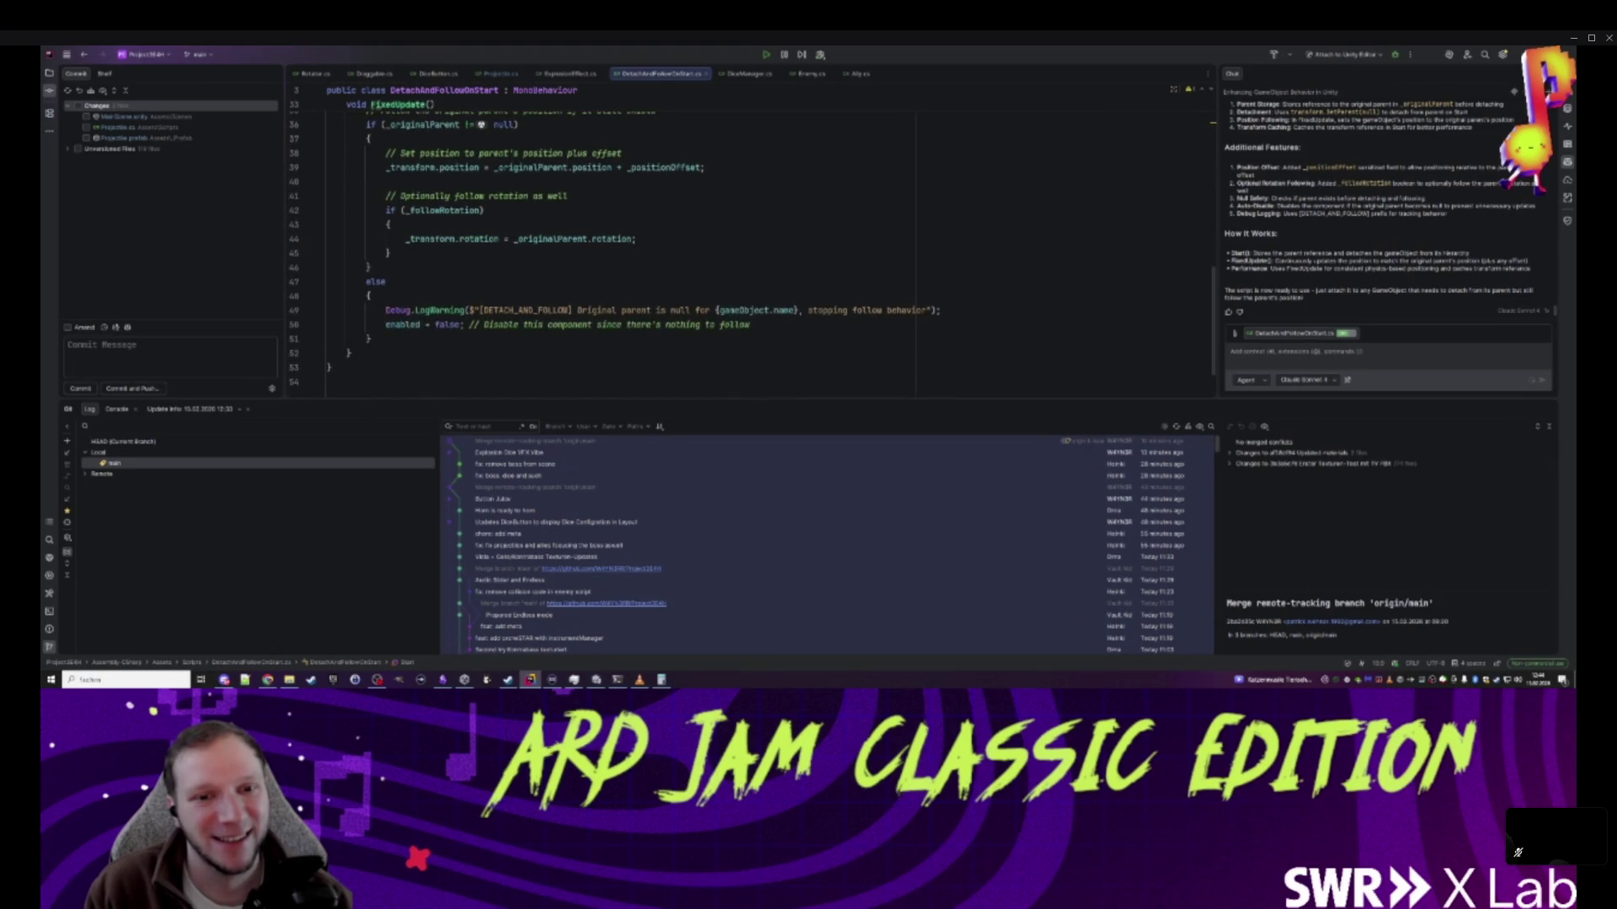
drag(384, 324, 779, 325)
click(362, 353)
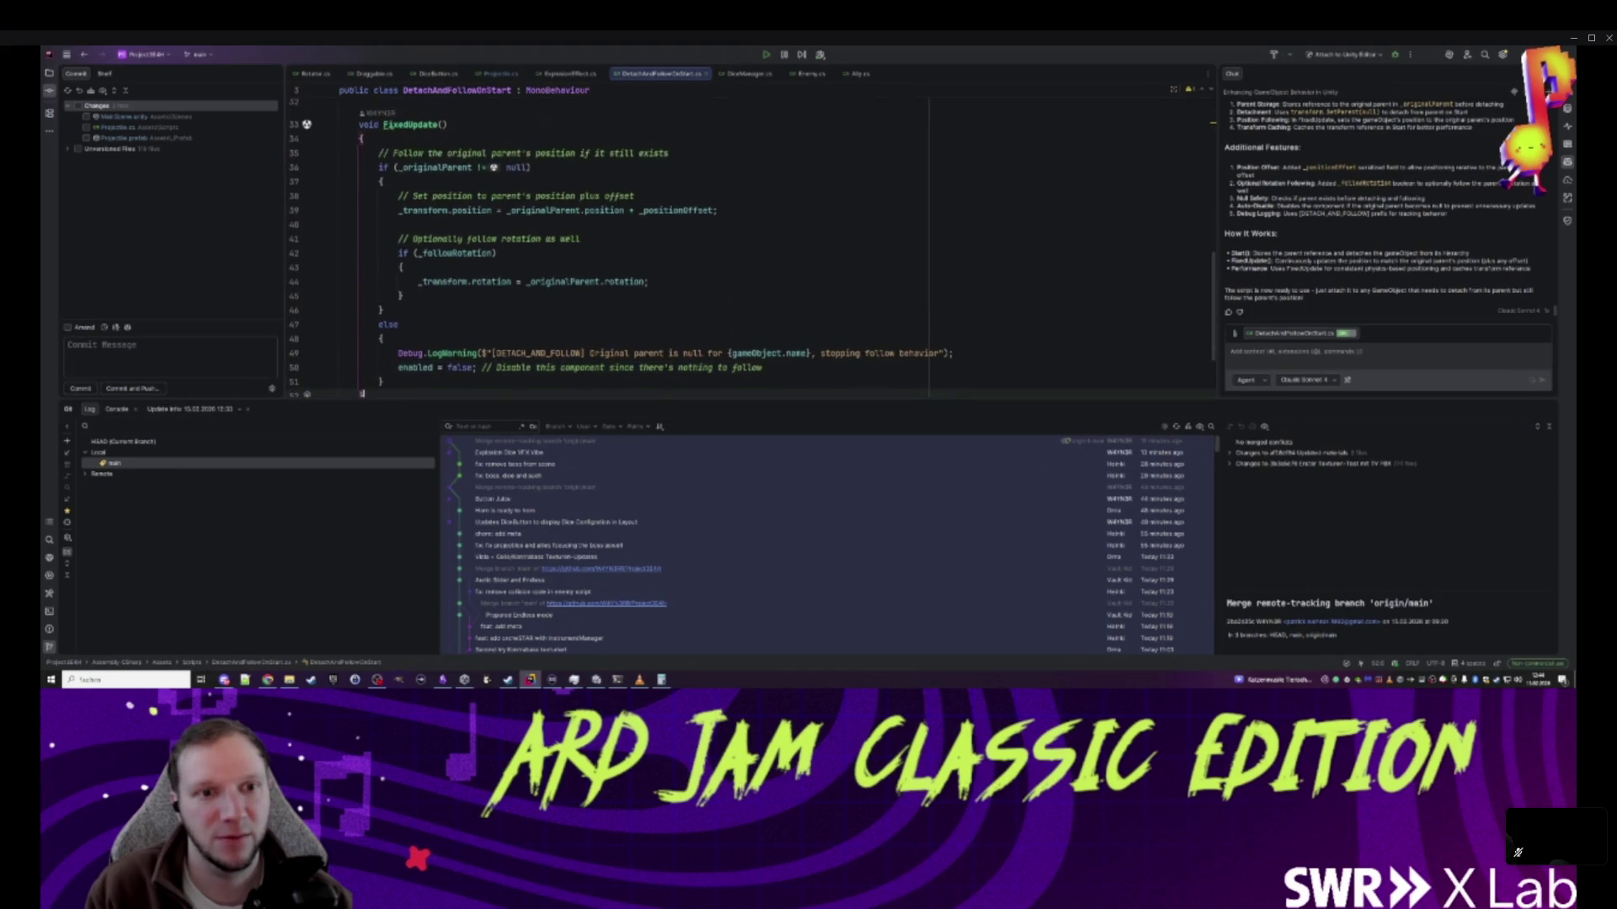
drag(397, 324, 762, 324)
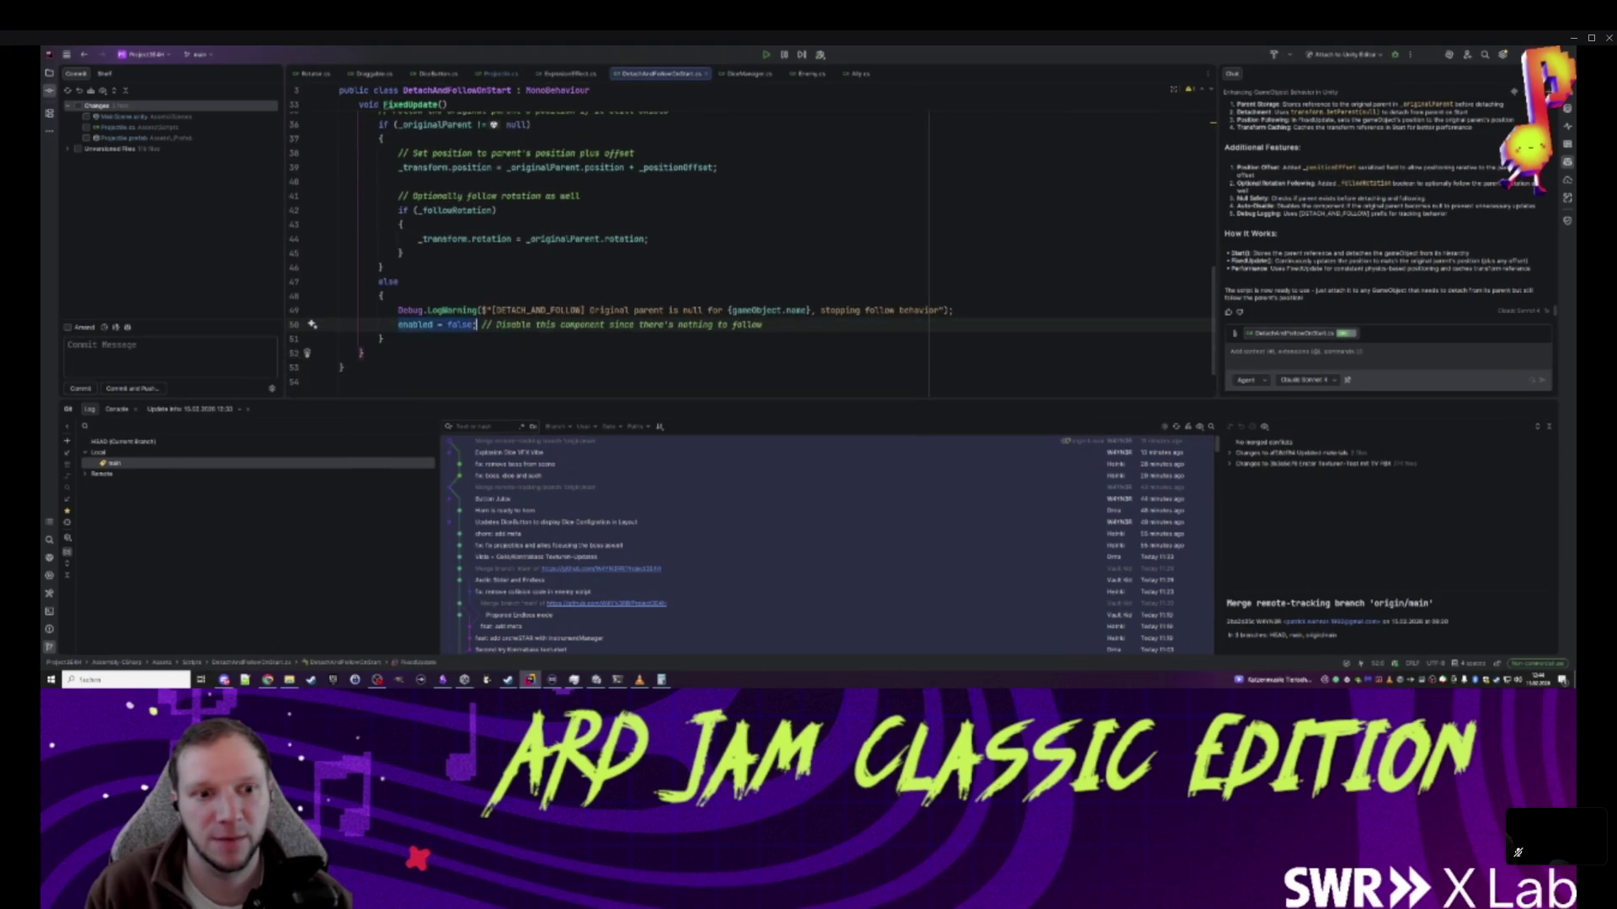
- Replace 'enabled = false;' with Invoke(nameof(KILLYOURSELF), 1f)
text(IDnv)
key(BackSpace)
key(BackSpace)
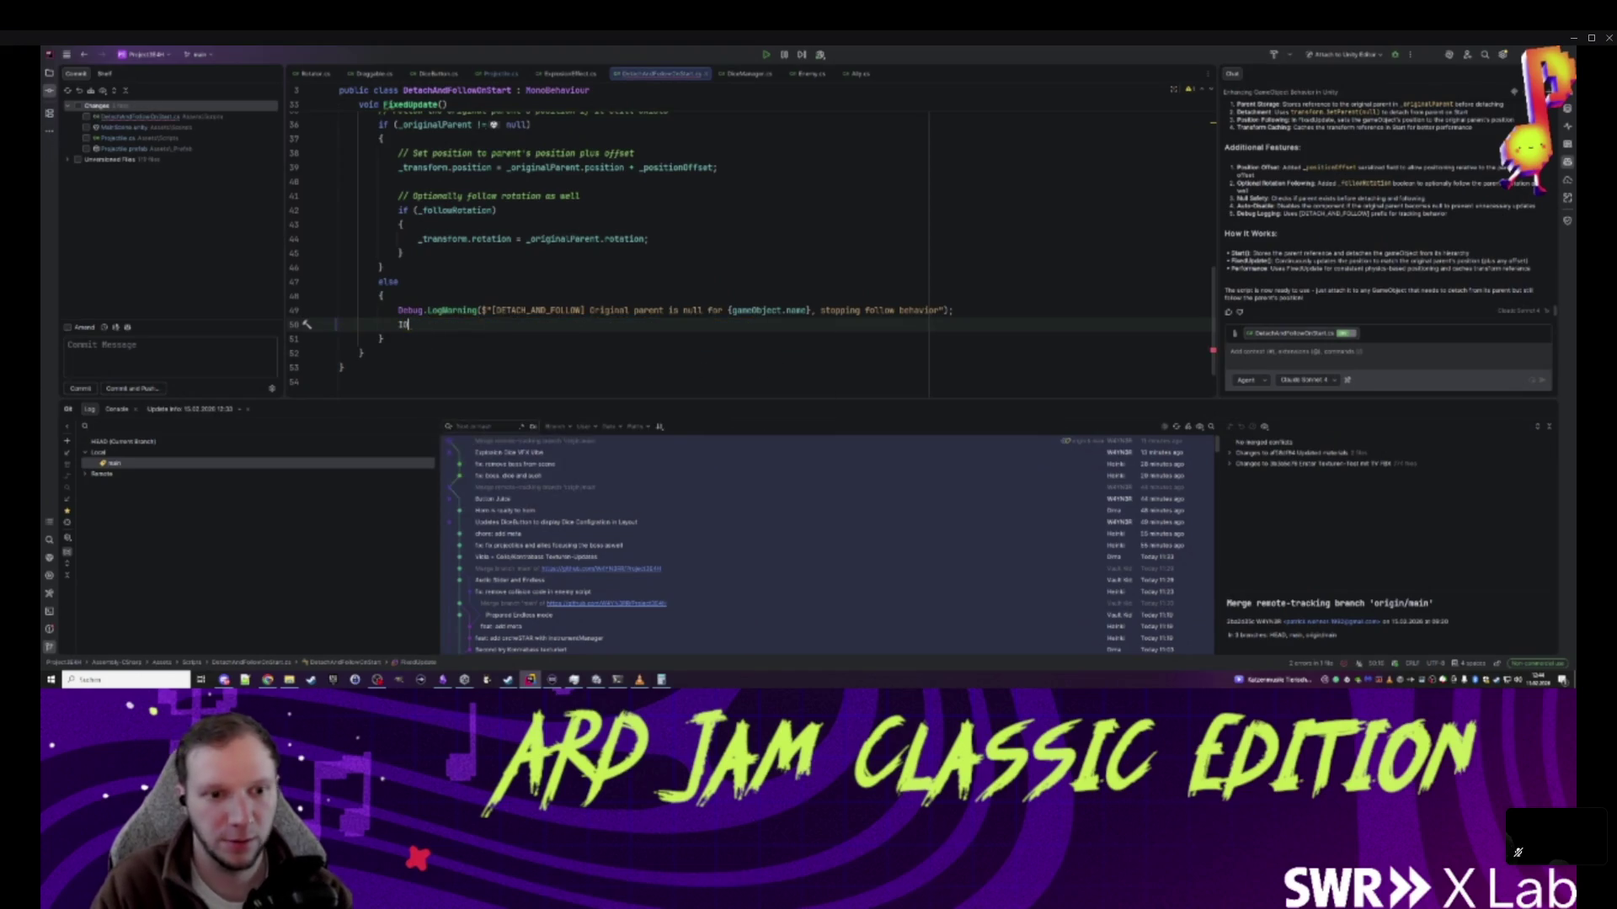
text(Invoke)
key(Return)
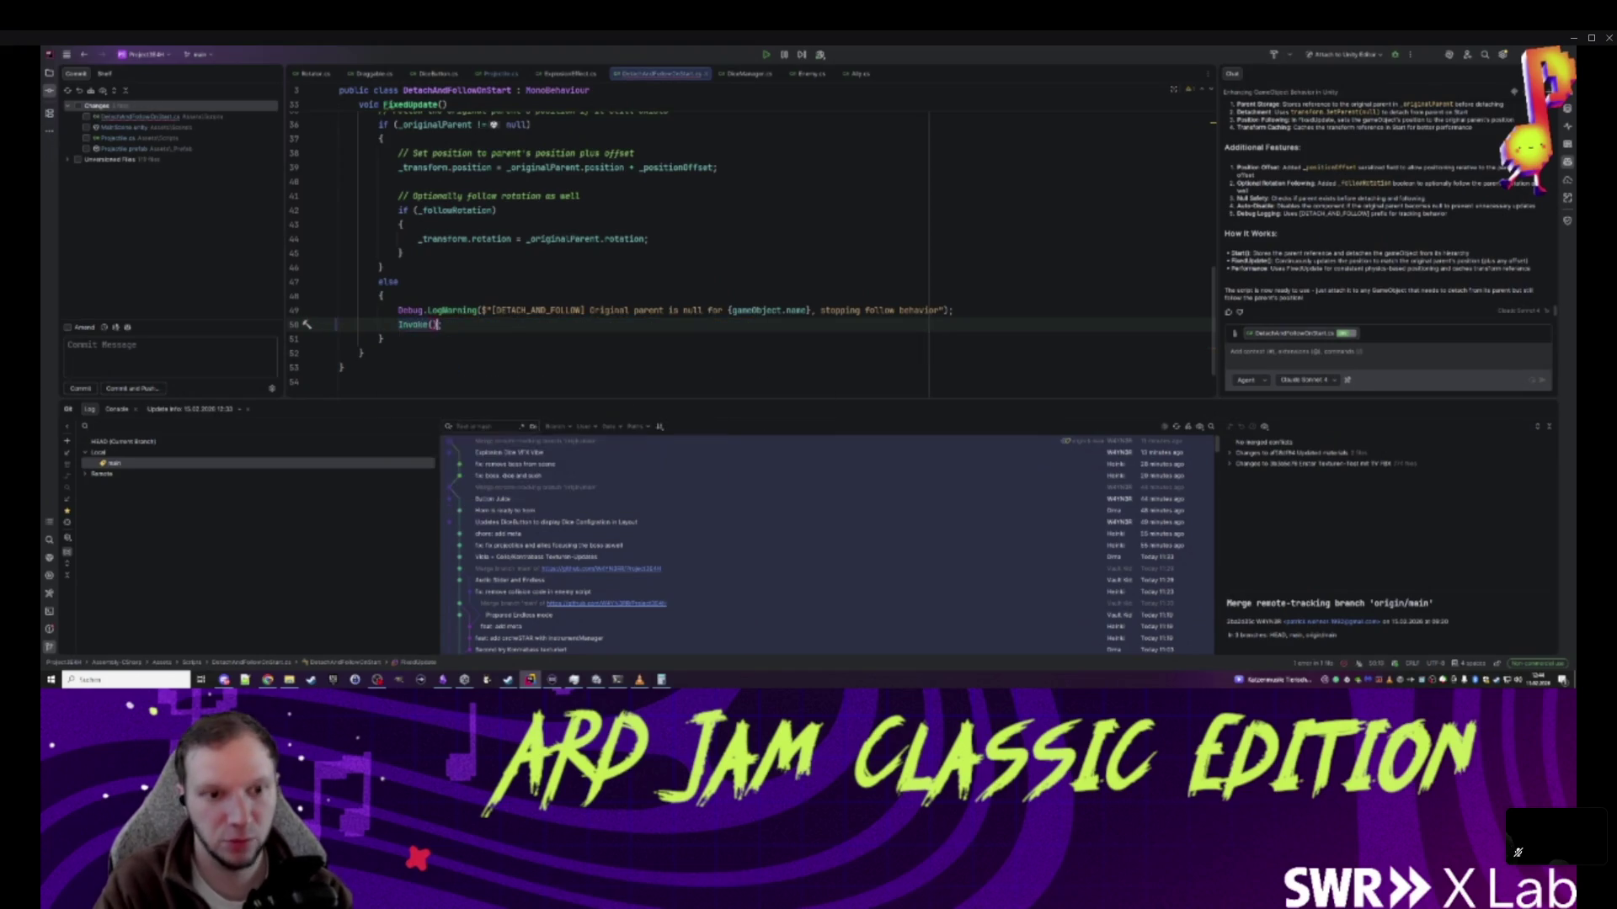
text(nameof()
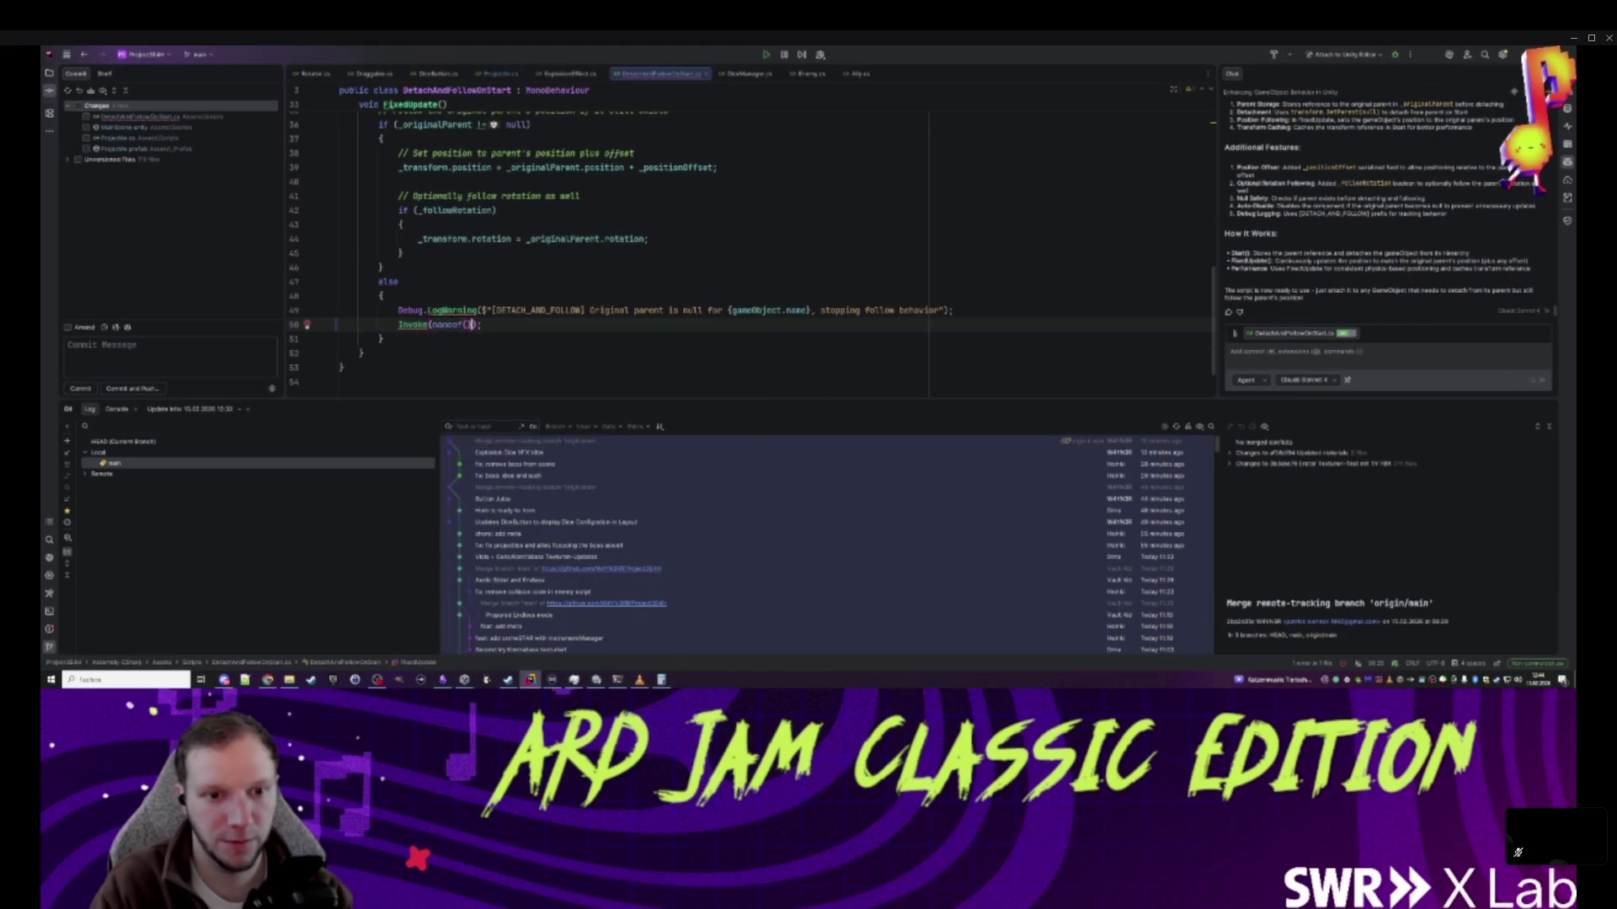
text(KILLYOURSELF)
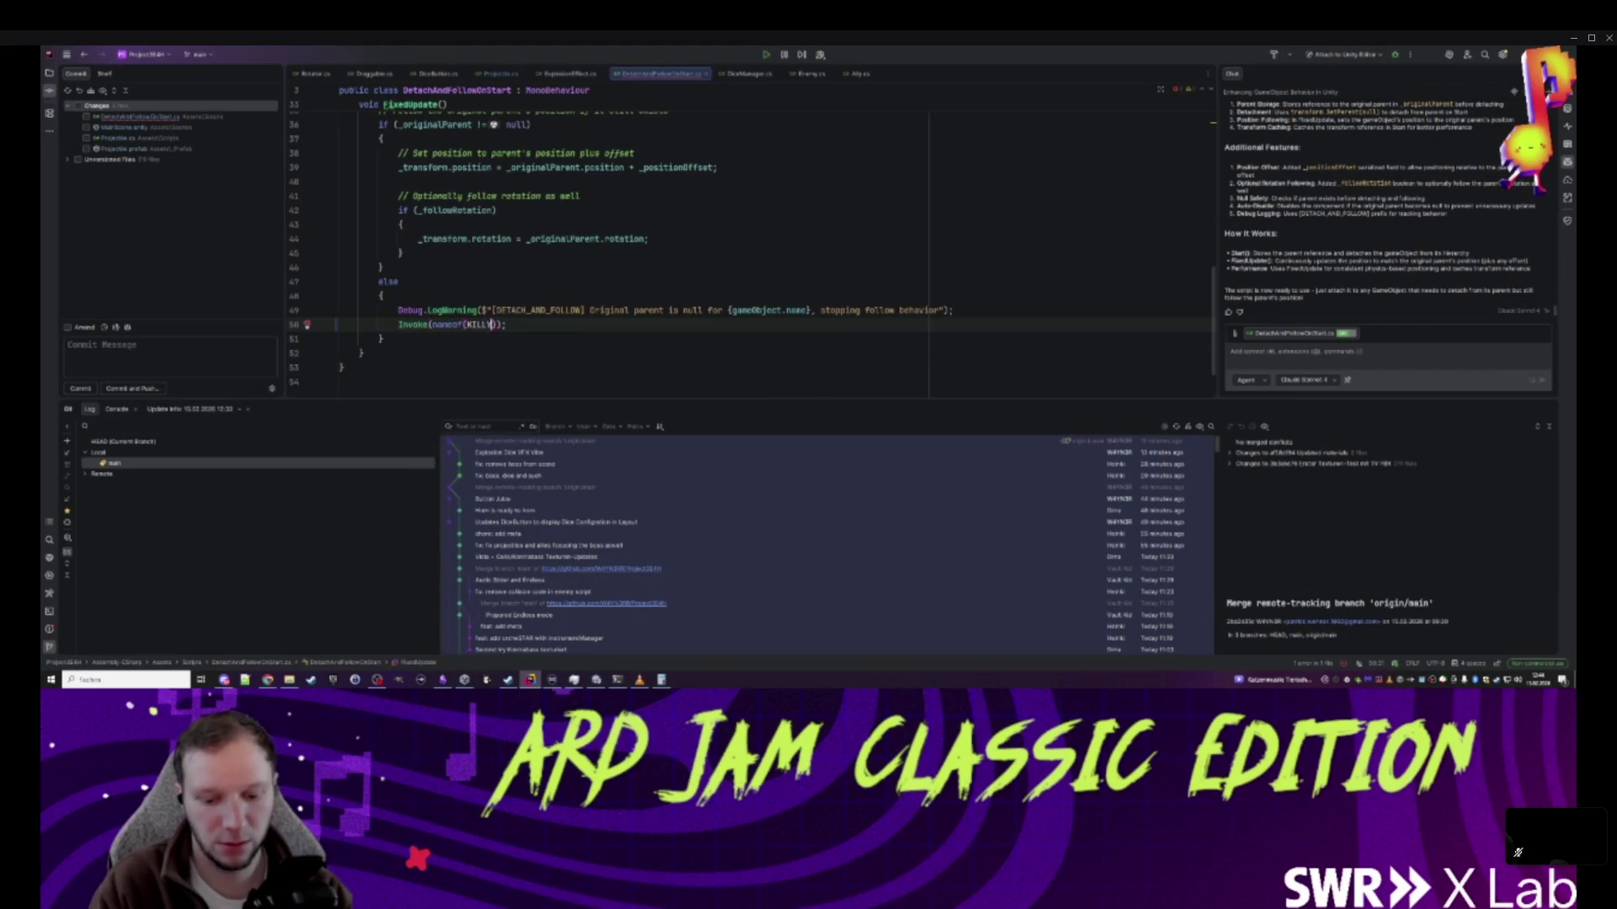
text(),1.)
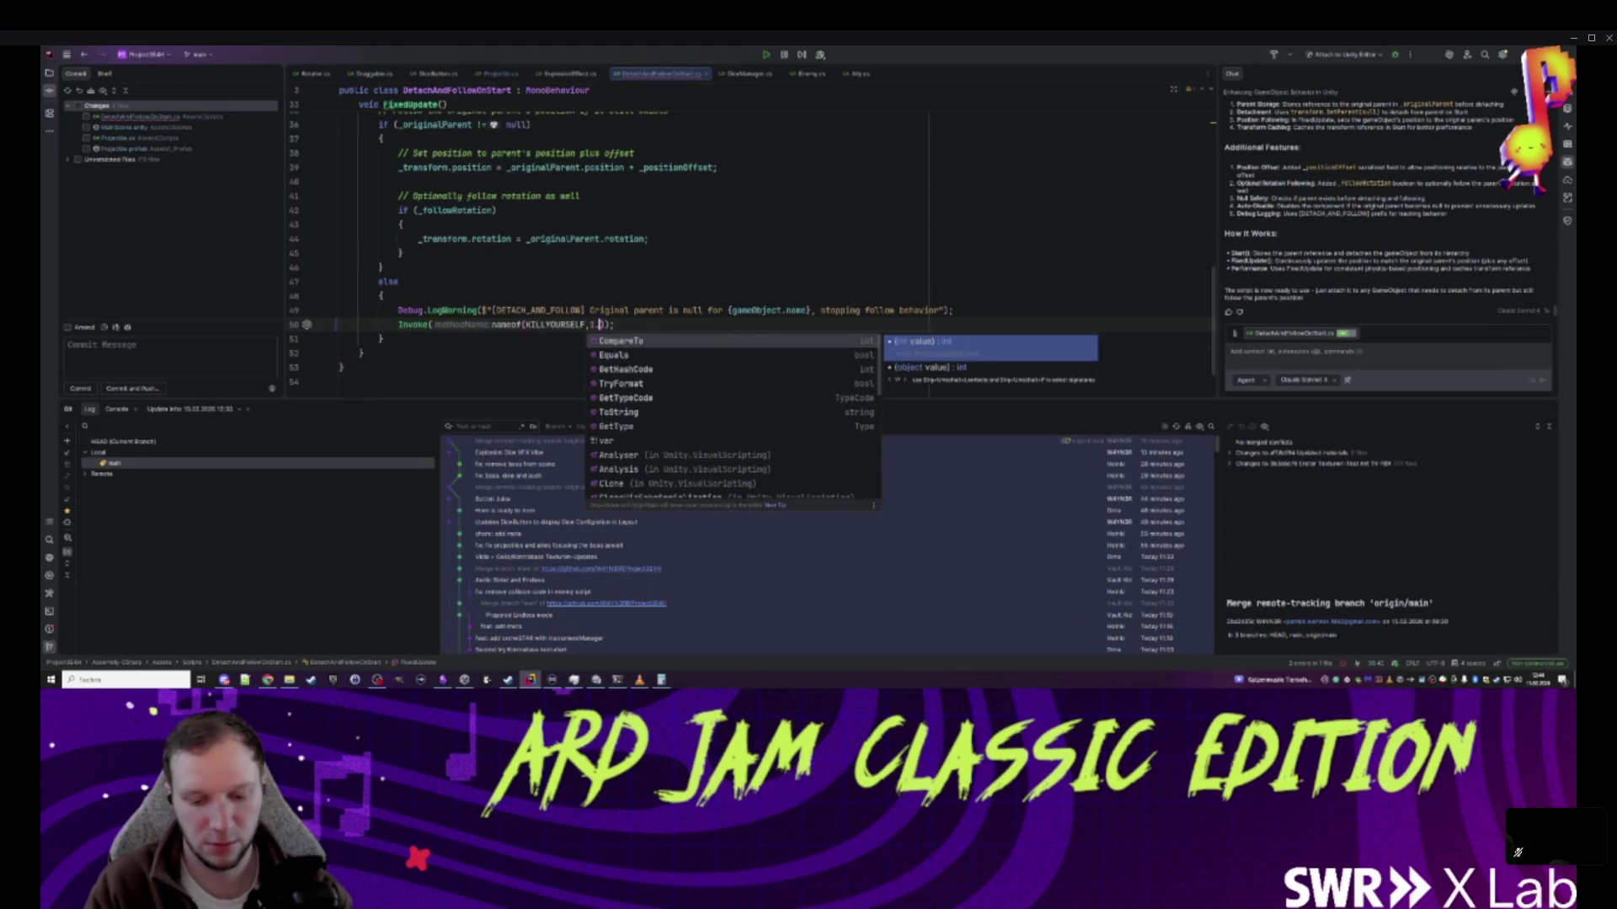
key(BackSpace)
text(f)
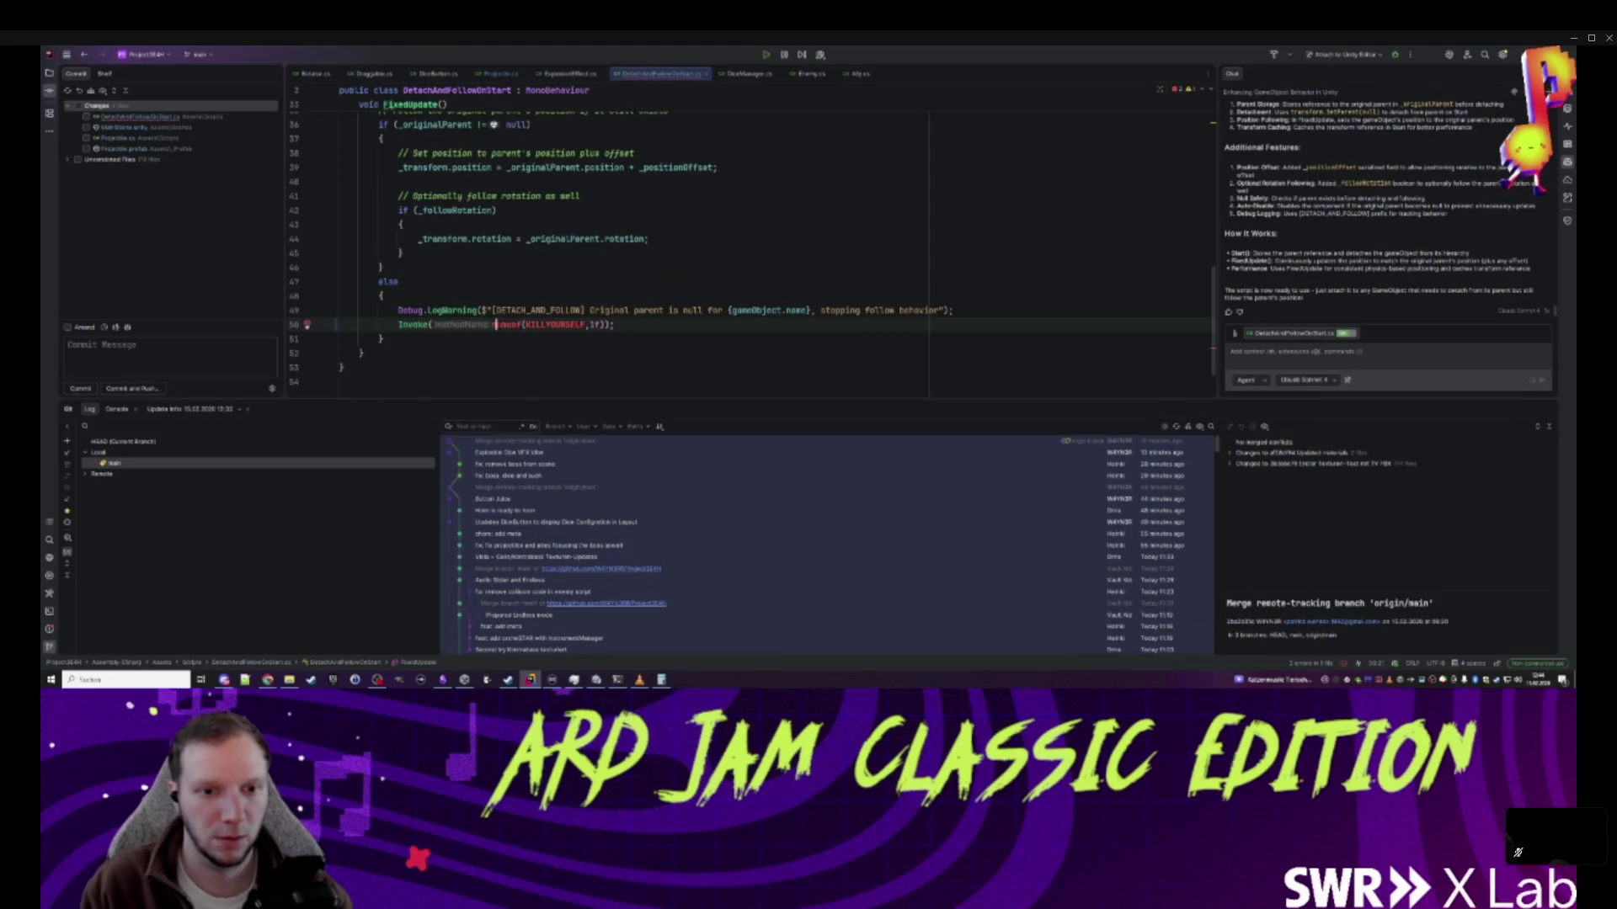
text(Nam)
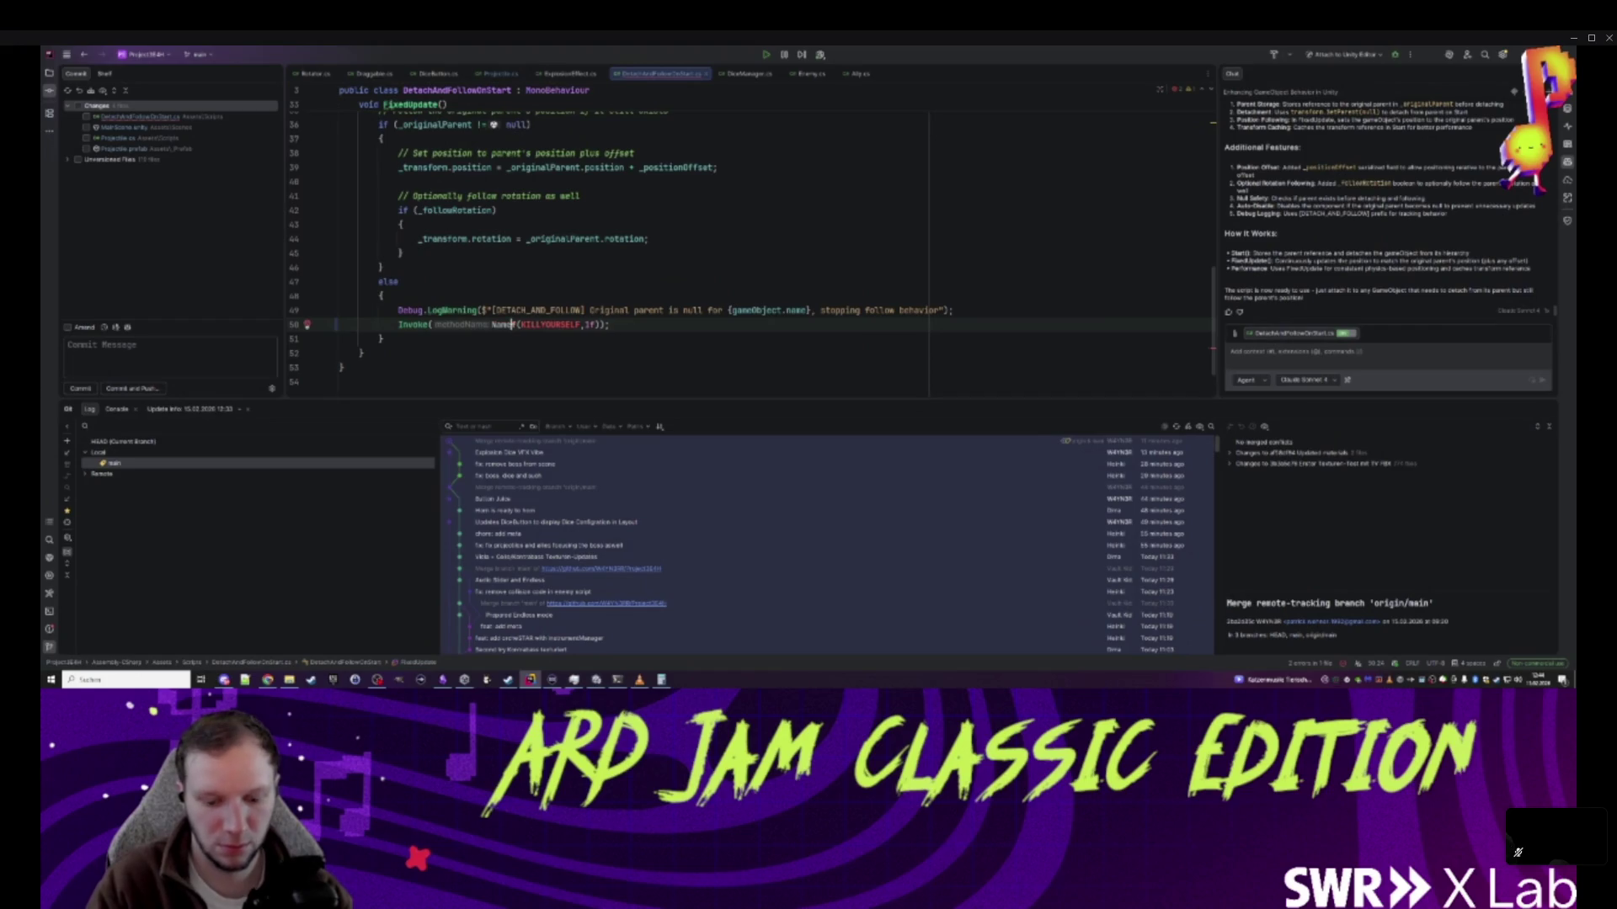
key(Delete)
key(Delete)
key(Delete)
text(eOf)
key(End)
- Correct the miscapitalised NameOf to nameof and place the caret after FixedUpdate
double_click(447, 324)
text(nam)
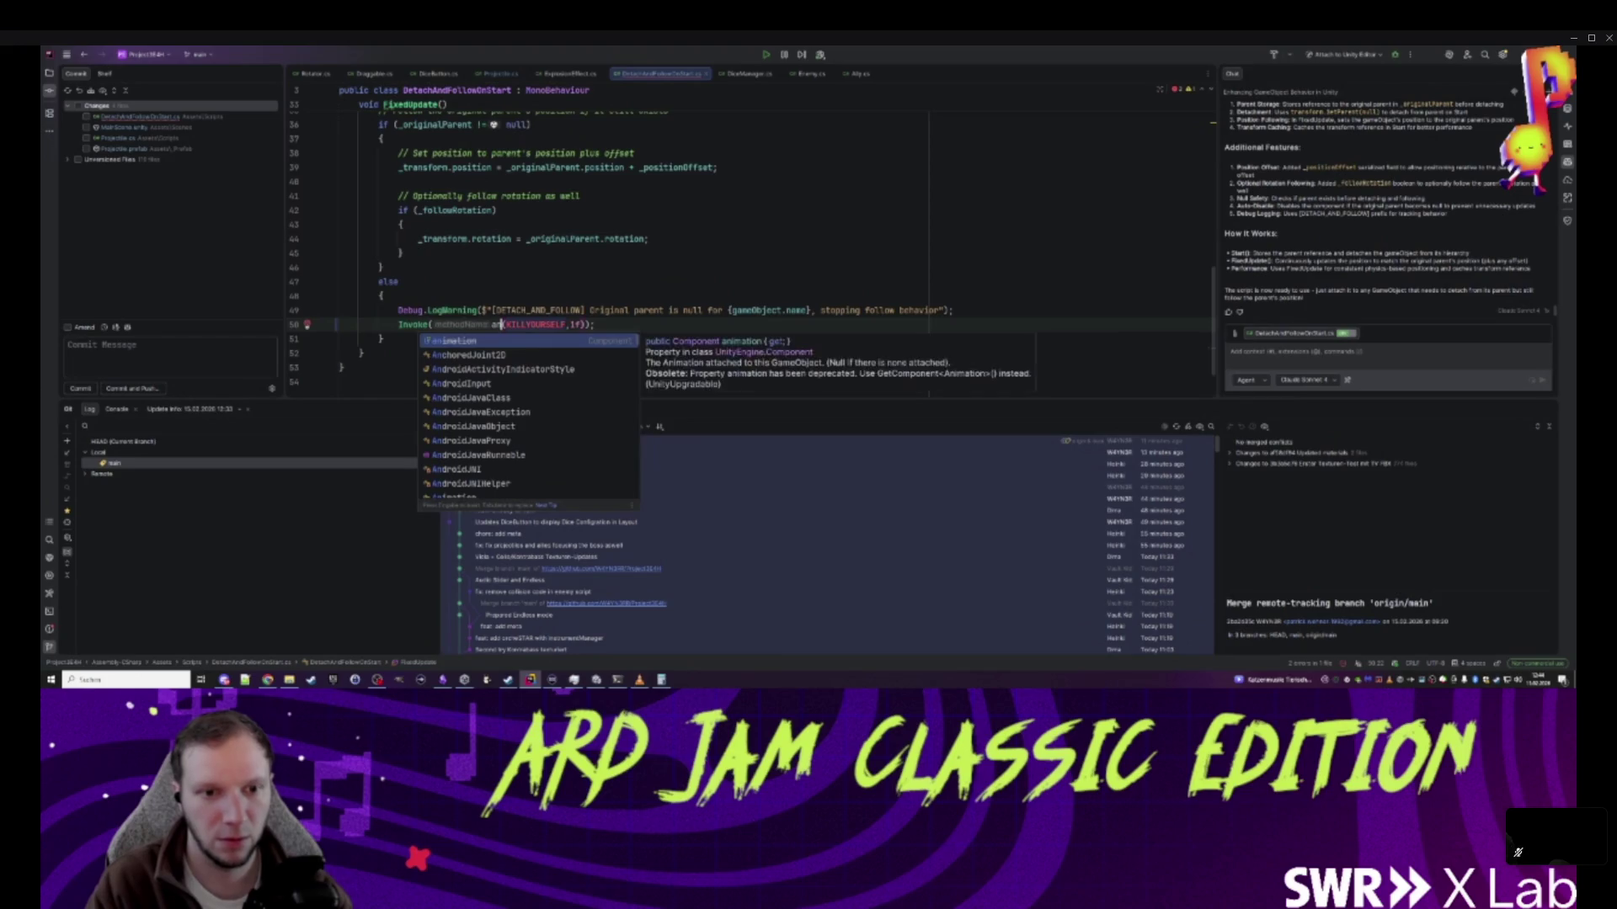
text(eof)
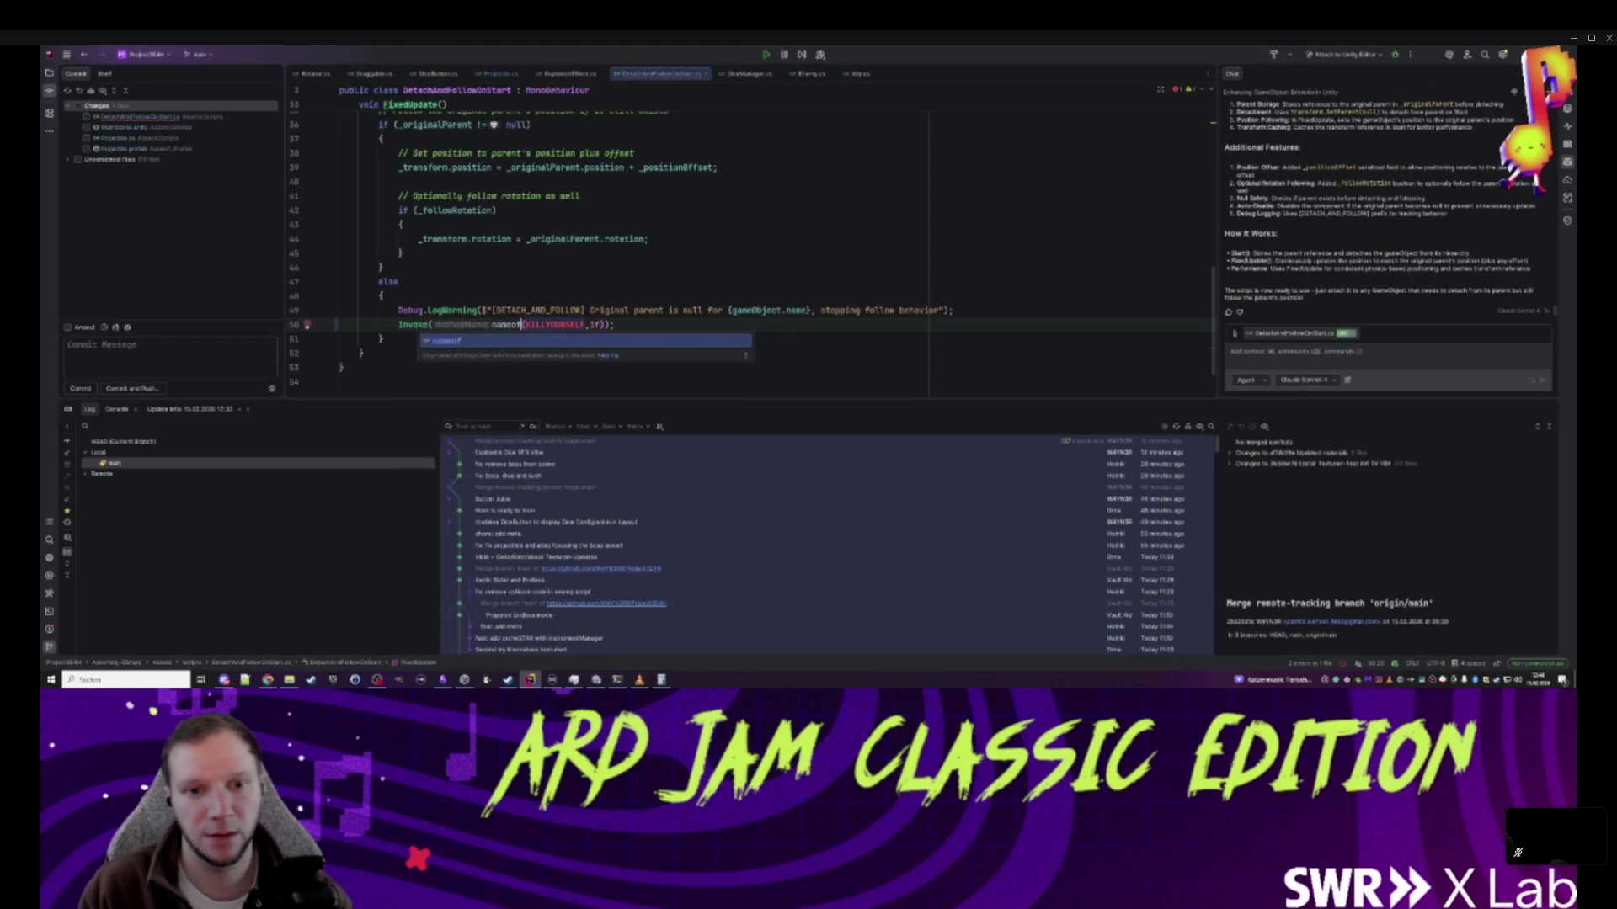
key(Escape)
key(Down)
scroll(306, 320, down, 1)
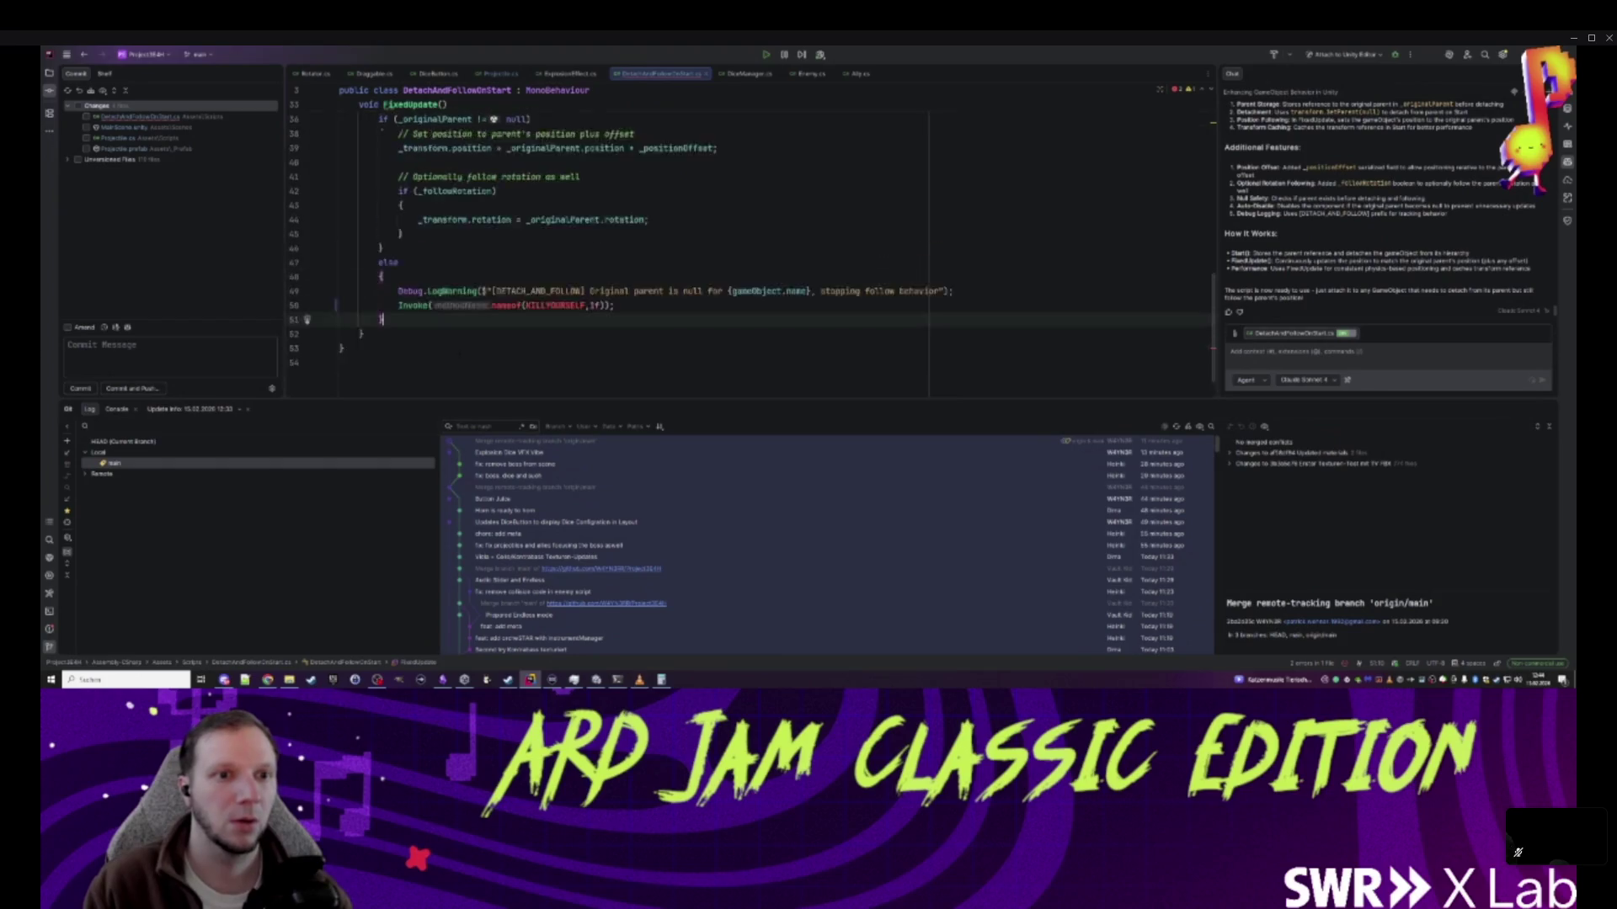
scroll(561, 252, up, 3)
scroll(561, 252, down, 3)
click(362, 328)
- Add a private KILLYOURSELF() method that calls Destroy(gameObject)
key(Return)
key(Return)
text(private)
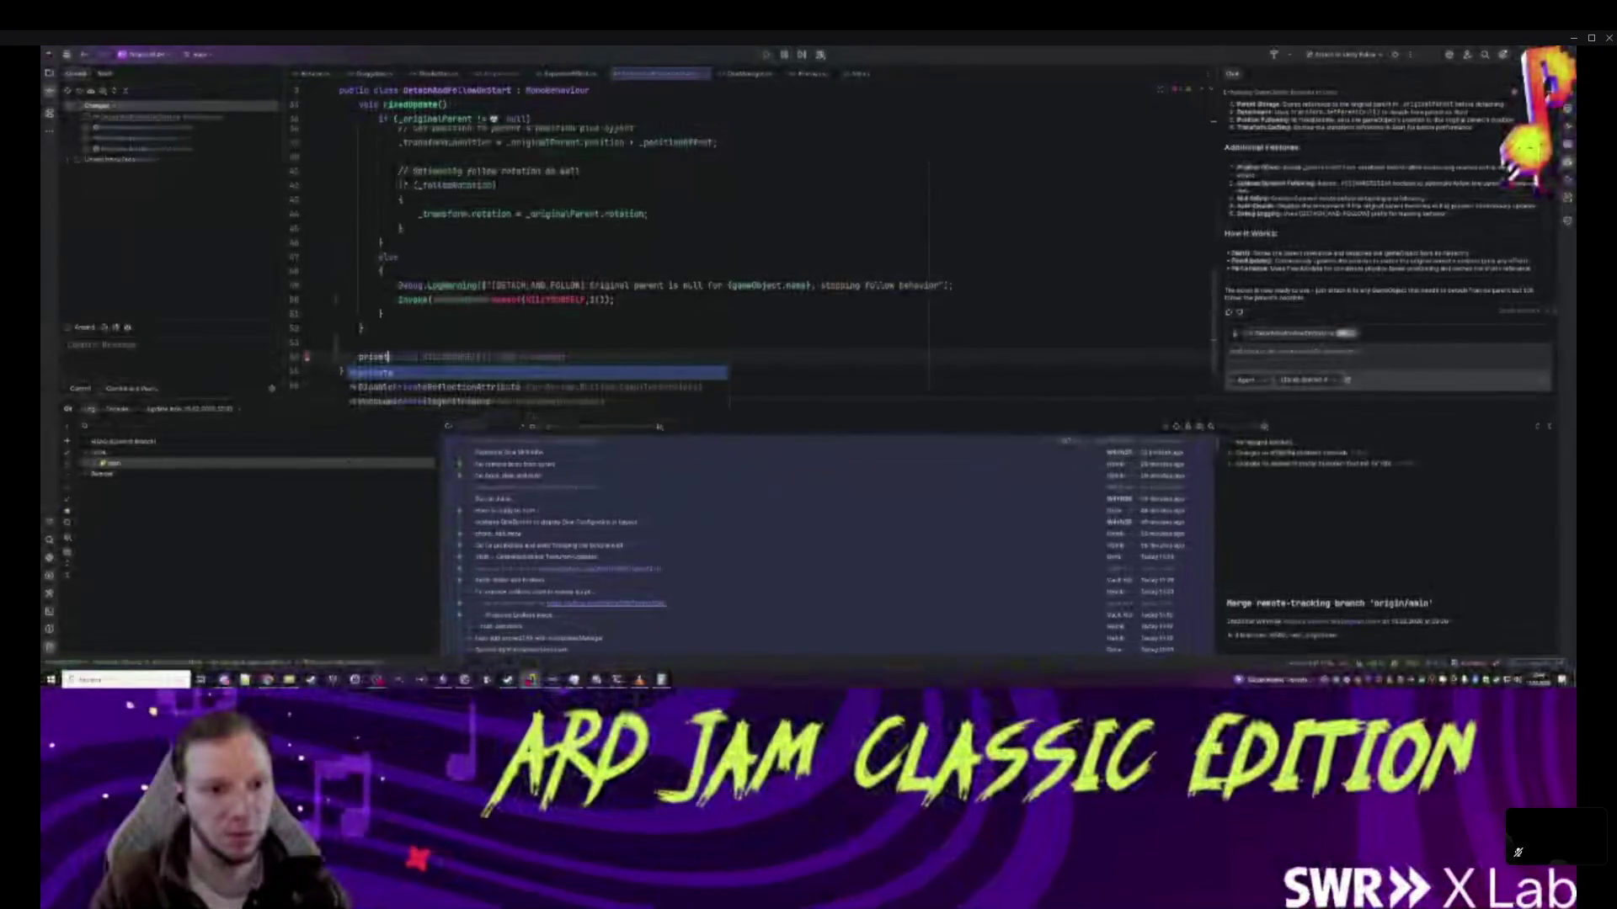
key(Return)
text(void KILLYOURSELF()
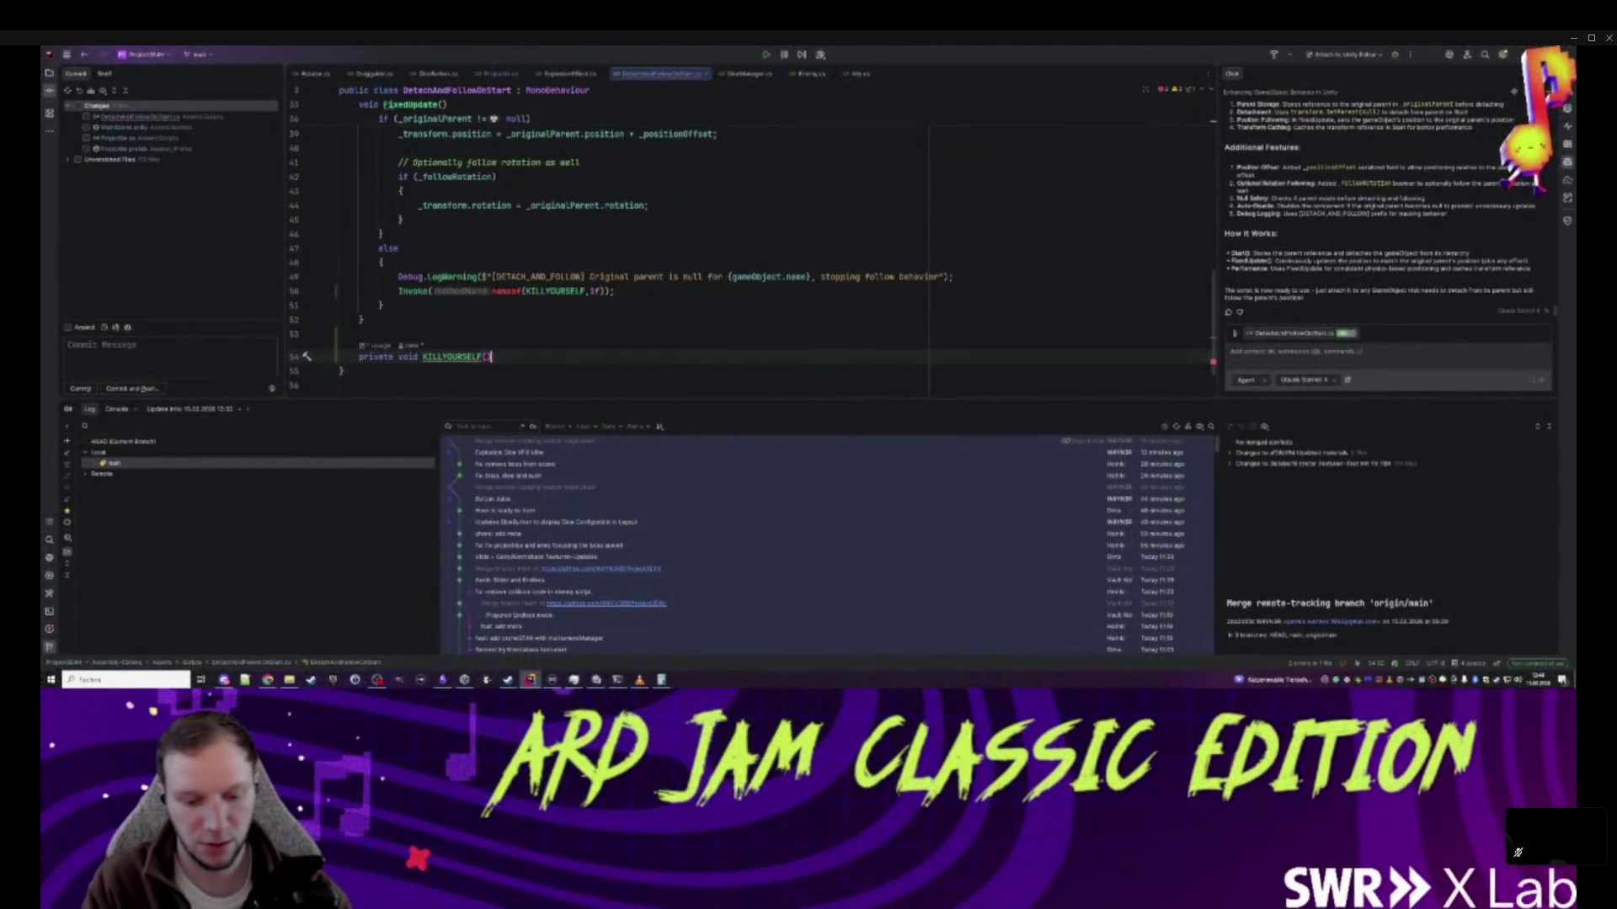
text())
key(Return)
text({)
key(Return)
text(des)
key(Down)
key(Return)
key(Tab)
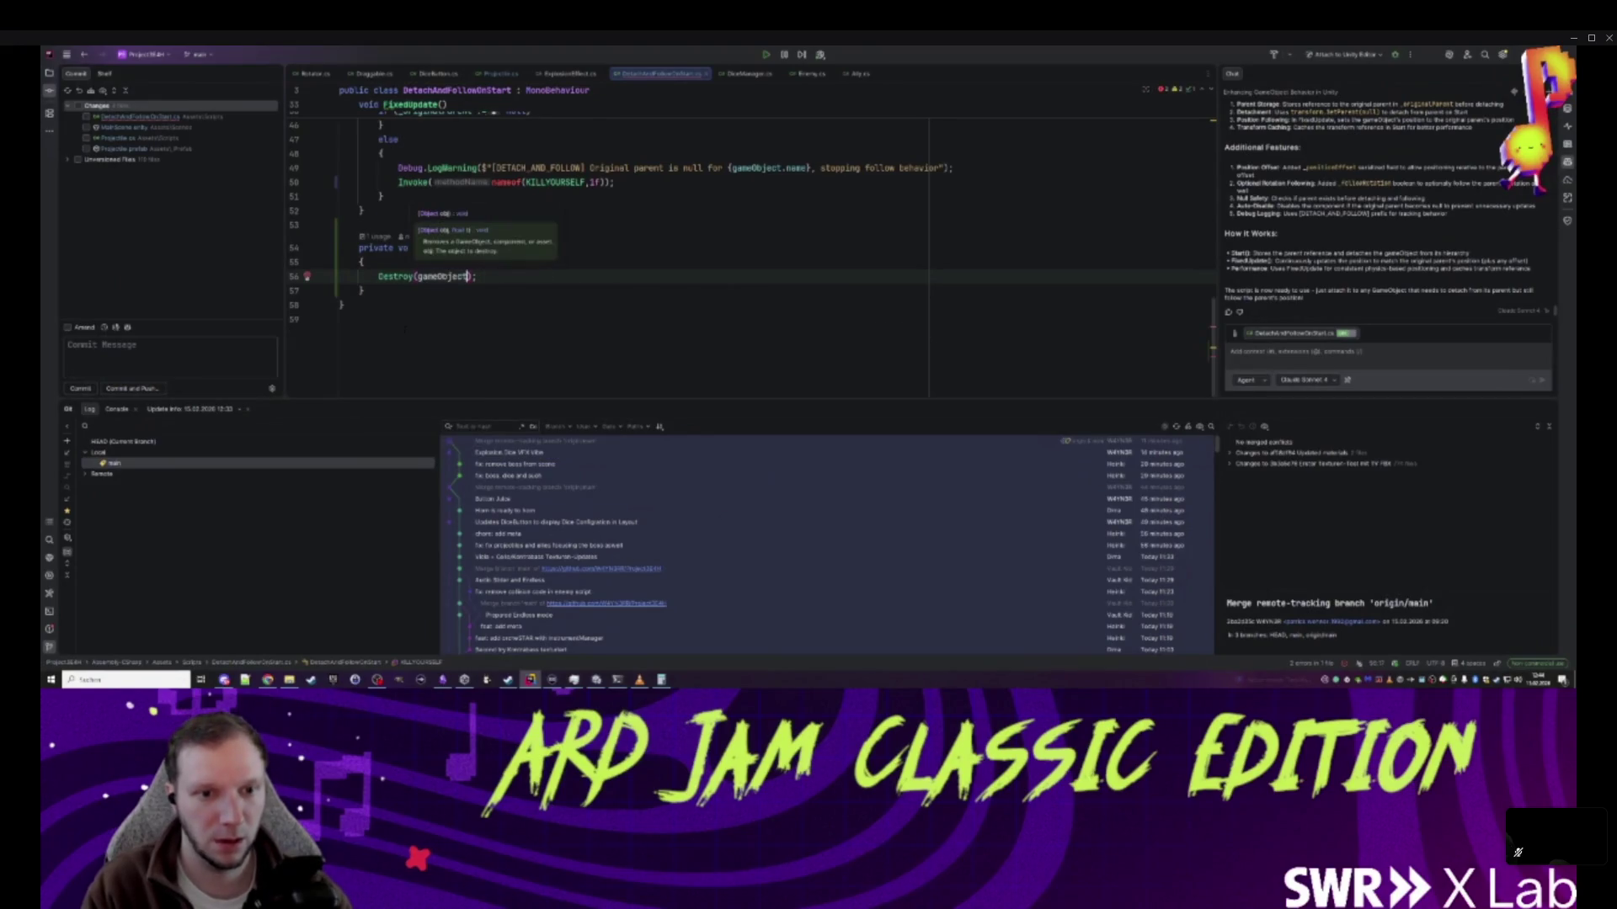
click(468, 320)
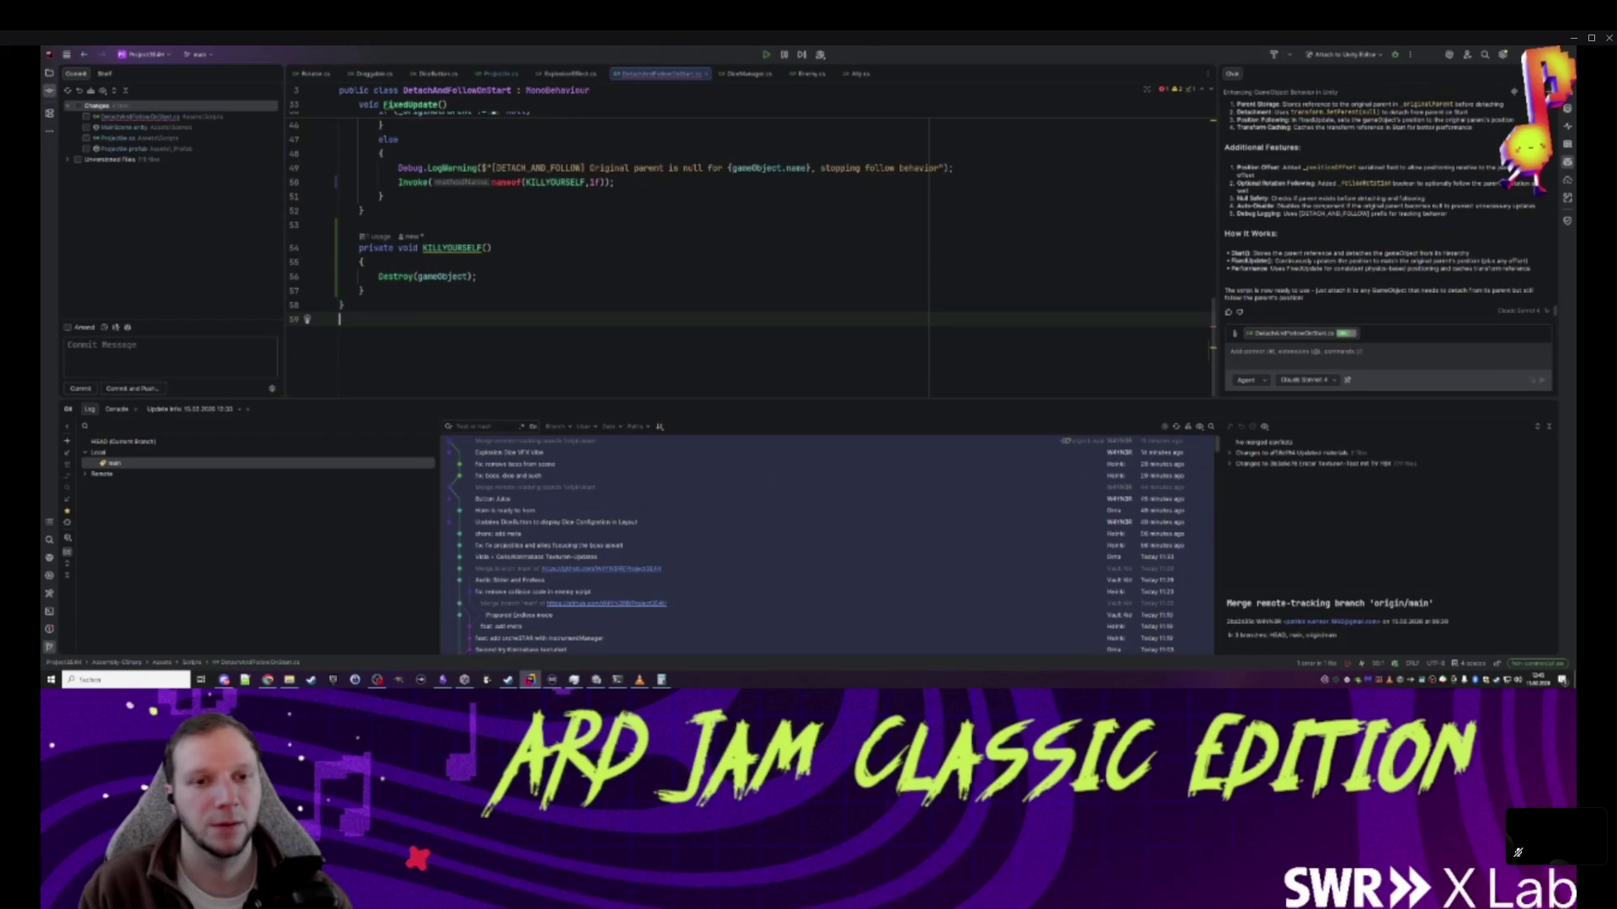
- Fix line 50's Invoke to use nameof(KILLYOURSELF) with its closing bracket, then return to Unity
click(521, 182)
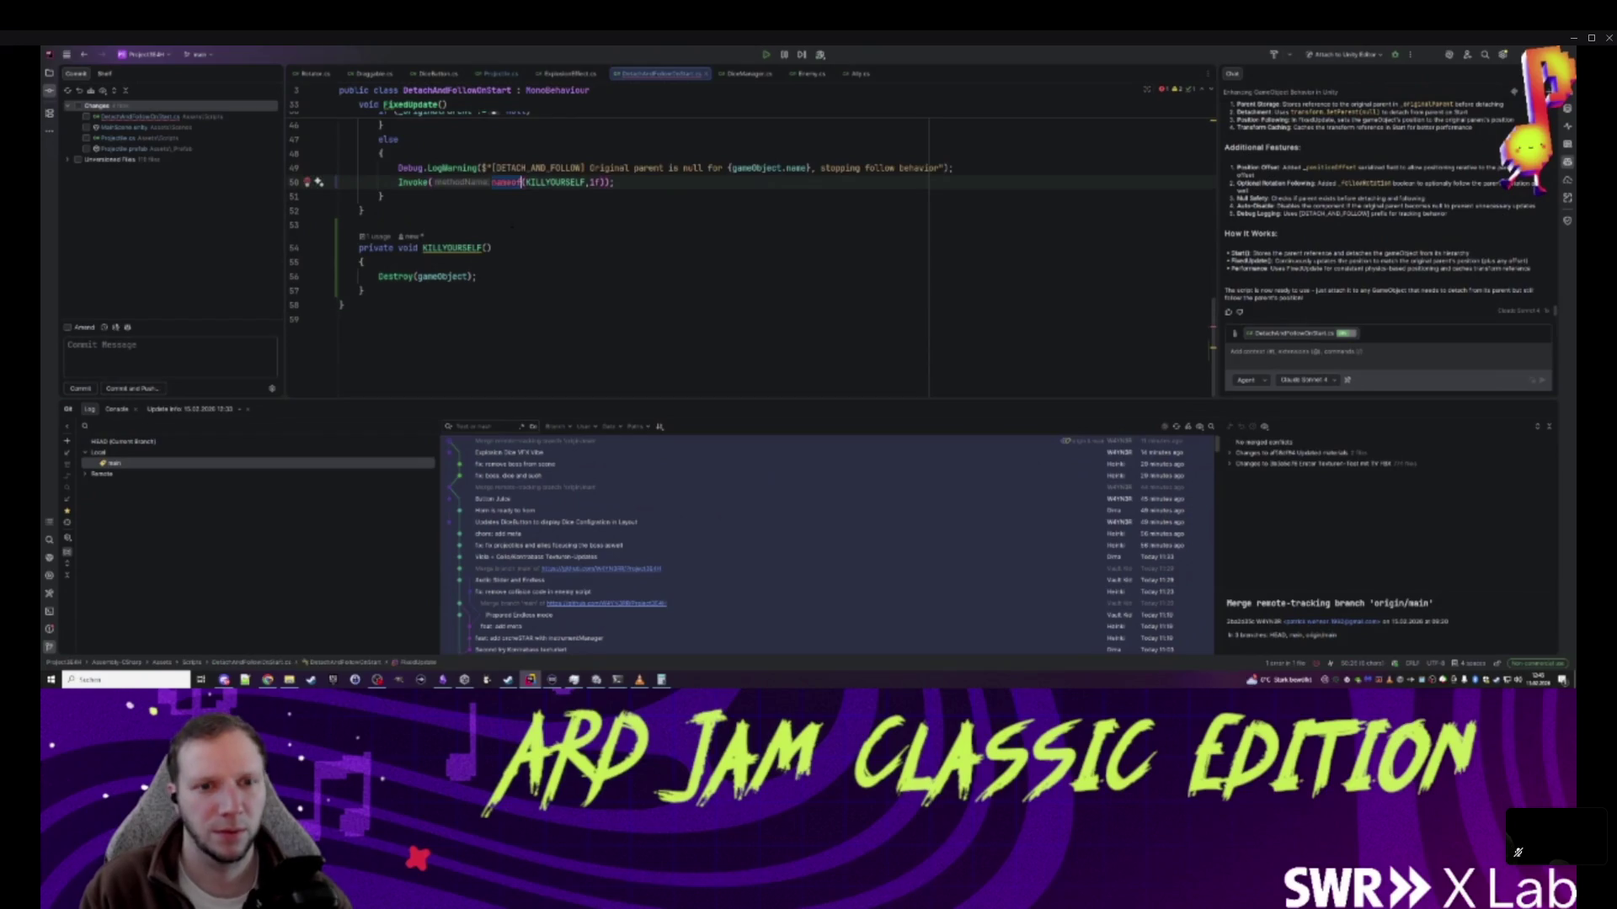
key(BackSpace)
key(BackSpace)
key(Down)
key(Return)
click(339, 225)
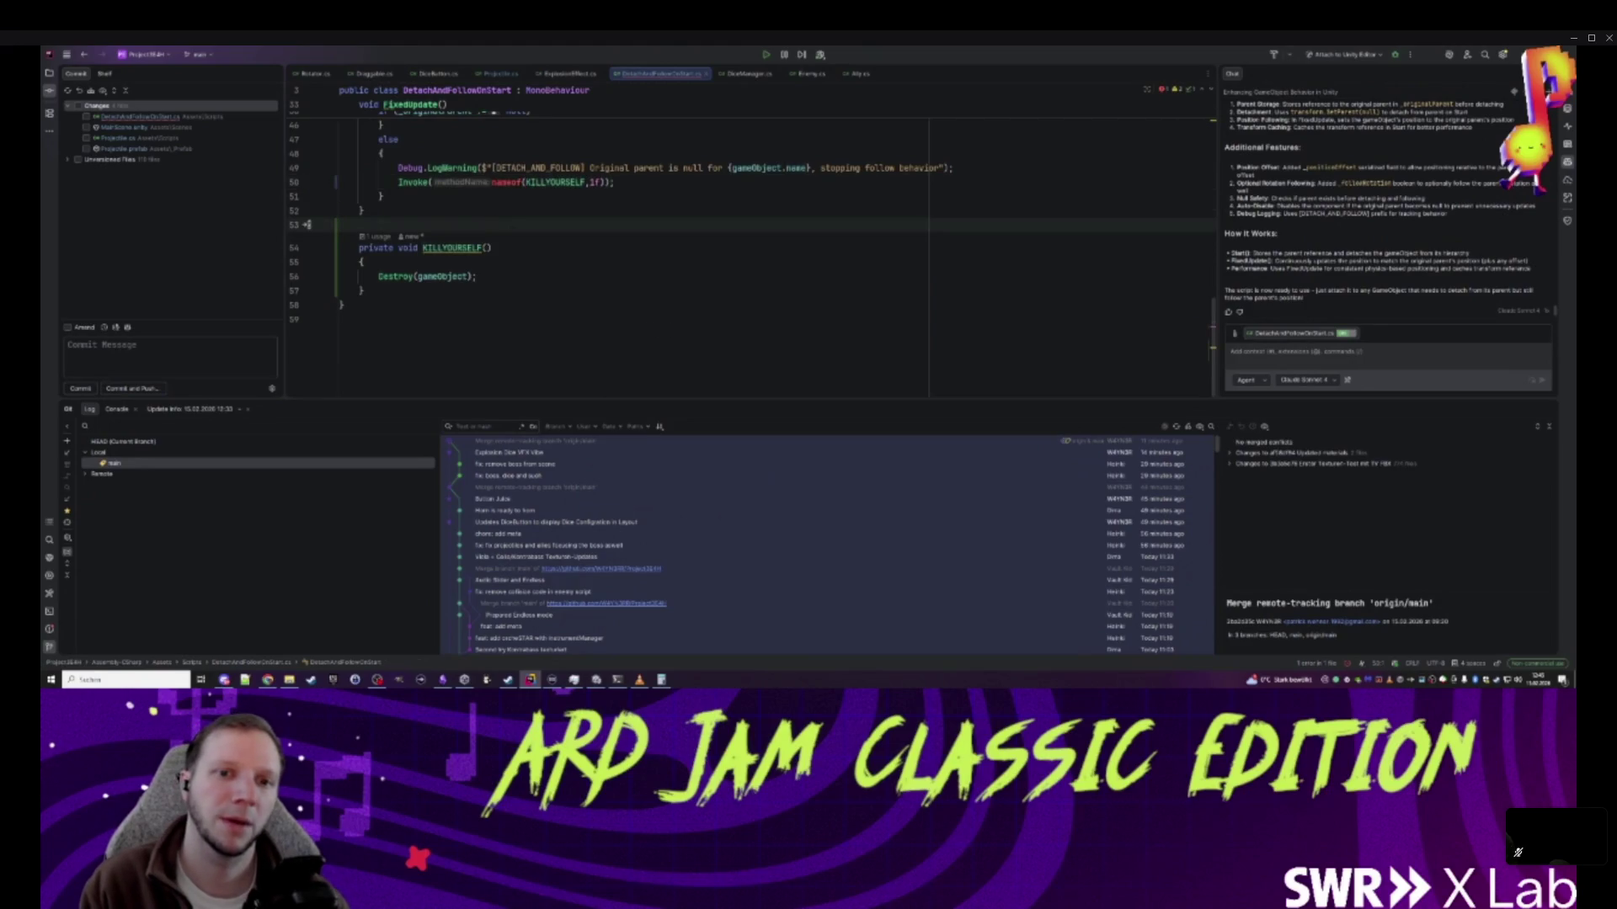
click(526, 182)
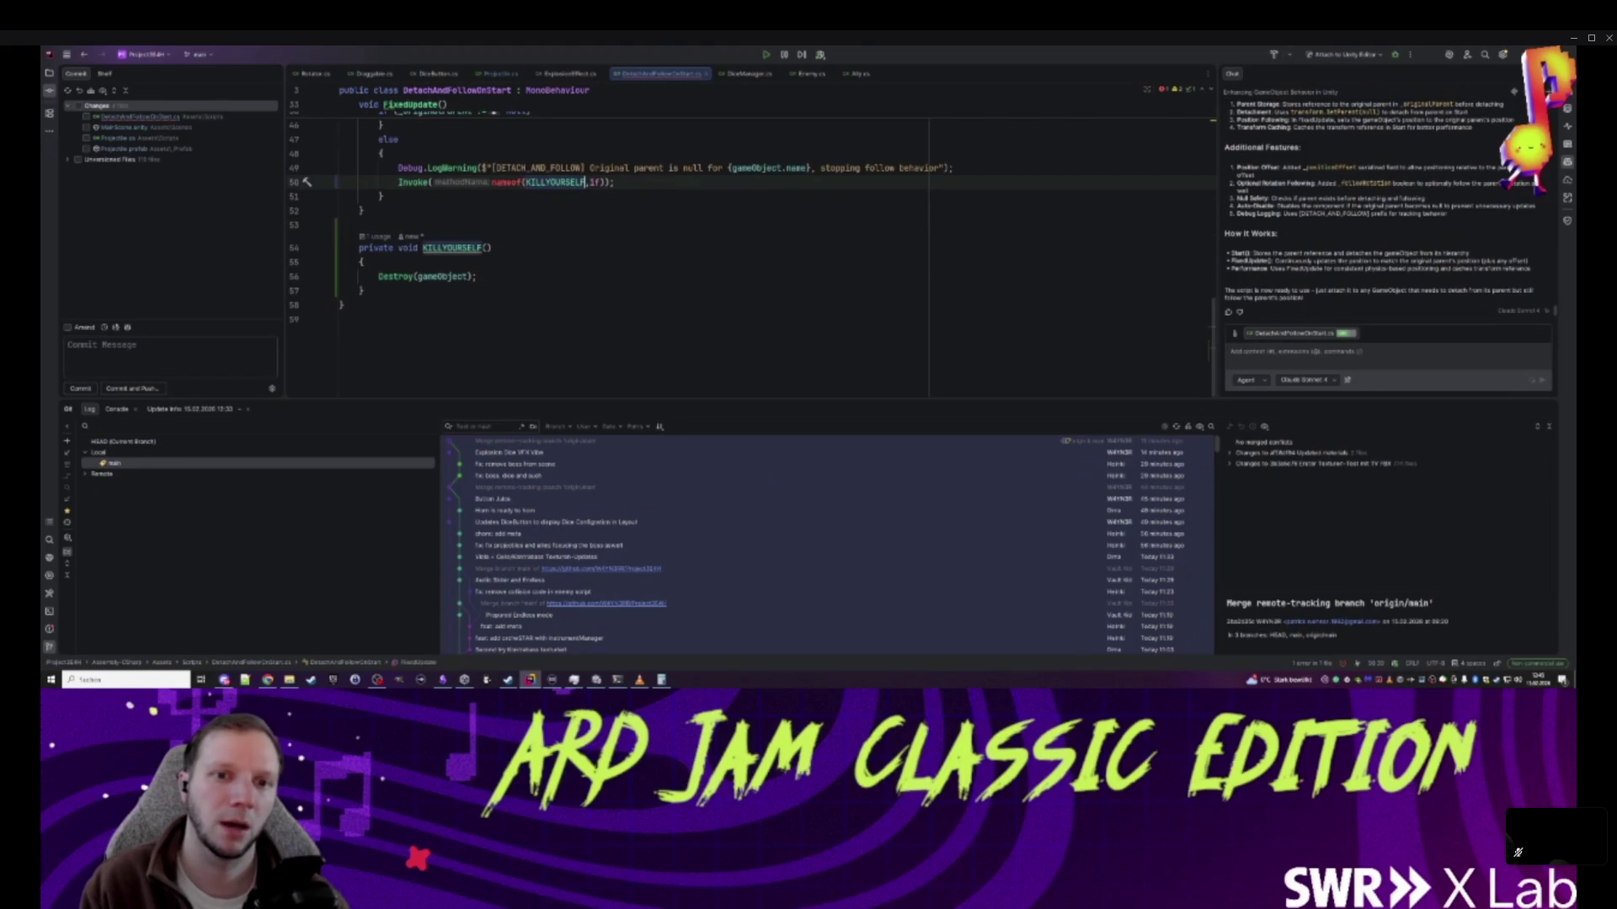
text())
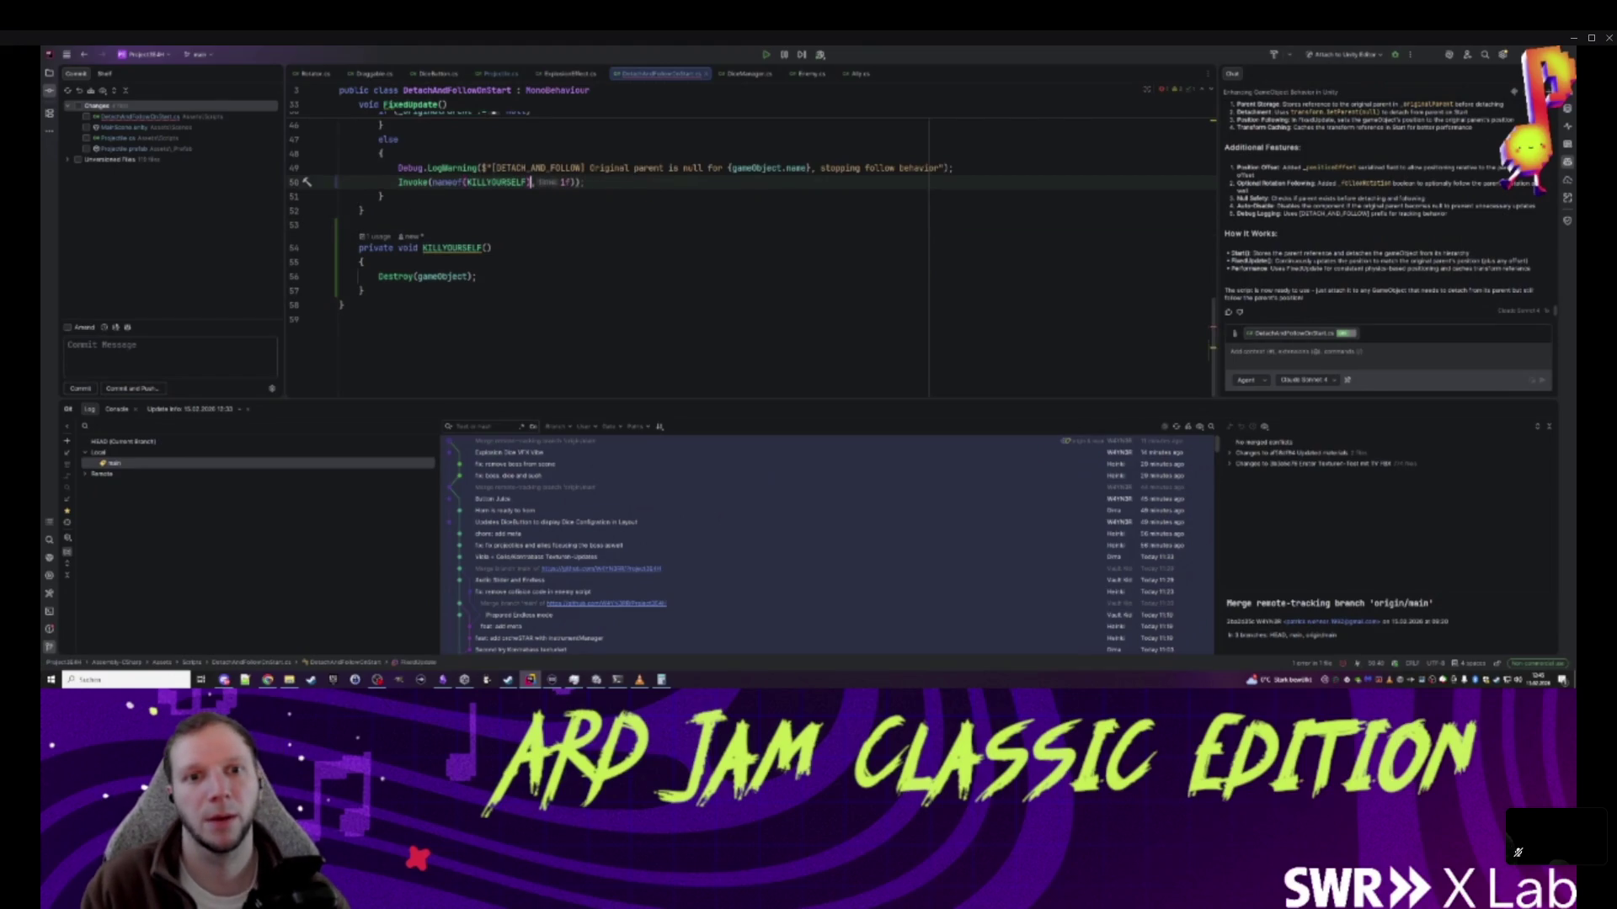
click(339, 224)
scroll(589, 253, up, 5)
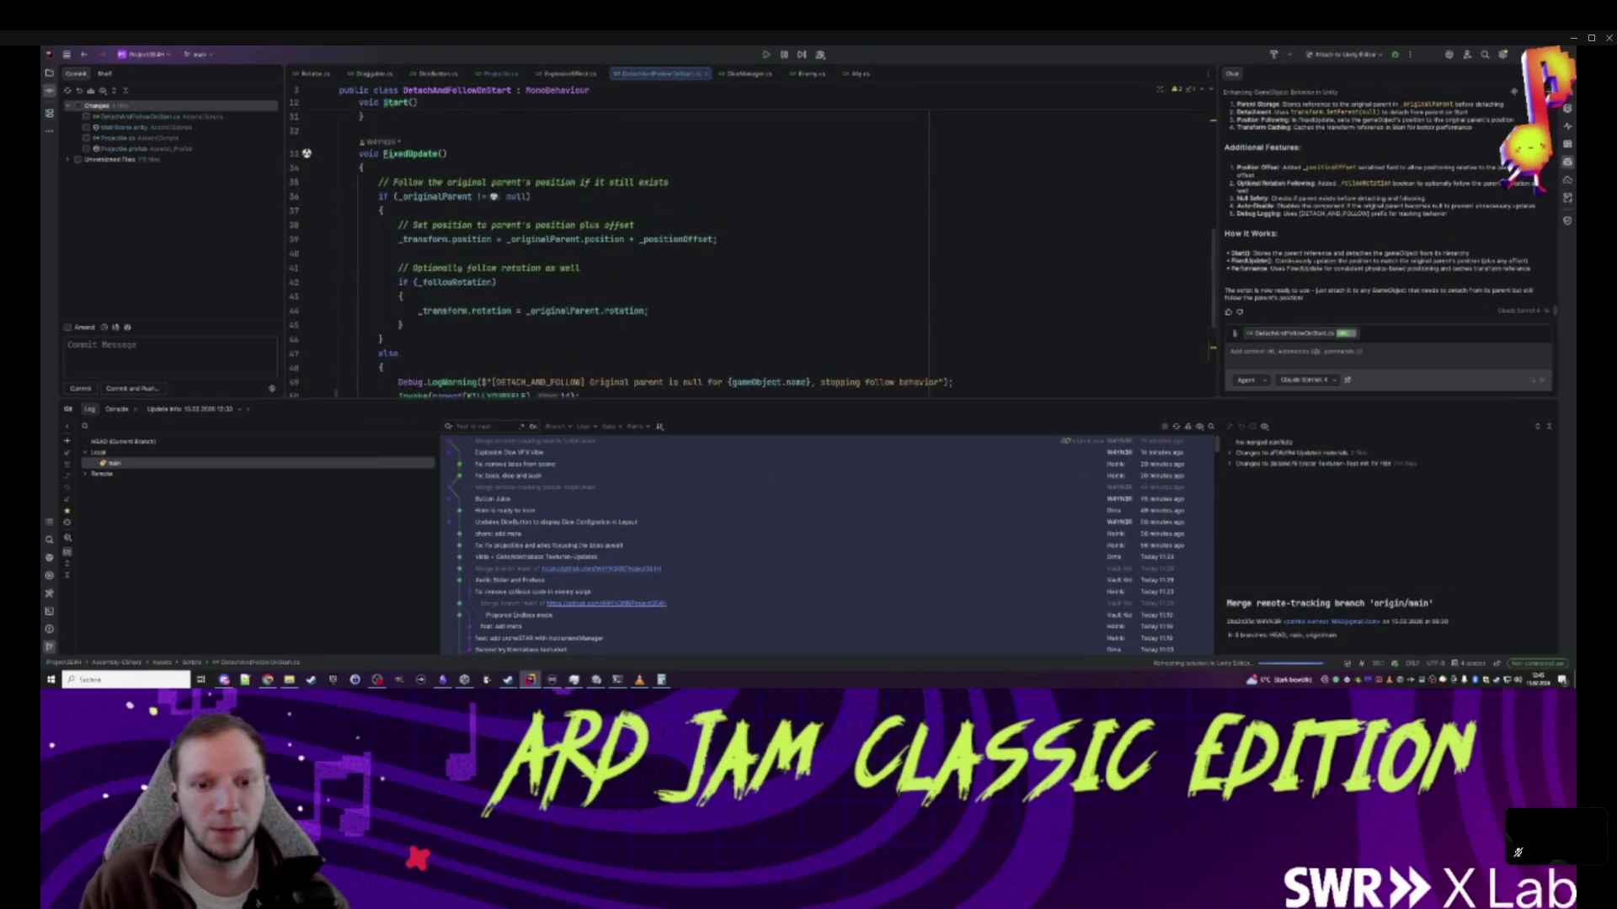
mouse_move(596, 681)
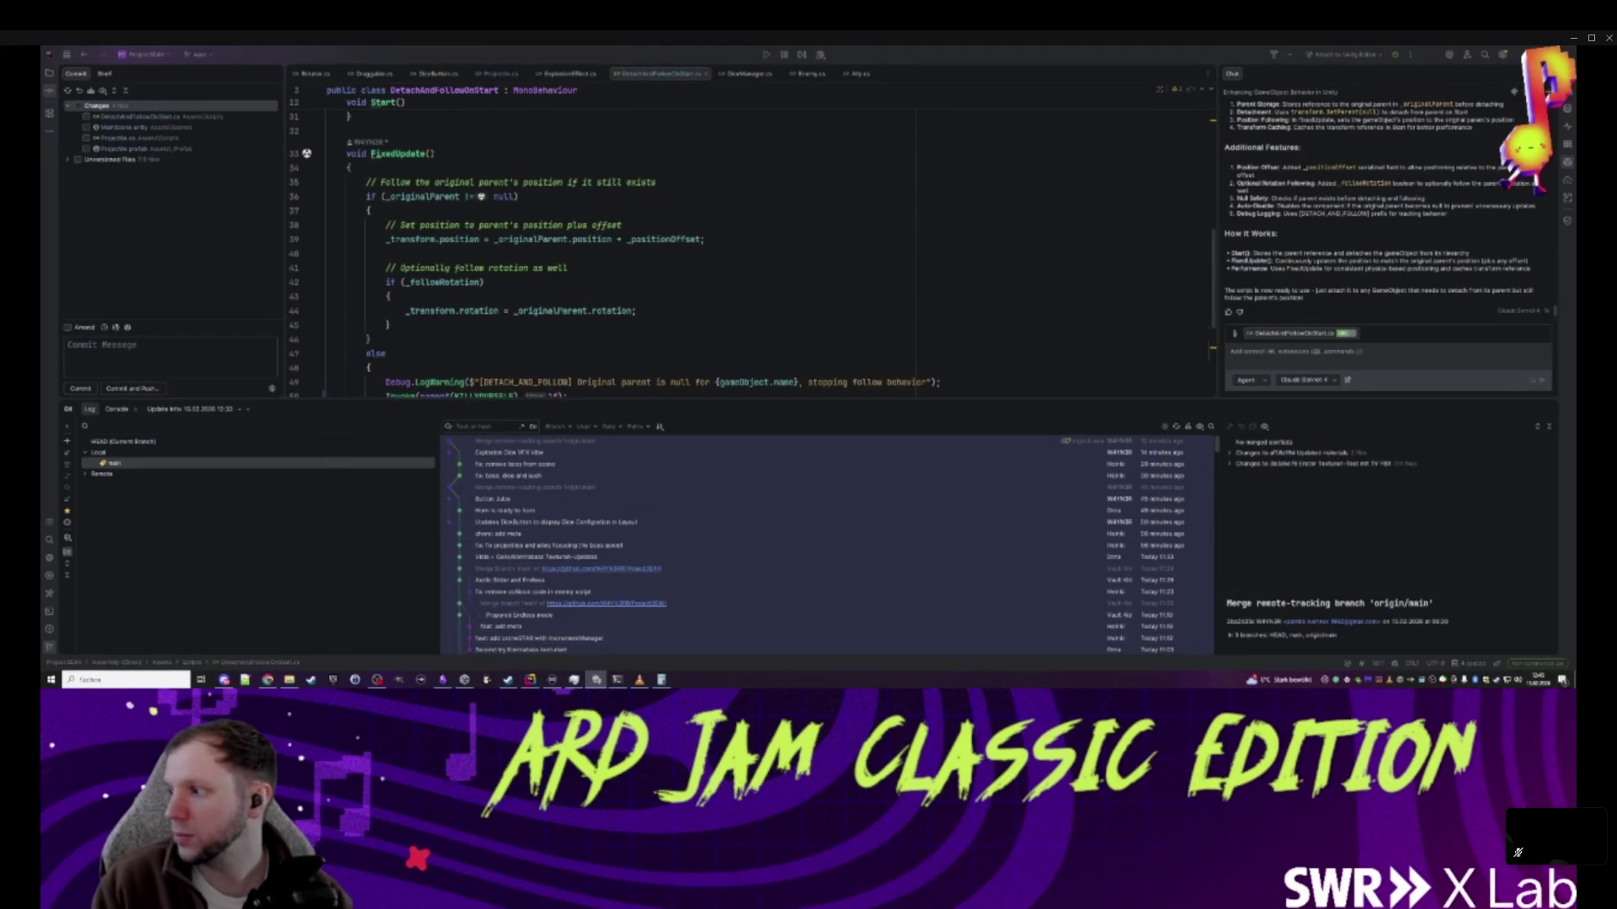
key(alt+Tab)
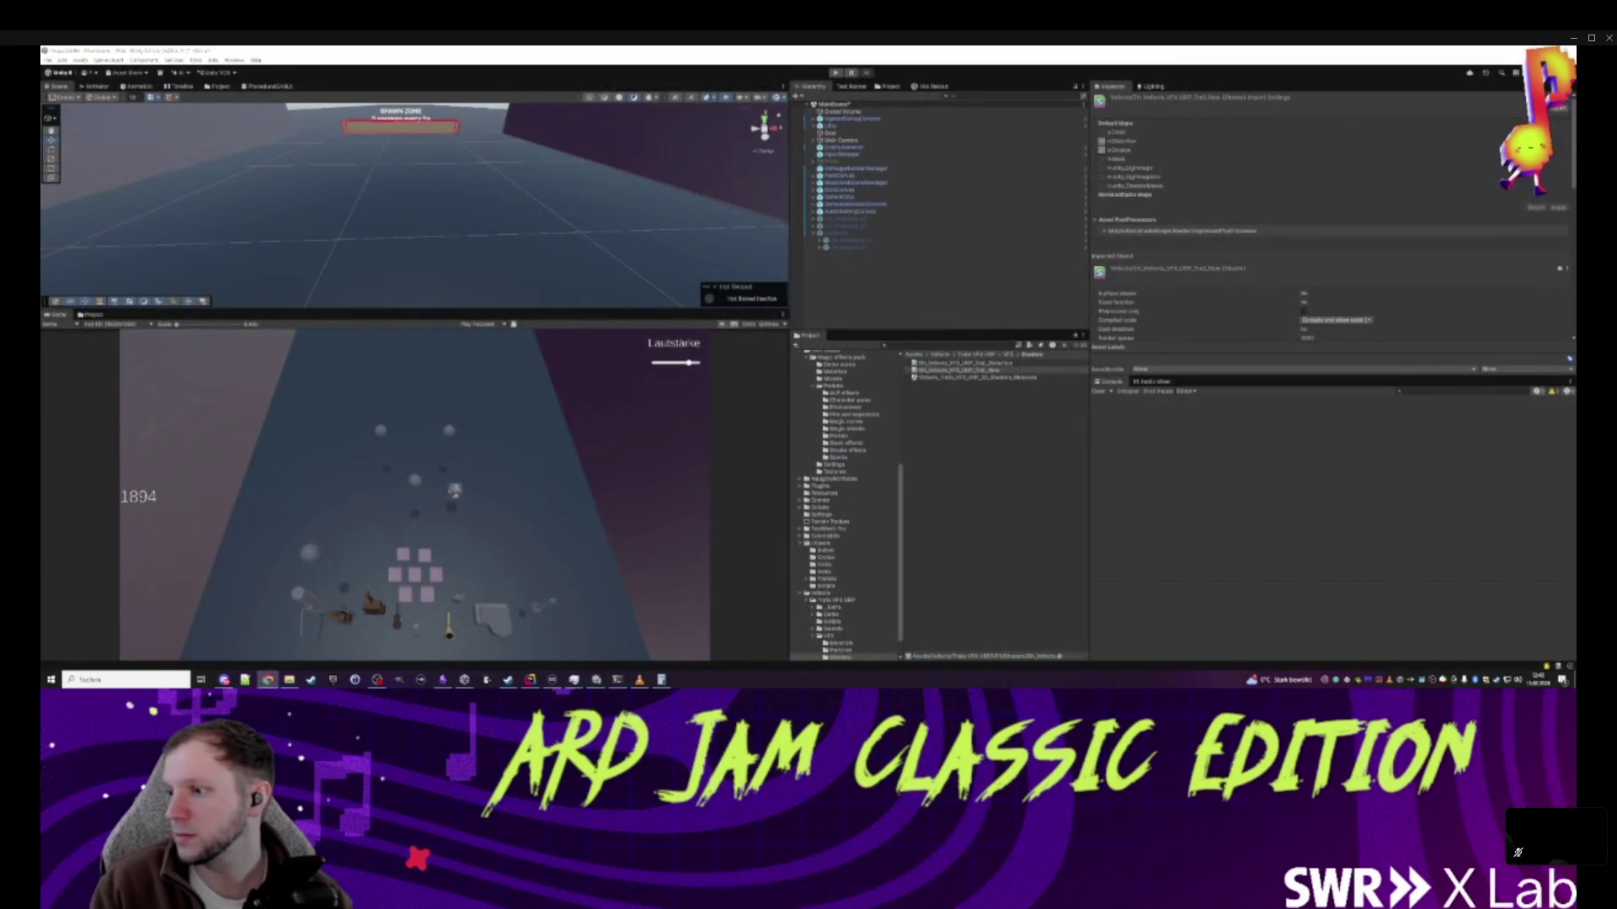
- Run the game in play mode until the dice cards appear, then choose Explosionswürfel
click(895, 262)
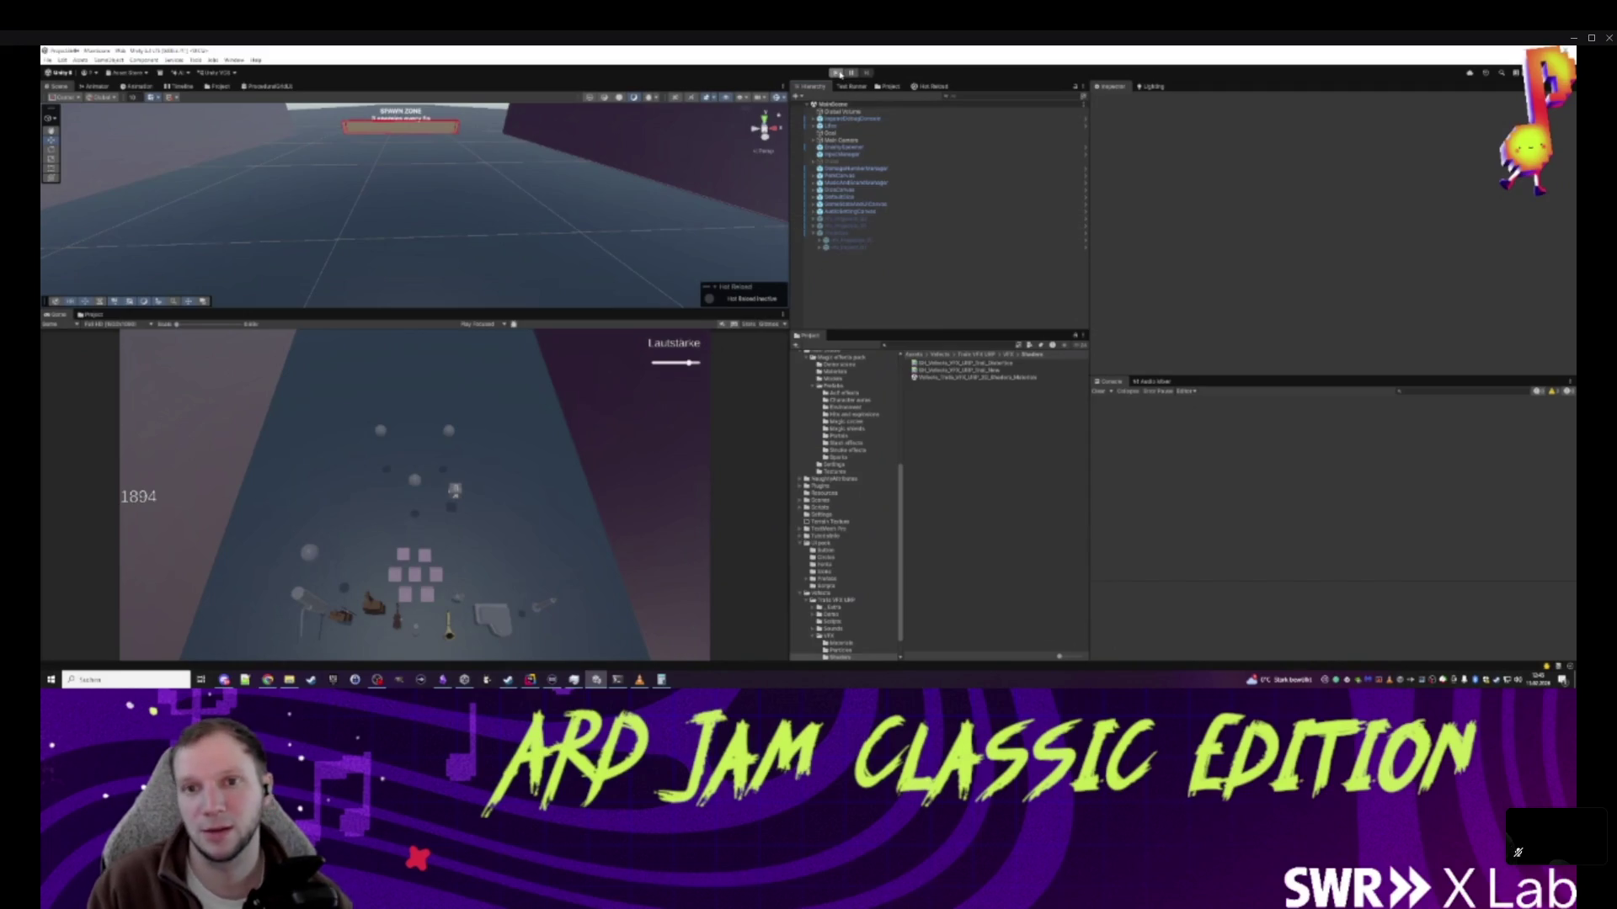
click(836, 73)
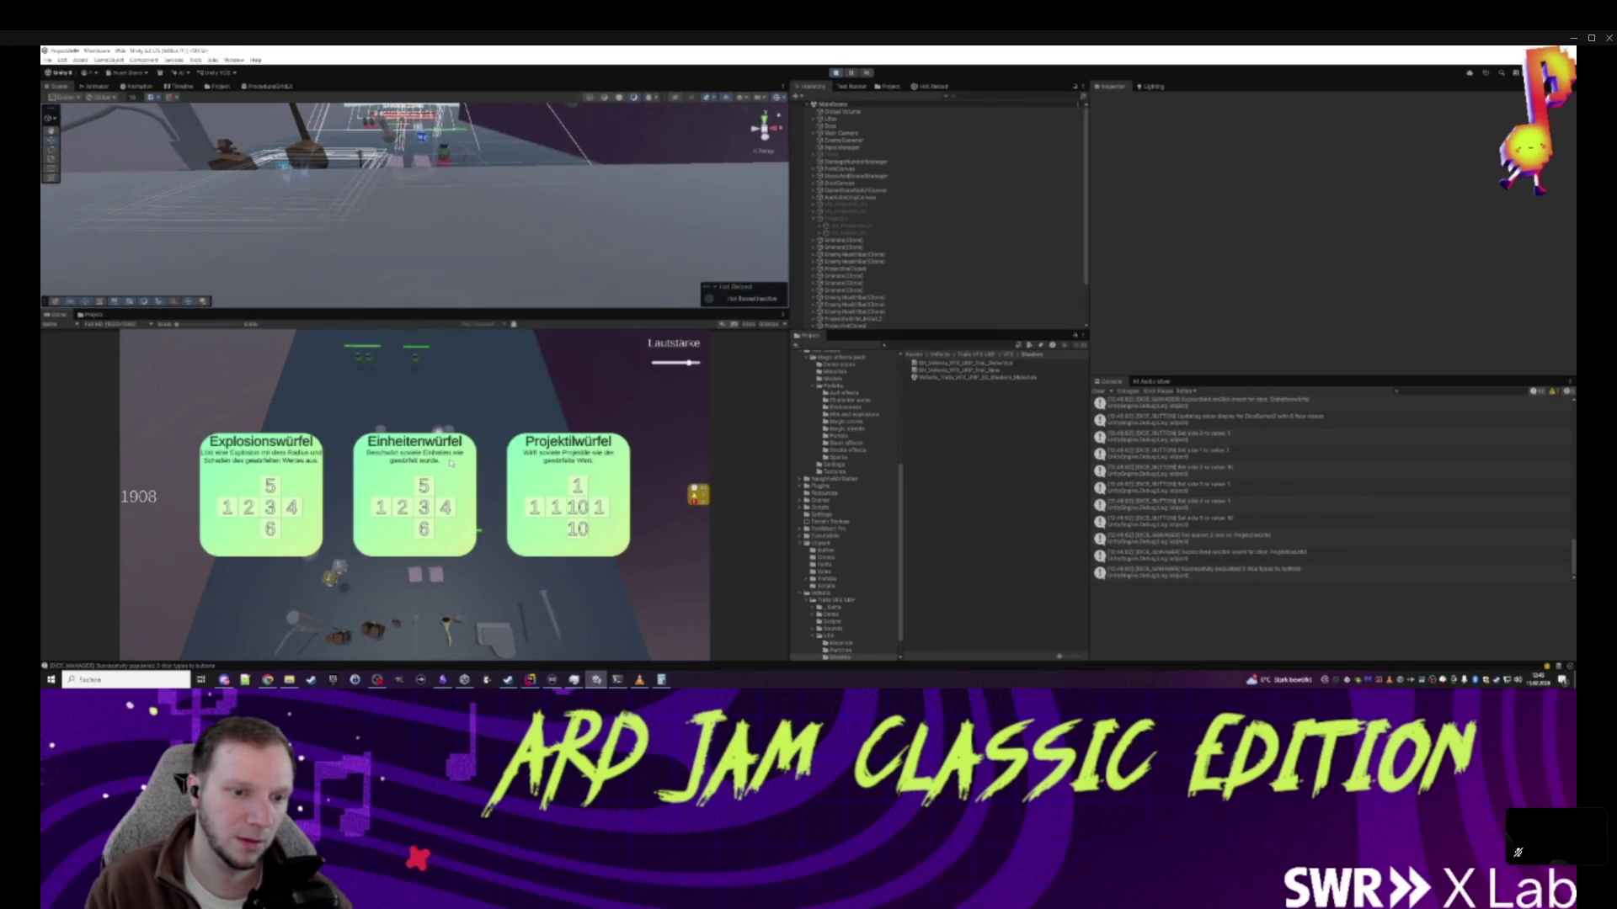
click(277, 472)
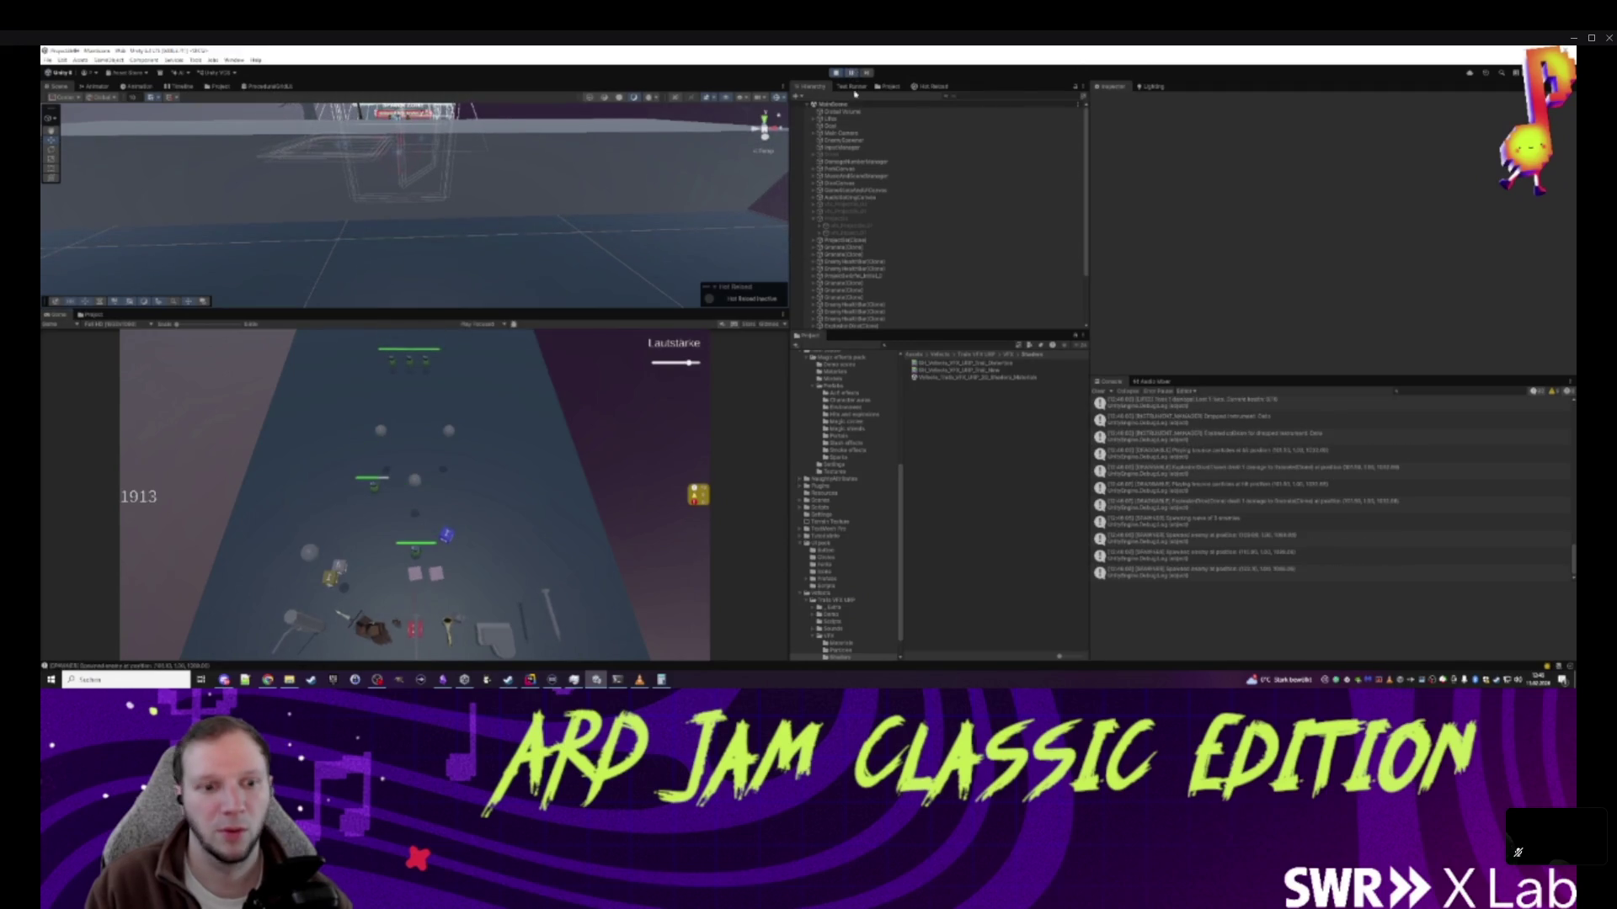
- Find the Projectile prefab referenced by ProjectileDice and drop an instance into the running scene
scroll(889, 300, down, 3)
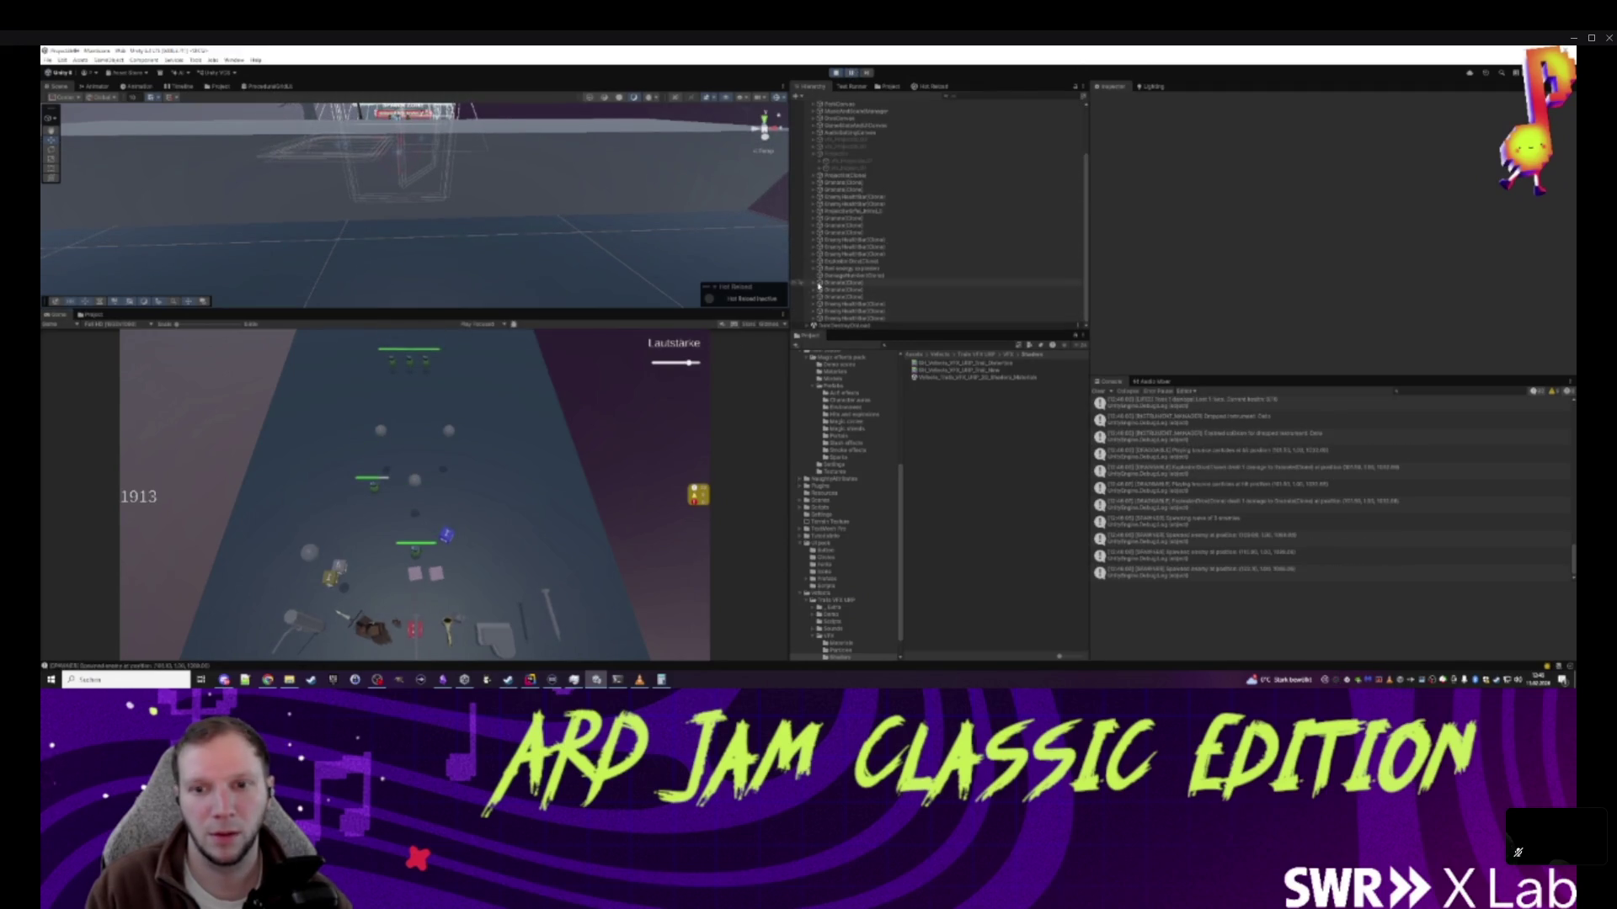
click(892, 344)
text(script)
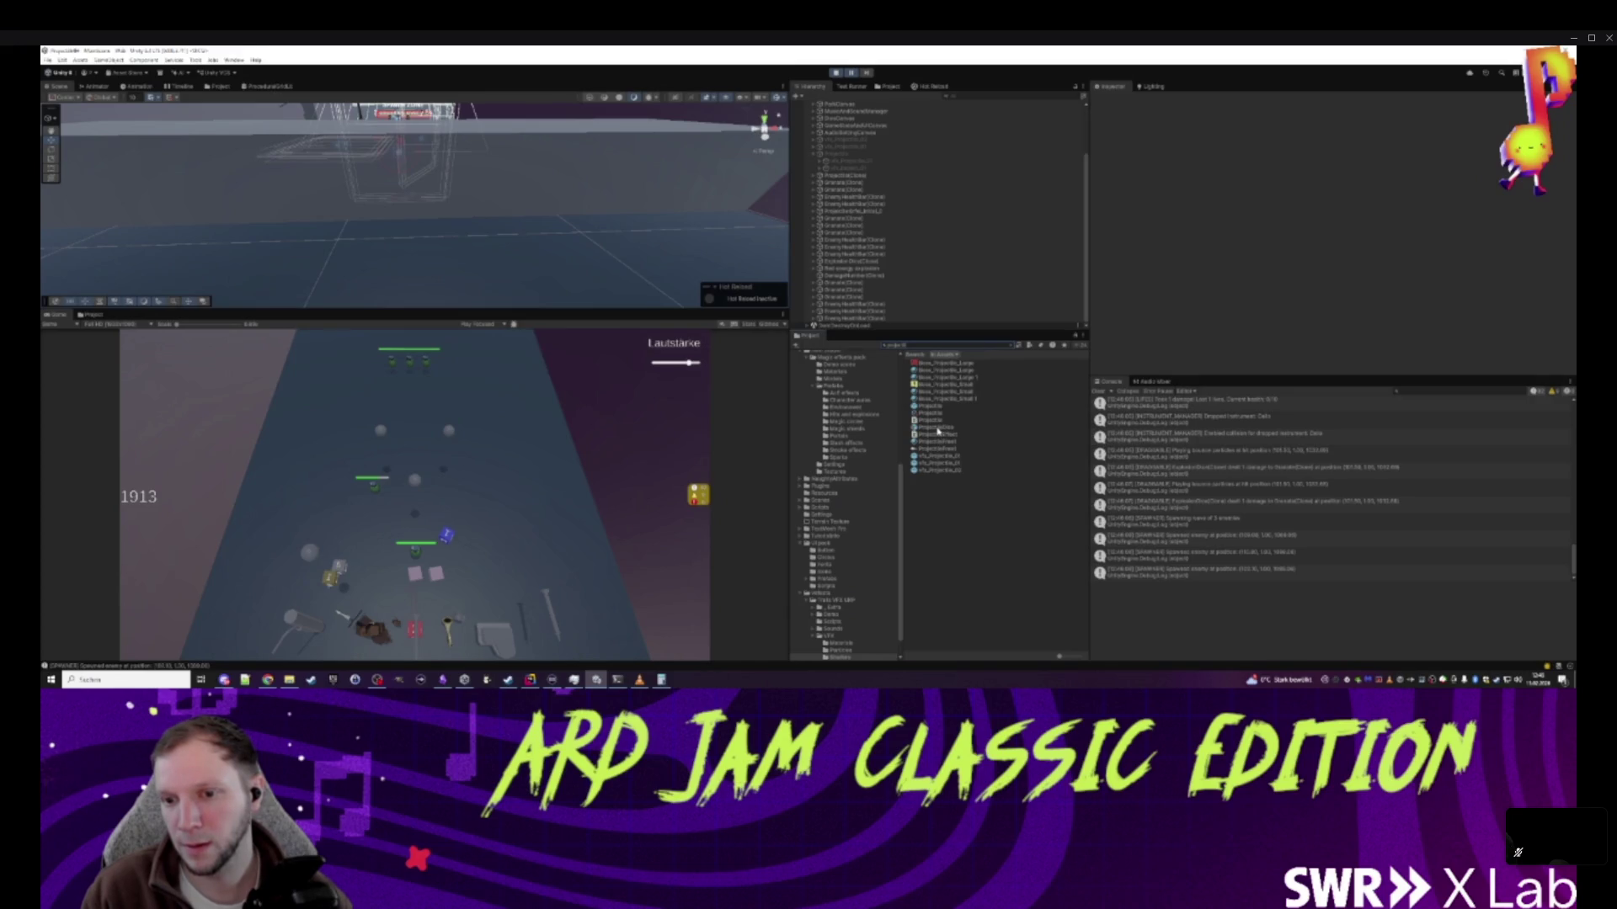
click(937, 428)
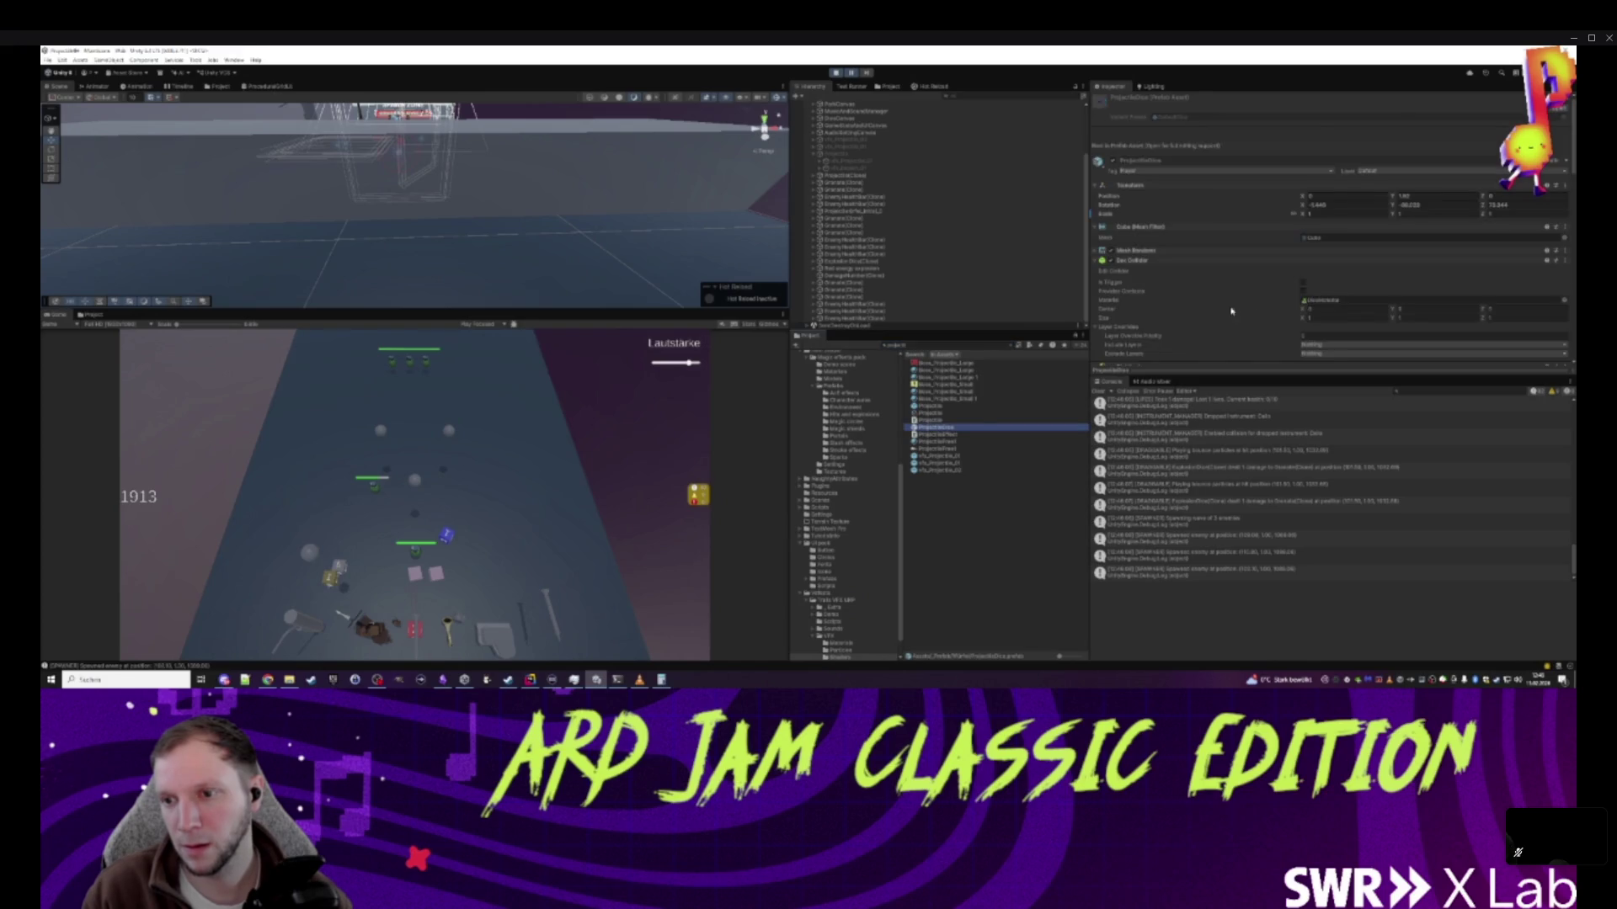
scroll(1290, 320, down, 5)
scroll(1290, 321, down, 3)
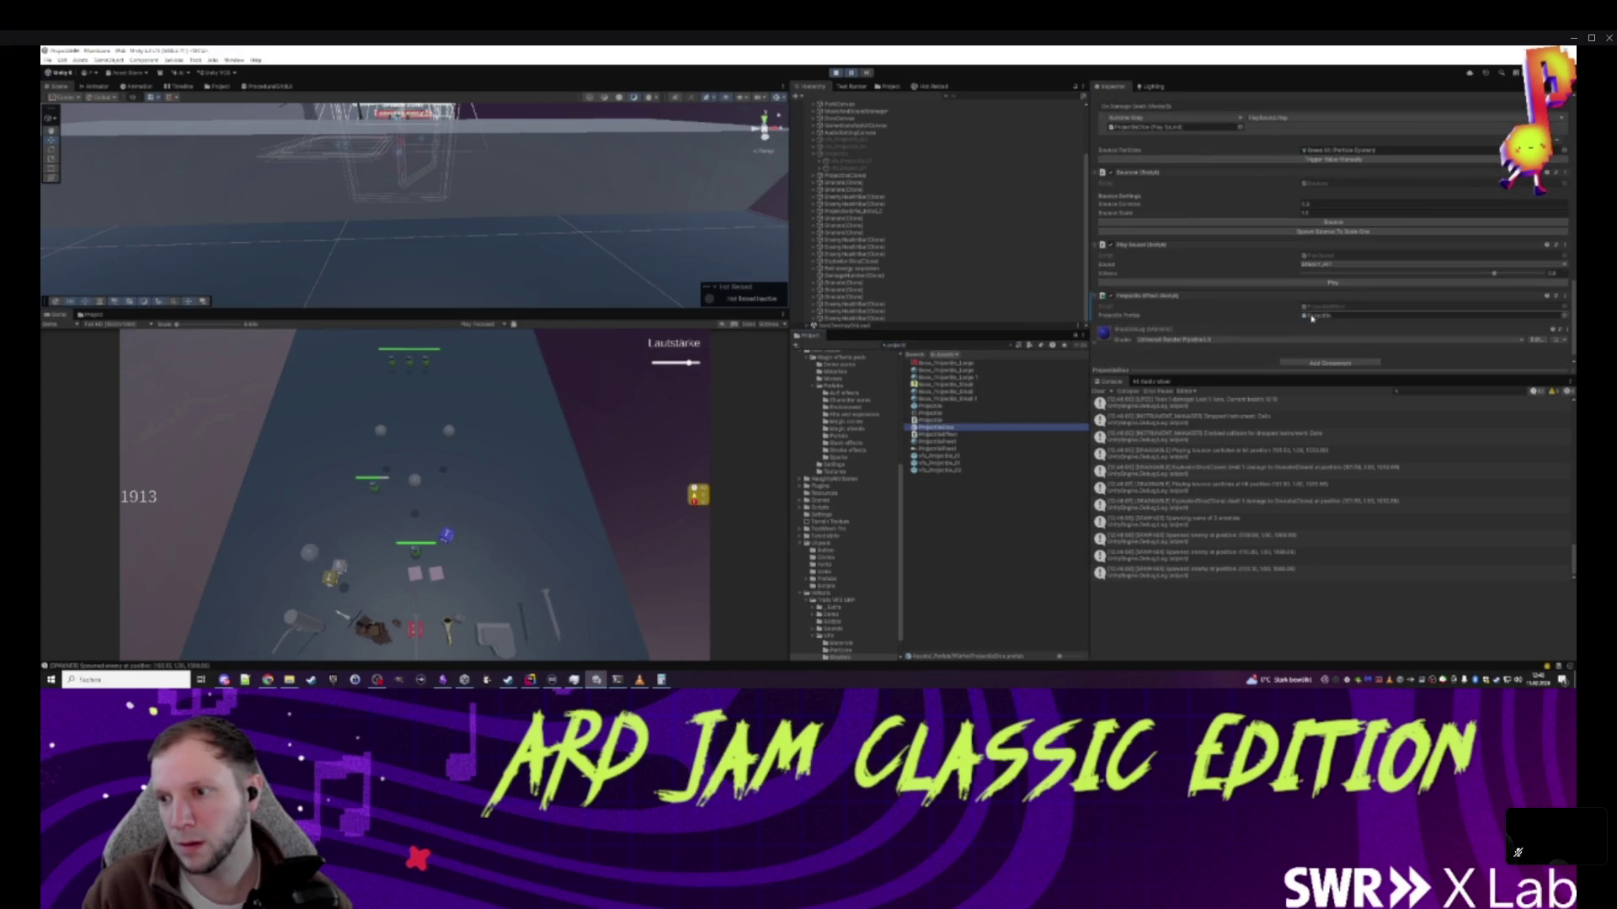
click(1315, 316)
mouse_move(929, 472)
mouse_down()
mouse_move(797, 249)
mouse_move(849, 248)
mouse_up()
- Frame the Projectile clone, preview its vfx_Impact effect, then stop play mode and select Projectile
click(816, 248)
double_click(850, 251)
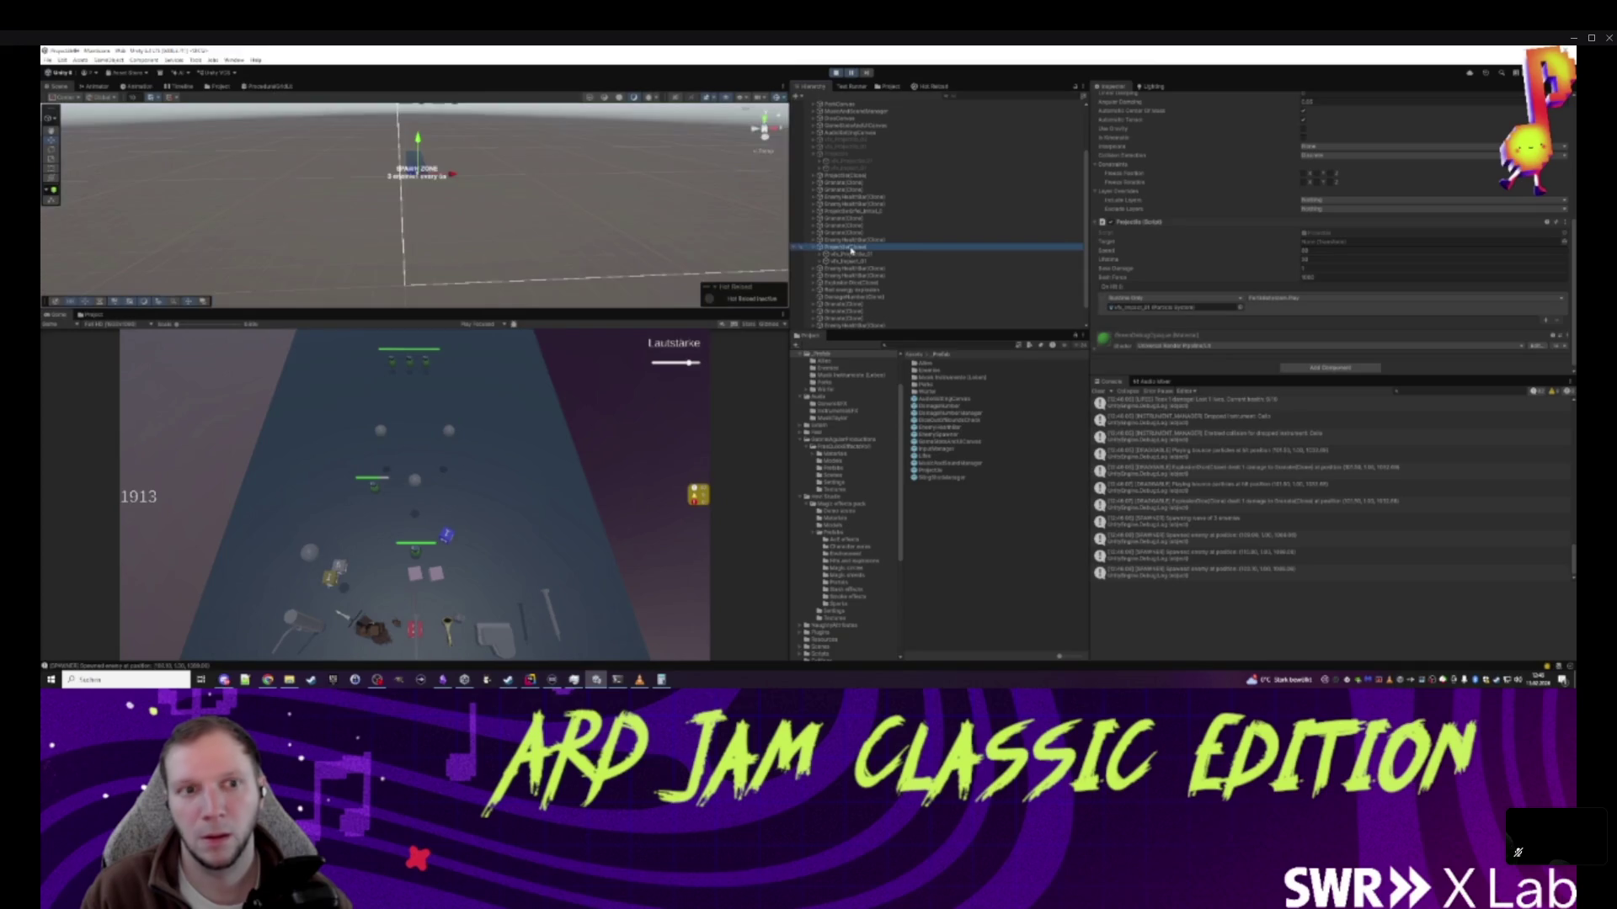
double_click(846, 248)
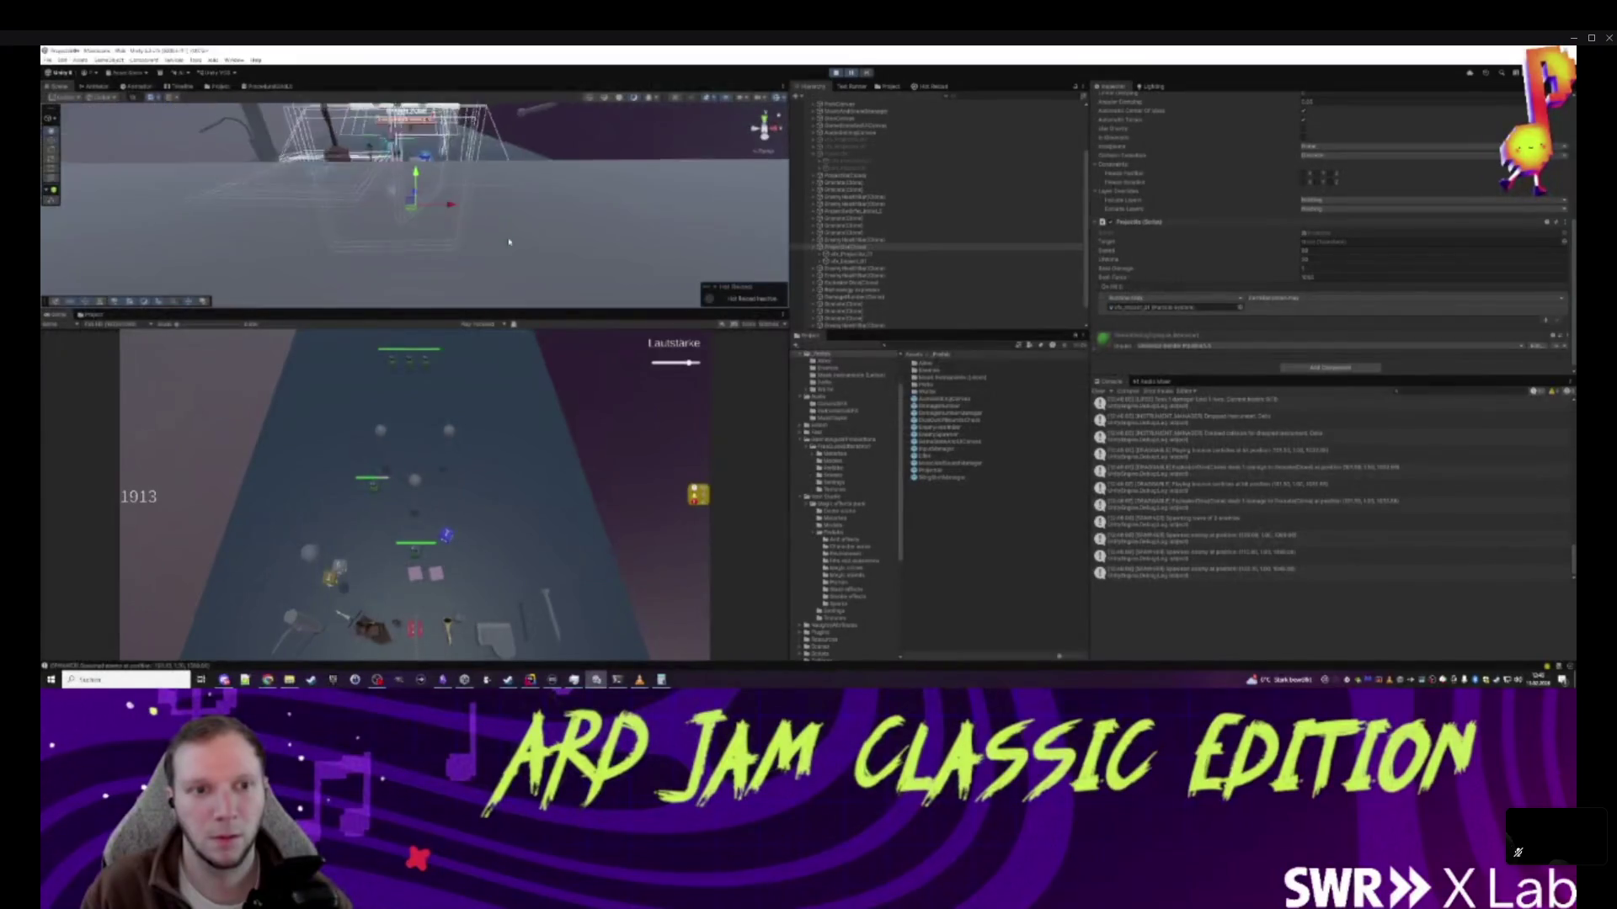
mouse_move(413, 132)
mouse_down()
mouse_move(353, 168)
mouse_move(361, 180)
mouse_move(251, 189)
mouse_move(394, 173)
mouse_up()
drag(540, 261, 447, 210)
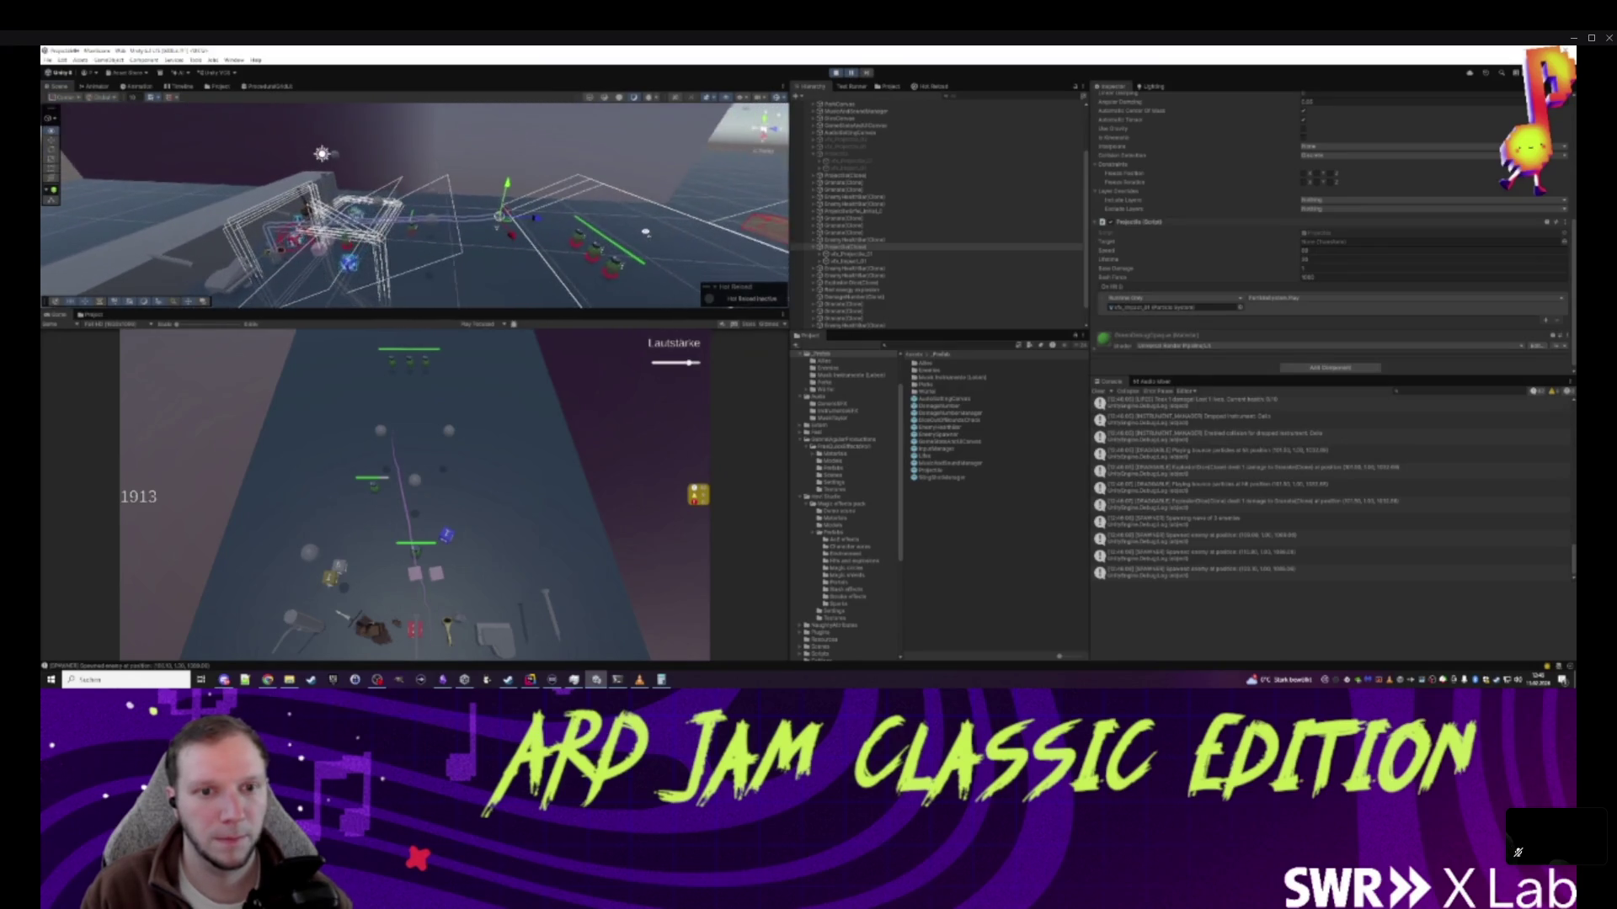
click(859, 262)
click(742, 272)
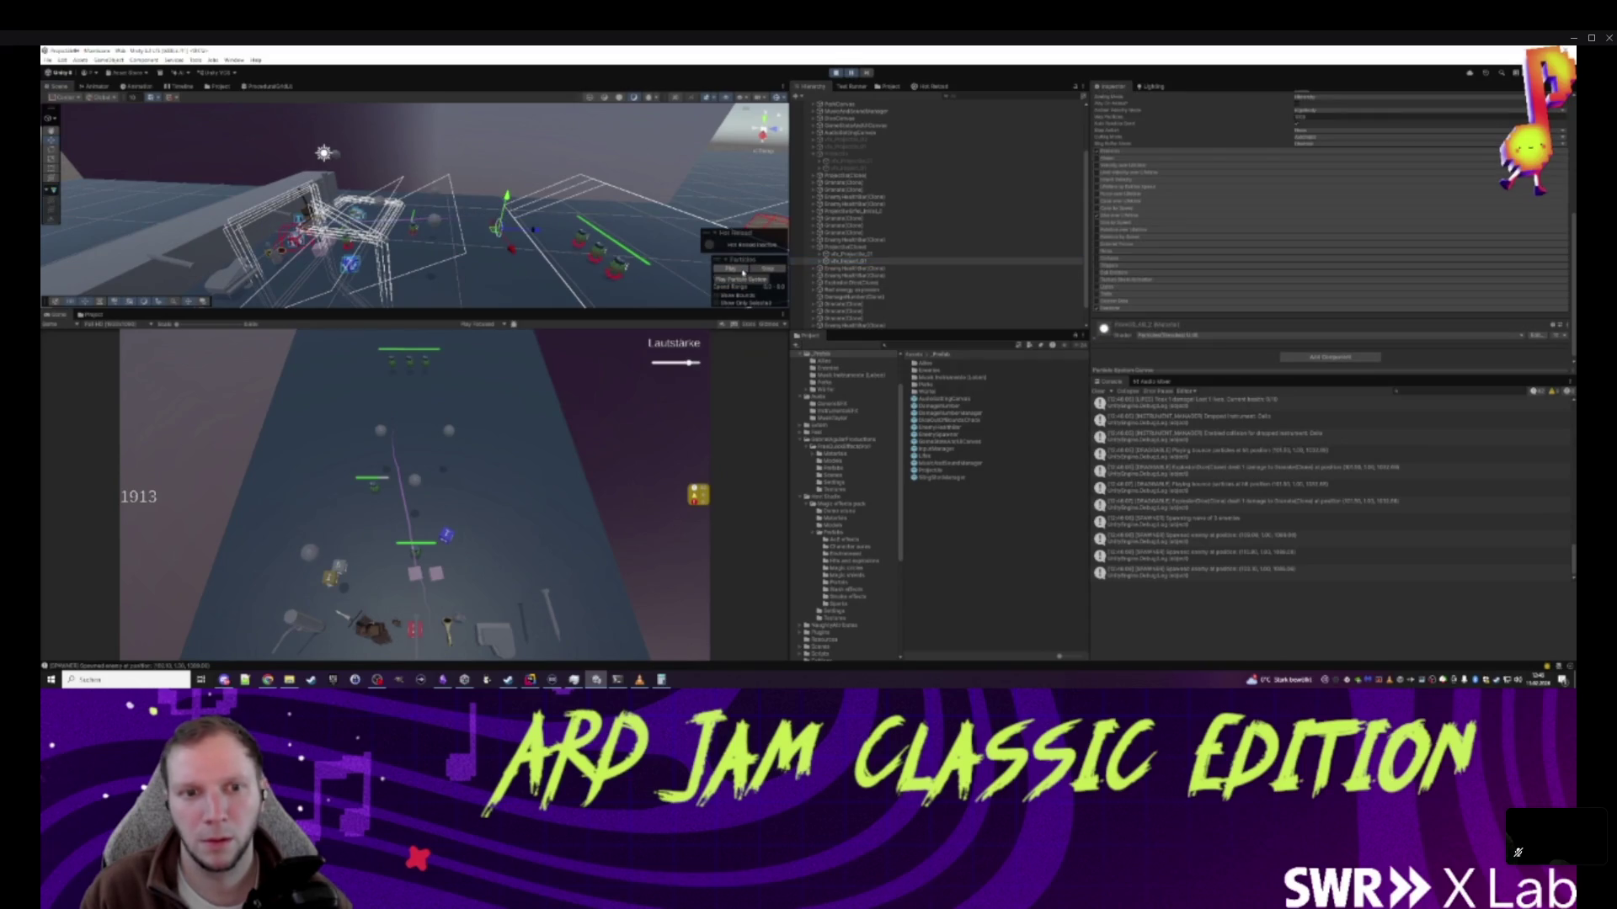
key(f)
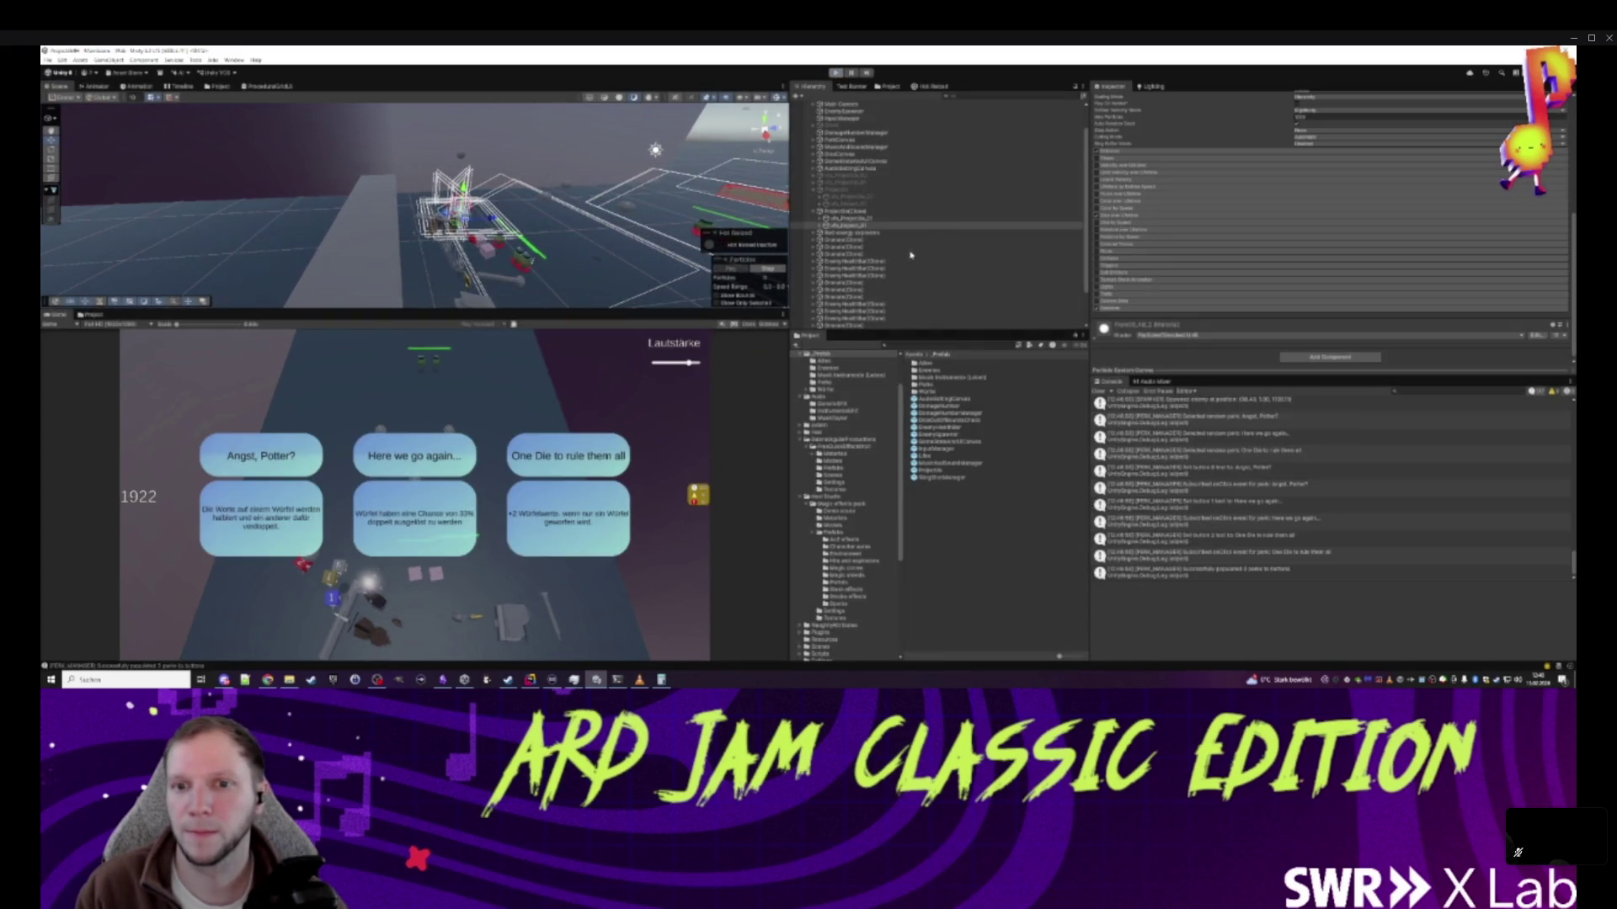
click(837, 75)
click(859, 233)
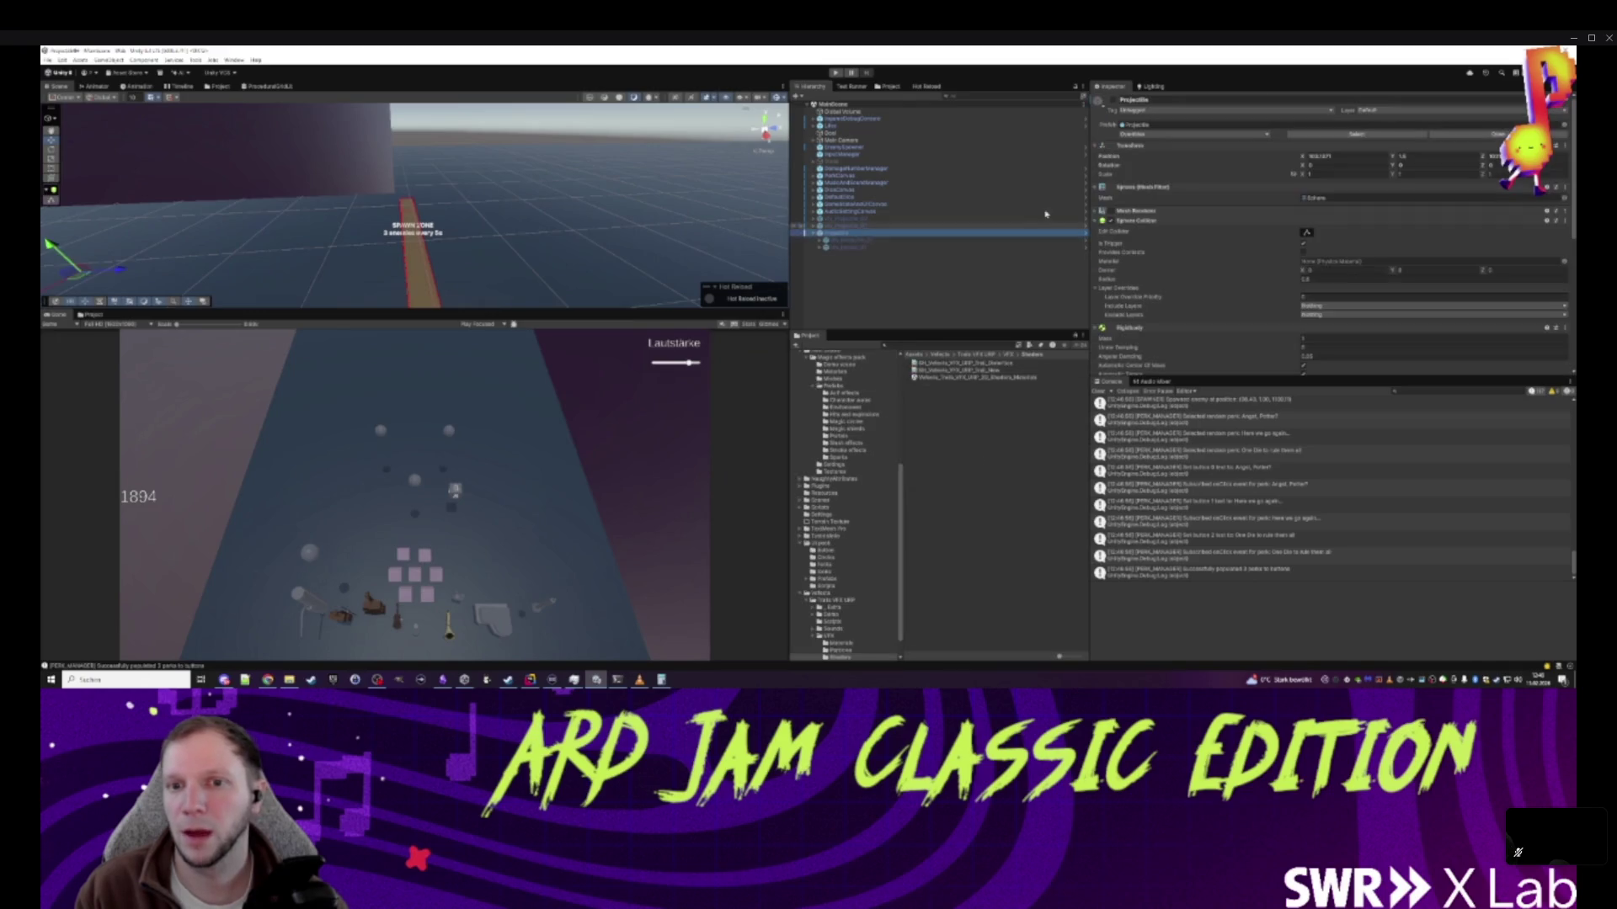
- Apply all overrides to the Projectile prefab and start play mode
click(1133, 134)
click(1224, 197)
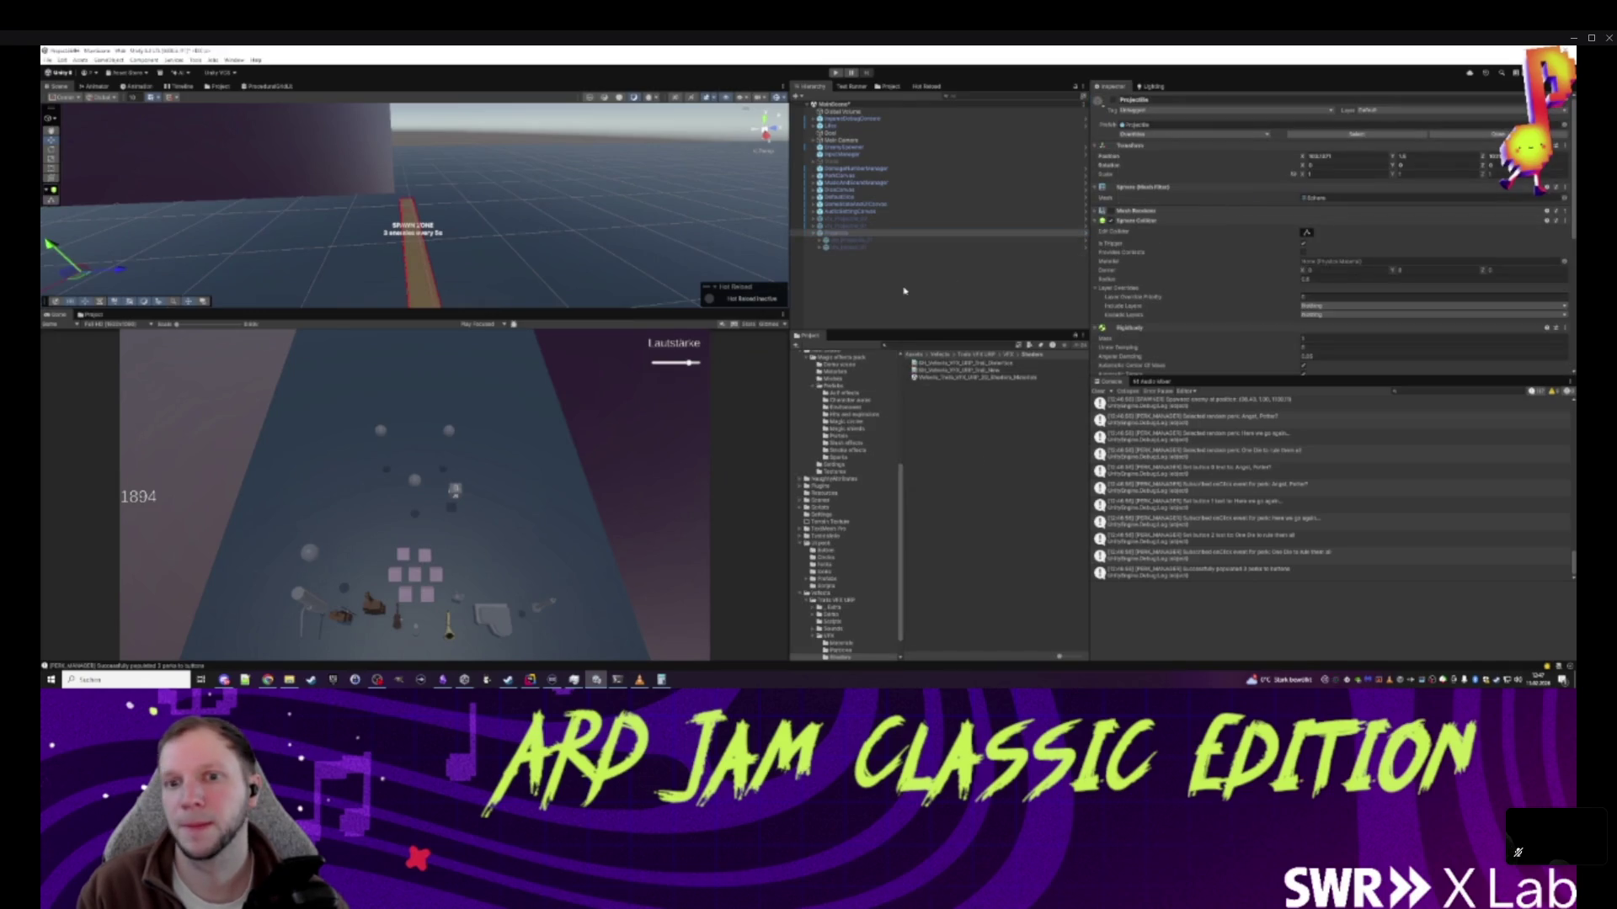
click(836, 74)
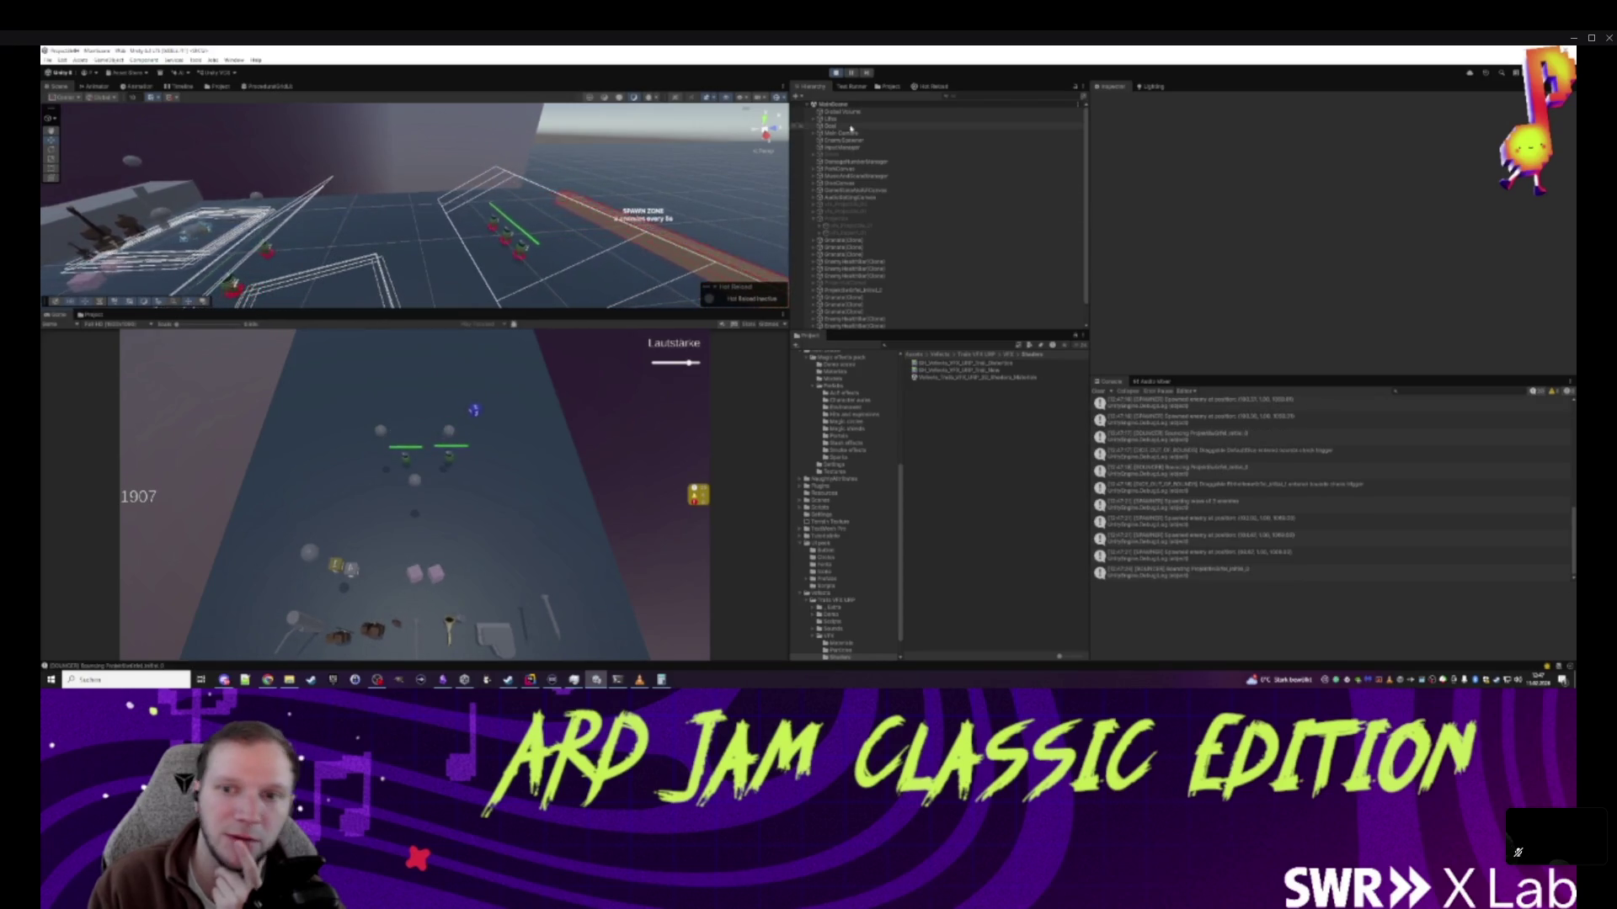
- Enable the Projectile object in the Inspector and start play mode again
click(914, 234)
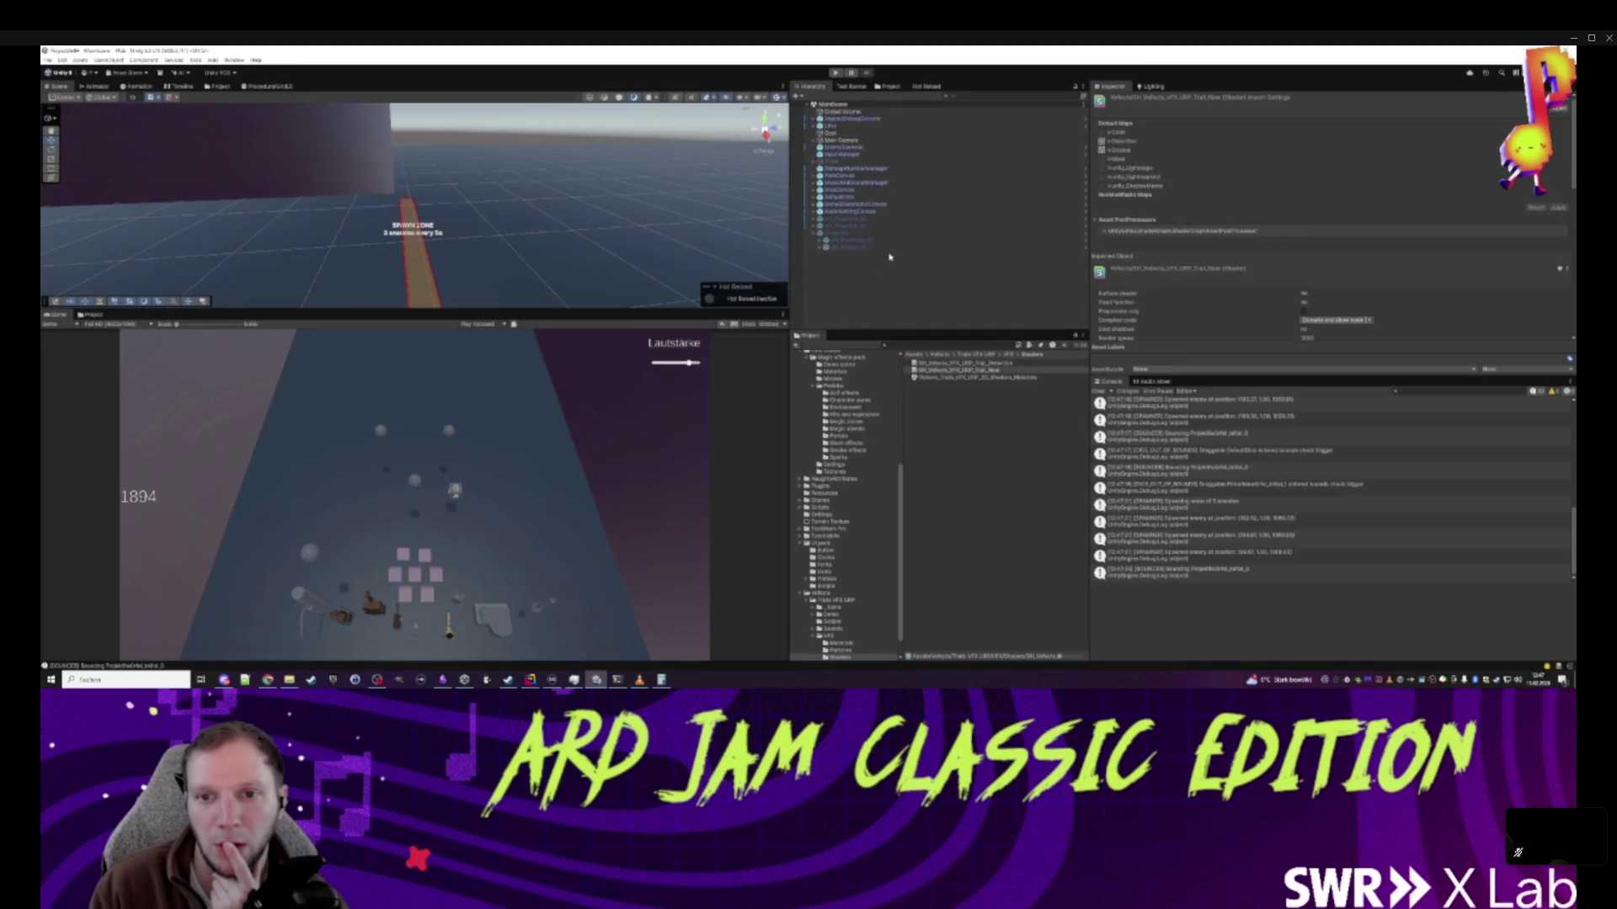
click(1112, 100)
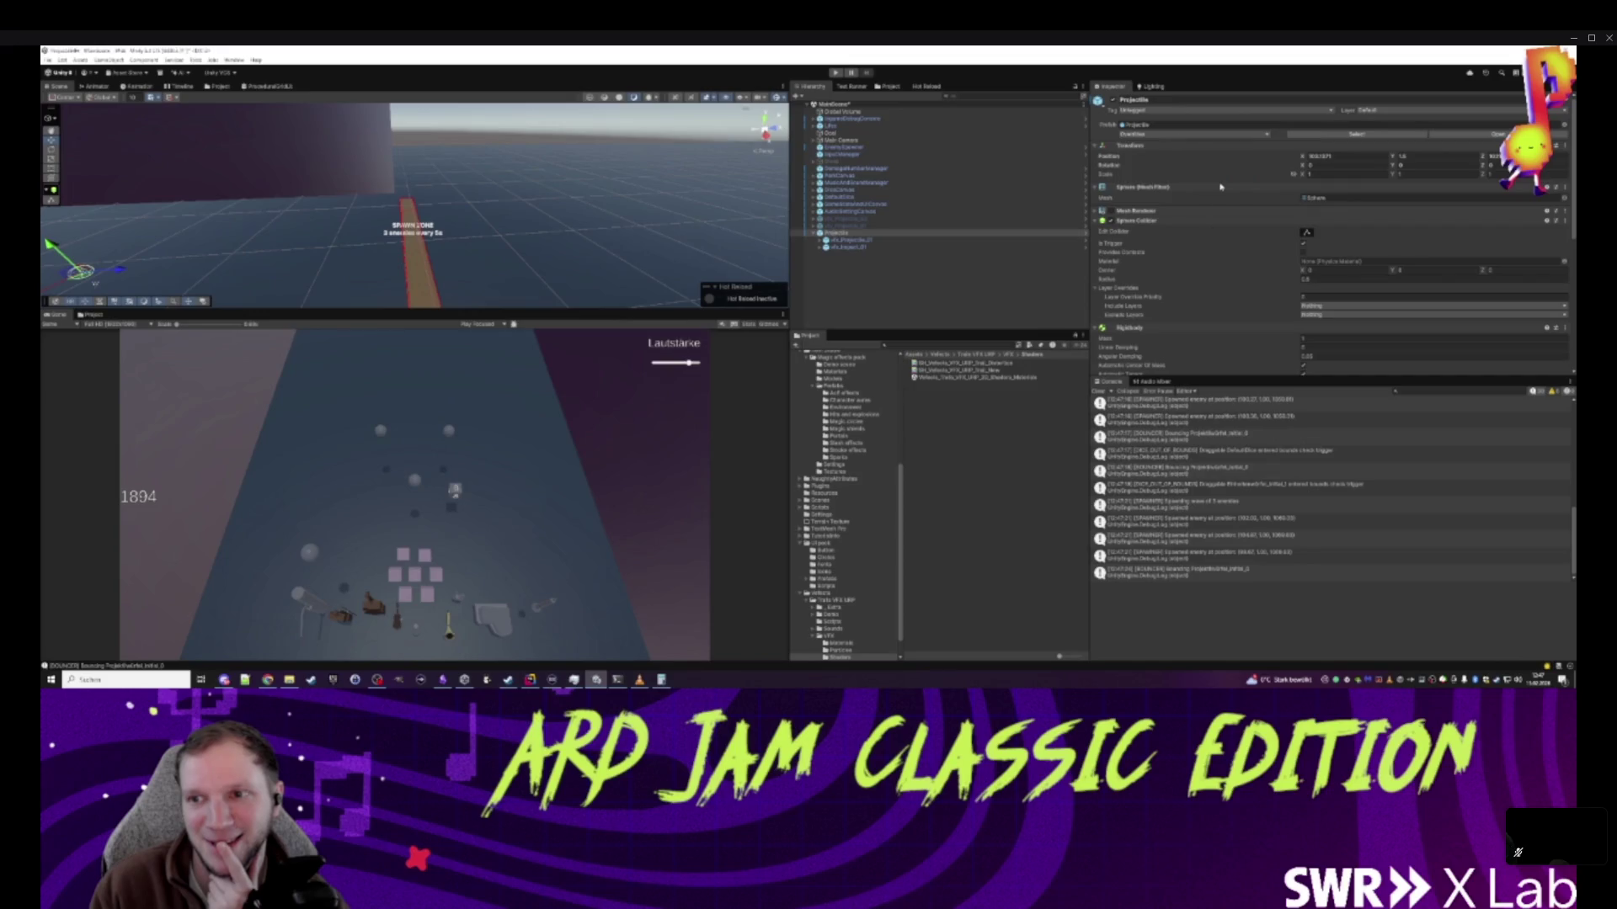
click(890, 288)
click(851, 233)
click(836, 73)
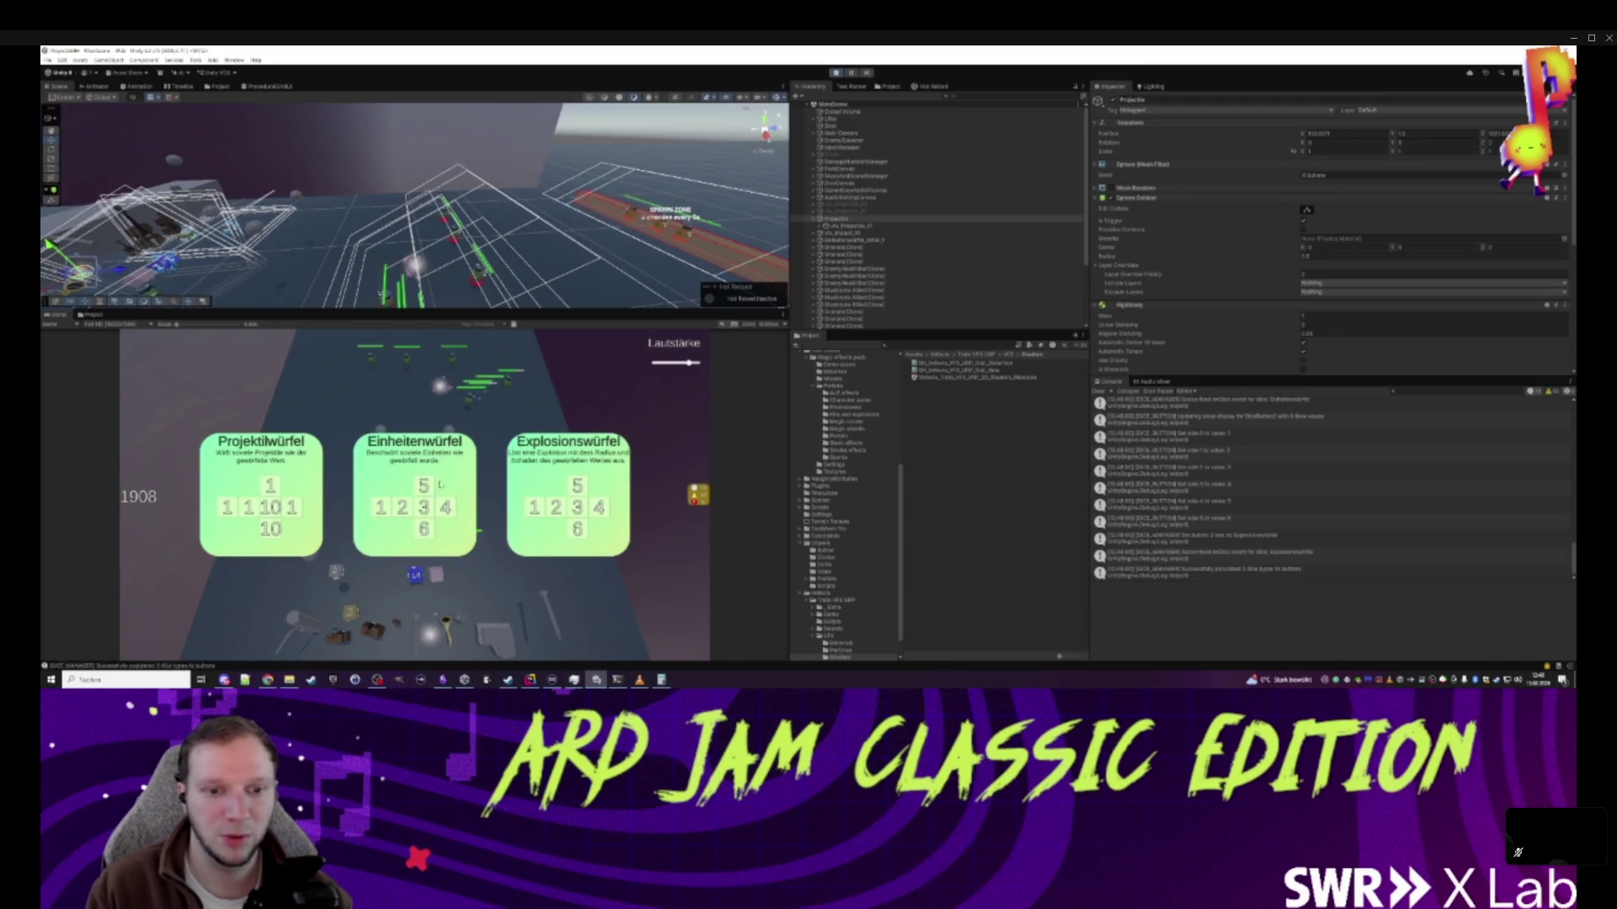
- Pick Projektilwürfel and the Angst, Potter? perk, then delete Projectiles and switch to Rider
click(288, 490)
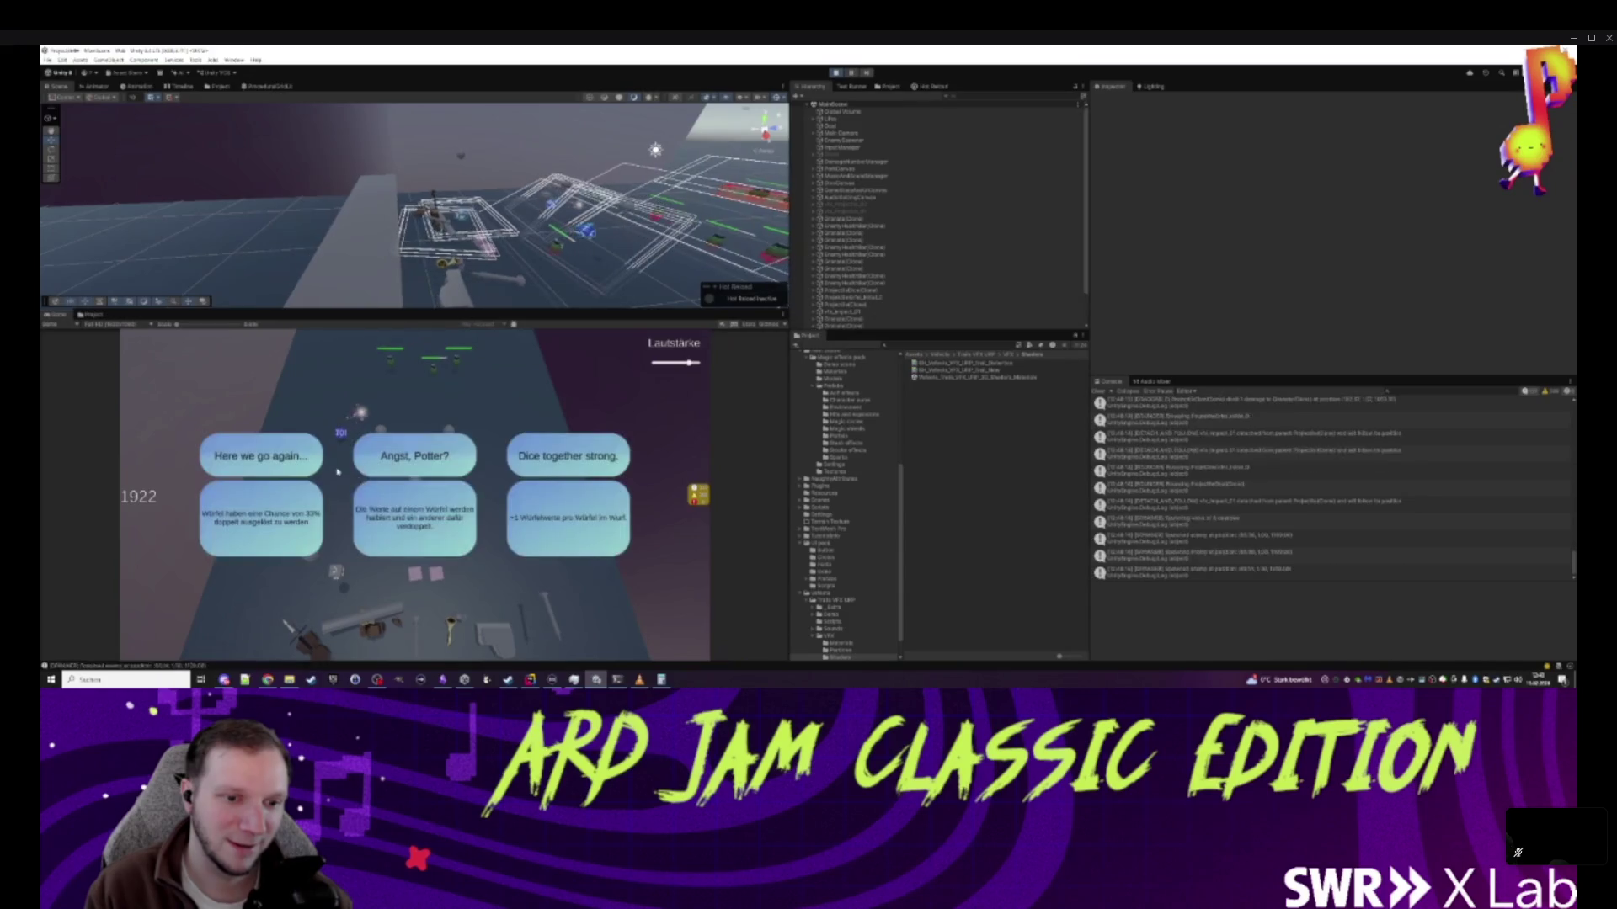
click(432, 464)
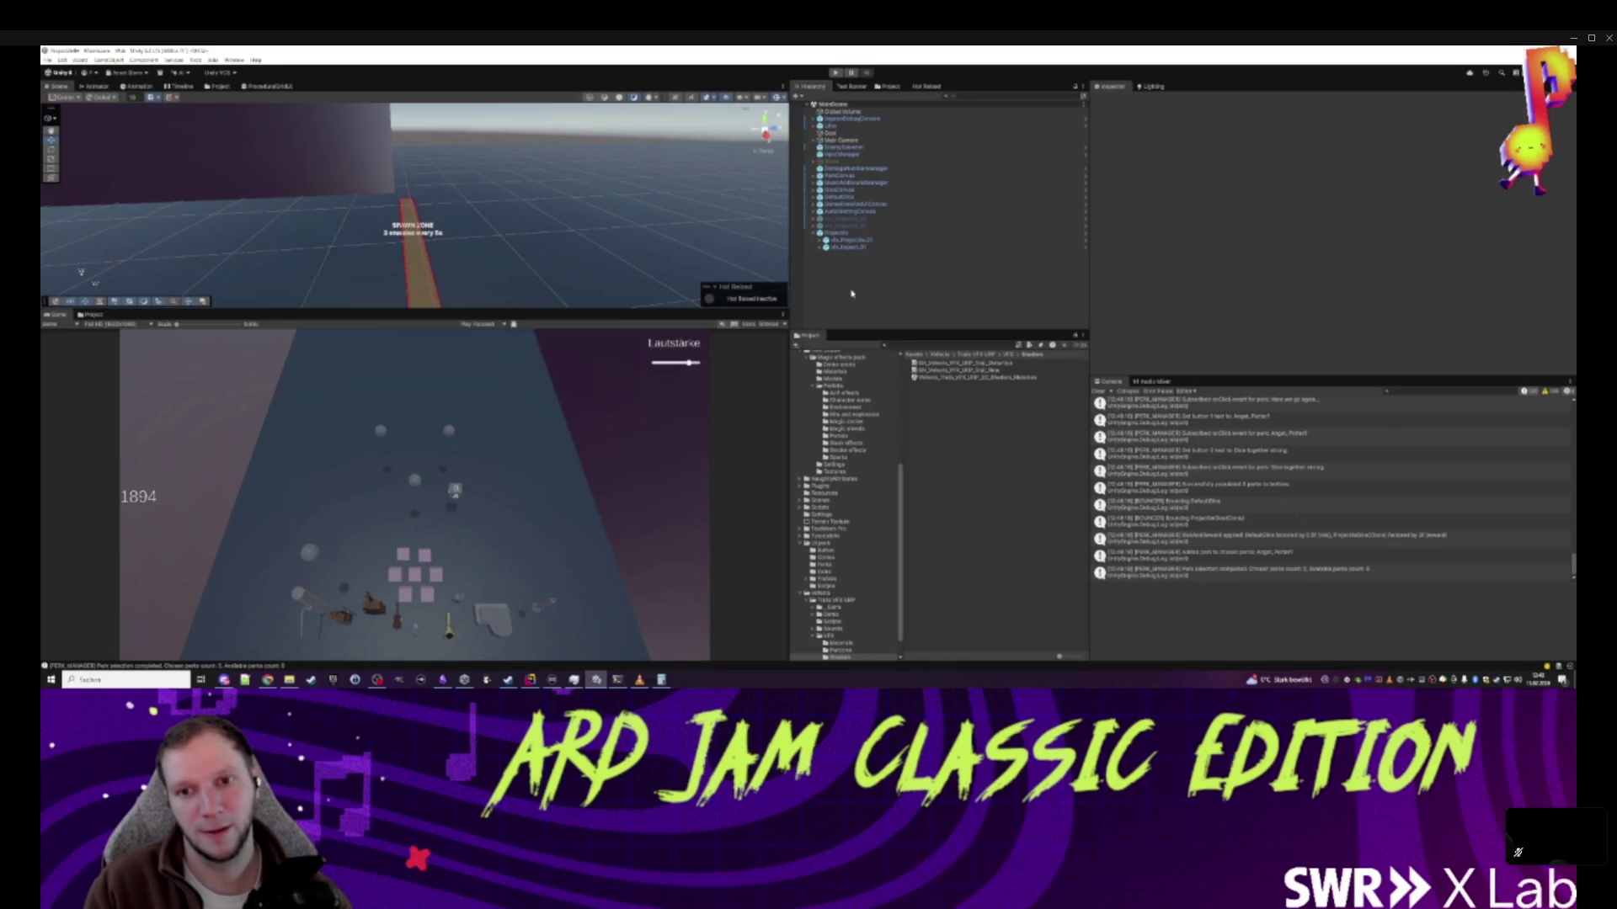
click(842, 232)
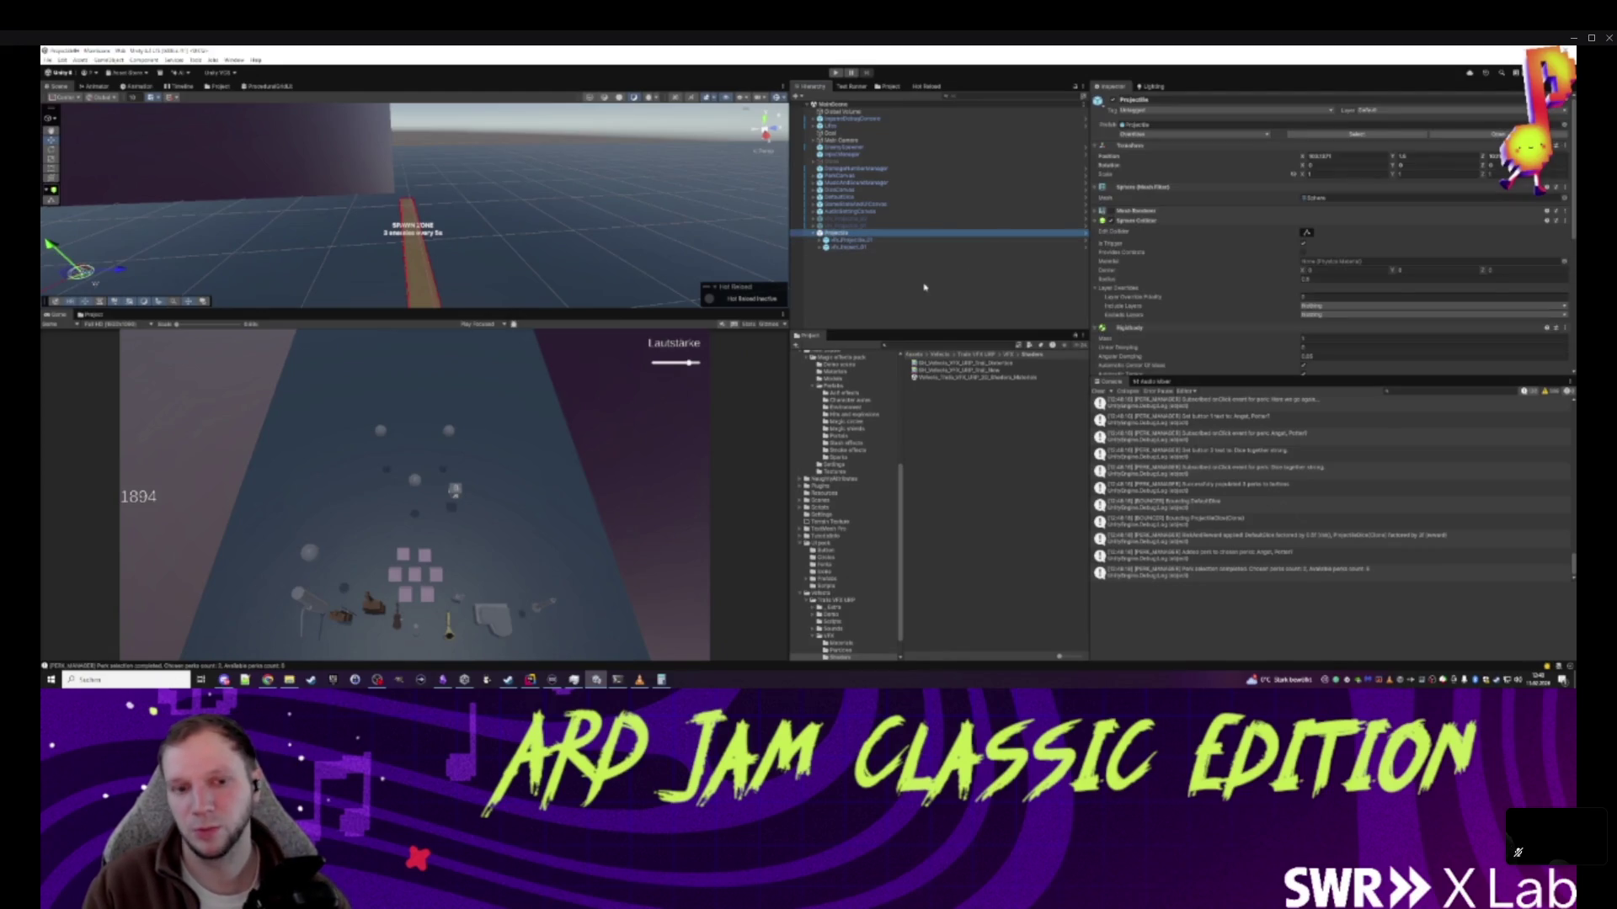
key(Delete)
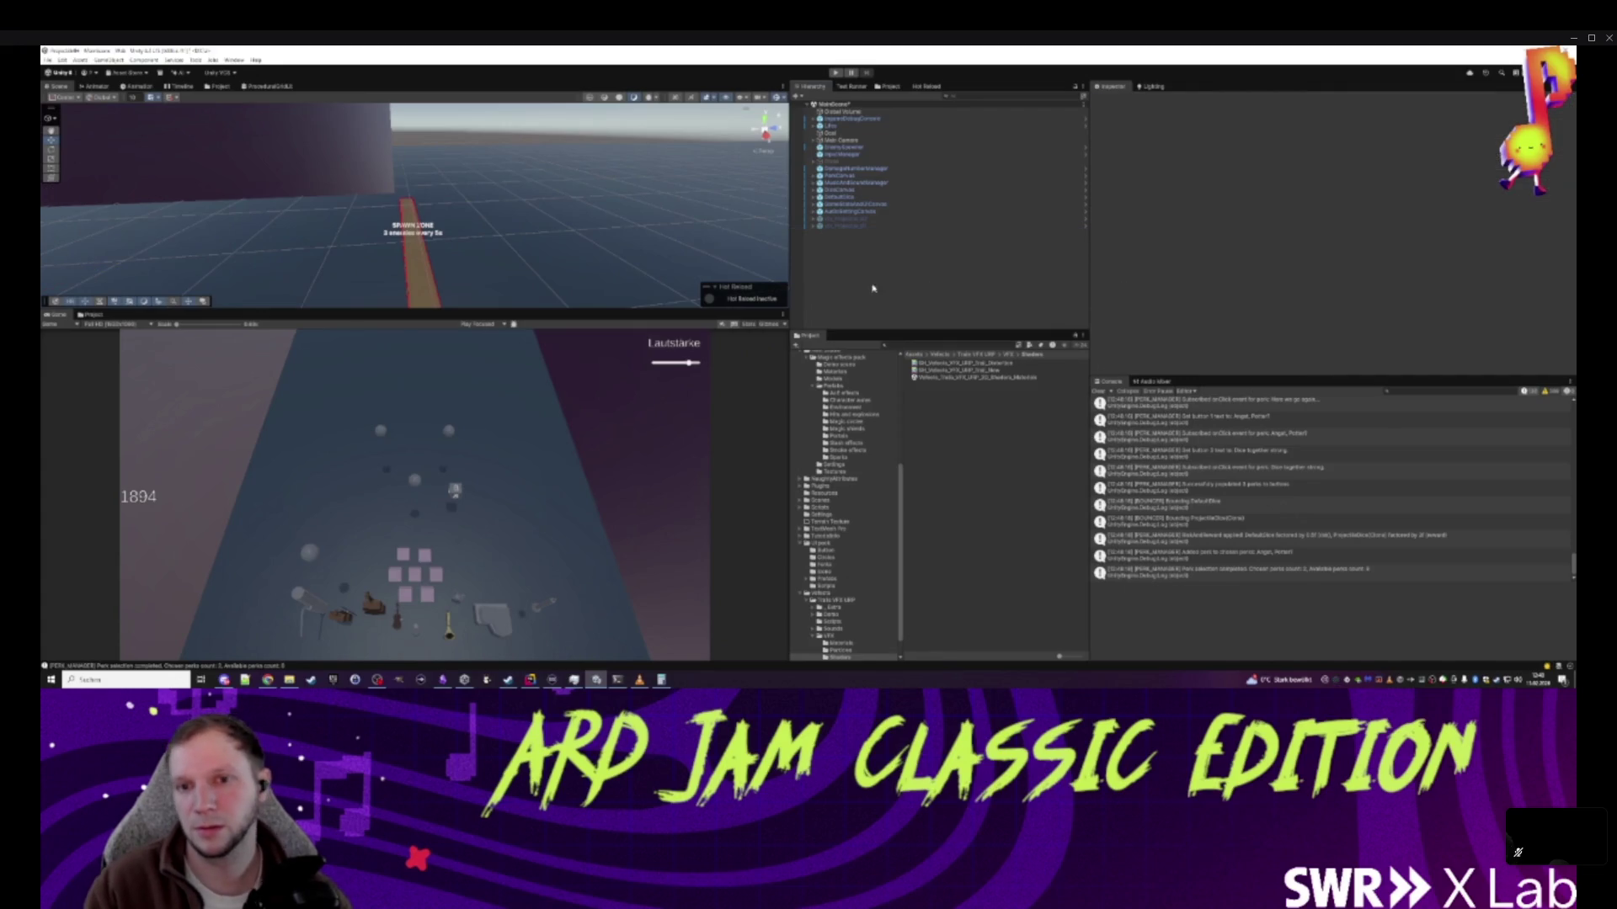
click(530, 680)
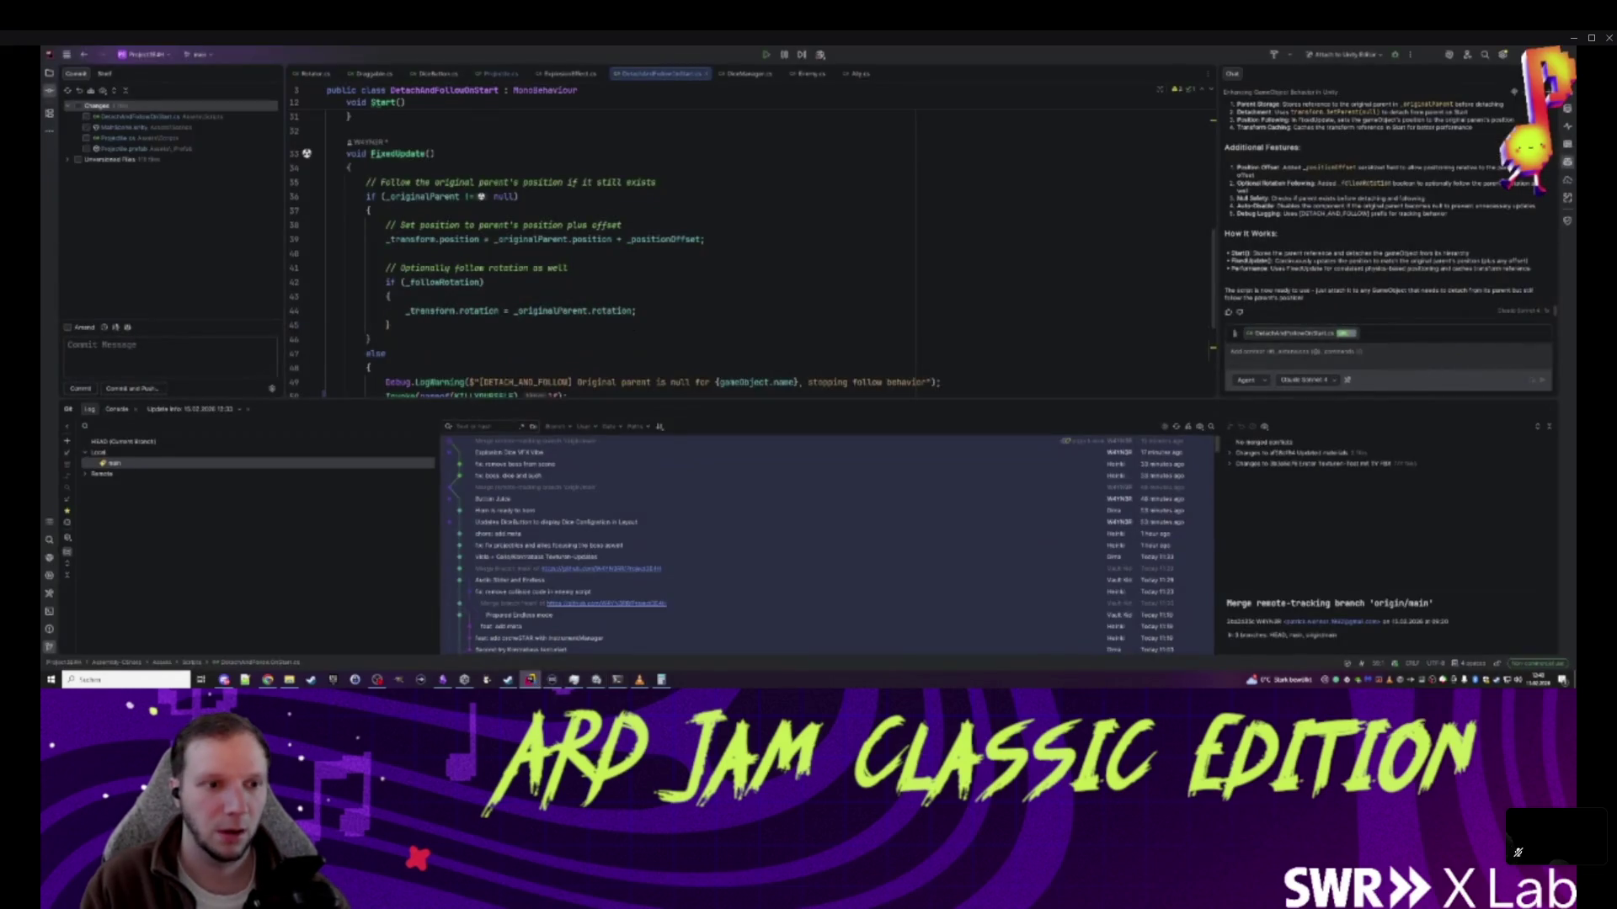
- Include all changed and unversioned files in the commit and type the commit message
click(67, 160)
click(71, 112)
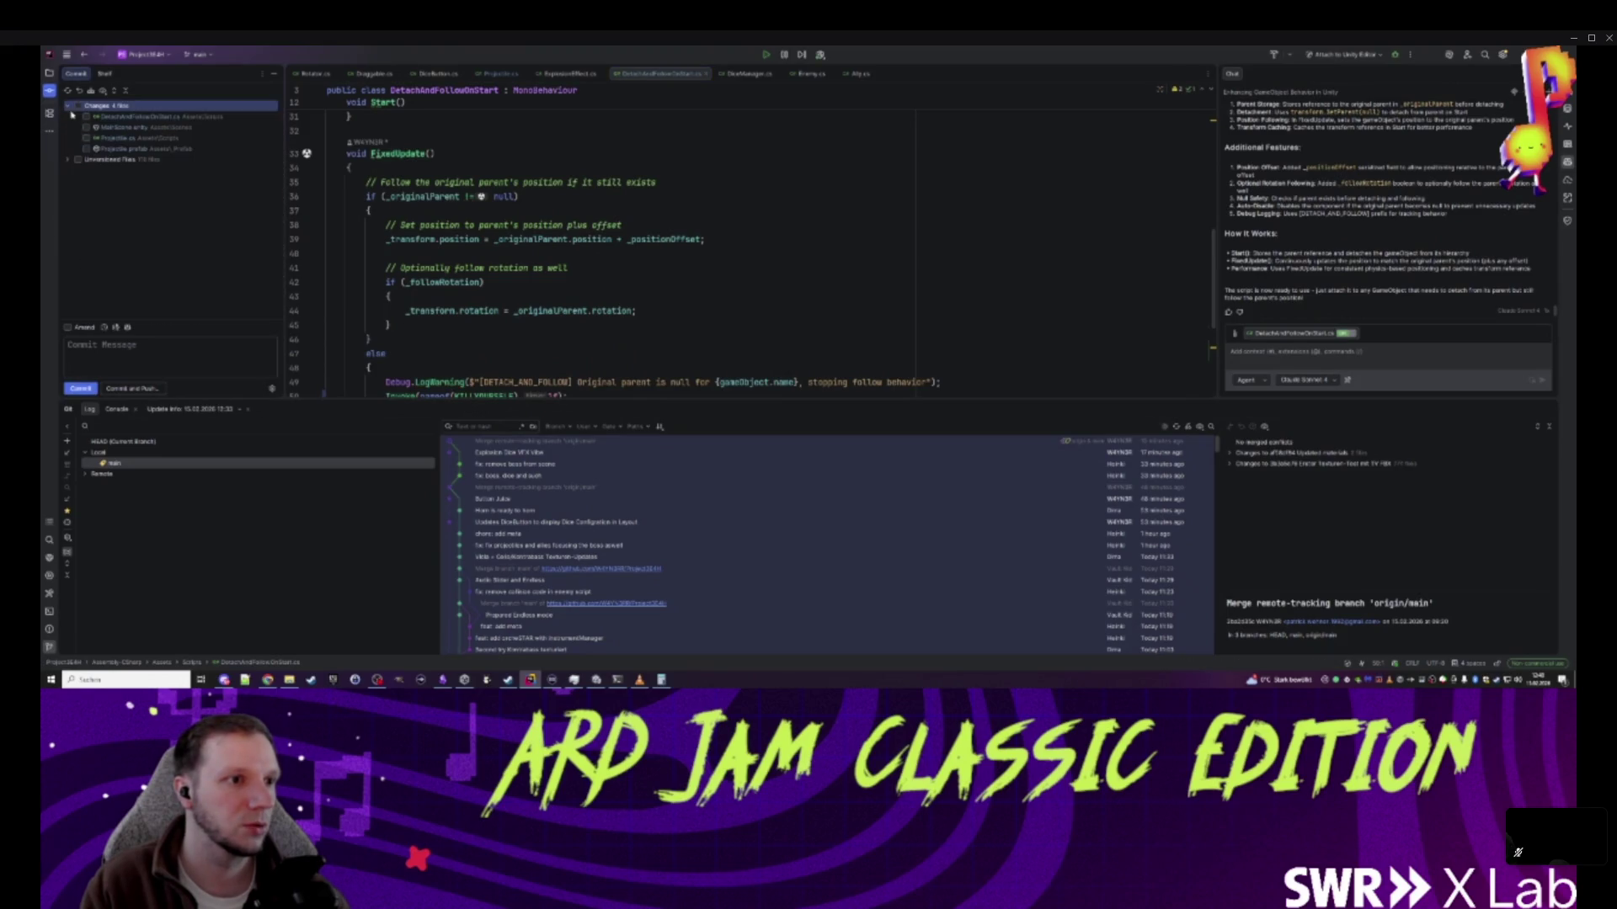
click(78, 159)
key(Up)
key(Up)
key(Up)
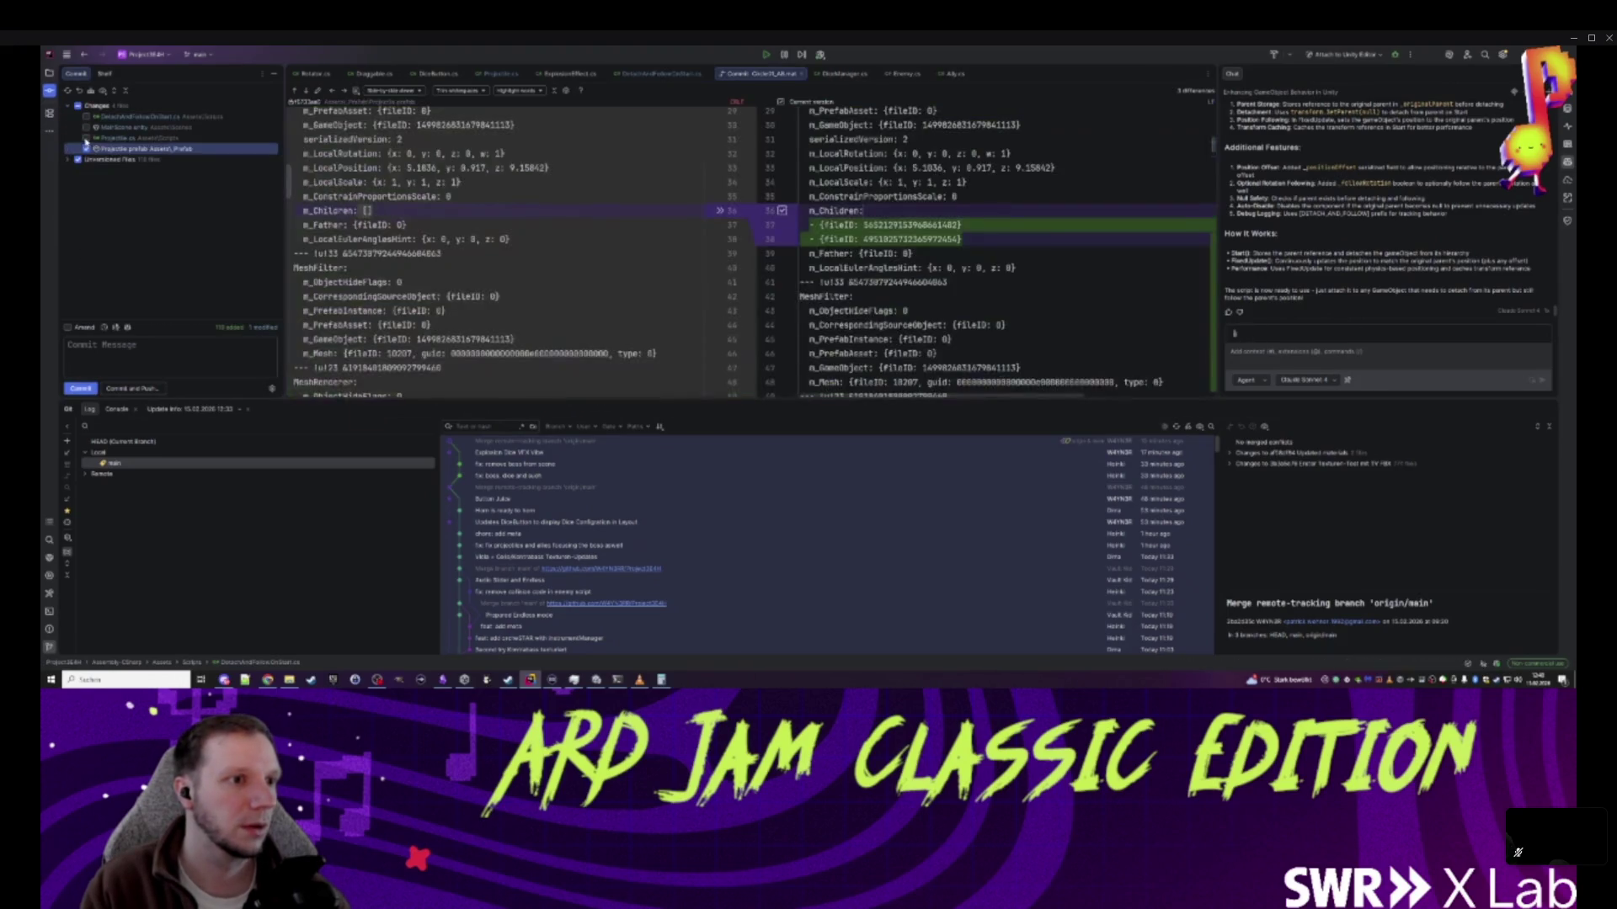
click(68, 345)
text(Proj)
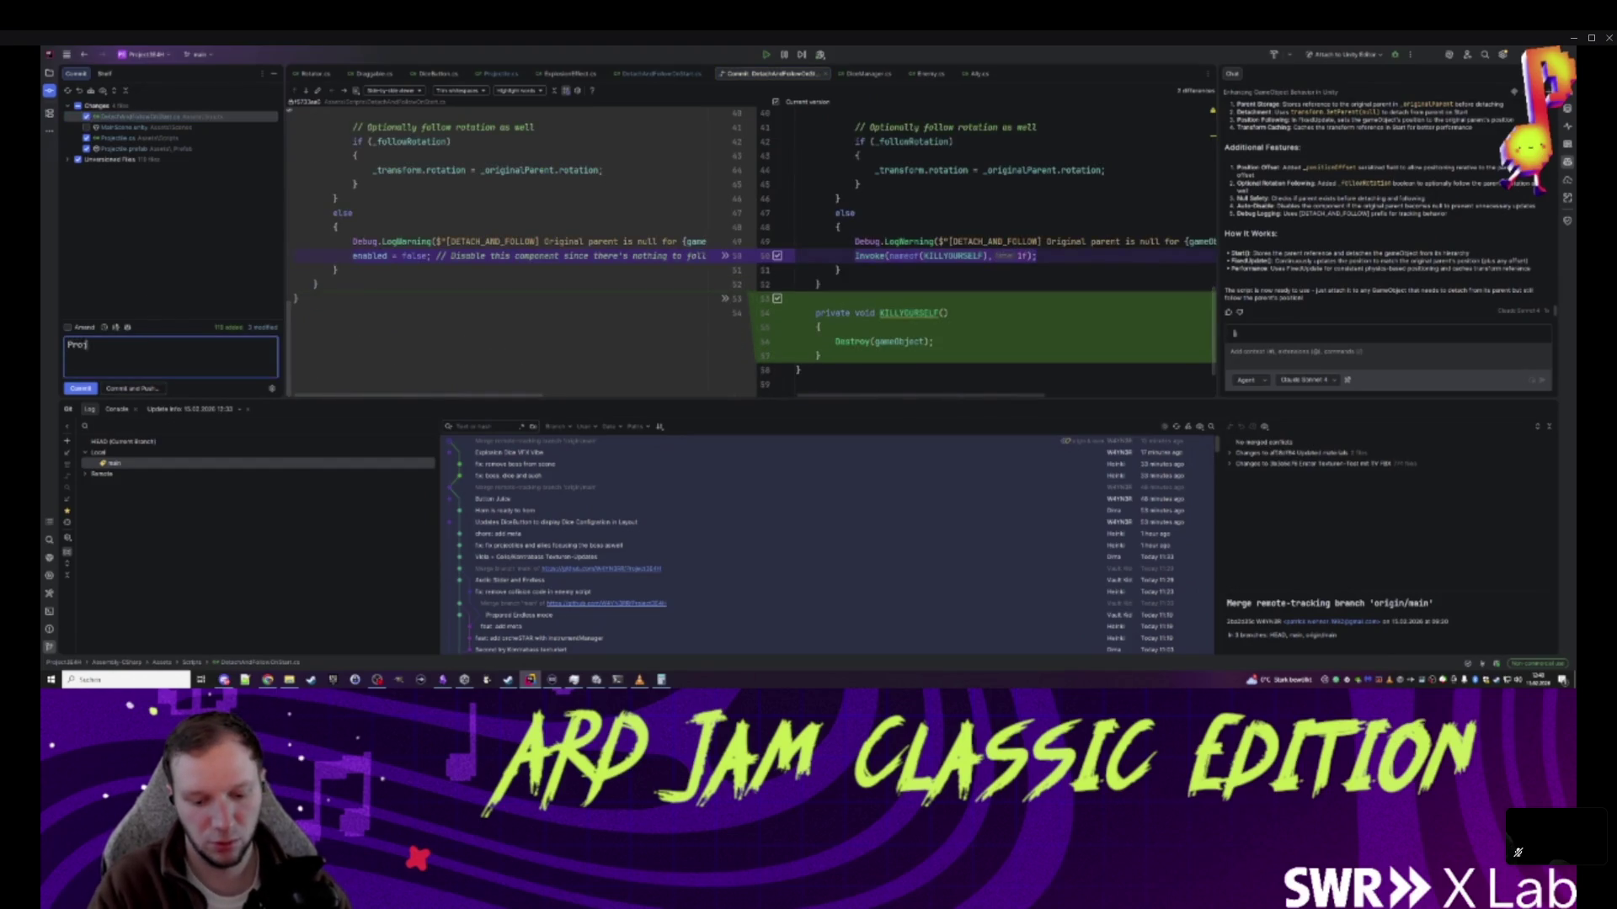
text(ectu)
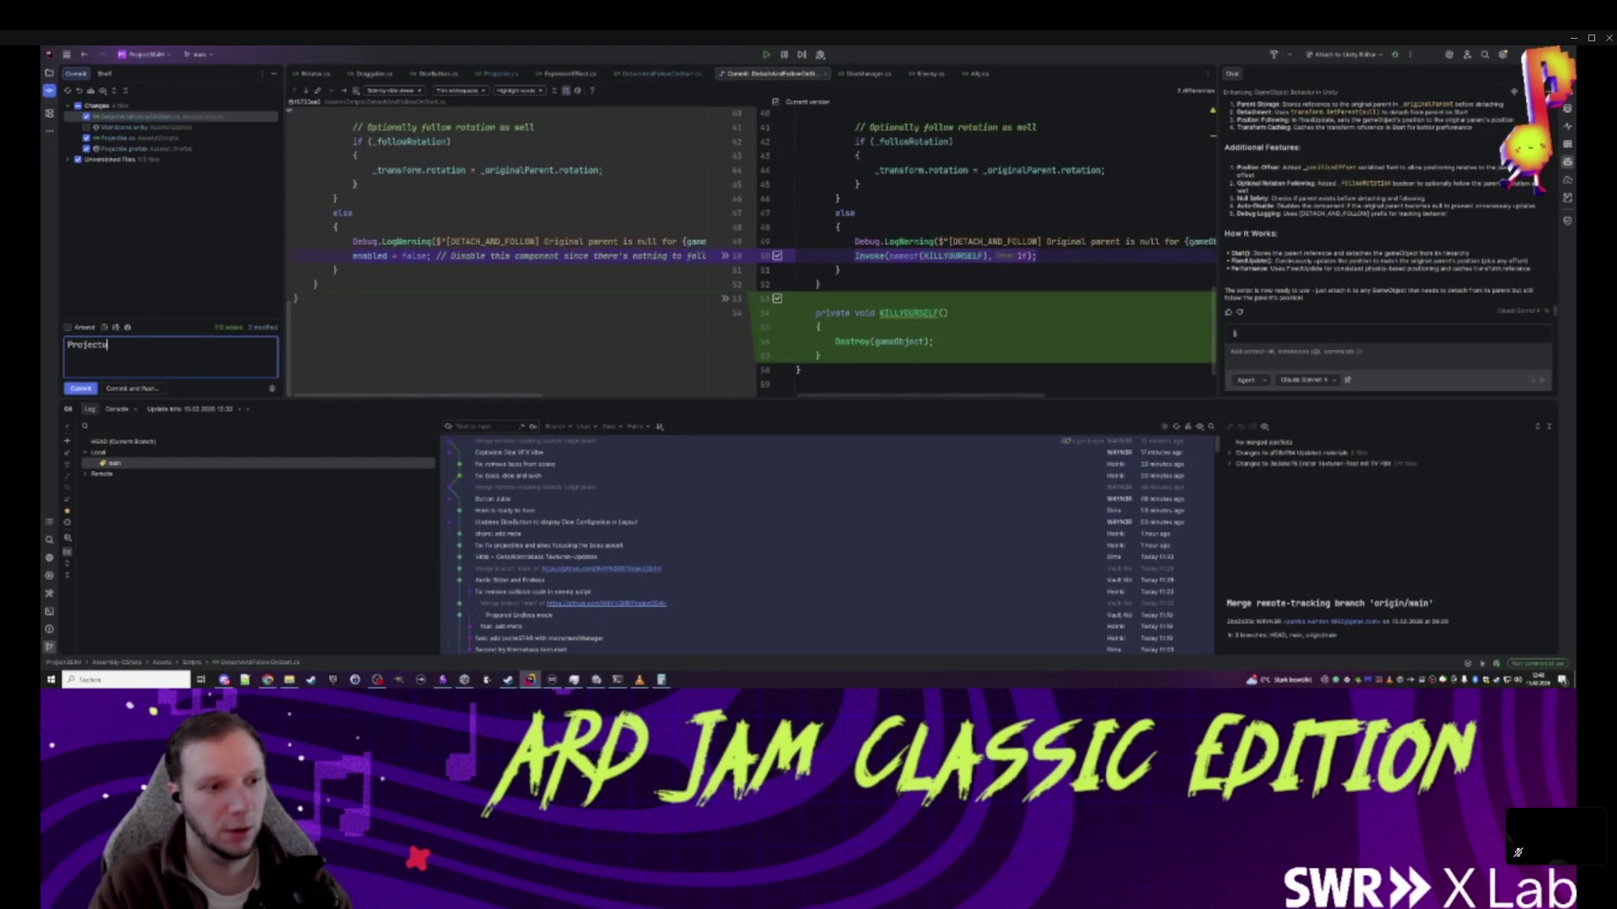
text(le)
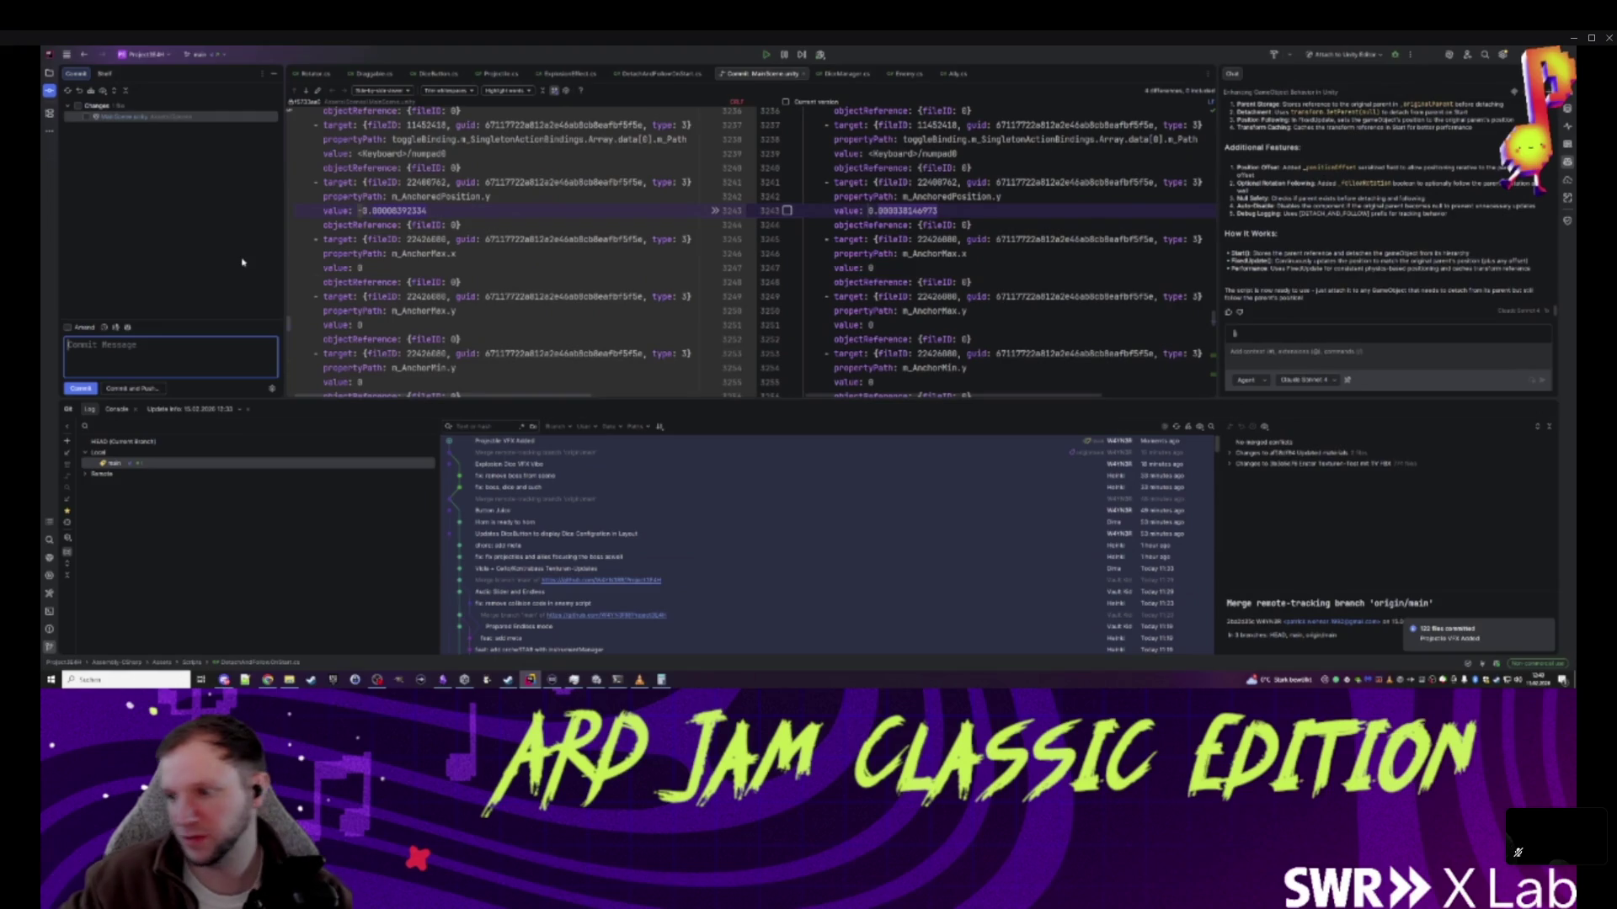
- Review the DetachAndFollowOnStart and scene diffs, then commit the selected changes
click(661, 73)
click(389, 324)
click(369, 338)
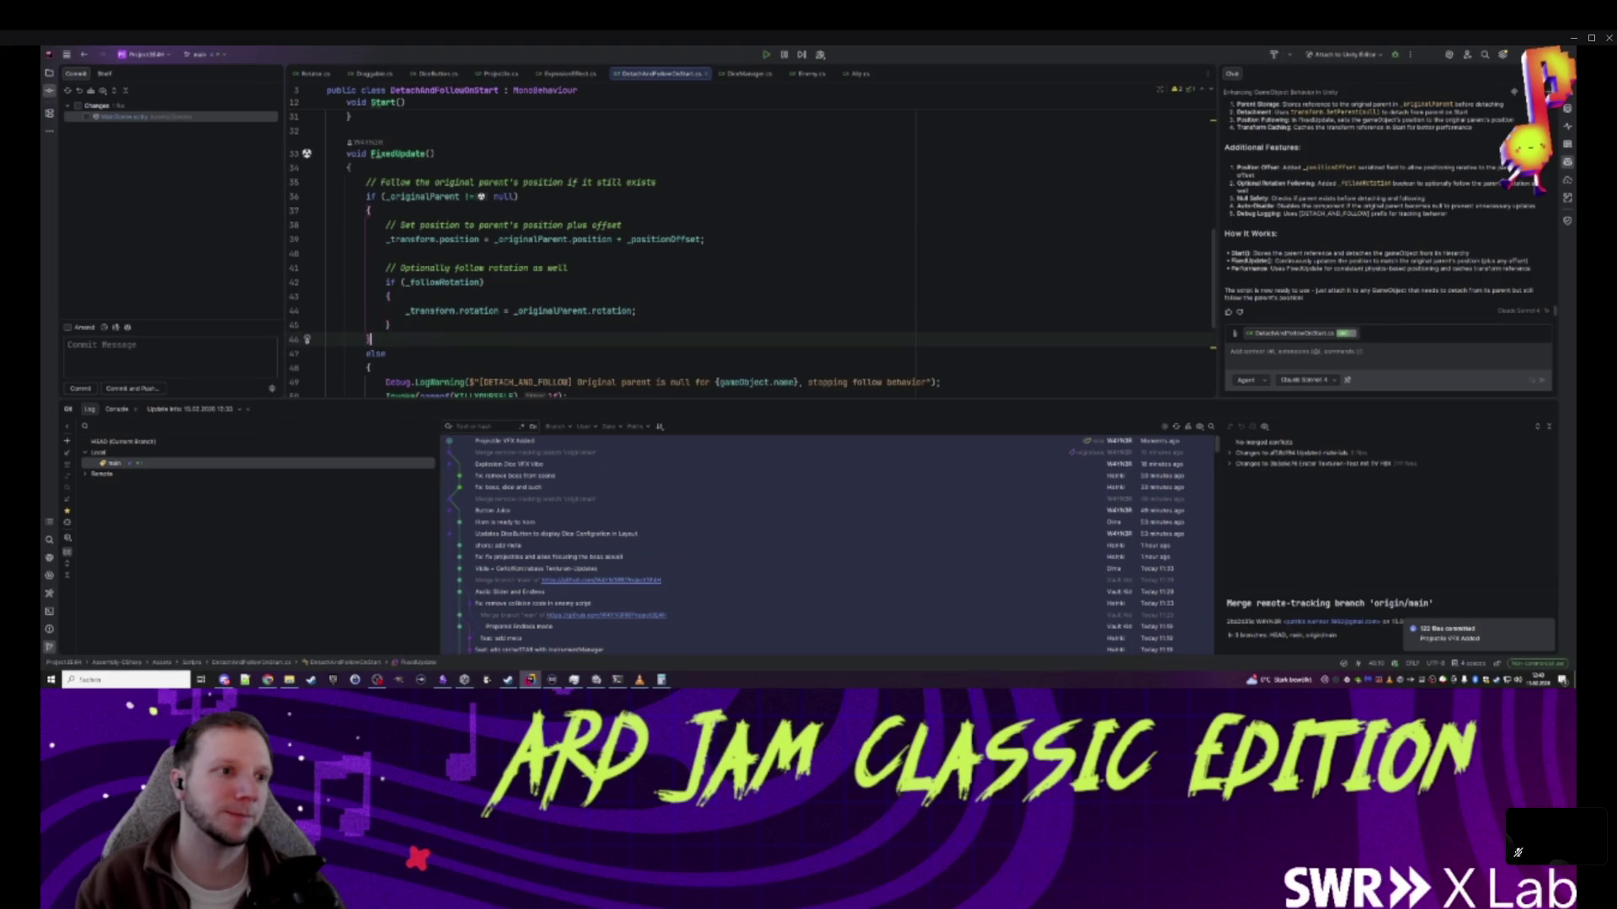
click(376, 127)
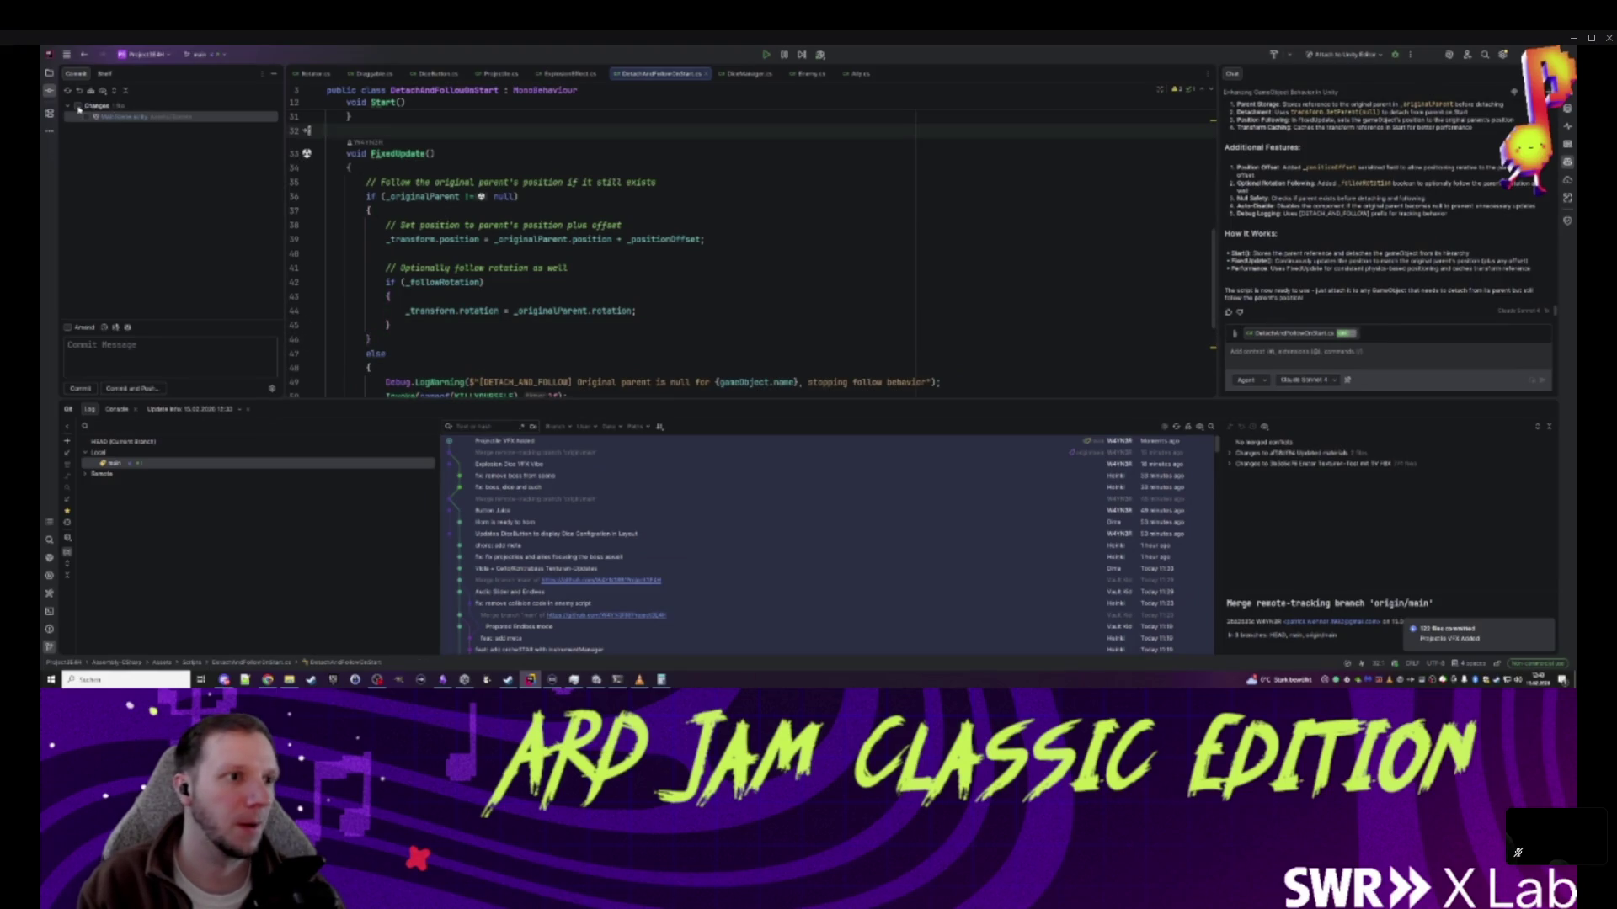
click(79, 92)
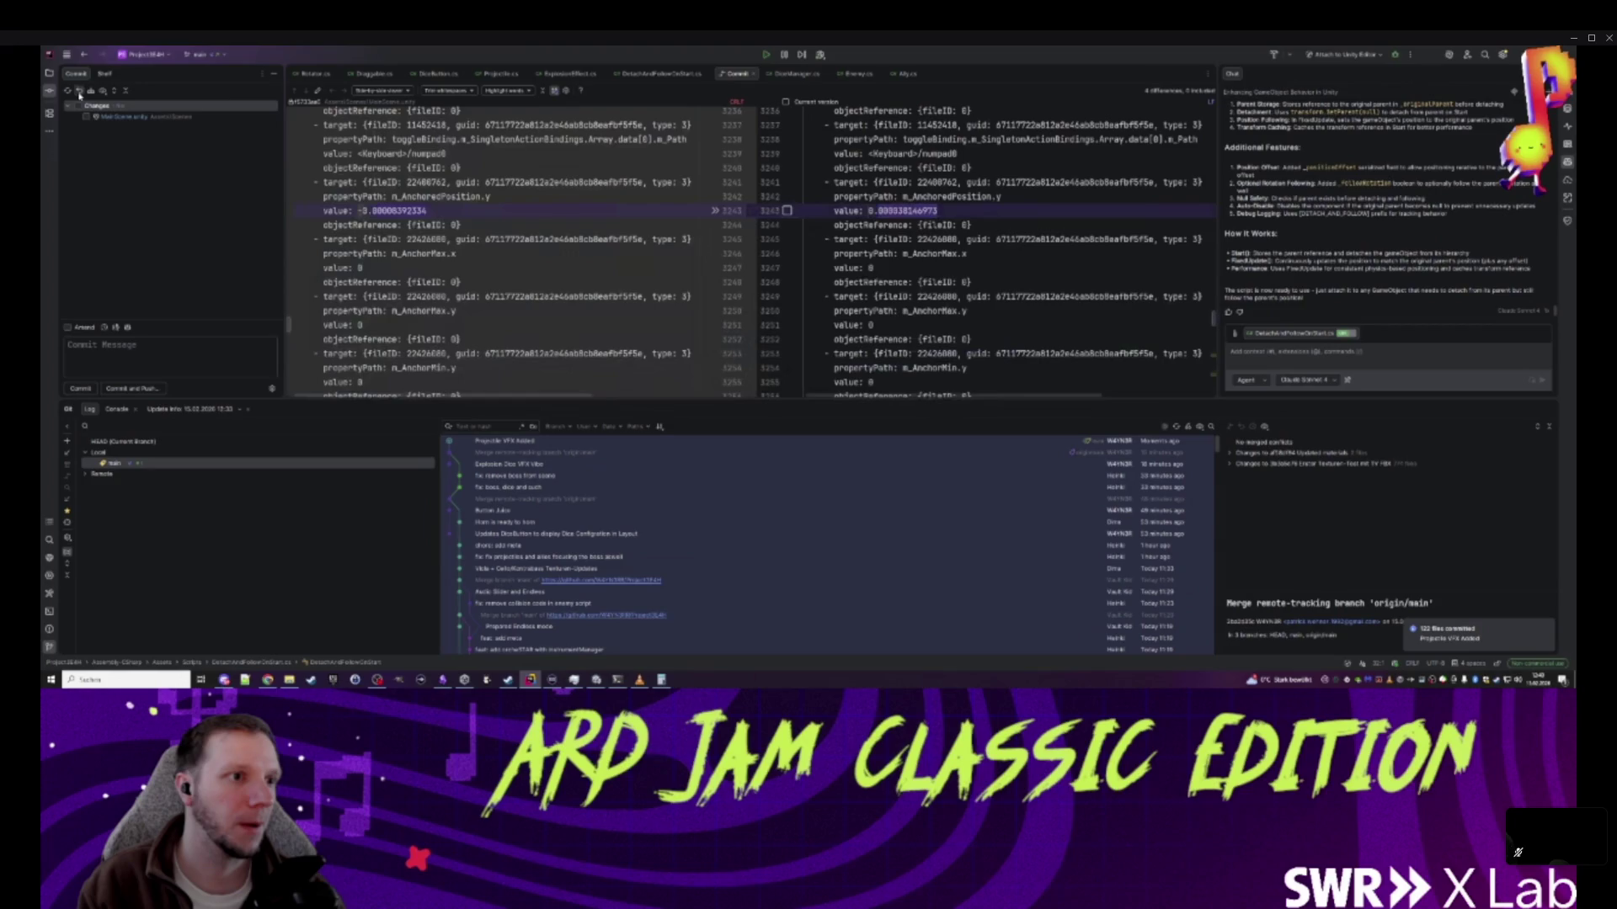
click(442, 679)
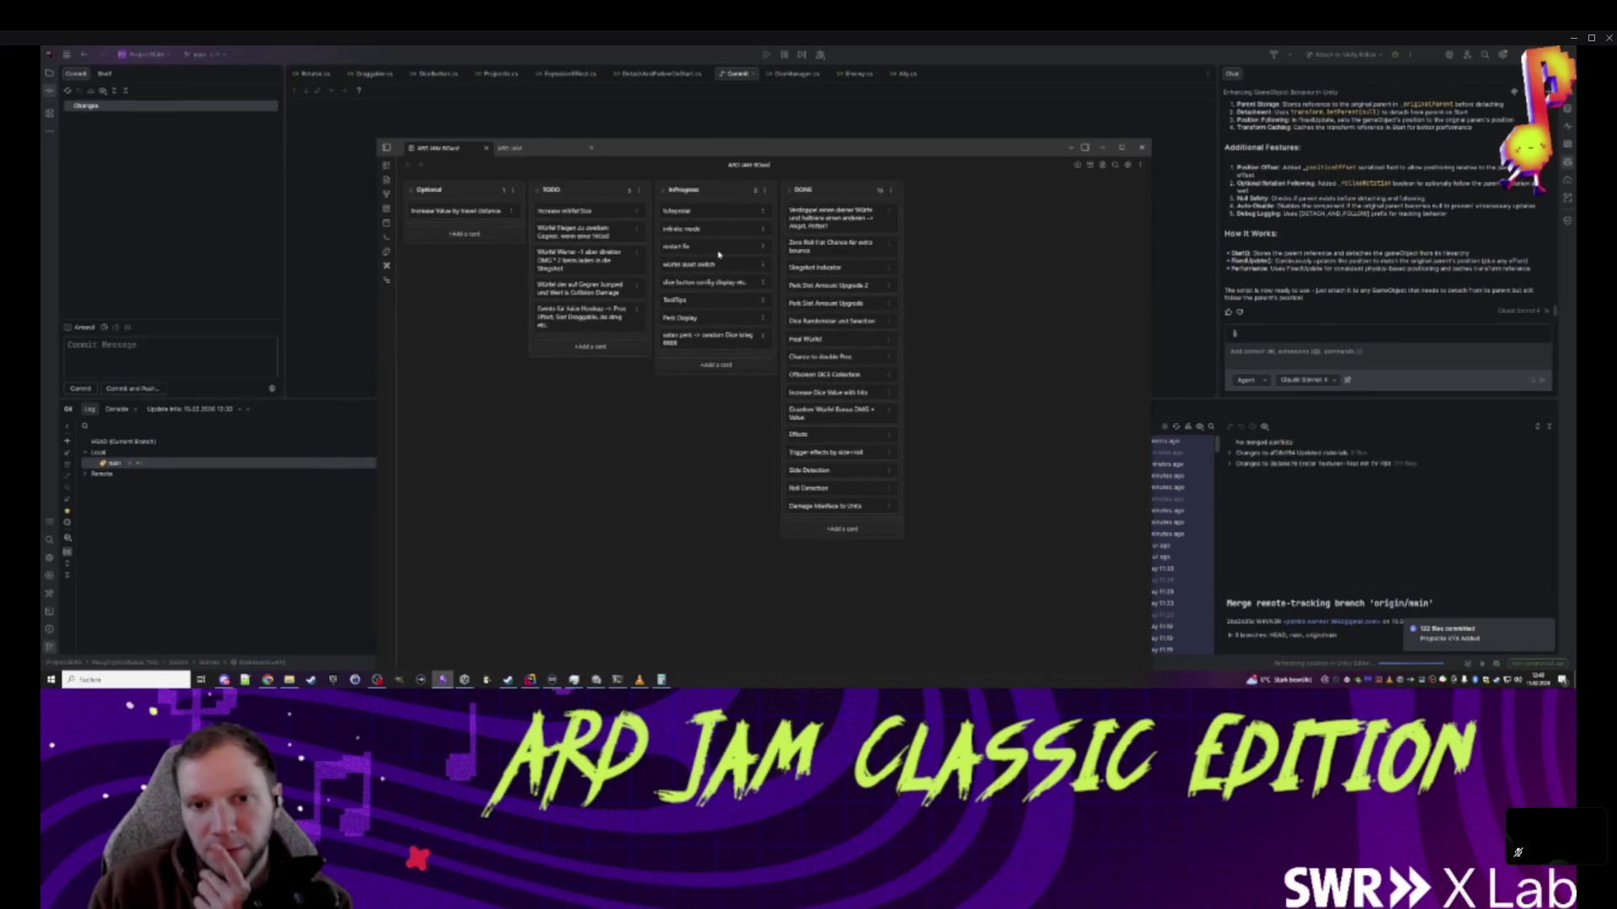
- Move the restart fix, dice button config display and Events für Juice Hookup cards to DONE
drag(726, 254, 833, 211)
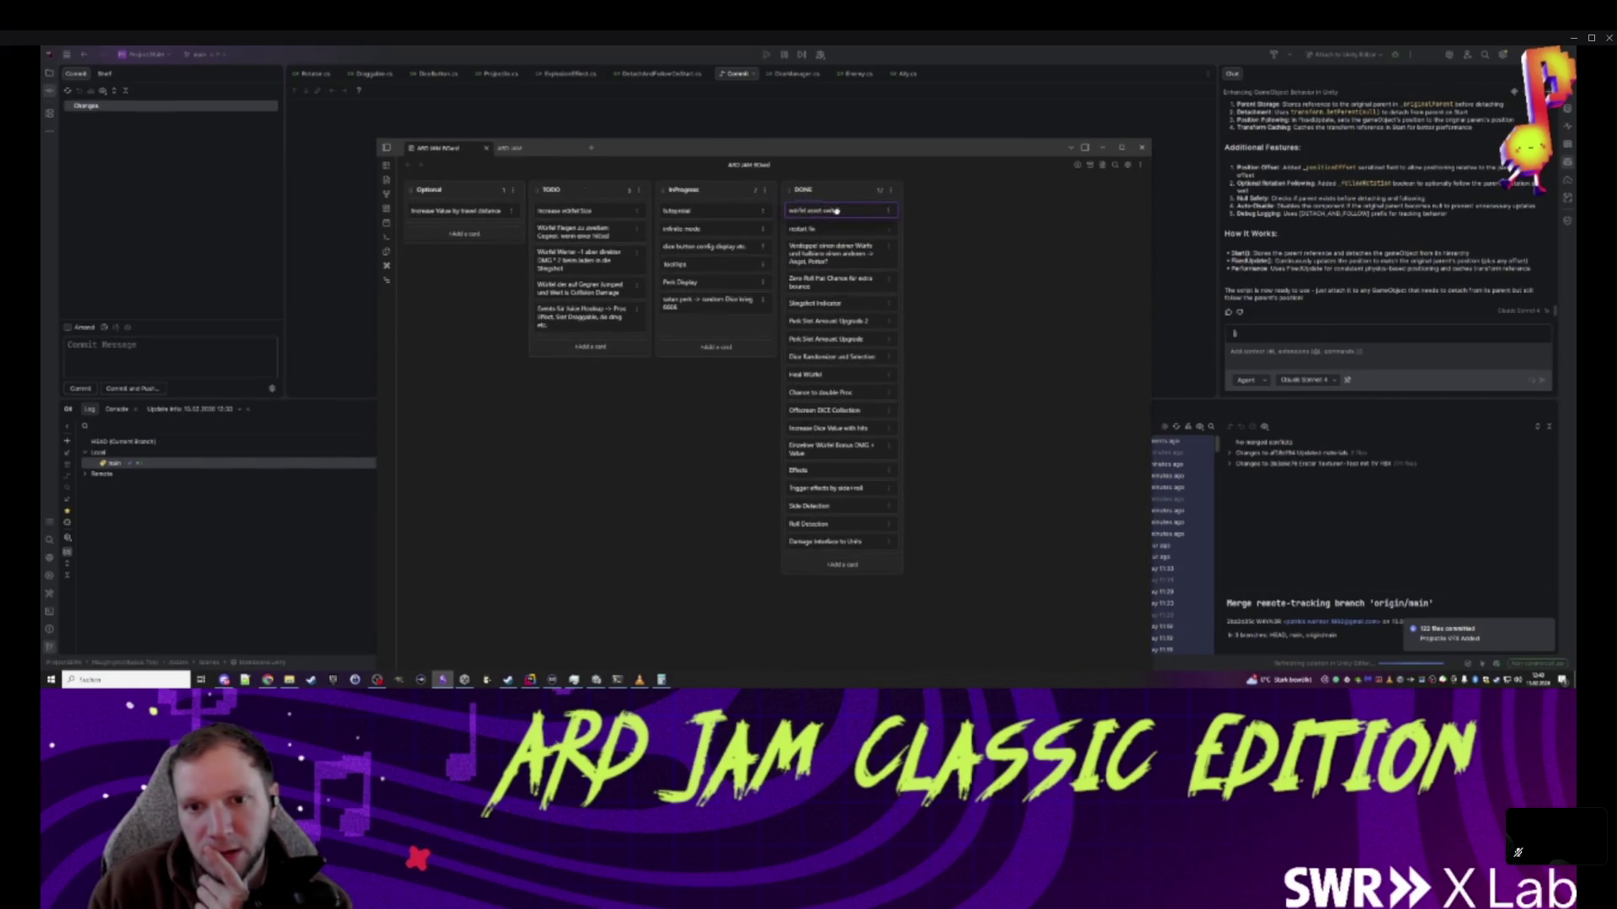
click(732, 246)
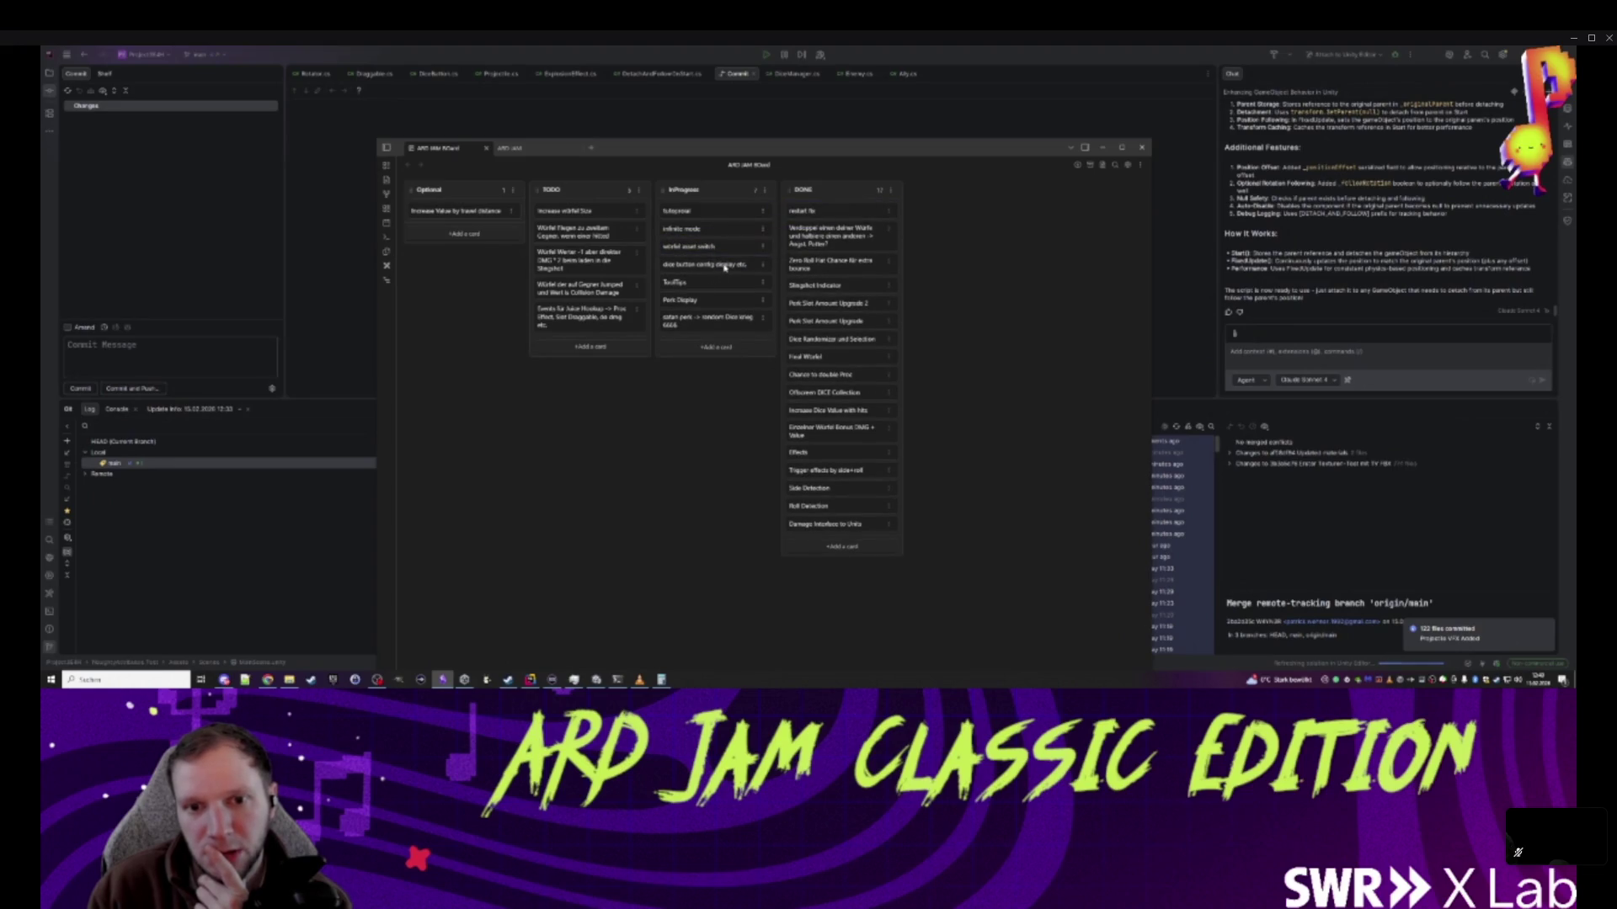
drag(729, 267, 834, 210)
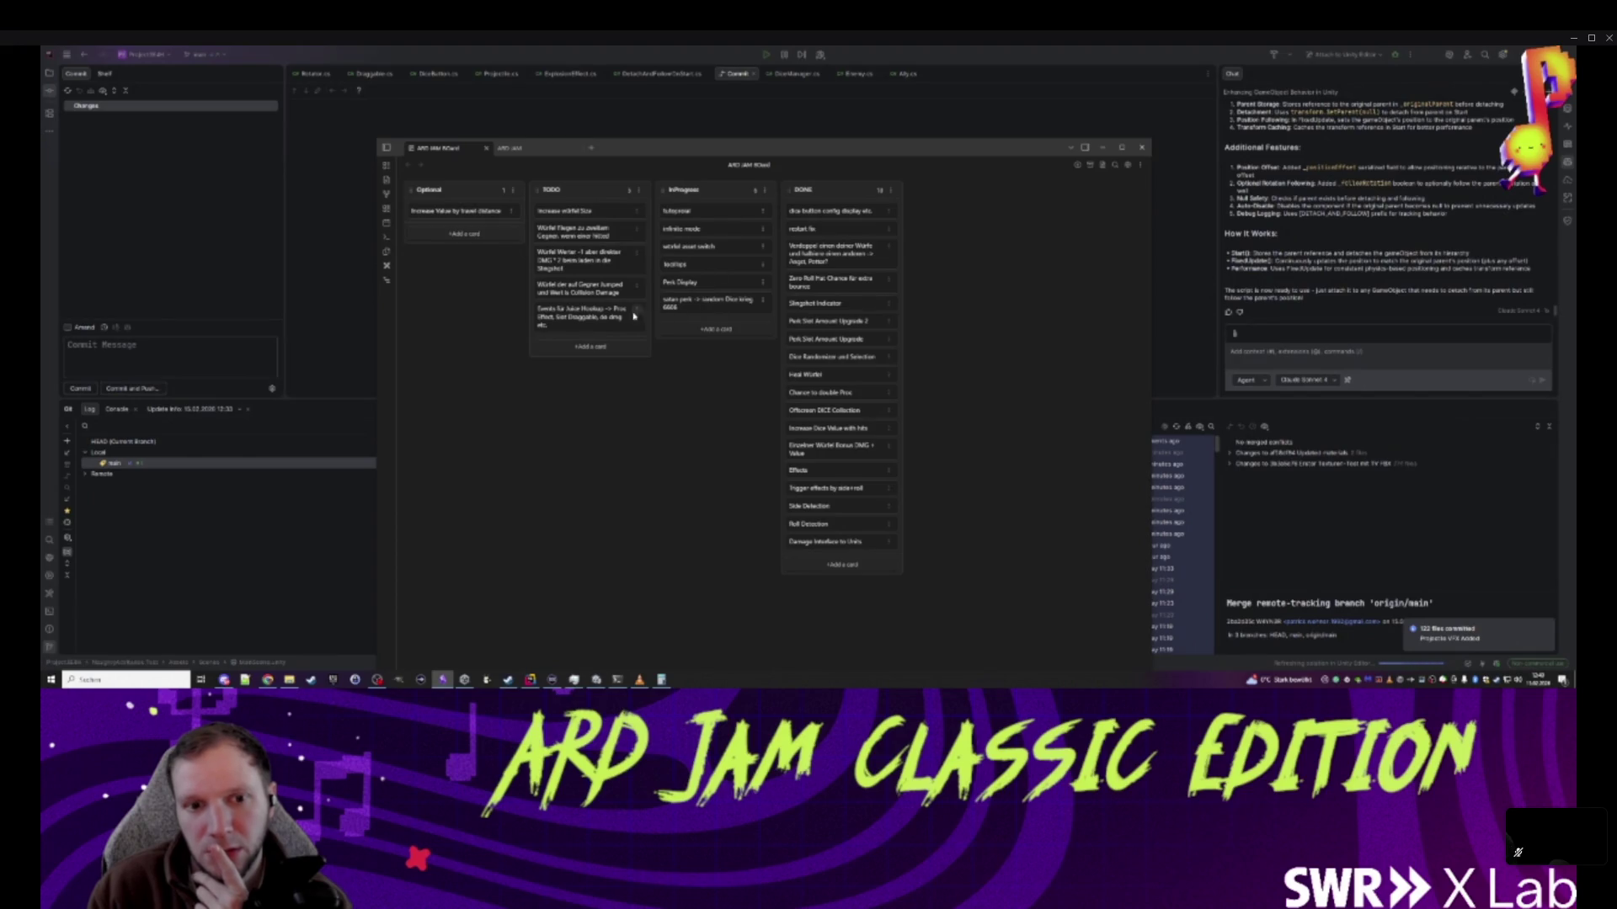
drag(604, 315, 834, 217)
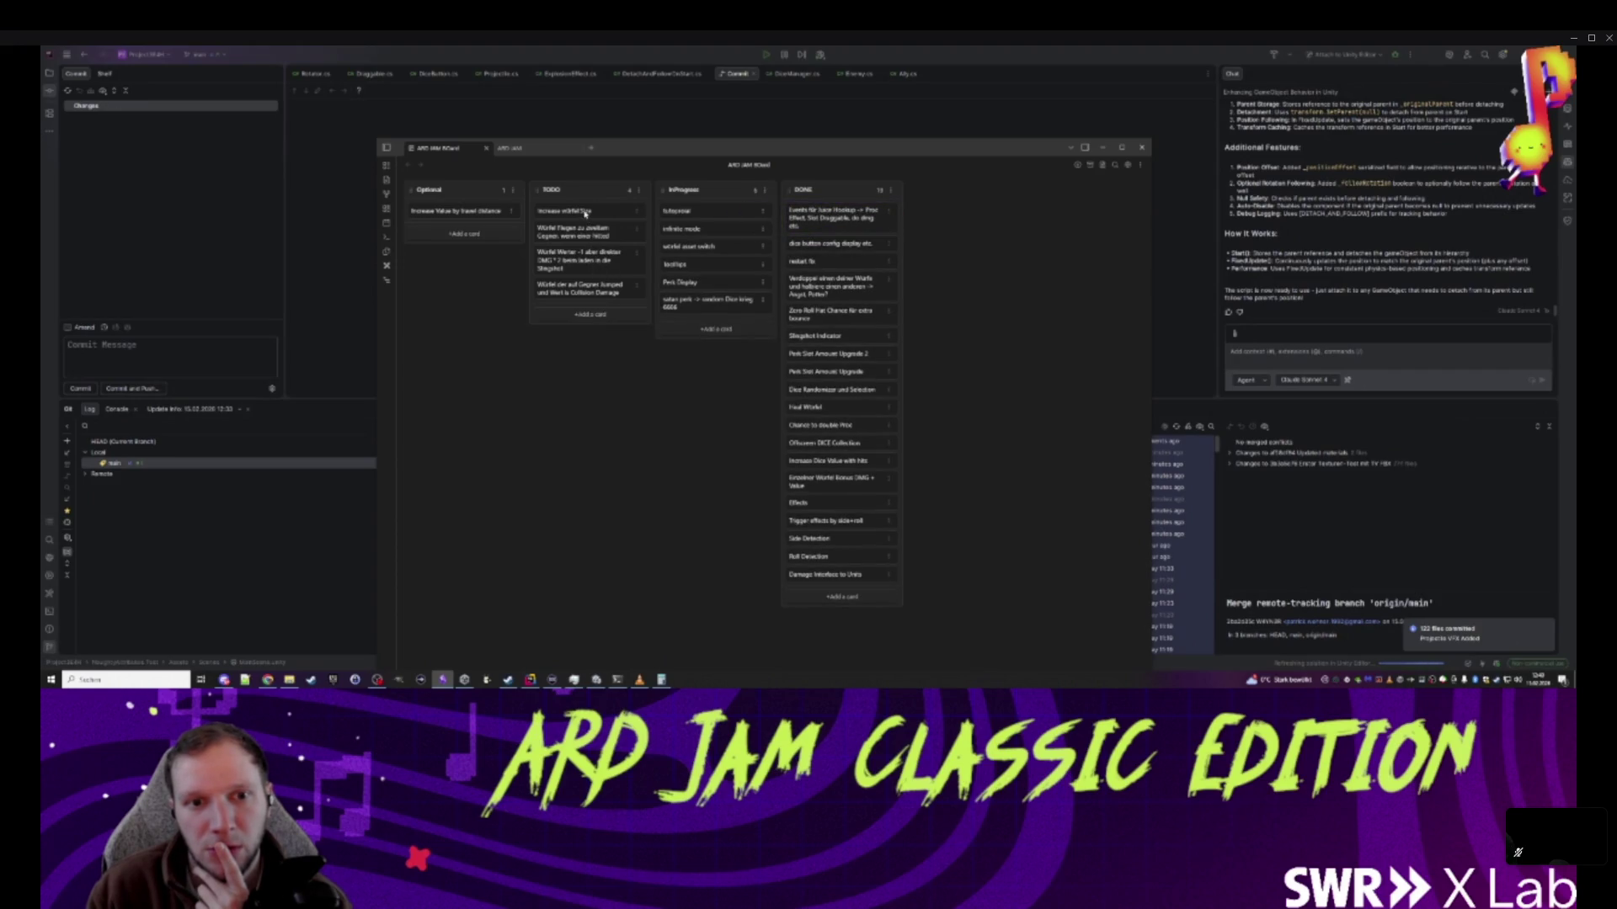
- Move the remaining TODO cards into the Optional column
drag(584, 213, 464, 213)
drag(581, 214, 463, 232)
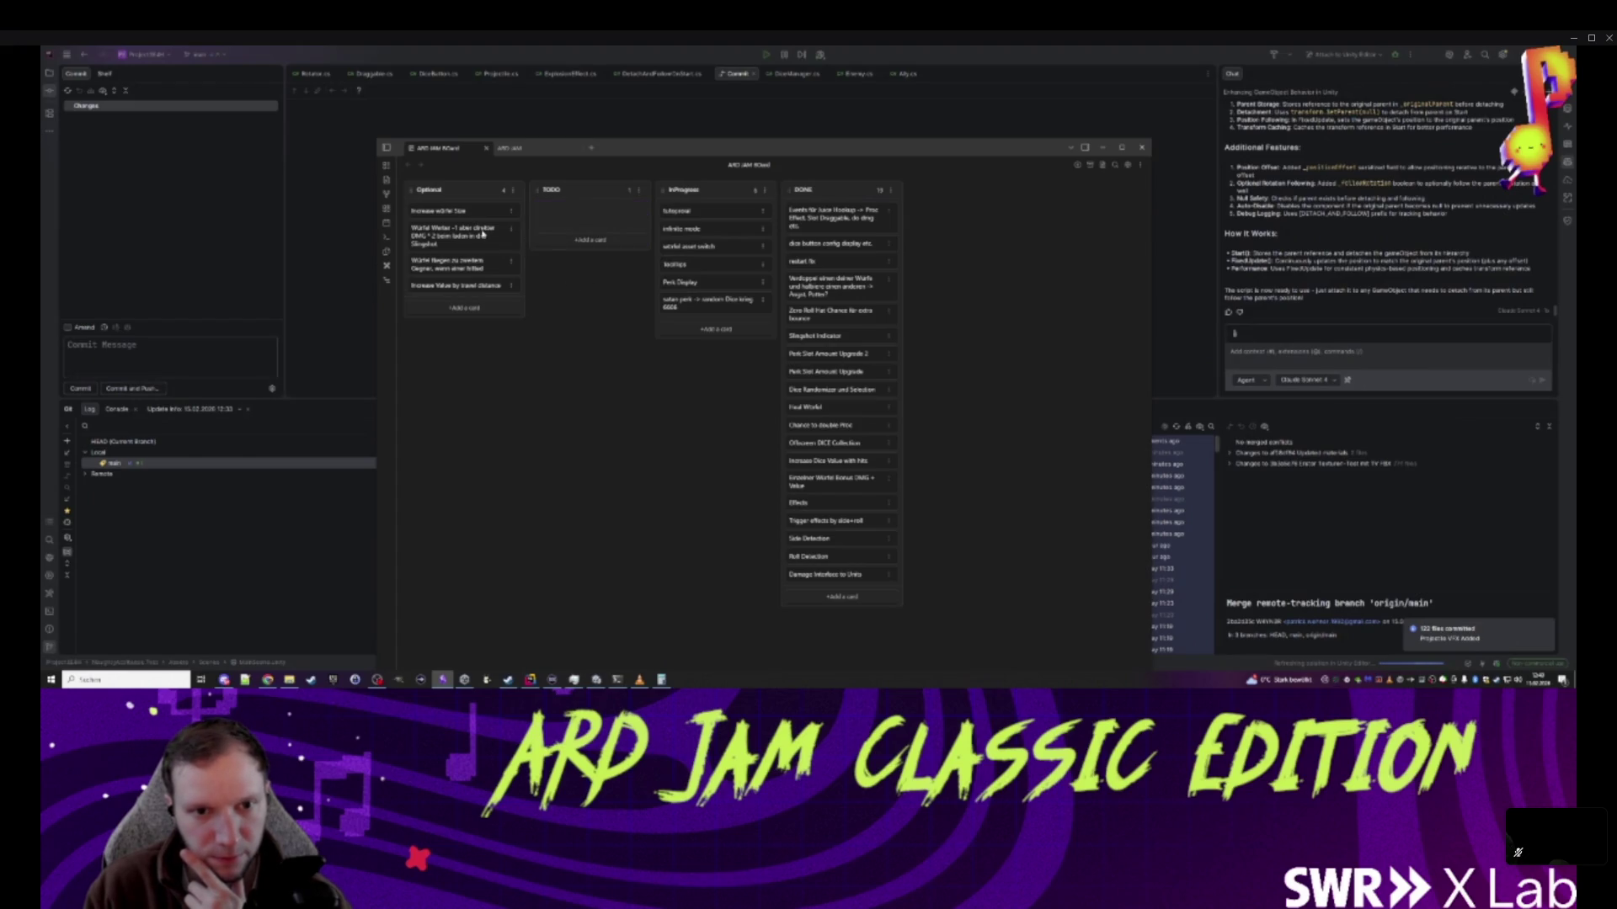
drag(581, 212, 463, 232)
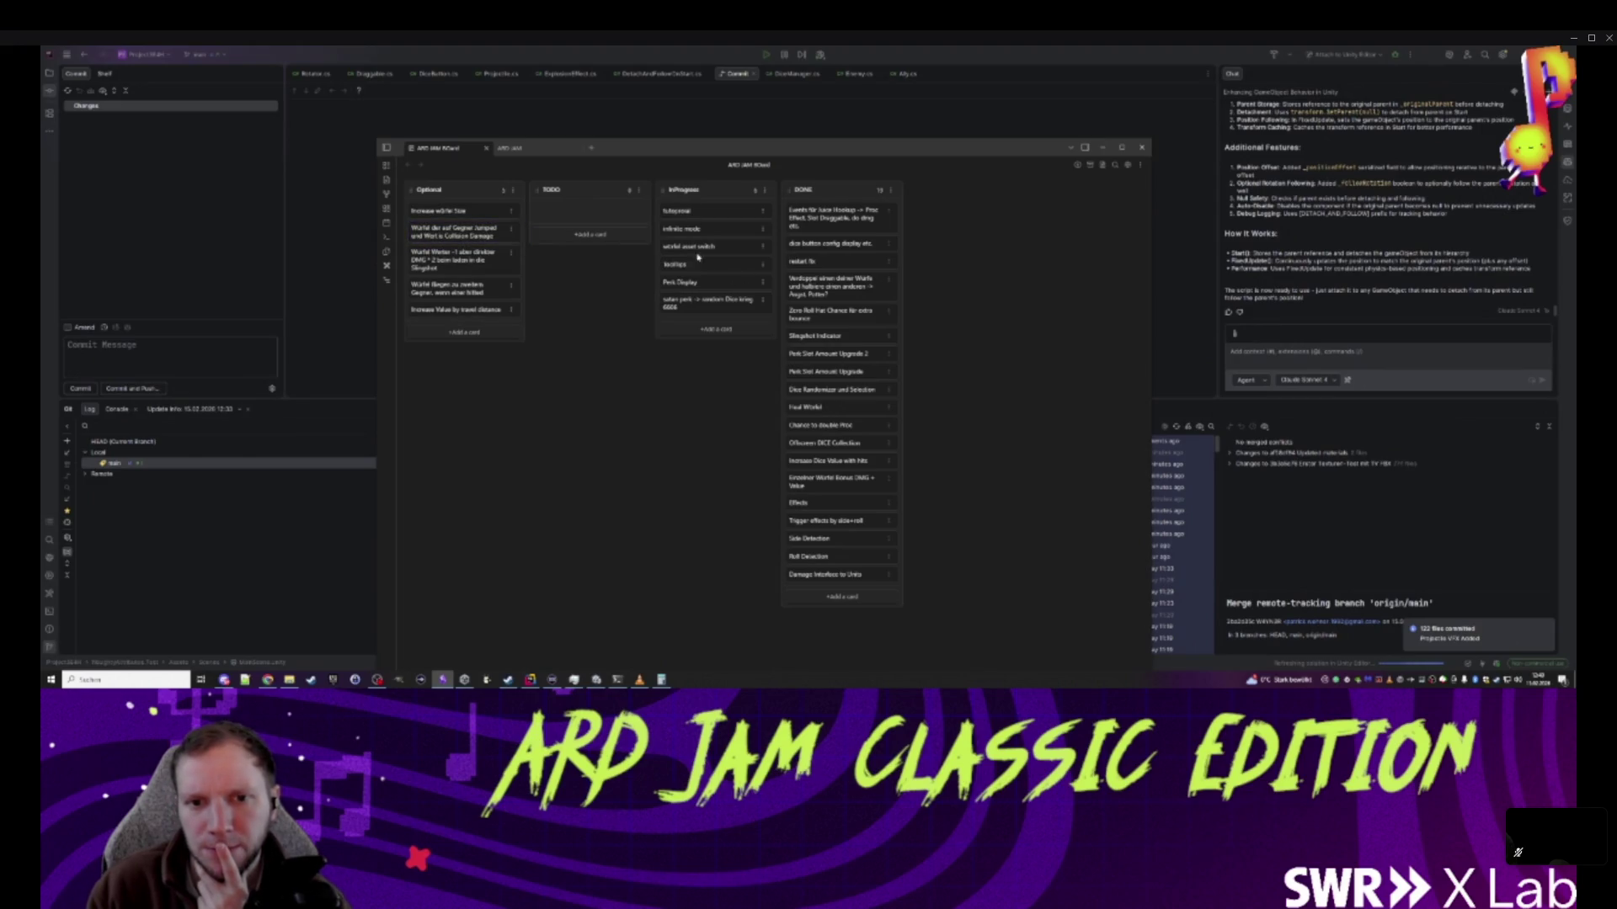
- Close Rider's Commit tab, switch to Unity, and reload the externally modified scene
click(753, 74)
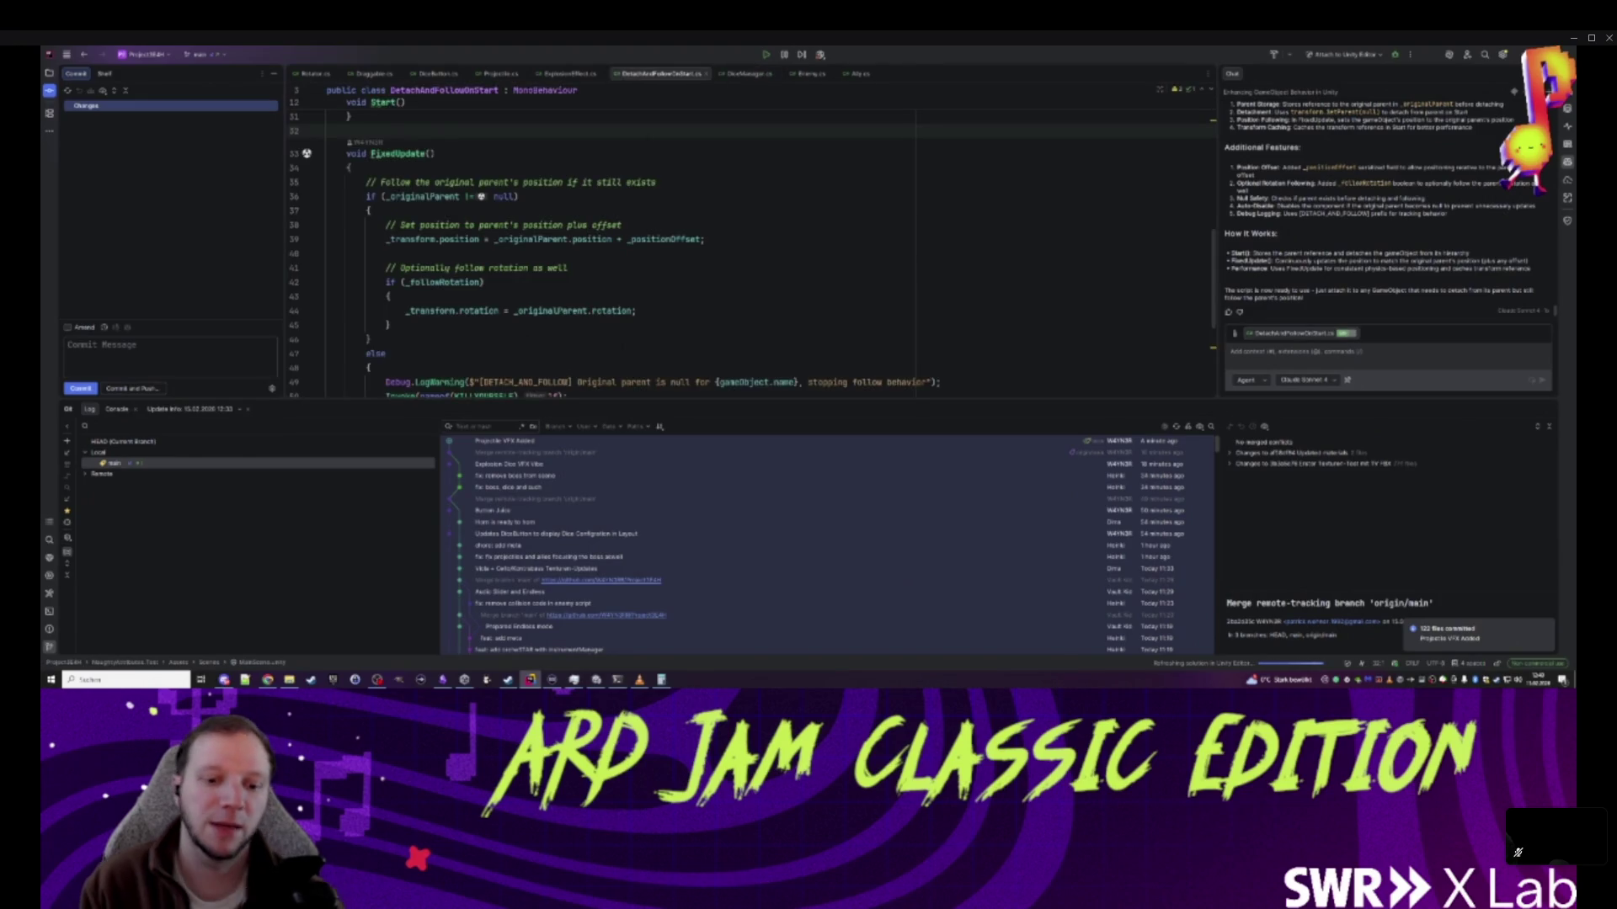
click(596, 679)
click(830, 379)
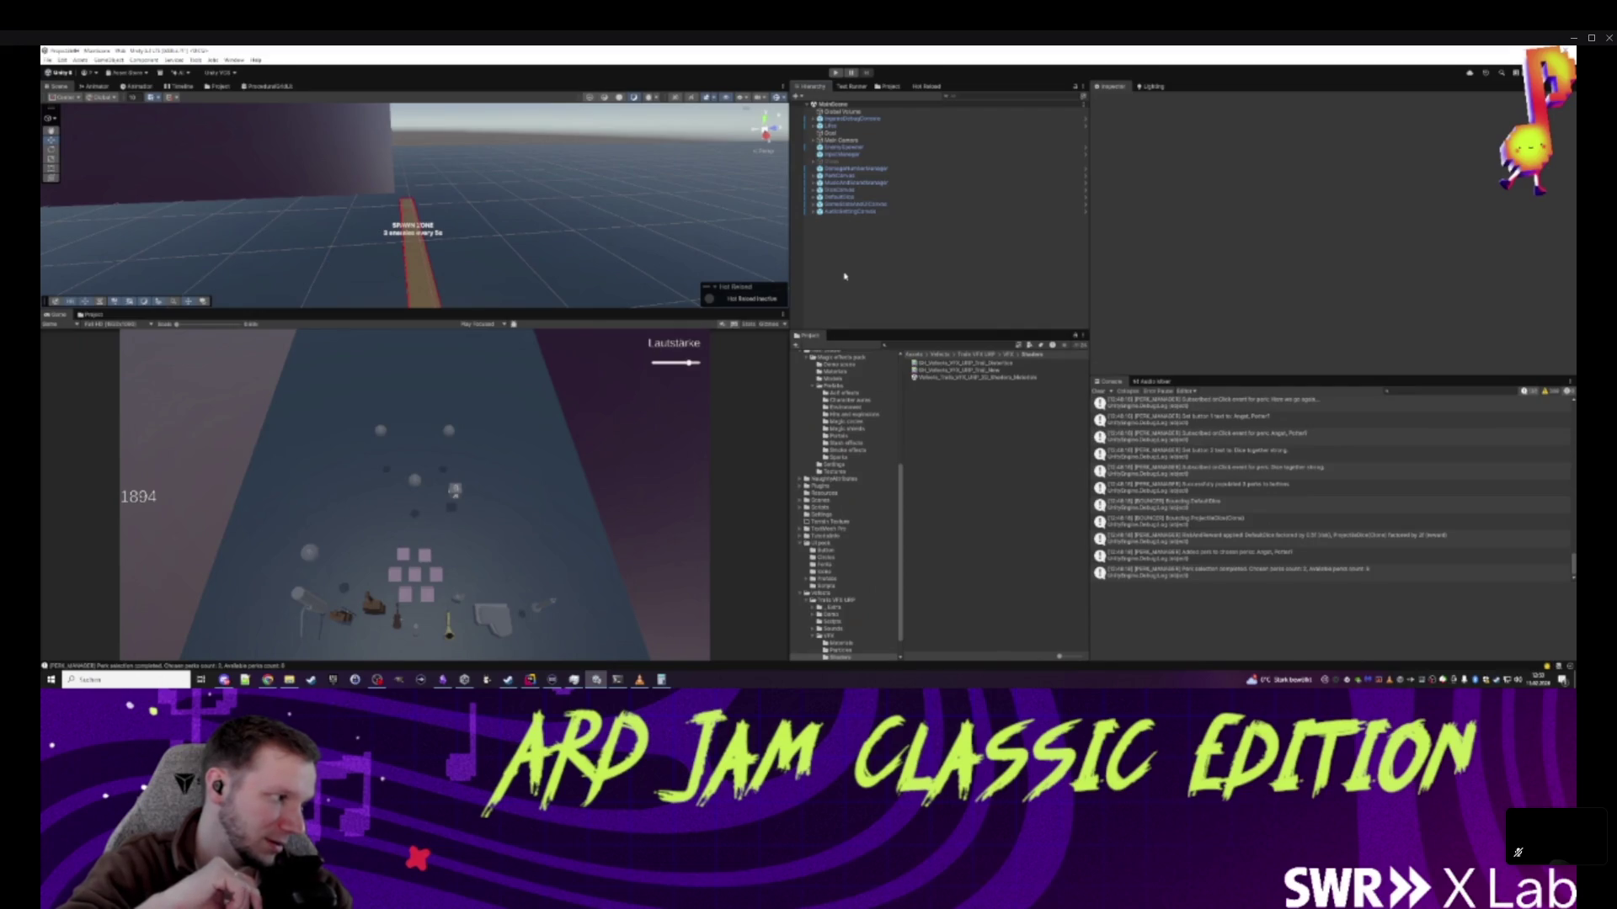
- Search the Project window with t:pr and open ProjectileDice in Prefab mode
click(913, 354)
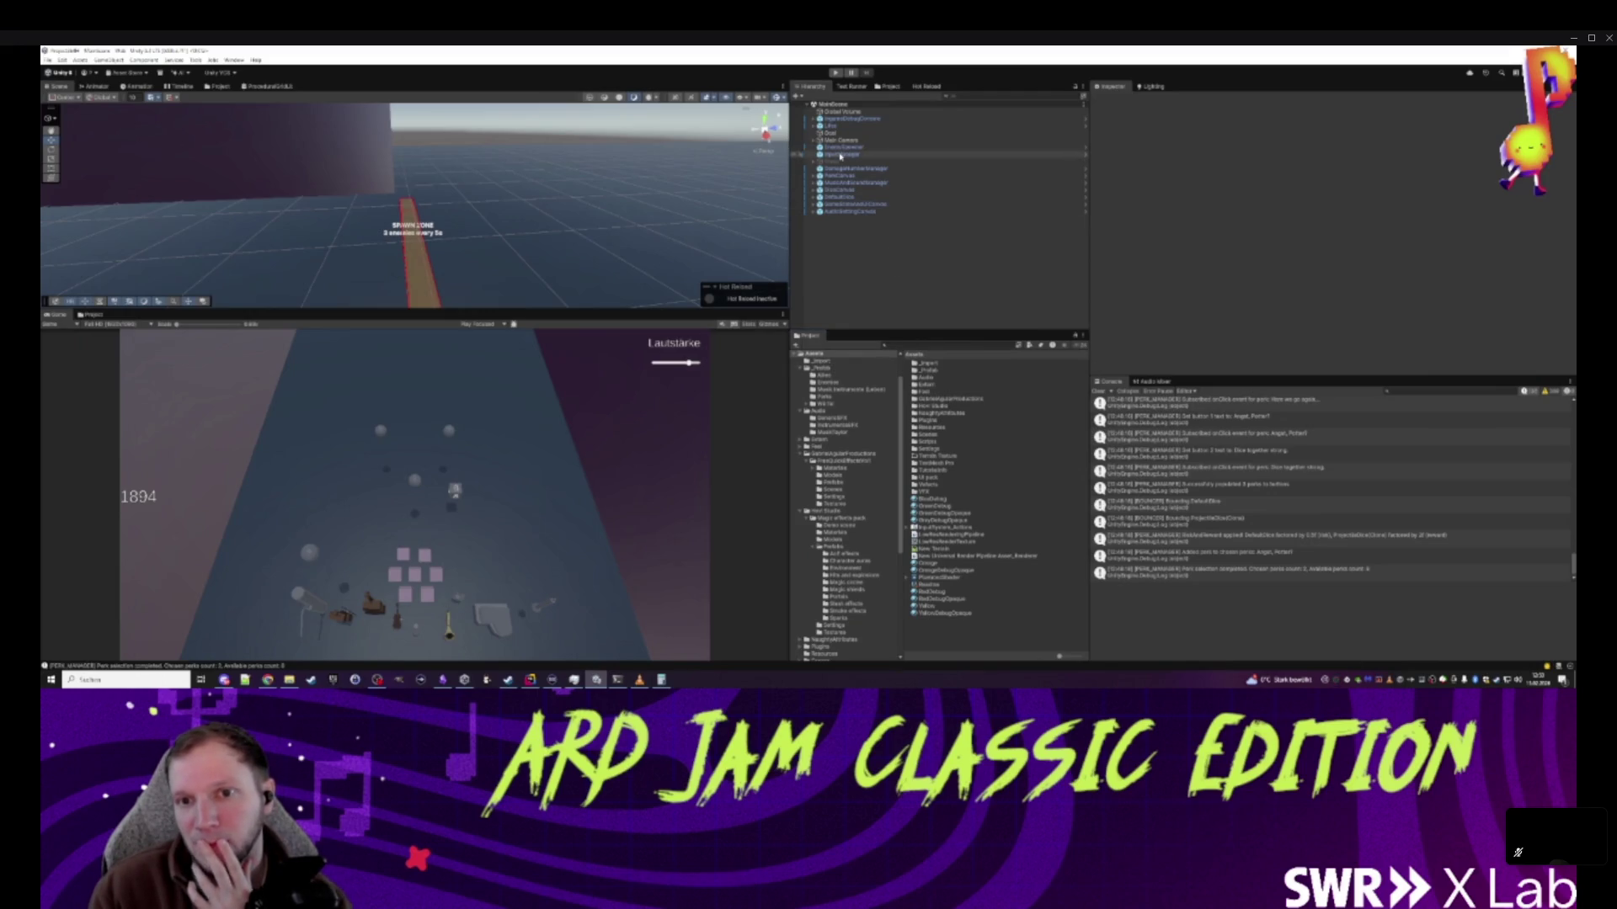
click(929, 345)
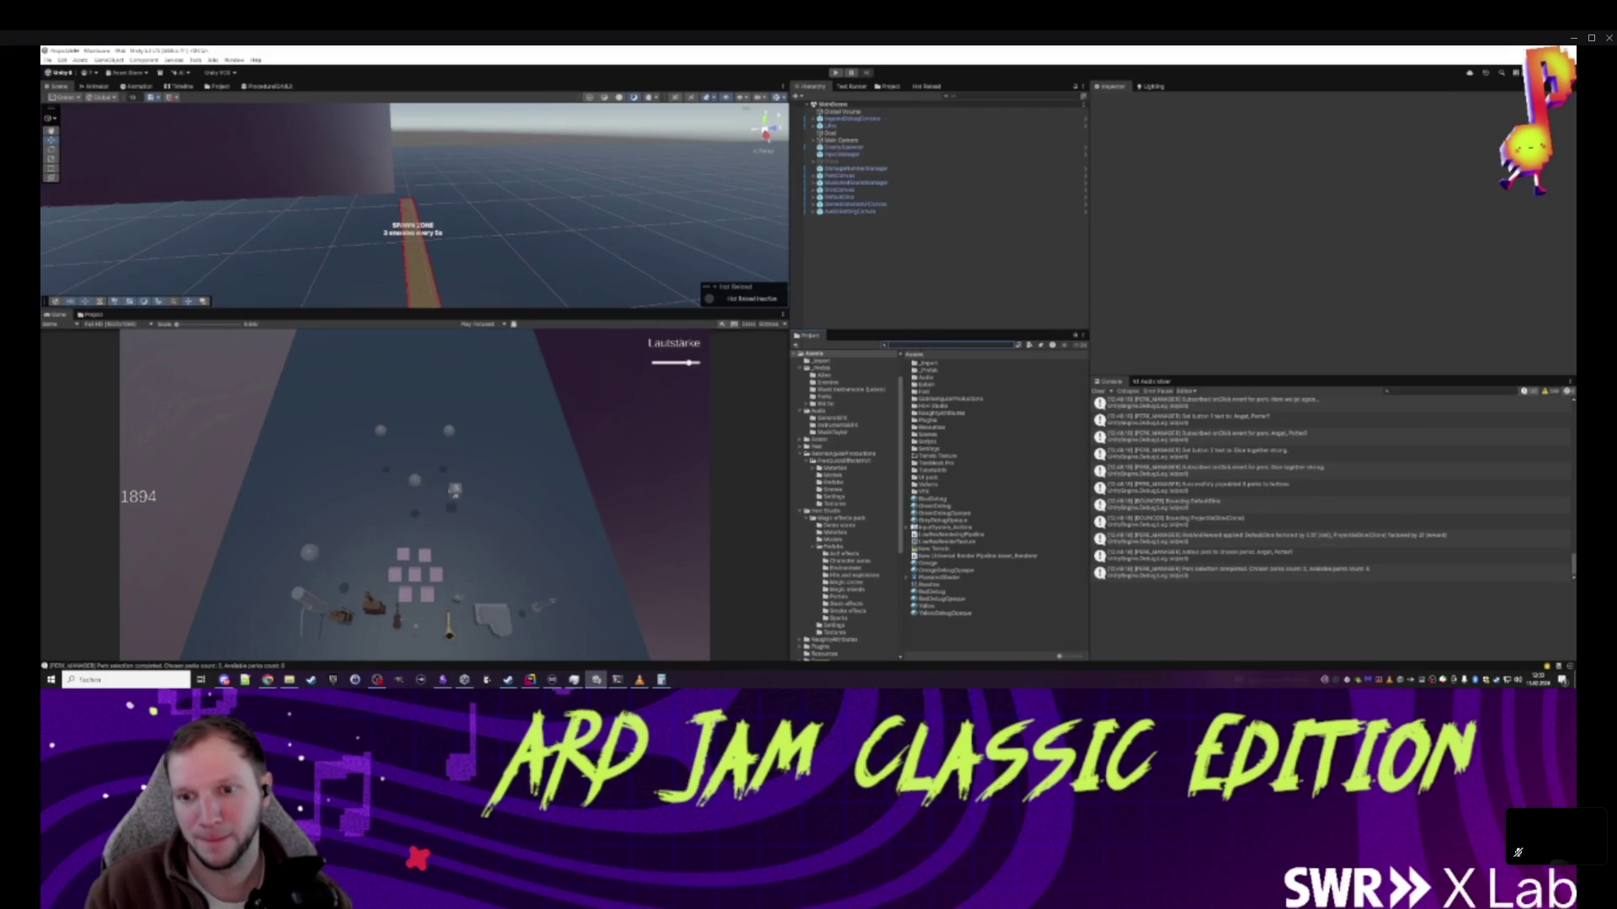
text(t:pr)
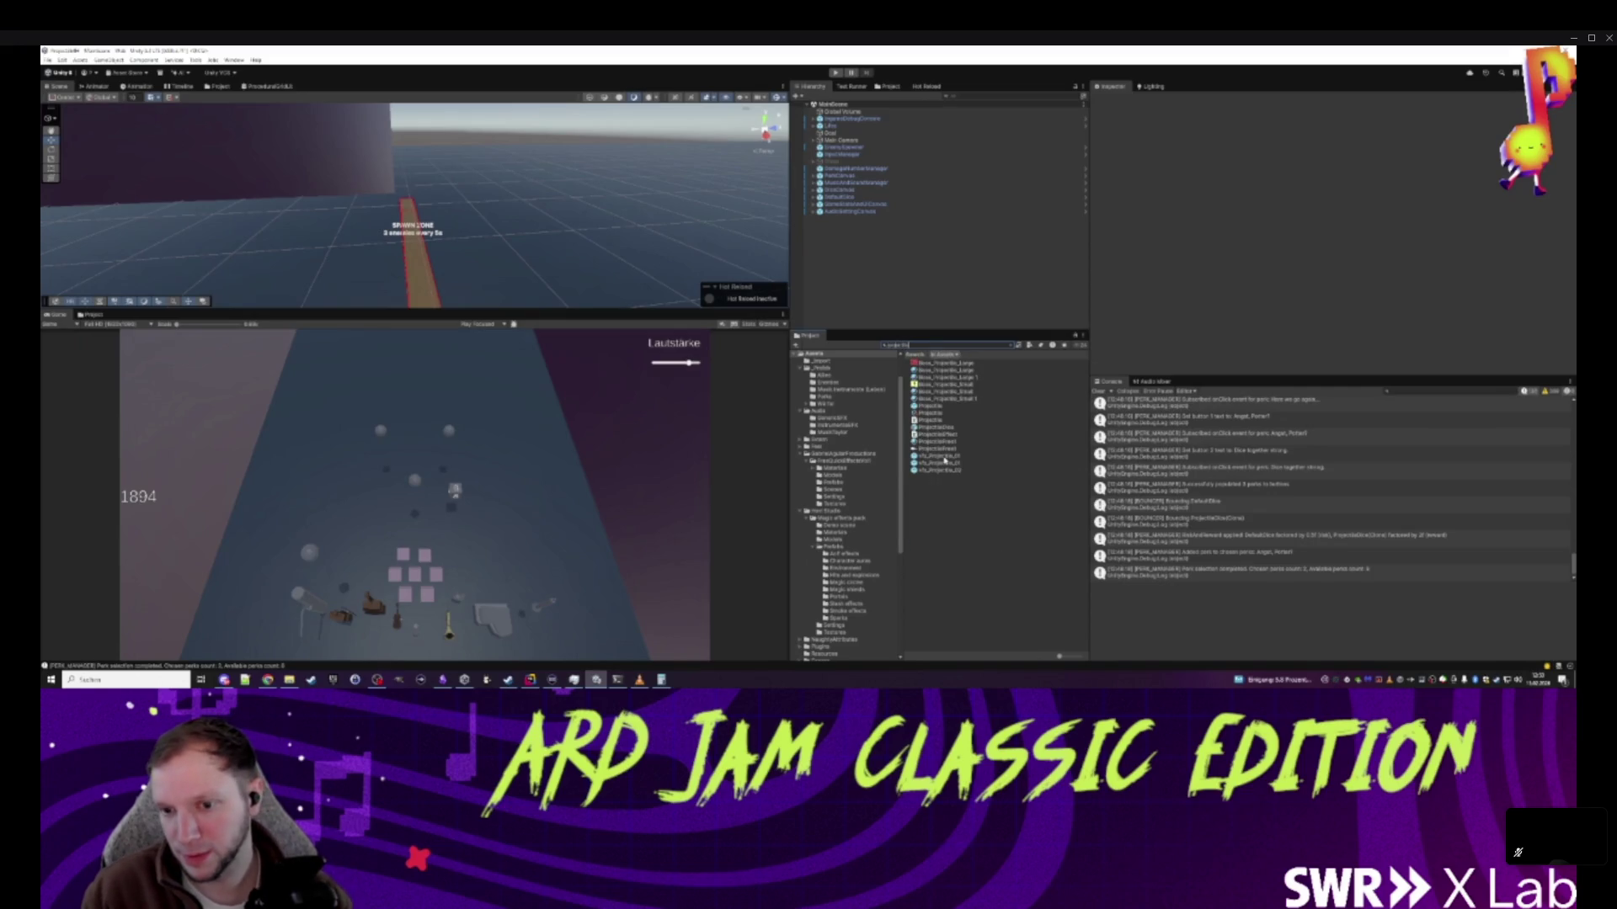
click(949, 459)
double_click(935, 427)
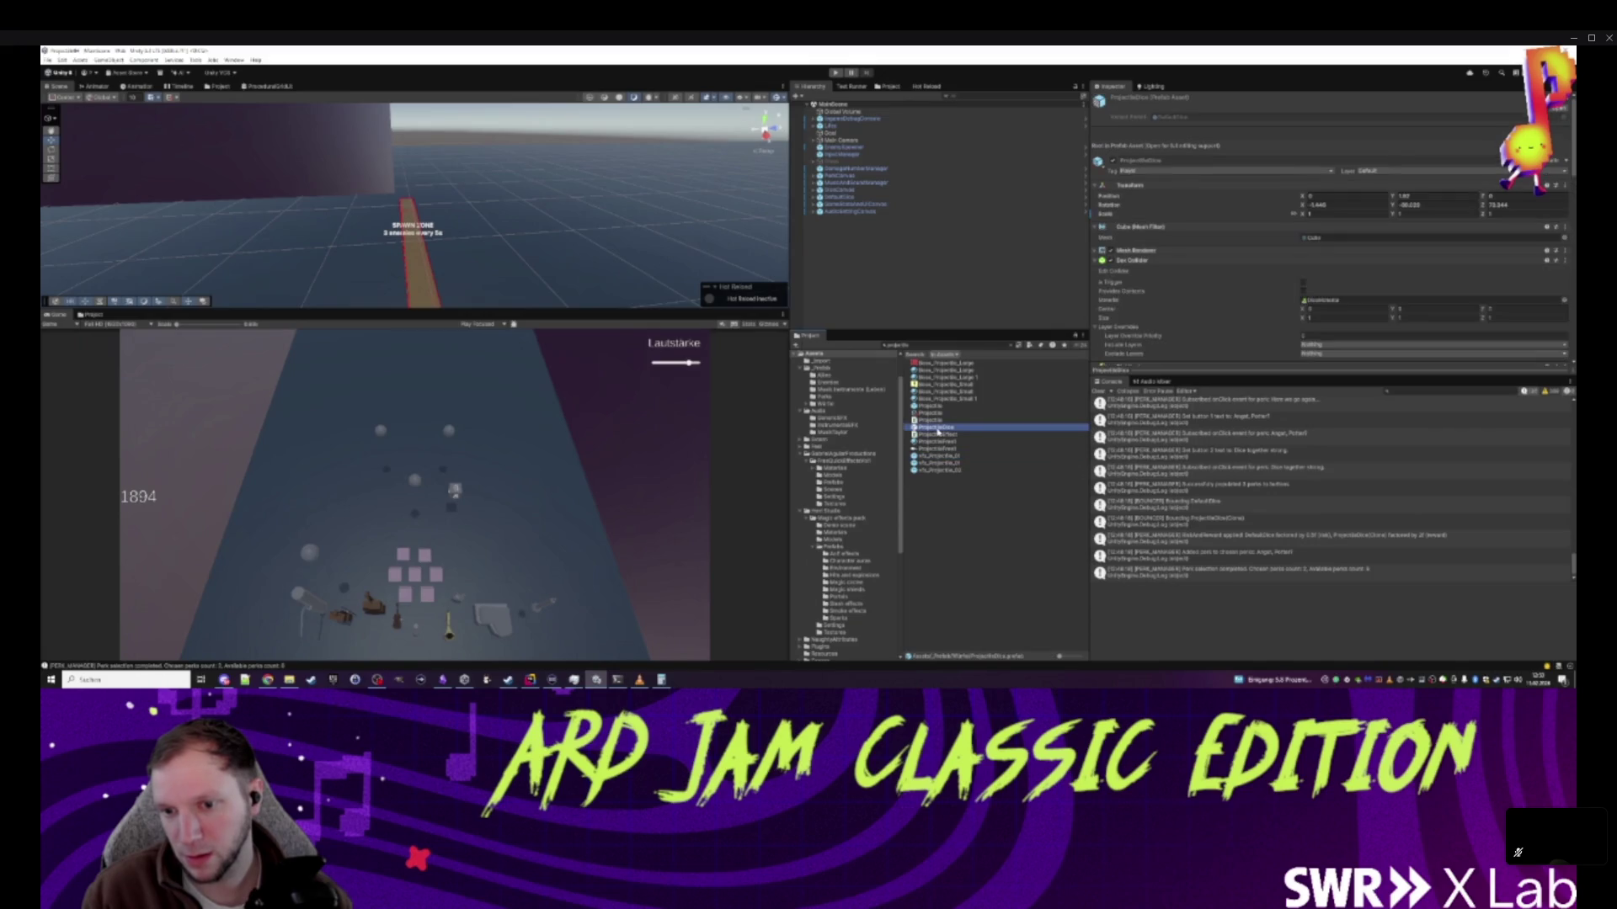
- Collapse the Slot1–Slot3 children, check OnTriggerSound, and select the ProjectileDice root
scroll(1223, 321, down, 5)
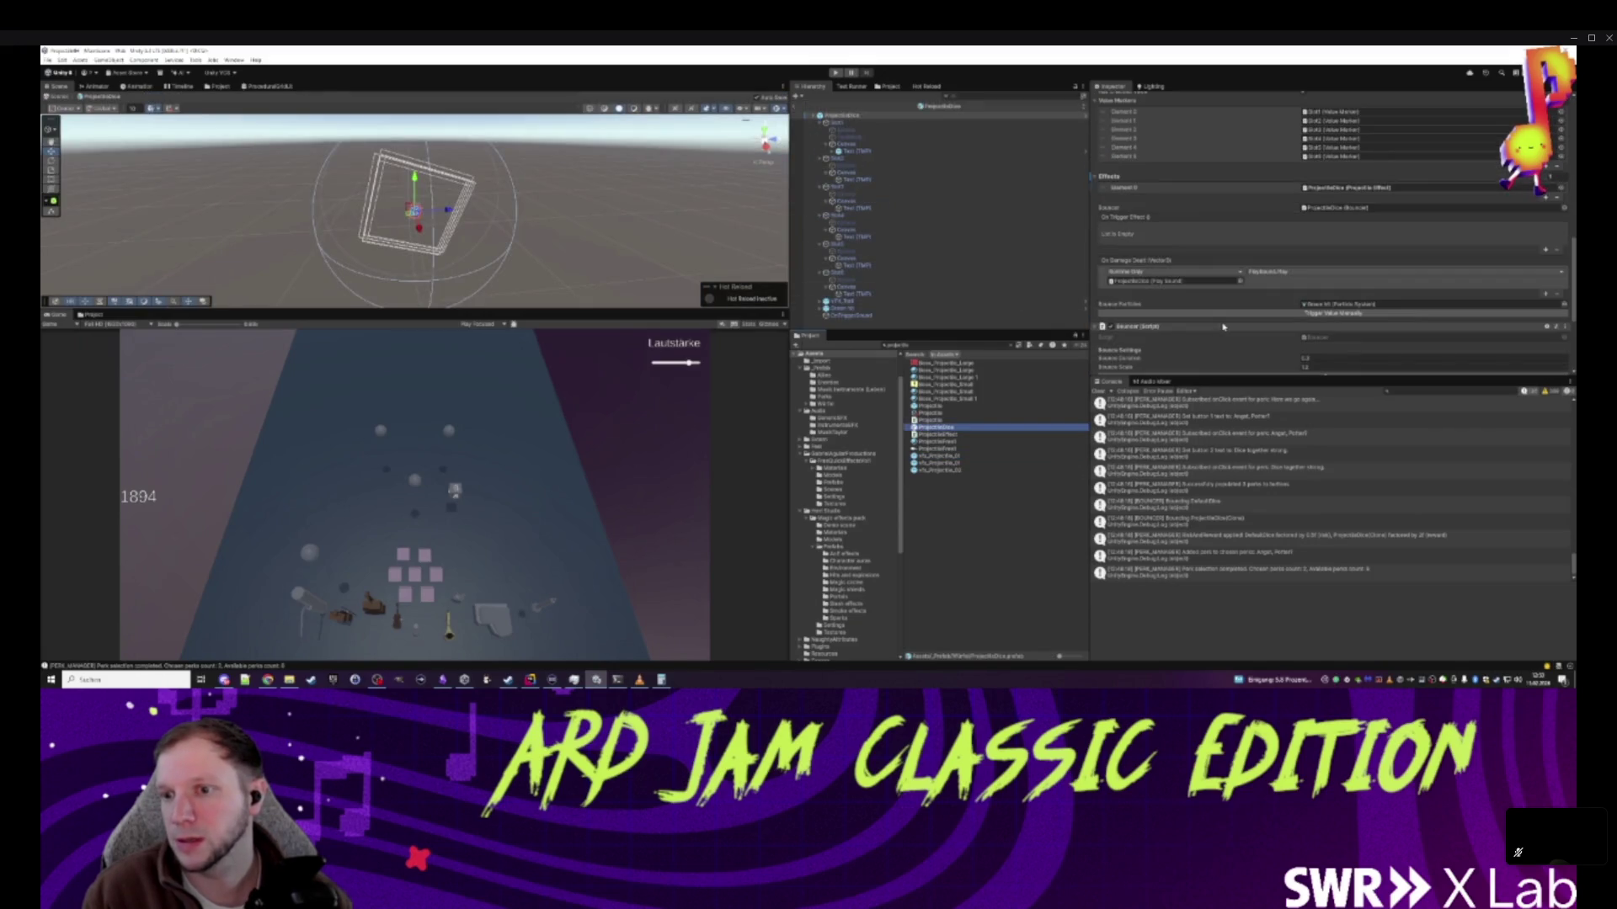
scroll(1246, 325, down, 4)
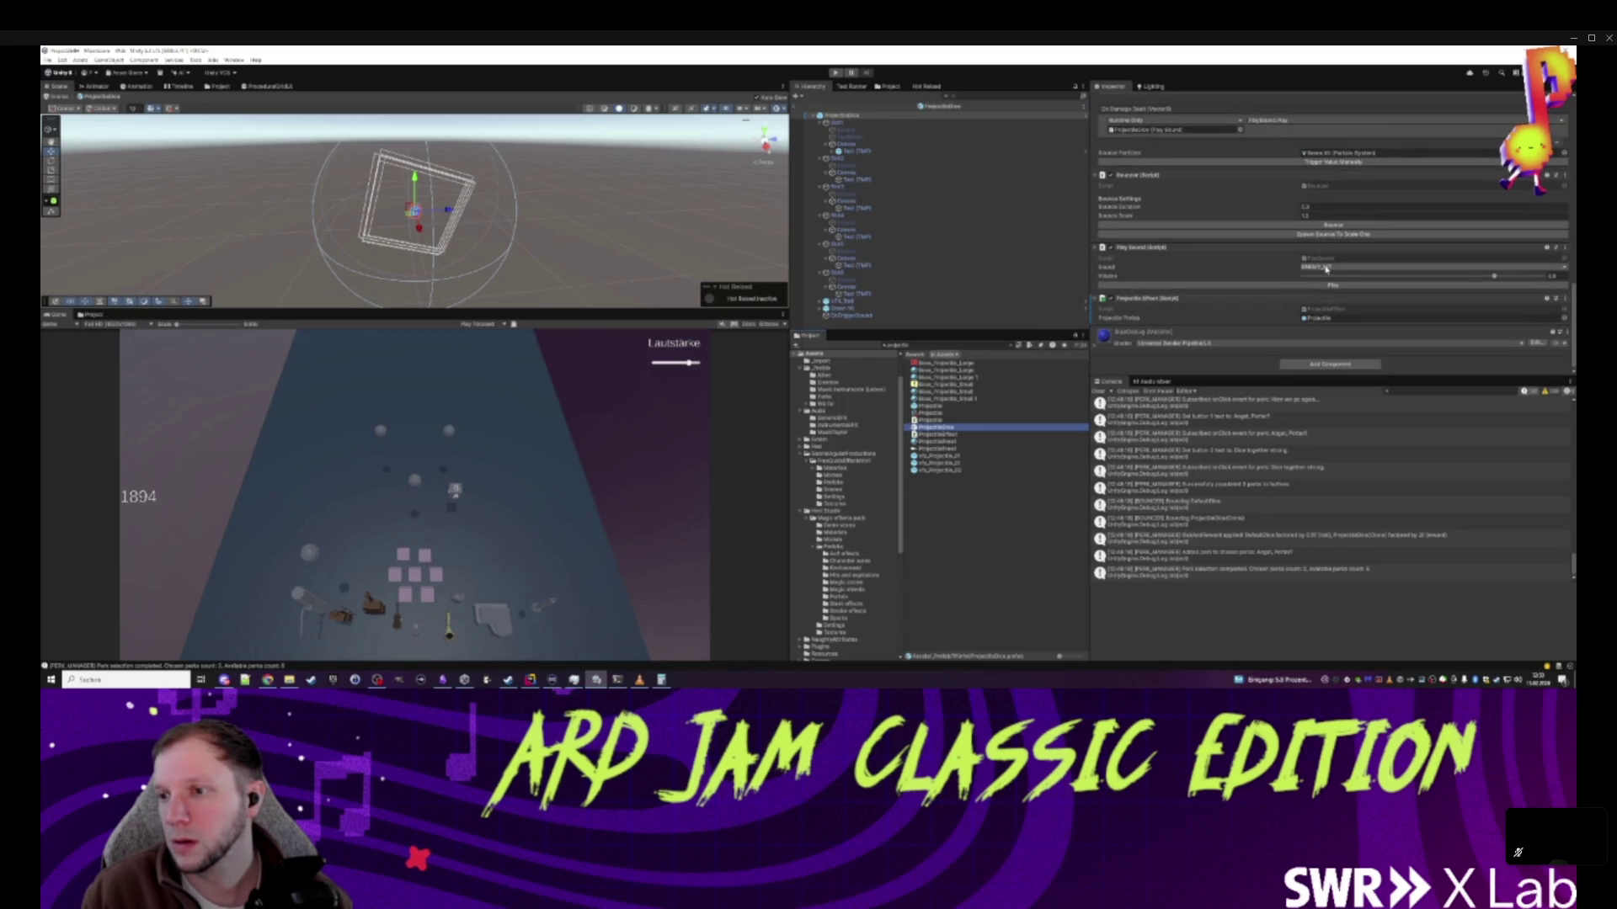
click(821, 122)
click(821, 129)
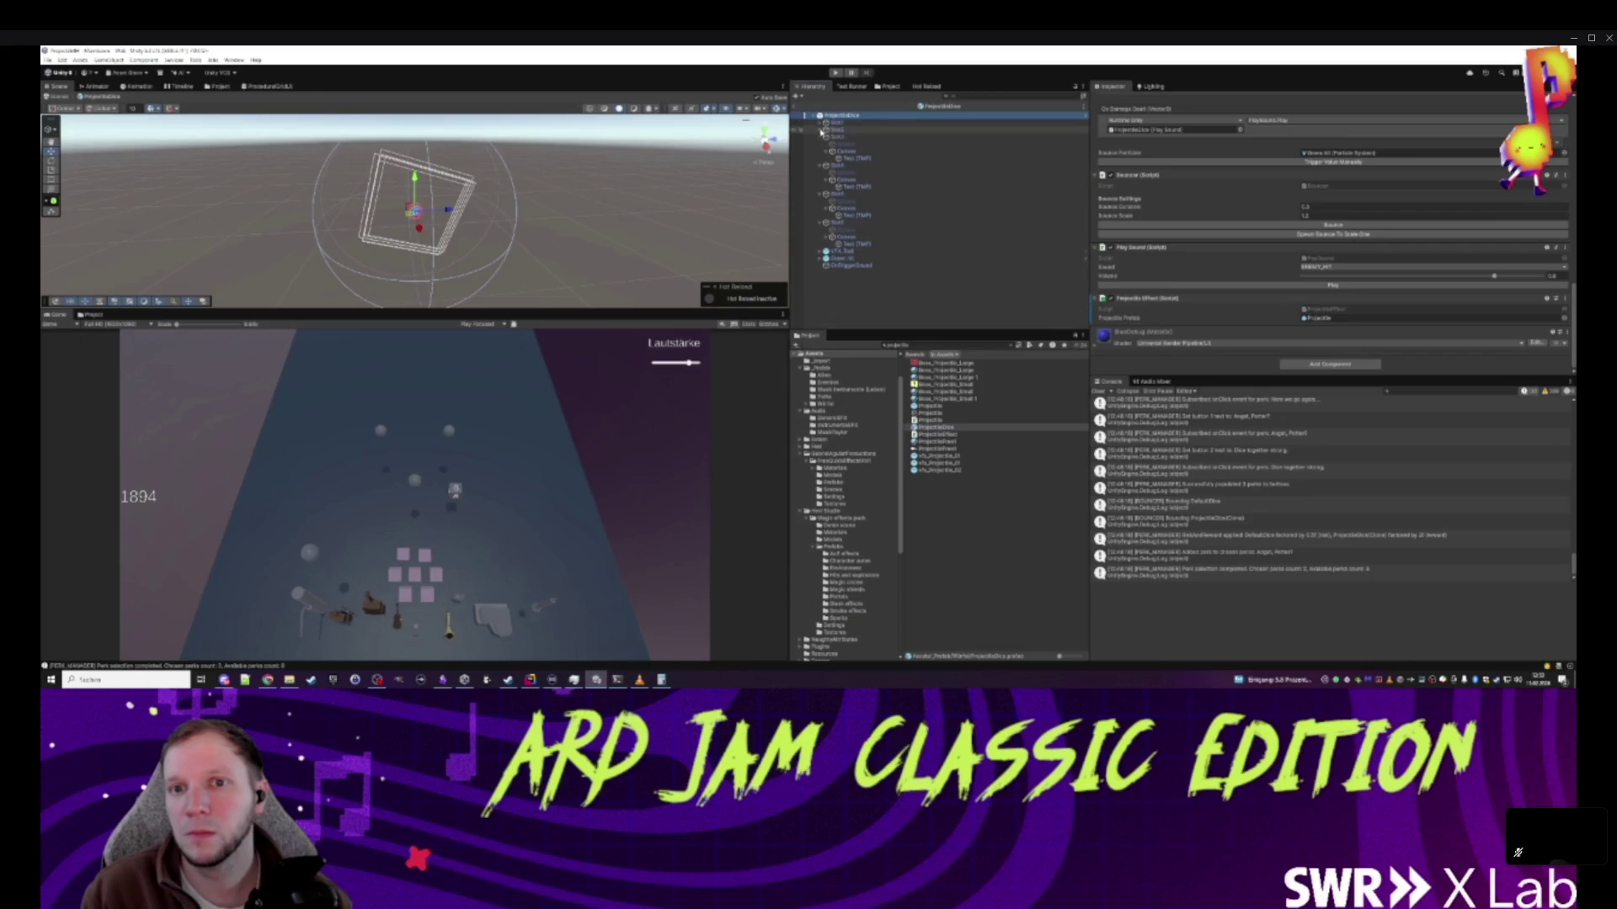
click(821, 136)
click(846, 245)
click(842, 115)
scroll(1266, 296, down, 5)
scroll(1266, 297, down, 2)
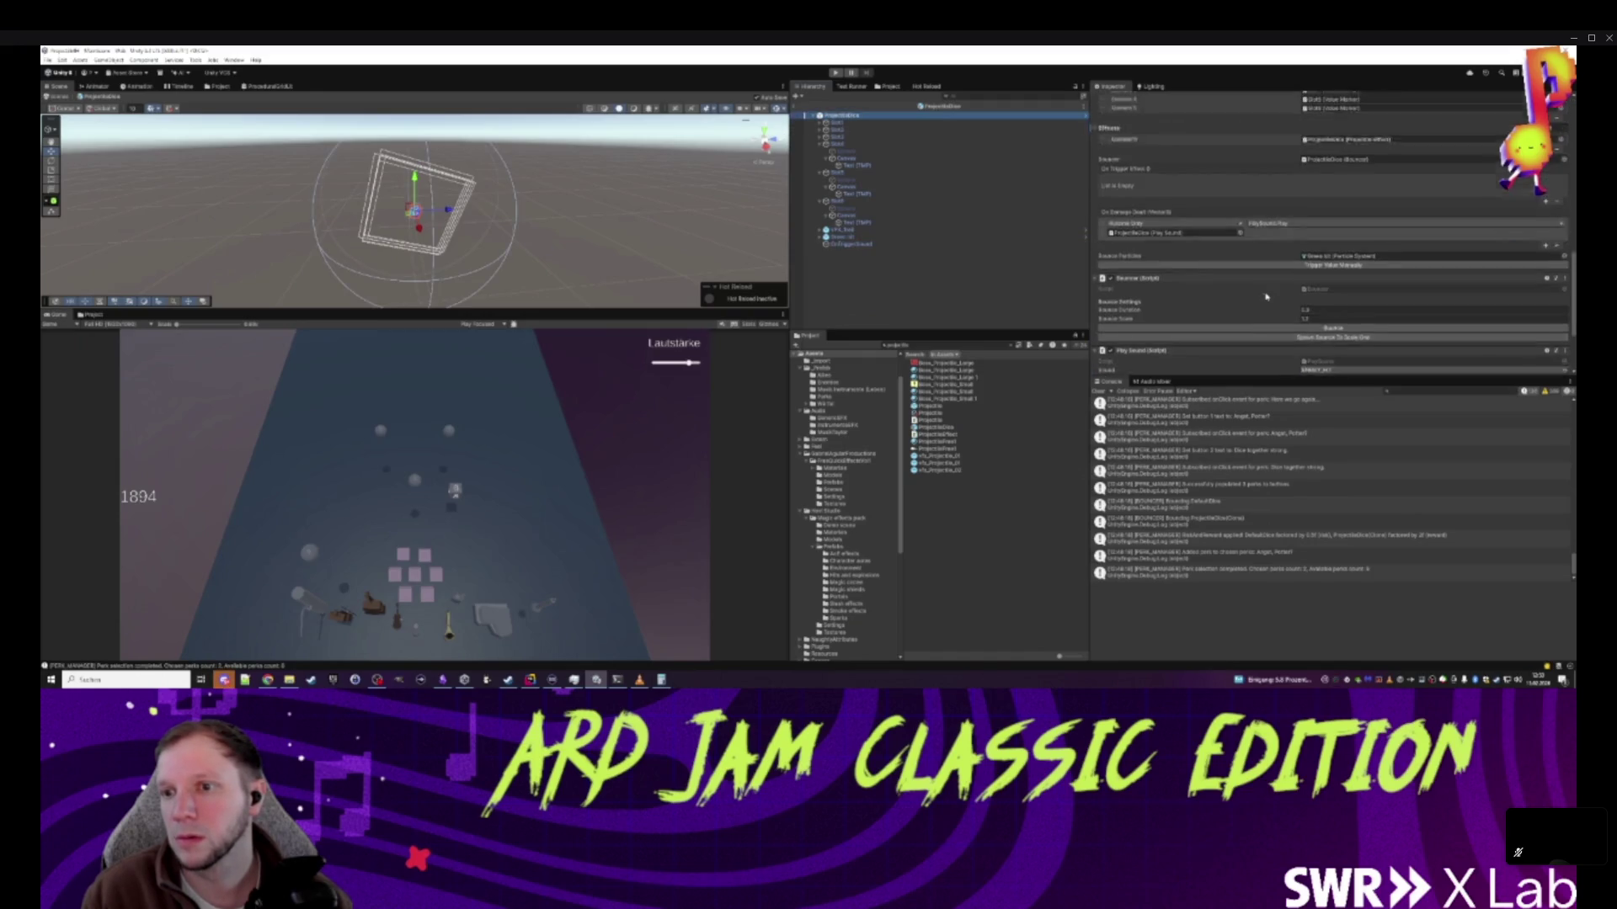
- Add an On Trigger Effect entry targeting OnTriggerSound that calls PlaySound.Play()
click(1546, 251)
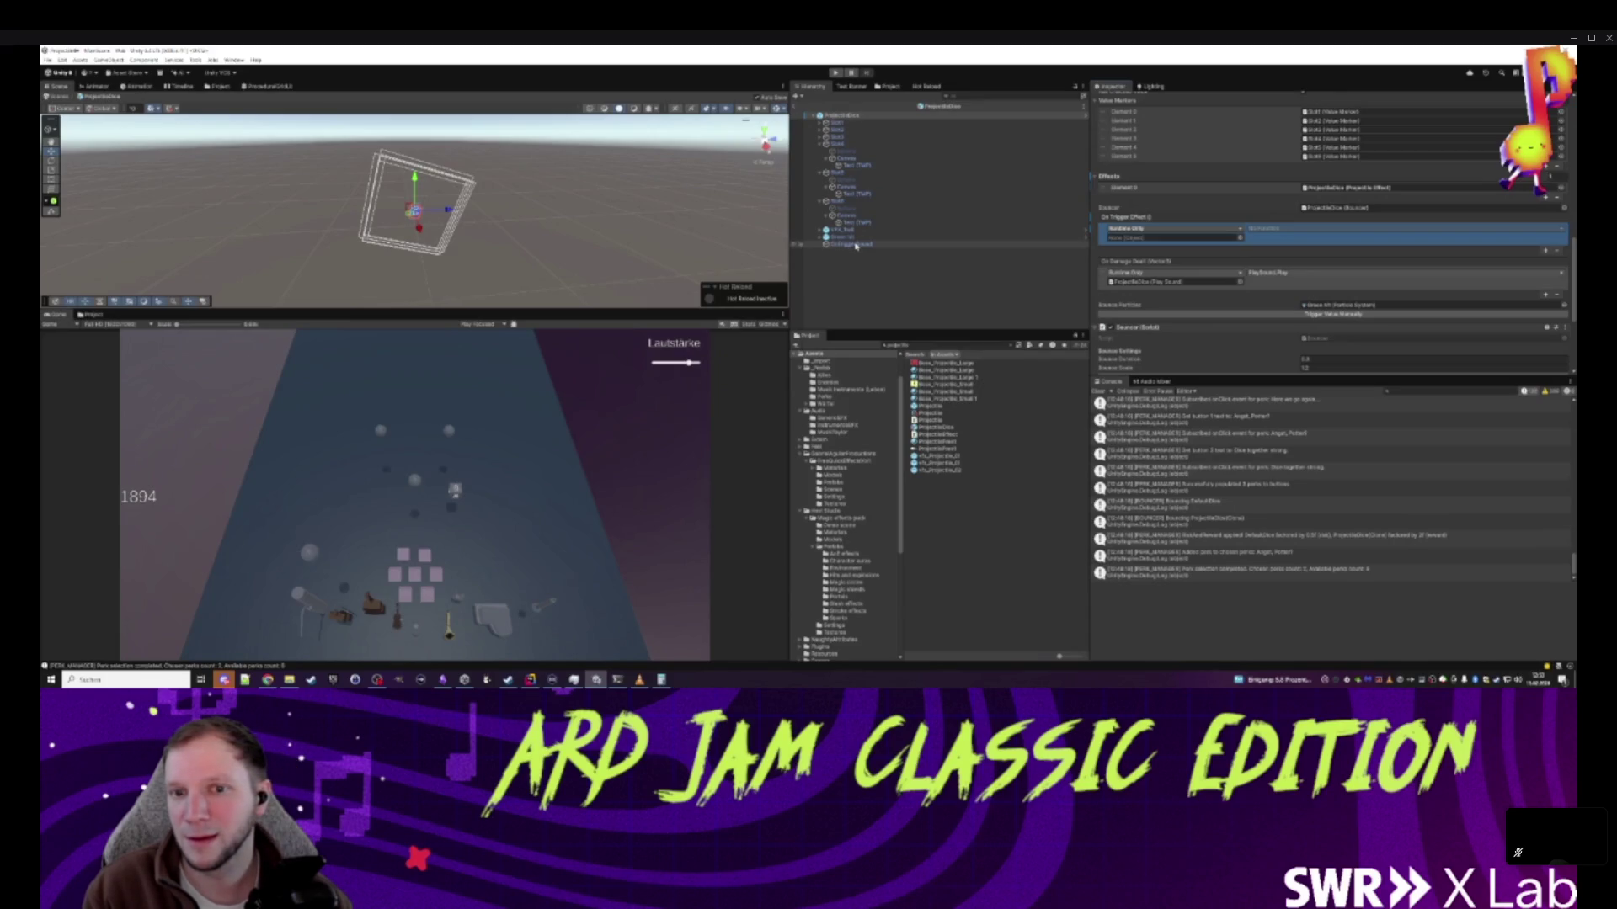
drag(855, 246, 1148, 242)
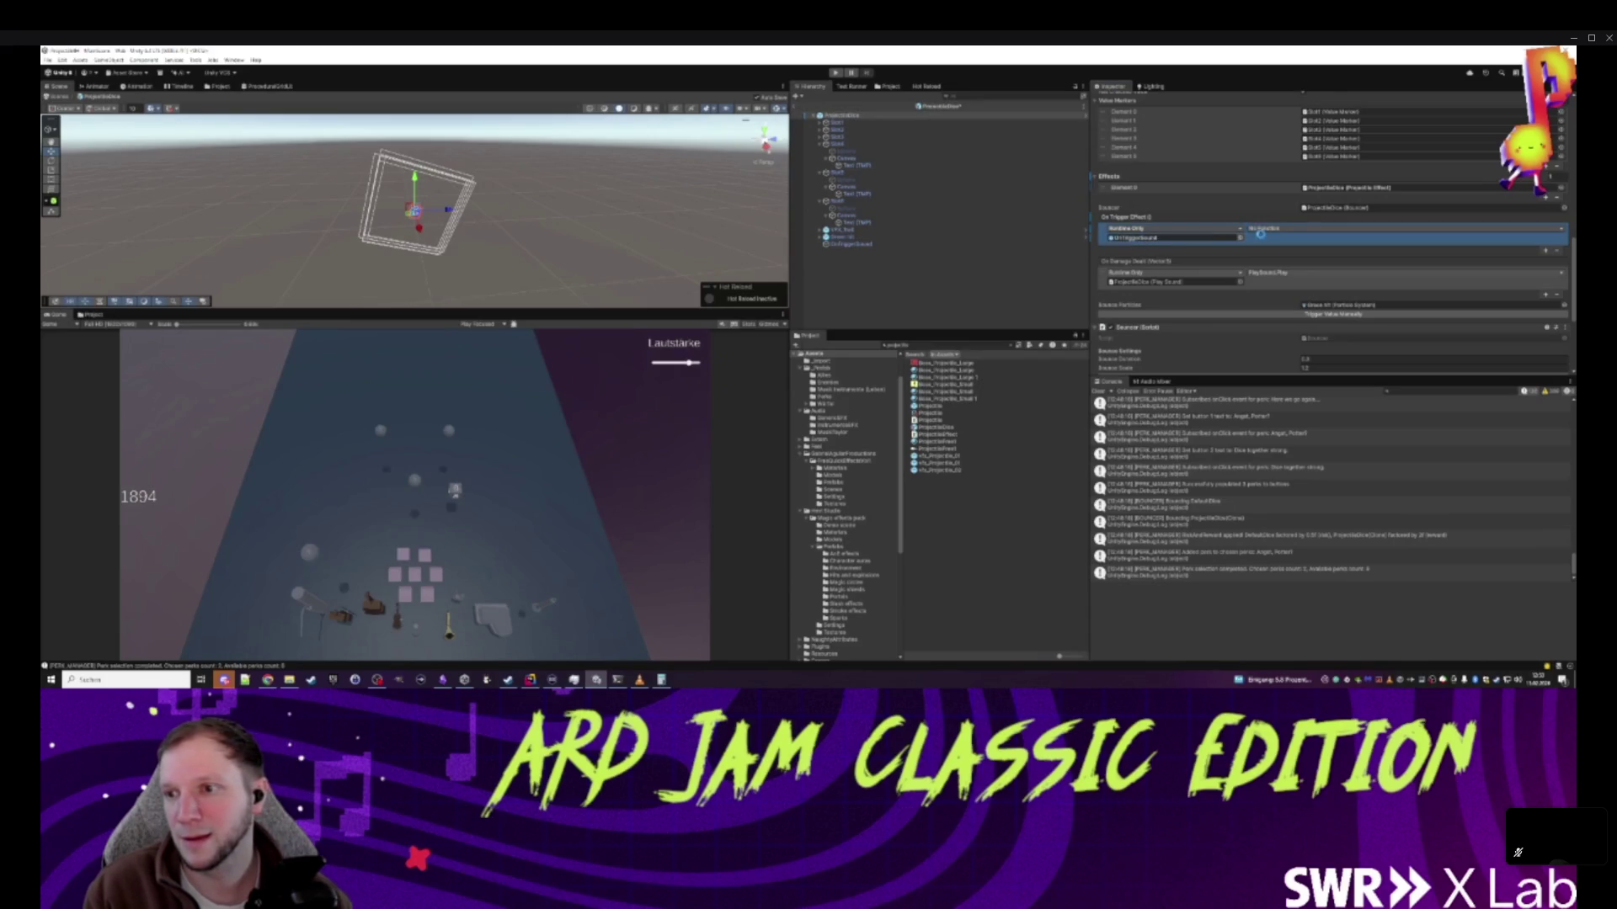
click(1267, 228)
mouse_move(1286, 273)
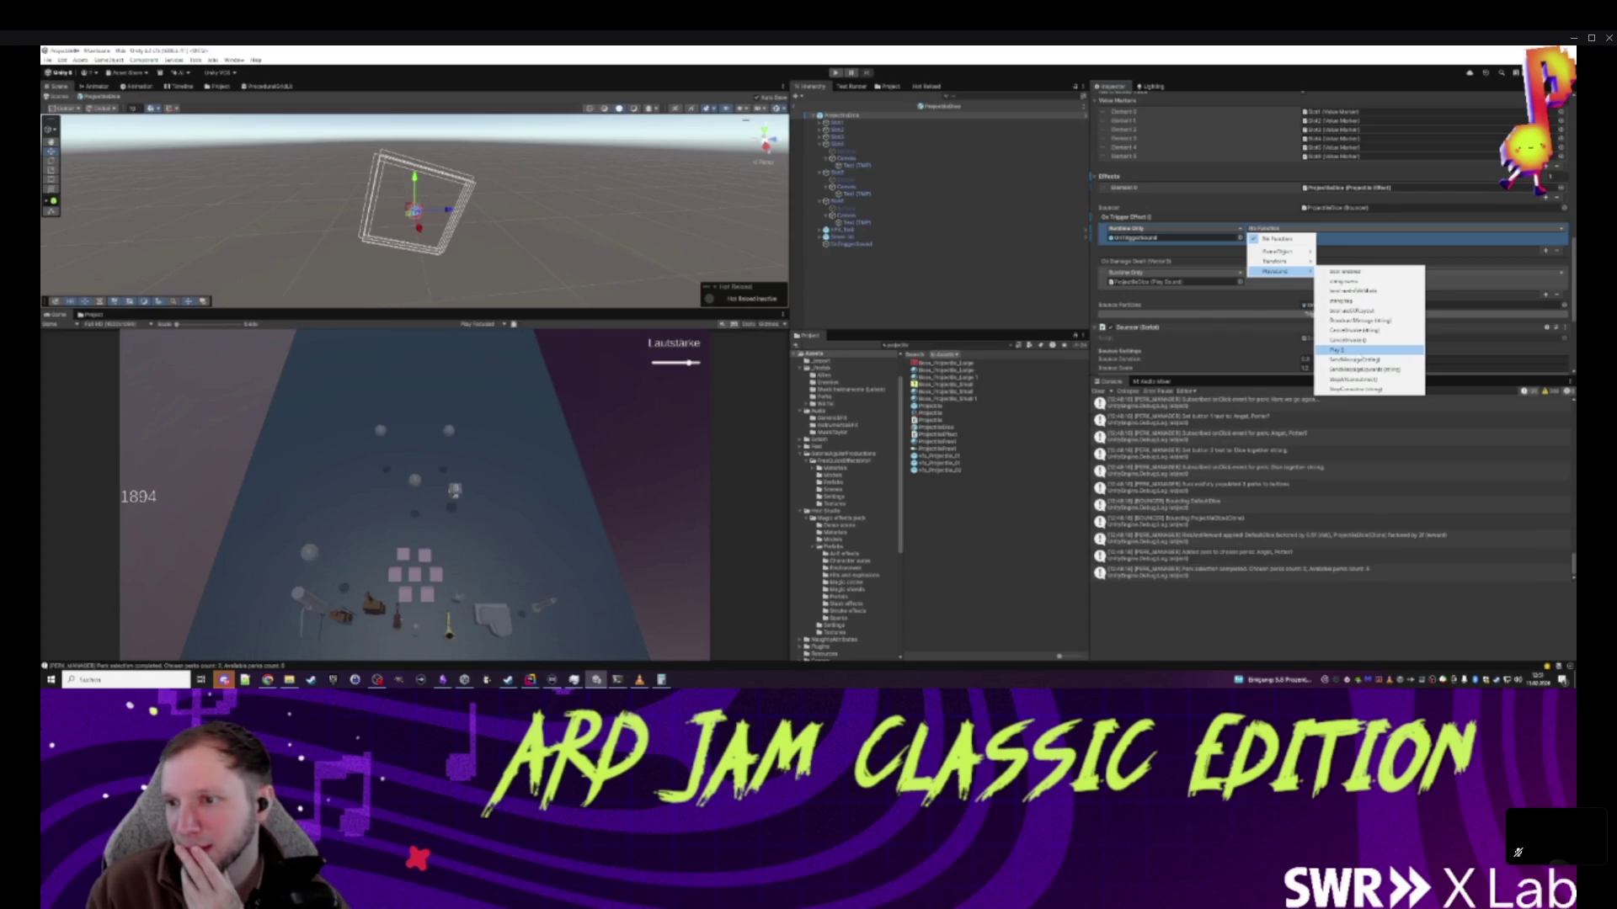
click(1339, 350)
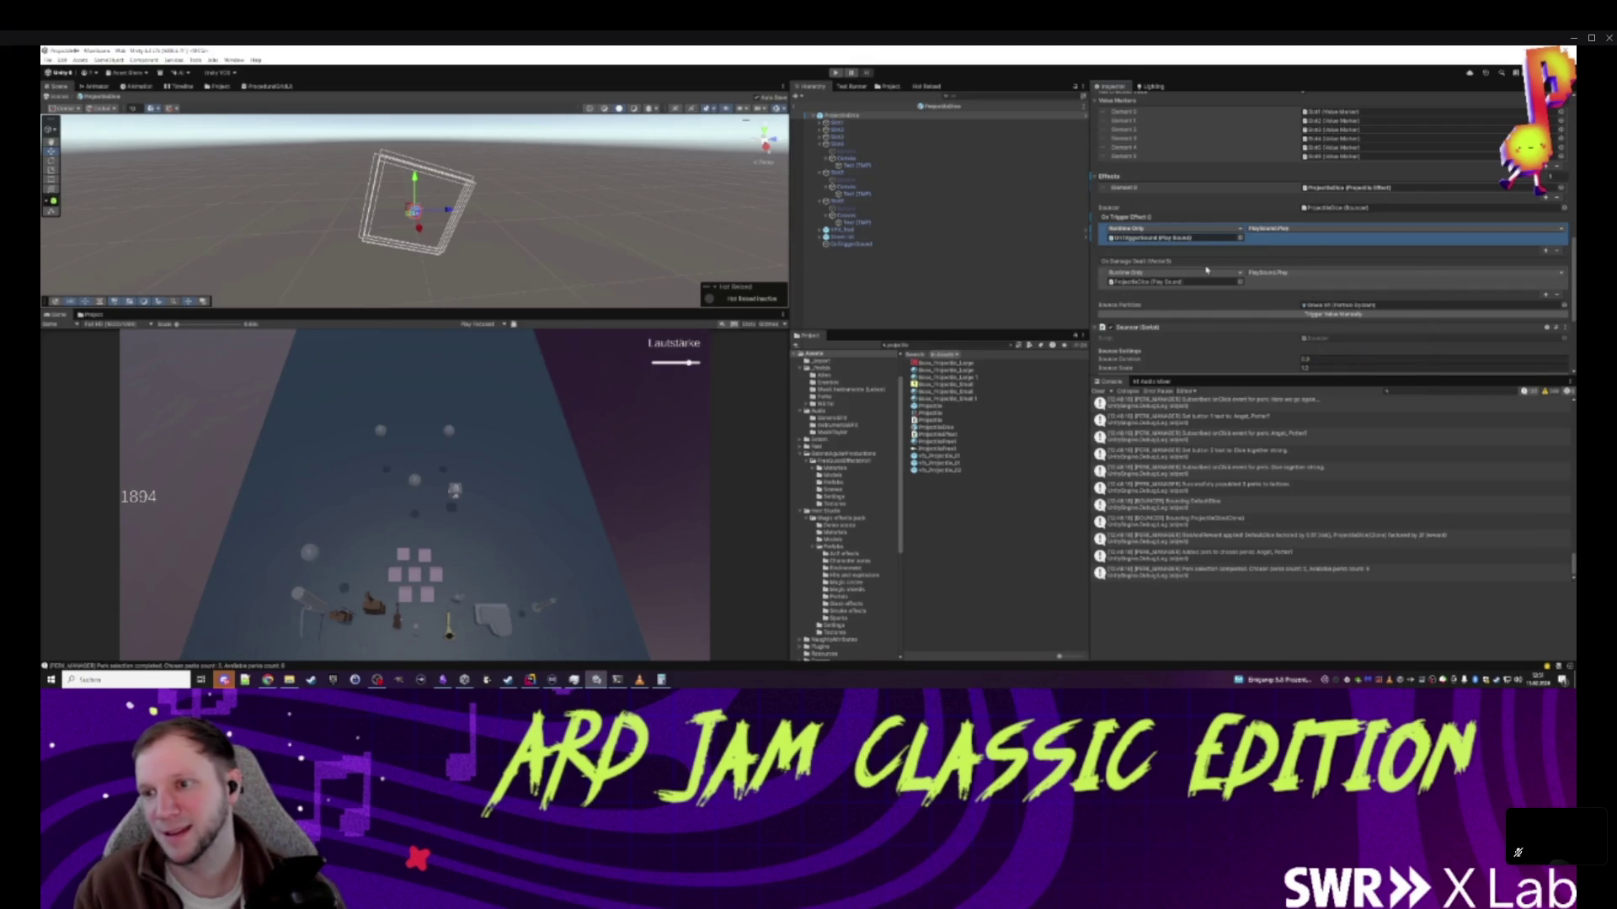
double_click(1175, 239)
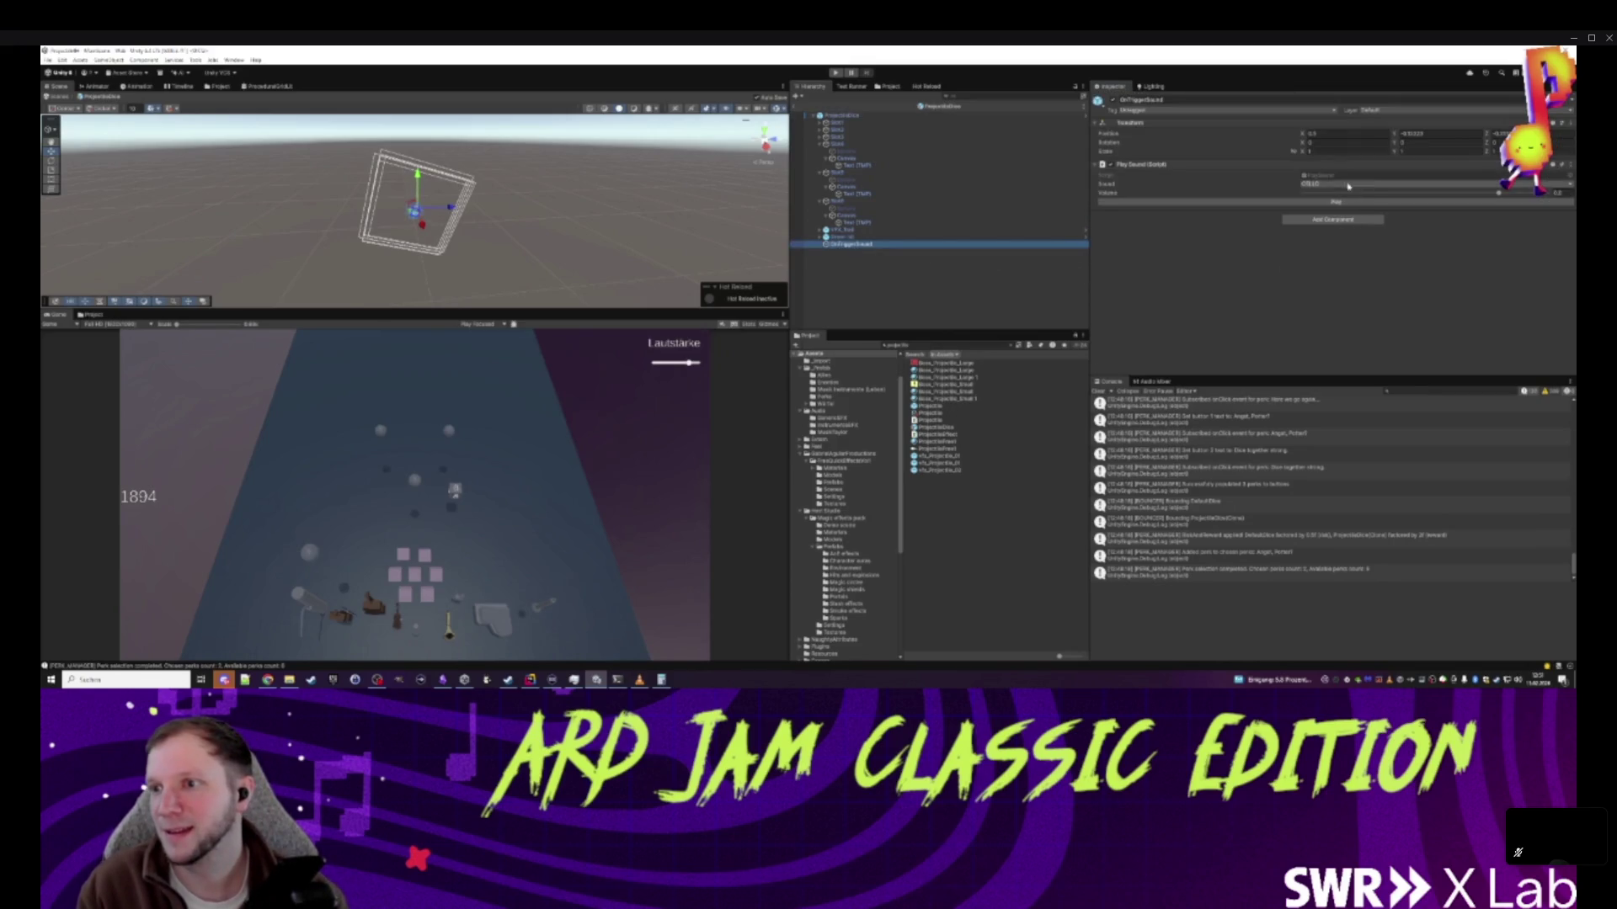
- Set OnTriggerSound's Play Sound to KONTRABASS and preview it
click(1347, 186)
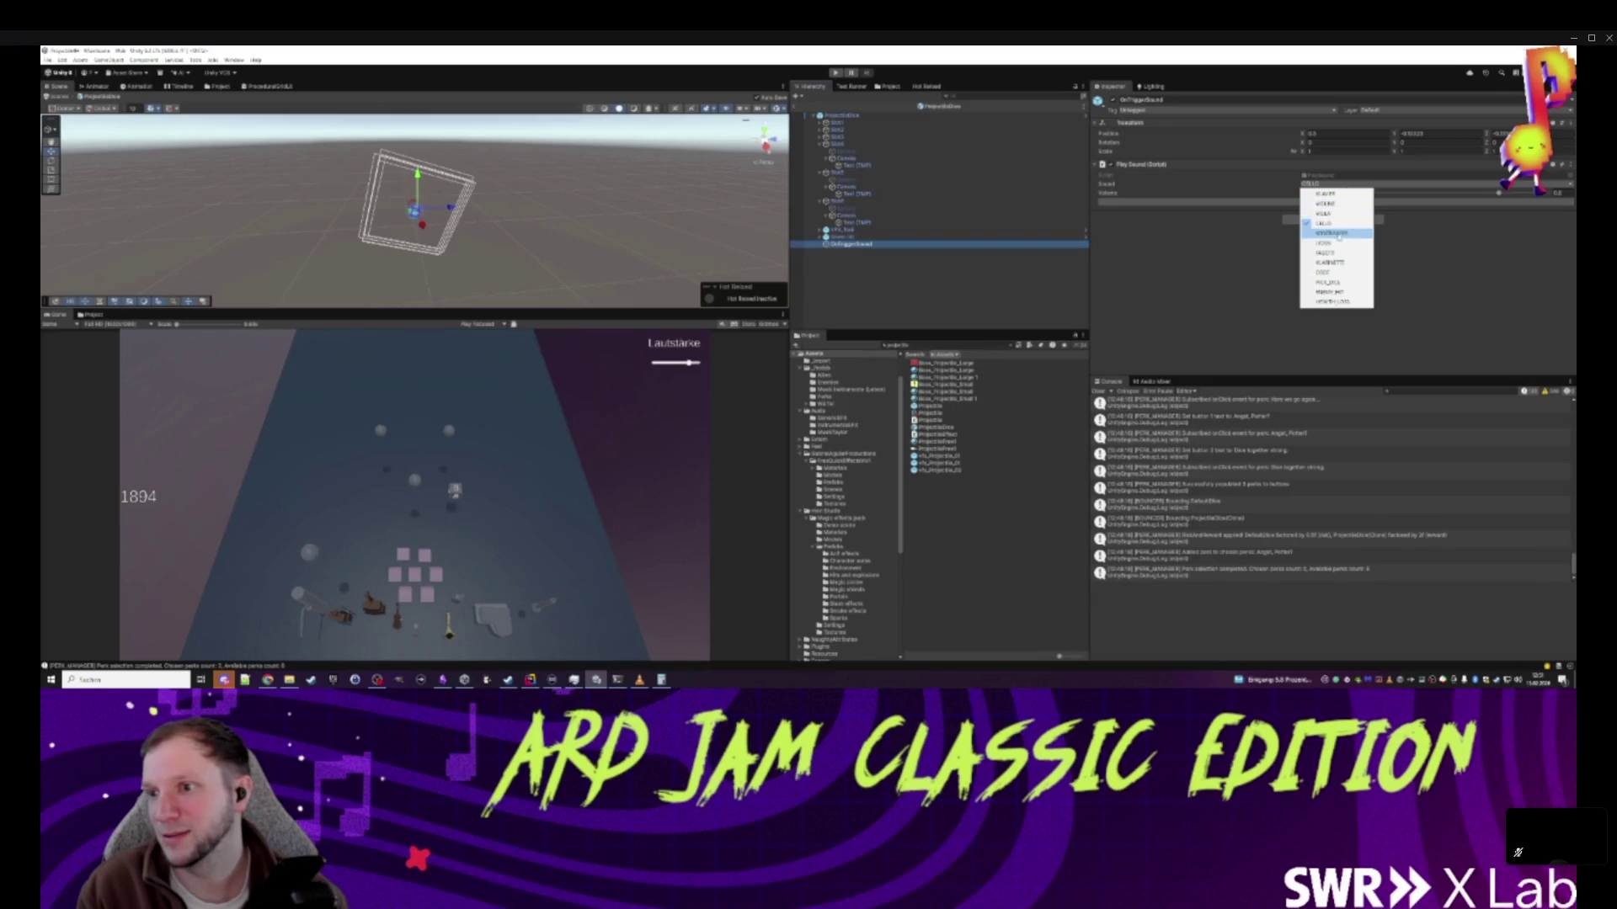
key(Up)
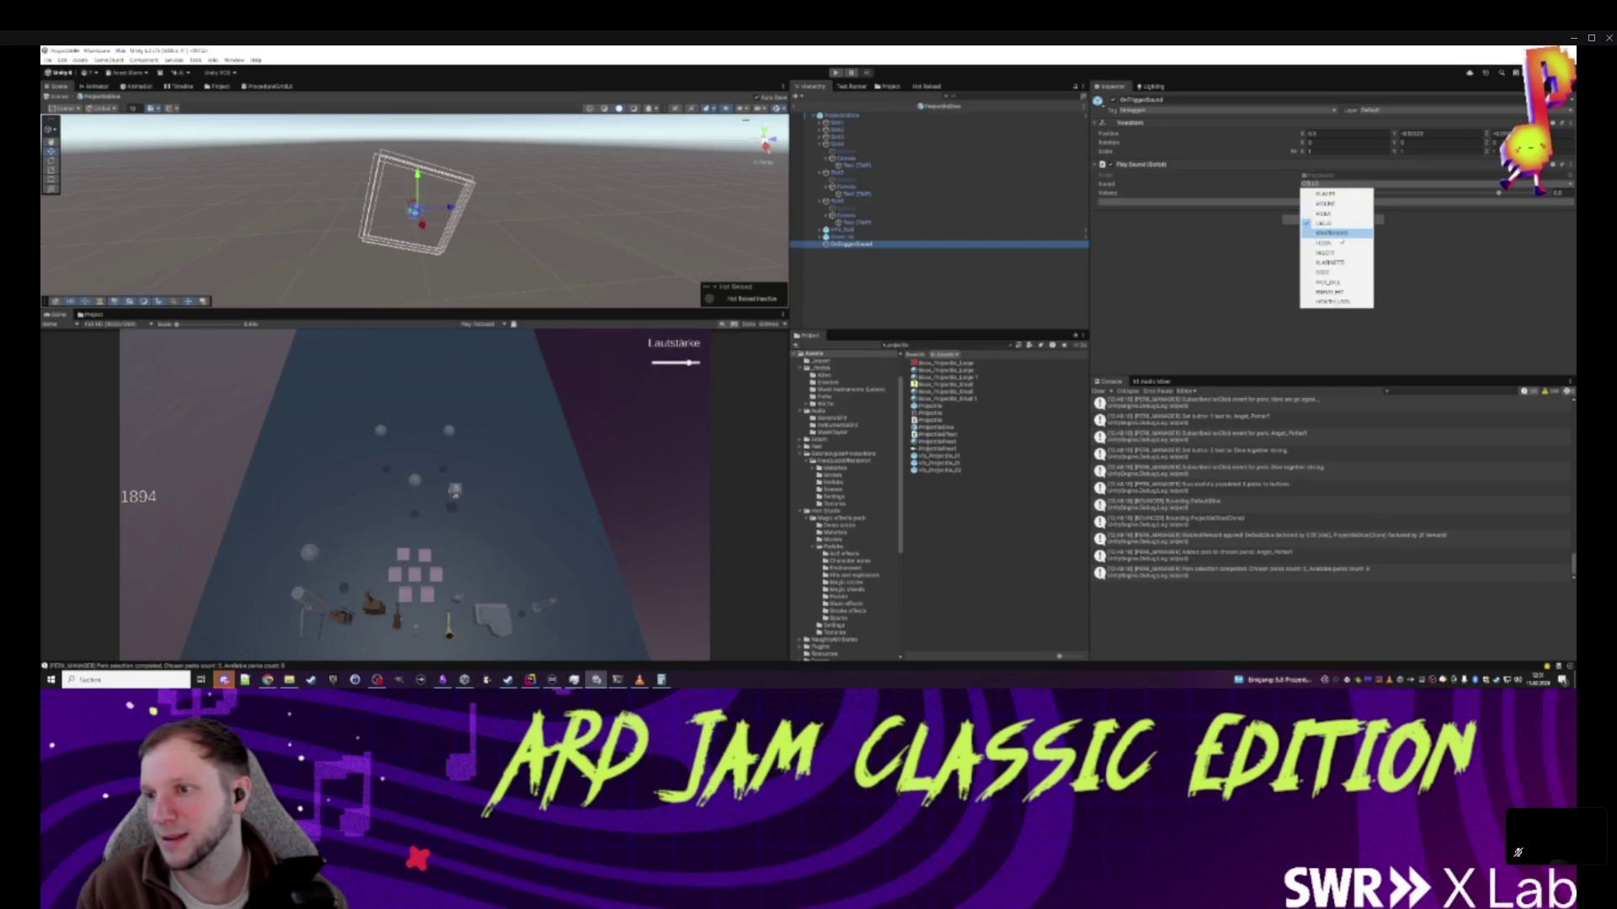
key(Return)
click(1329, 205)
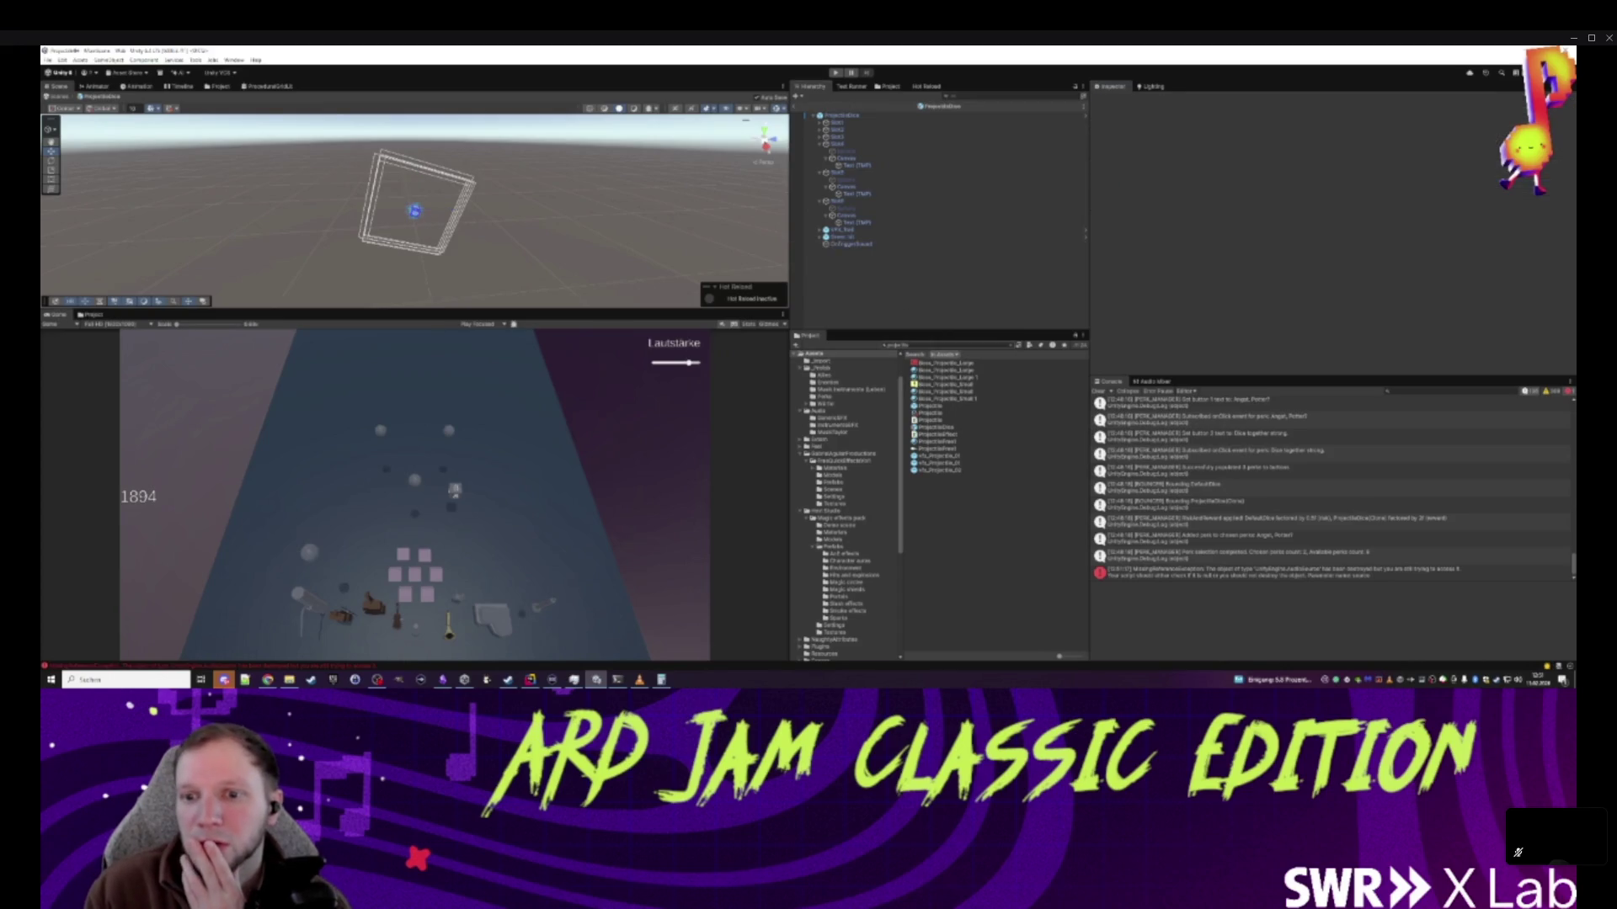
- Select ProjectileDice and locate its Projectile prefab in the prefabs folder
click(842, 114)
scroll(1274, 331, down, 8)
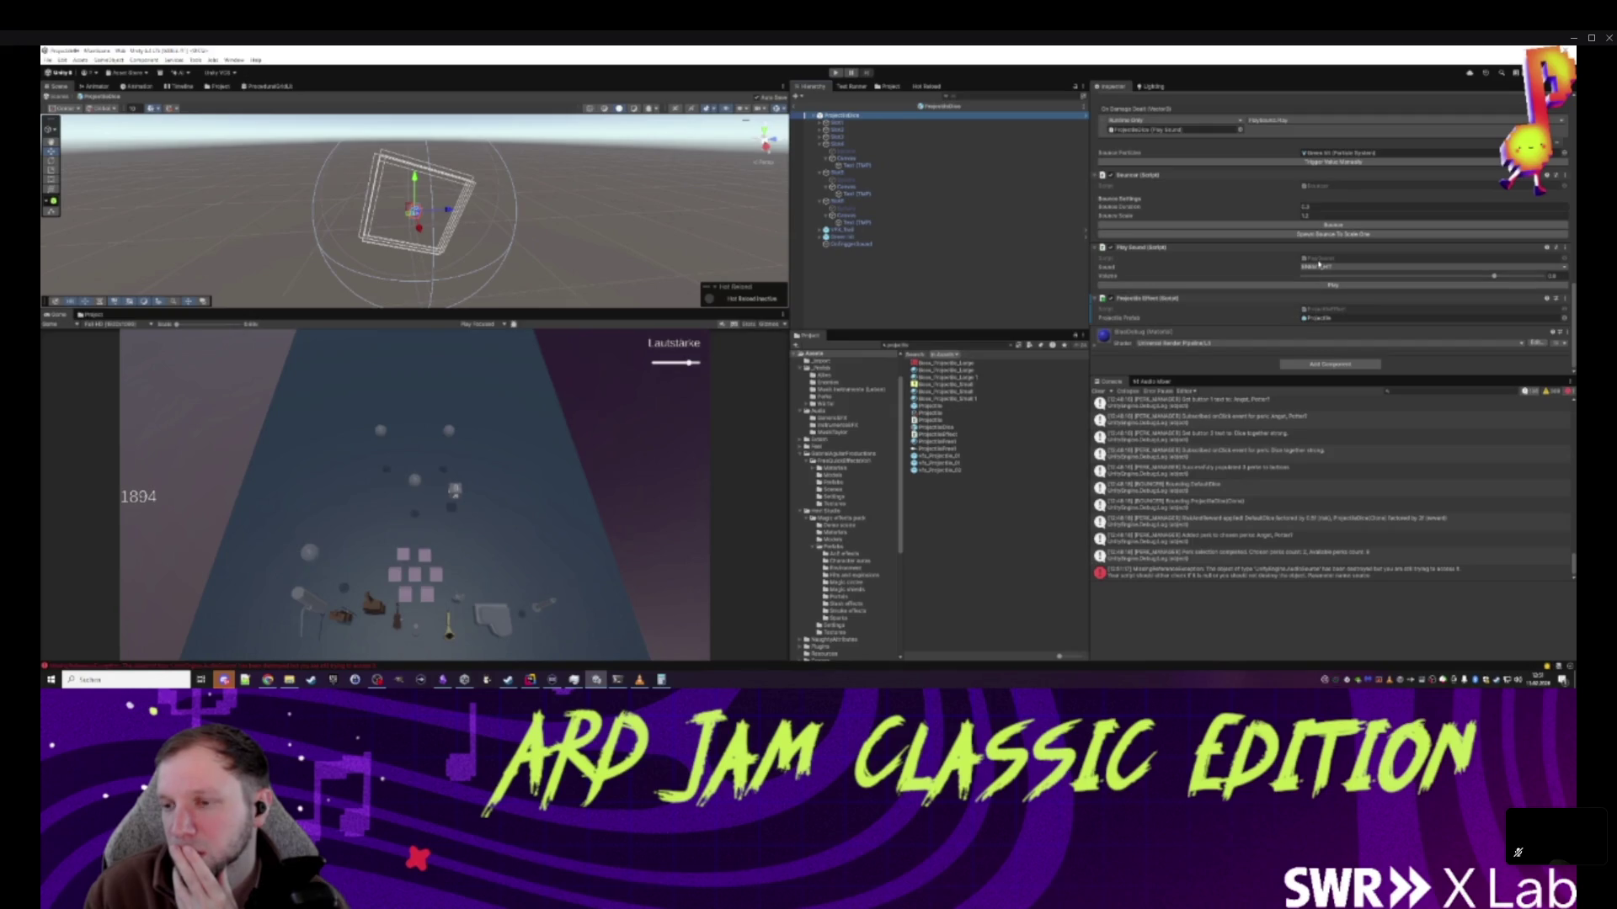
click(1347, 317)
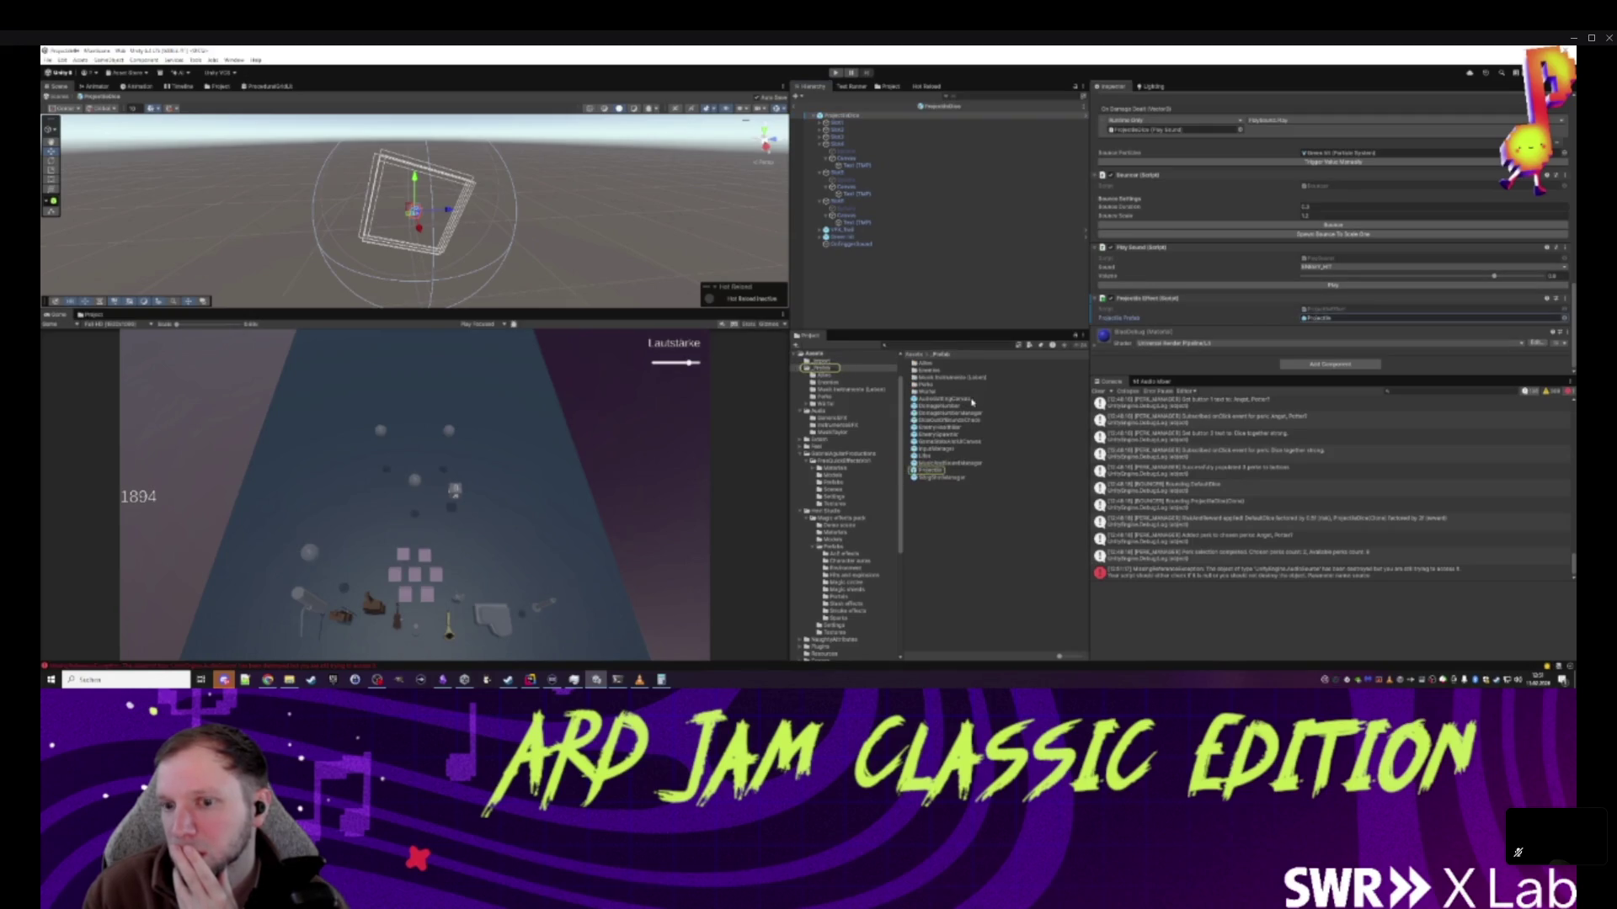
- Open the Projectile prefab and create an empty ImpactSound child under vfx_Impact_01
double_click(937, 470)
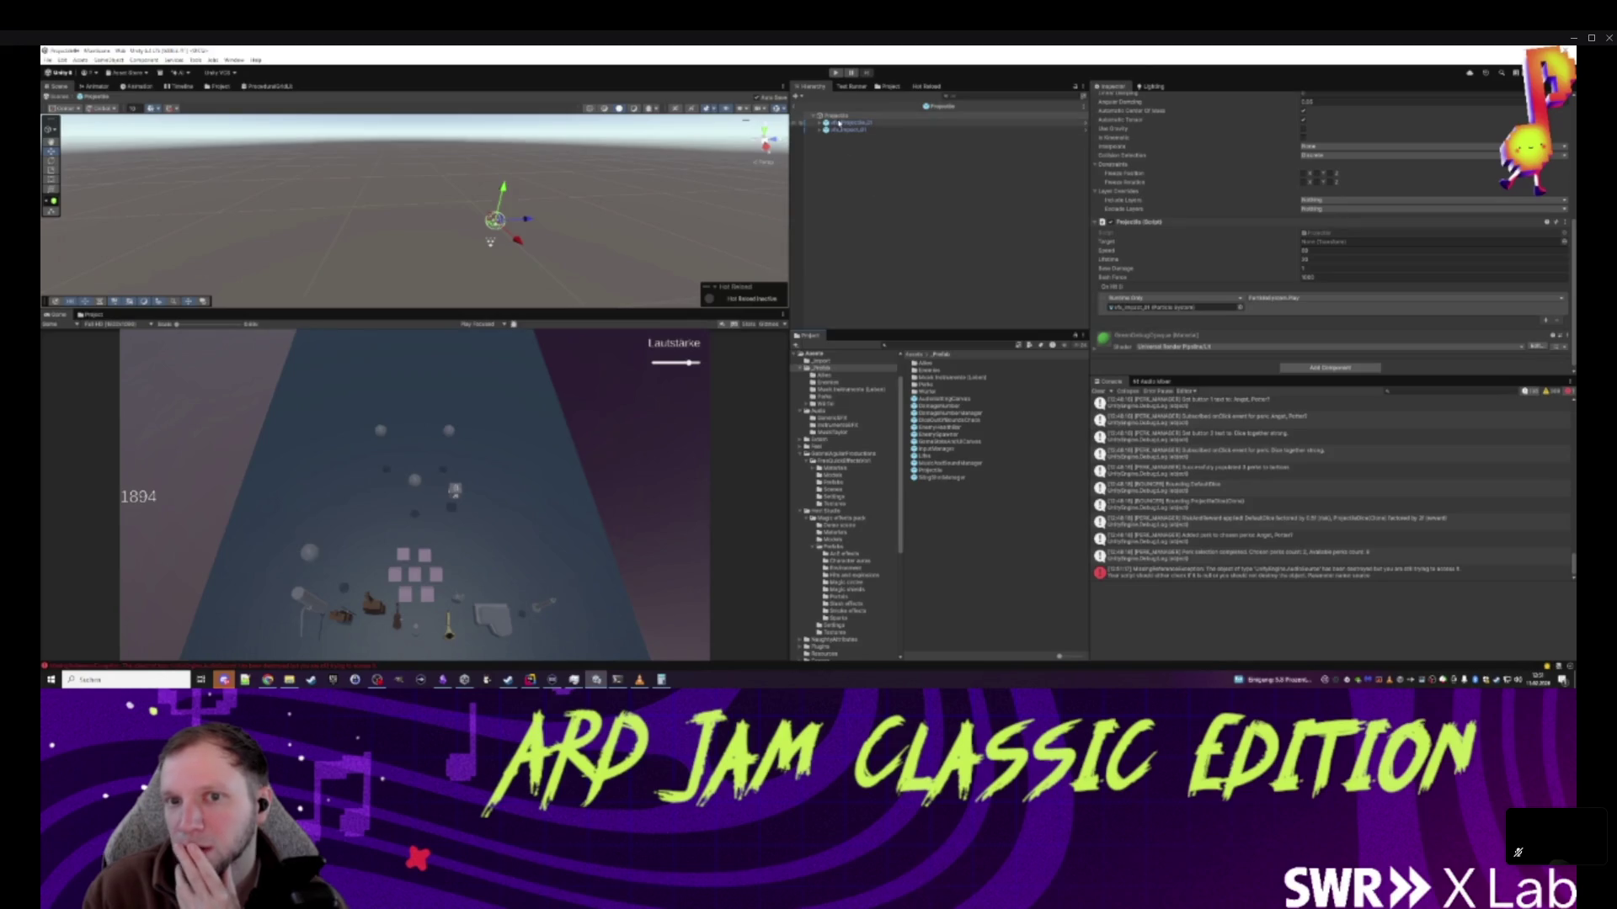
right_click(838, 119)
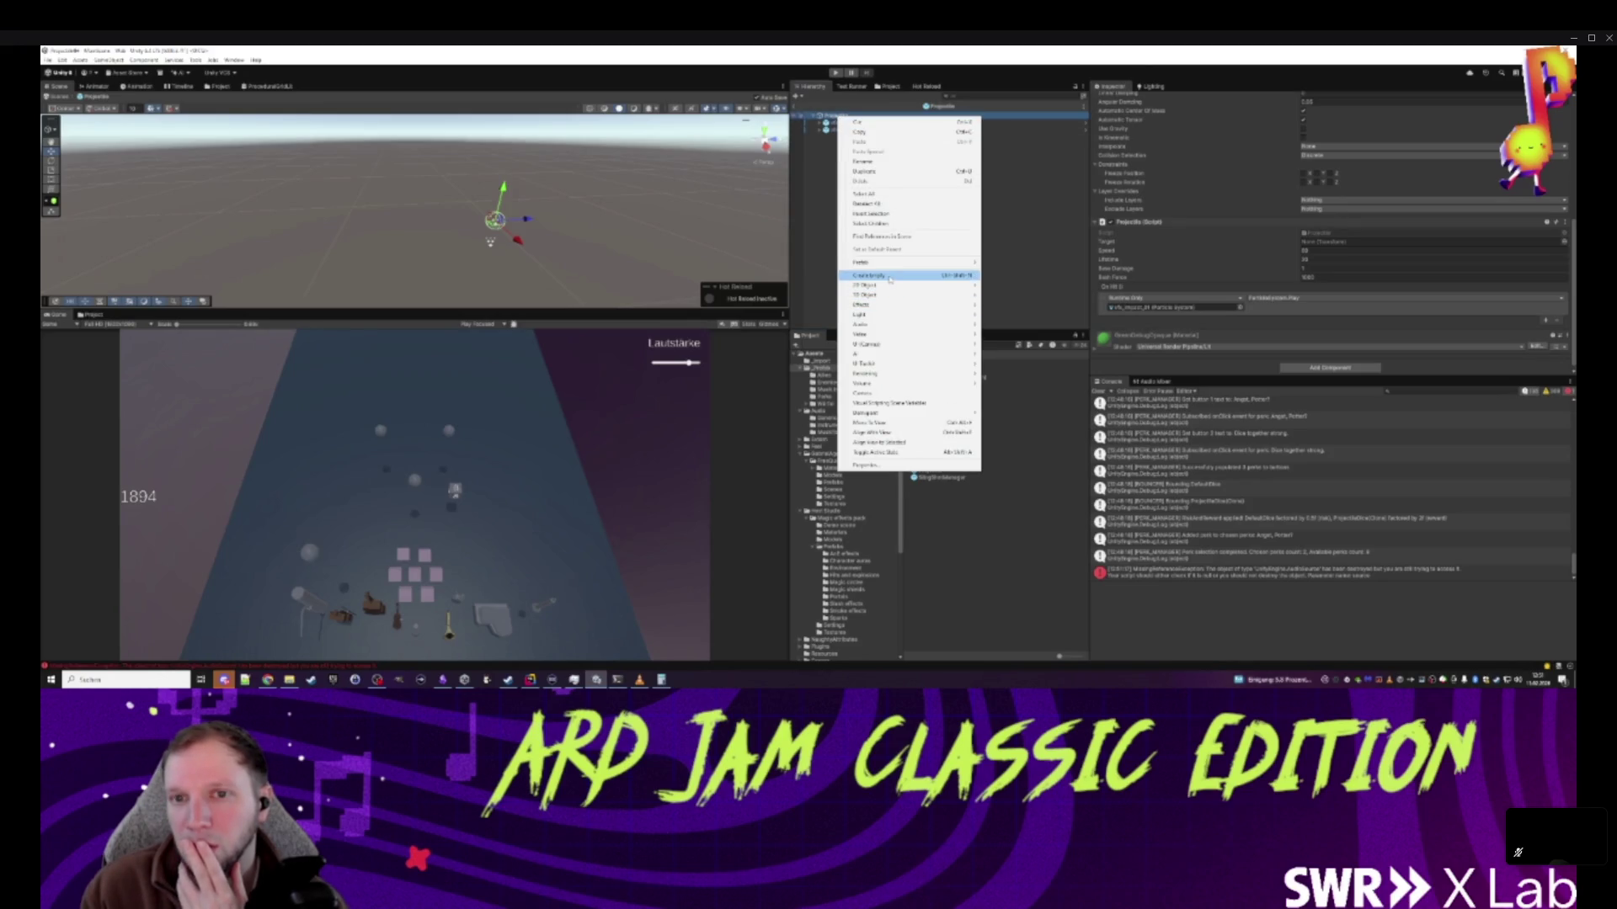
key(Escape)
click(821, 131)
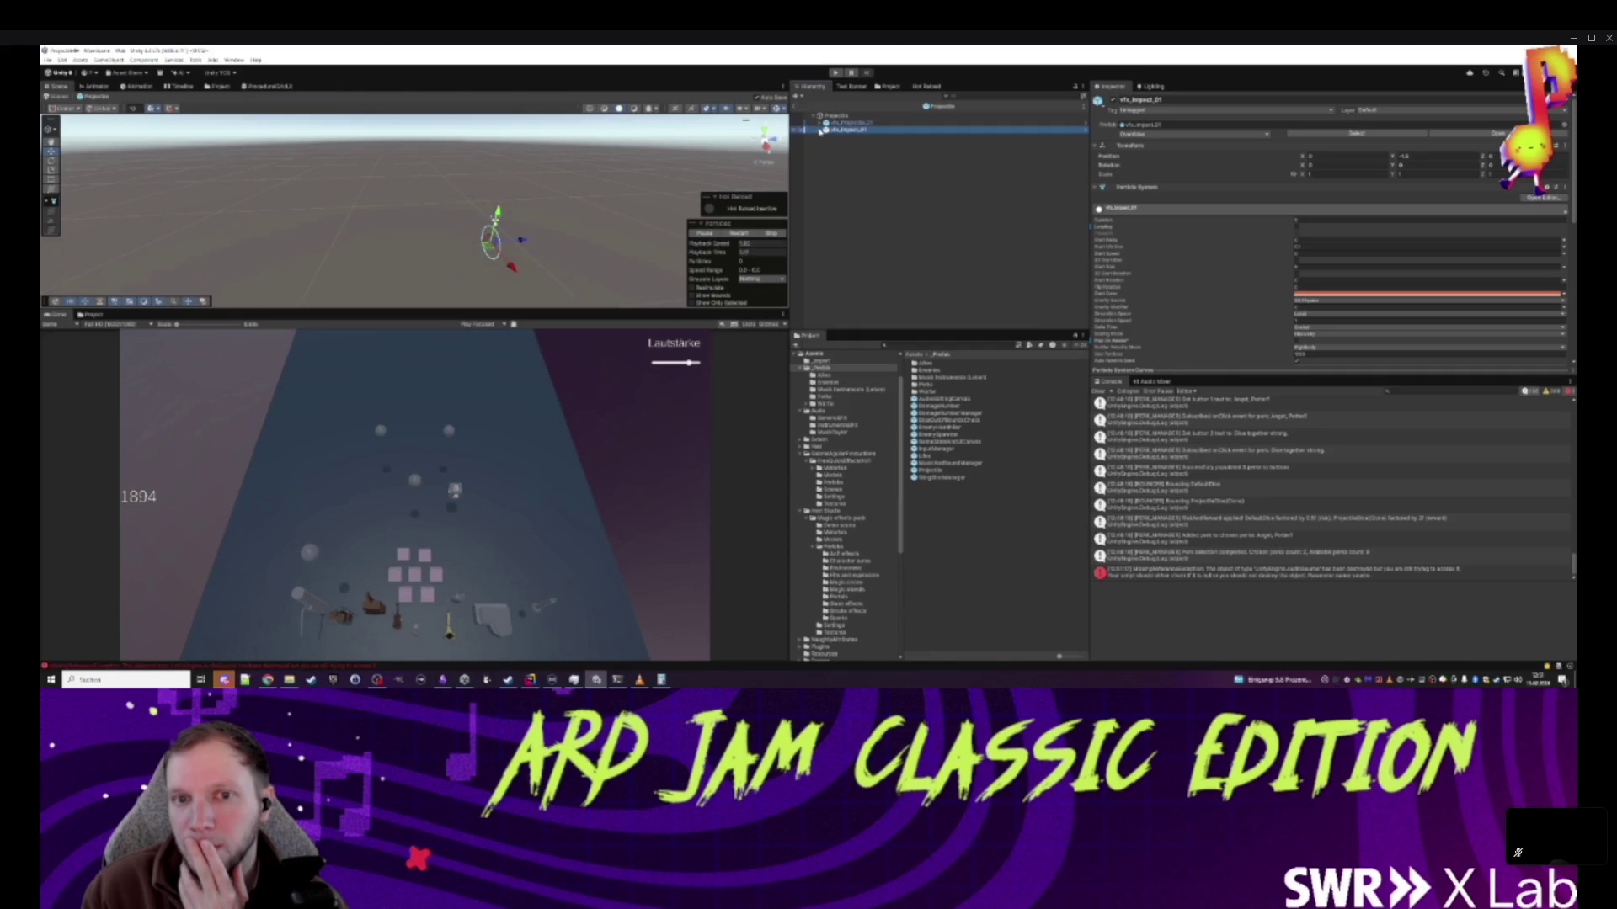
right_click(821, 130)
click(894, 291)
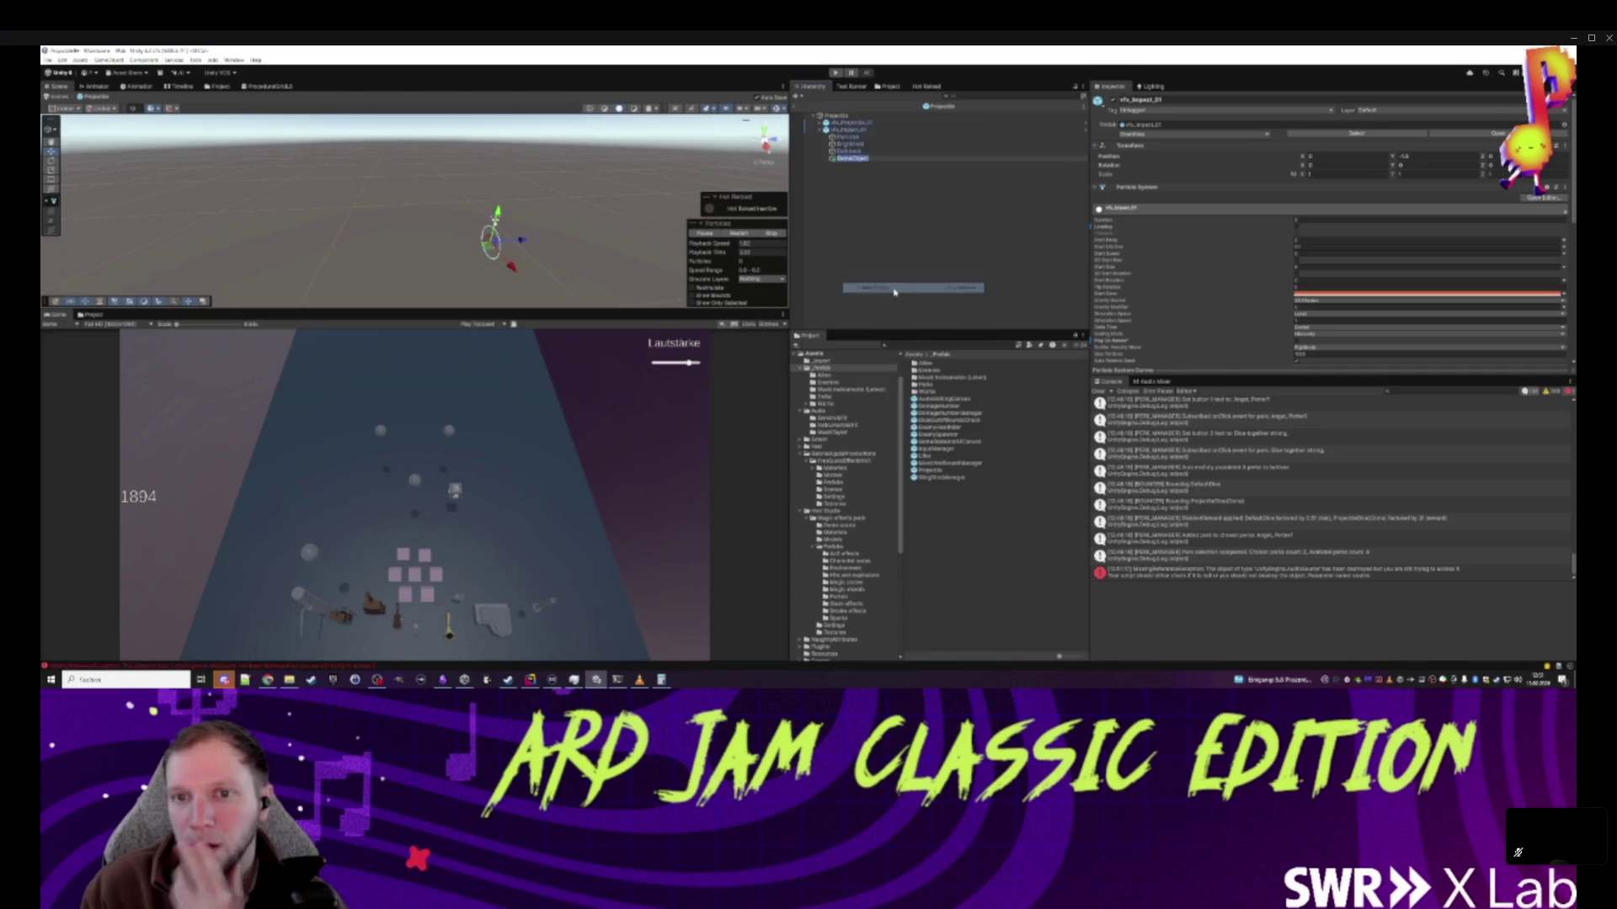
text(ImpactSo)
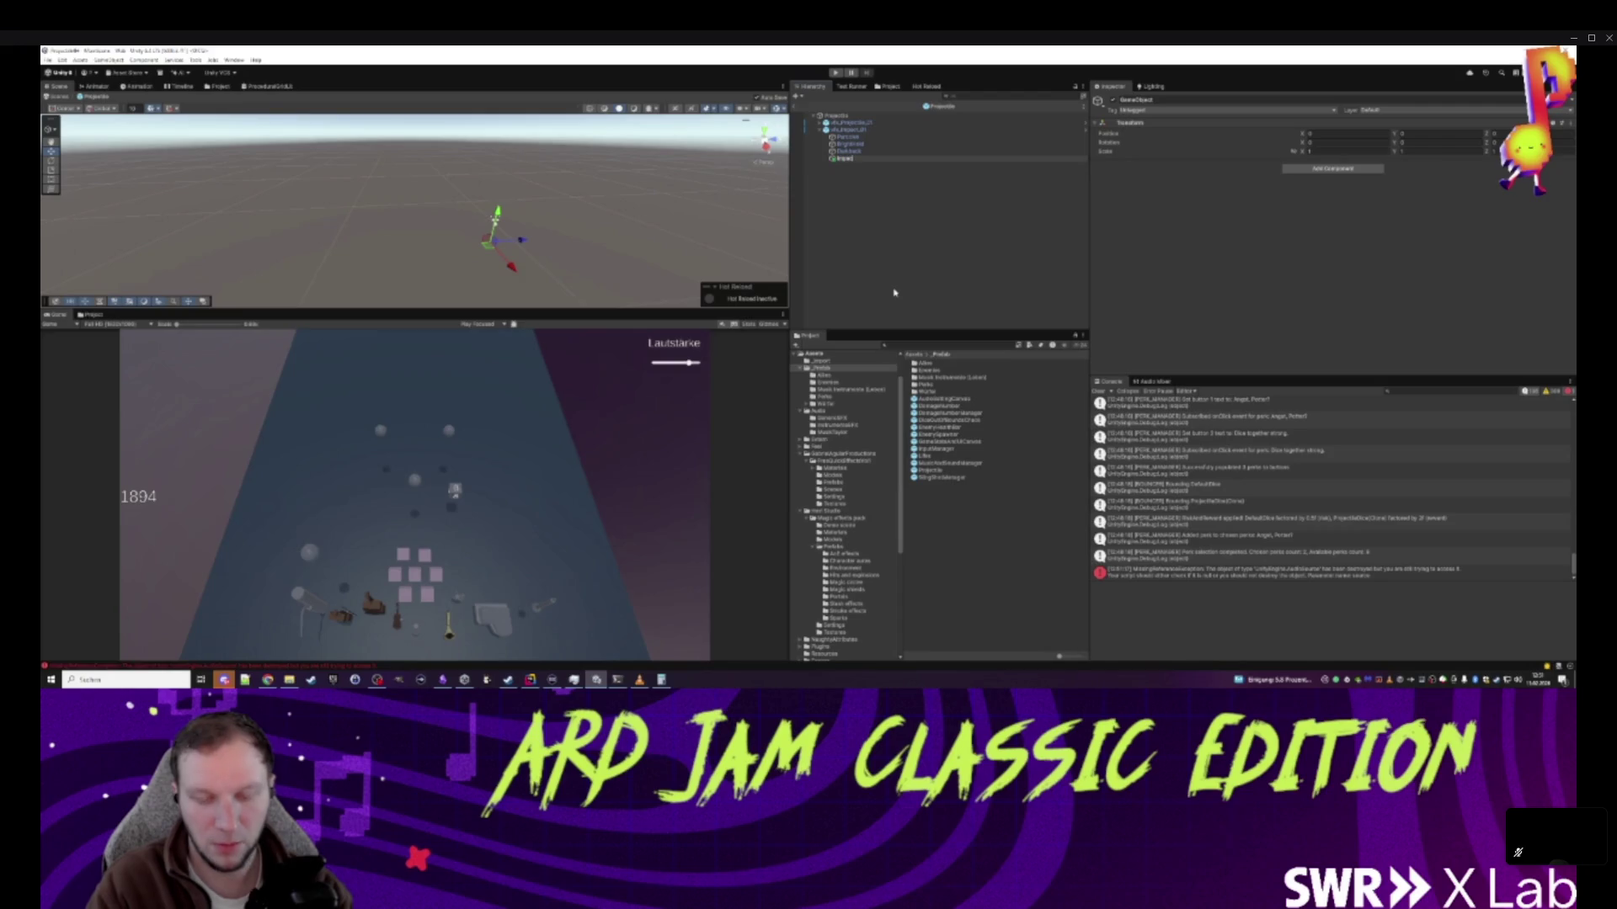
key(Return)
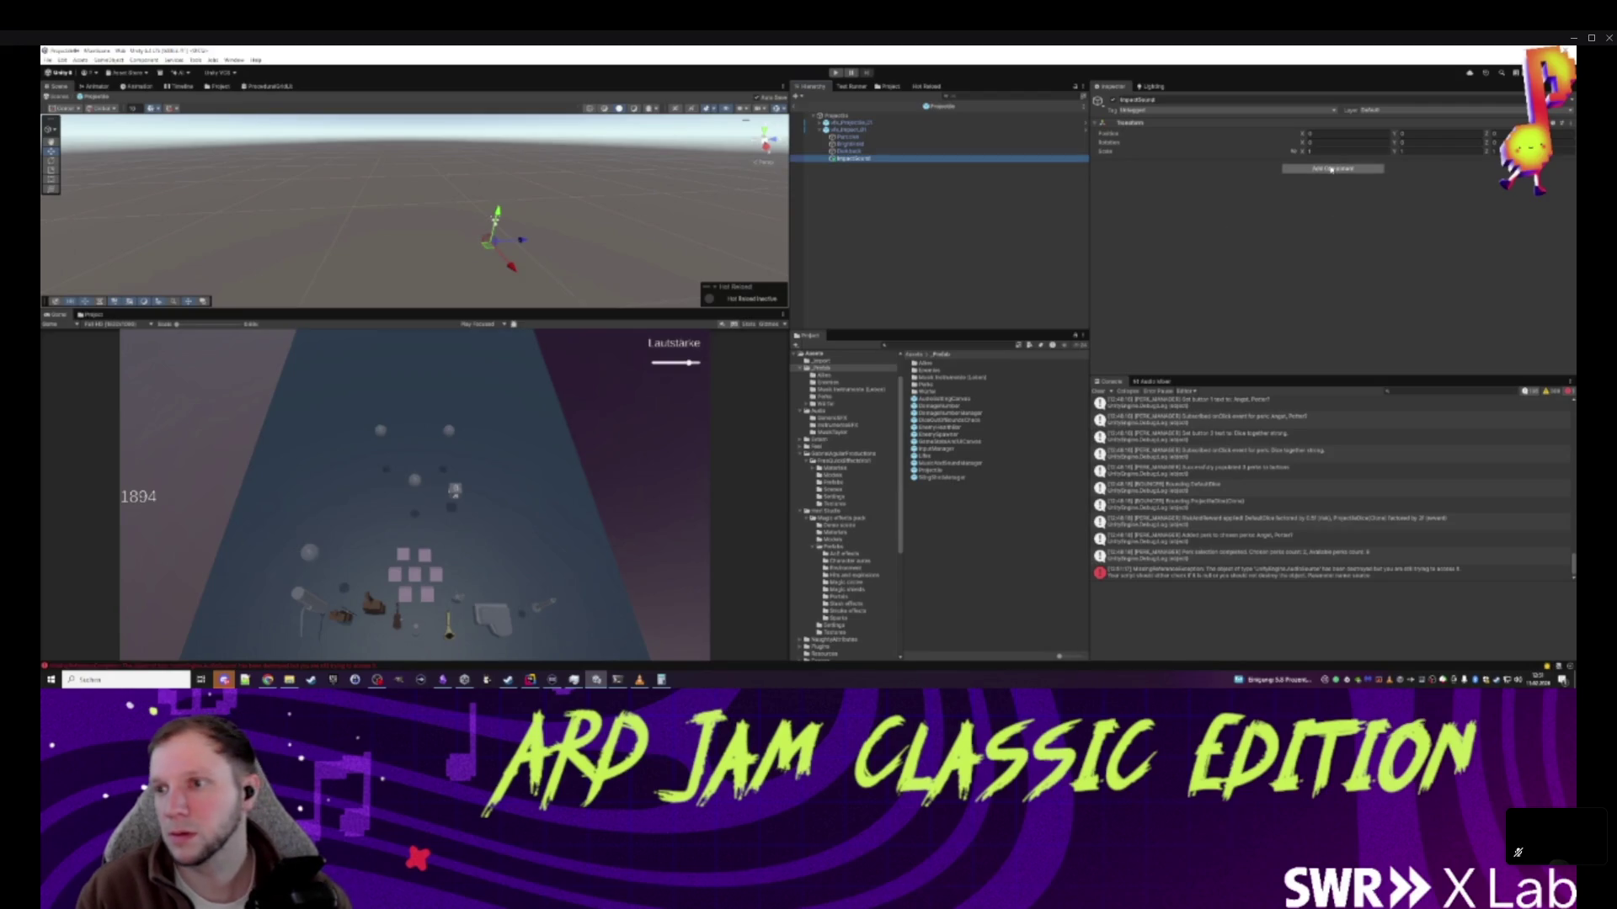
- Add a Play Sound component to ImpactSound set to CELLO
click(1332, 168)
text(play)
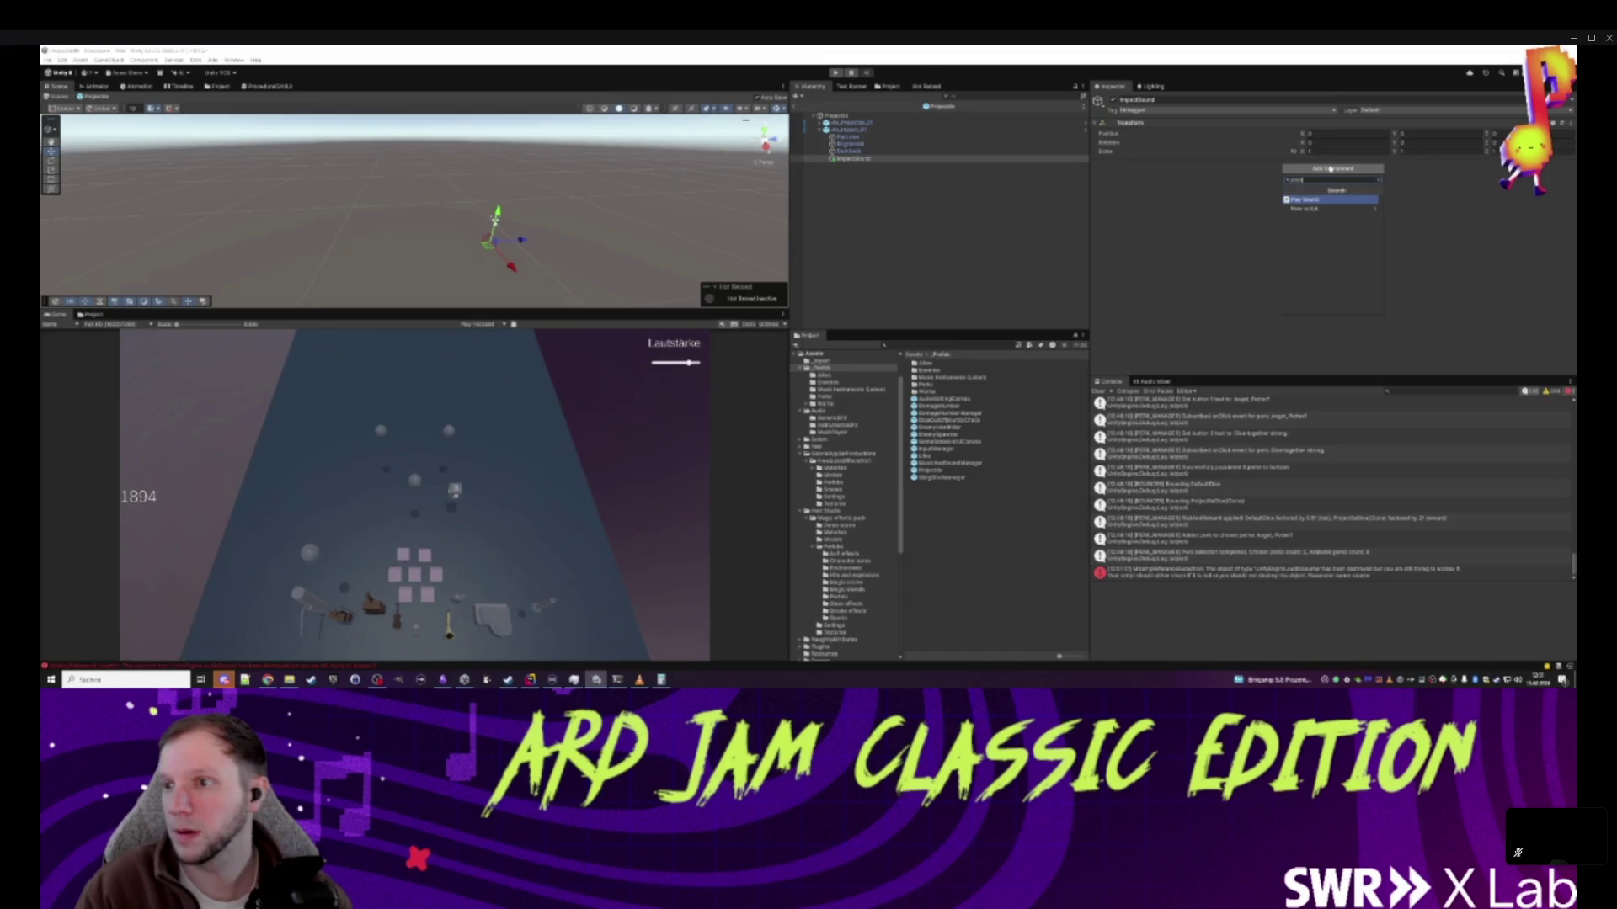
key(Return)
click(1343, 182)
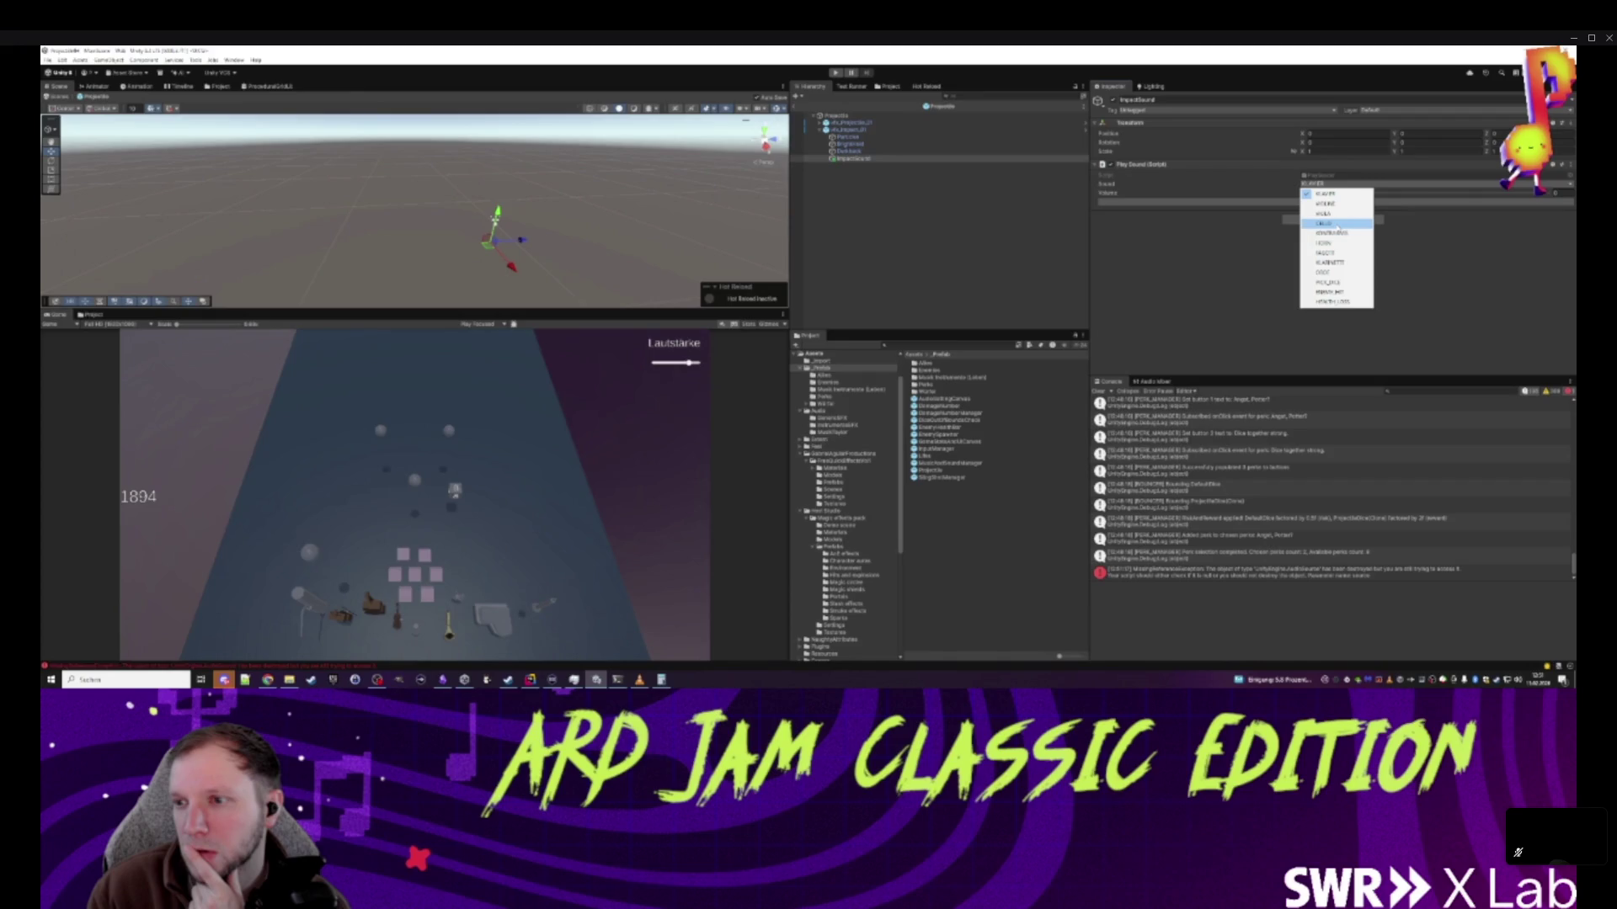
click(1337, 225)
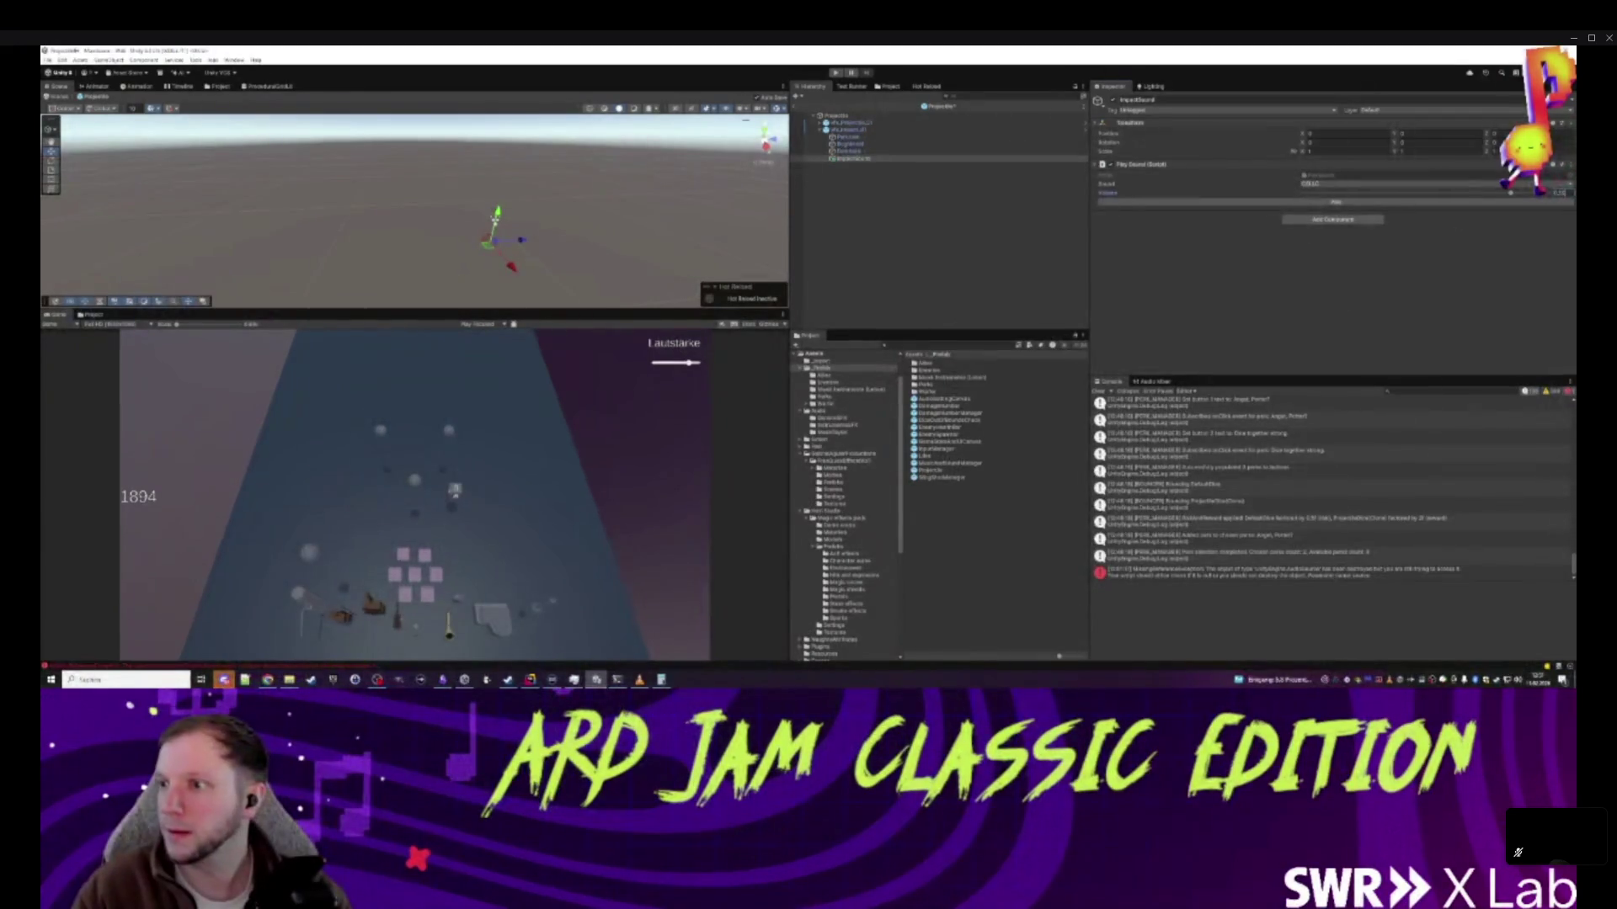
- Add a Projectile event entry calling ImpactSound's Play(), then exit prefab mode
click(838, 115)
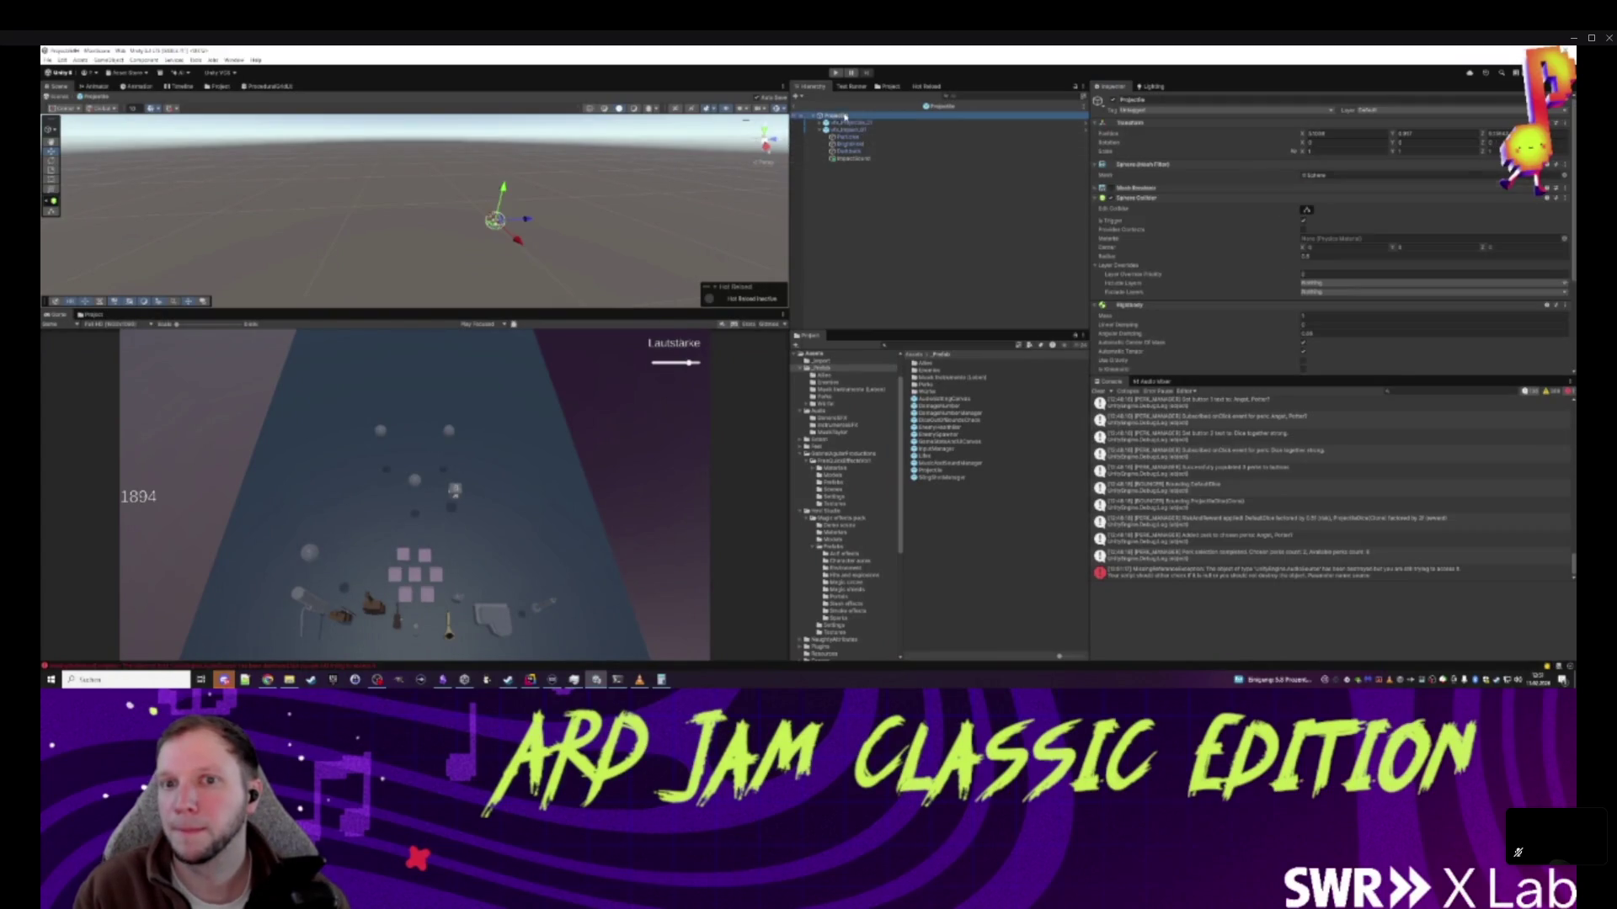
scroll(1268, 309, down, 5)
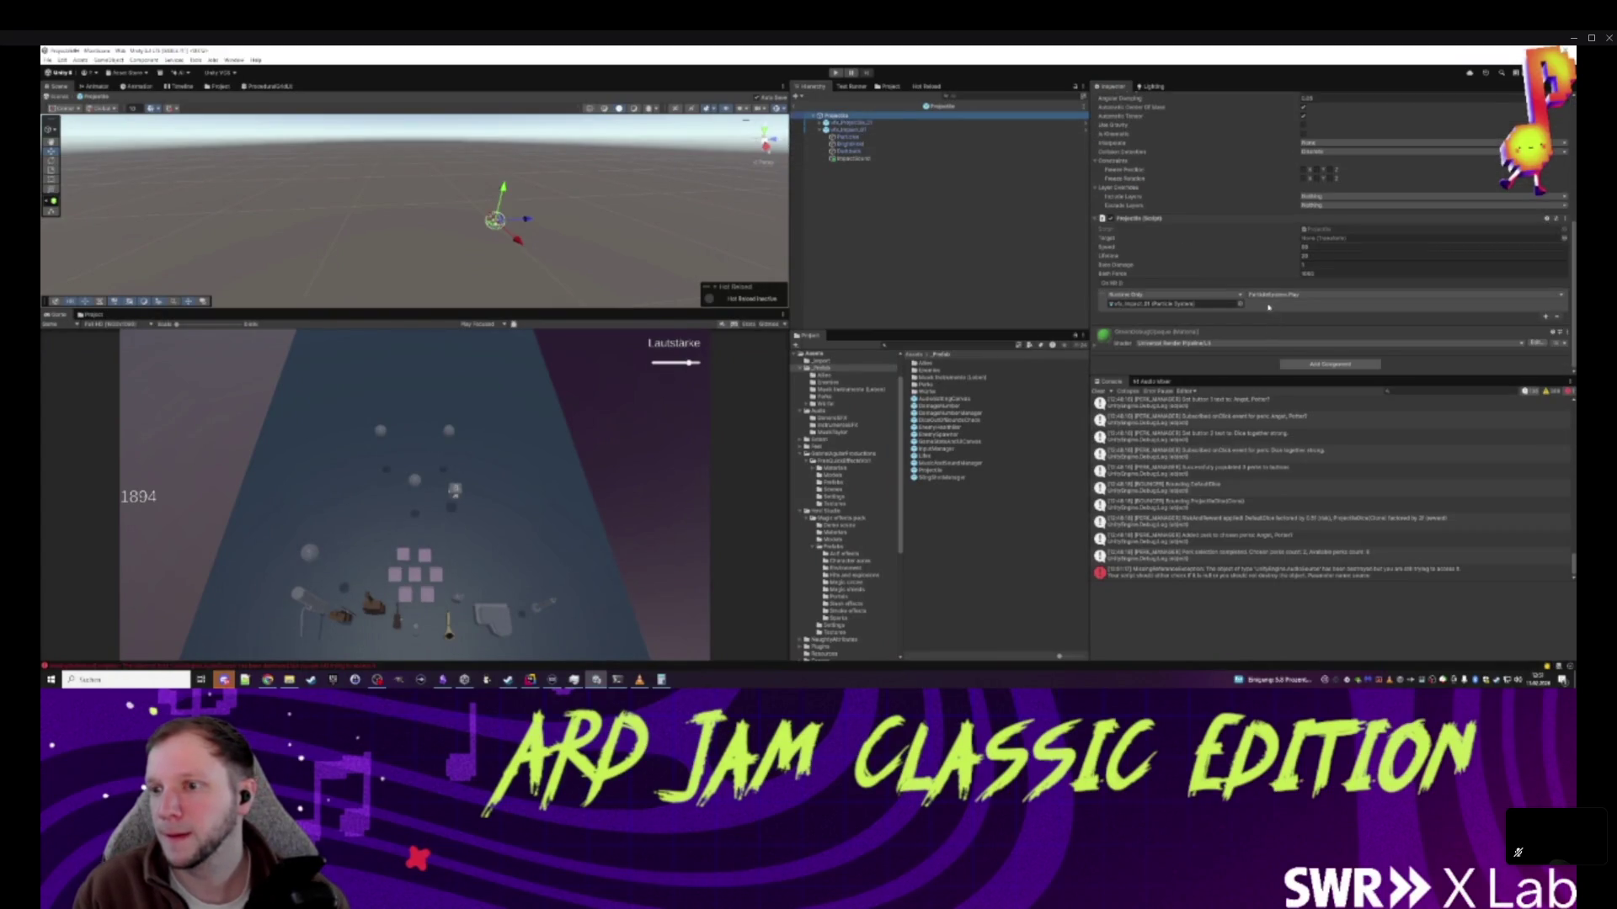
click(1546, 316)
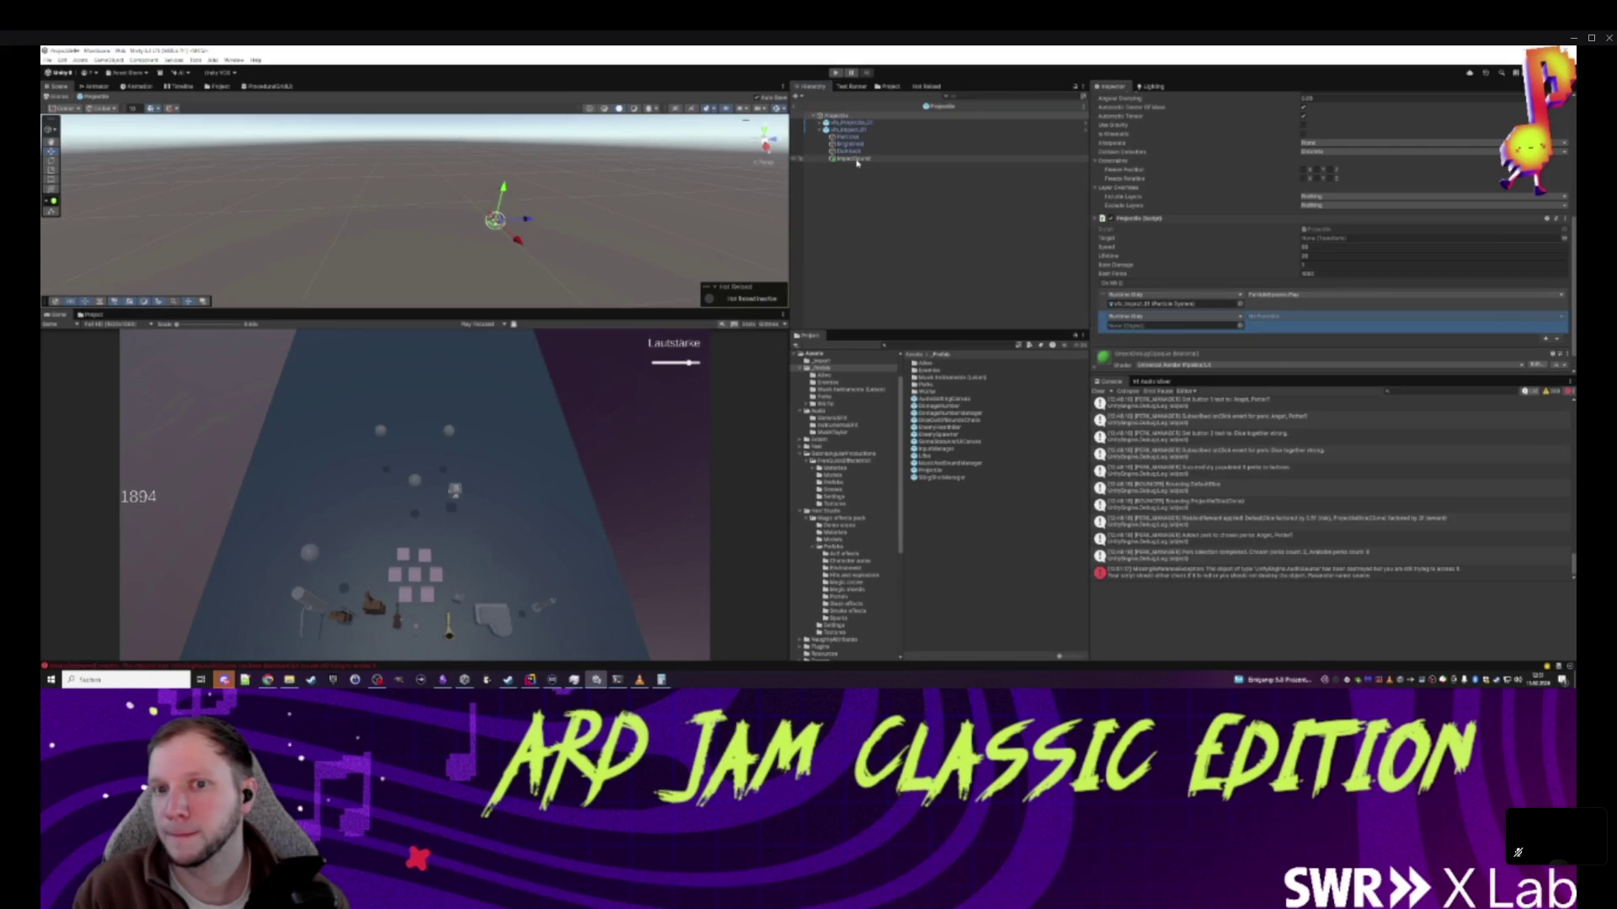
drag(1127, 318, 1132, 325)
click(1280, 317)
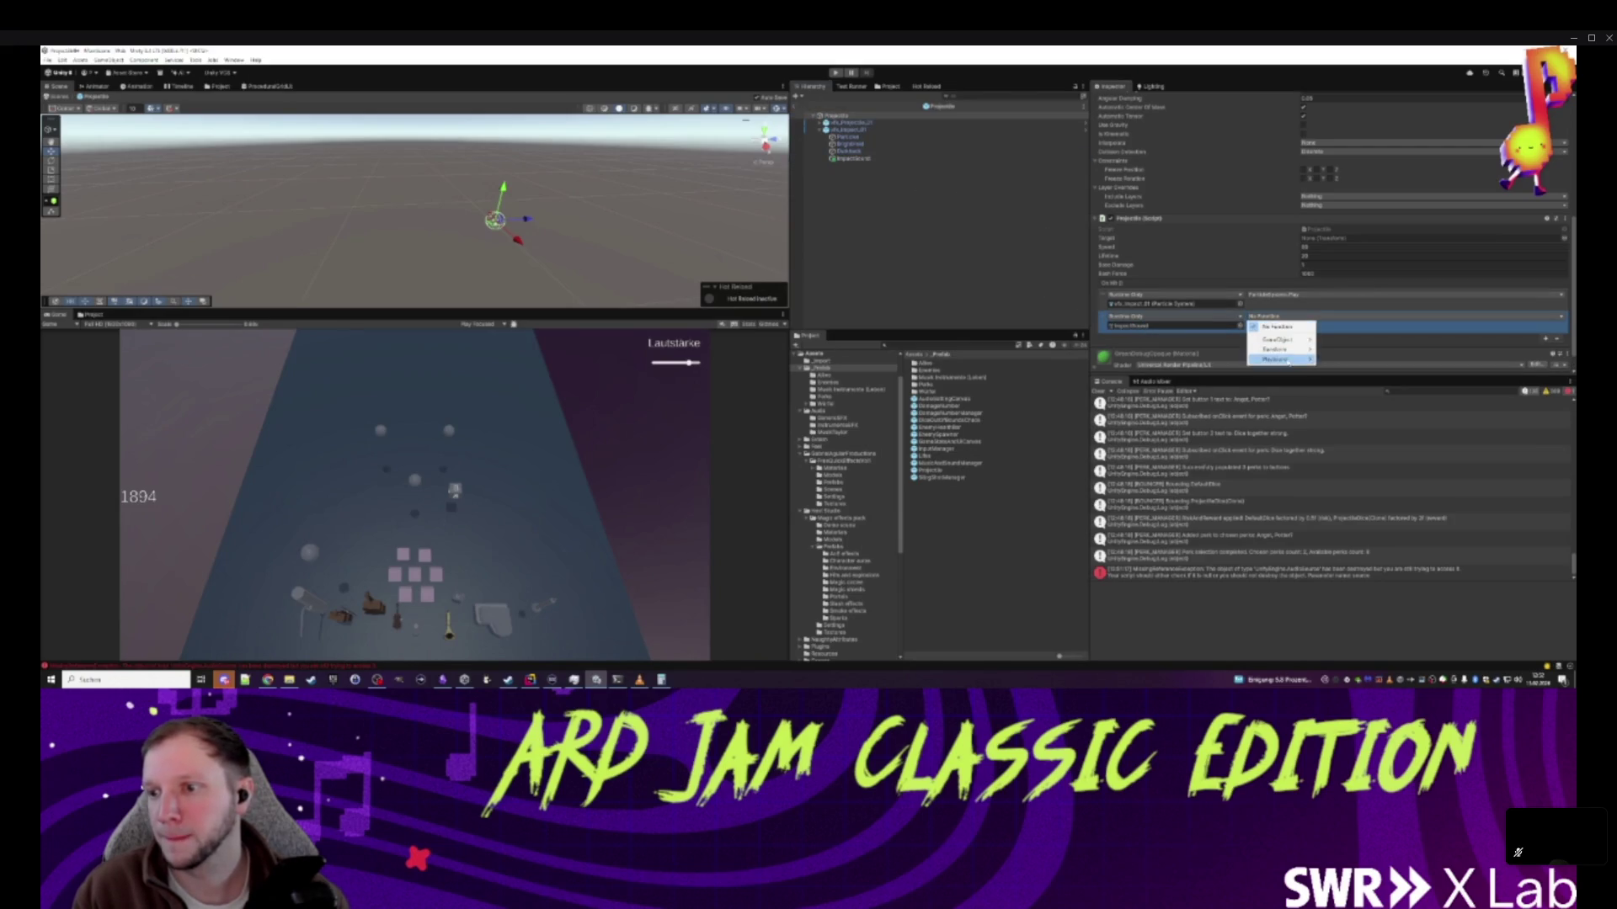
mouse_move(1288, 362)
click(1344, 438)
click(1002, 252)
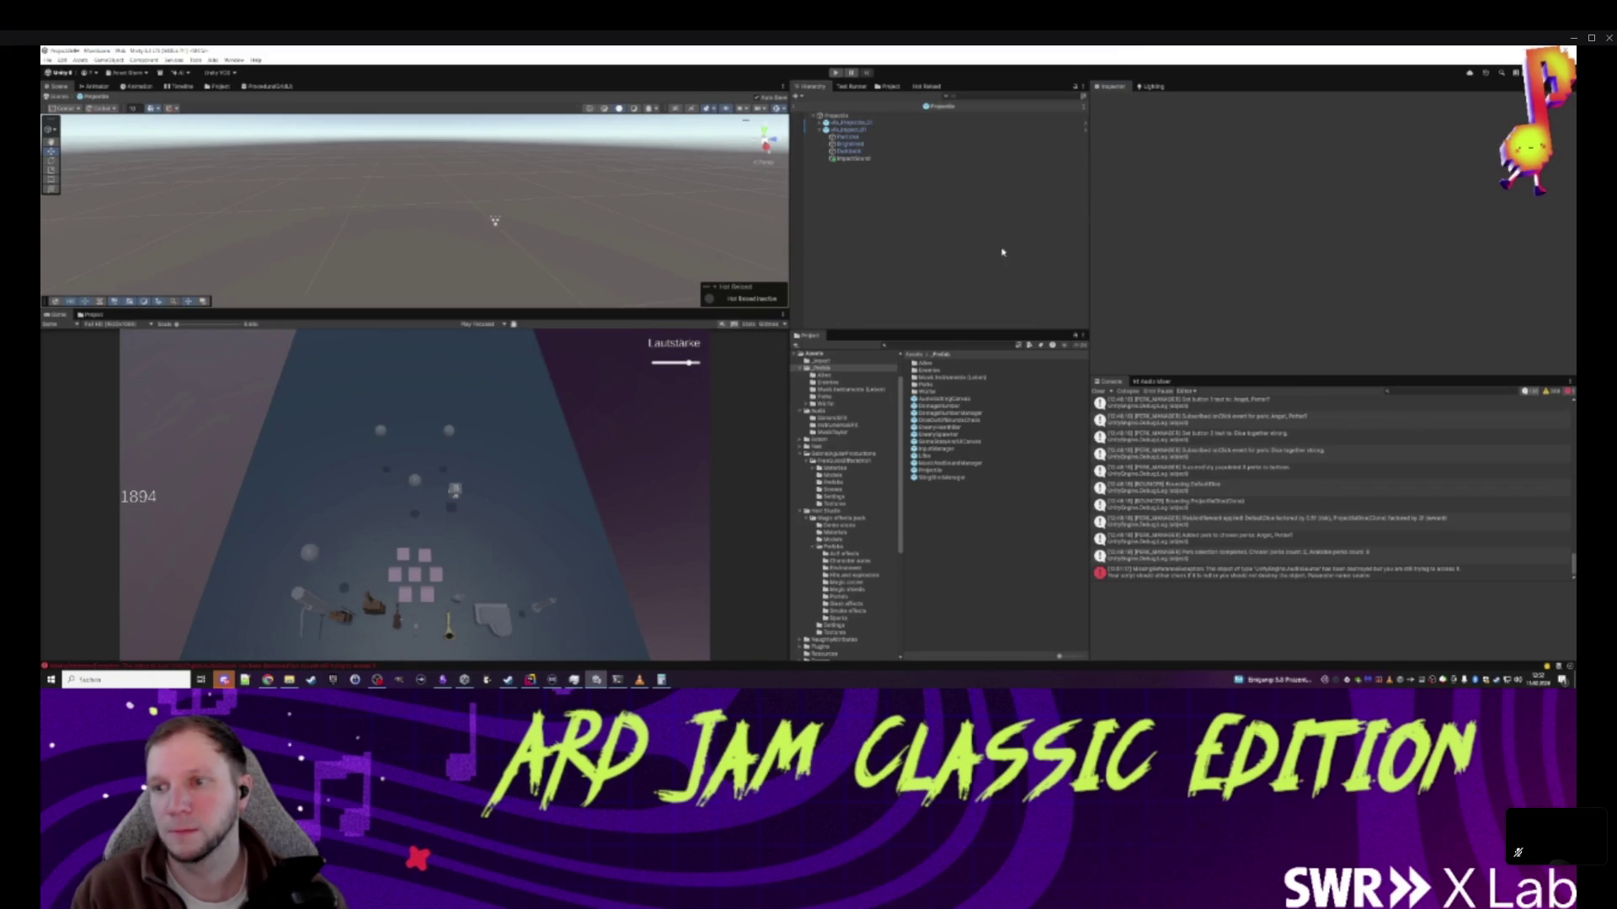
click(795, 106)
- Play-test the game, picking the right-hand and middle dice cards
click(836, 72)
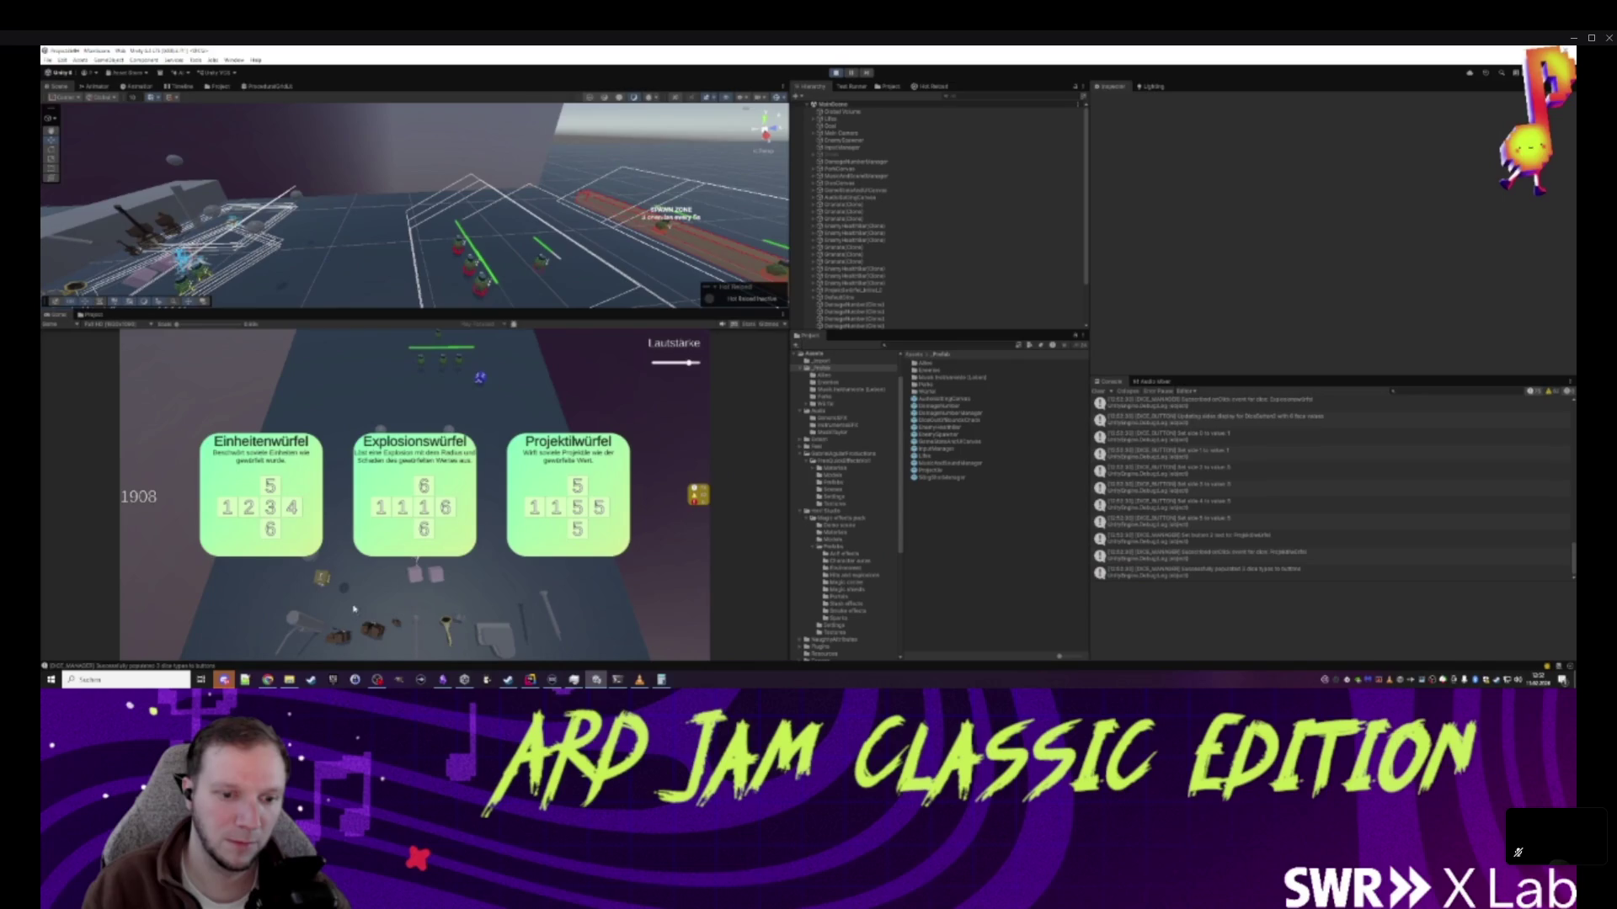
click(548, 455)
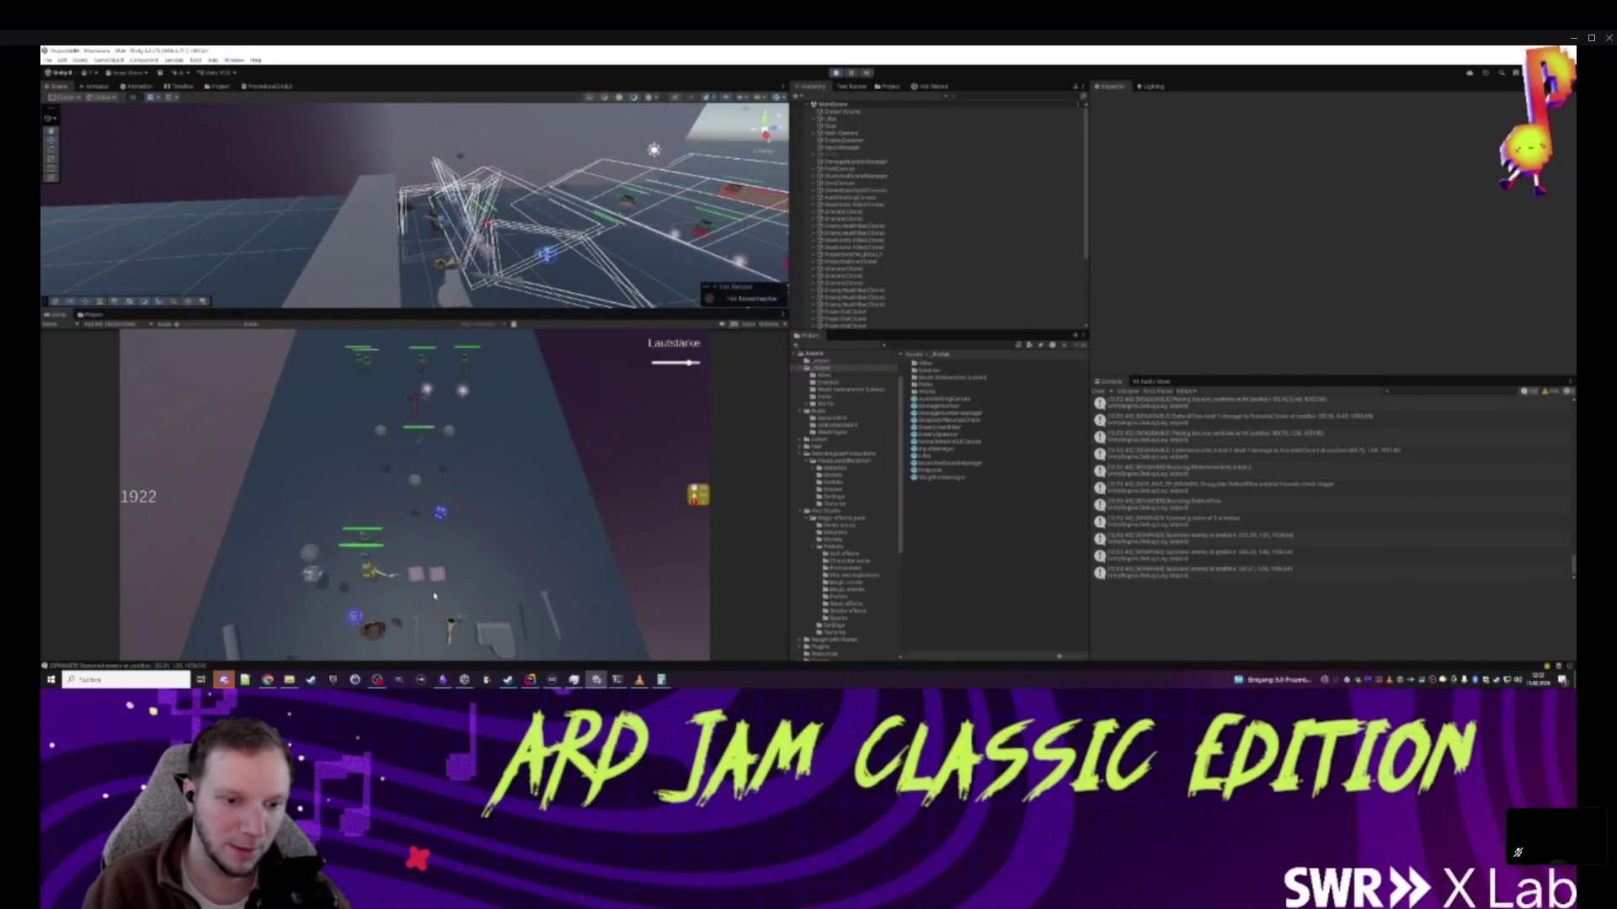
click(436, 506)
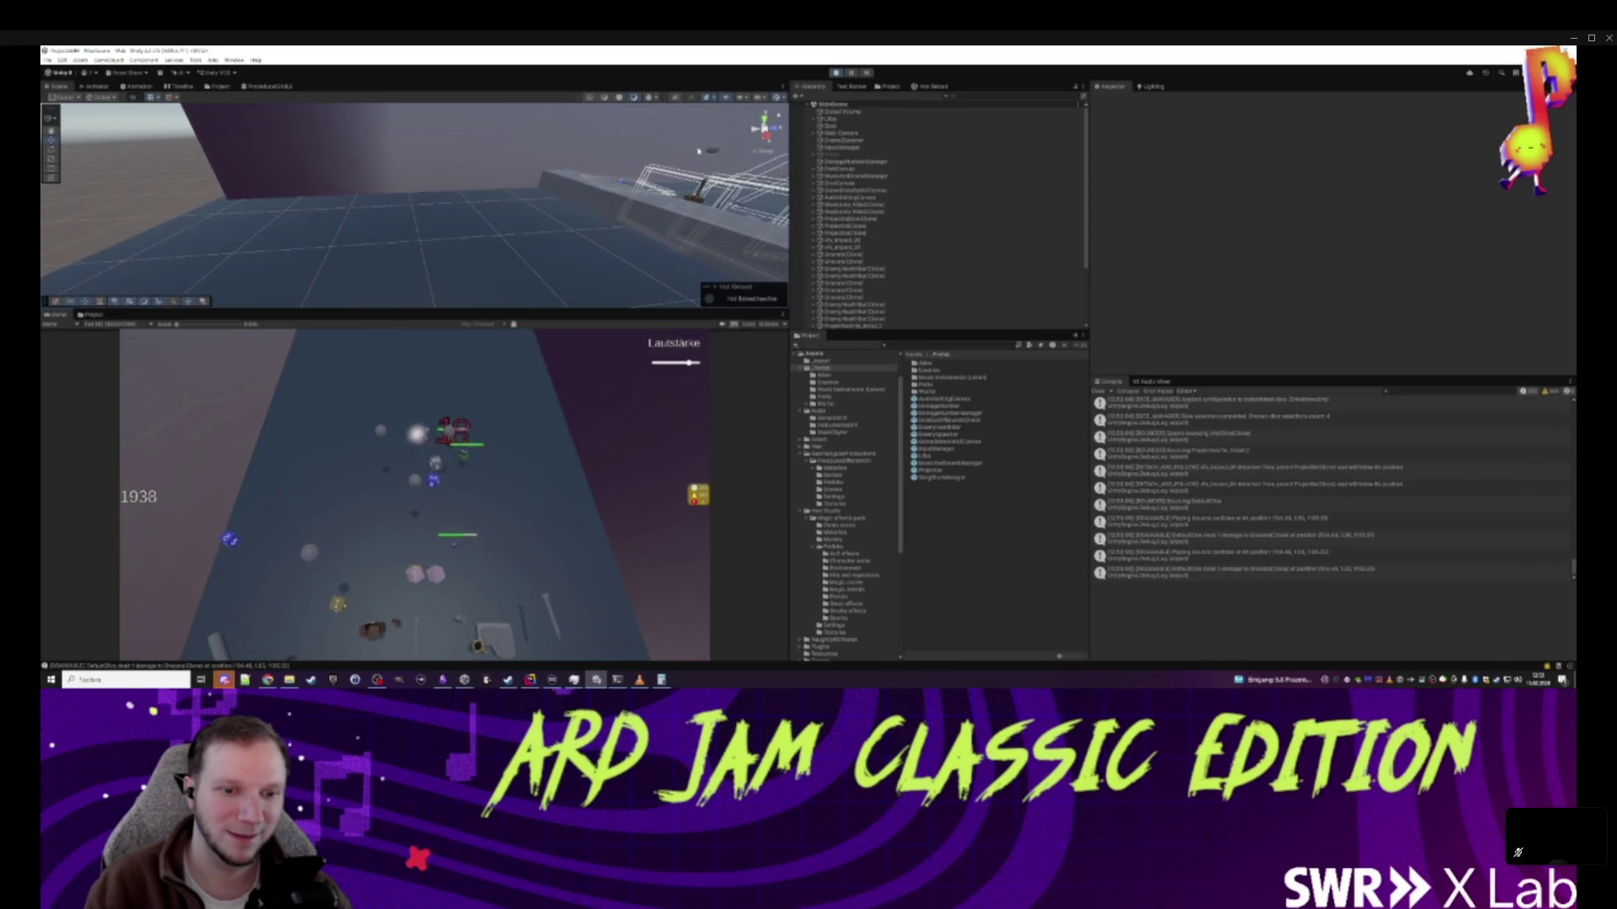
- Stop play mode and bring JetBrains Rider to the front
key(ctrl+p)
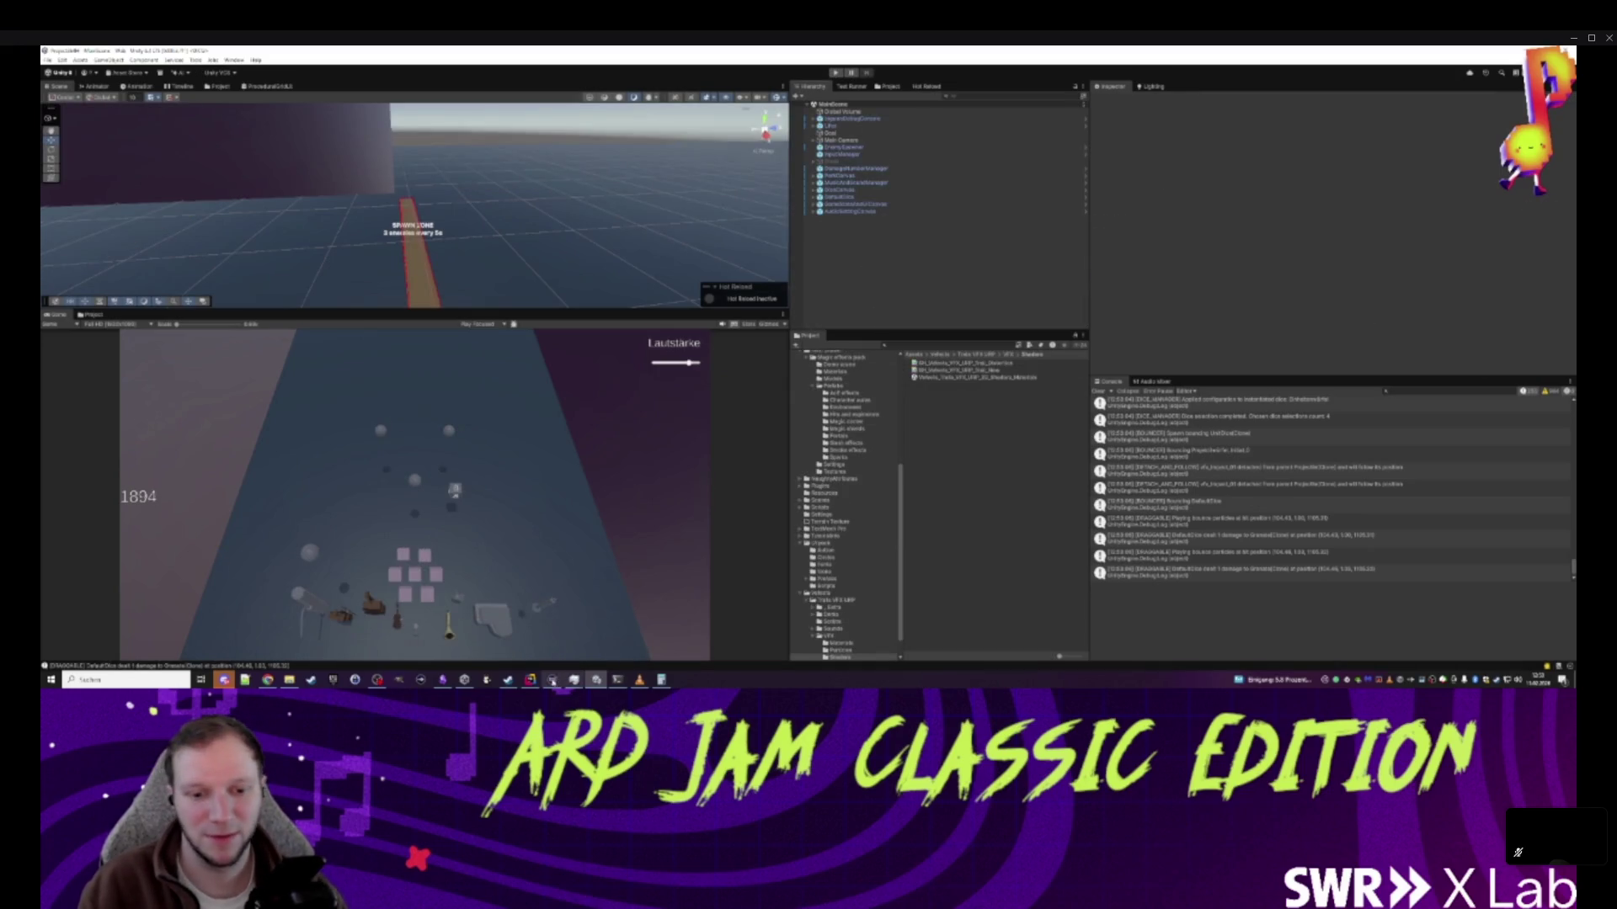
mouse_move(530, 680)
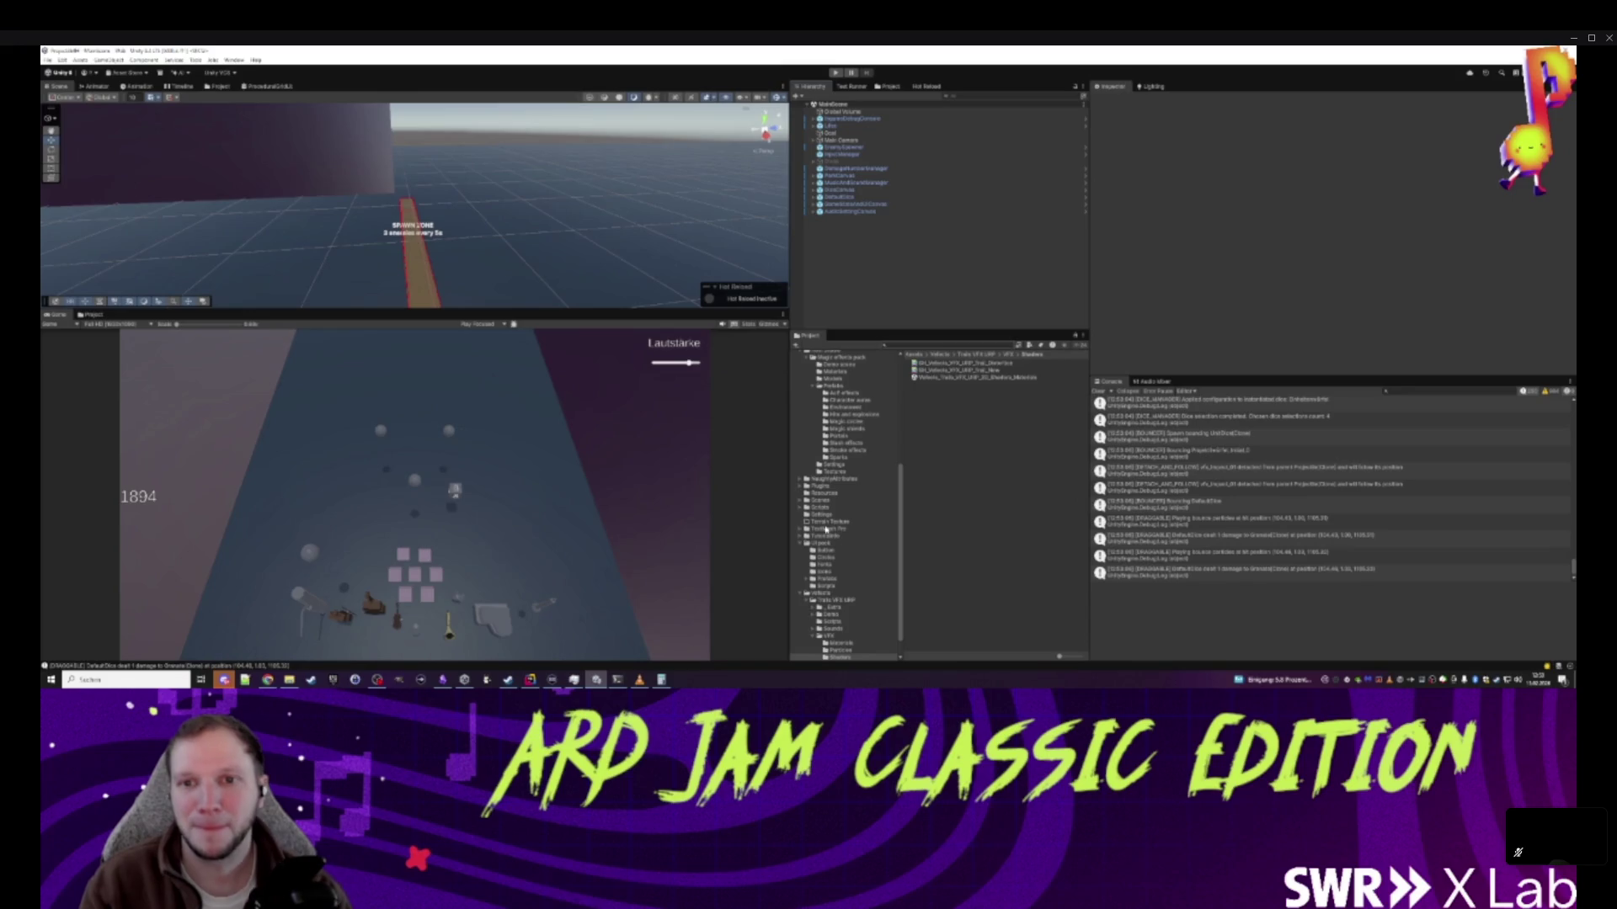
click(530, 680)
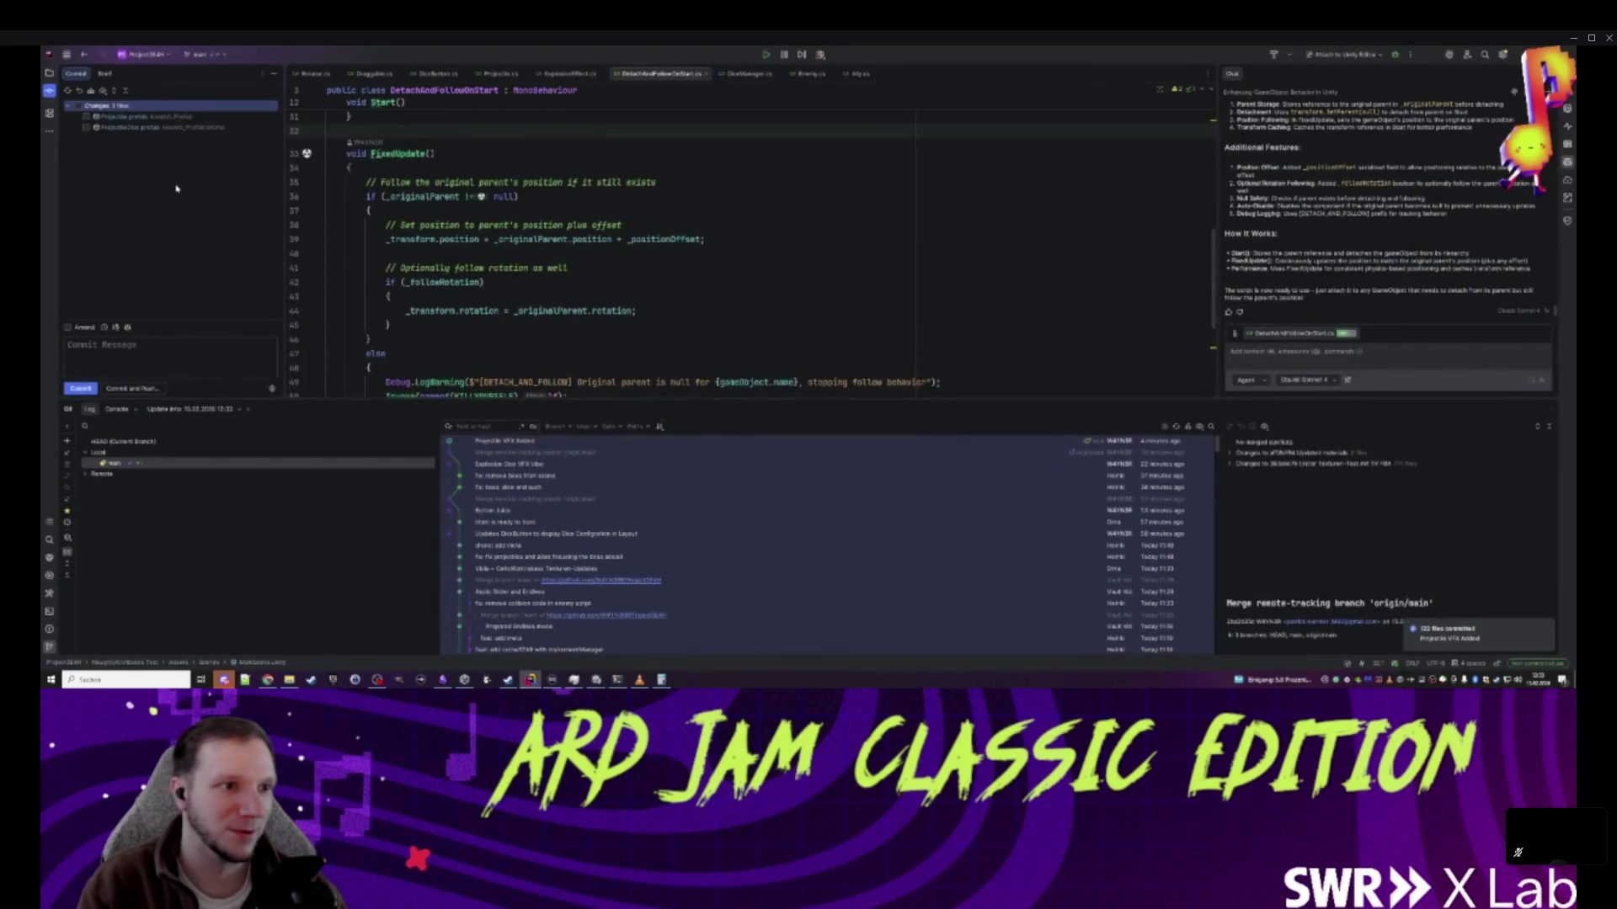
- Commit both changed prefabs with the message 'Projectile SFX', then return to Unity
click(77, 106)
click(139, 350)
text(Projectile)
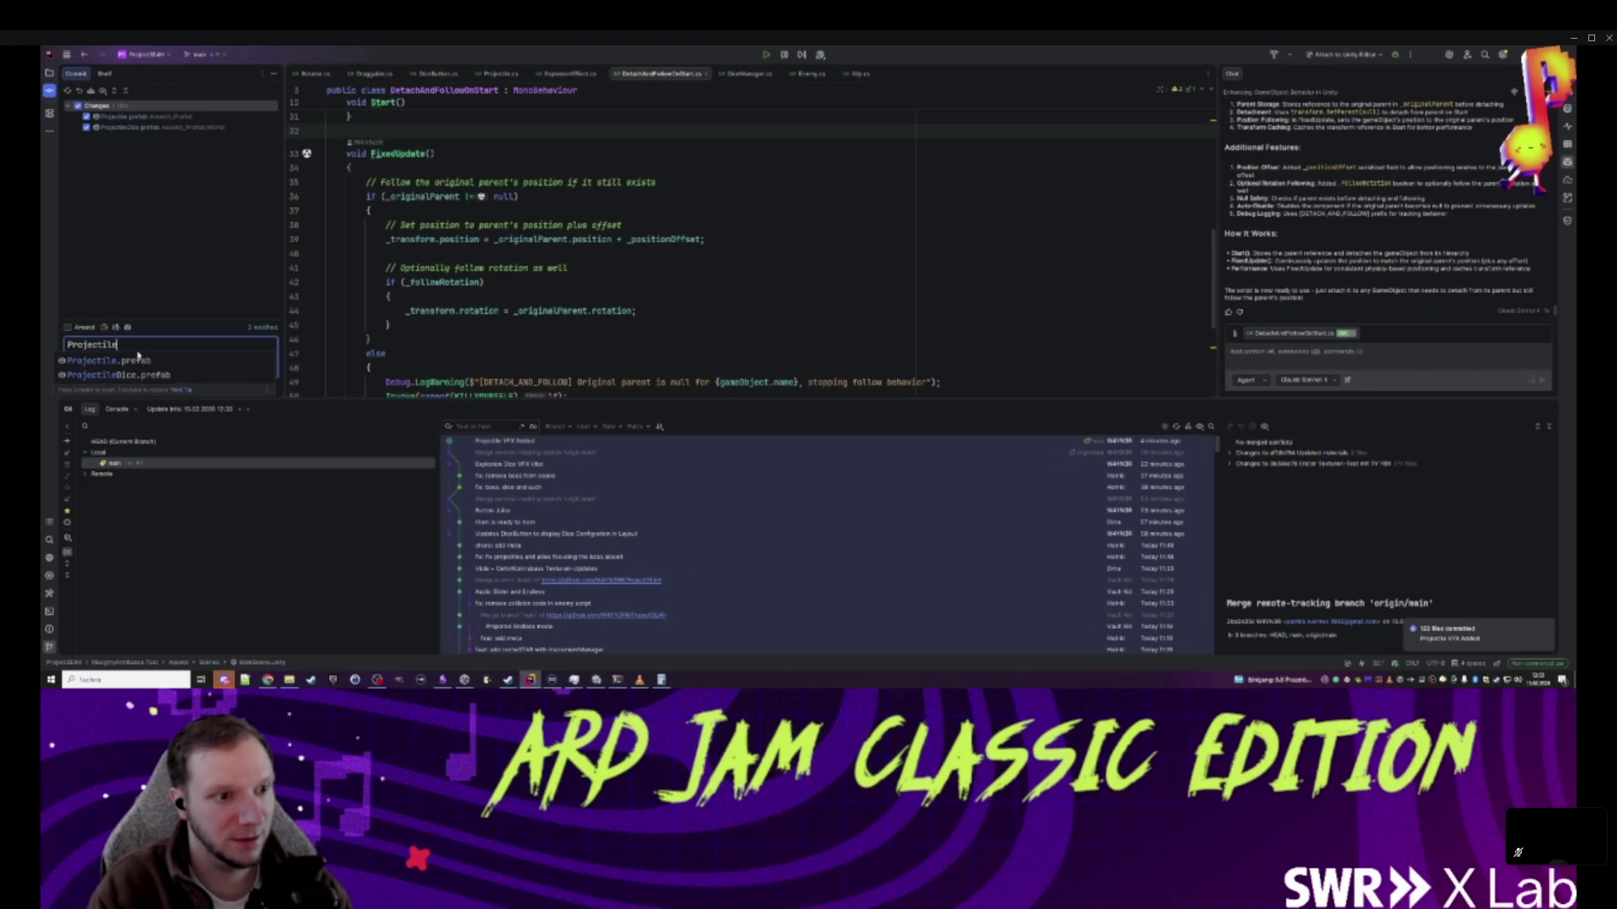
text( SFX)
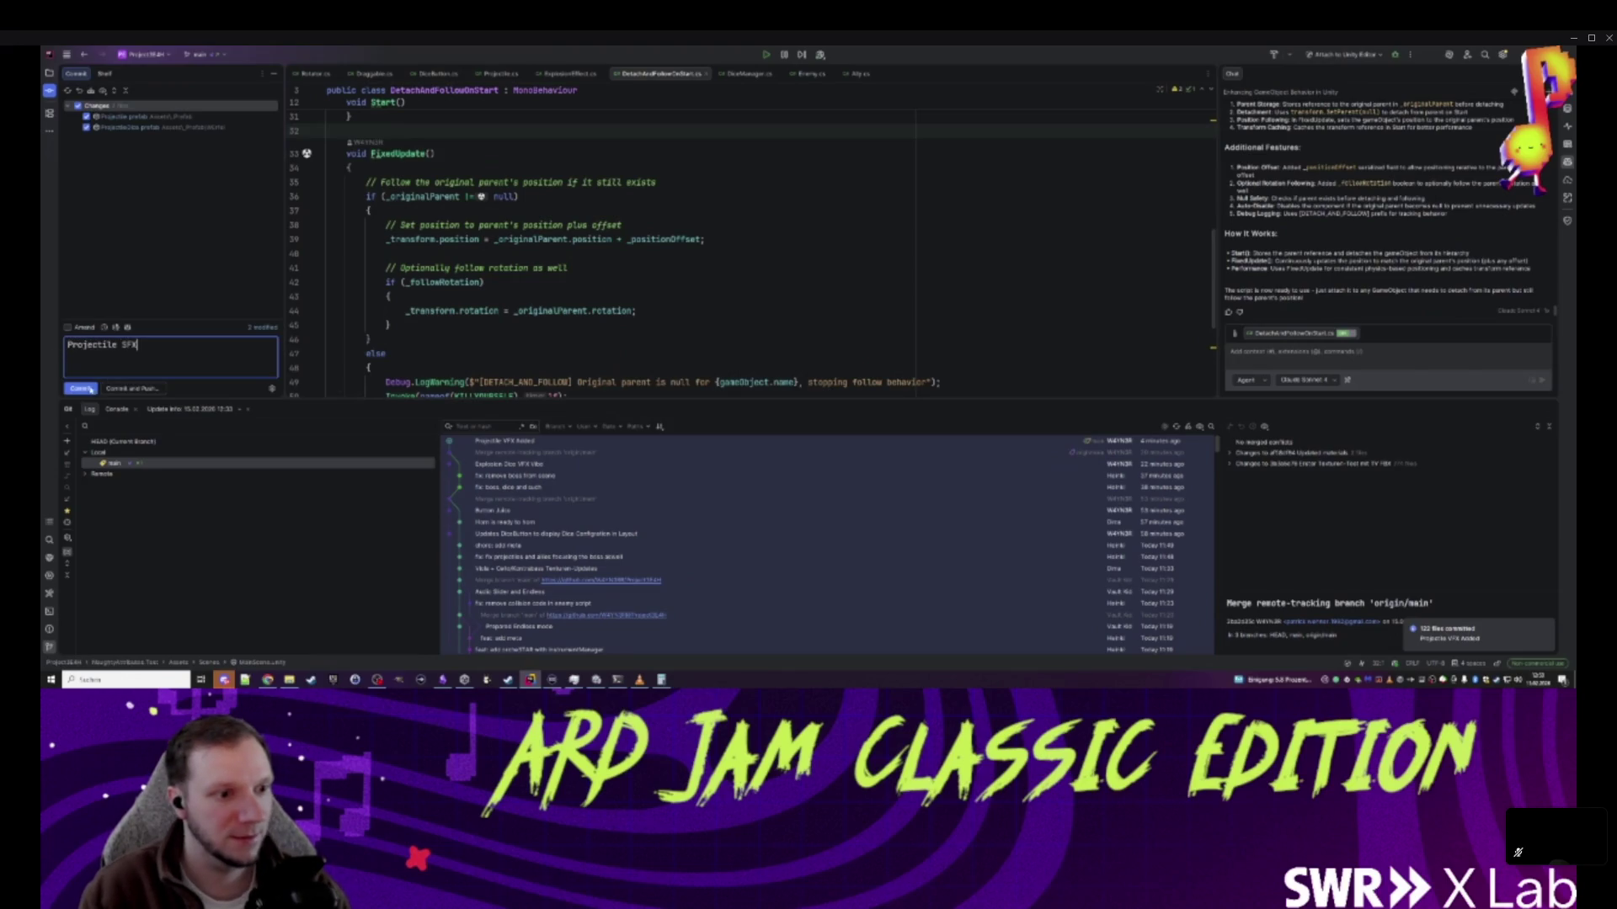
key(ctrl+Return)
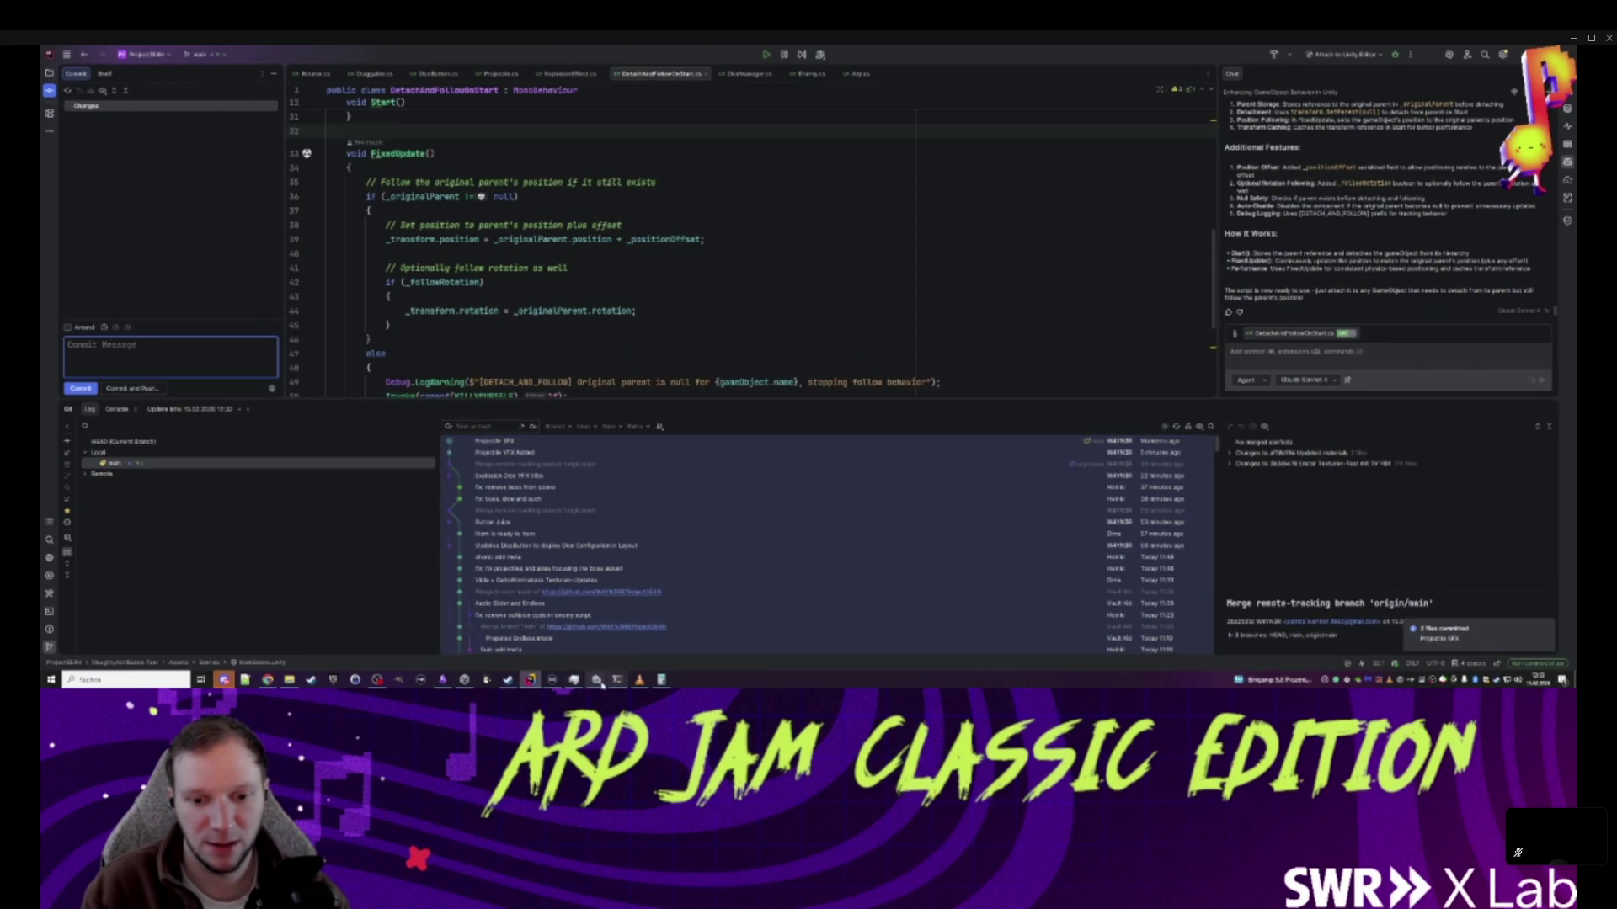
click(596, 680)
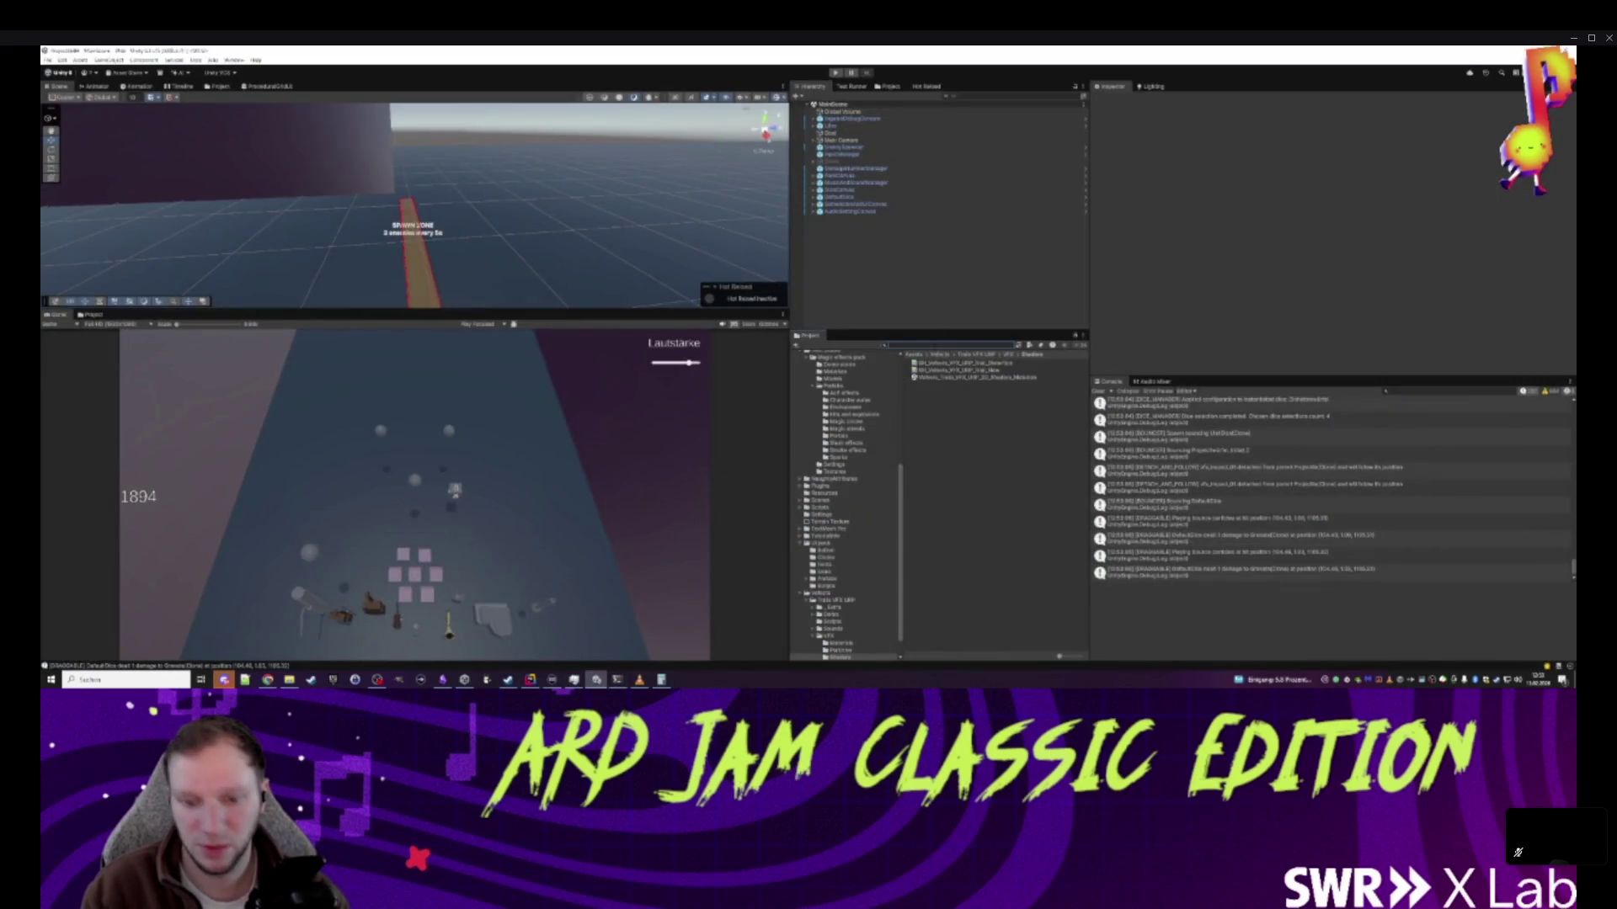
- Open the ExplosionDice prefab, then its nested ExplosionEffect prefab
text(ex)
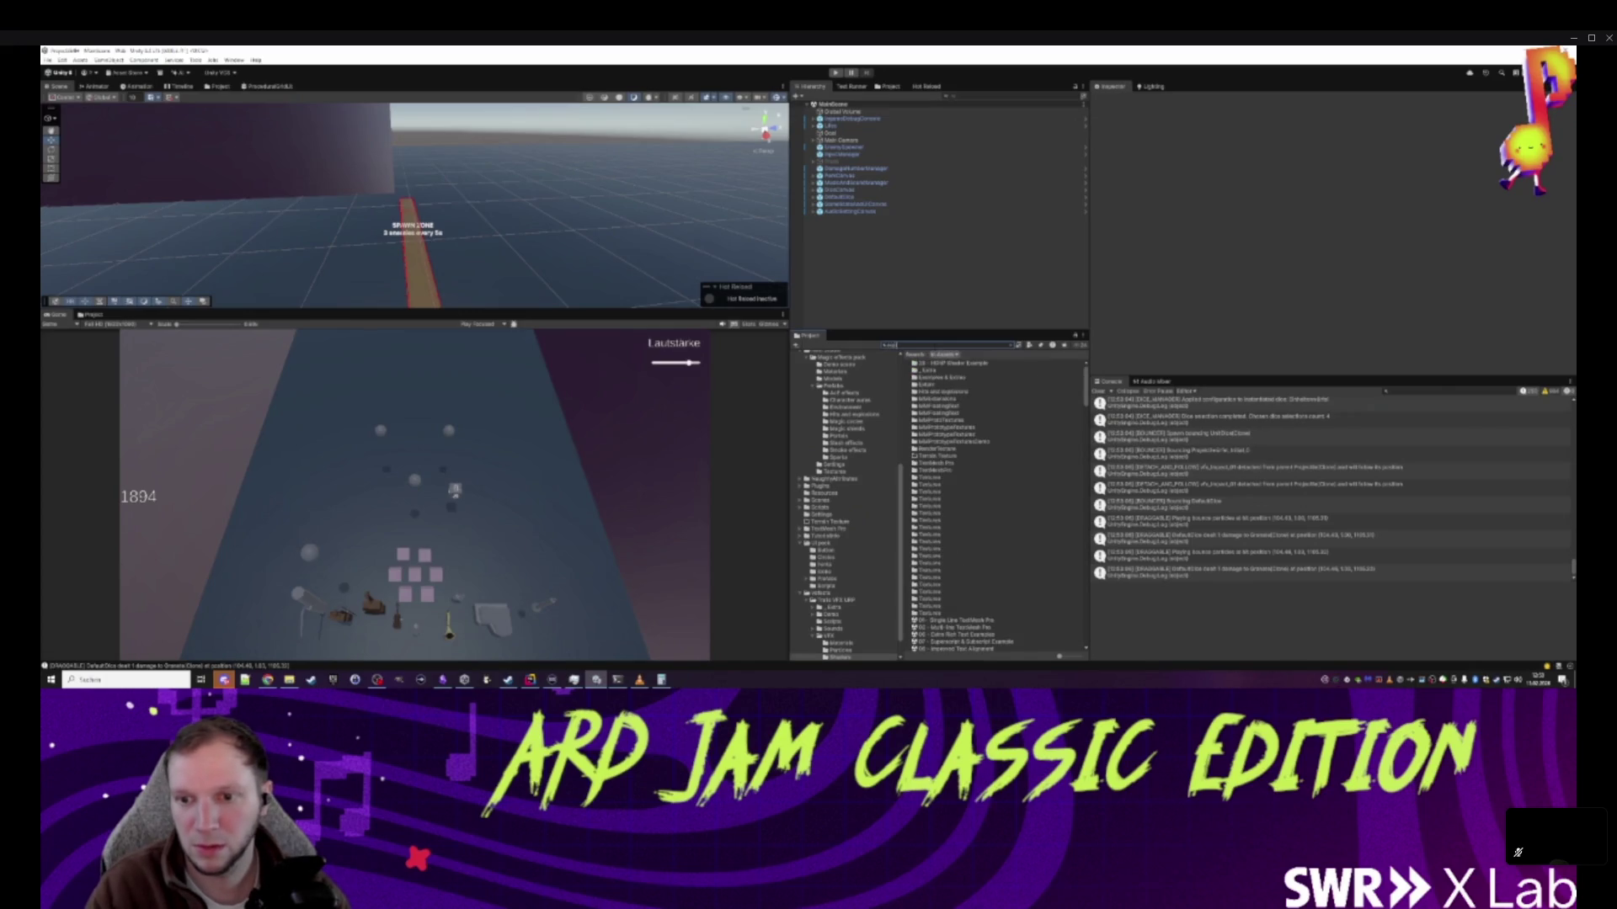
text(plo)
click(937, 389)
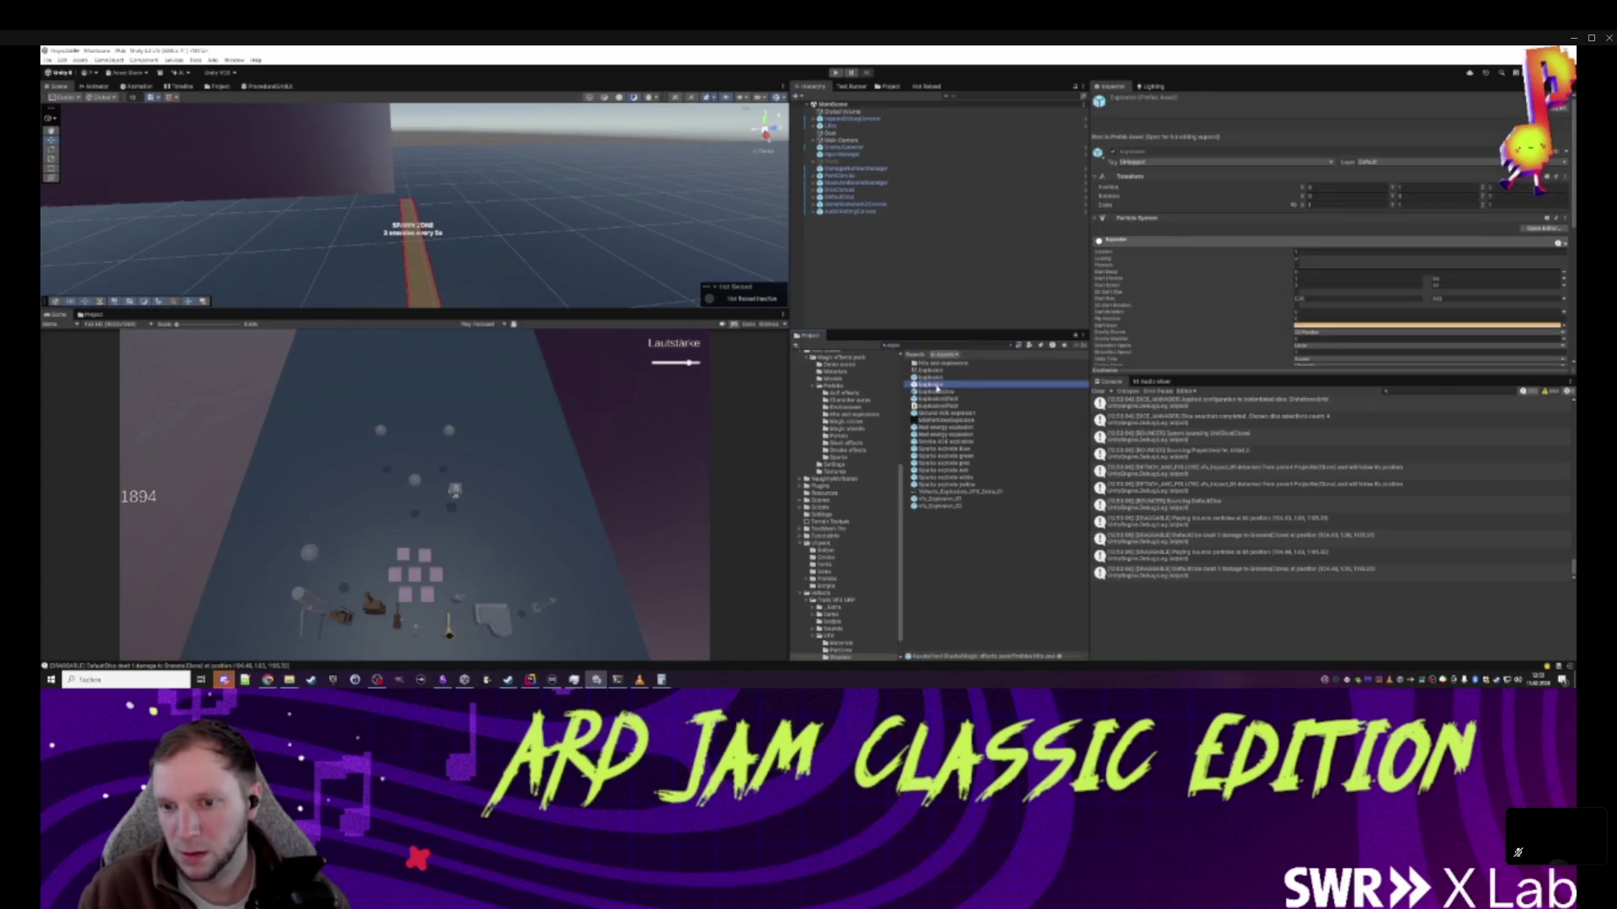
double_click(943, 392)
click(893, 186)
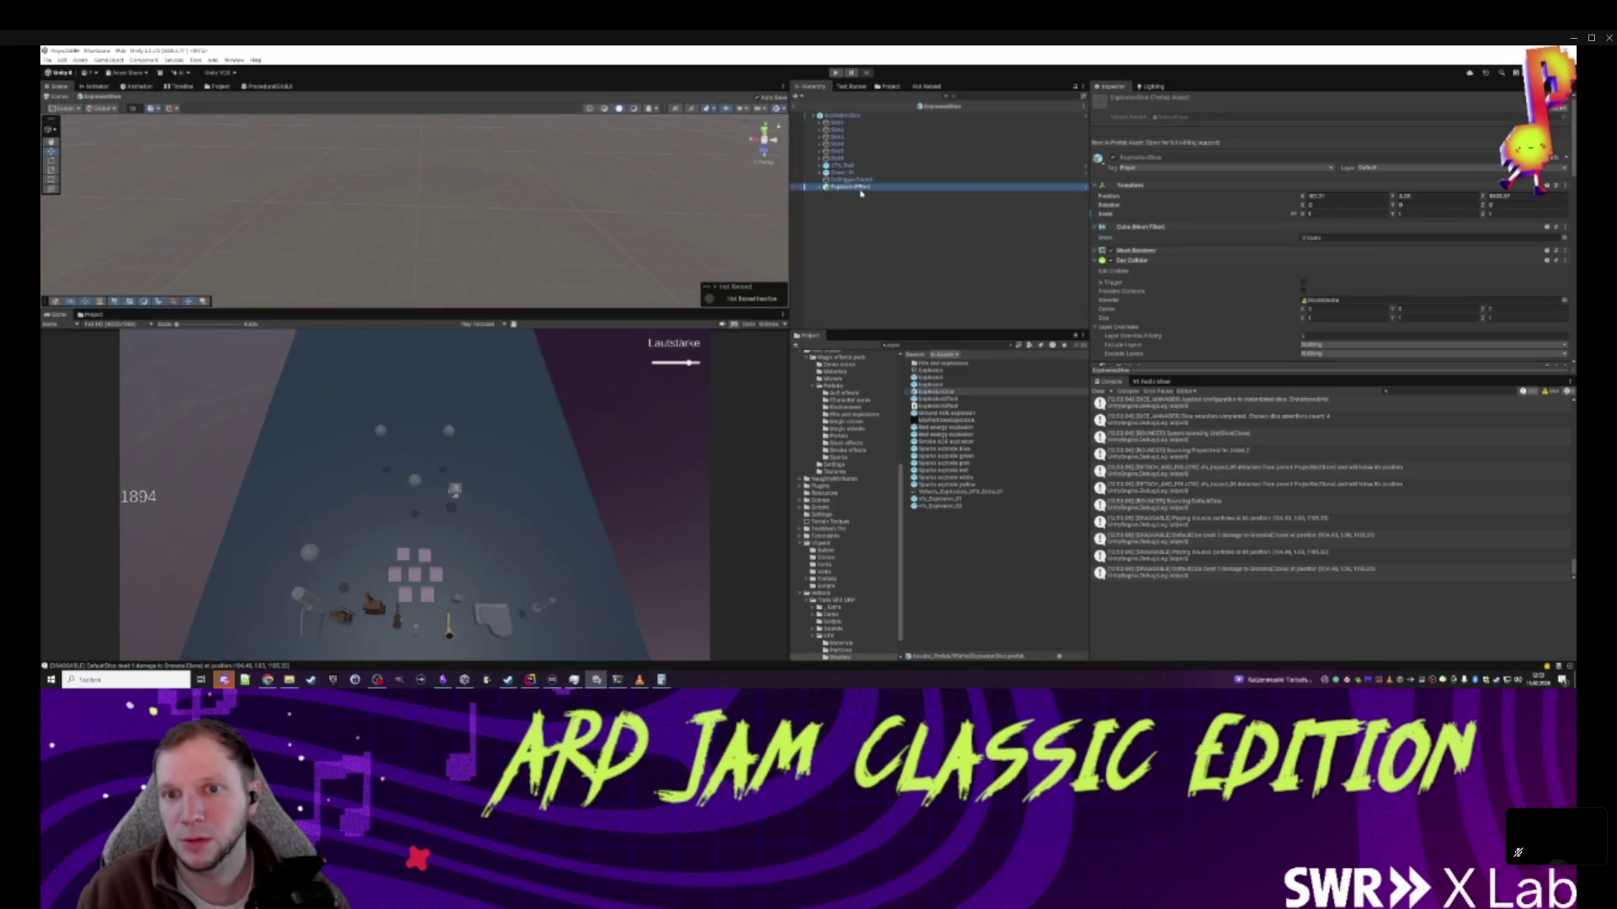
key(Right)
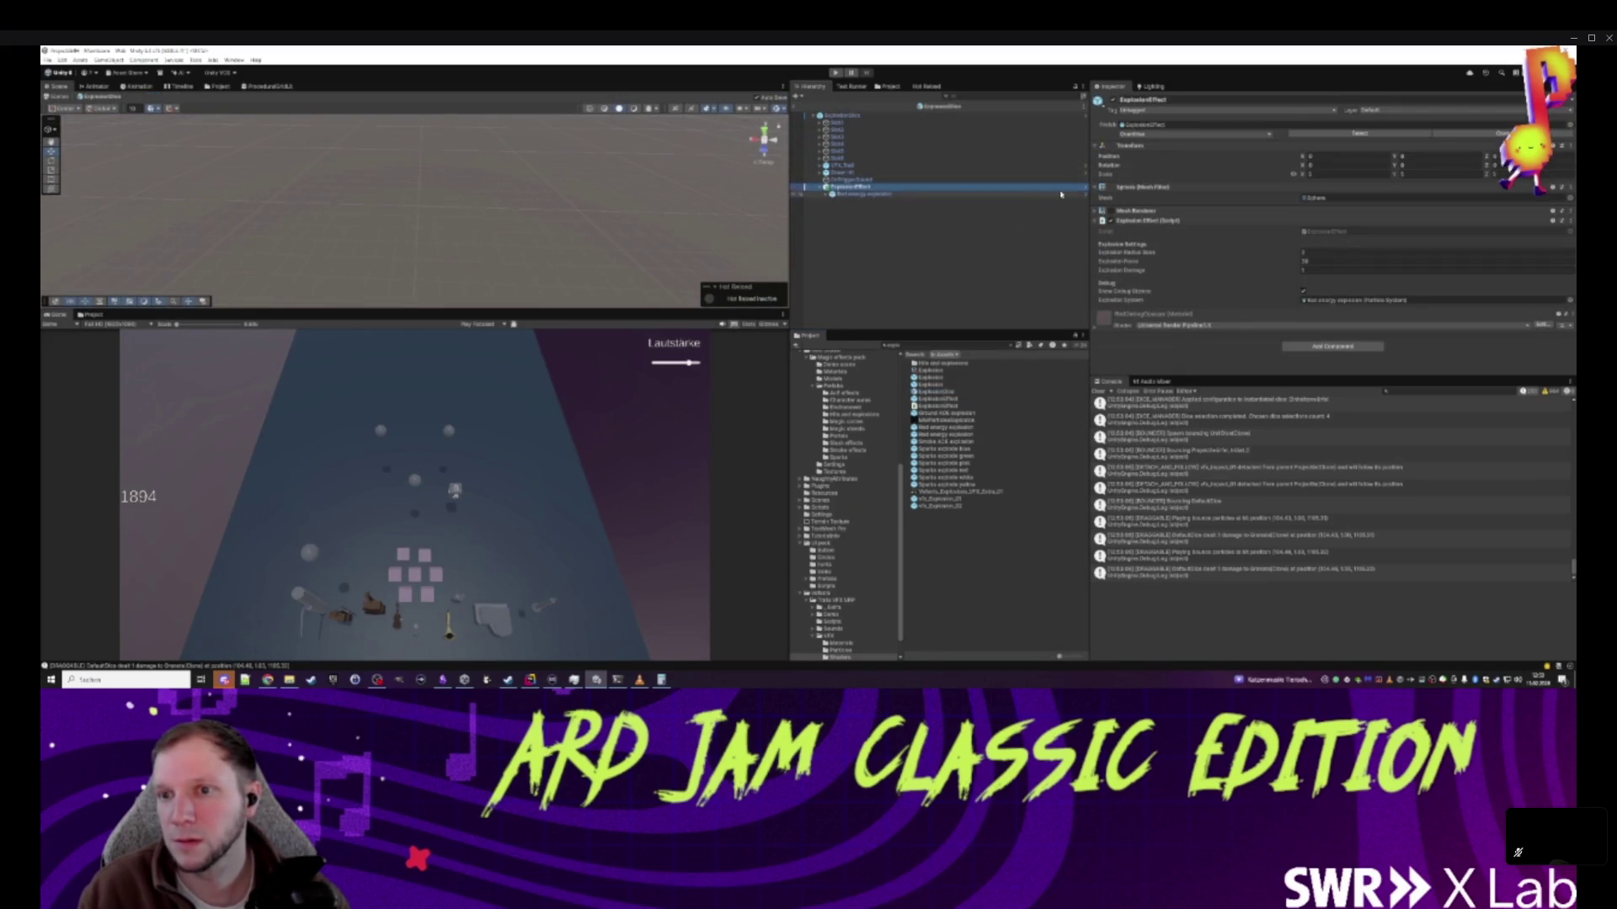
click(1085, 188)
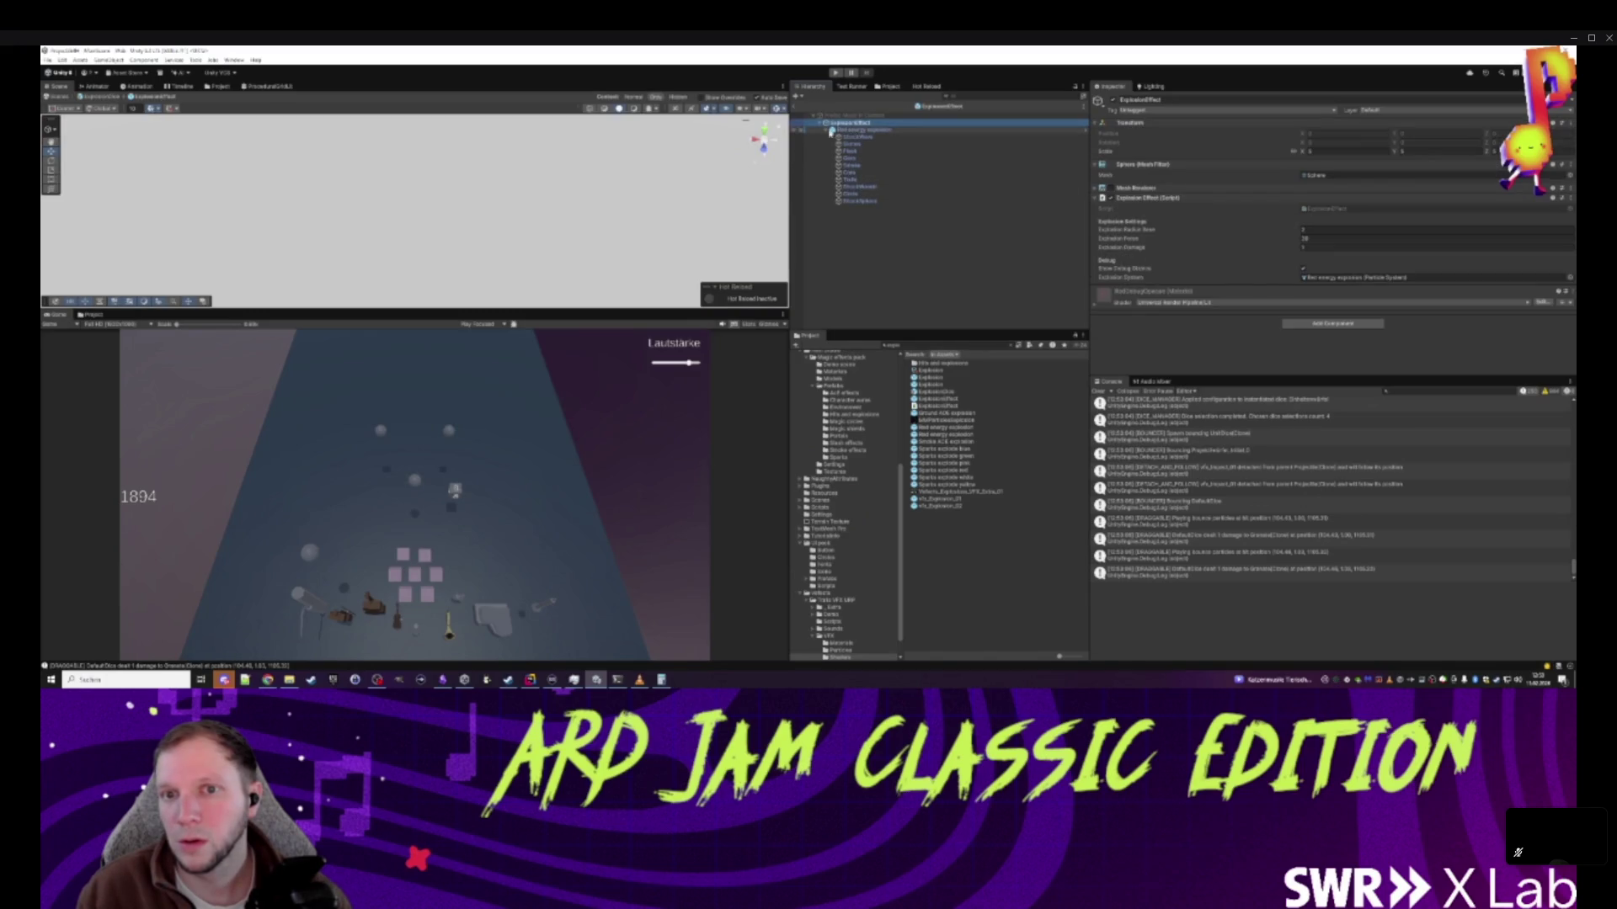
- Create an empty EffectSound child in ExplosionEffect and exit back to the scene
right_click(854, 123)
click(883, 282)
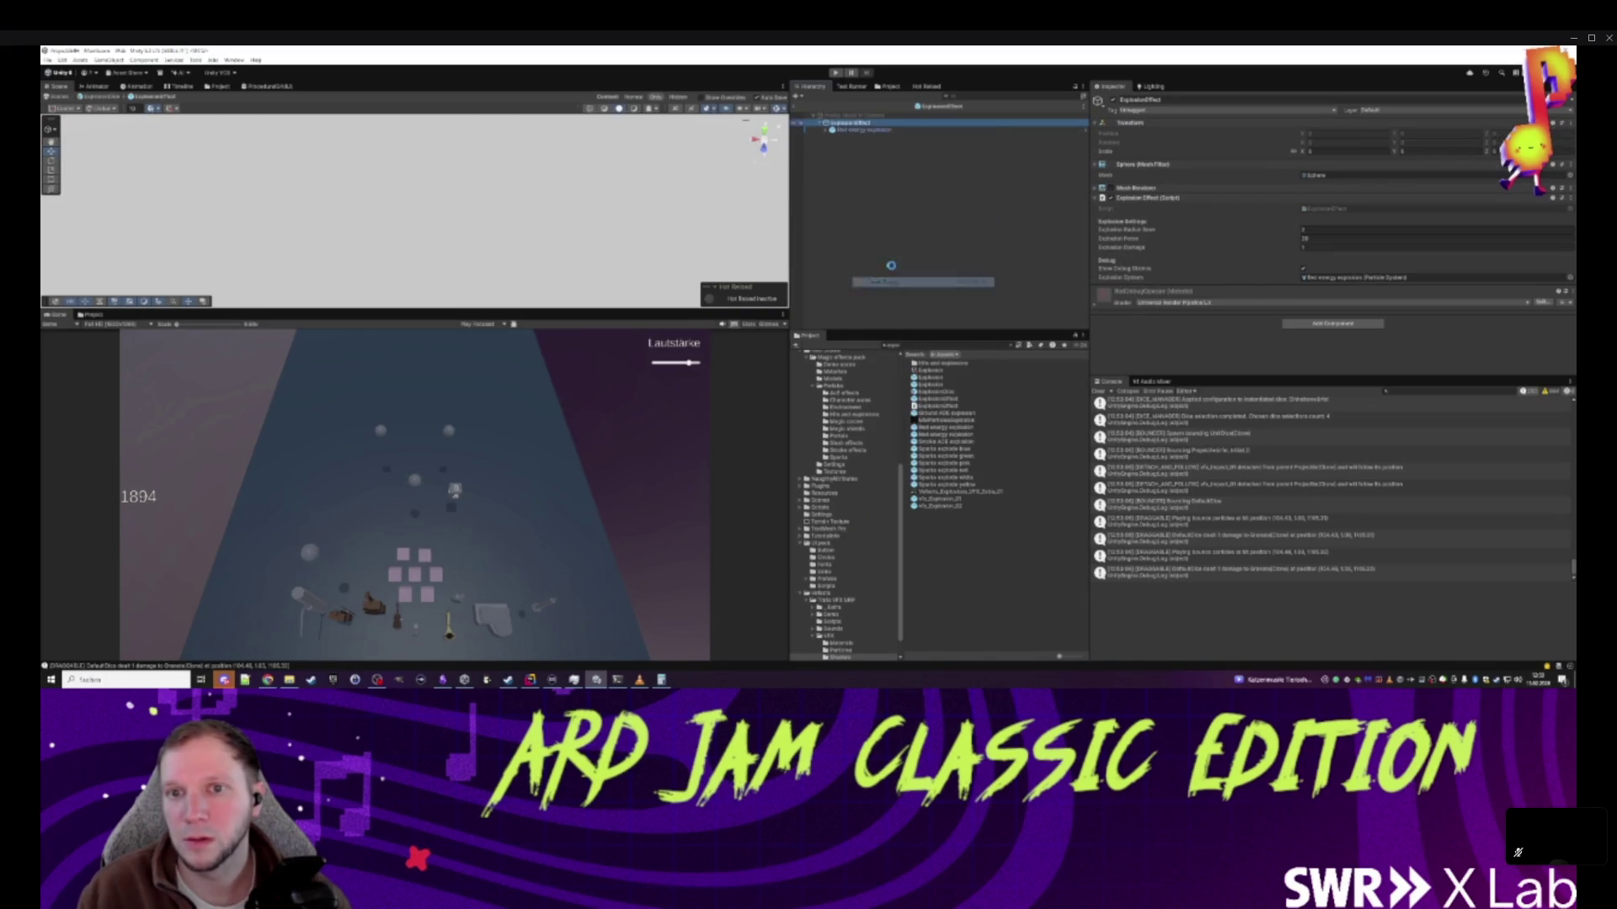
text(EffectSound)
key(Return)
click(851, 123)
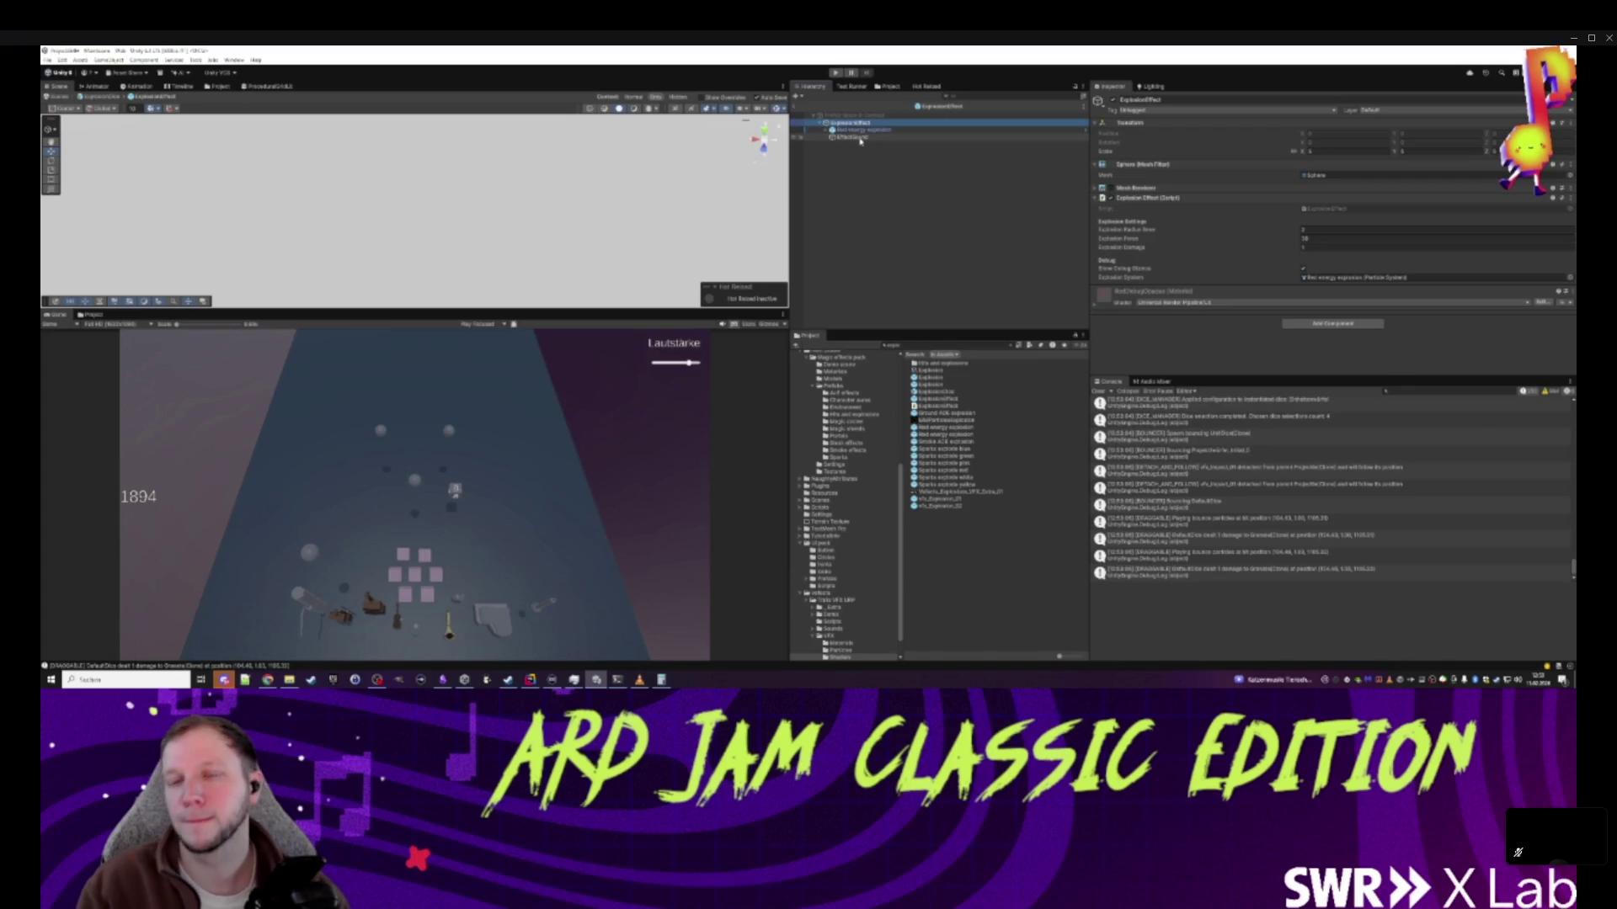
click(860, 139)
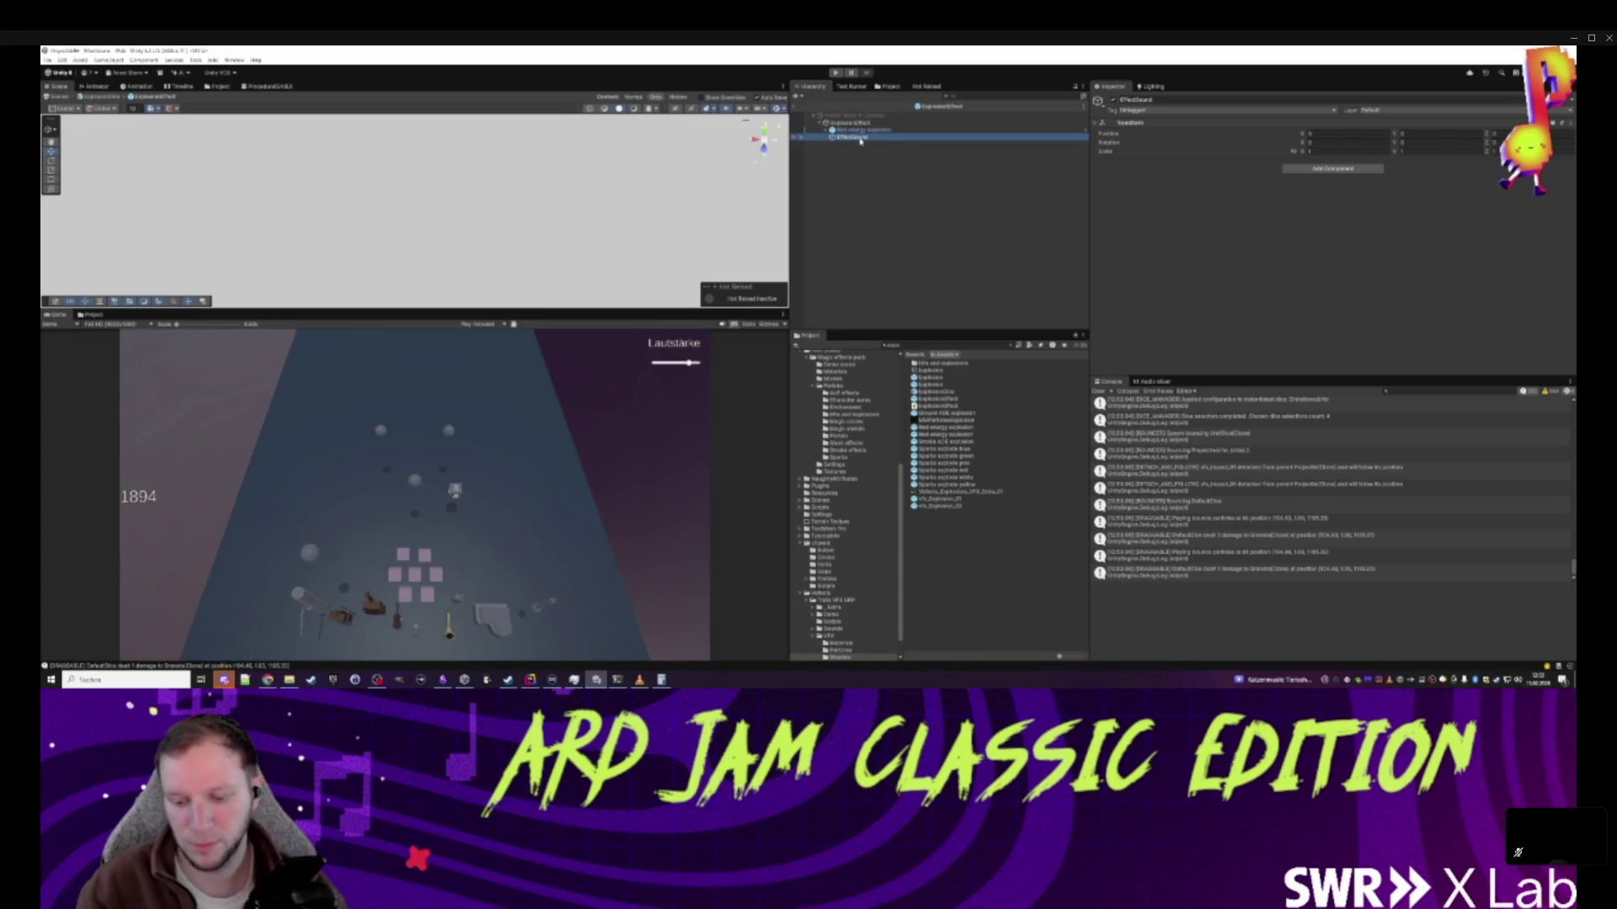
click(842, 122)
click(796, 106)
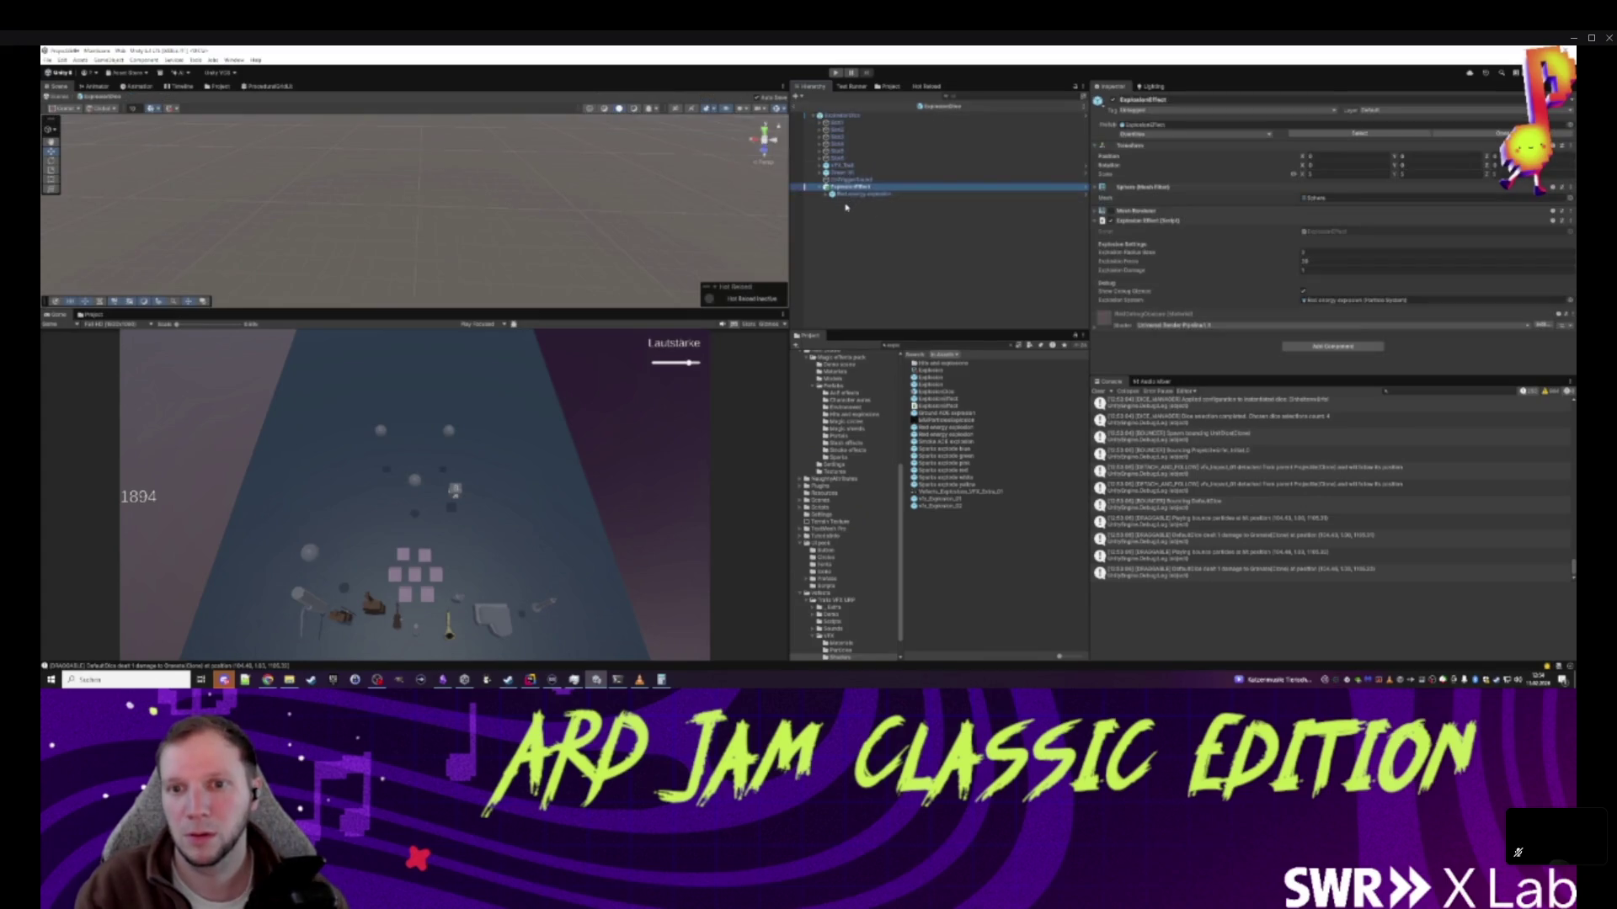
- Create two empty objects, PreSound and ImpactSound
click(846, 207)
right_click(845, 207)
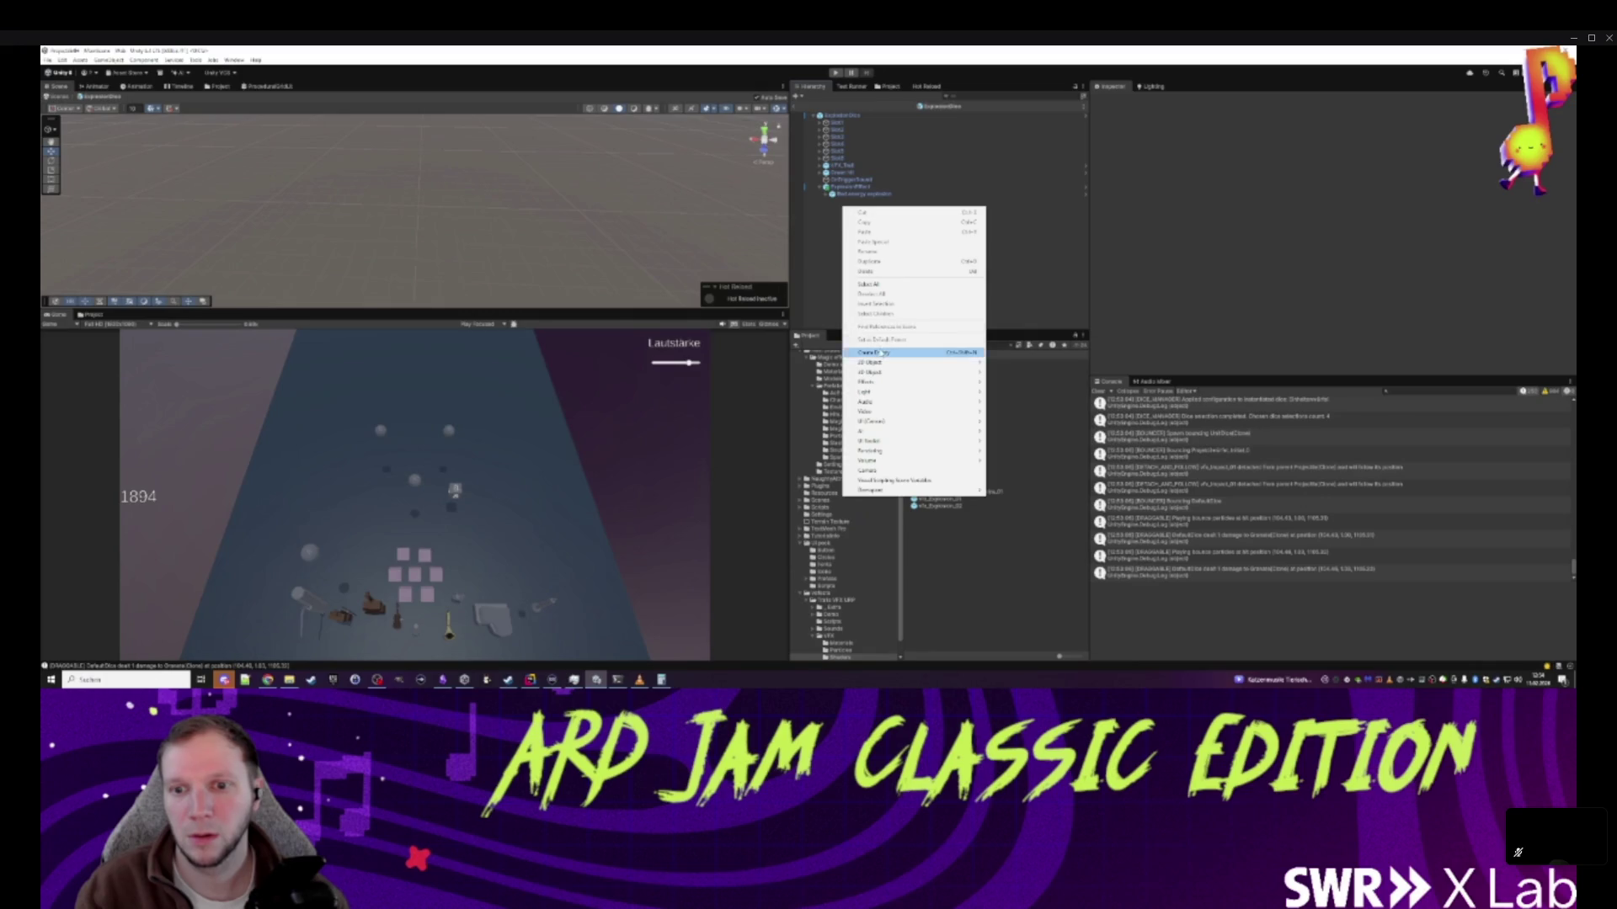
click(880, 352)
text(Ex)
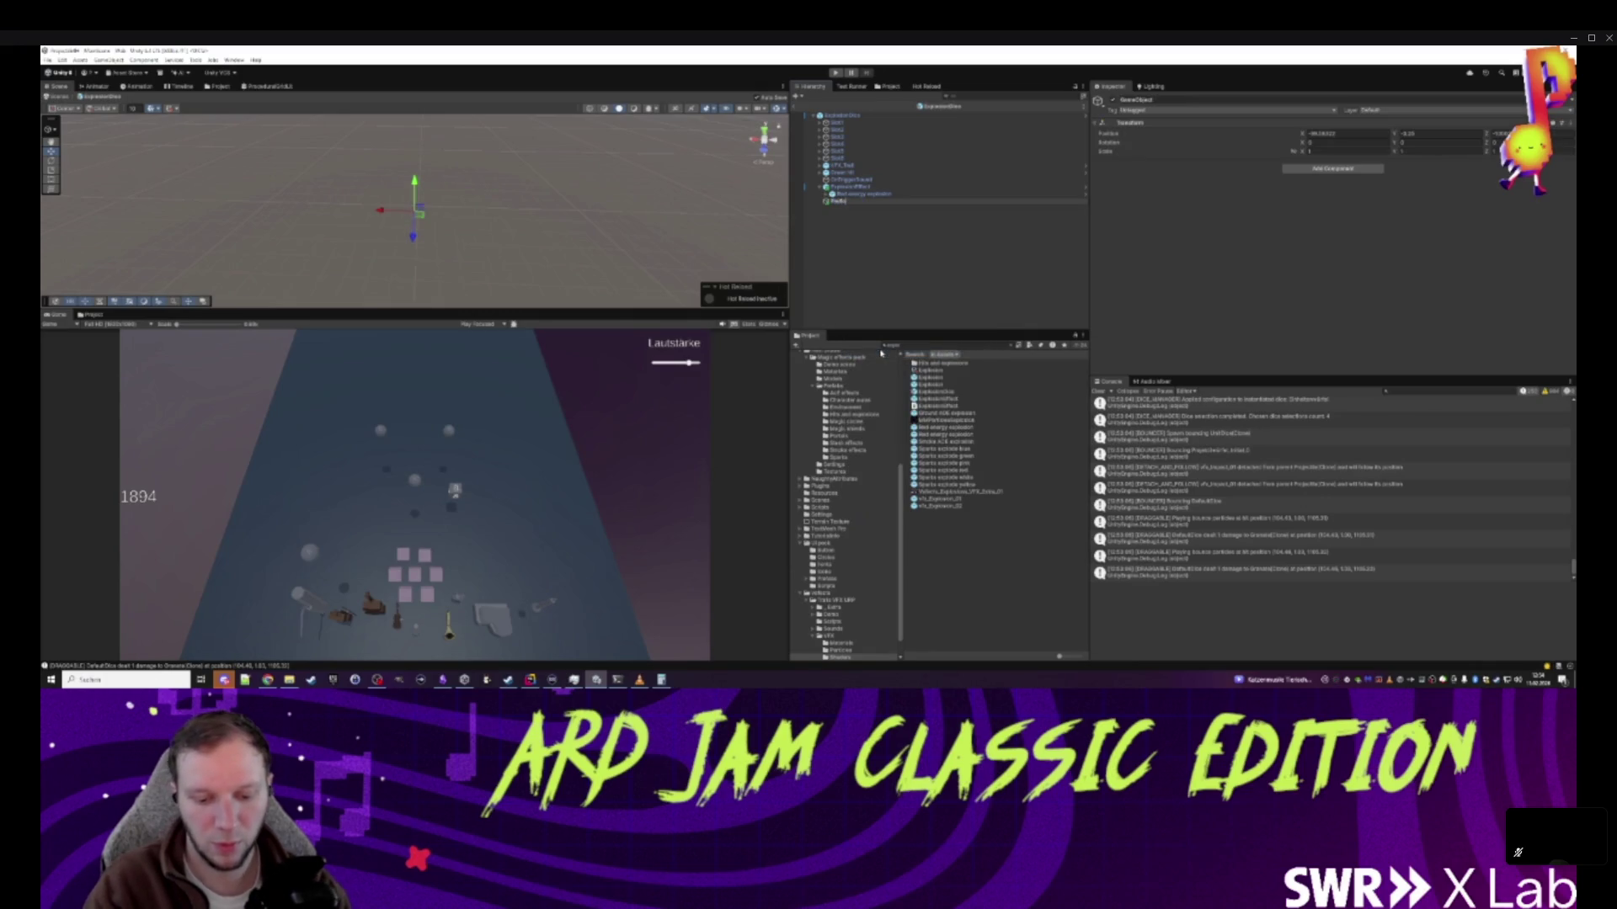
key(Return)
click(842, 232)
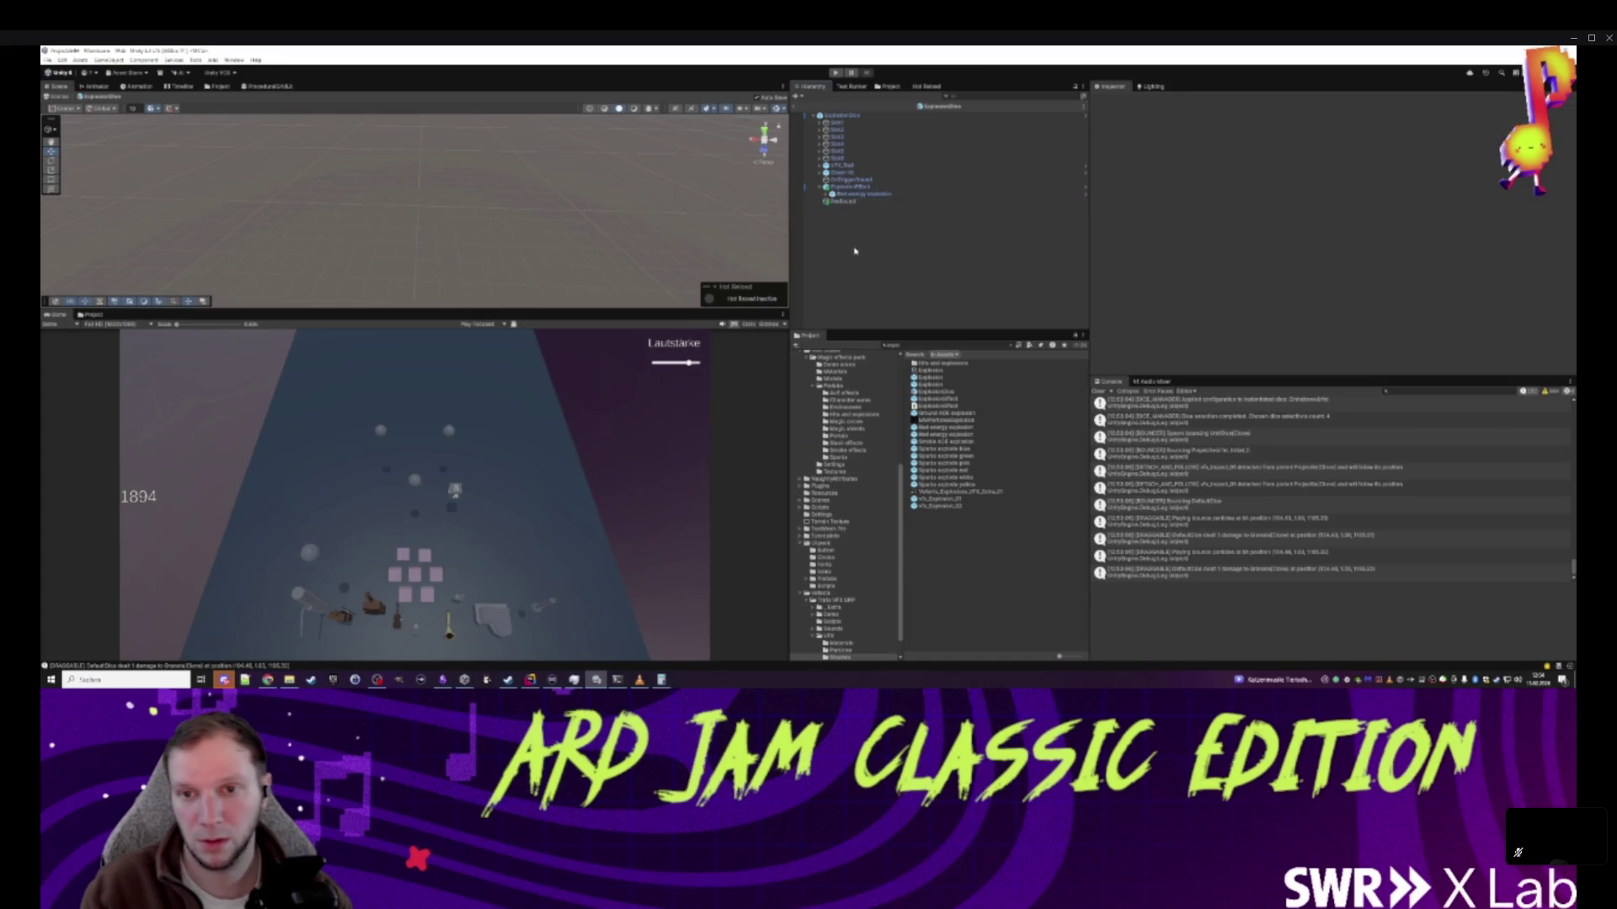
right_click(842, 232)
click(882, 377)
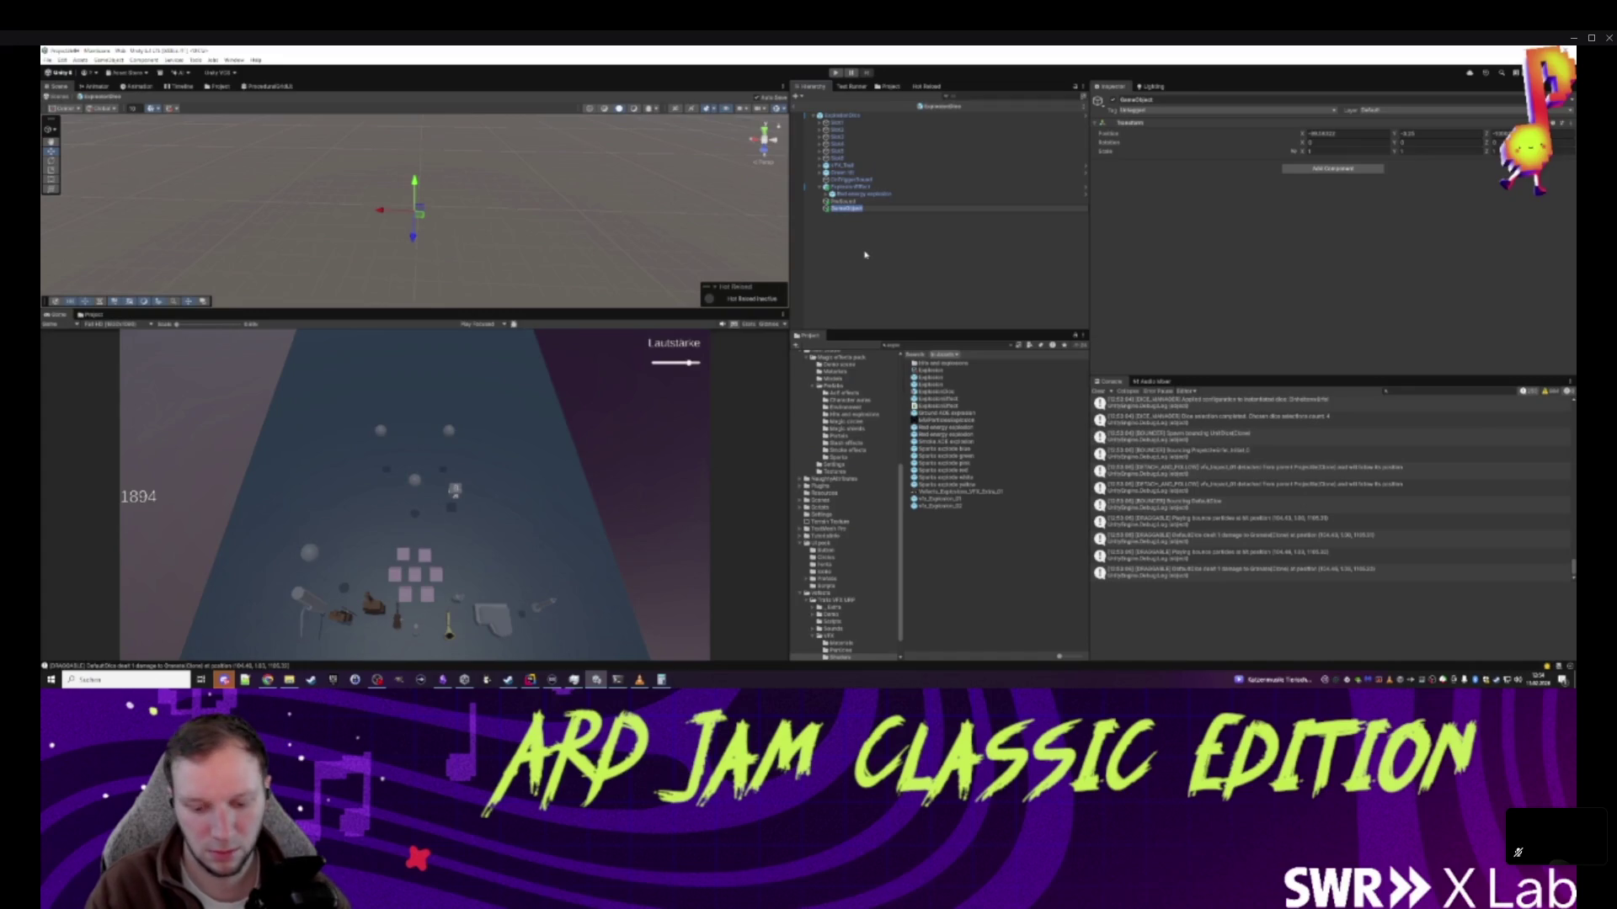
key(BackSpace)
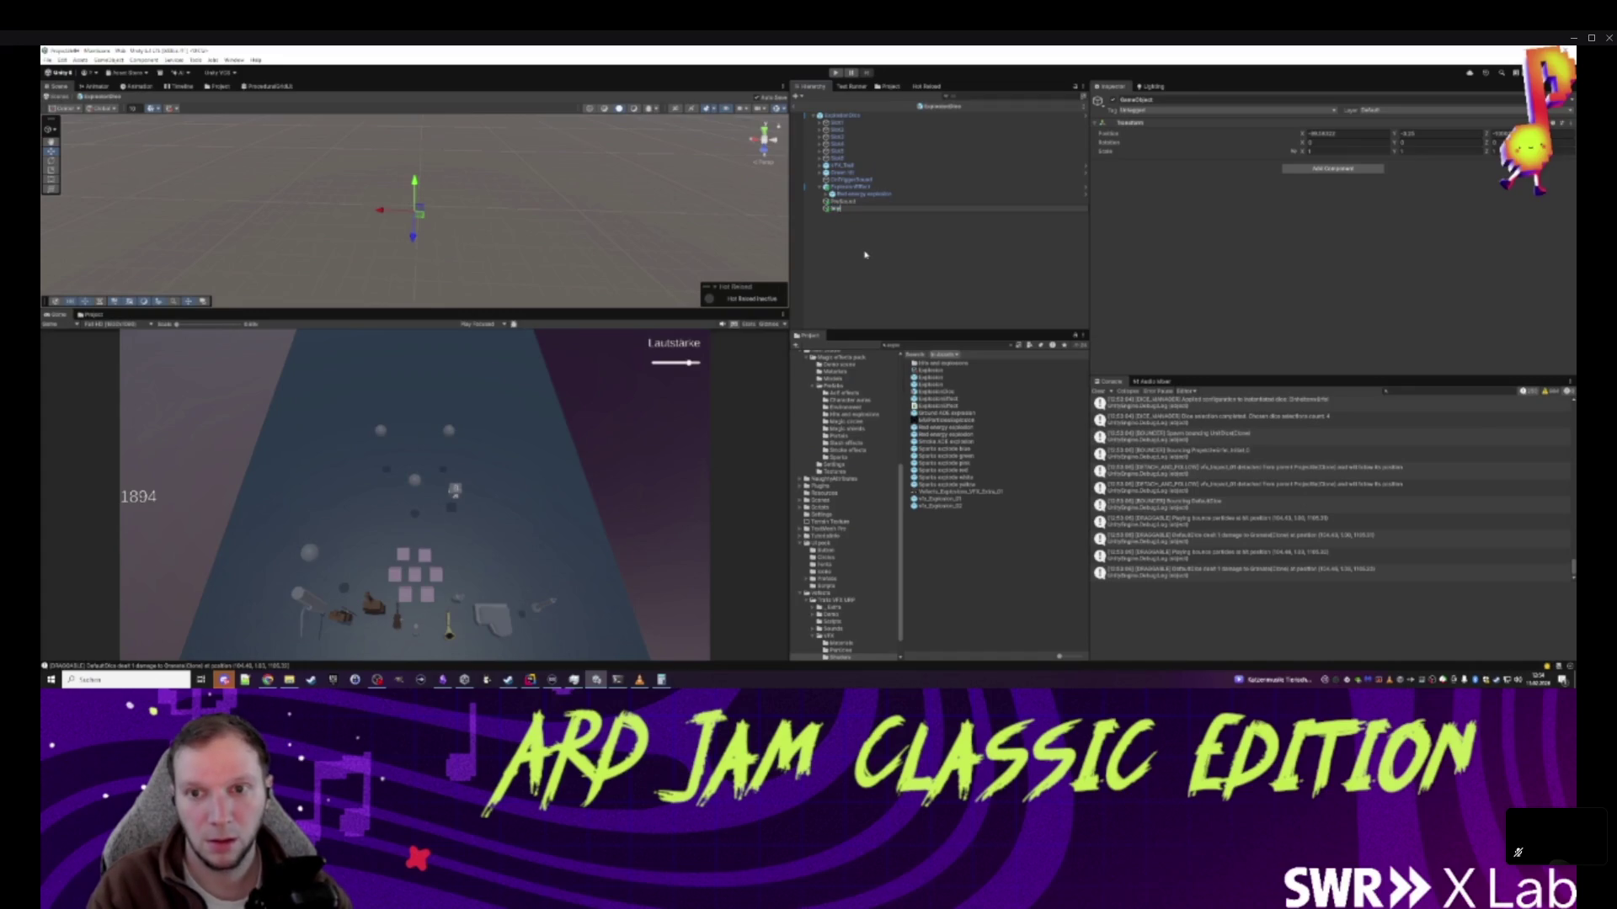
key(Return)
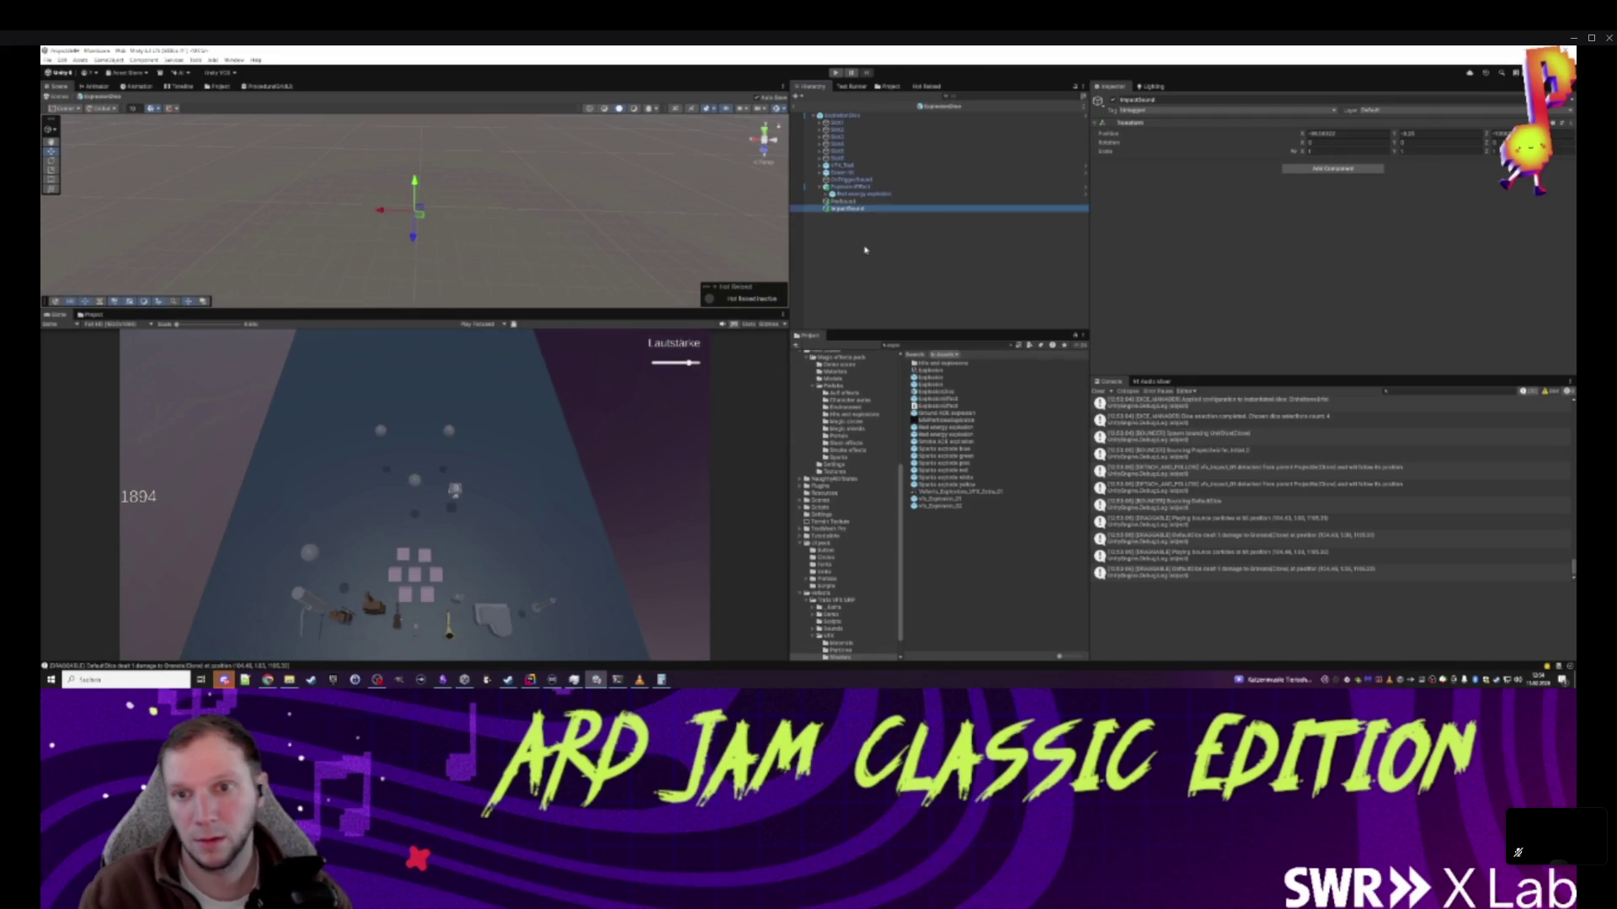
- Add a Play Sound component to PreSound with the FAGOTT sound
click(846, 202)
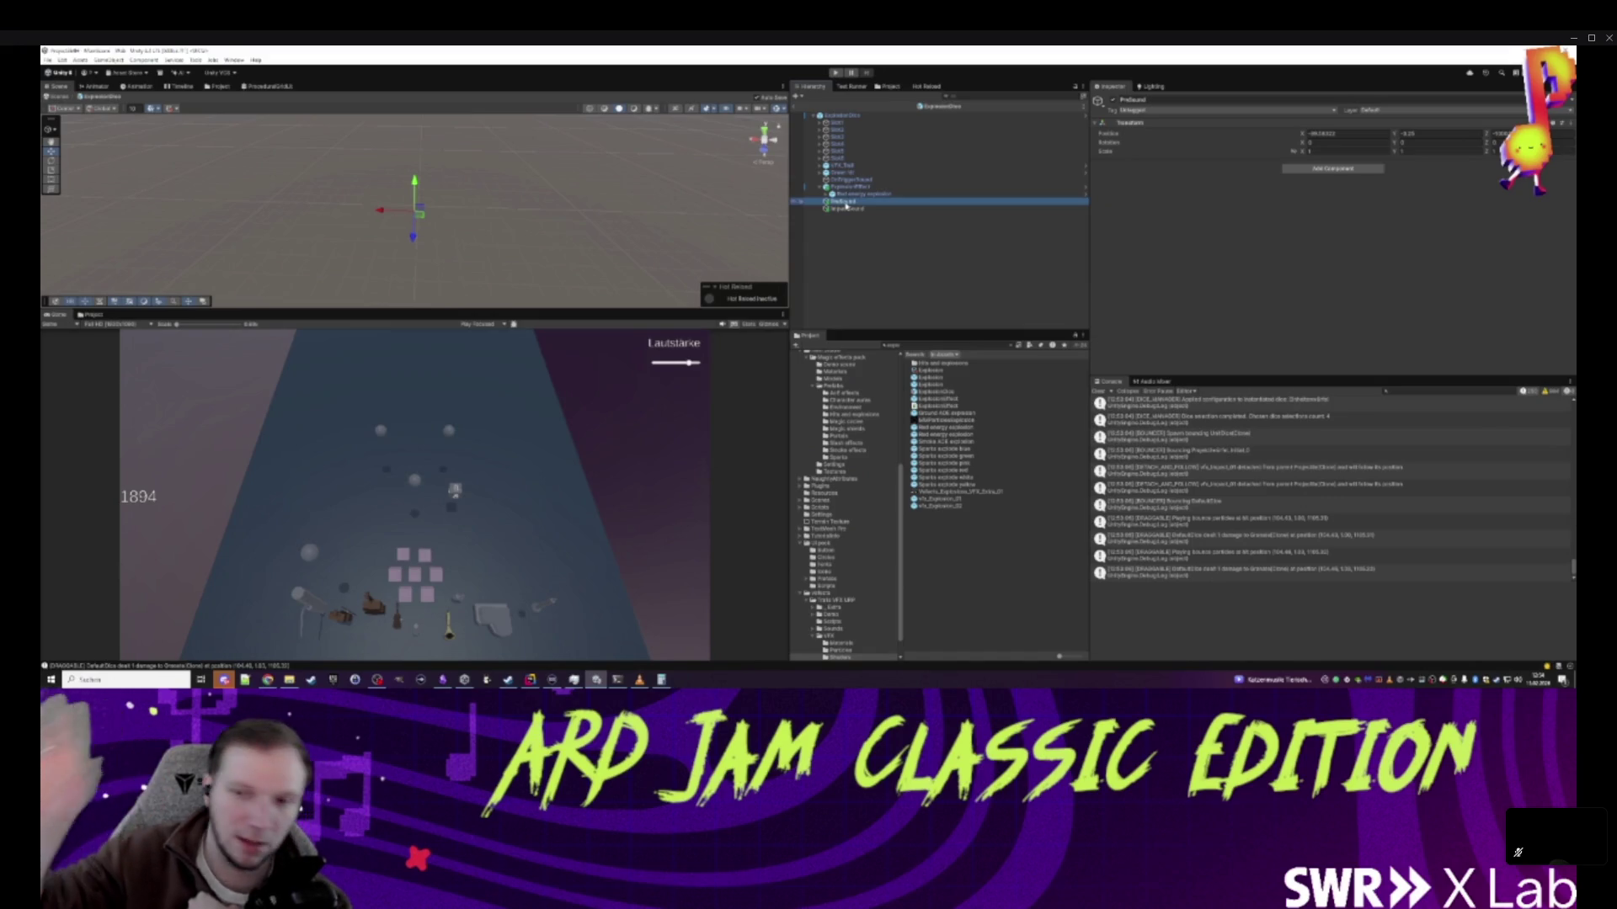
click(847, 208)
click(847, 203)
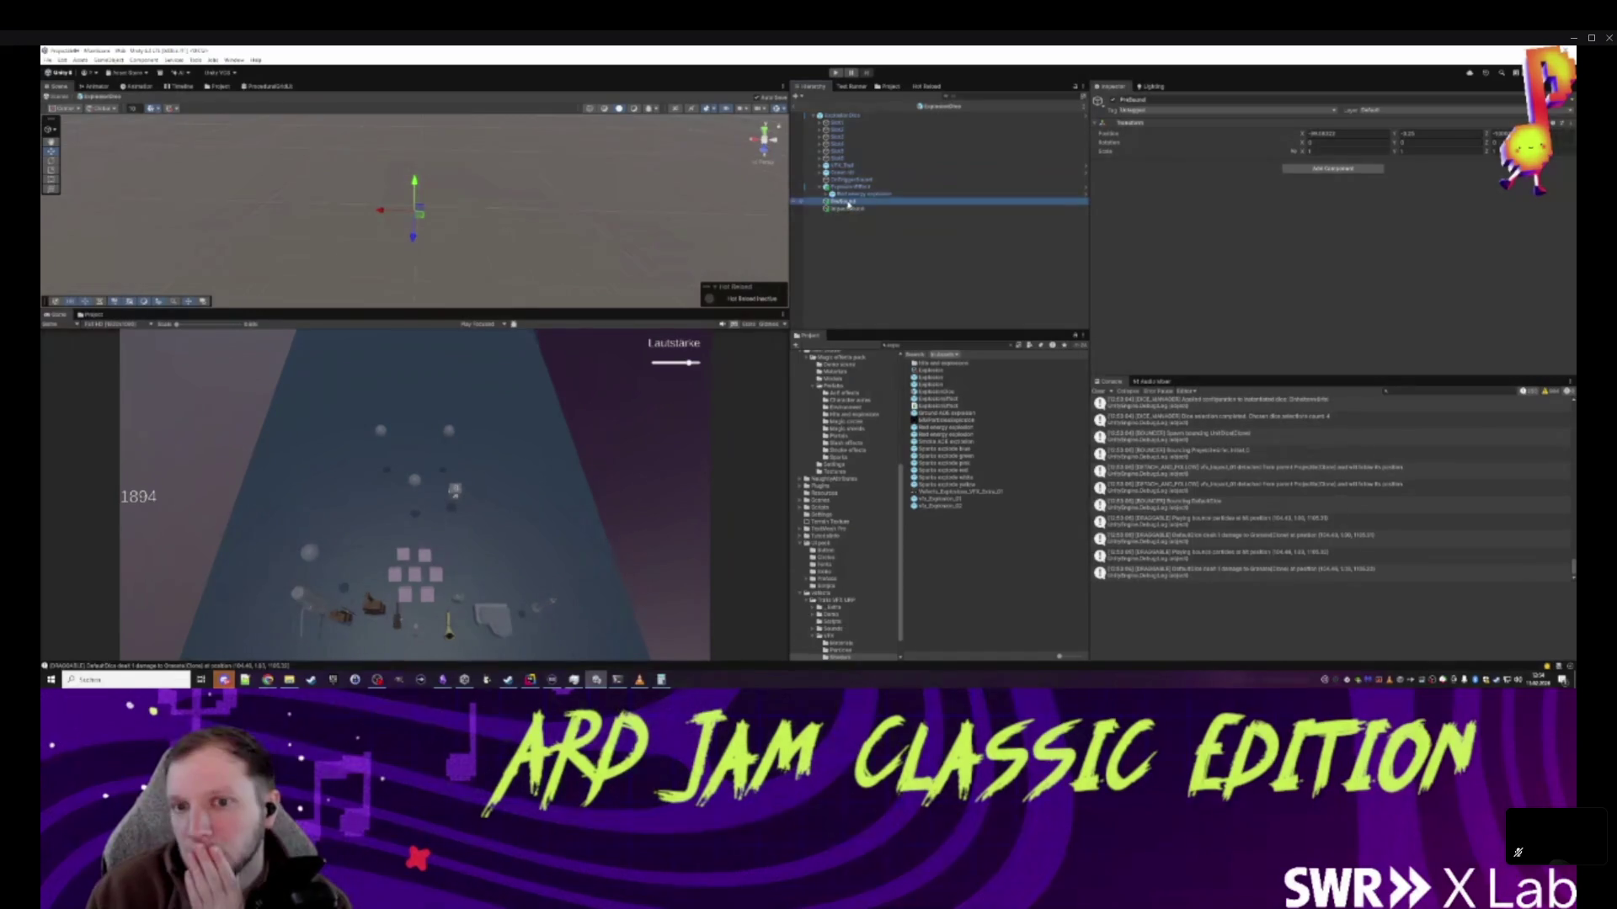
click(1332, 169)
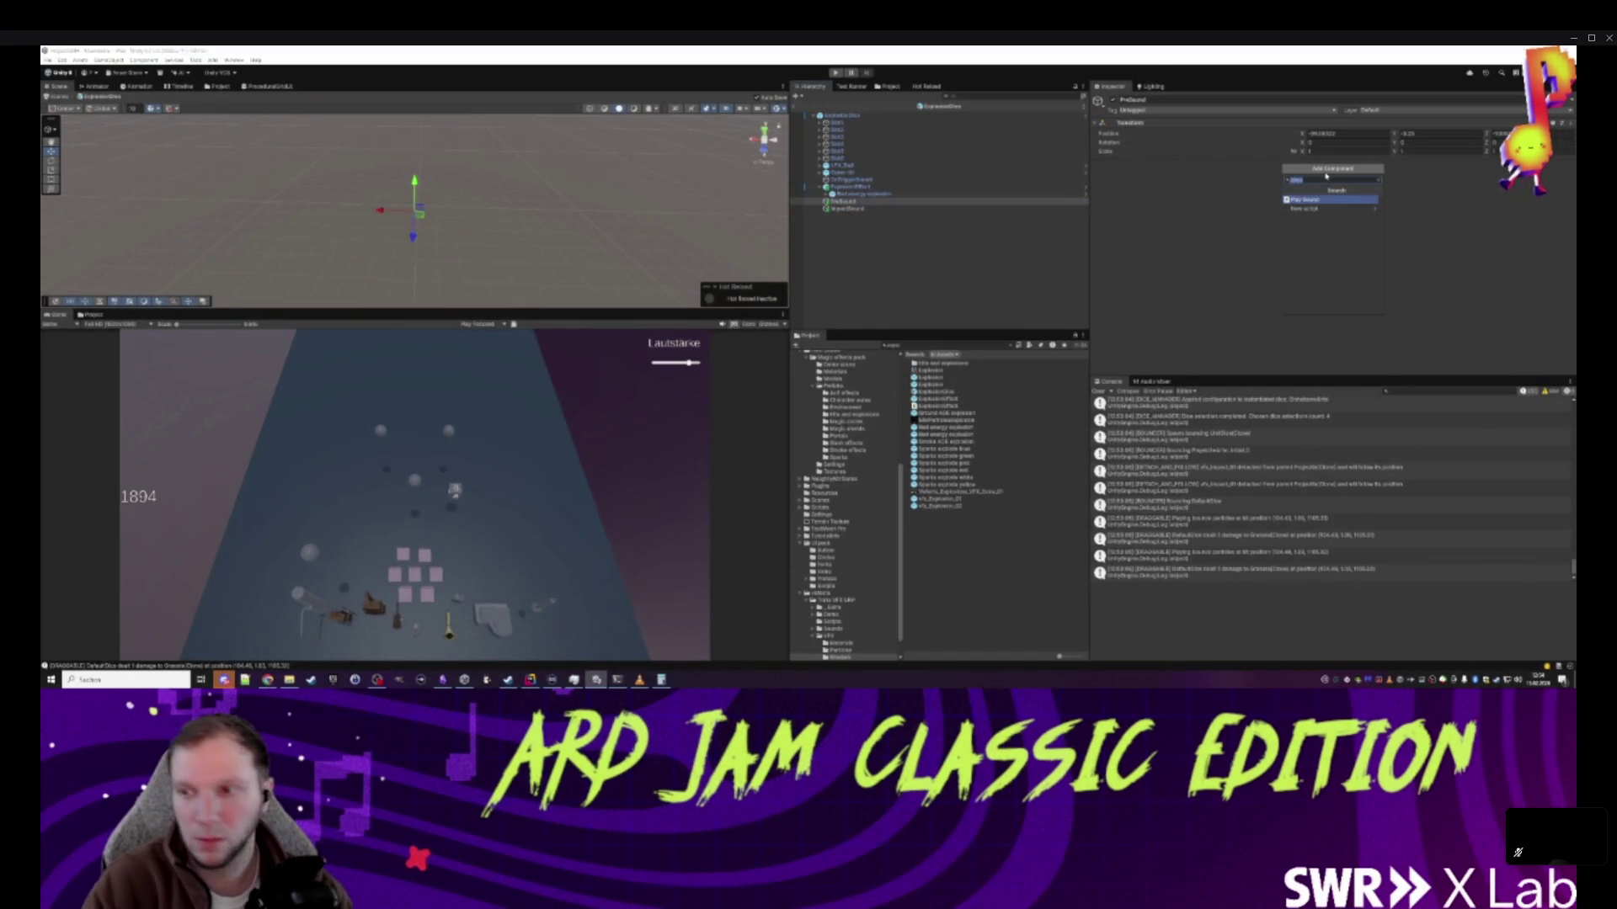
text(play)
click(1317, 199)
click(1322, 184)
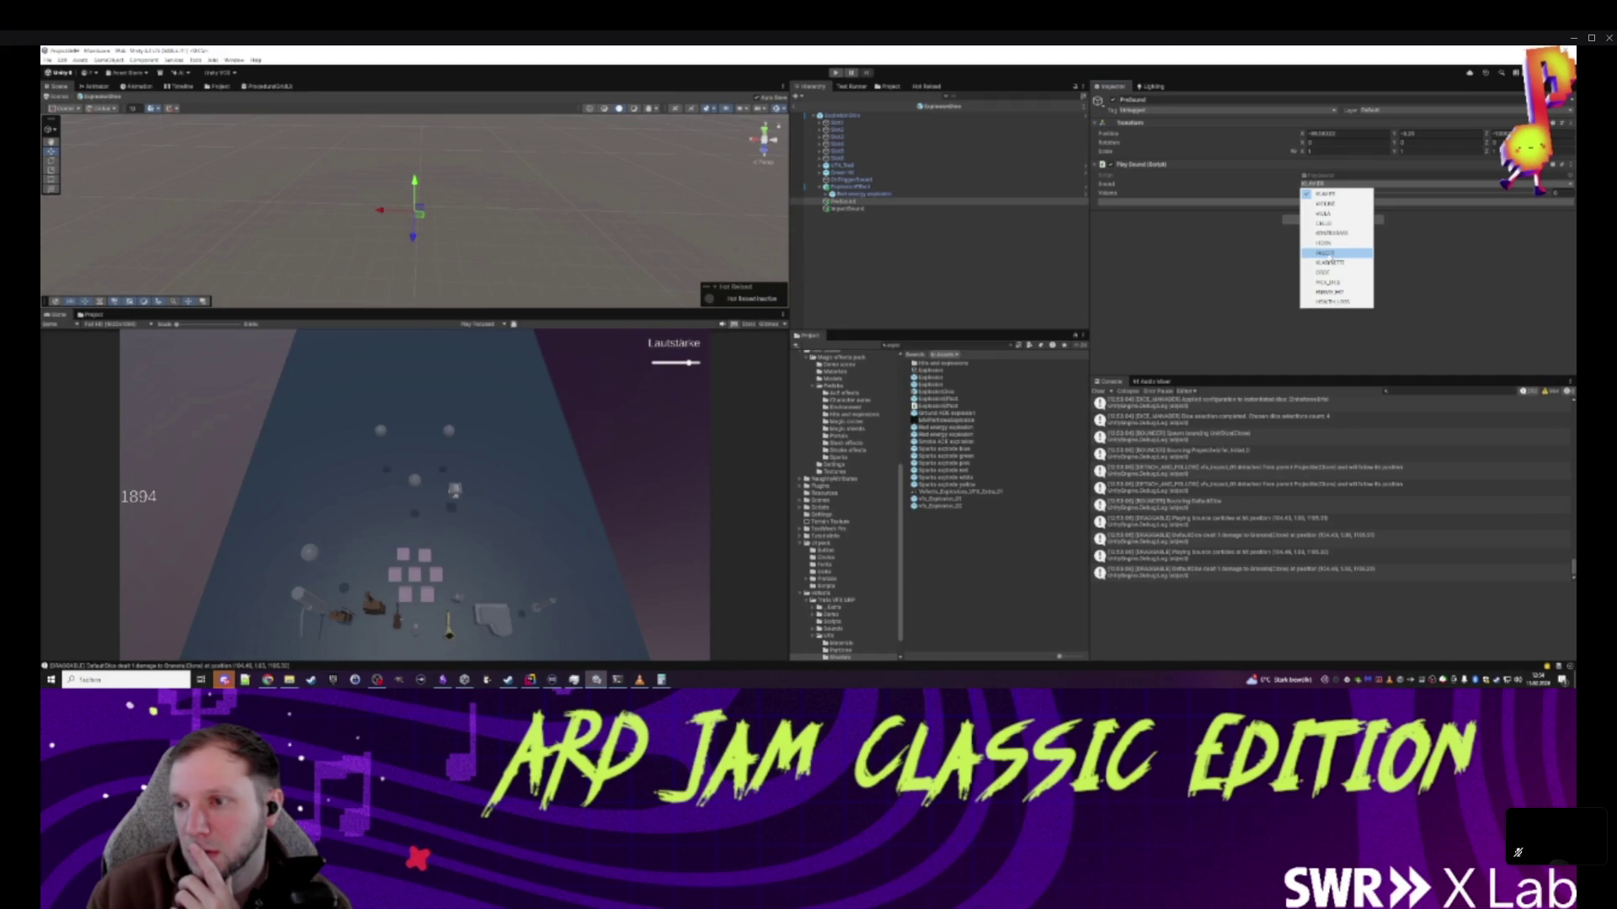
click(1325, 254)
- Add Play Sound to ImpactSound, set to KLARINETTE with volume near maximum
click(848, 208)
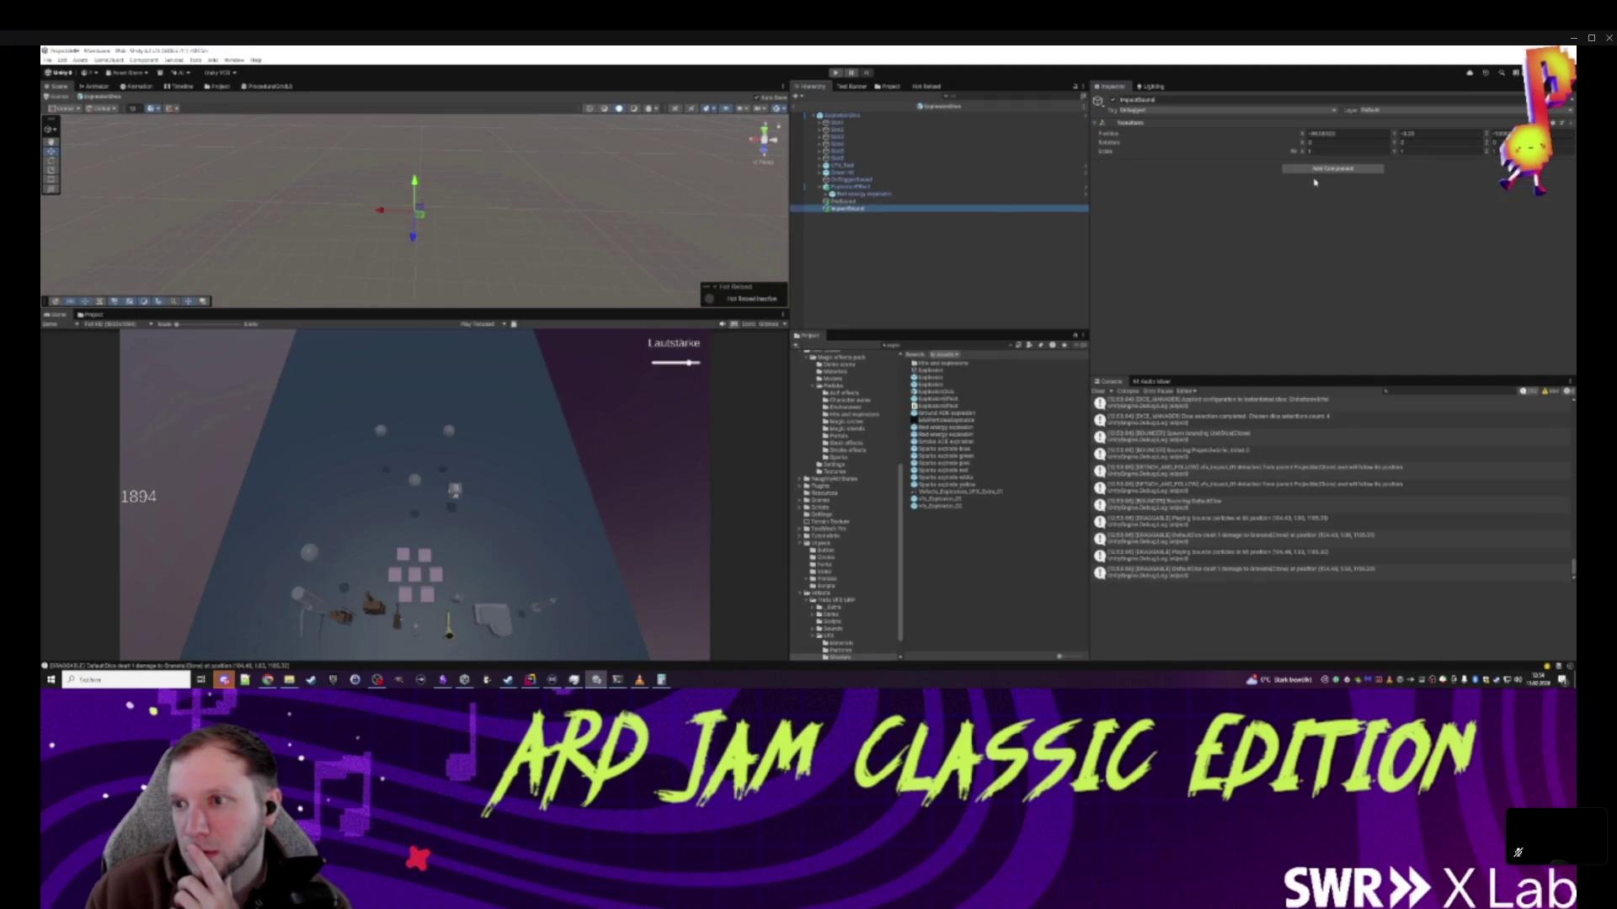
click(1331, 169)
click(1312, 199)
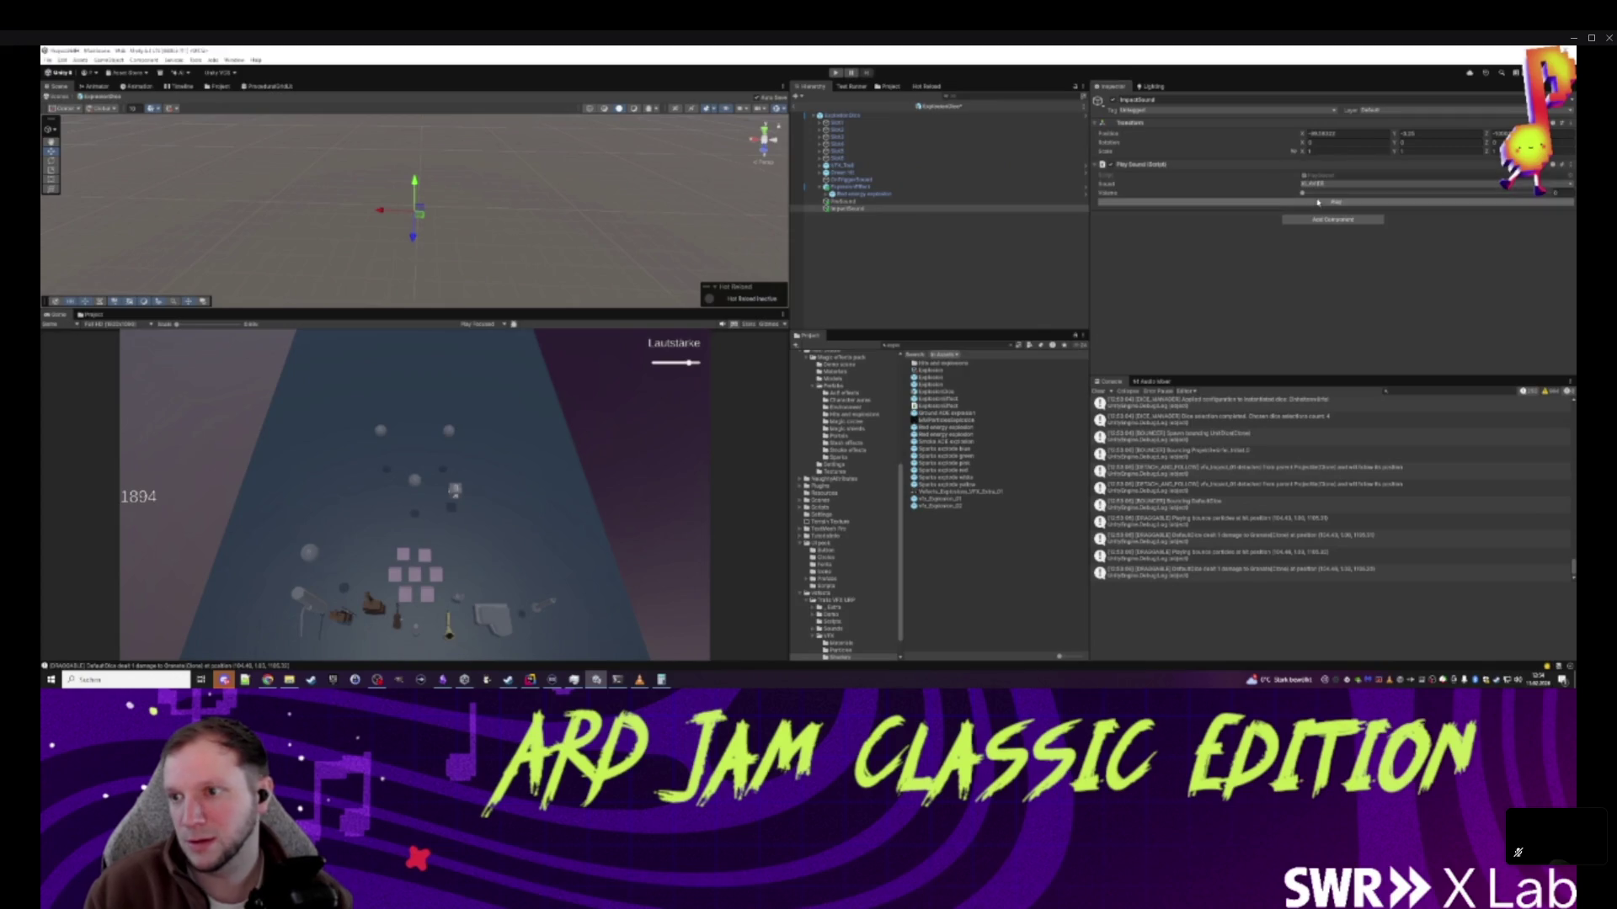
click(1334, 184)
click(1338, 263)
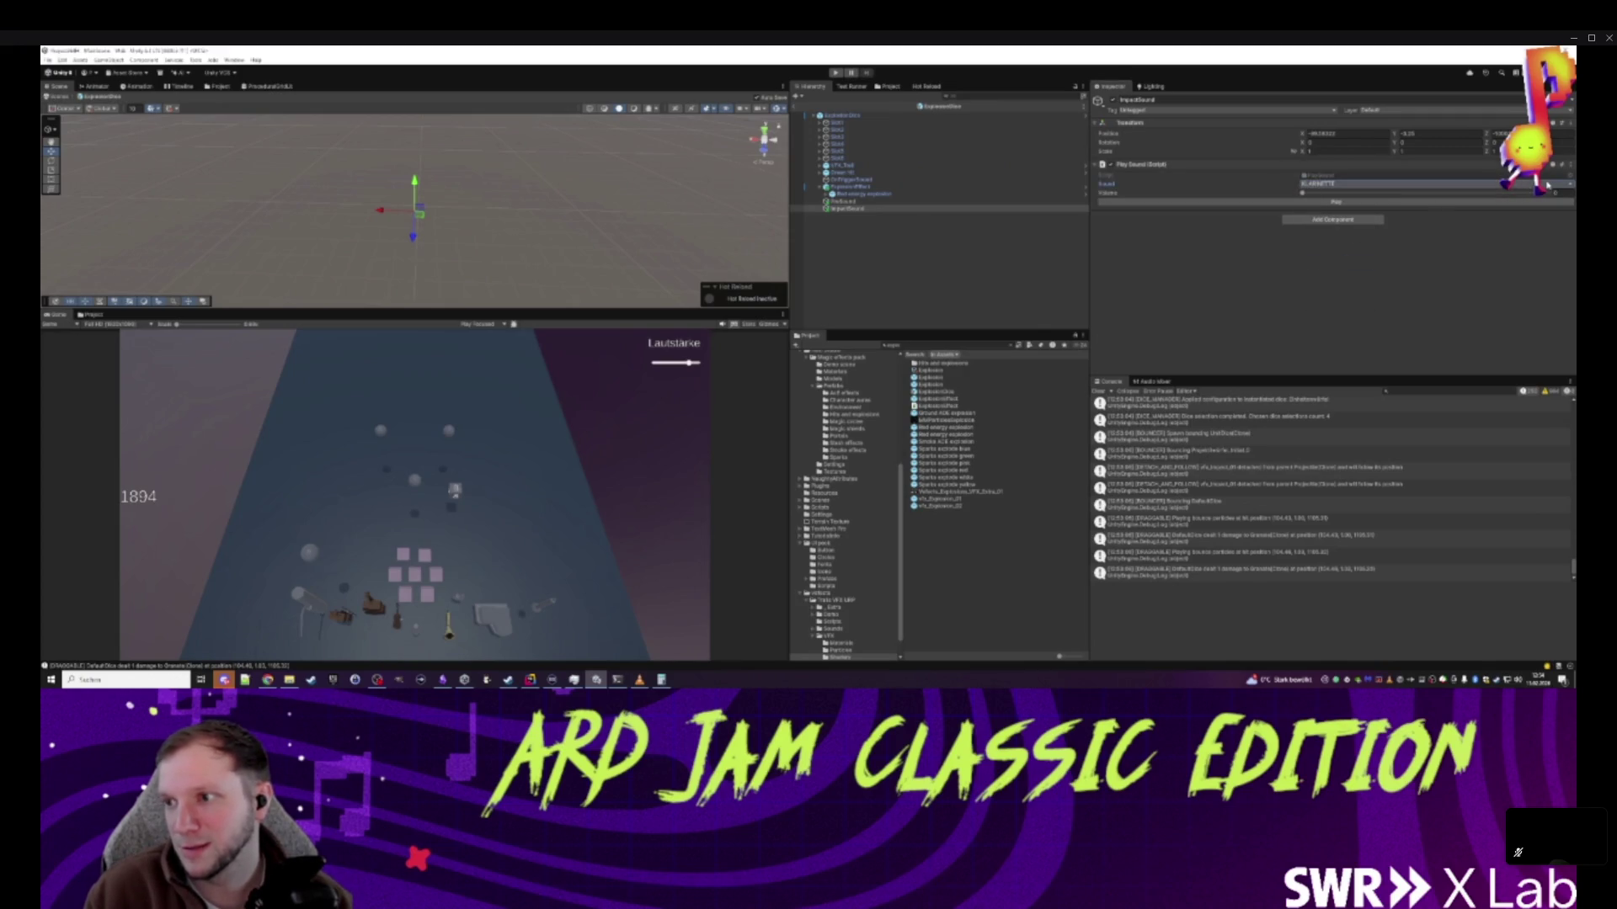
drag(1302, 193, 1523, 193)
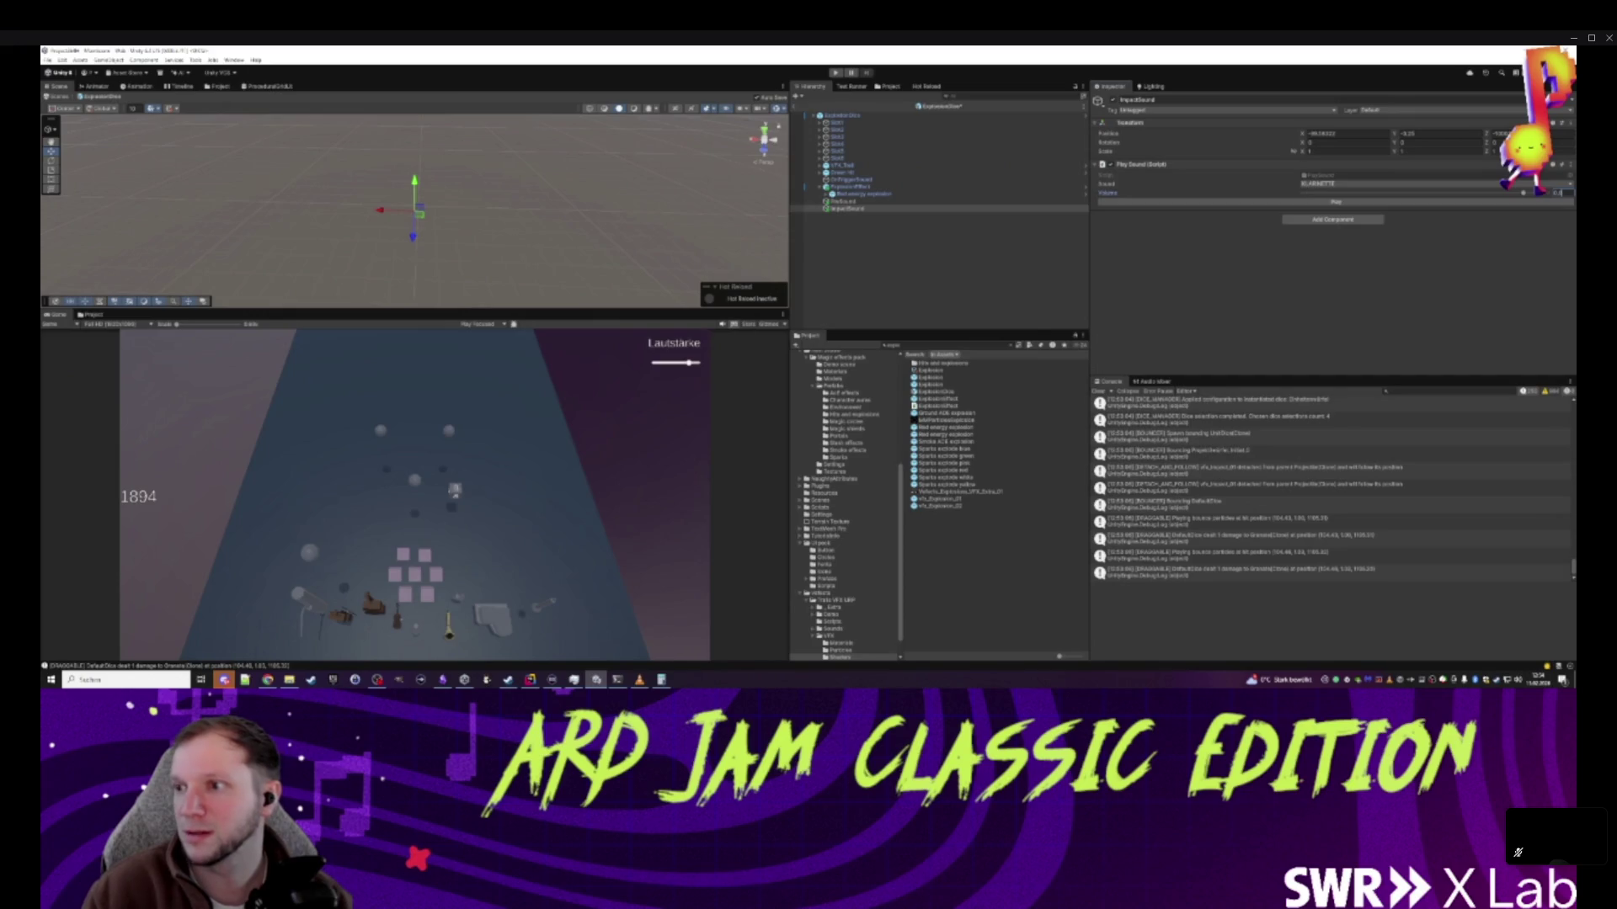
- Set PreSound's Play Sound volume to 0.8
key(Up)
click(1554, 193)
text(0.8)
key(Return)
click(842, 115)
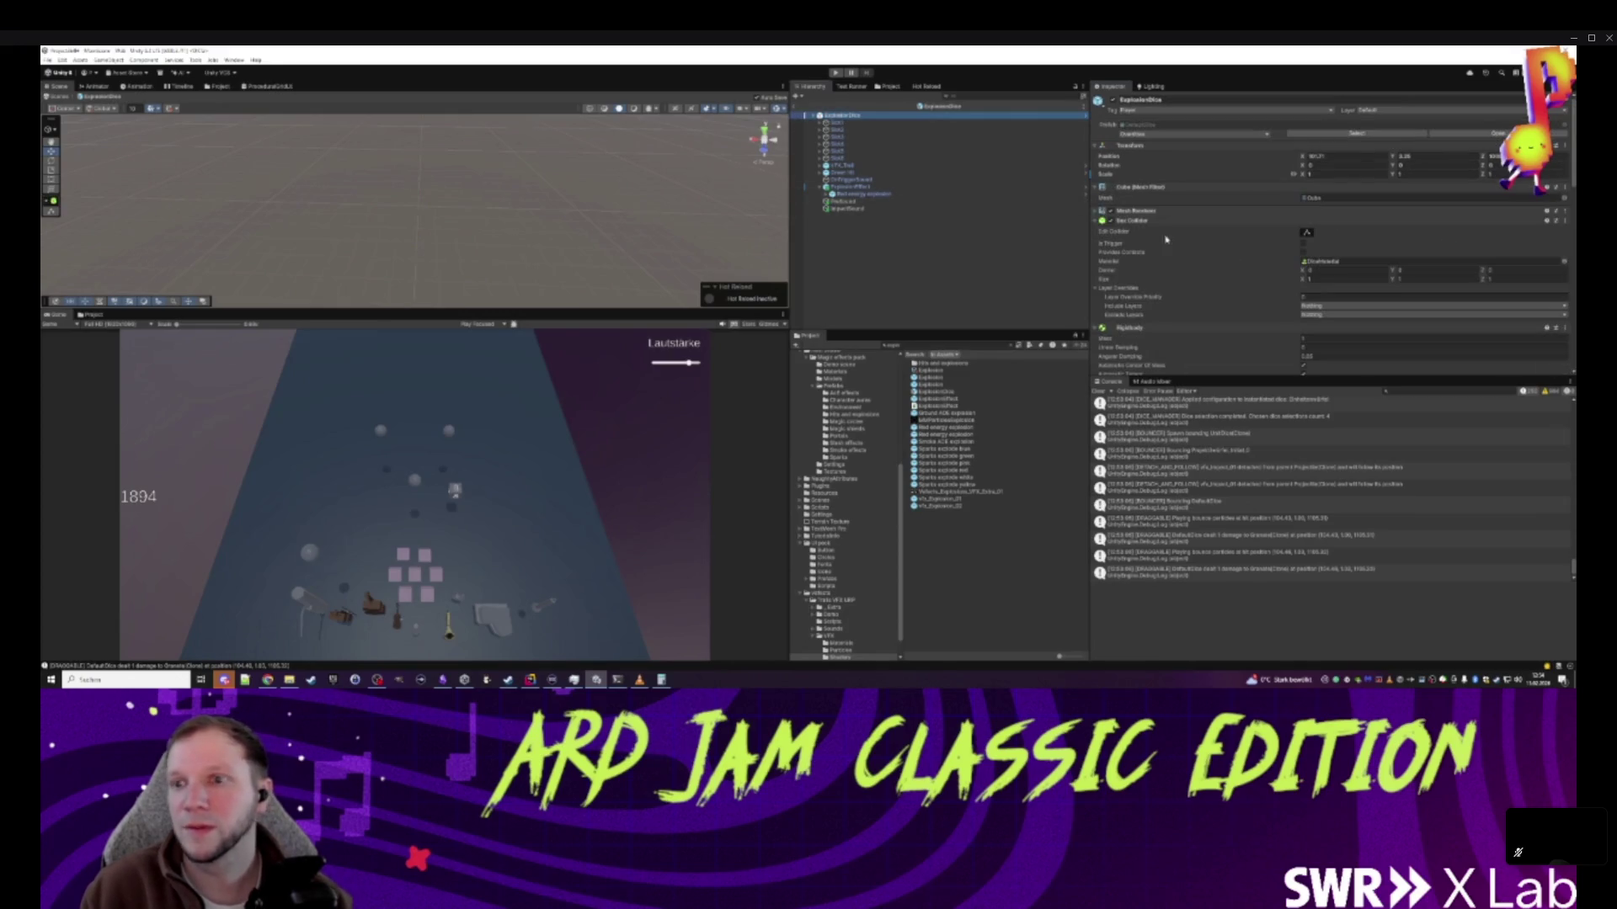
- Make ExplosionDice's On Trigger Effect event call PreSound's PlaySound.Play
scroll(1263, 319, down, 10)
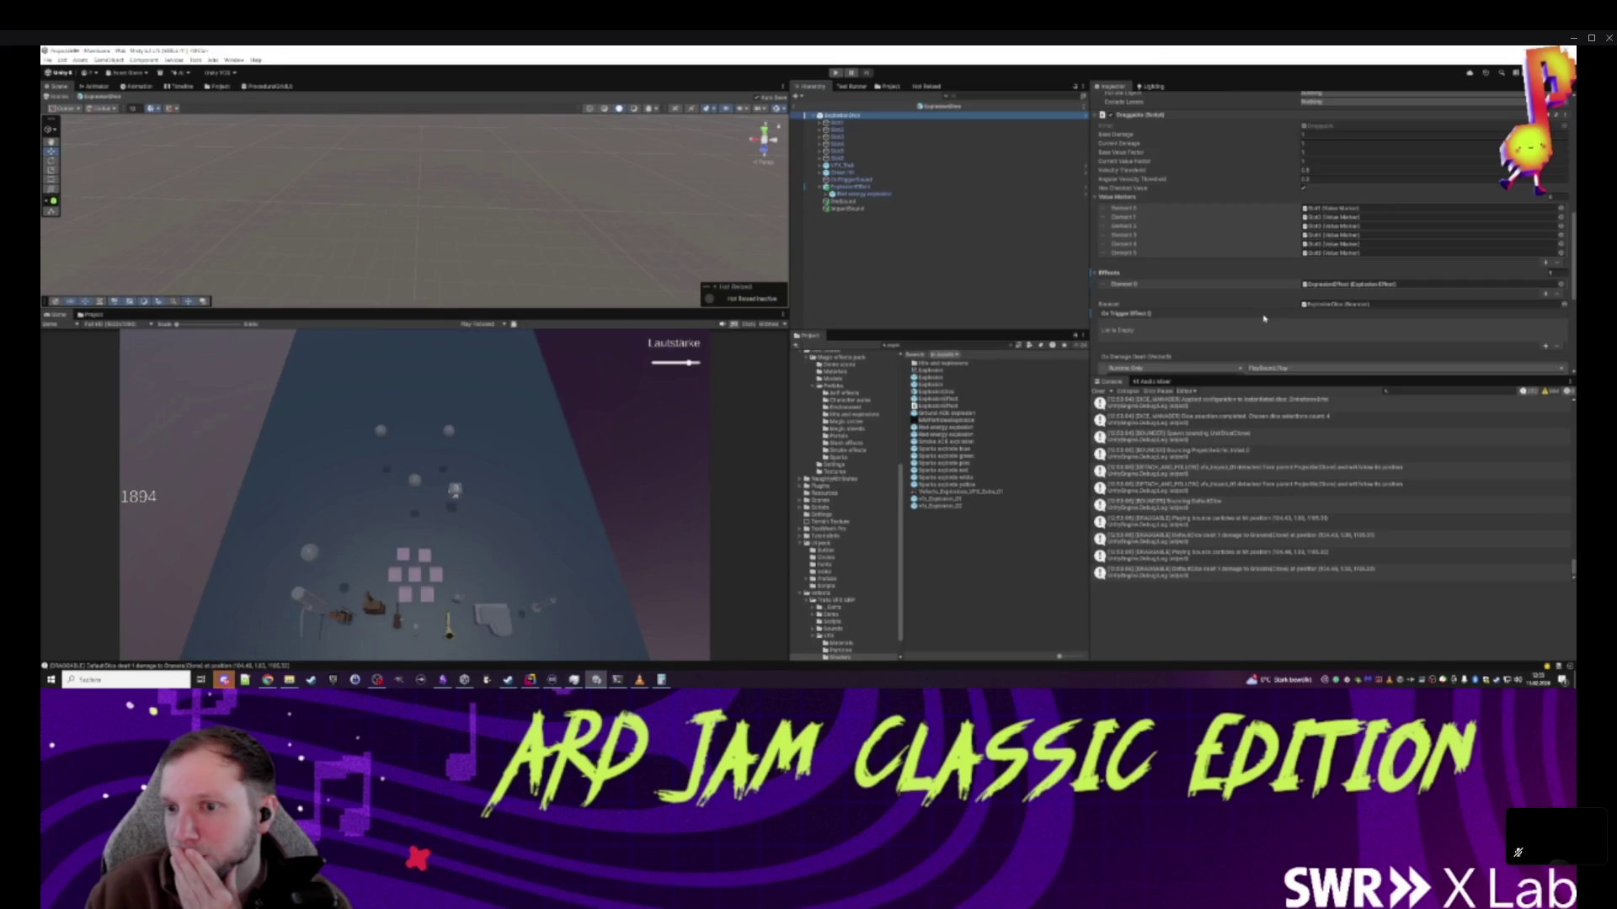
scroll(1263, 318, down, 2)
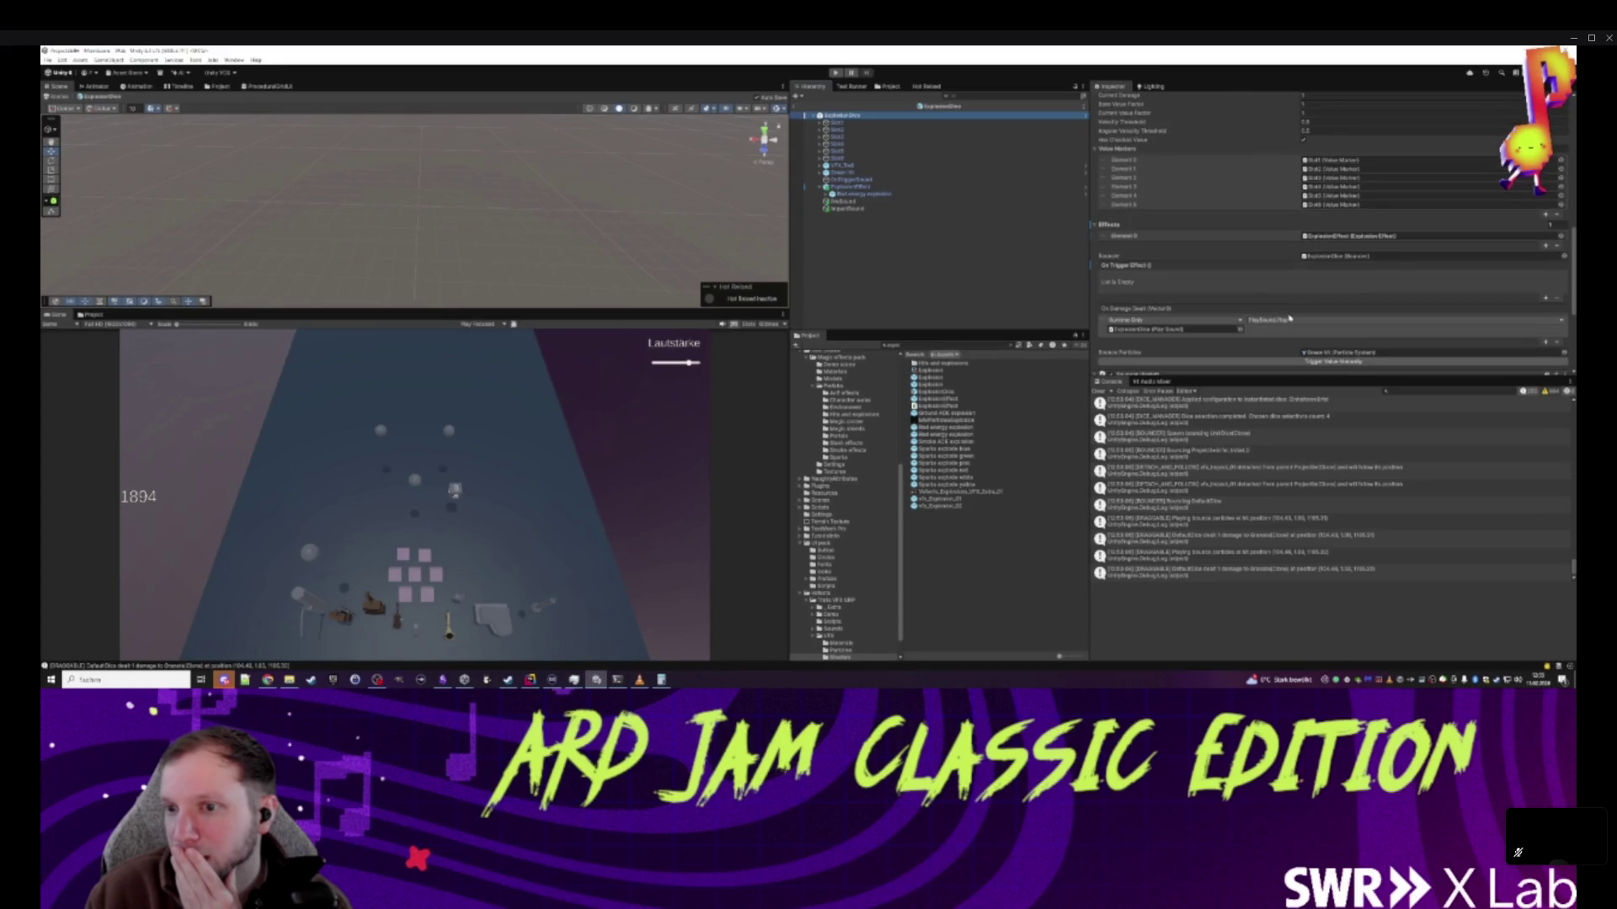
click(1546, 299)
drag(1142, 300, 1162, 287)
click(1280, 276)
mouse_move(1284, 322)
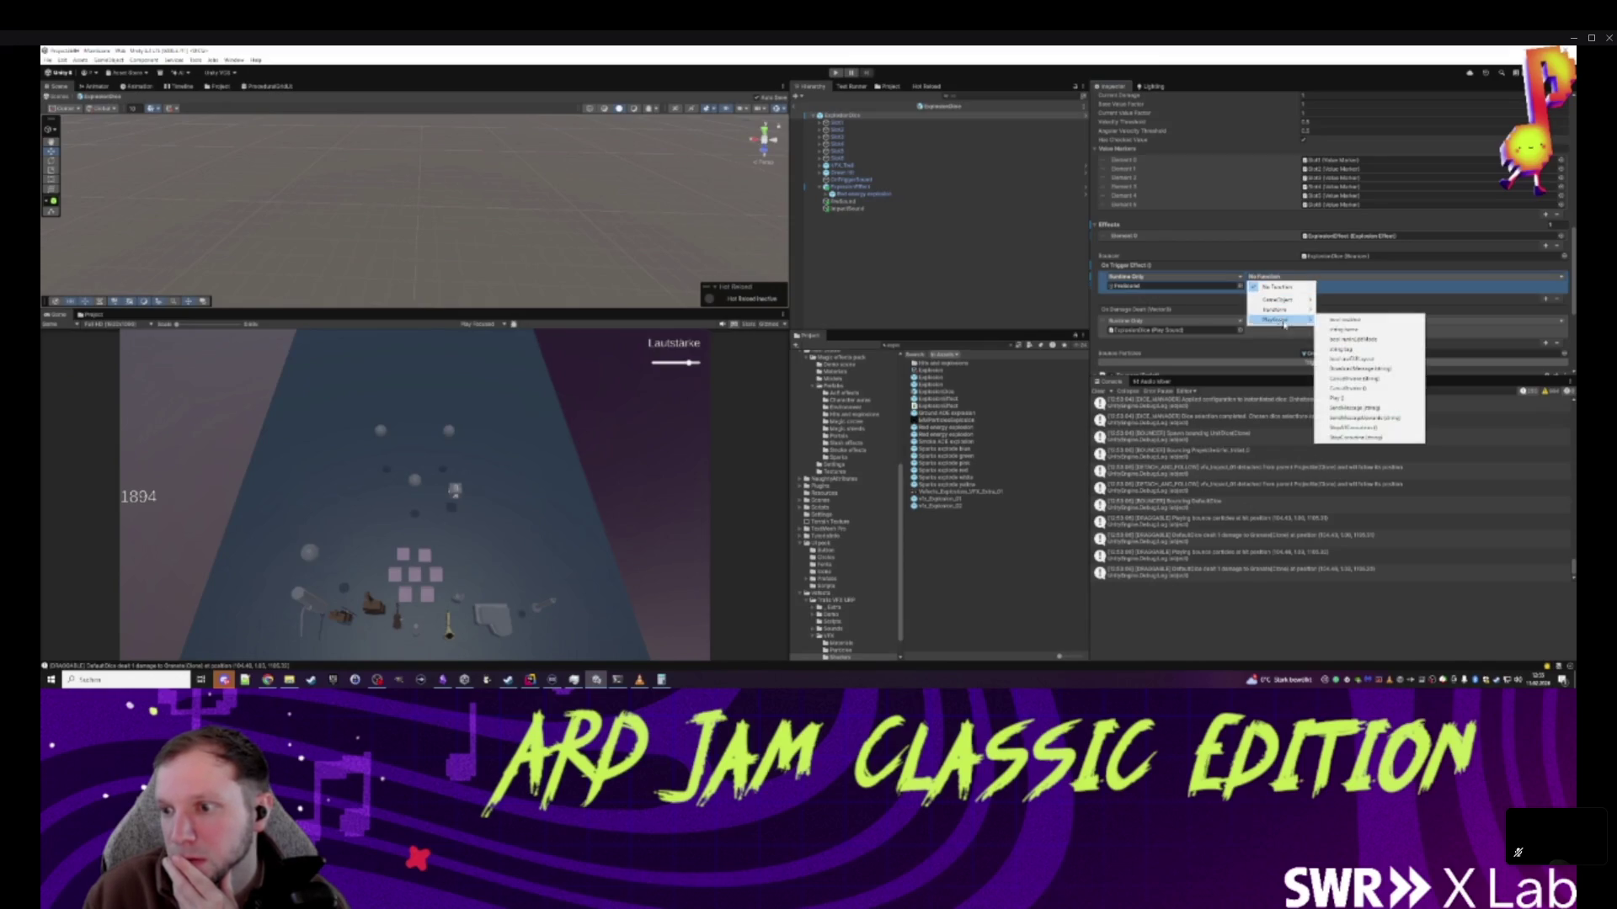
click(1341, 398)
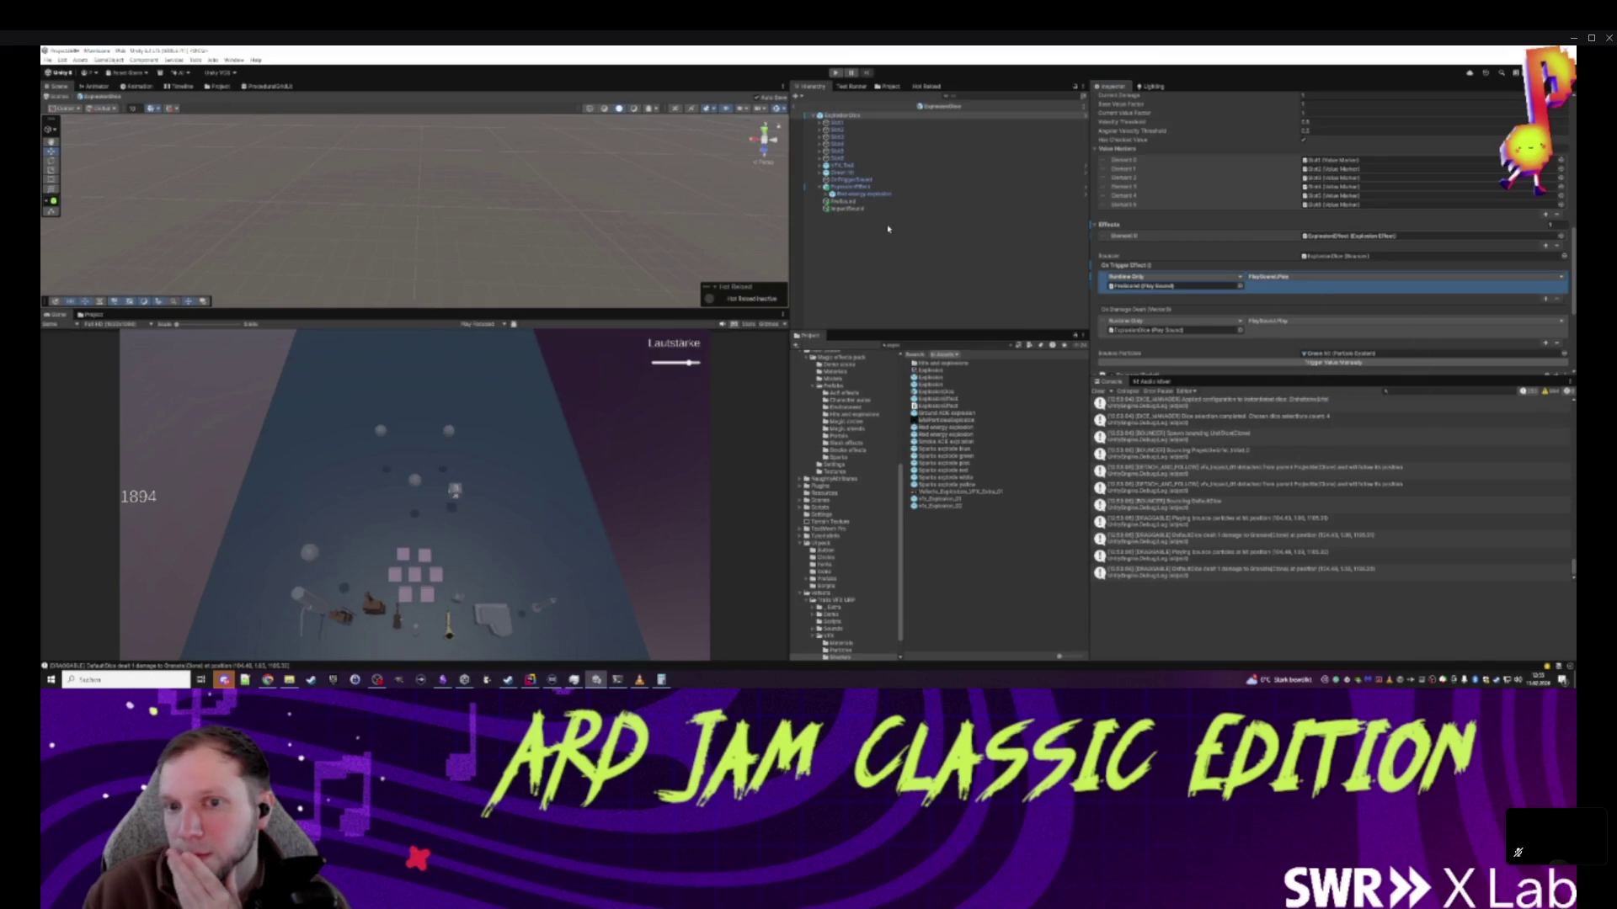
- Open the ExplosionEffect script in Rider via the component's Edit Script
scroll(1217, 295, down, 2)
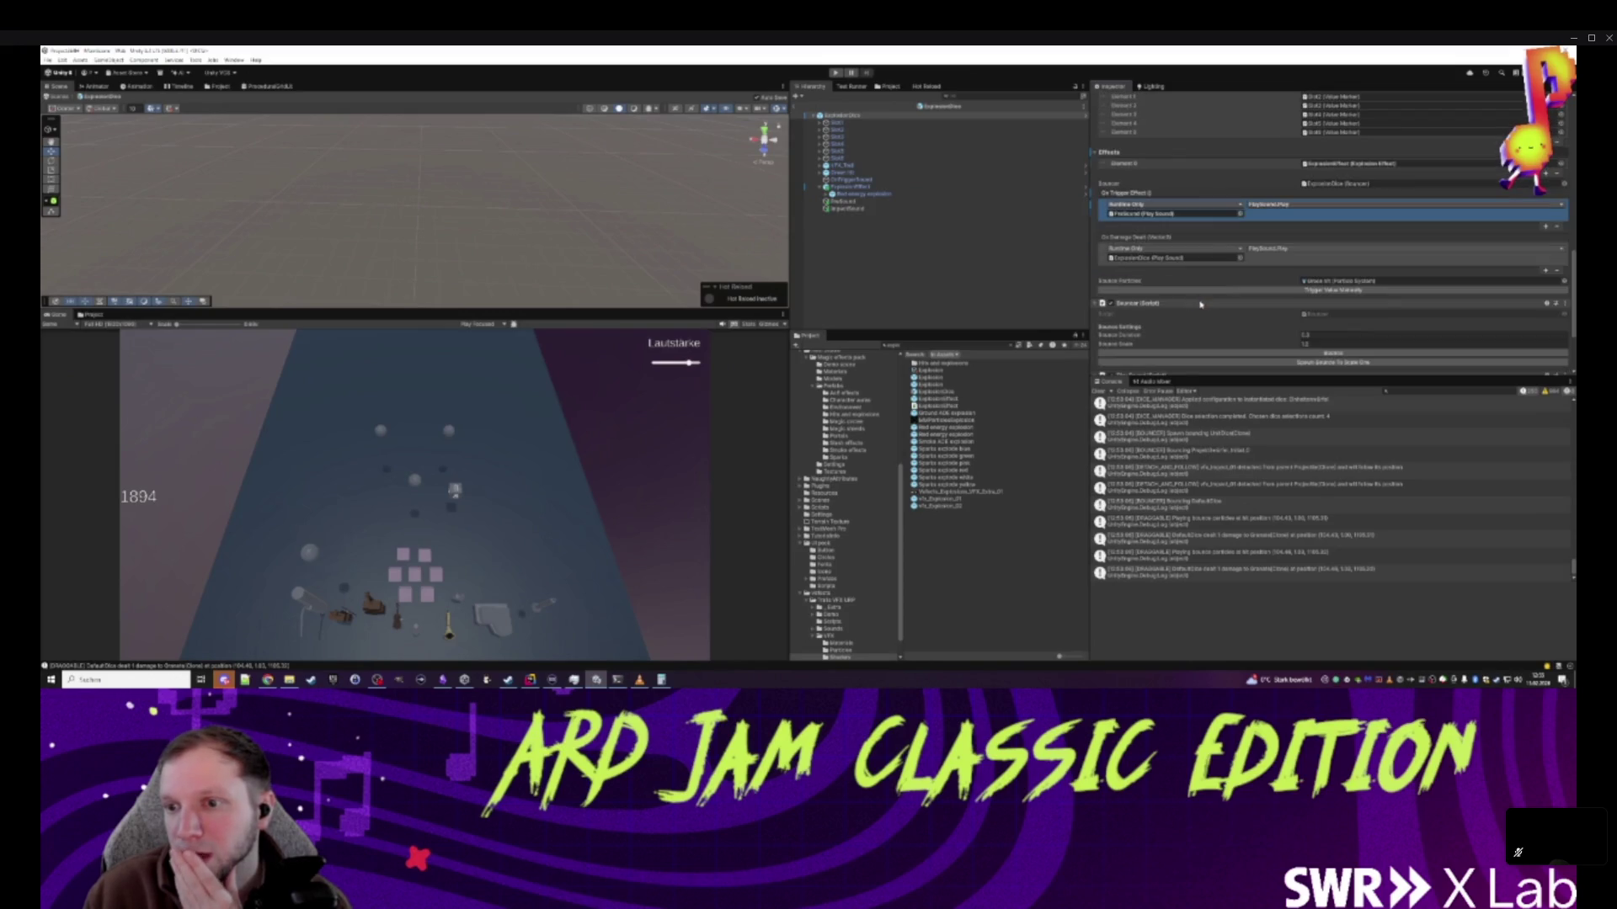
scroll(1244, 281, down, 3)
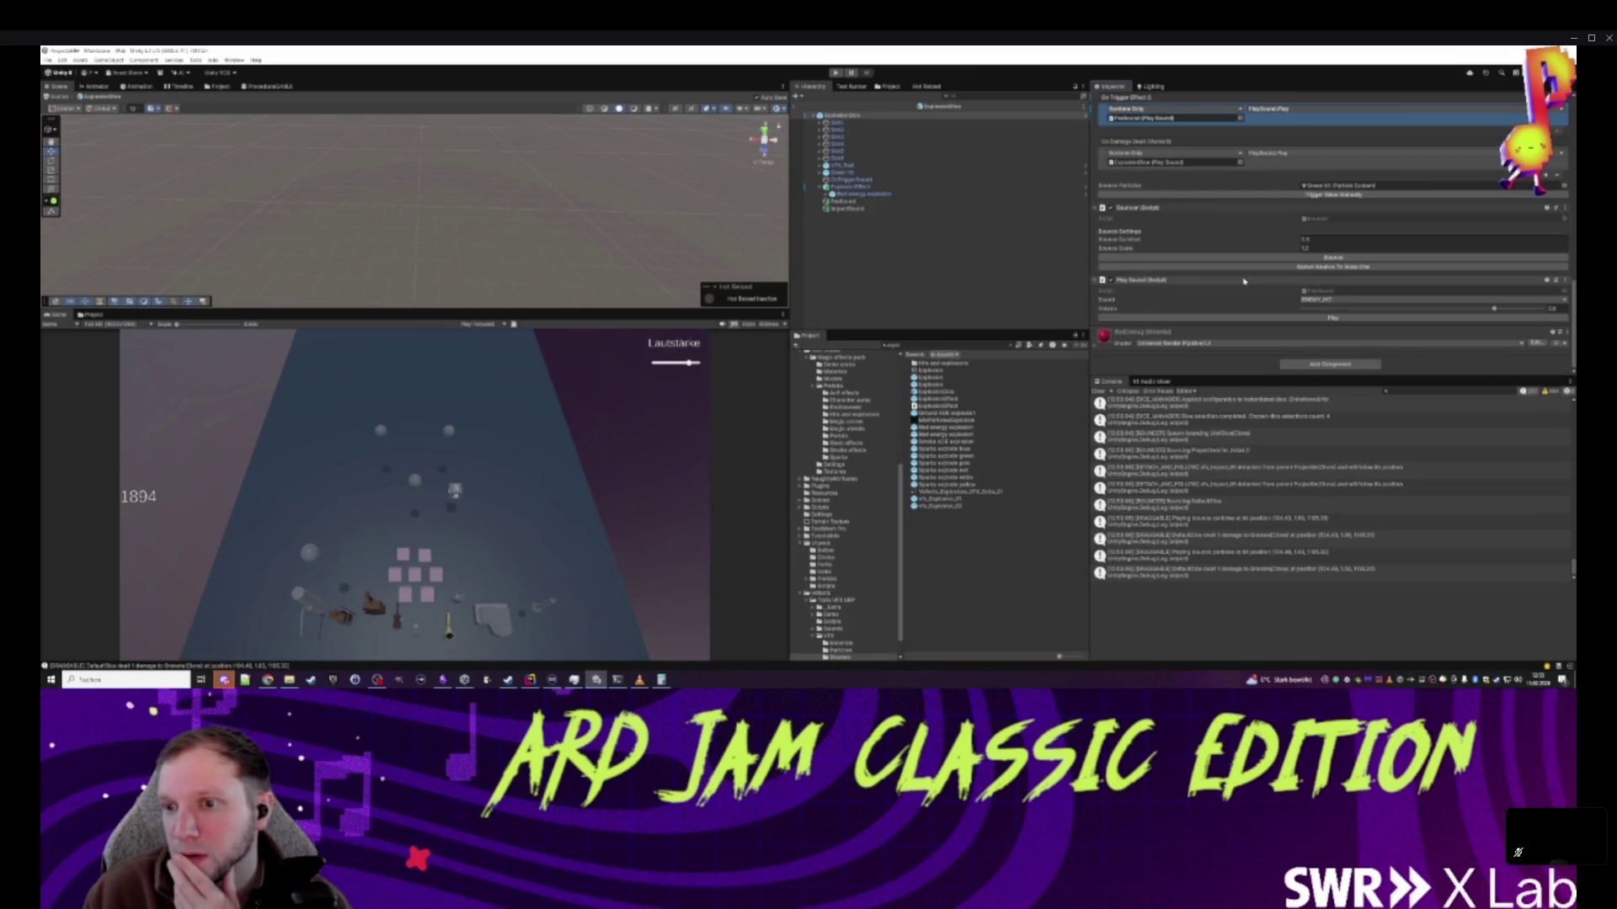
scroll(1237, 283, up, 3)
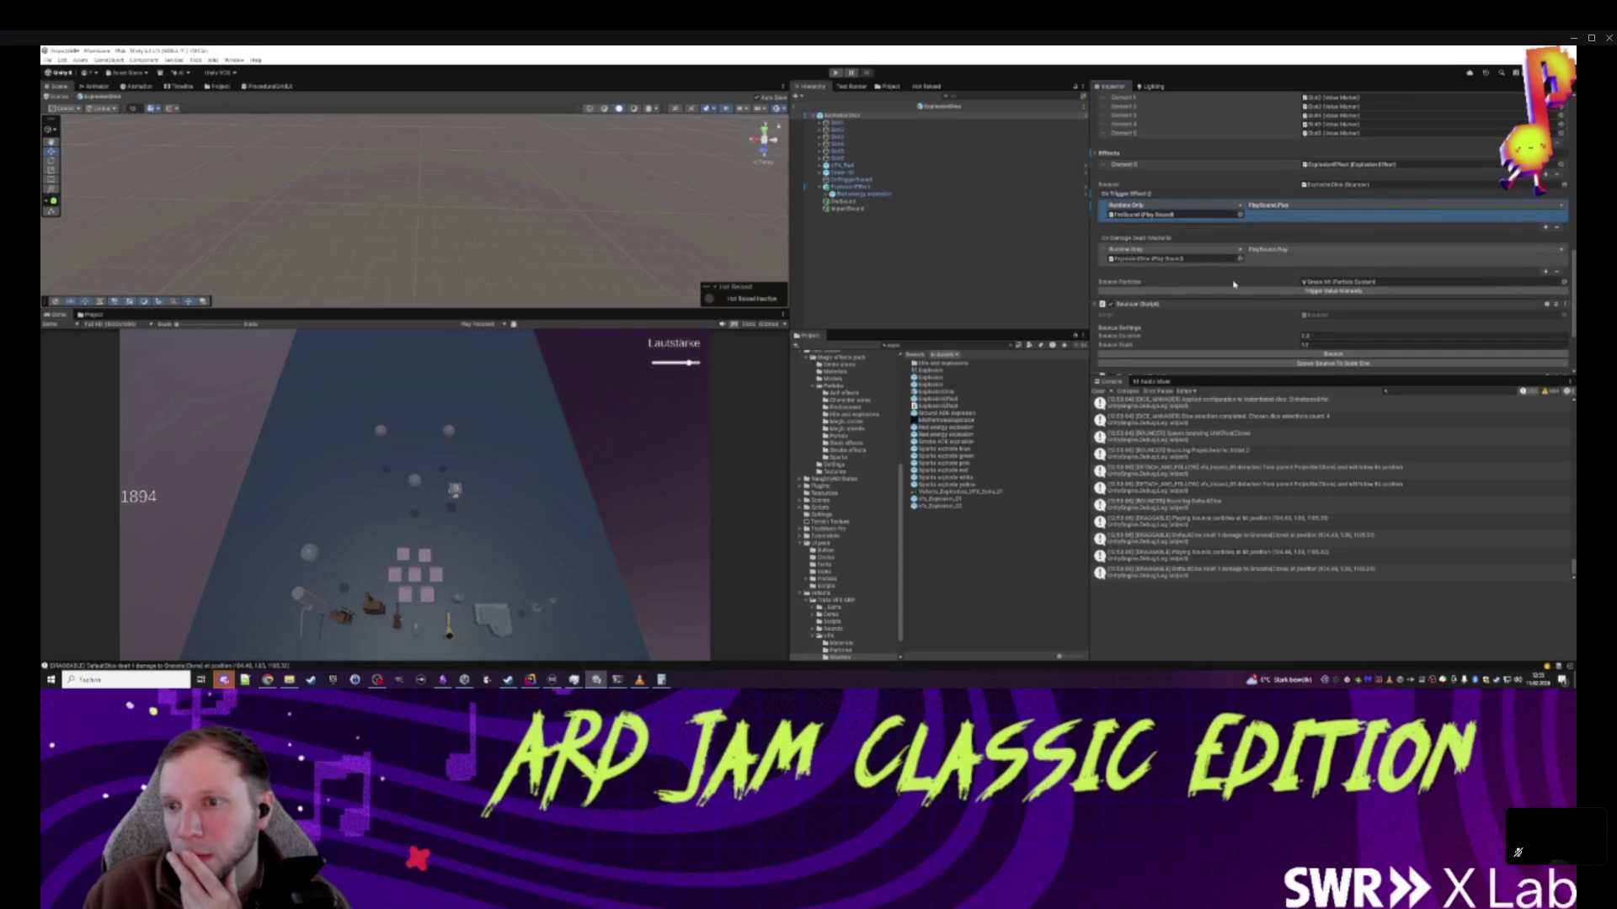
click(863, 187)
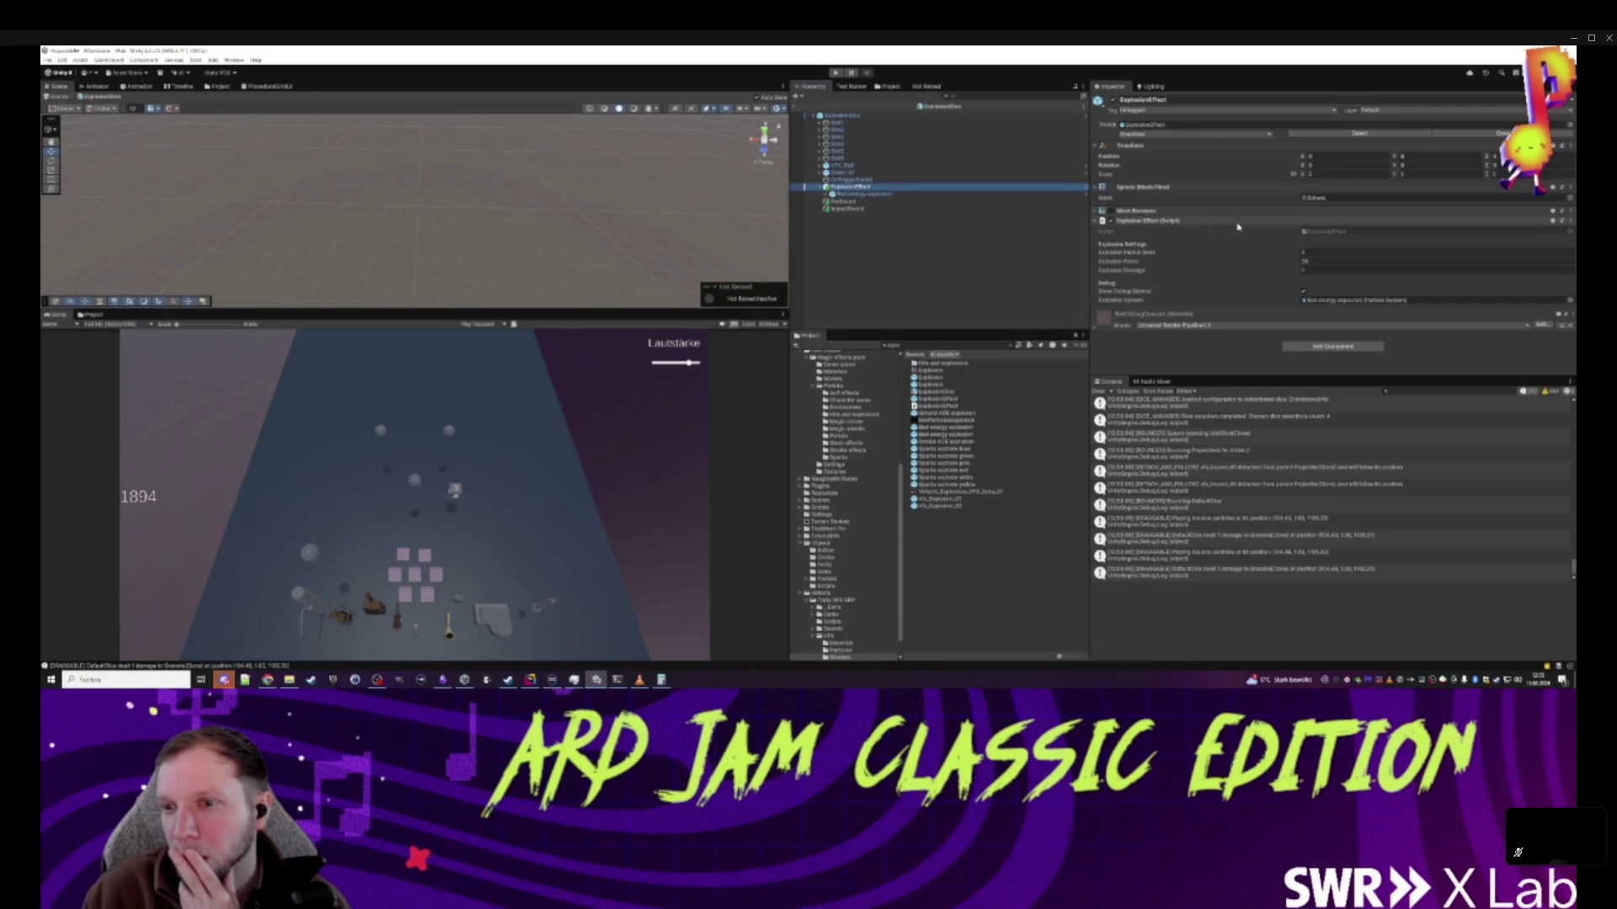
click(1571, 224)
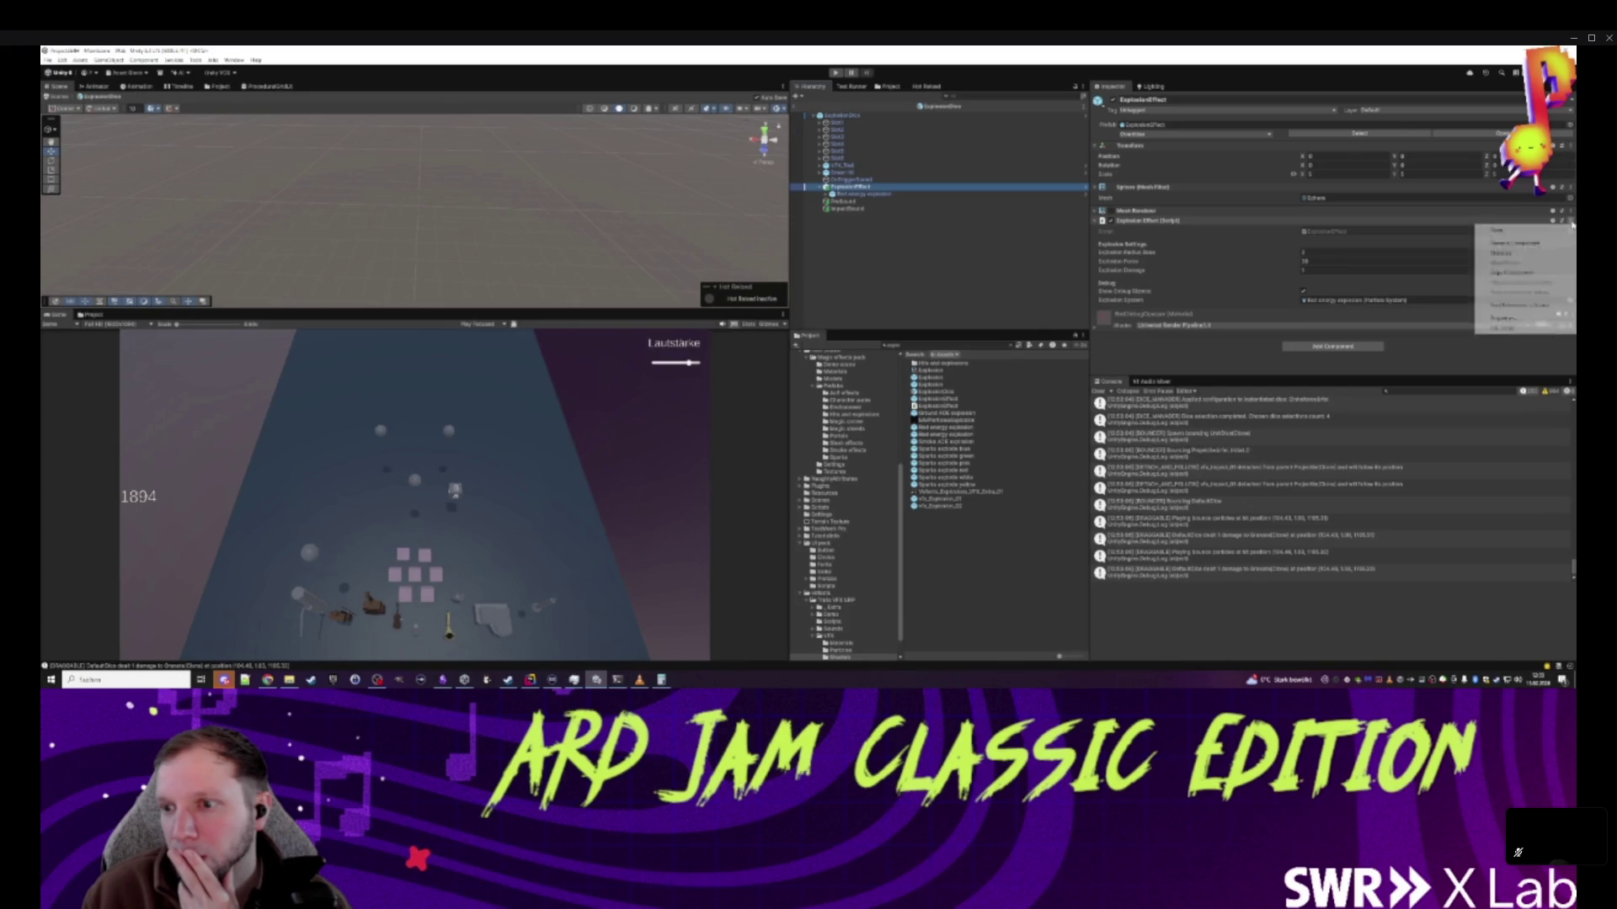
click(1512, 329)
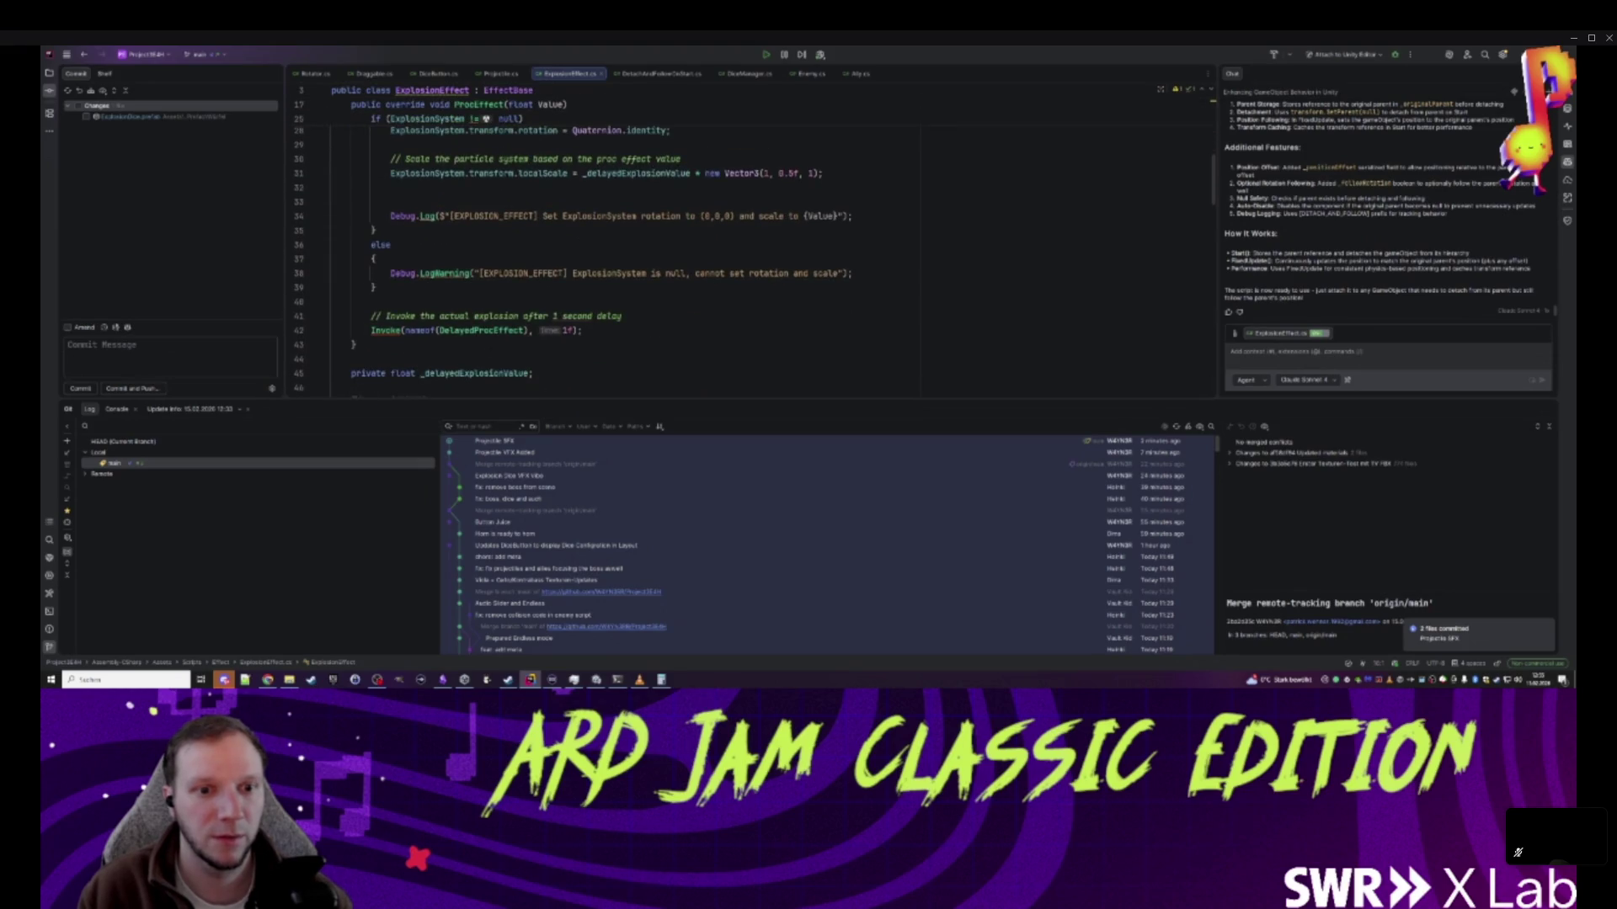
- Add OnDelayedEffectProc.Invoke(); inside DelayedProcEffect
key(ctrl+b)
key(Down)
key(Return)
key(Return)
text(OnDe)
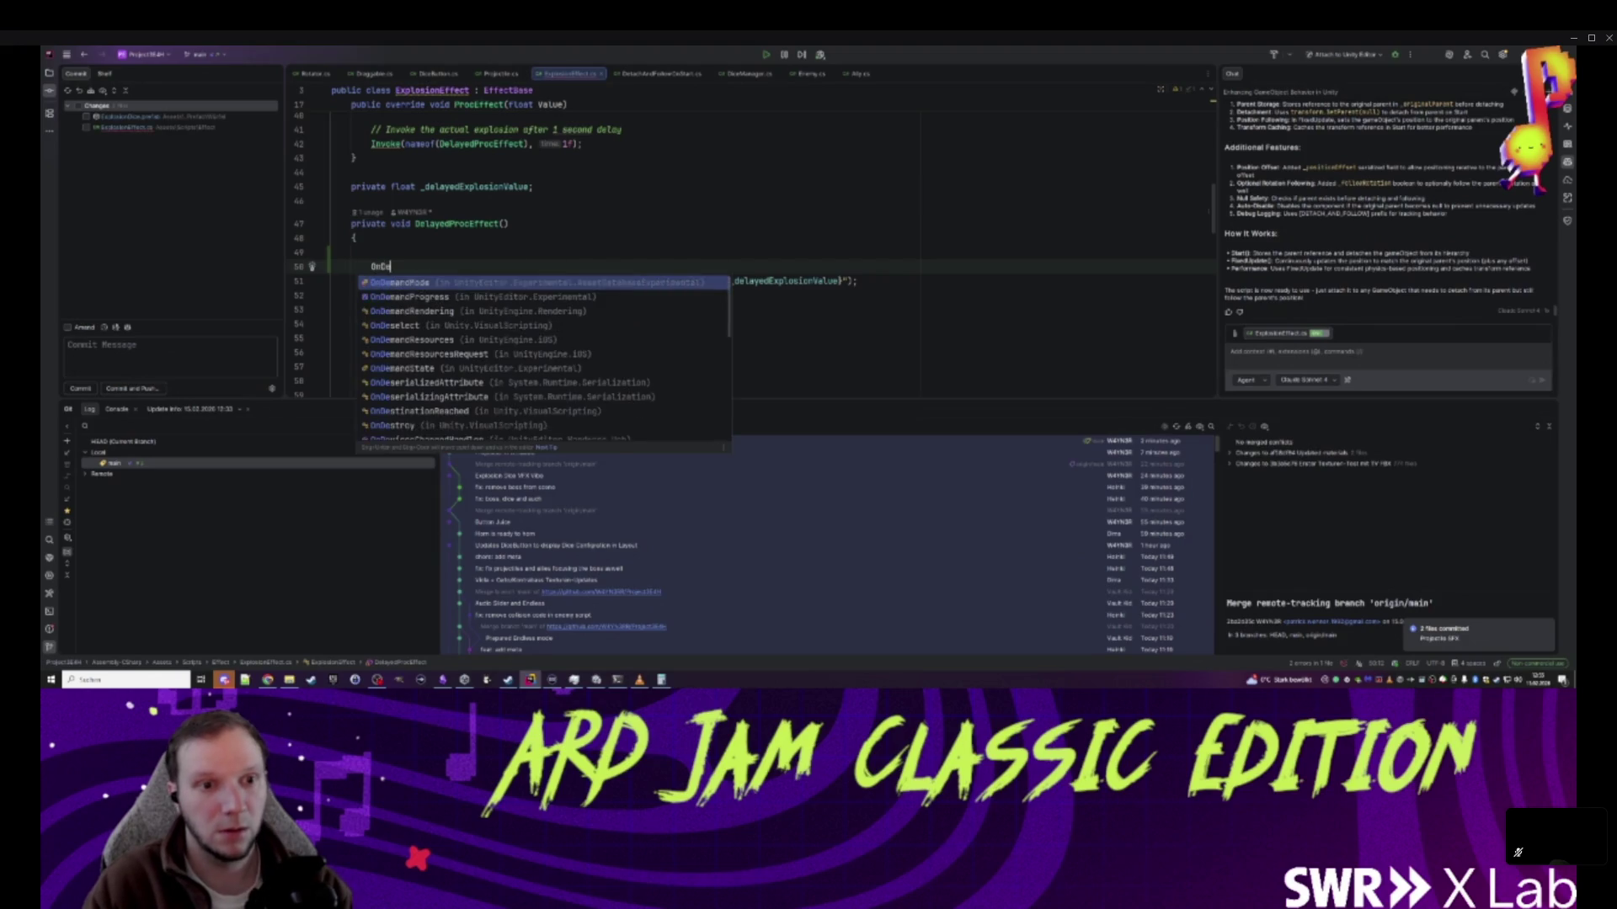
text(layedE)
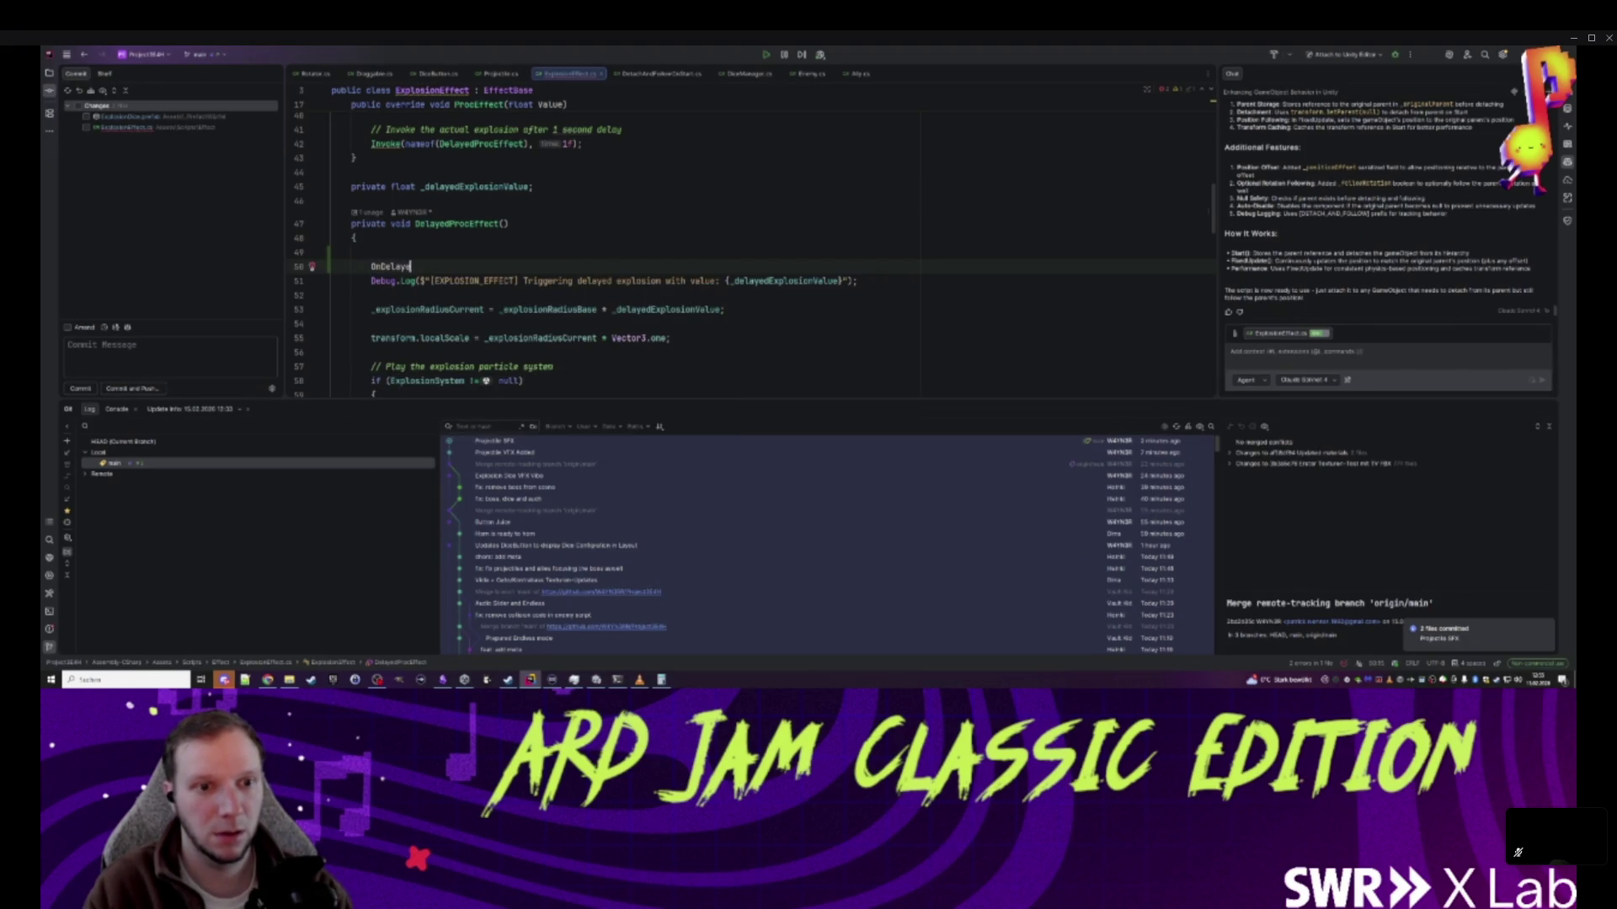
text(ffectProc.Invoke)
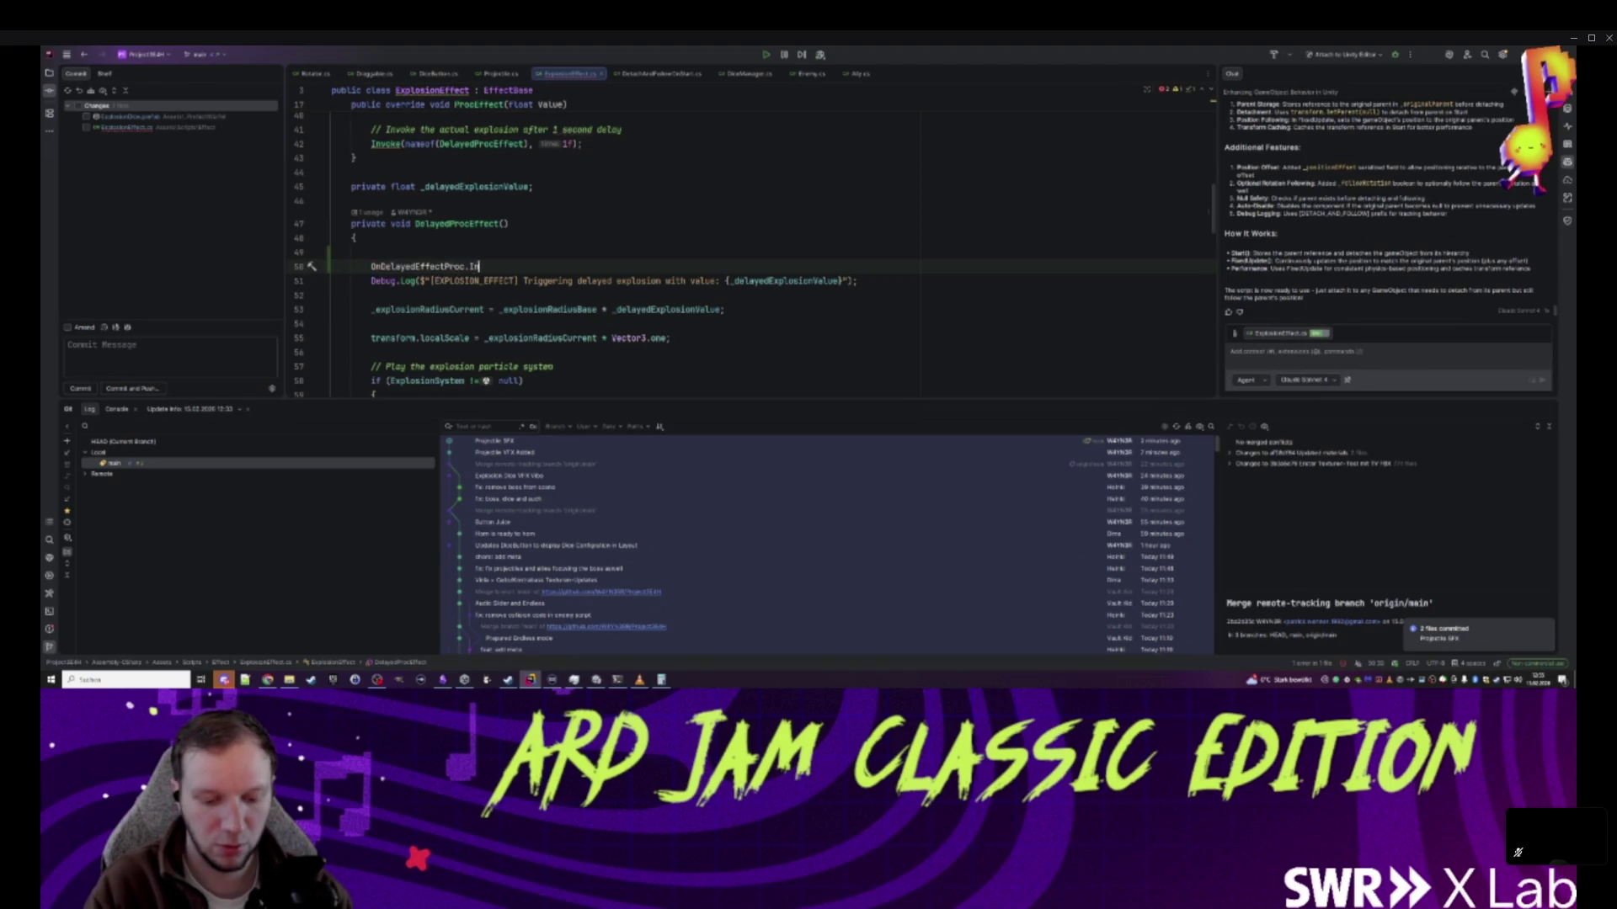
text(();)
click(477, 266)
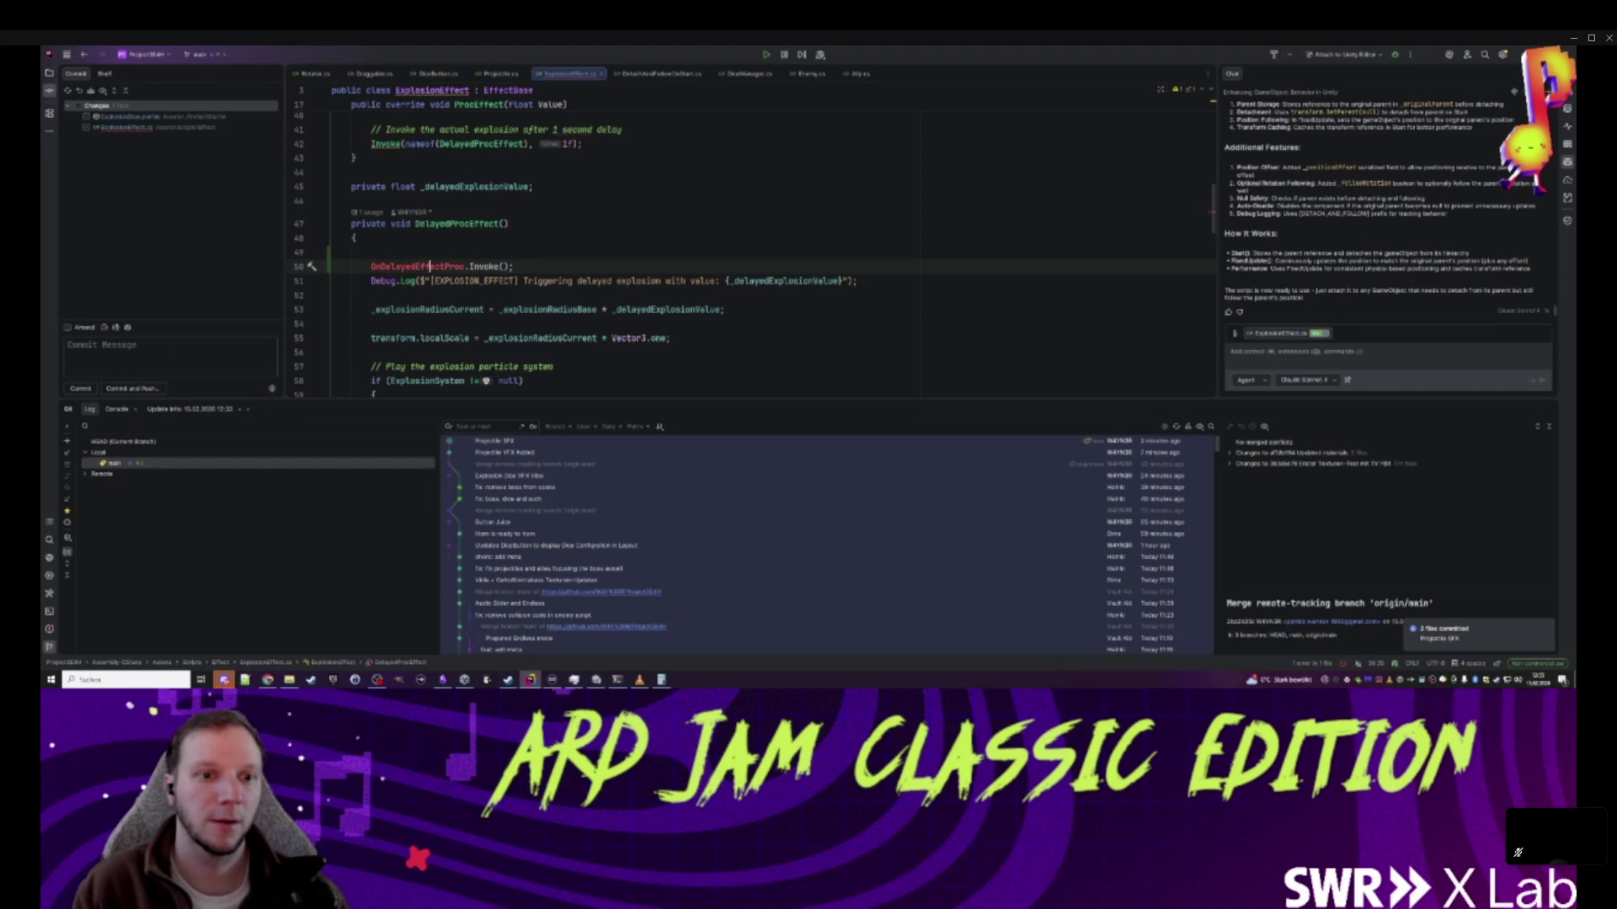
scroll(631, 244, up, 13)
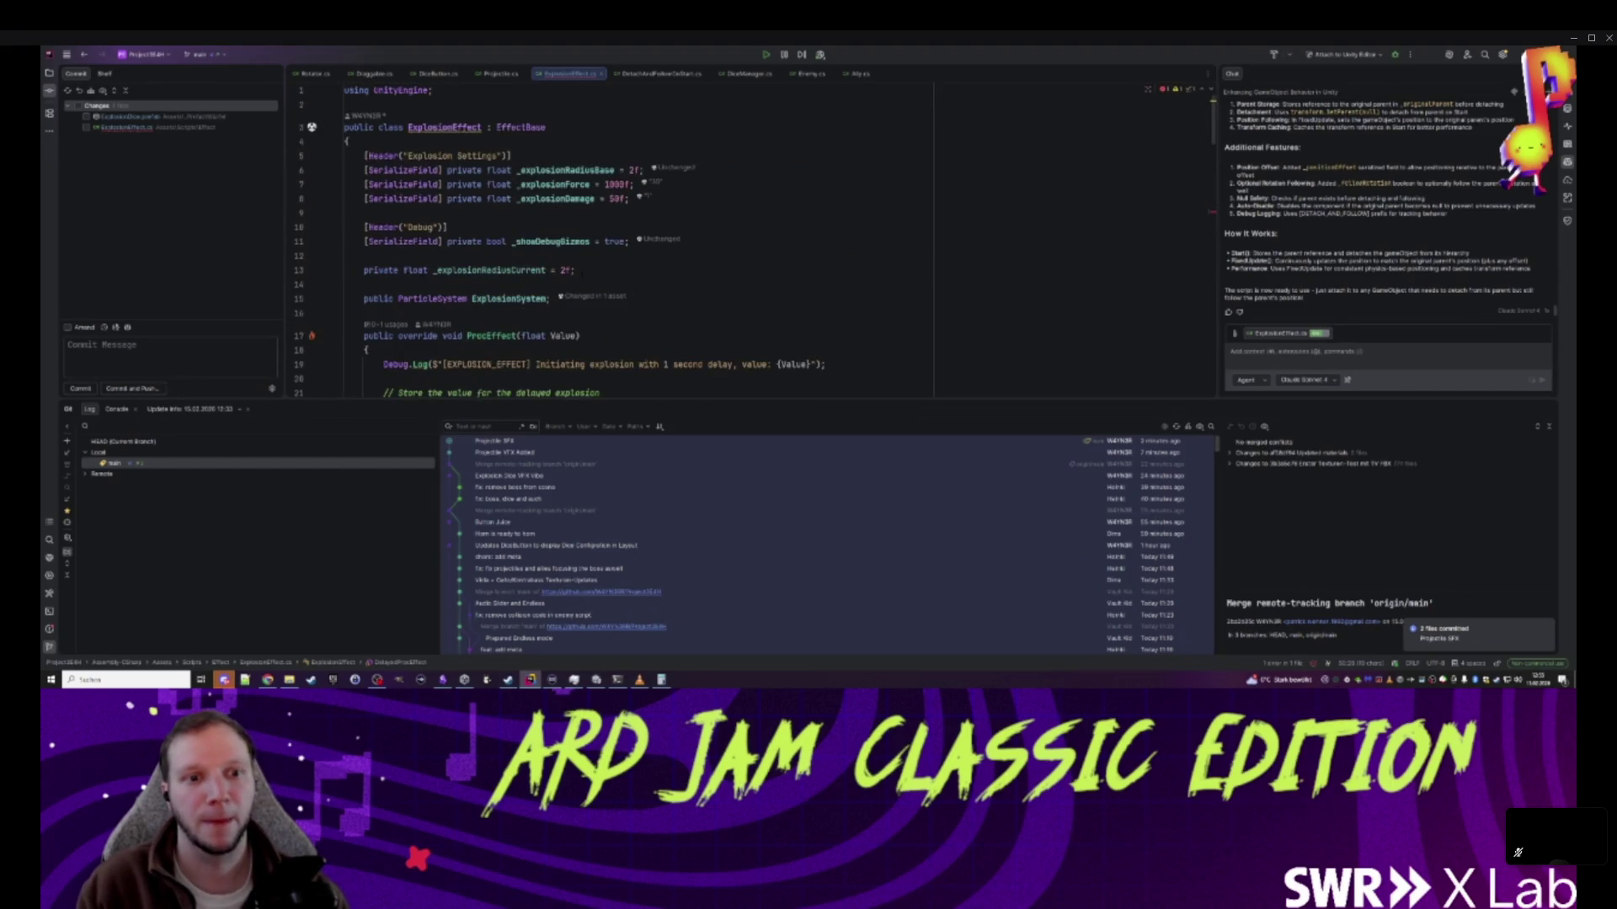
- Declare a public UnityEvent field OnDelayedEffectProc below the particle system field
click(629, 241)
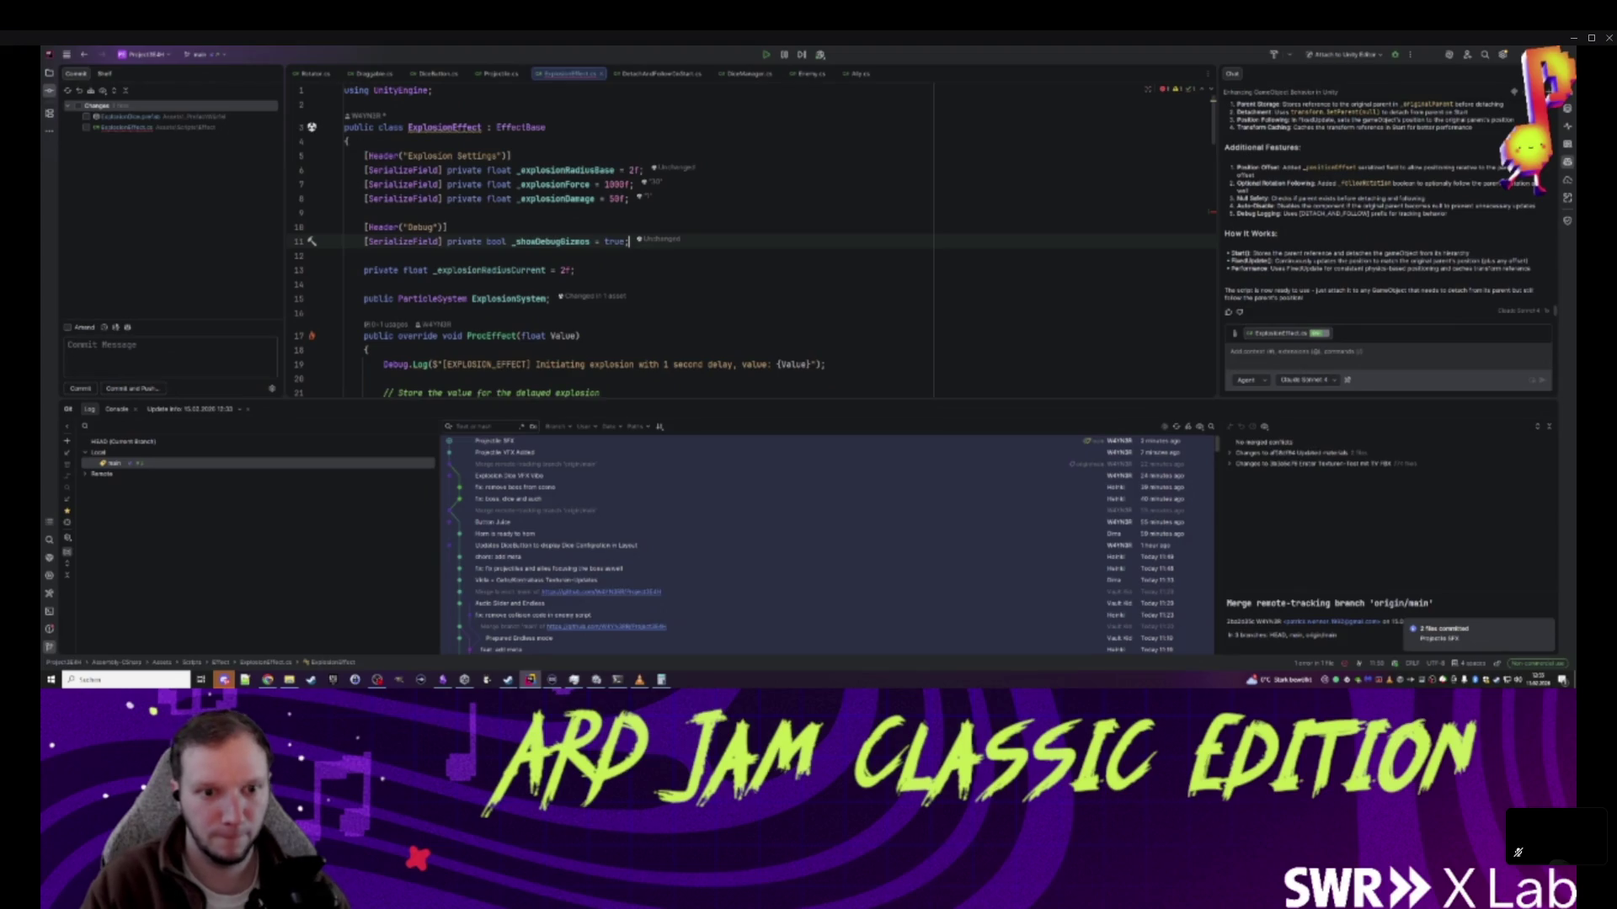
key(Down)
key(Down)
key(Down)
key(Return)
key(Return)
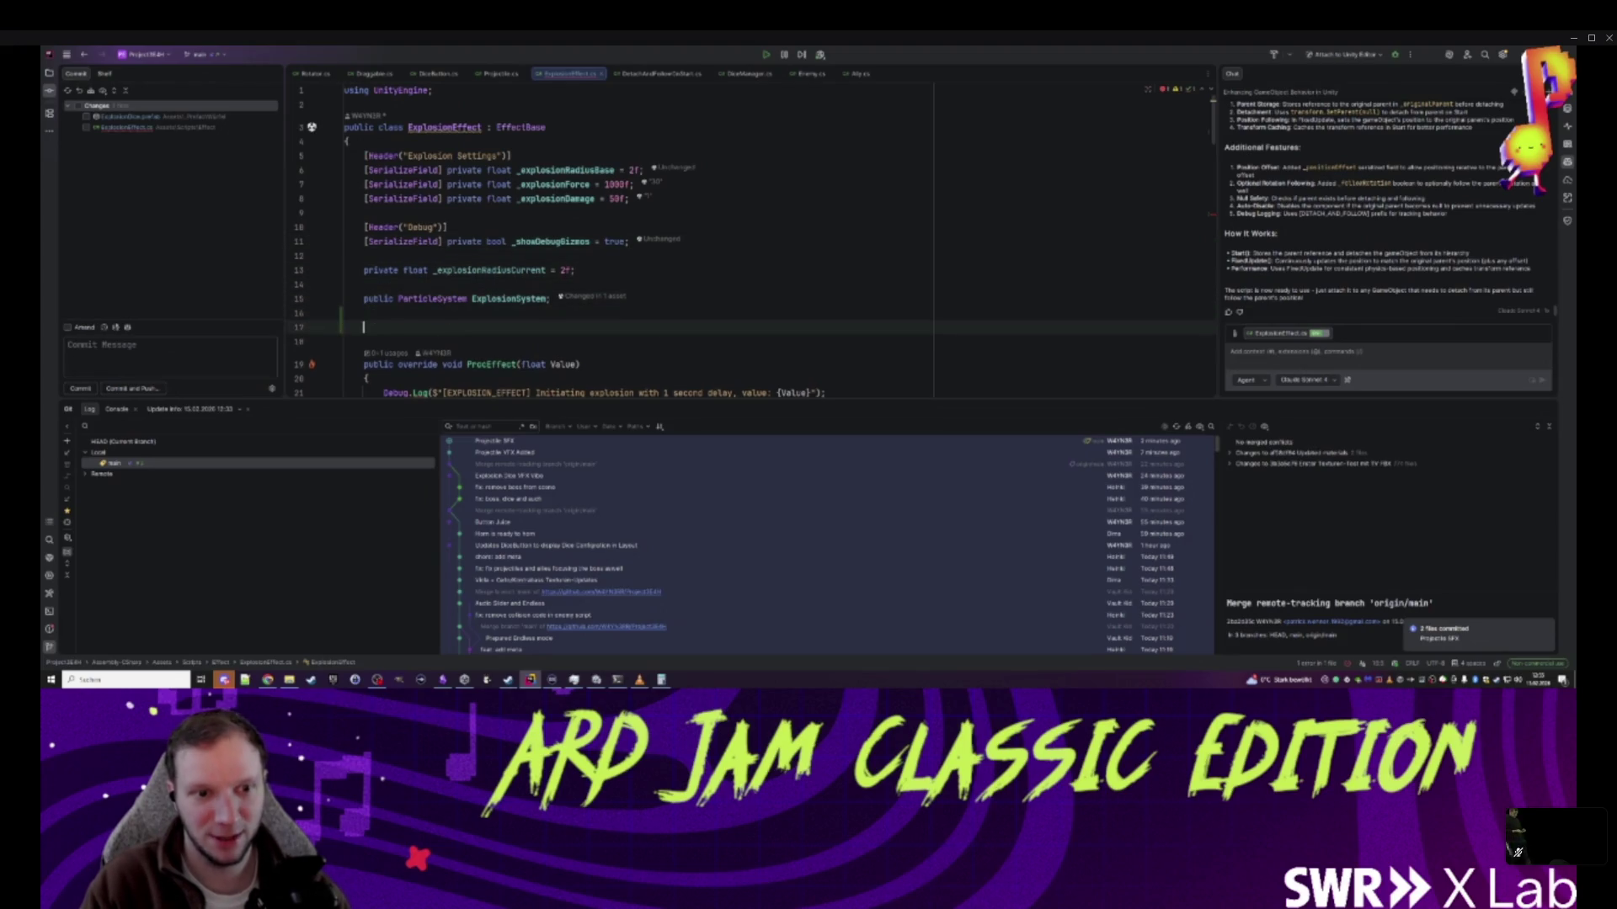
text(public)
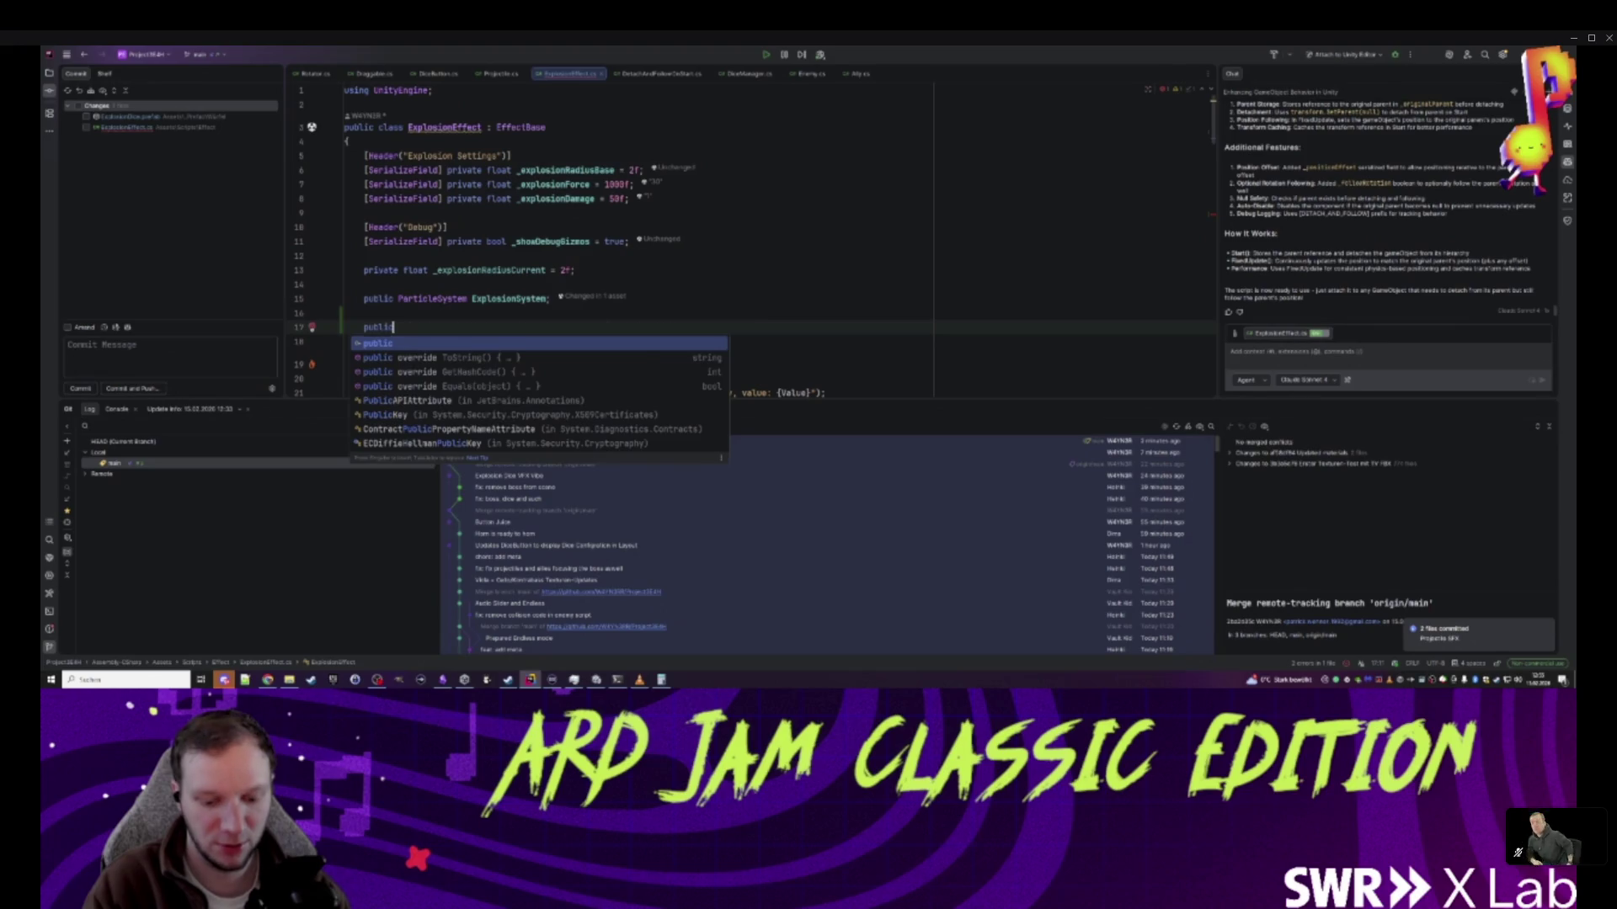
text( unitye)
key(Down)
key(Down)
key(Down)
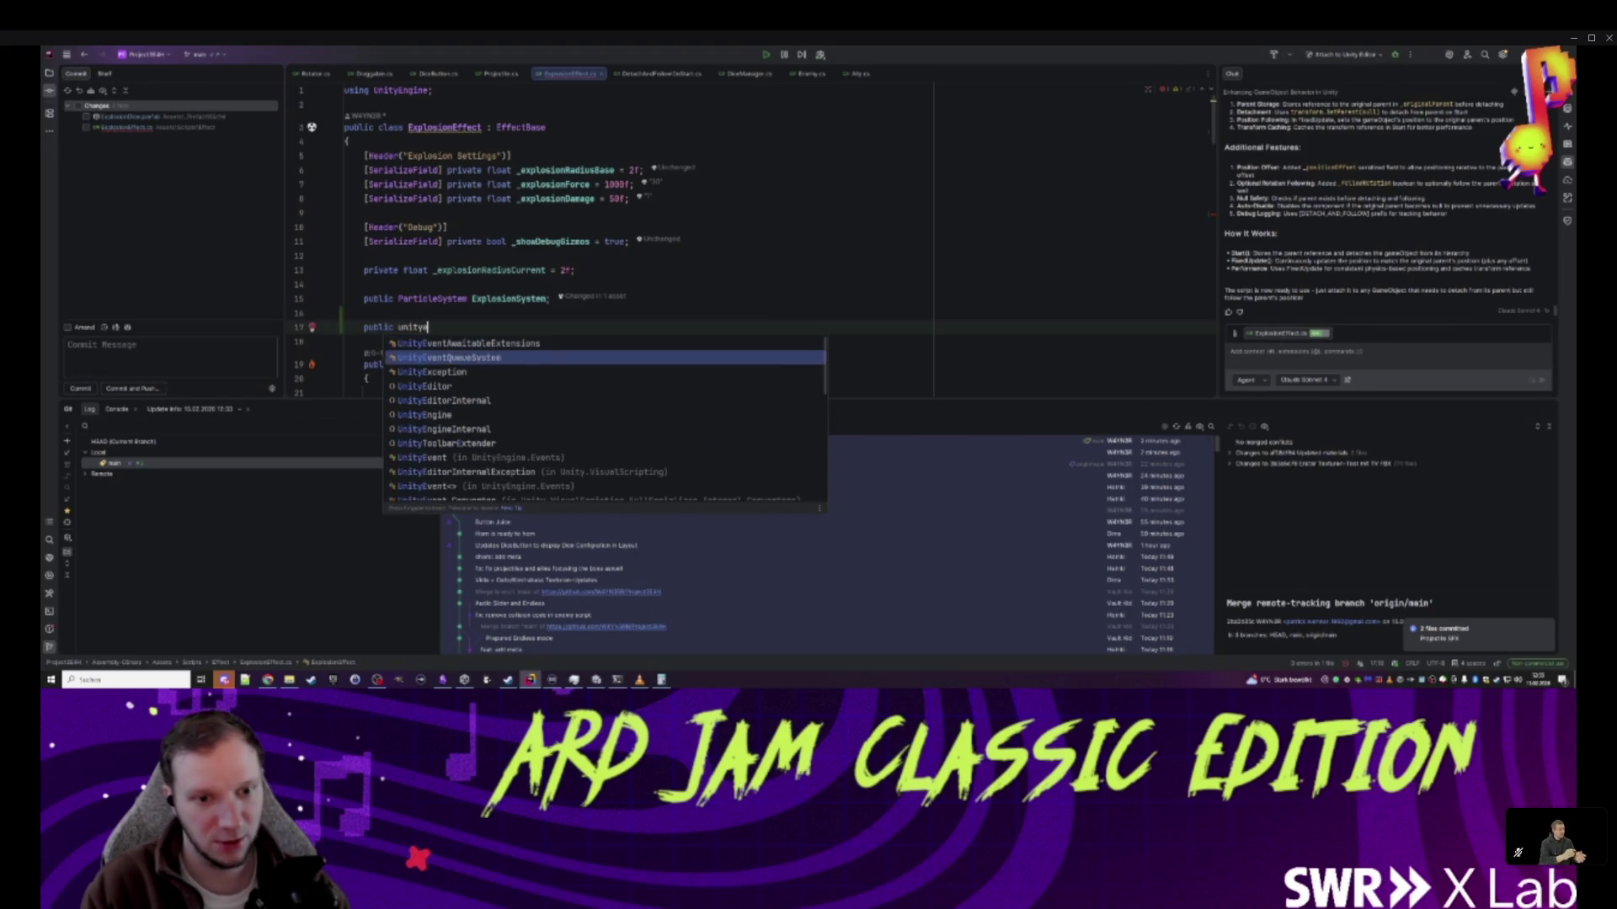
key(Down)
key(Down)
key(Down)
key(Return)
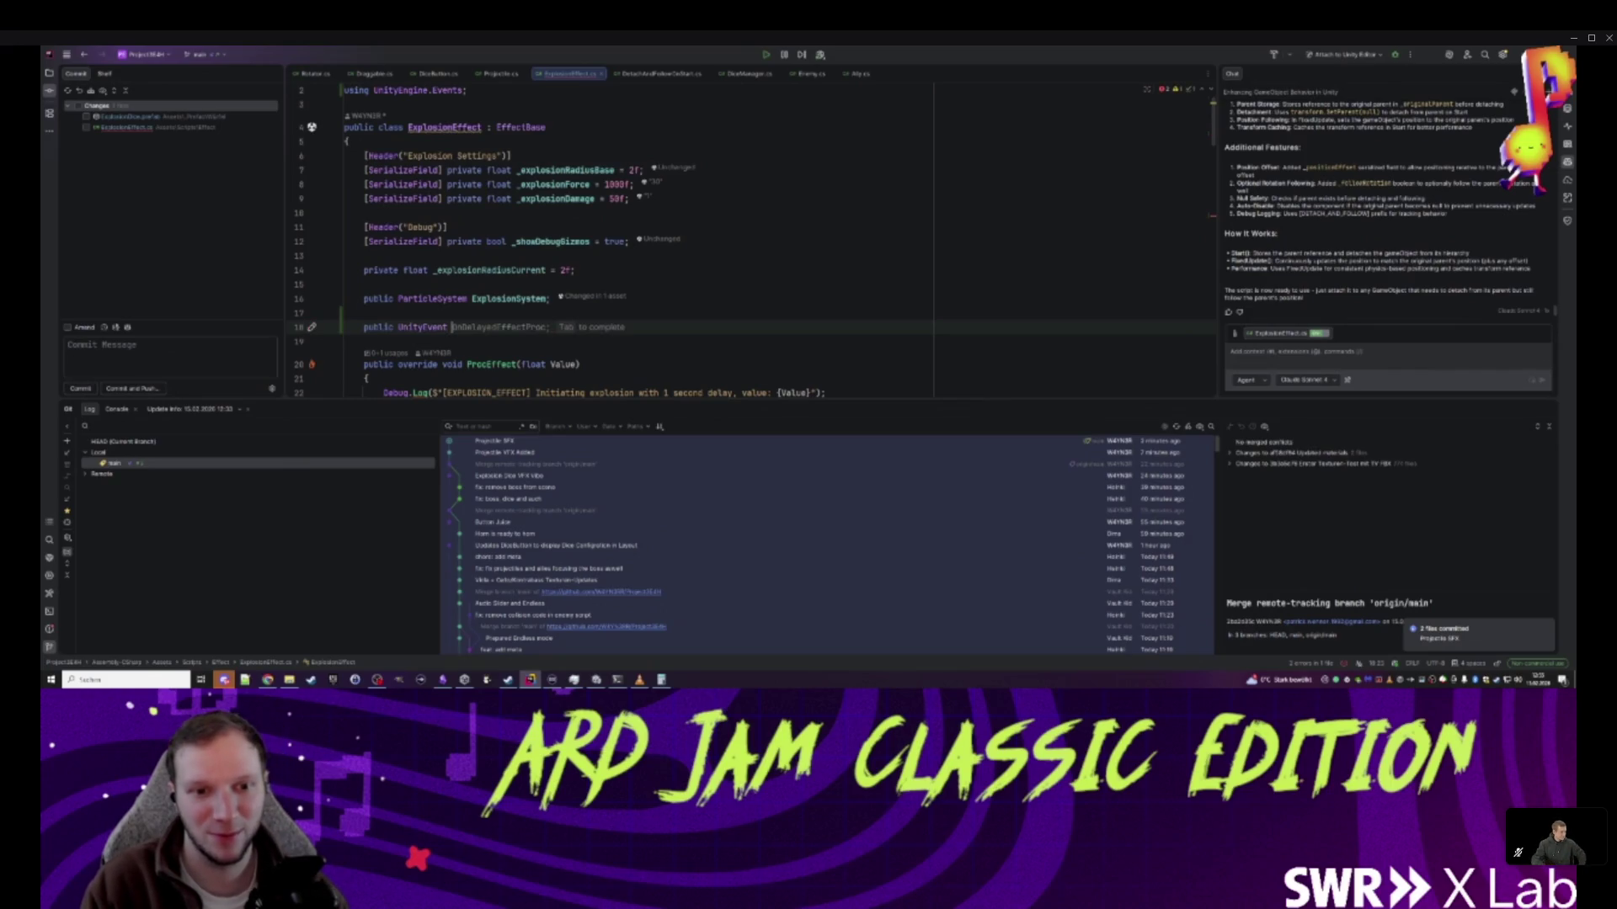
key(Tab)
text(;)
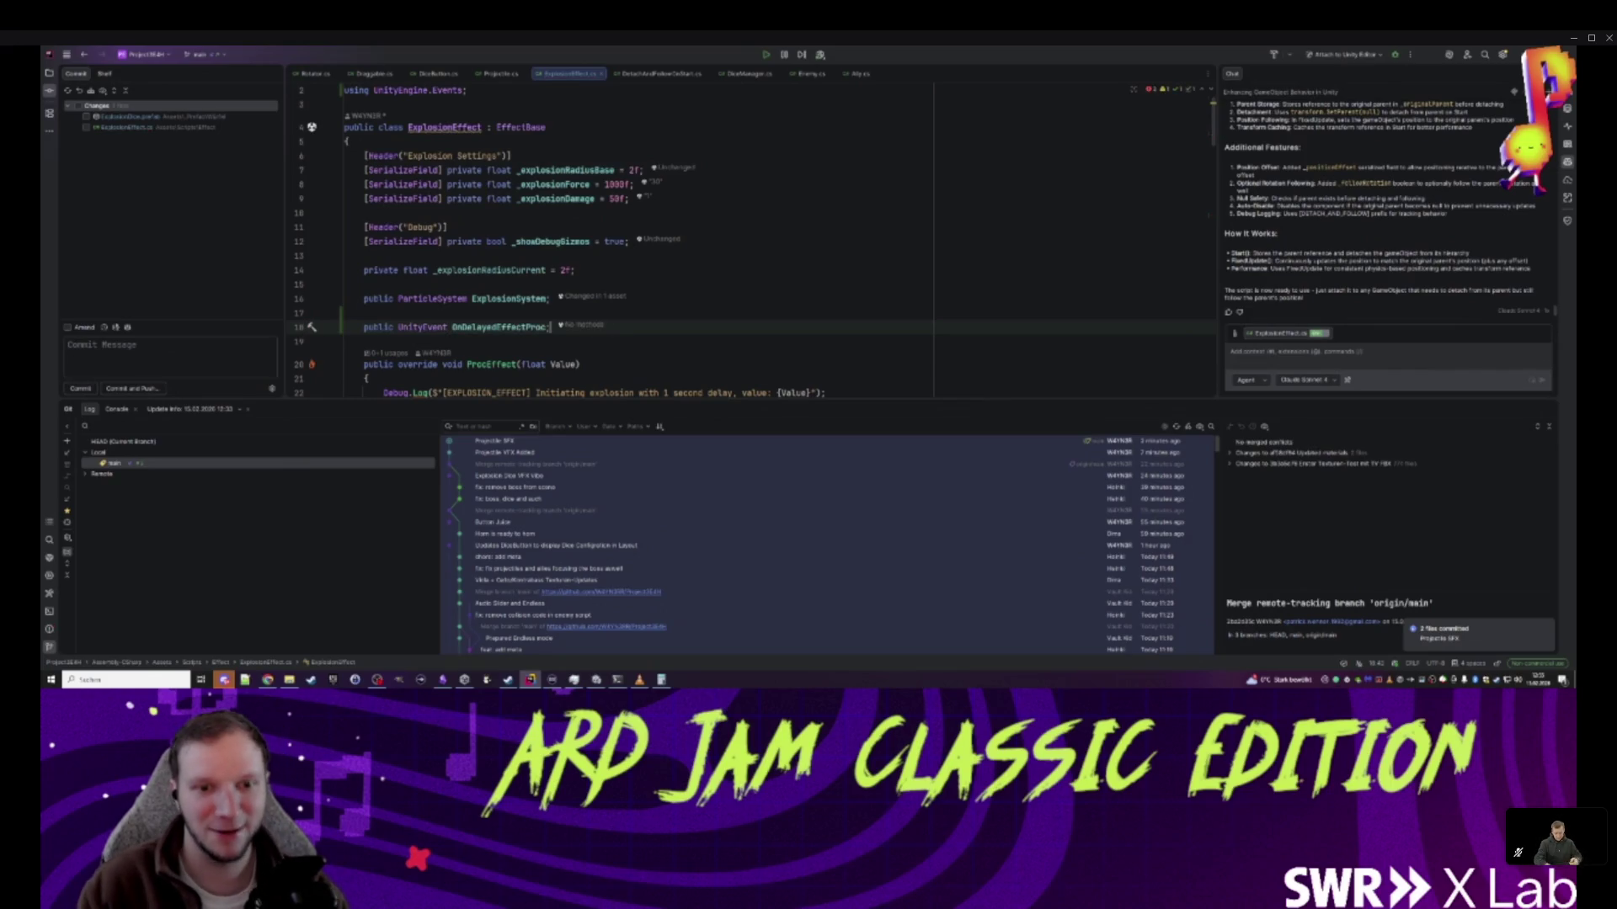
key(Return)
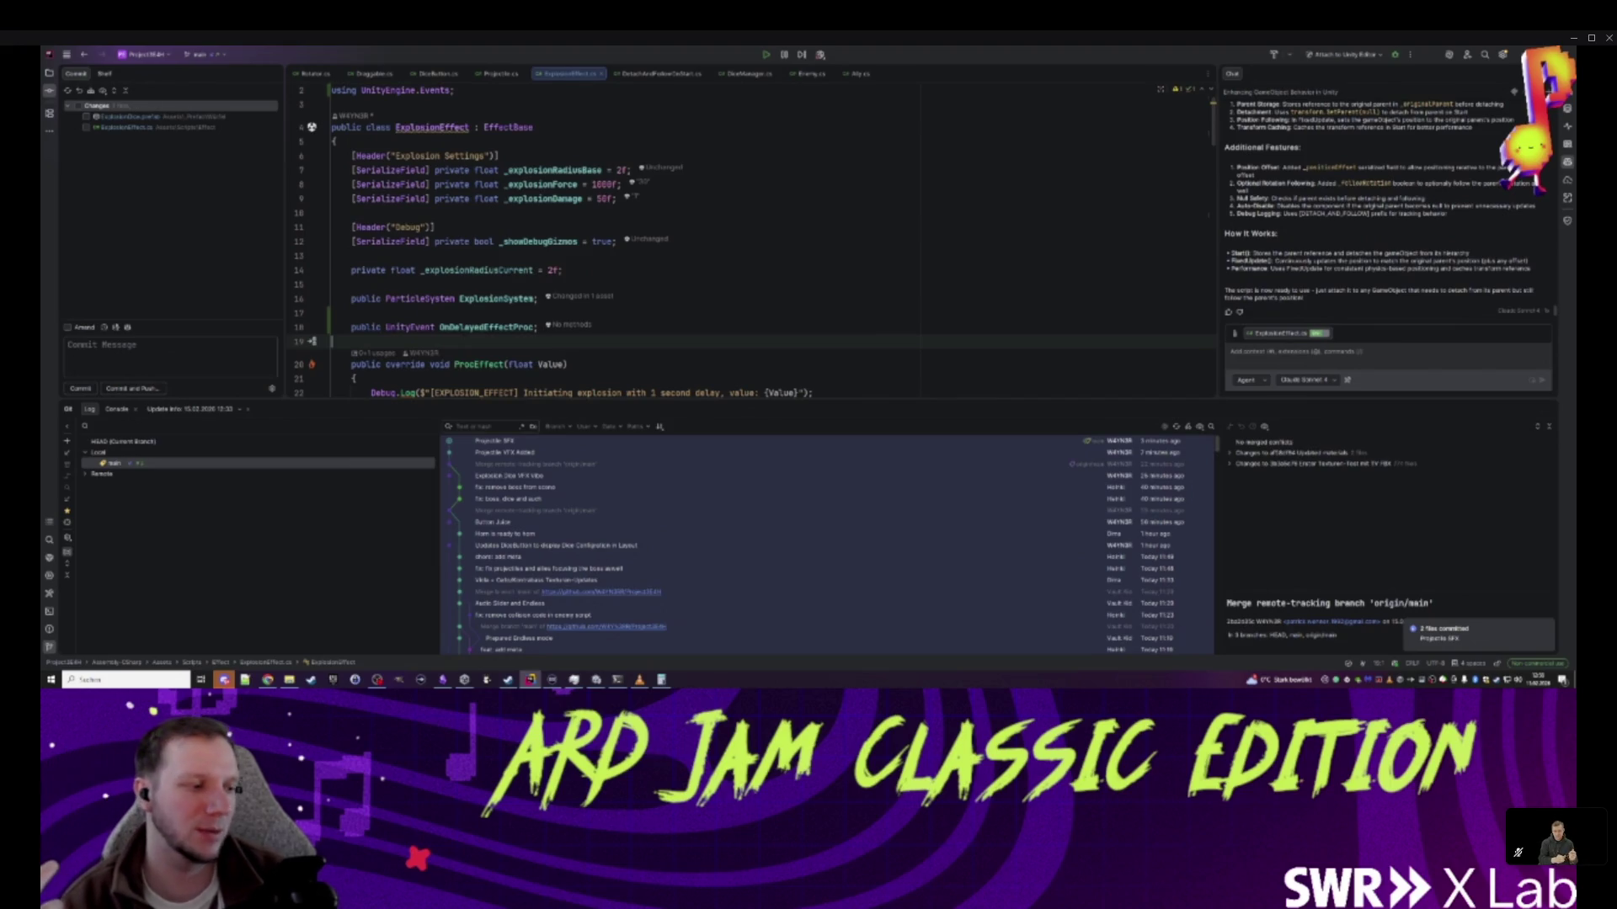
click(447, 327)
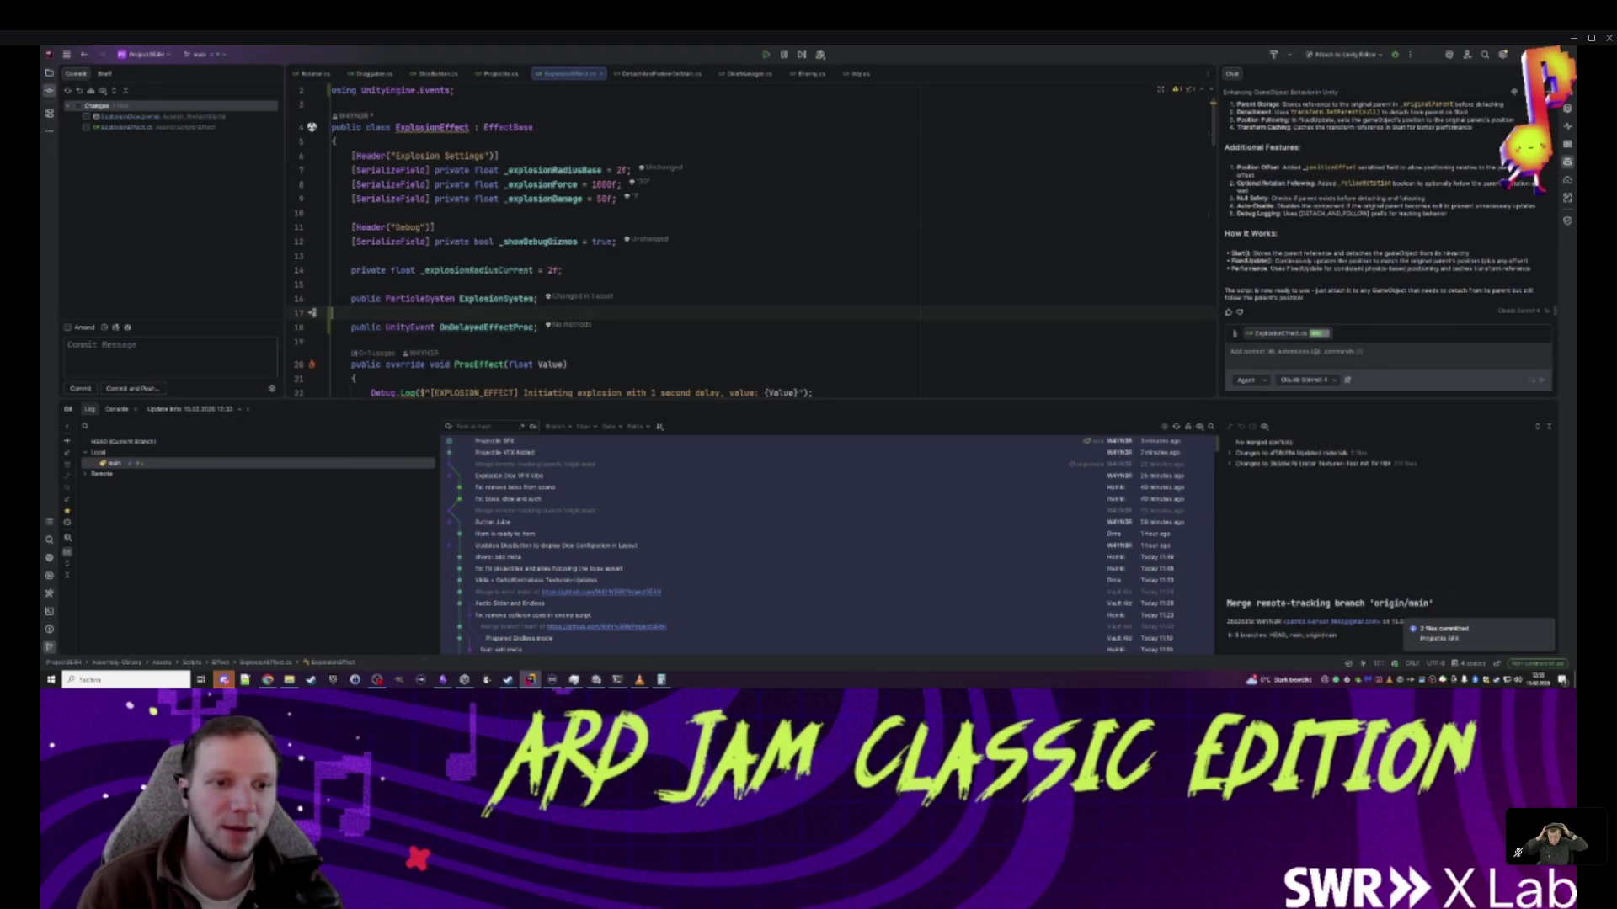
- Remove the extra blank line in DelayedProcEffect and return to Unity to recompile
key(Down)
scroll(758, 236, down, 2)
scroll(749, 244, down, 10)
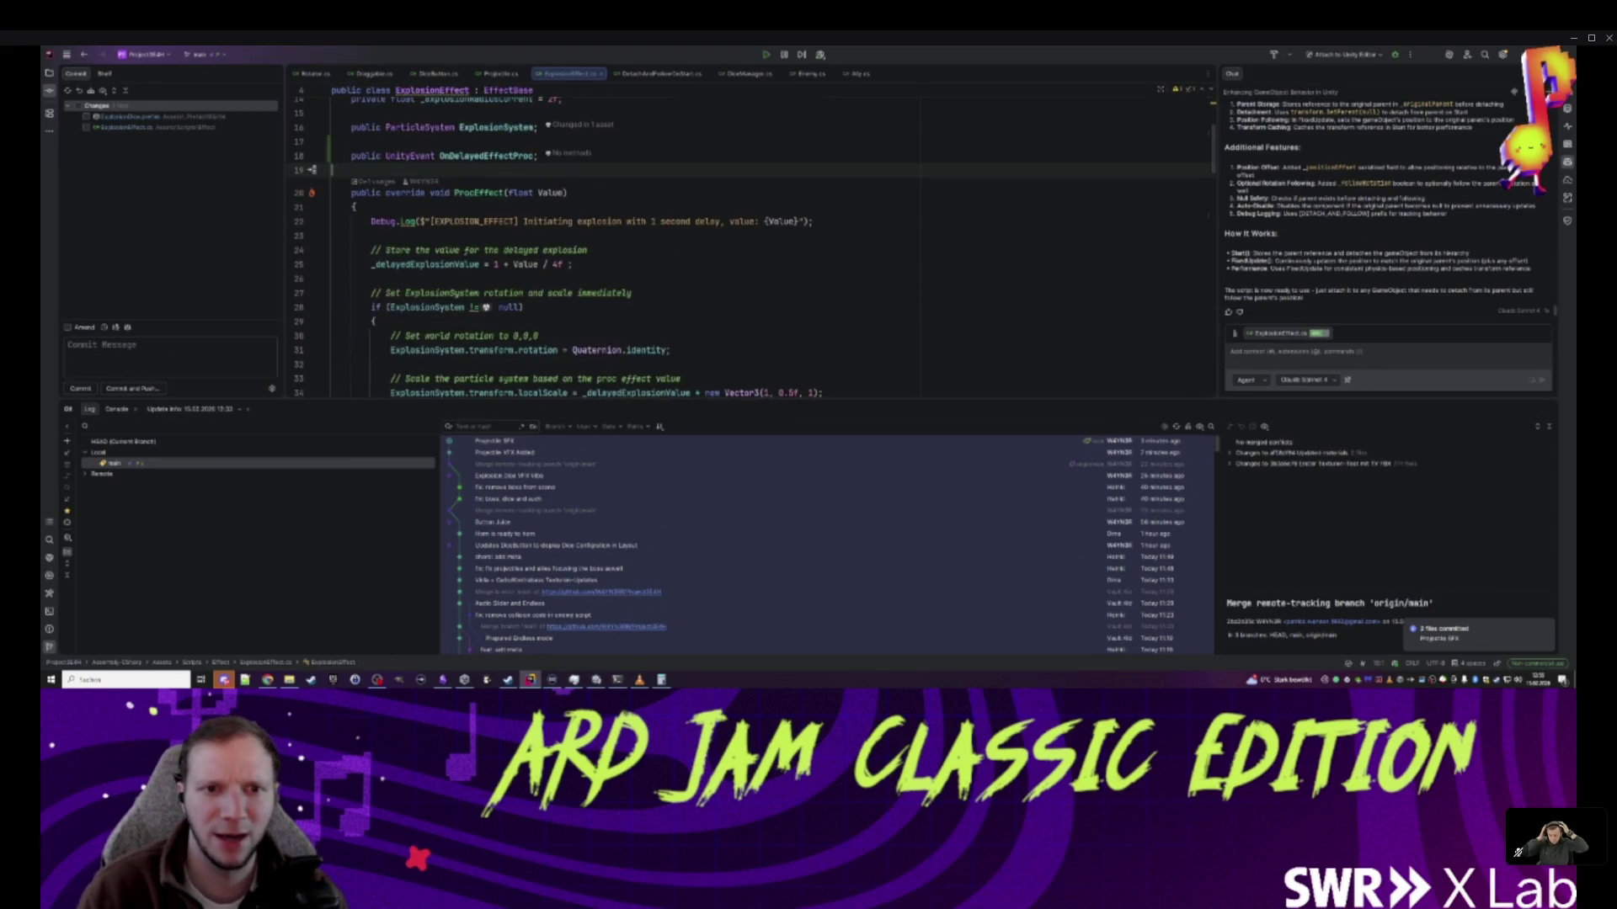
click(333, 316)
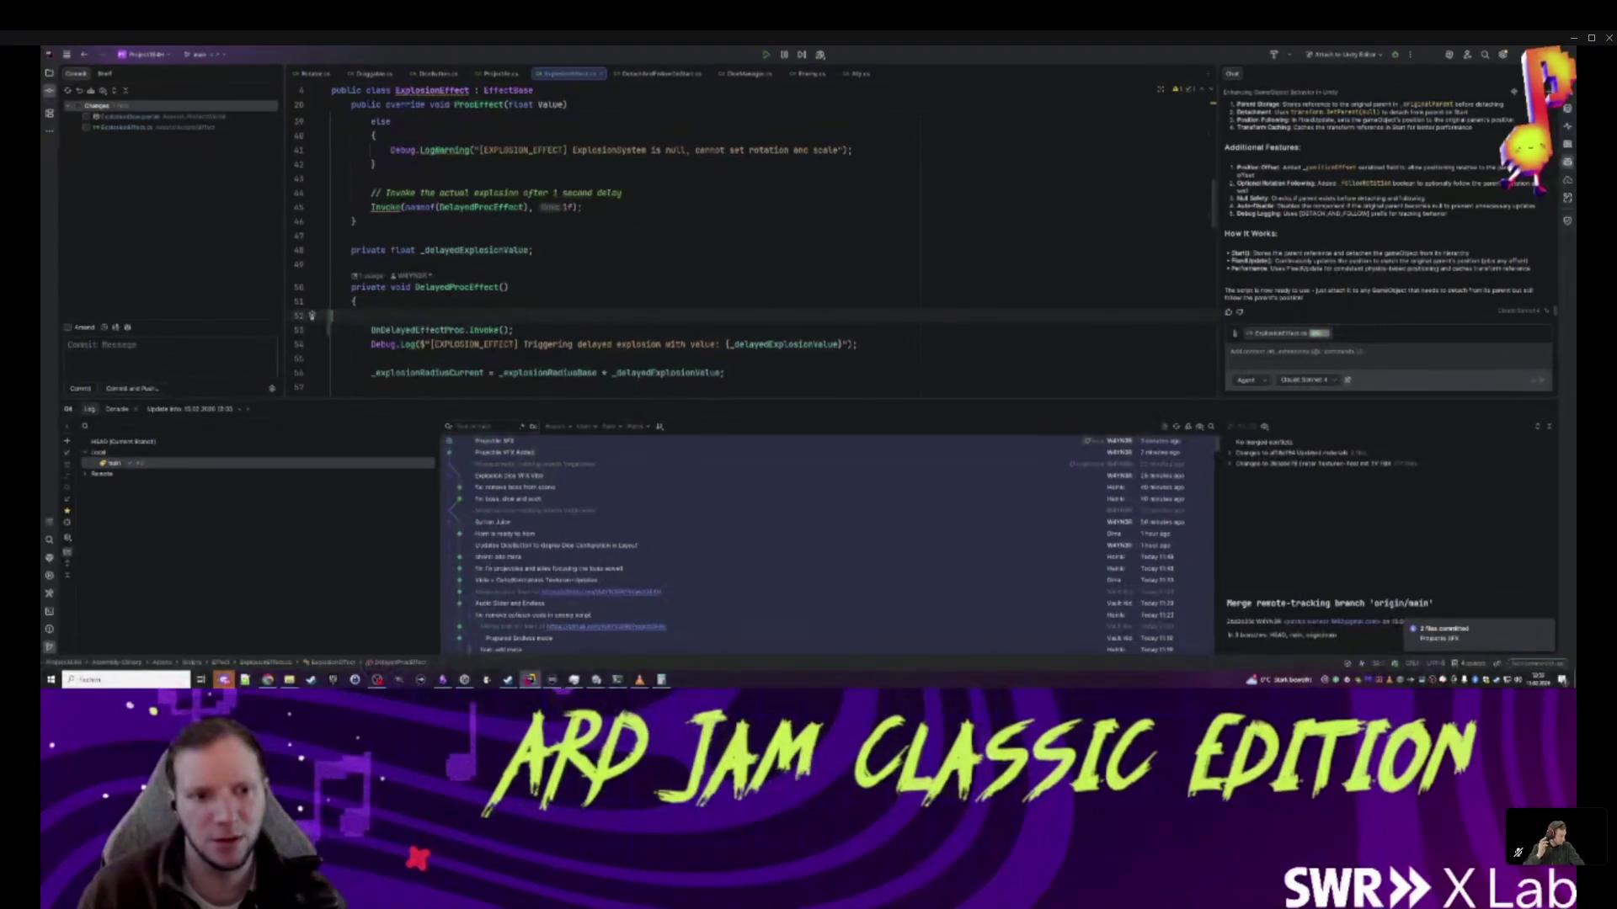
key(ctrl+y)
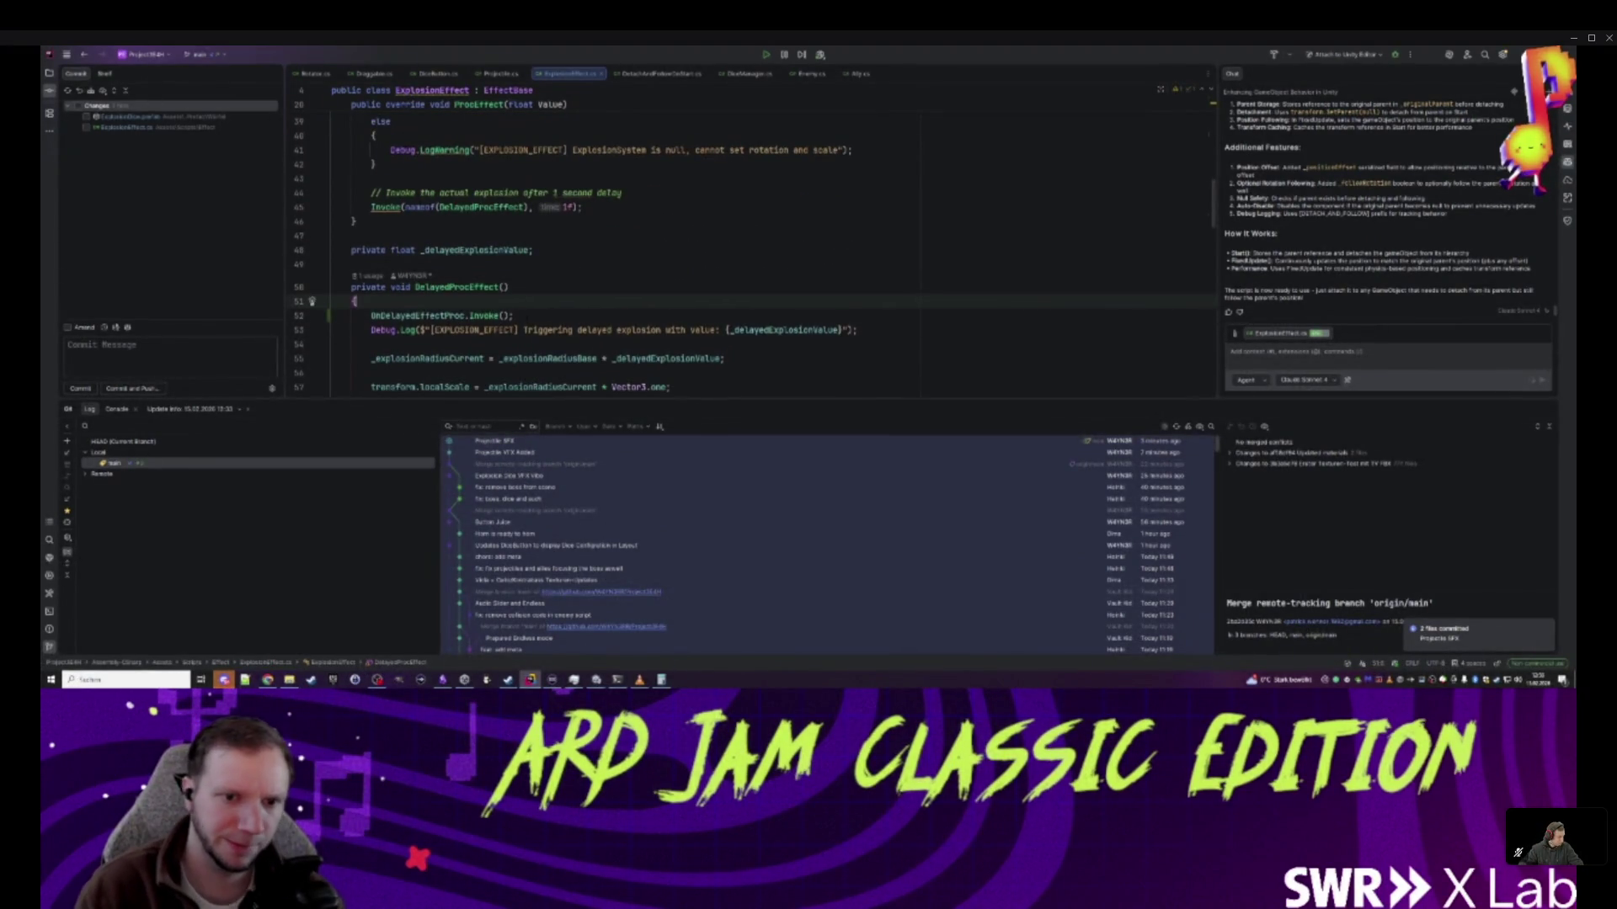
key(Down)
key(Down)
key(alt+Tab)
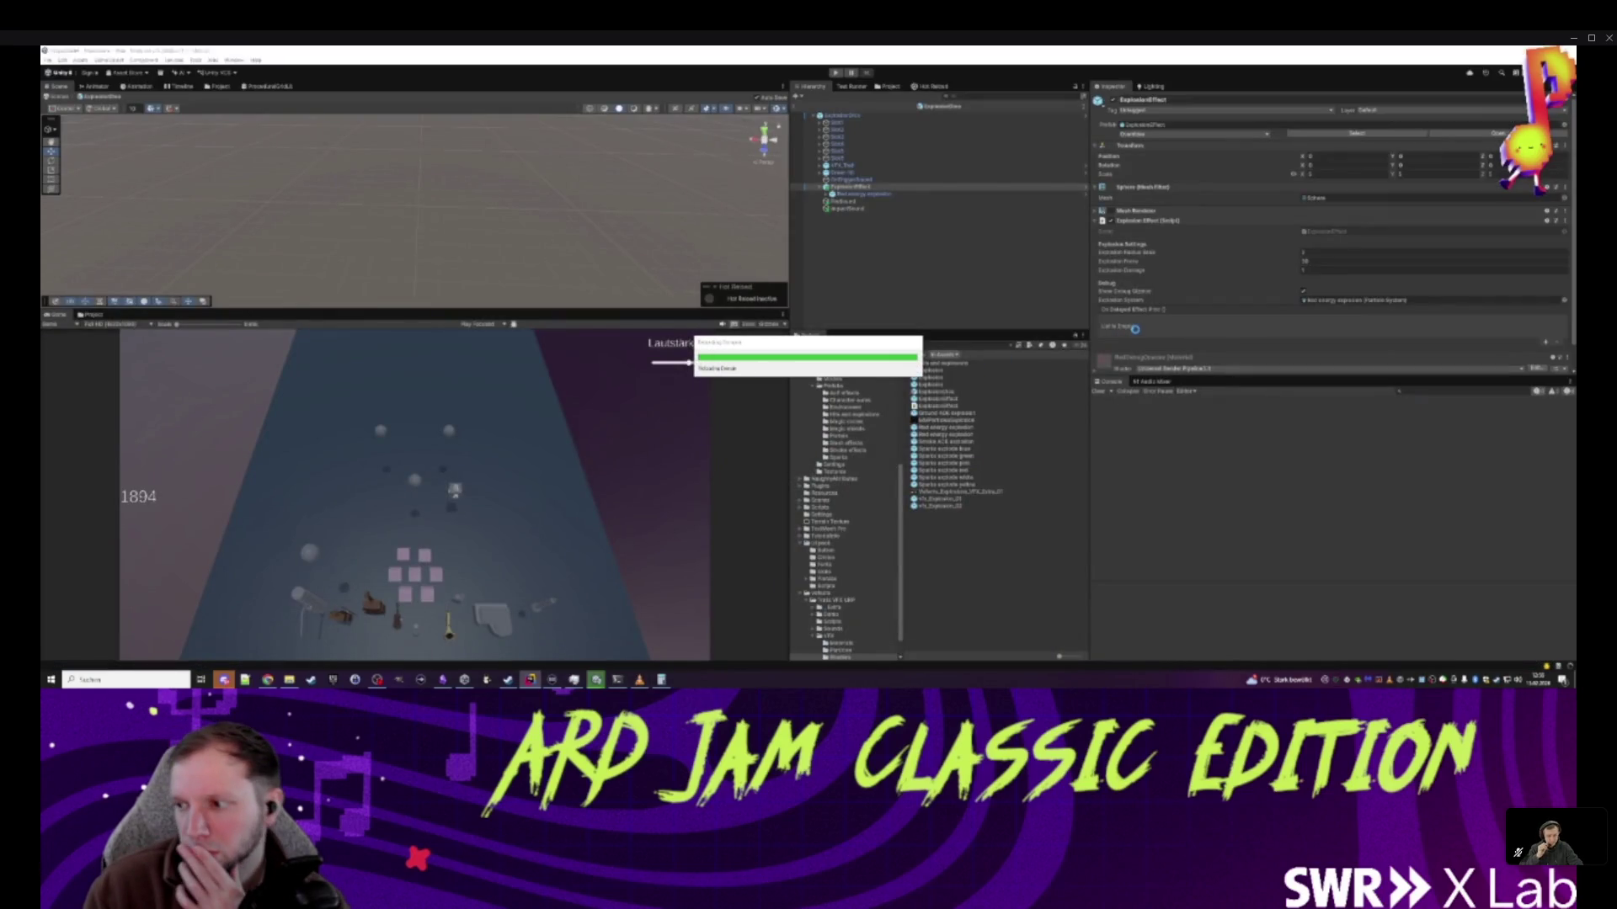
- Wire ImpactSound's PlaySound.Play into ExplosionEffect's On Delayed Effect Proc, then exit the prefab
mouse_move(1110, 573)
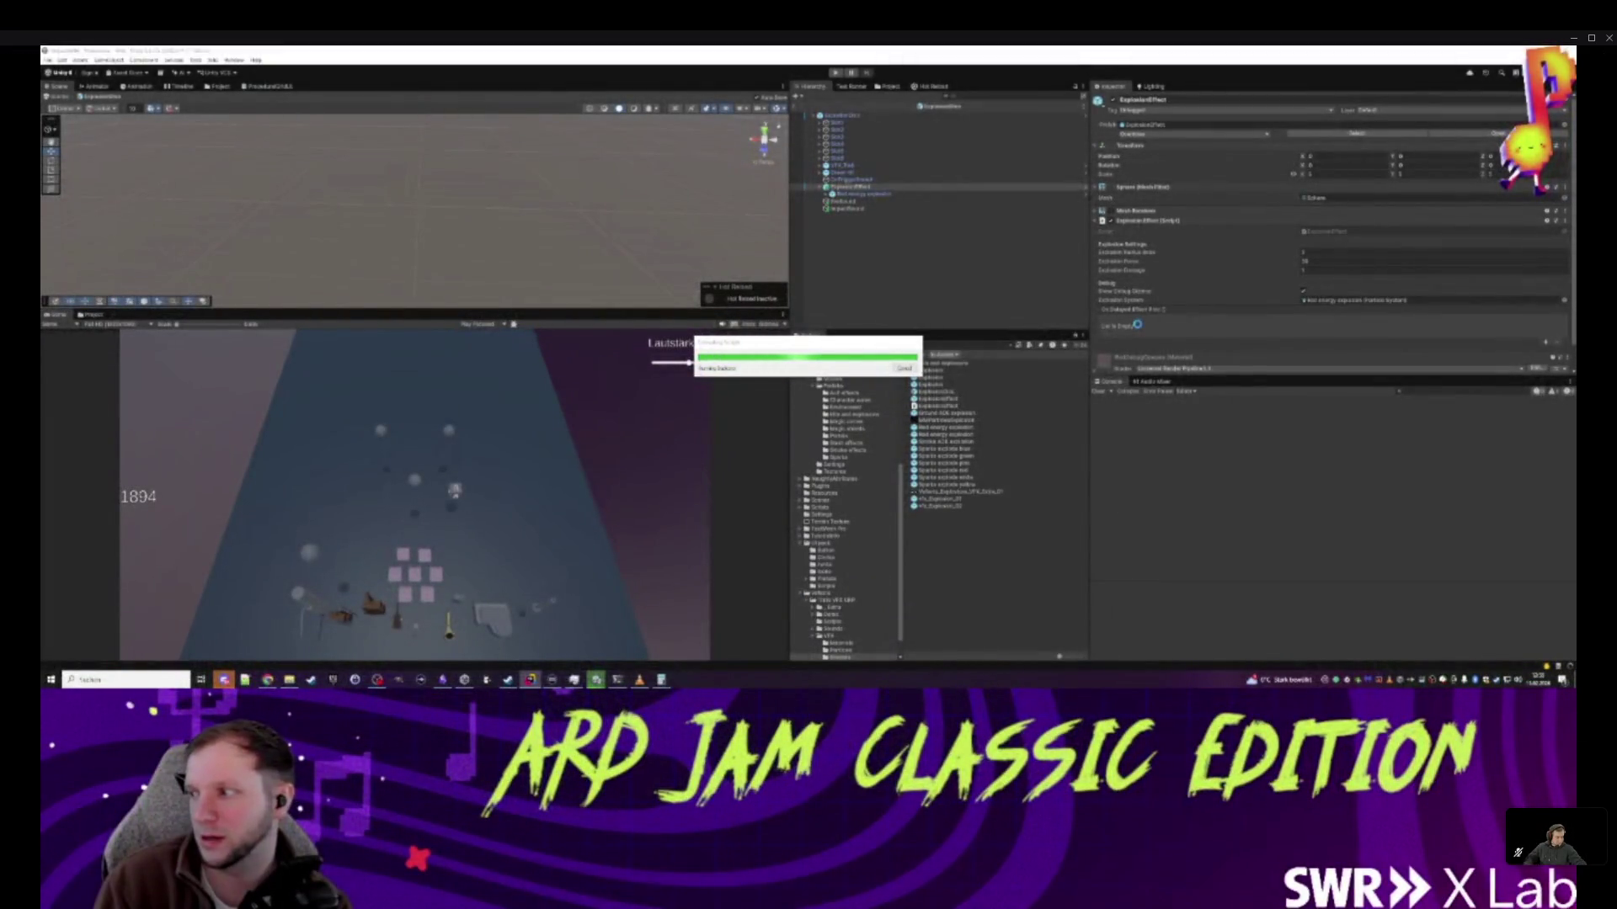
click(872, 198)
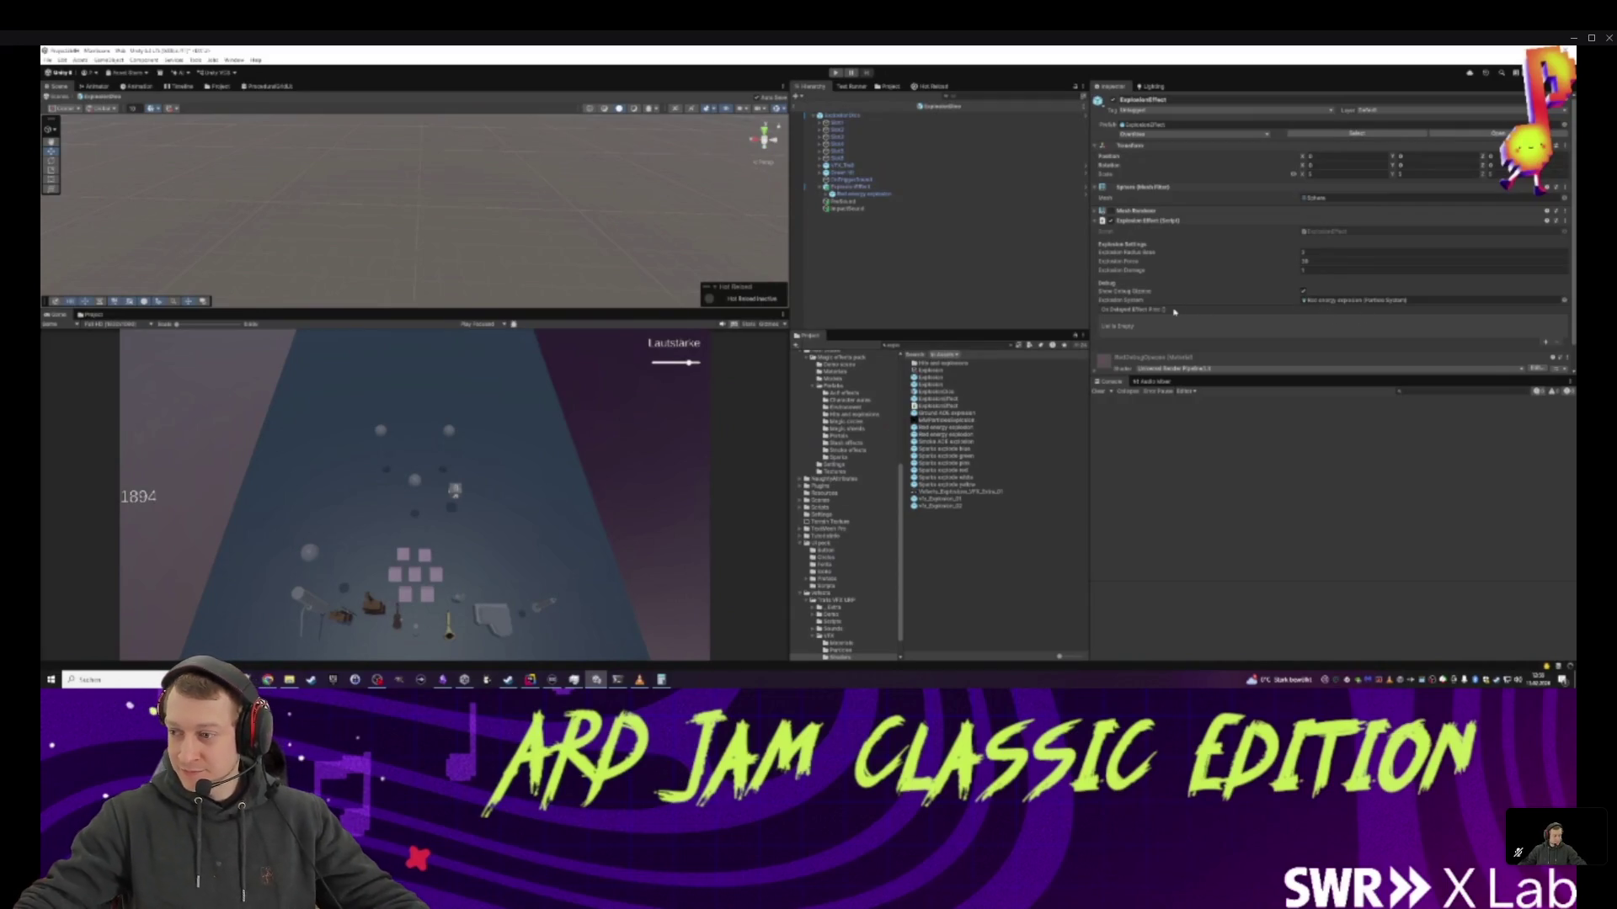
click(859, 186)
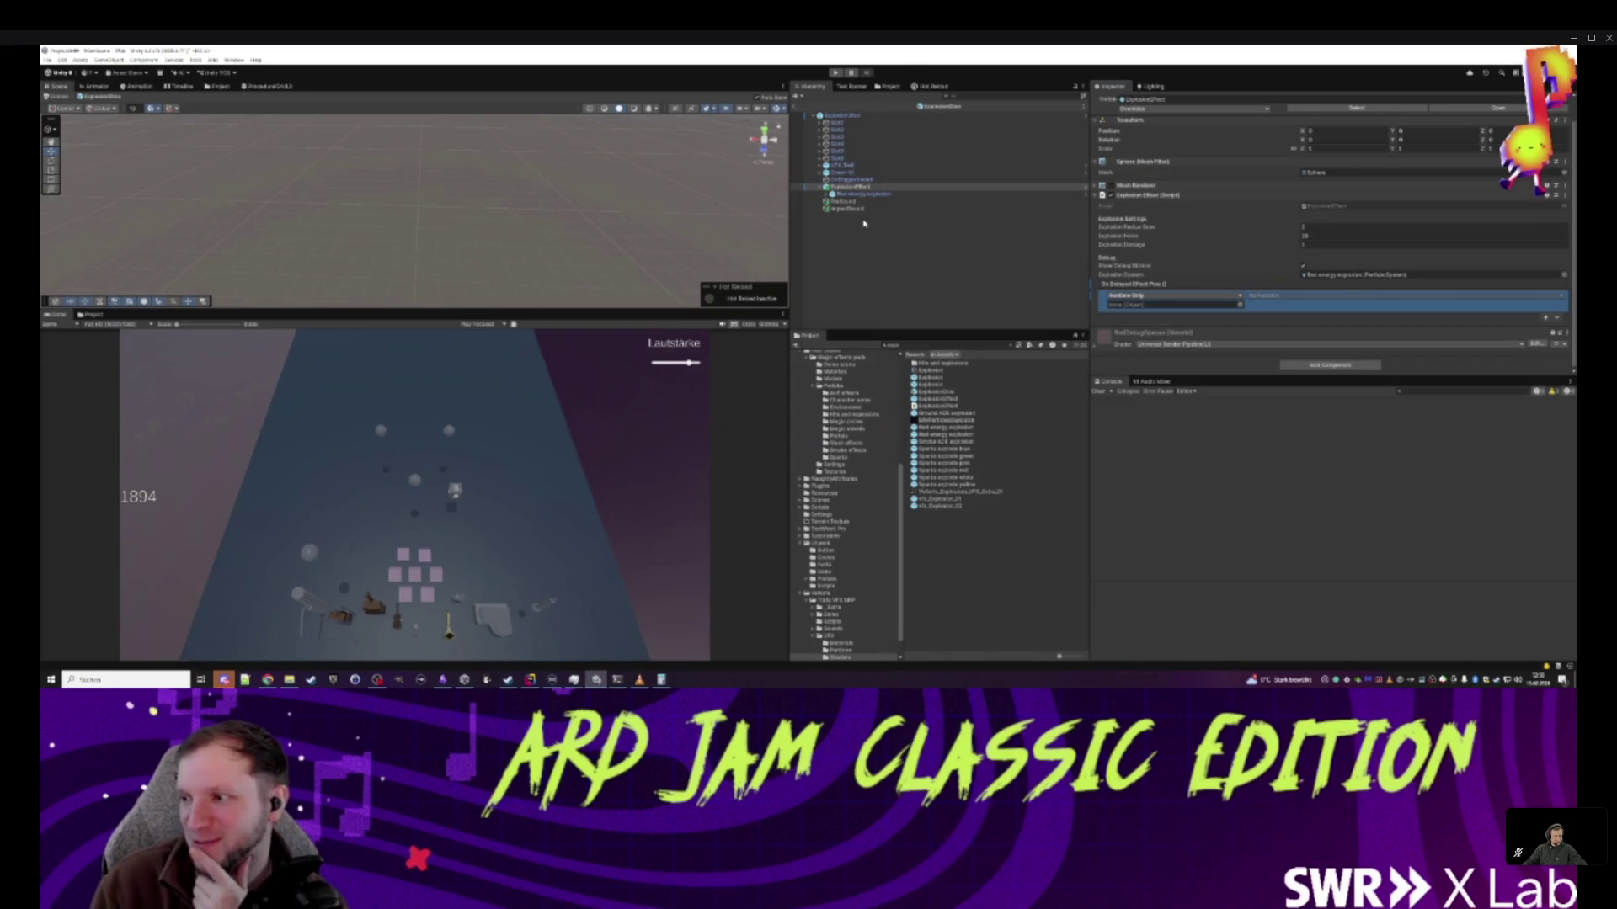
drag(860, 212, 1145, 311)
click(1278, 299)
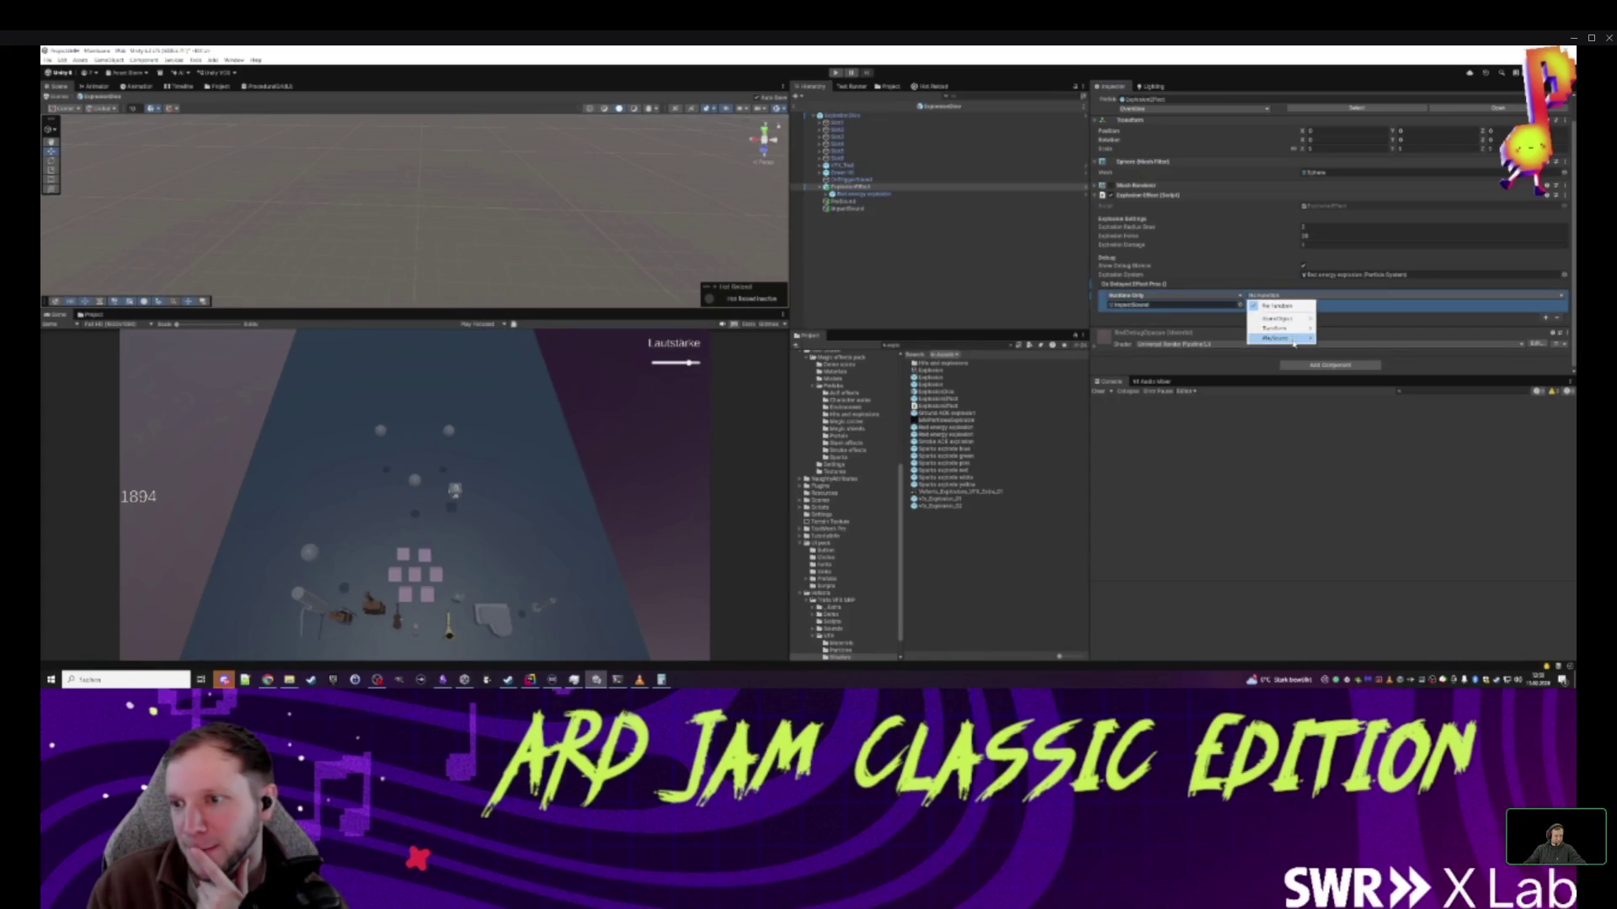
mouse_move(1280, 339)
click(1364, 419)
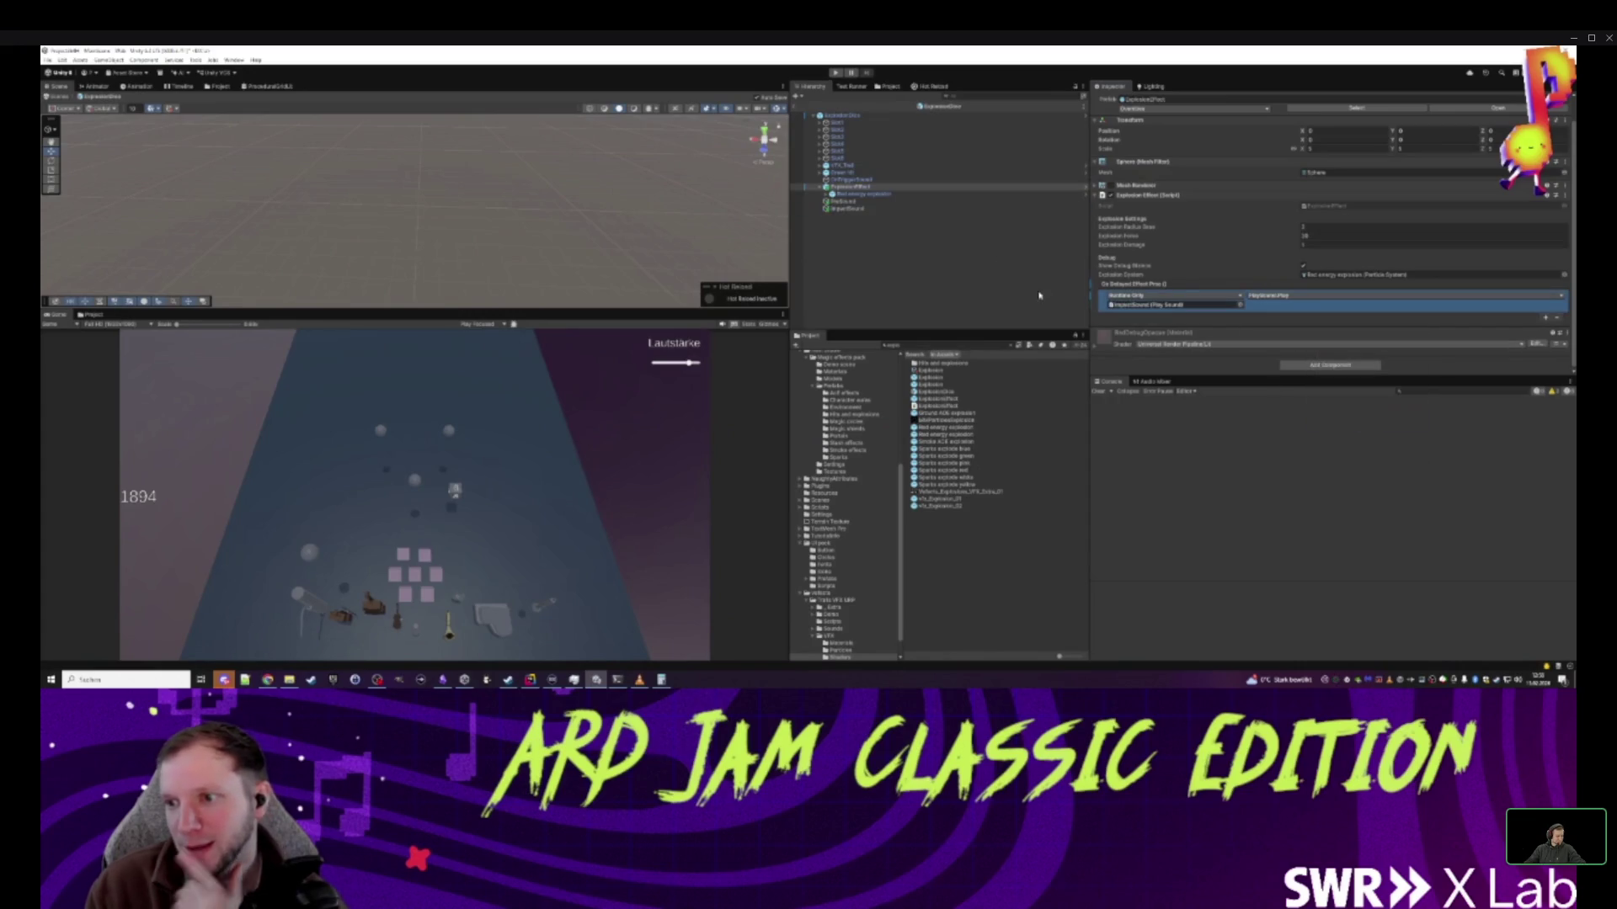
click(892, 245)
click(795, 111)
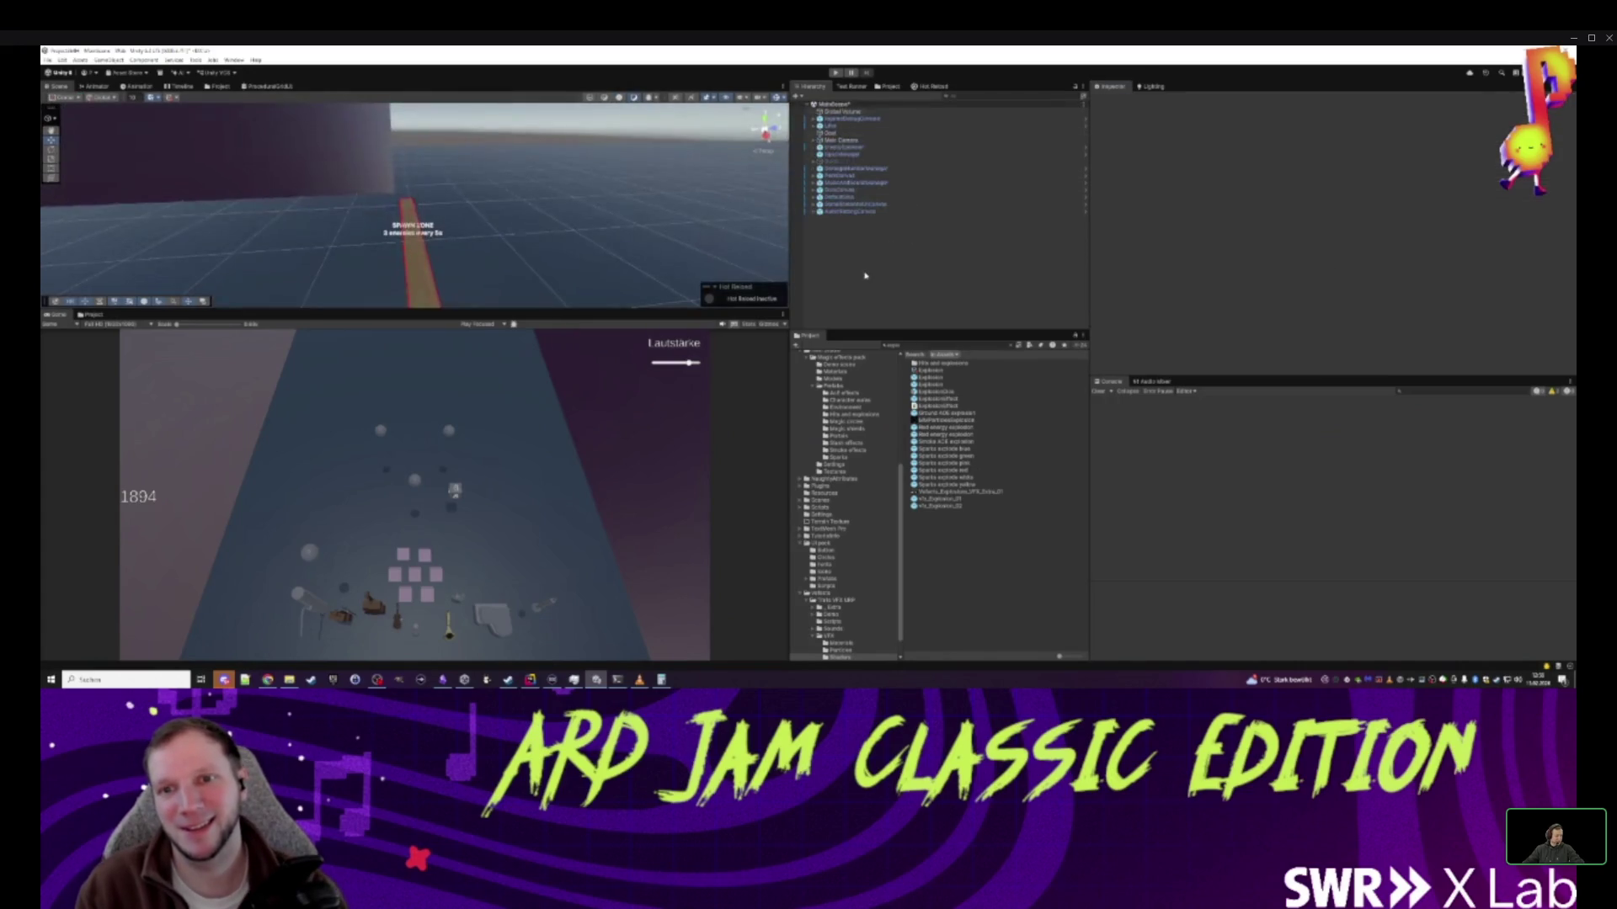
- Enter play mode and watch the exploding dice with their pre- and delayed impact sounds
click(833, 74)
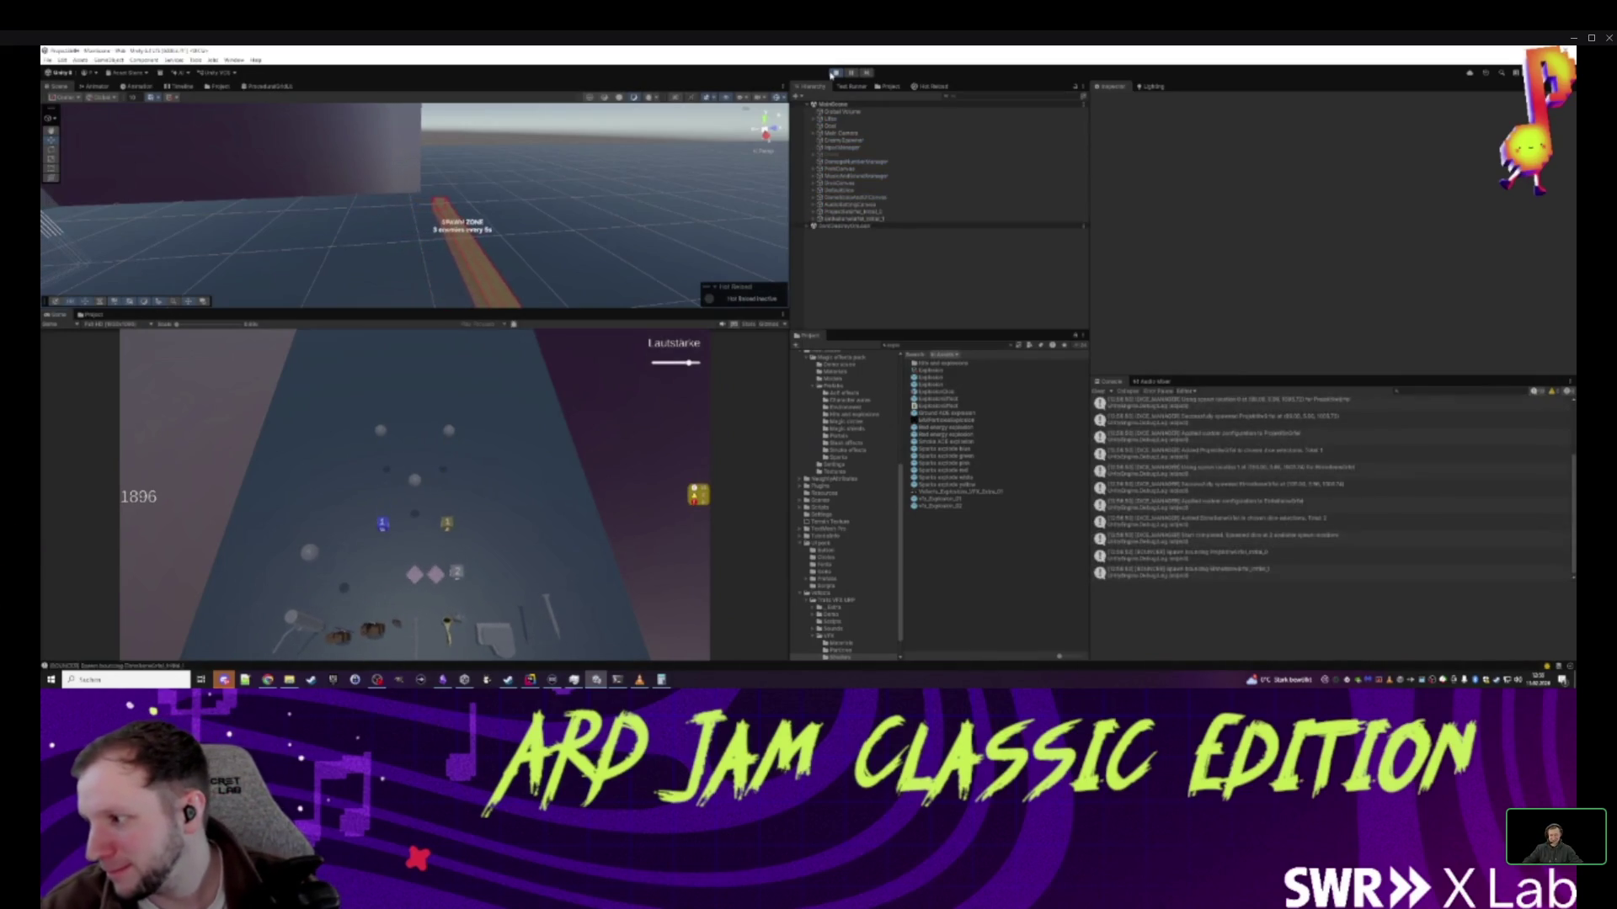
mouse_move(776, 549)
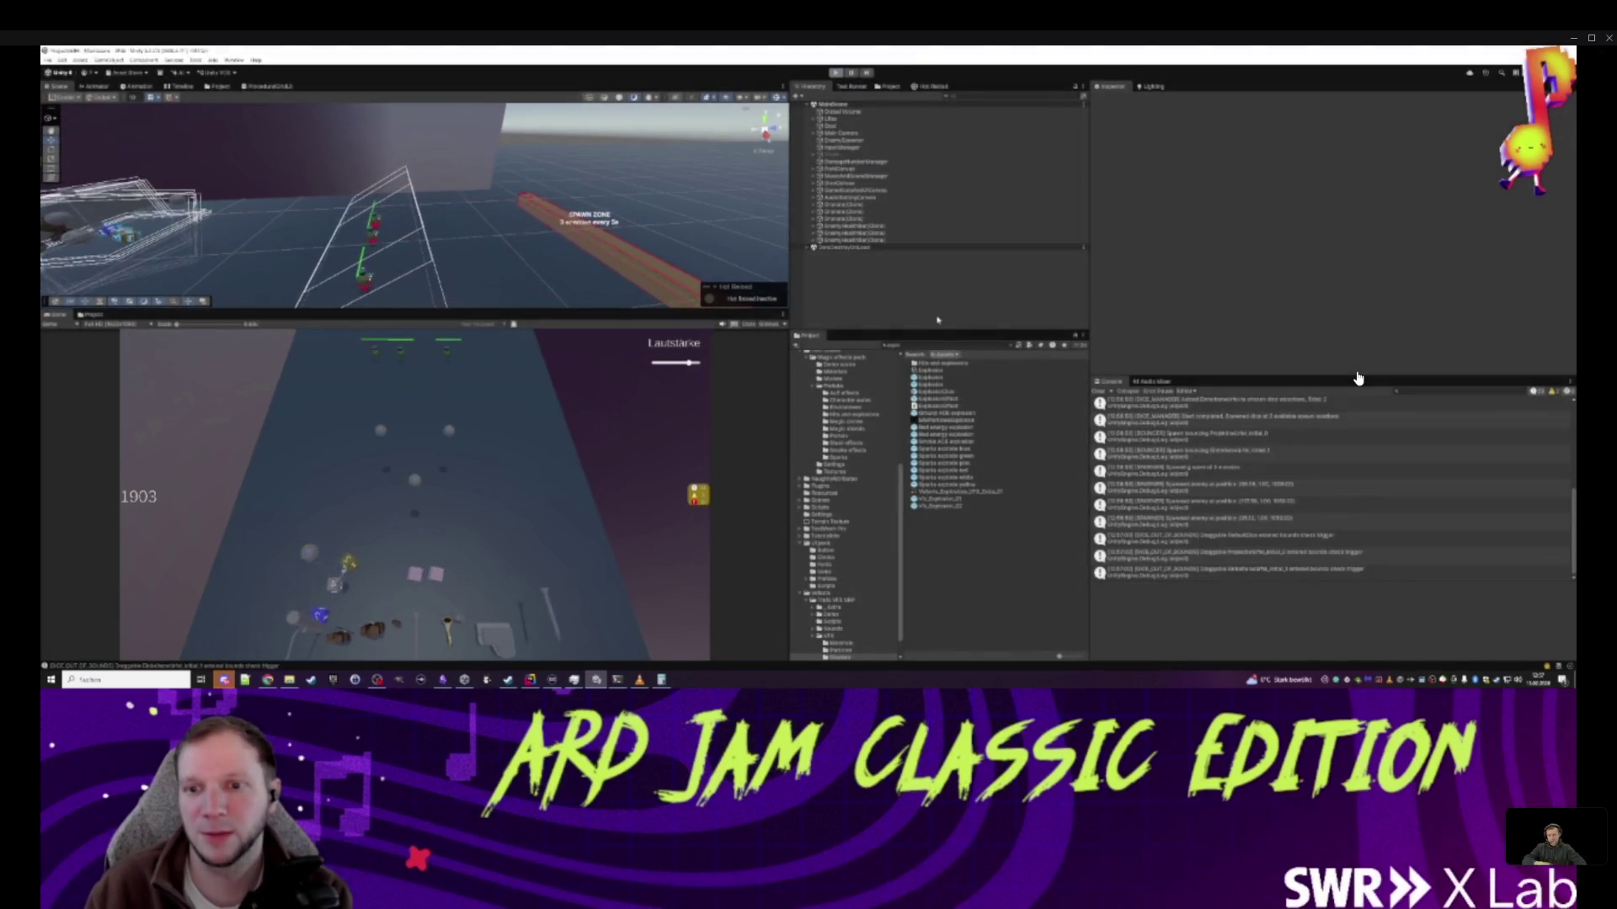
mouse_move(928, 36)
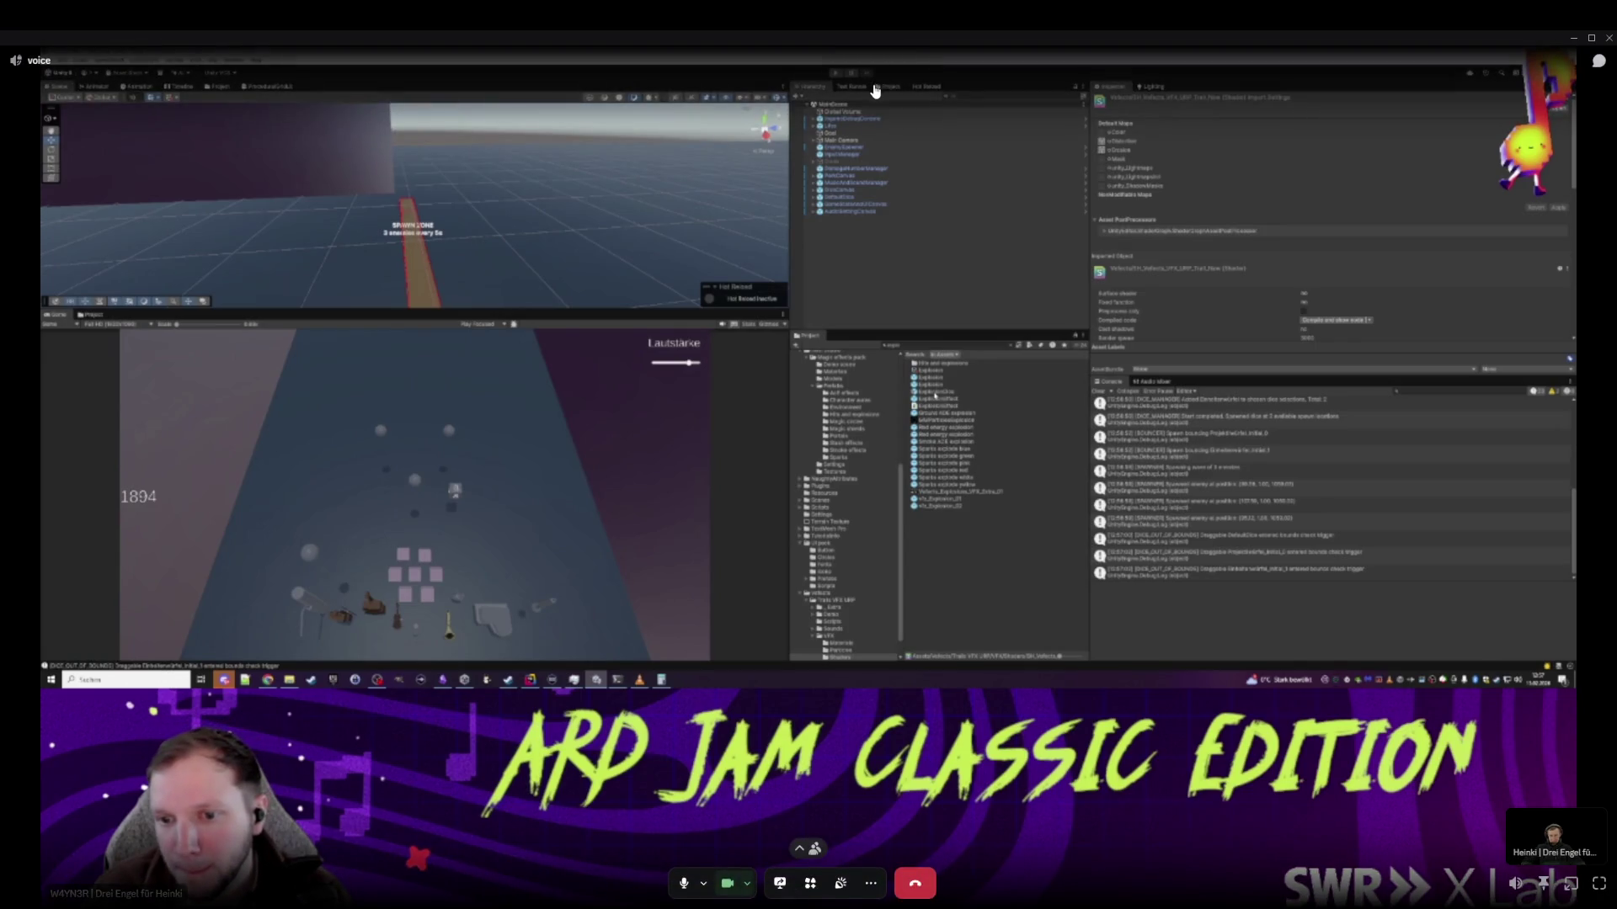
- Return the Discord call to the participant grid and close the call window
click(877, 49)
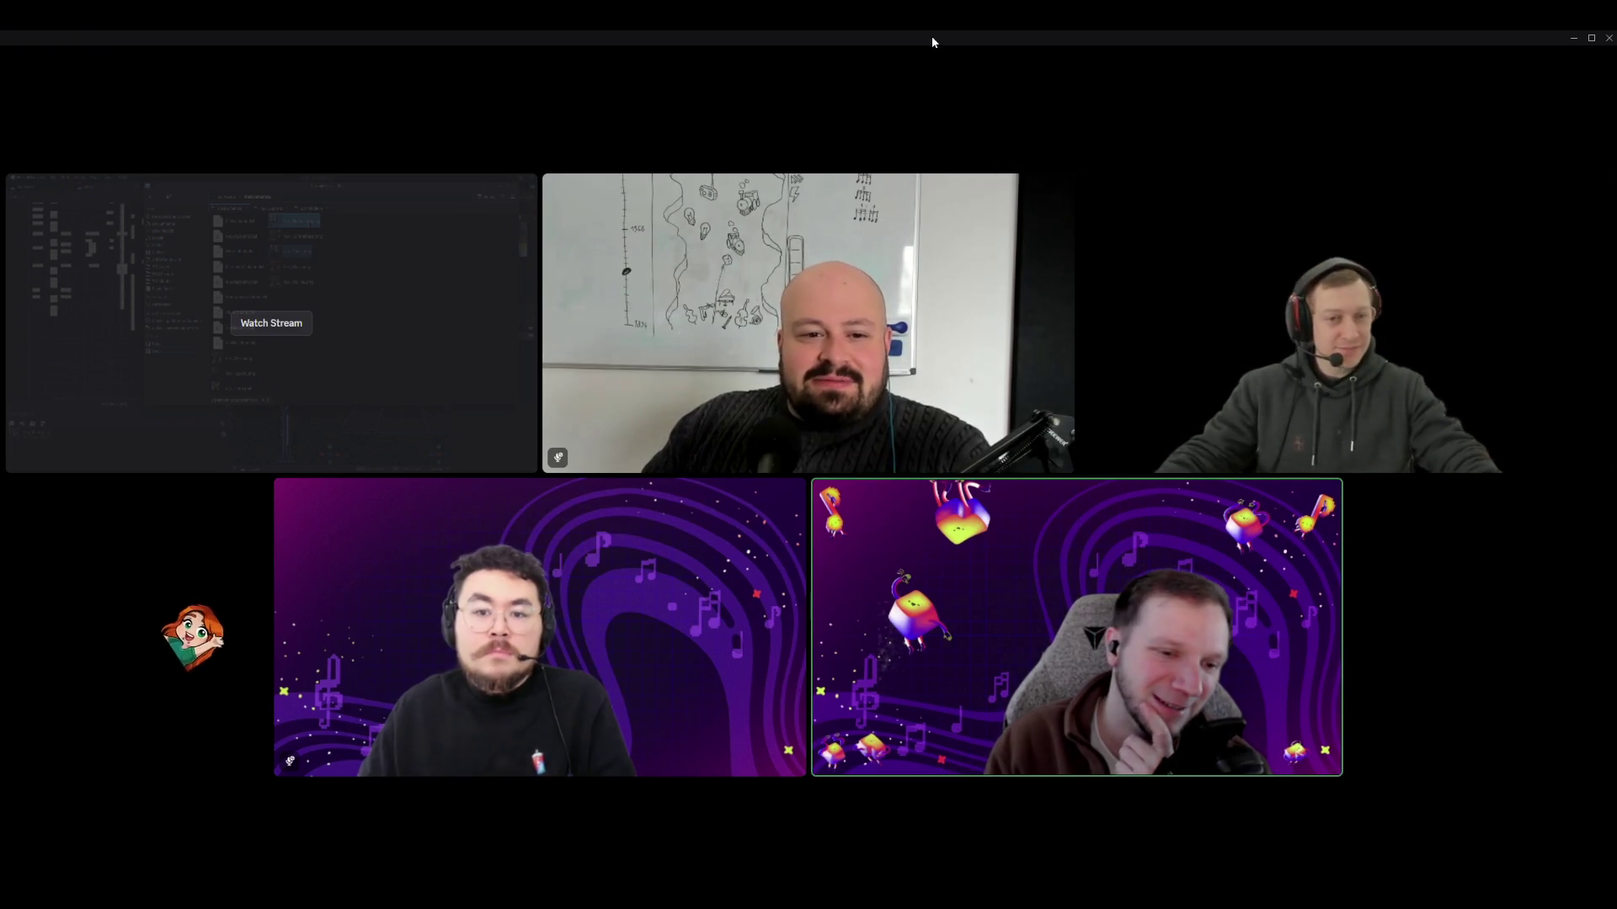
click(1609, 39)
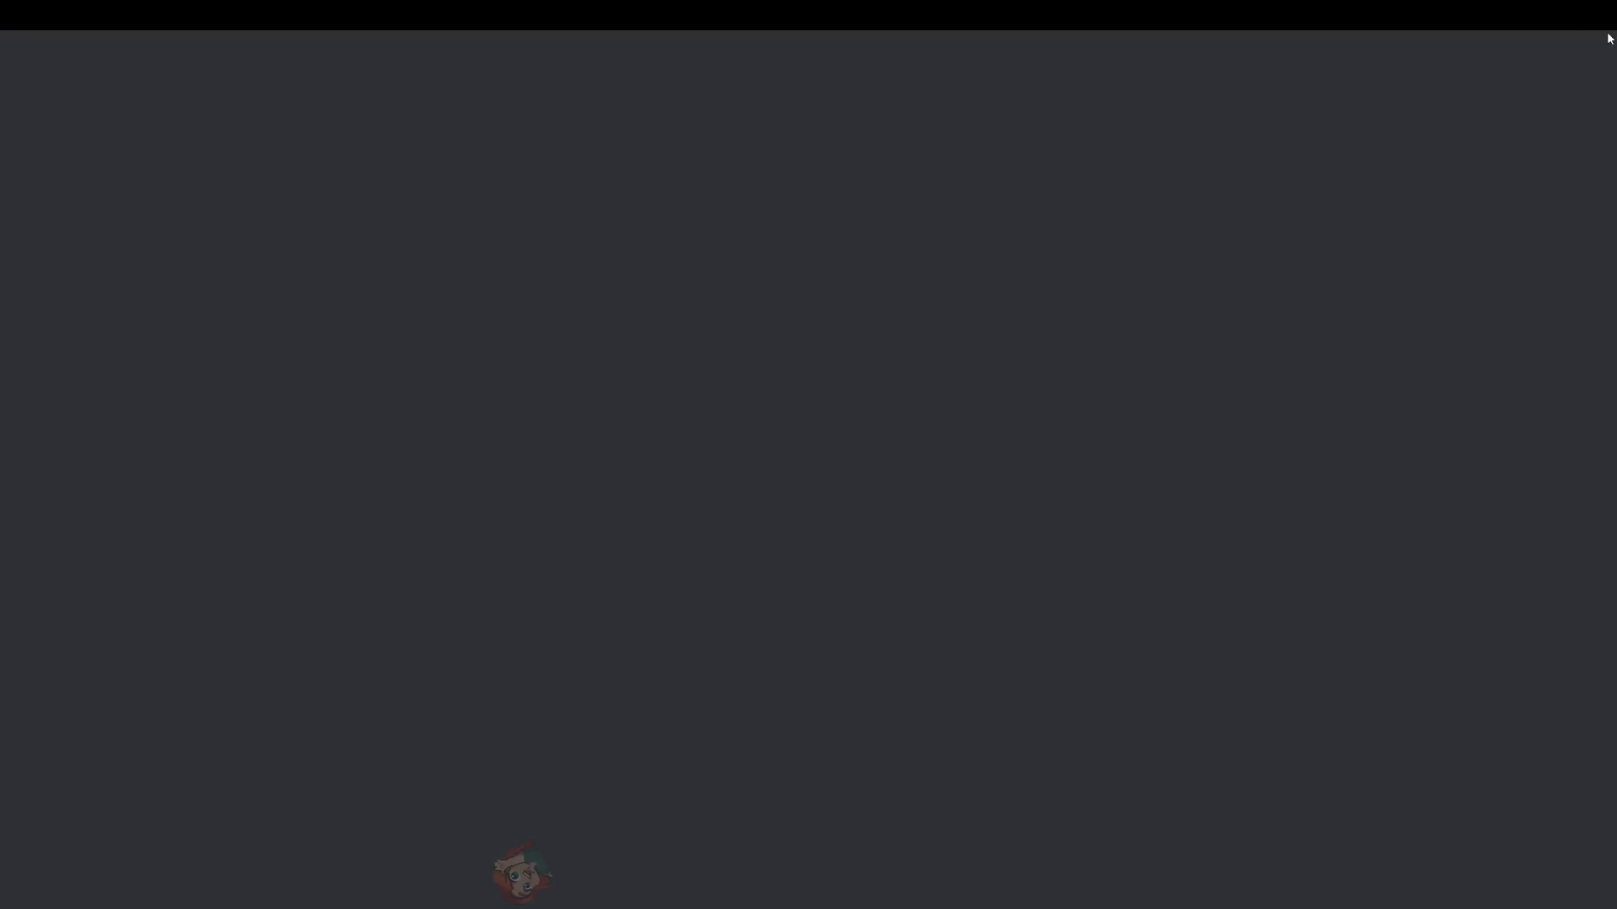
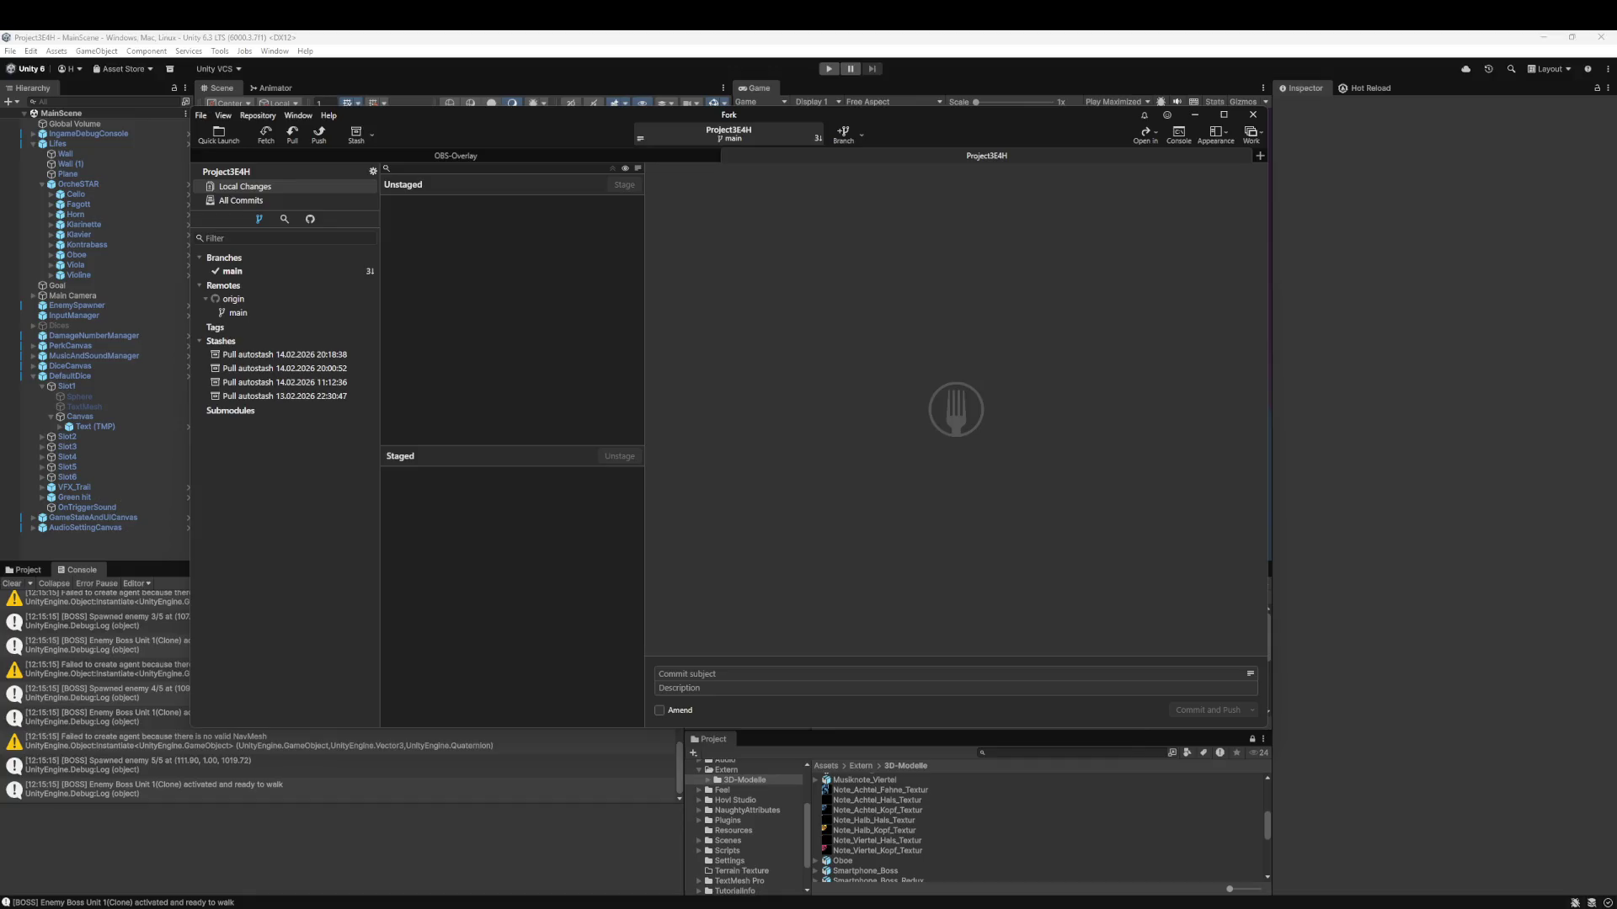
- Fetch all remotes and pull origin/main into the local main branch in Fork, then return to Unity
click(267, 133)
click(808, 444)
click(292, 134)
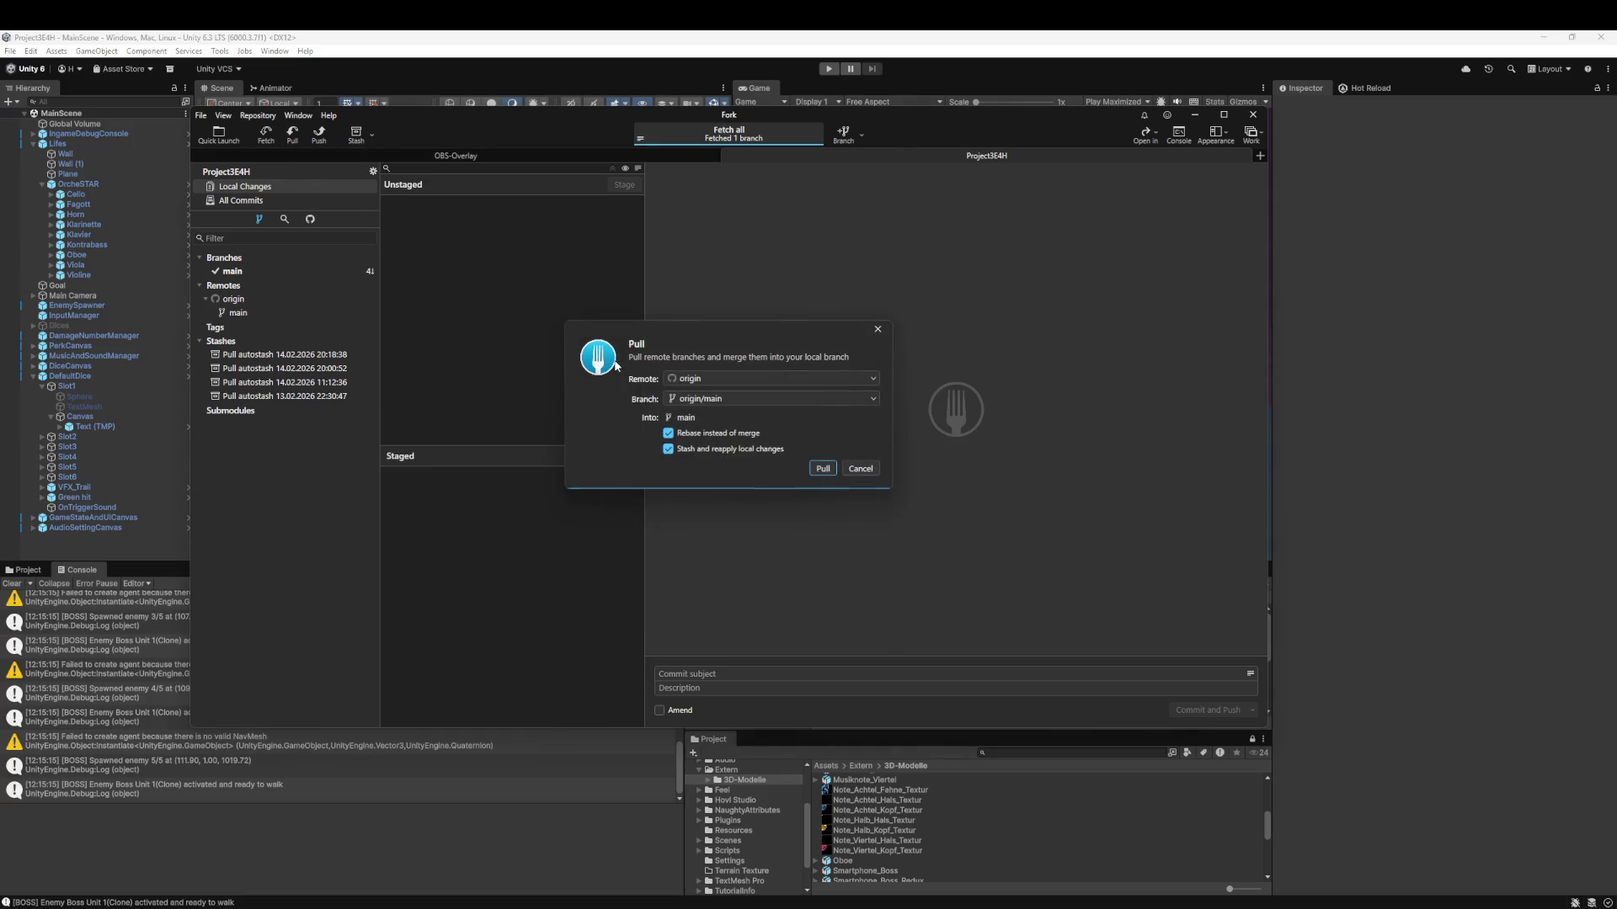
click(822, 469)
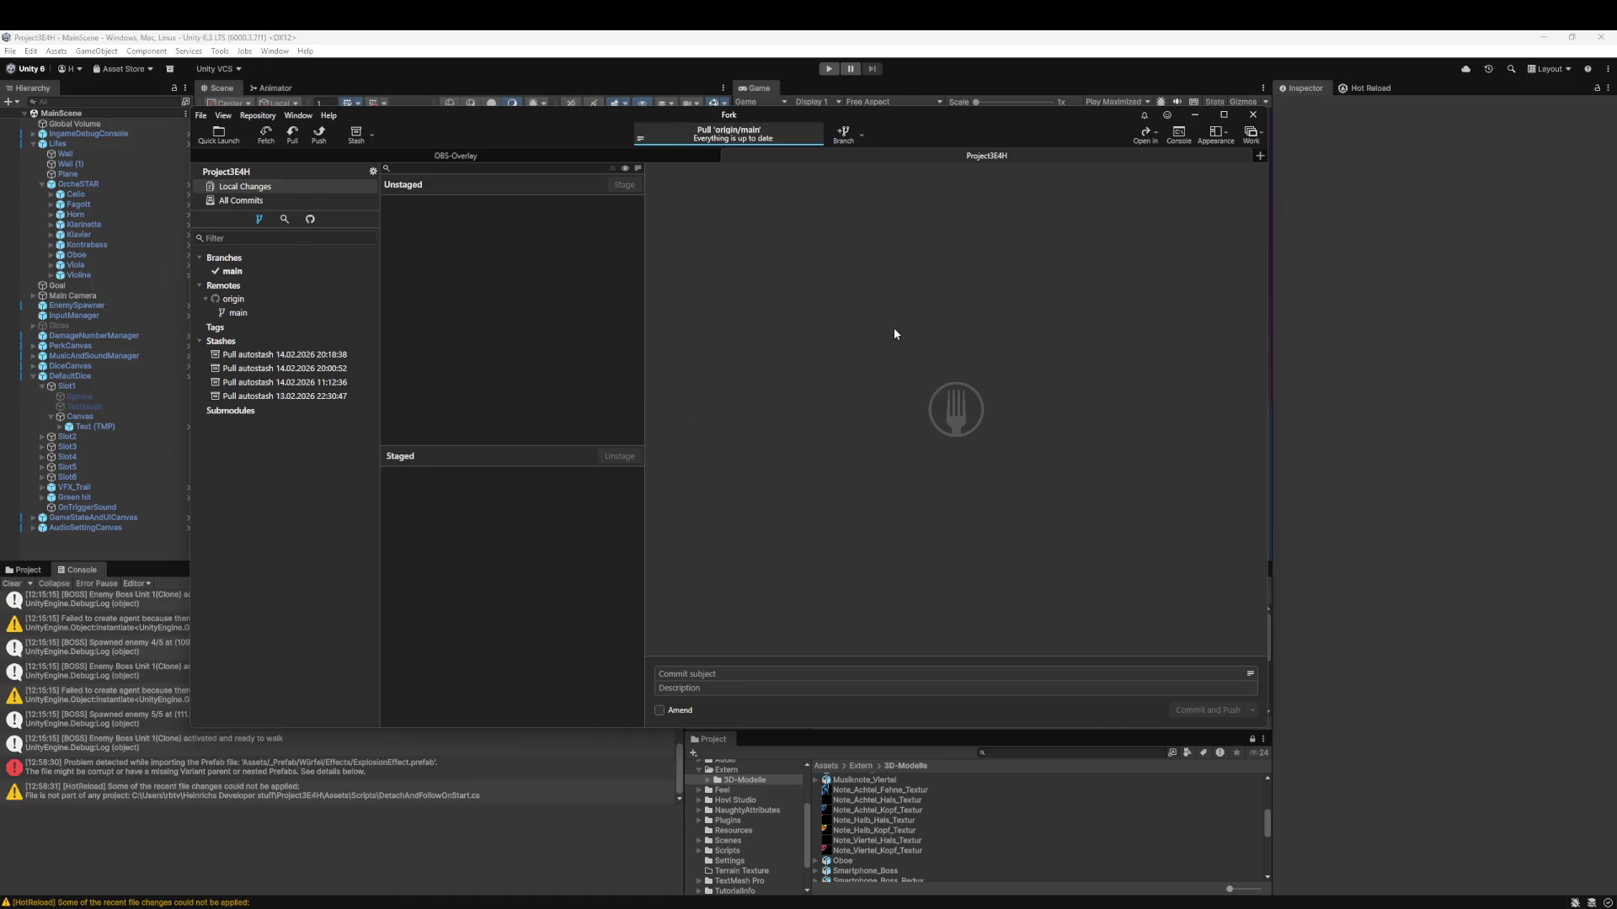
click(520, 34)
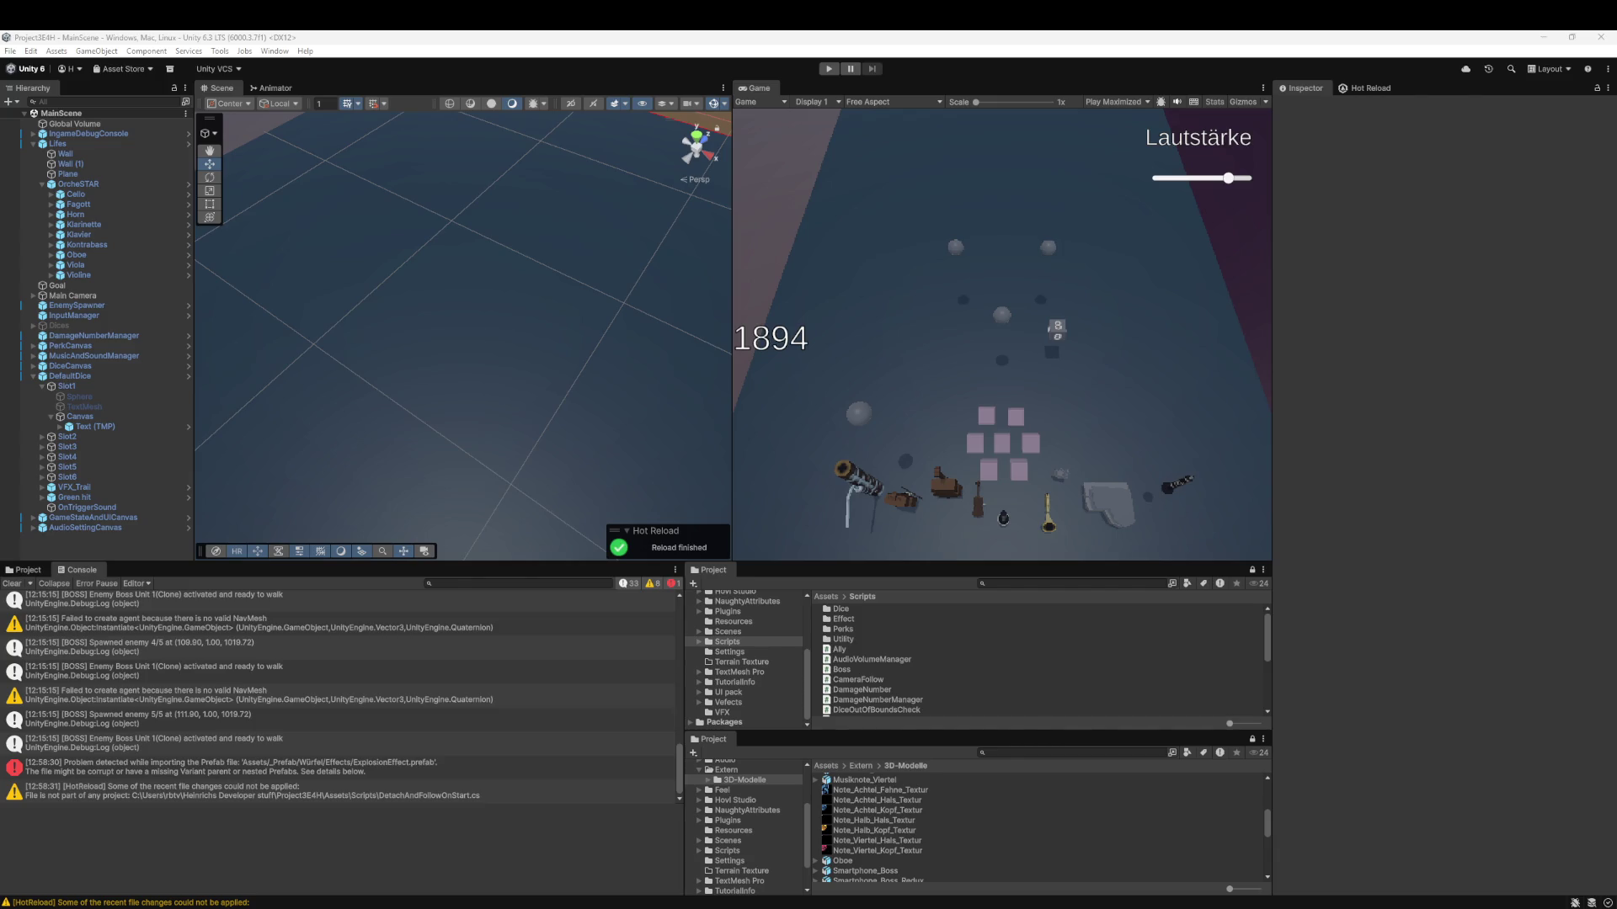
- Enter Play mode, lower the Lautstärke volume, pick a die and a perk, and slot the yellow 2 die
click(823, 73)
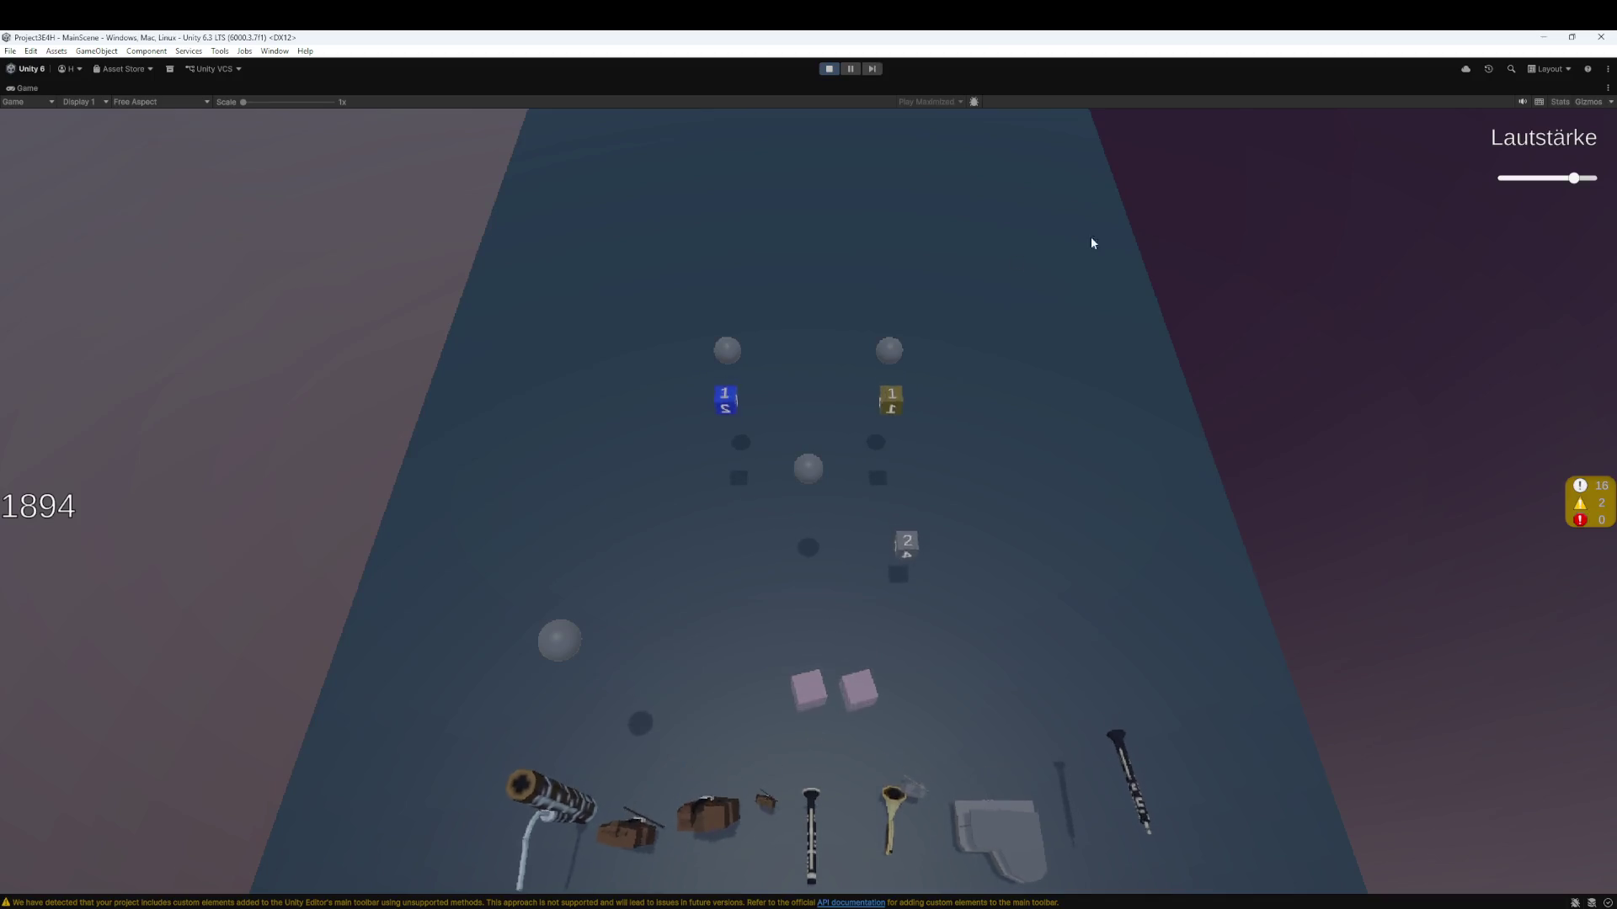
drag(1573, 178, 1525, 178)
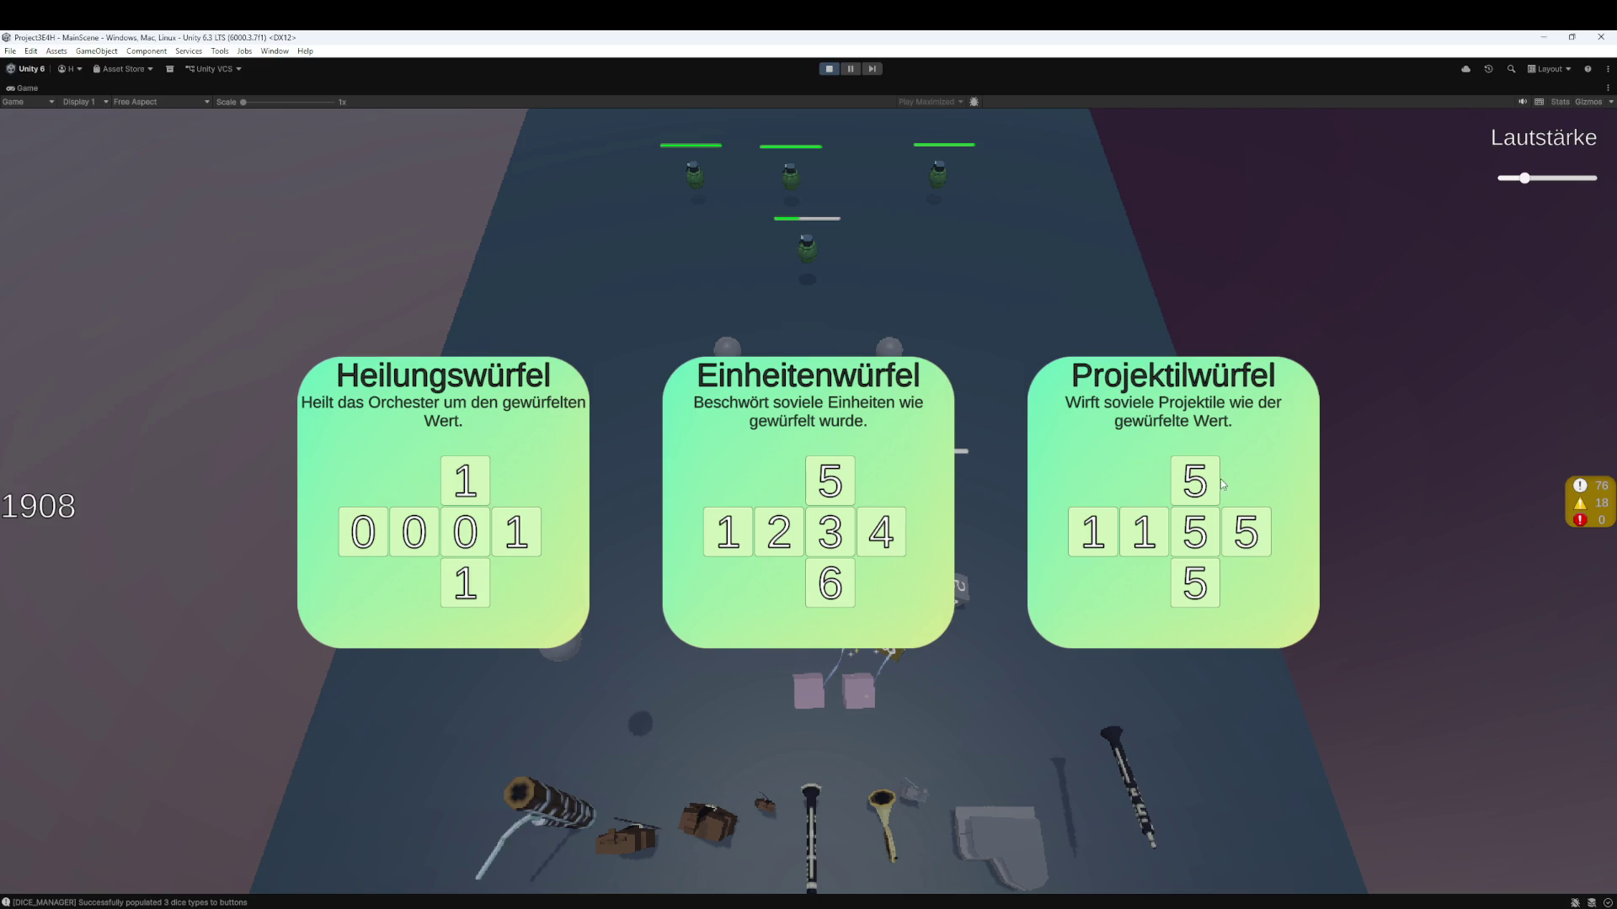
click(792, 494)
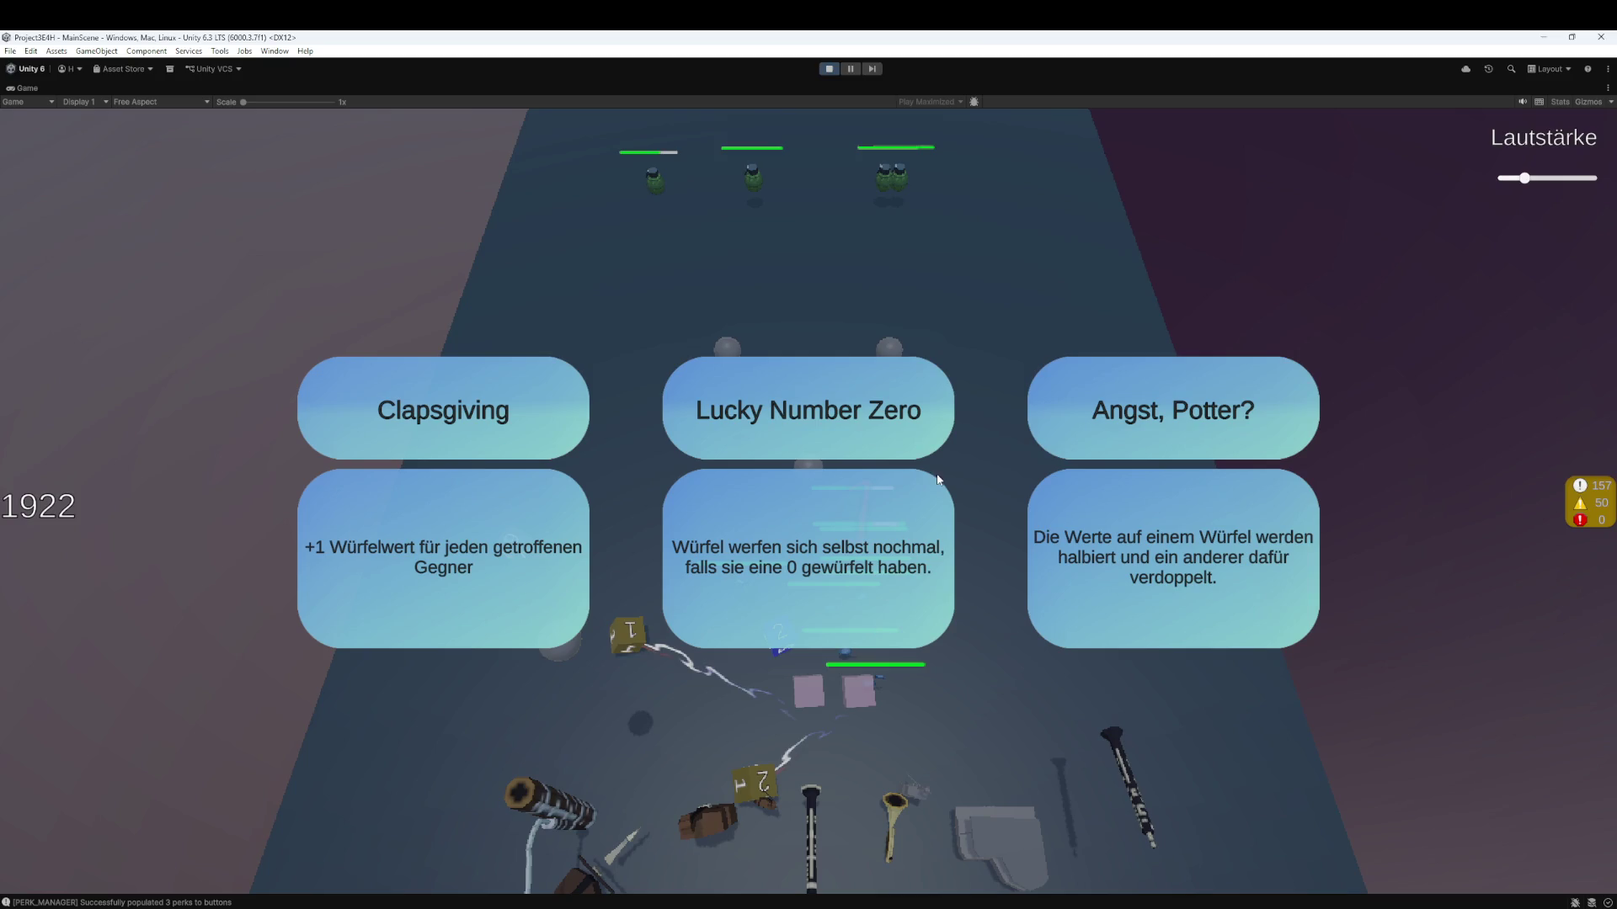
click(1187, 426)
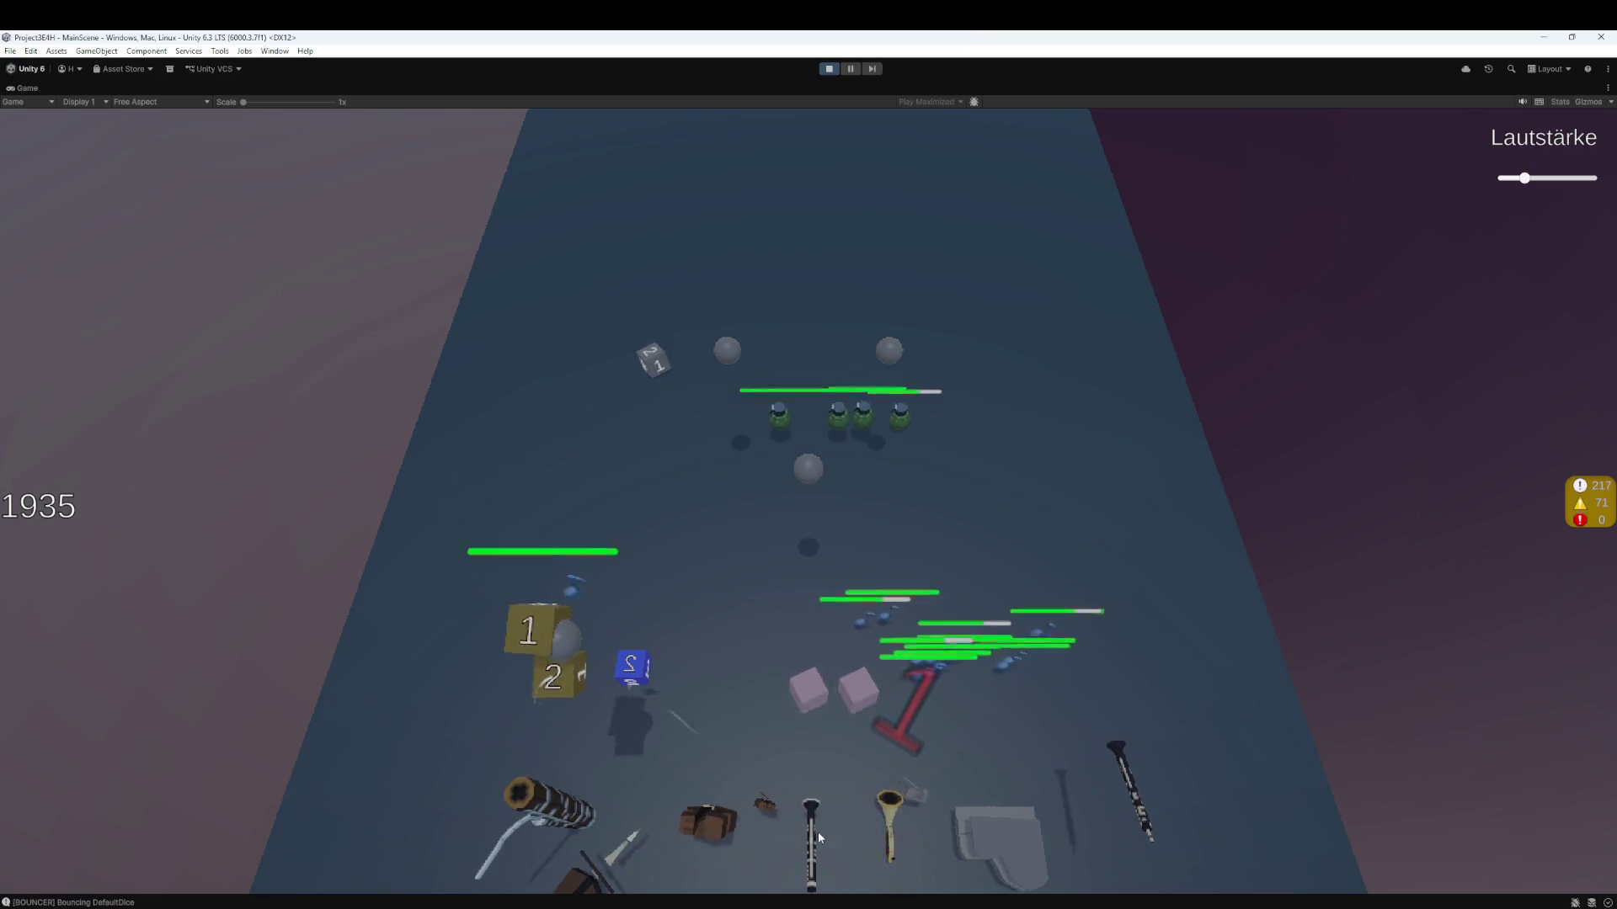
drag(607, 714, 795, 703)
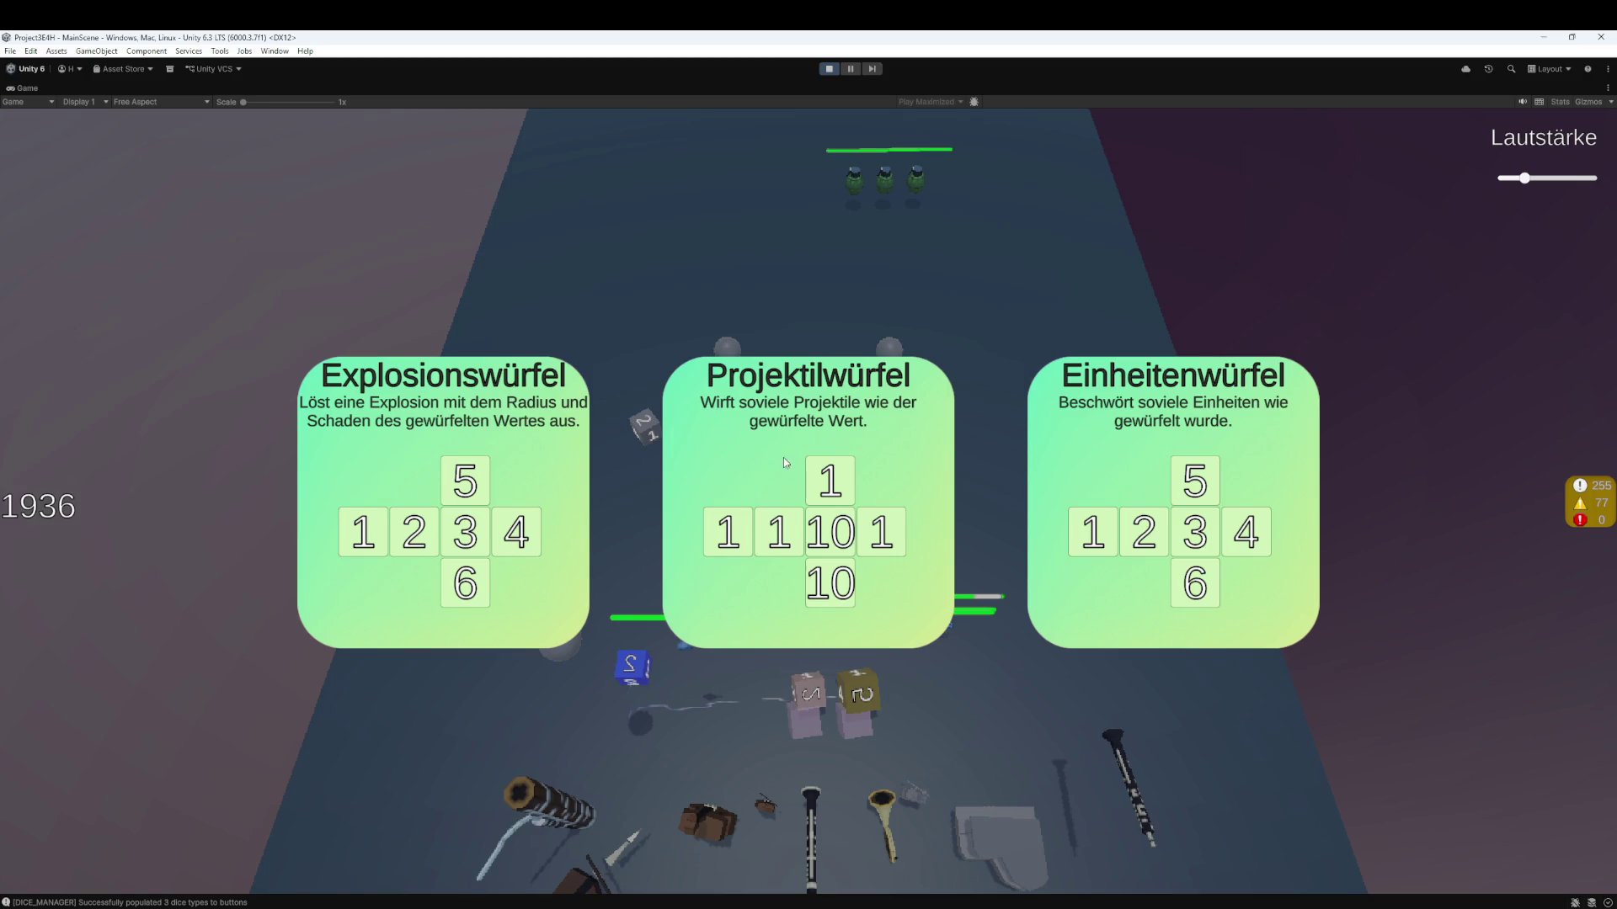
- Take the Projektilwürfel, place the blue 2 die on a pink slot, and choose a perk
click(810, 478)
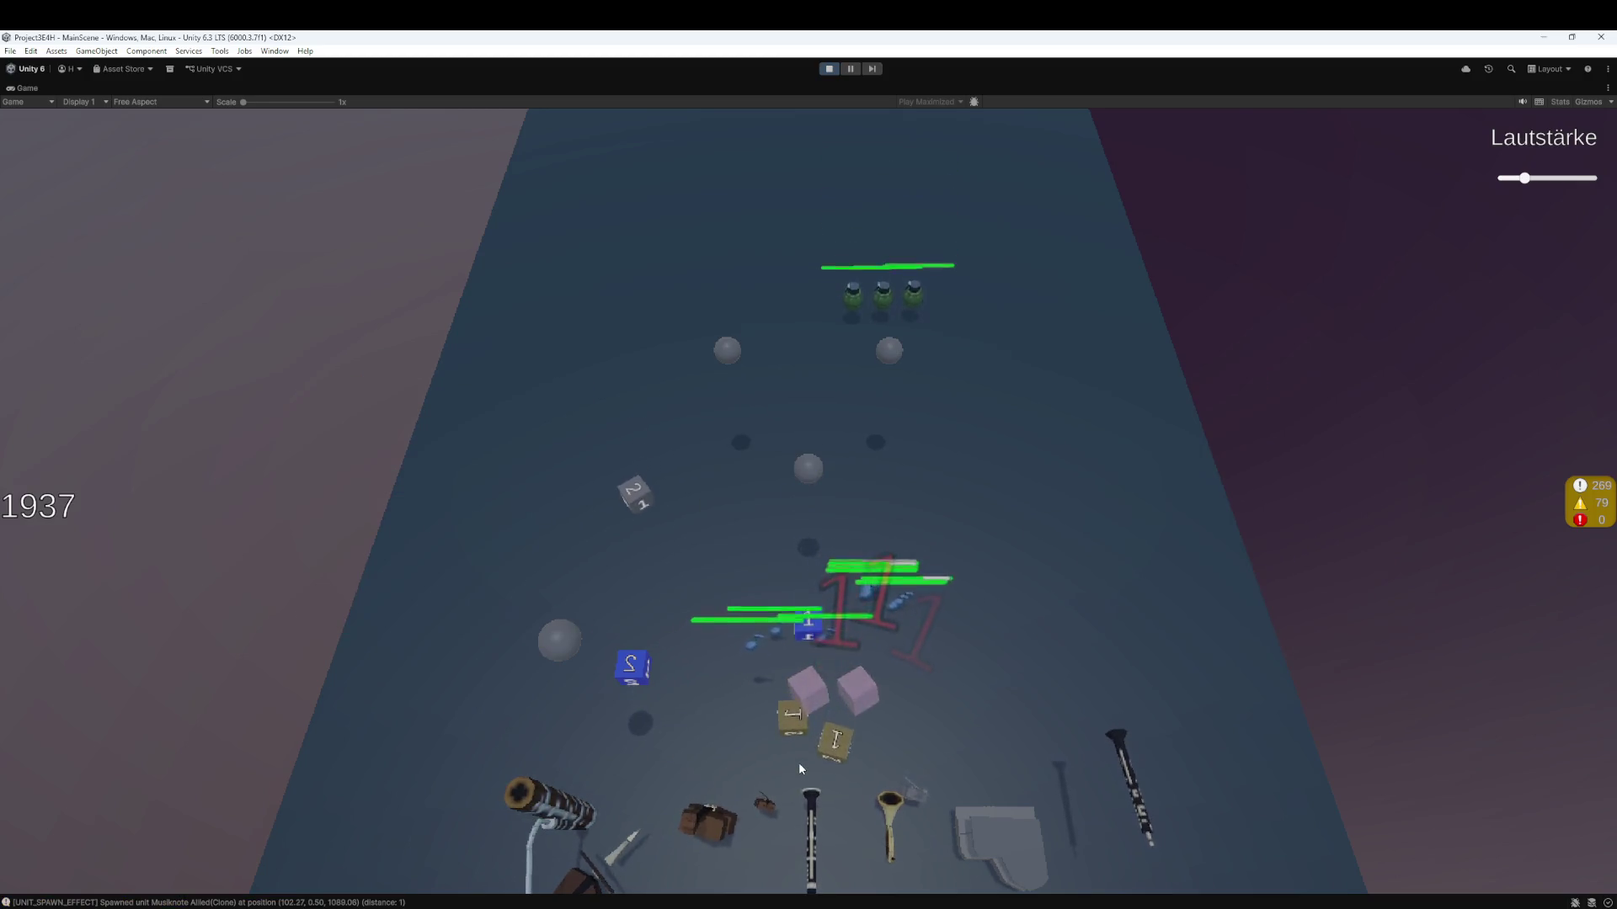
drag(628, 693, 801, 711)
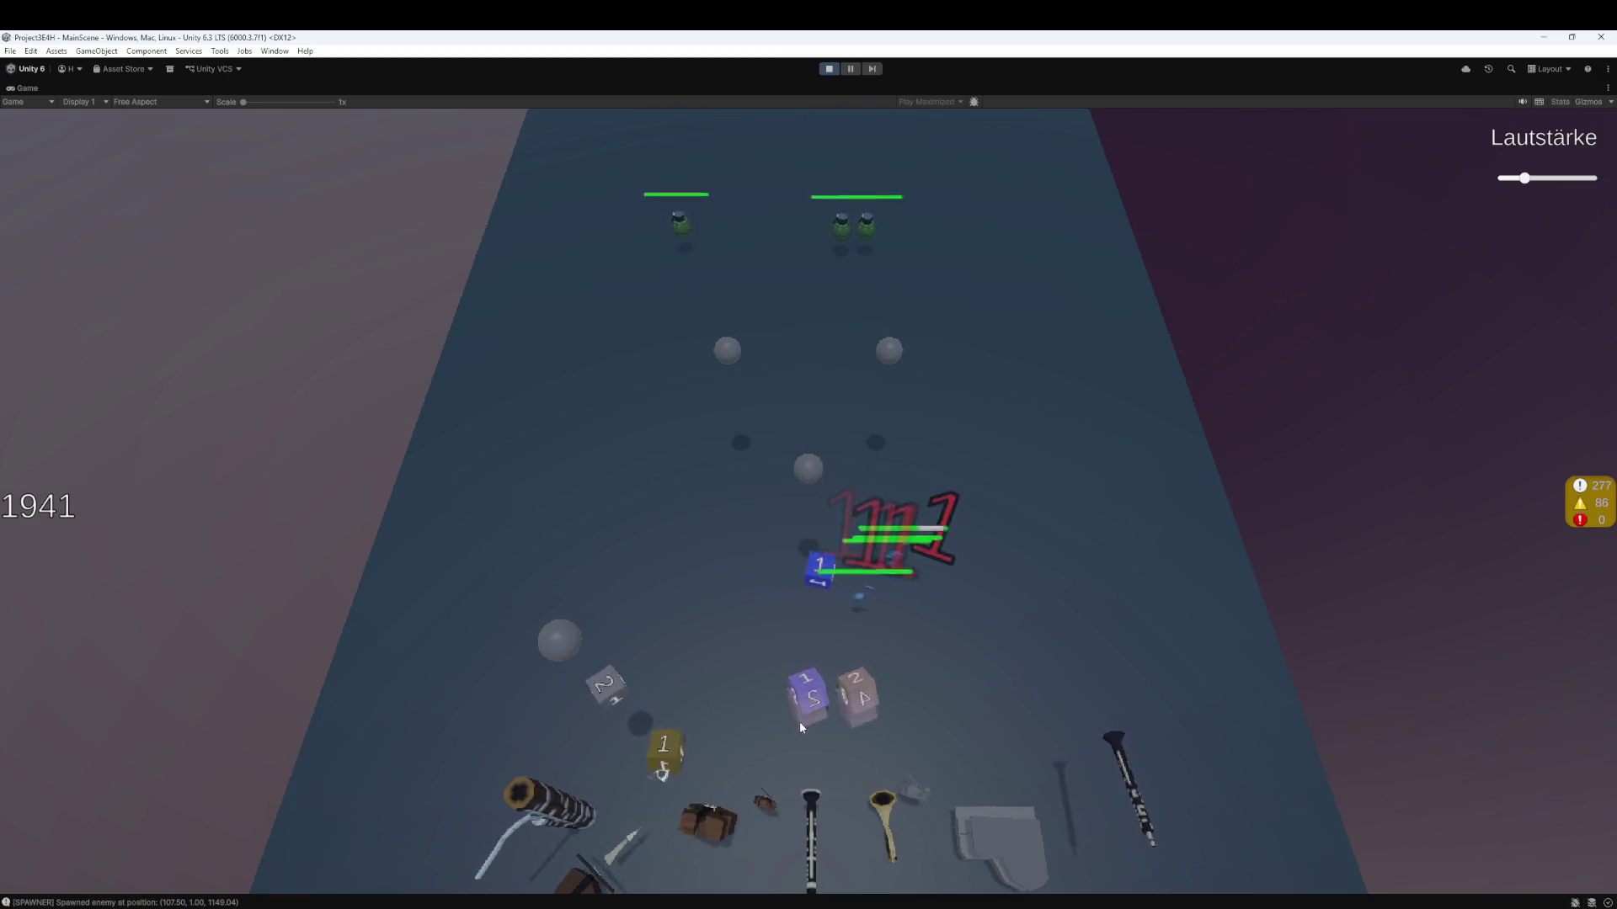
mouse_move(854, 587)
mouse_down()
mouse_move(860, 637)
mouse_move(808, 695)
mouse_up()
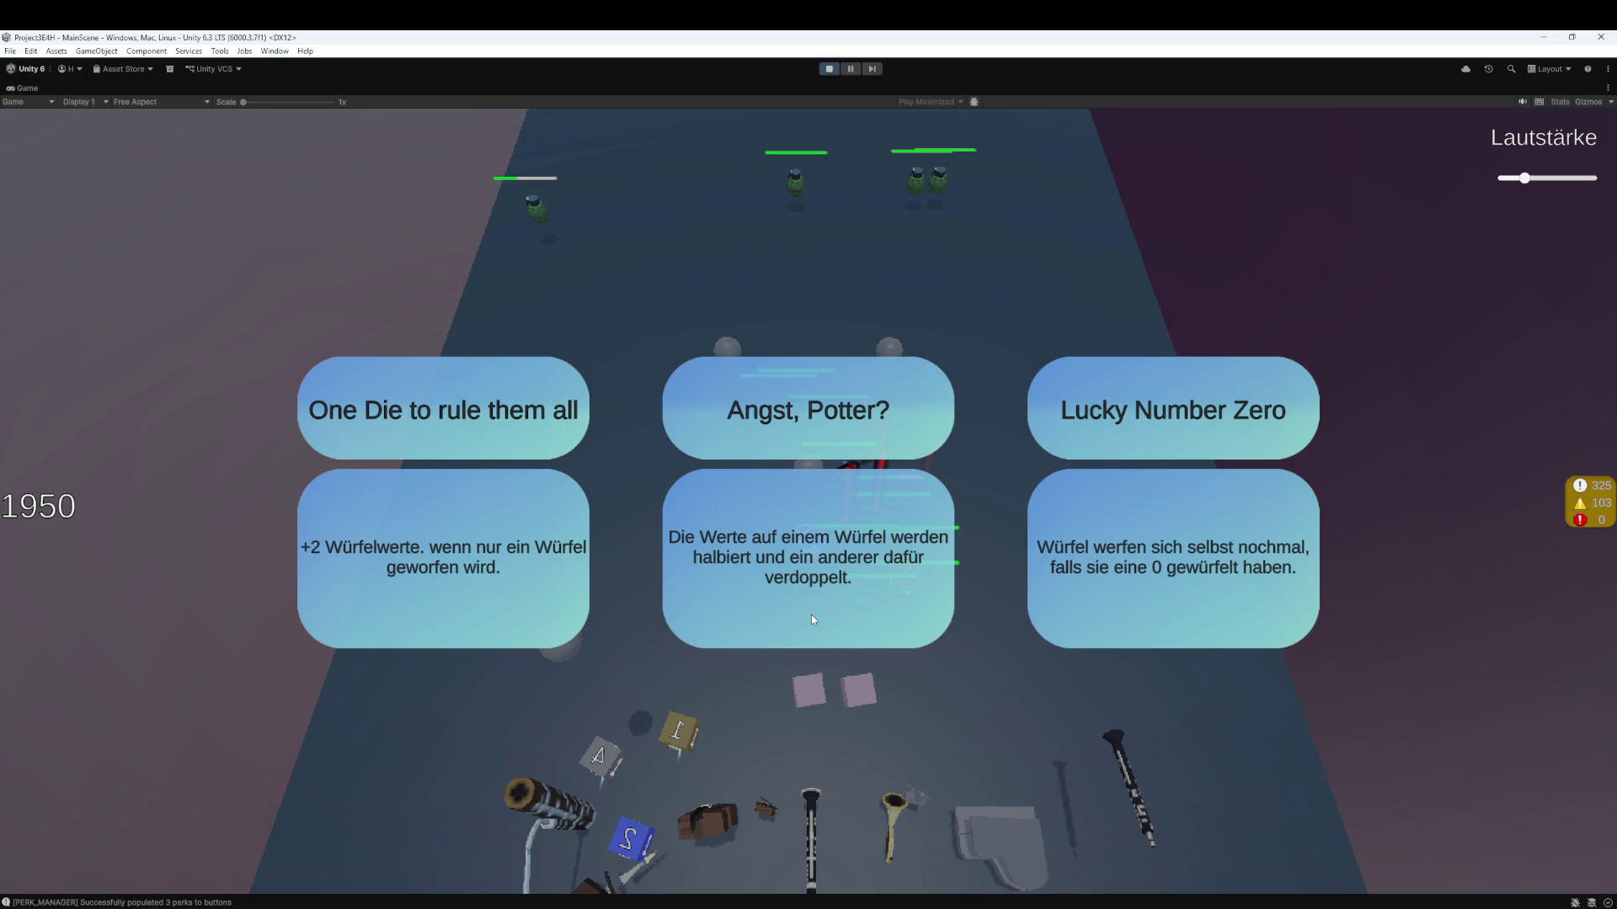
click(470, 585)
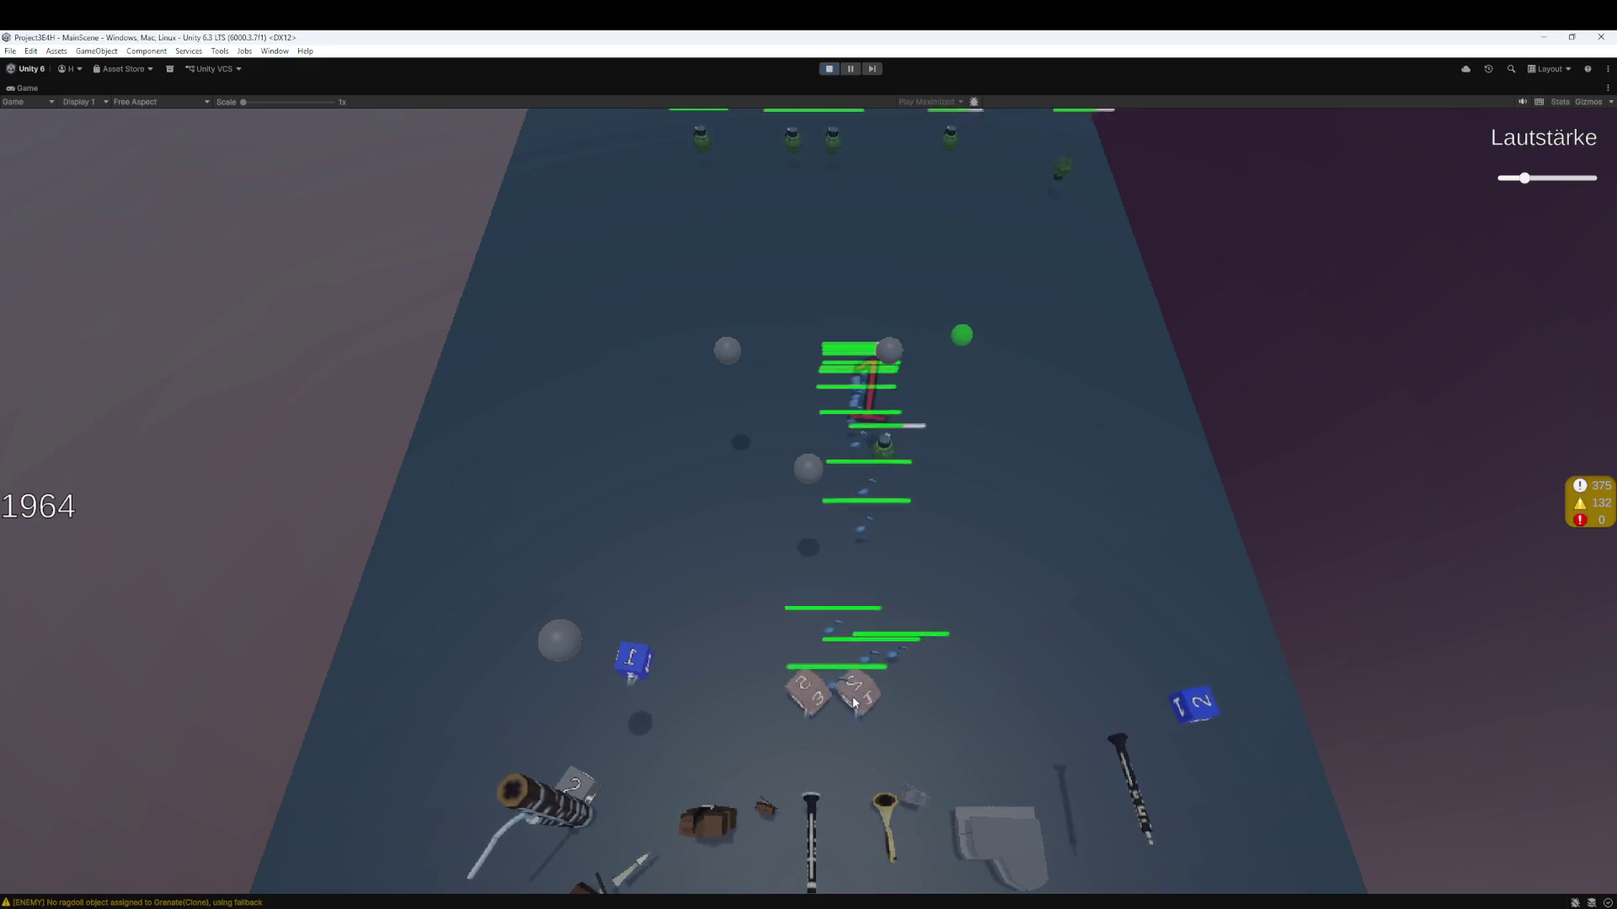
drag(859, 696, 891, 748)
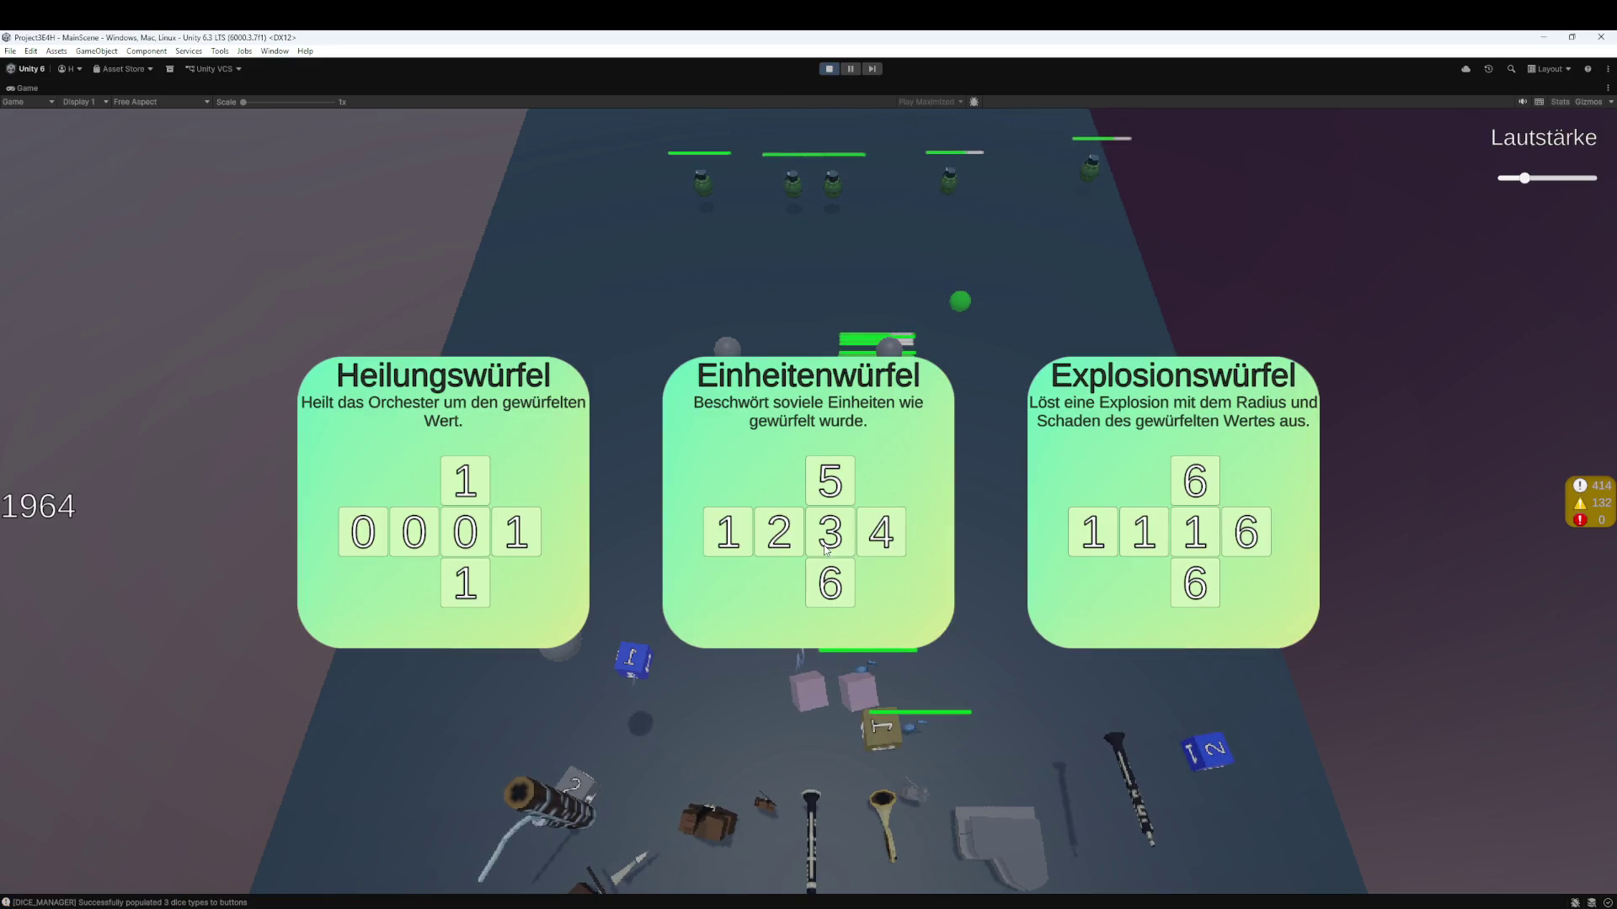
- Take the Einheitenwürfel and the Je mehr desto besser! perk, then fill the slots with the yellow and 6 dice
click(852, 522)
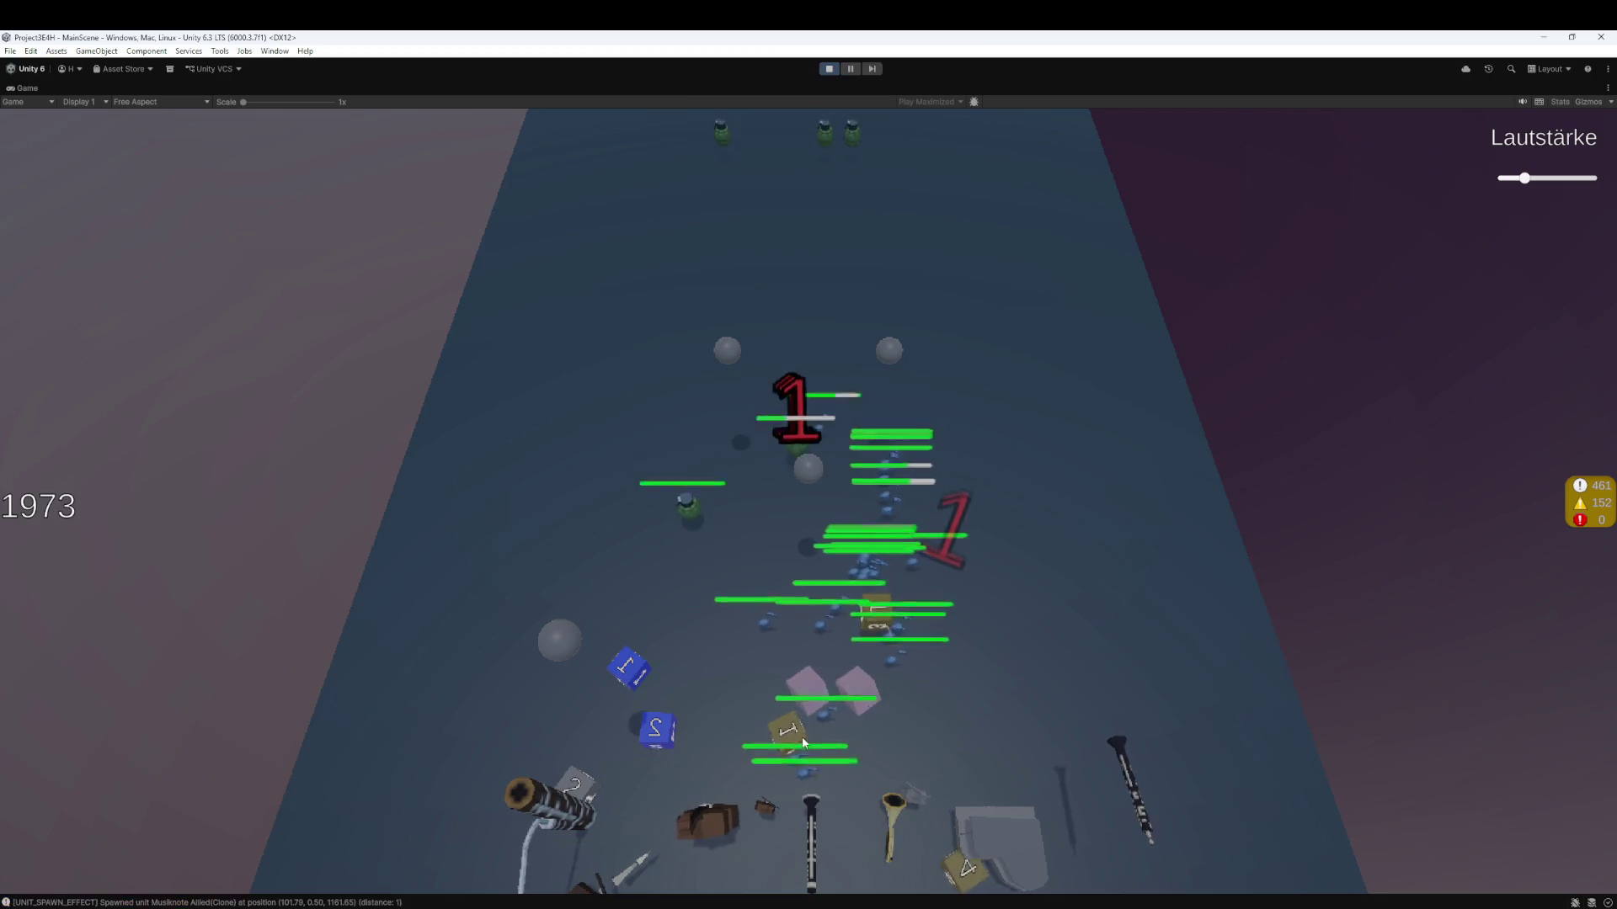
mouse_move(543, 686)
mouse_down()
mouse_move(621, 740)
mouse_move(625, 708)
mouse_move(786, 704)
mouse_move(820, 736)
mouse_move(755, 705)
mouse_move(756, 748)
mouse_up()
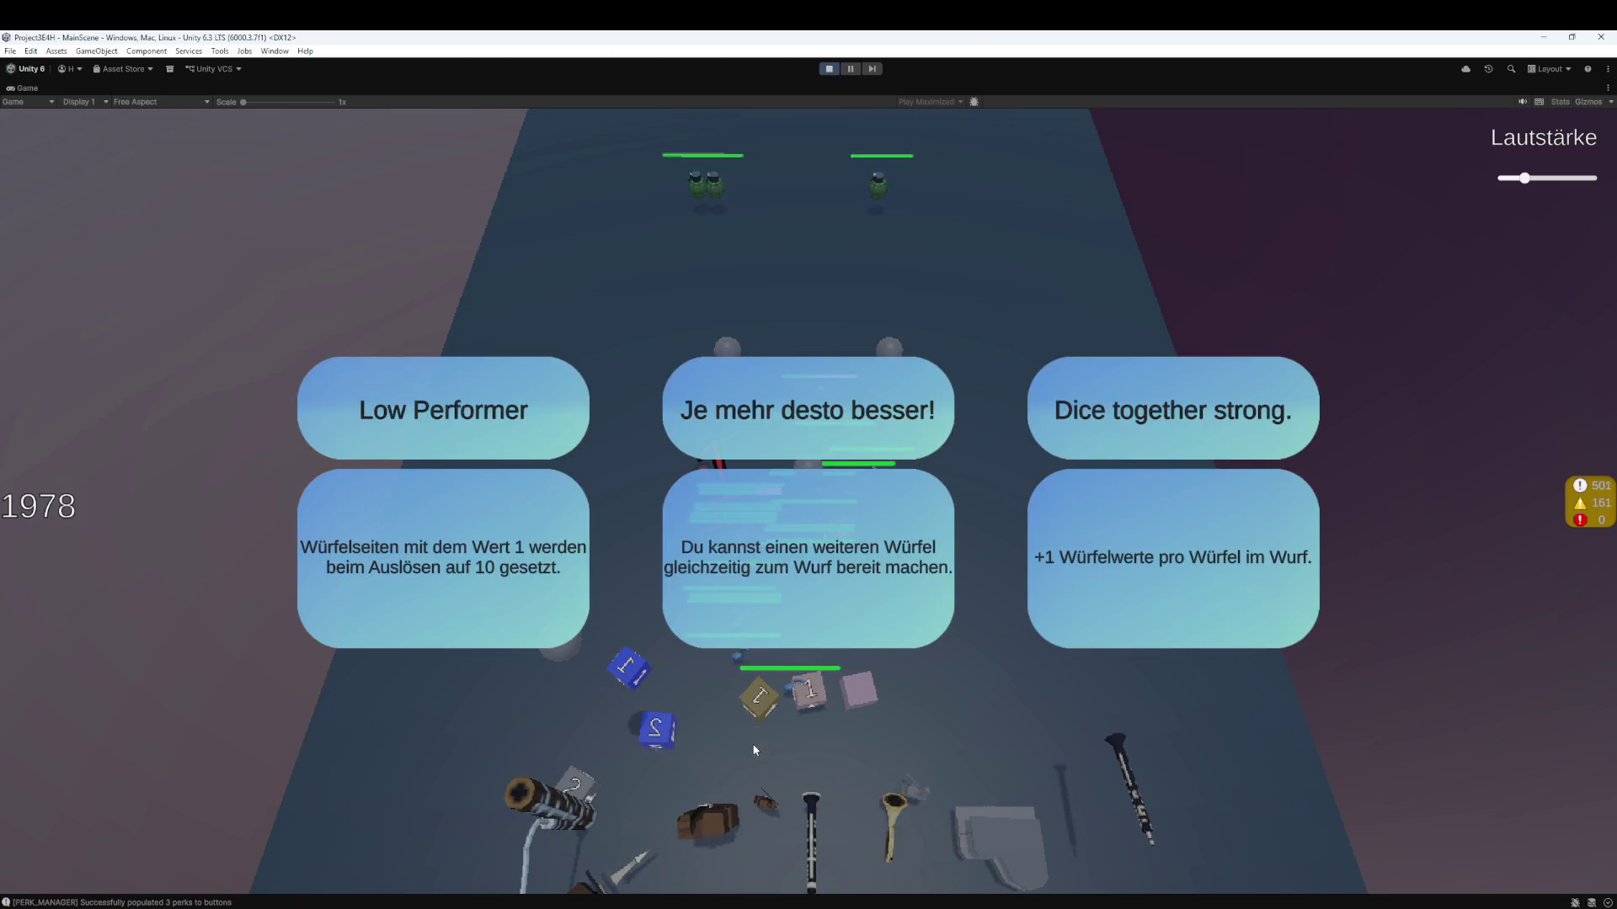
click(830, 576)
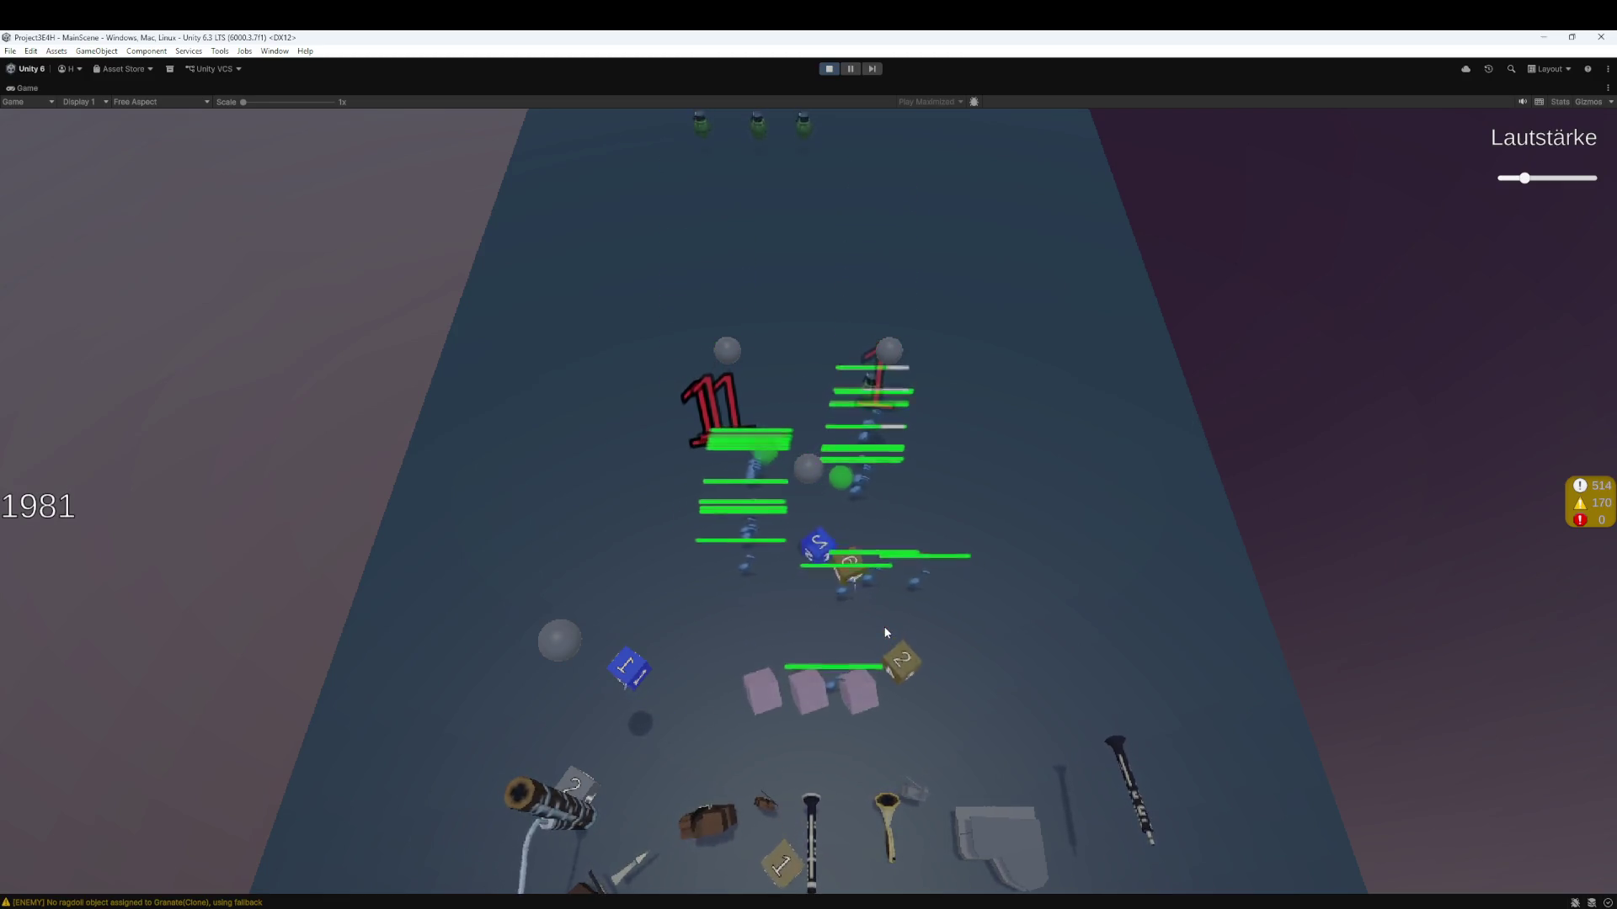
drag(899, 699, 808, 691)
drag(815, 543, 857, 691)
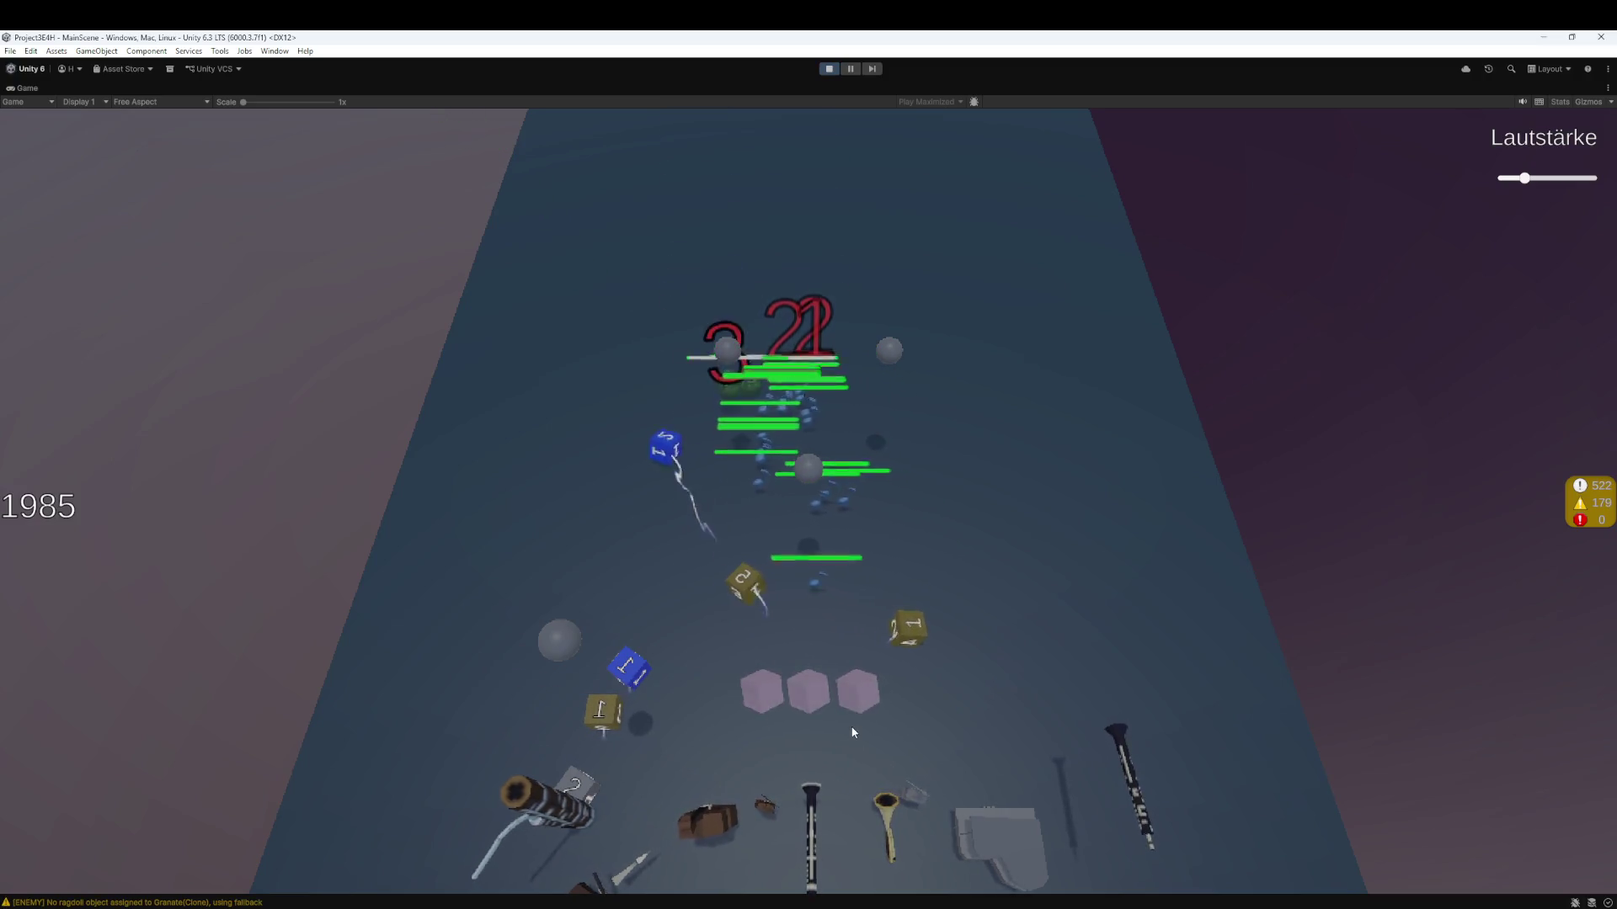
mouse_move(911, 688)
mouse_down()
mouse_move(808, 691)
mouse_move(859, 690)
mouse_up()
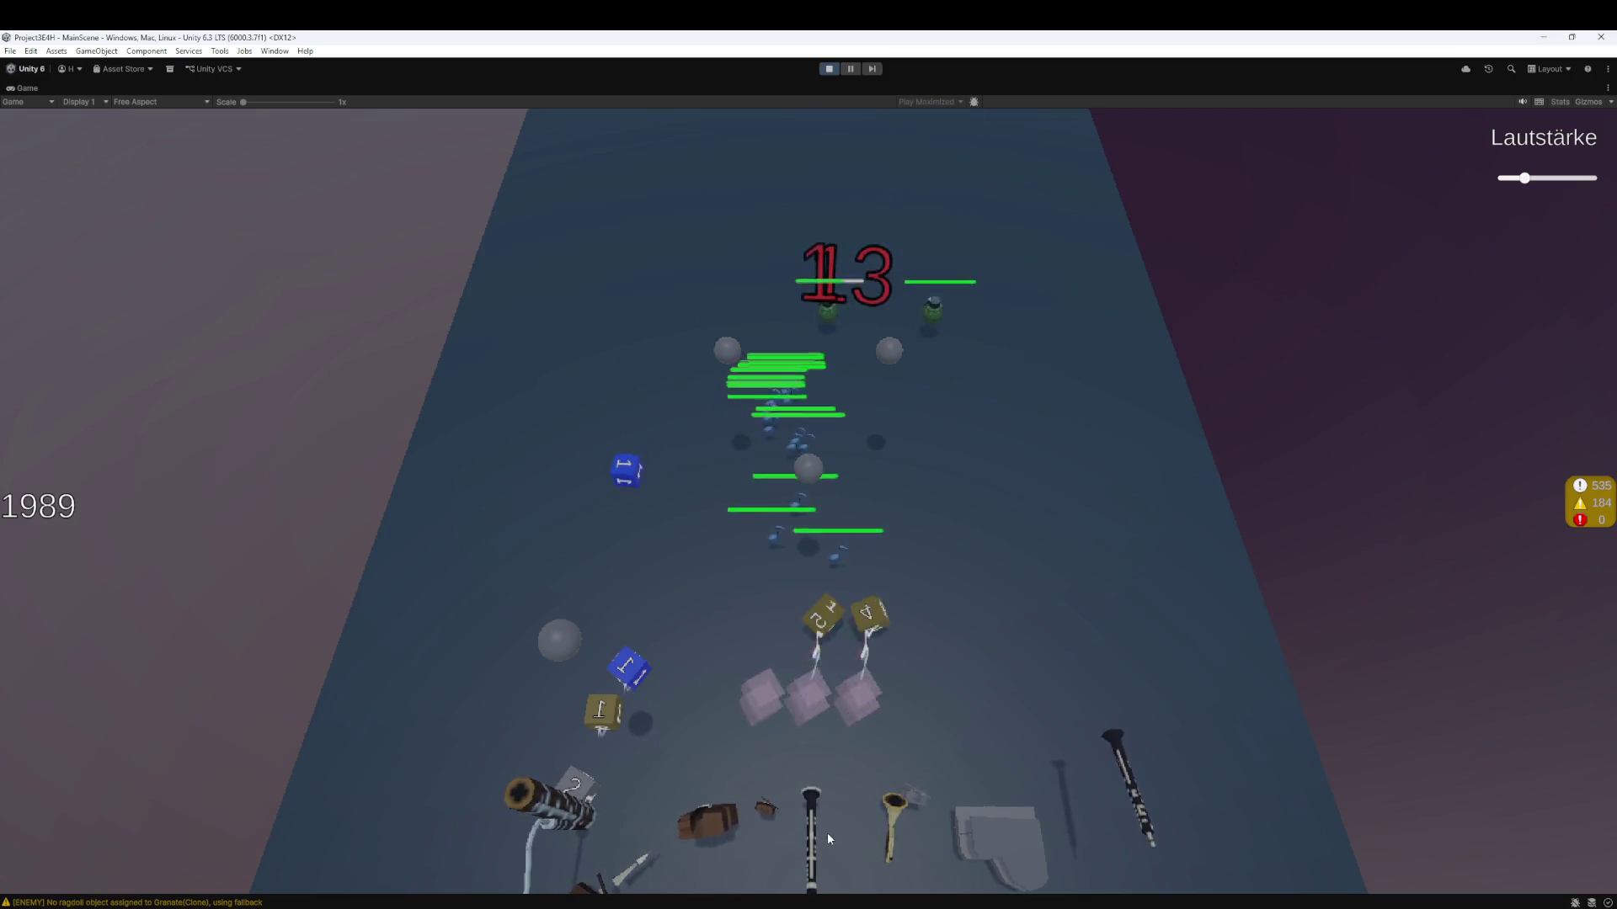
drag(805, 628, 823, 678)
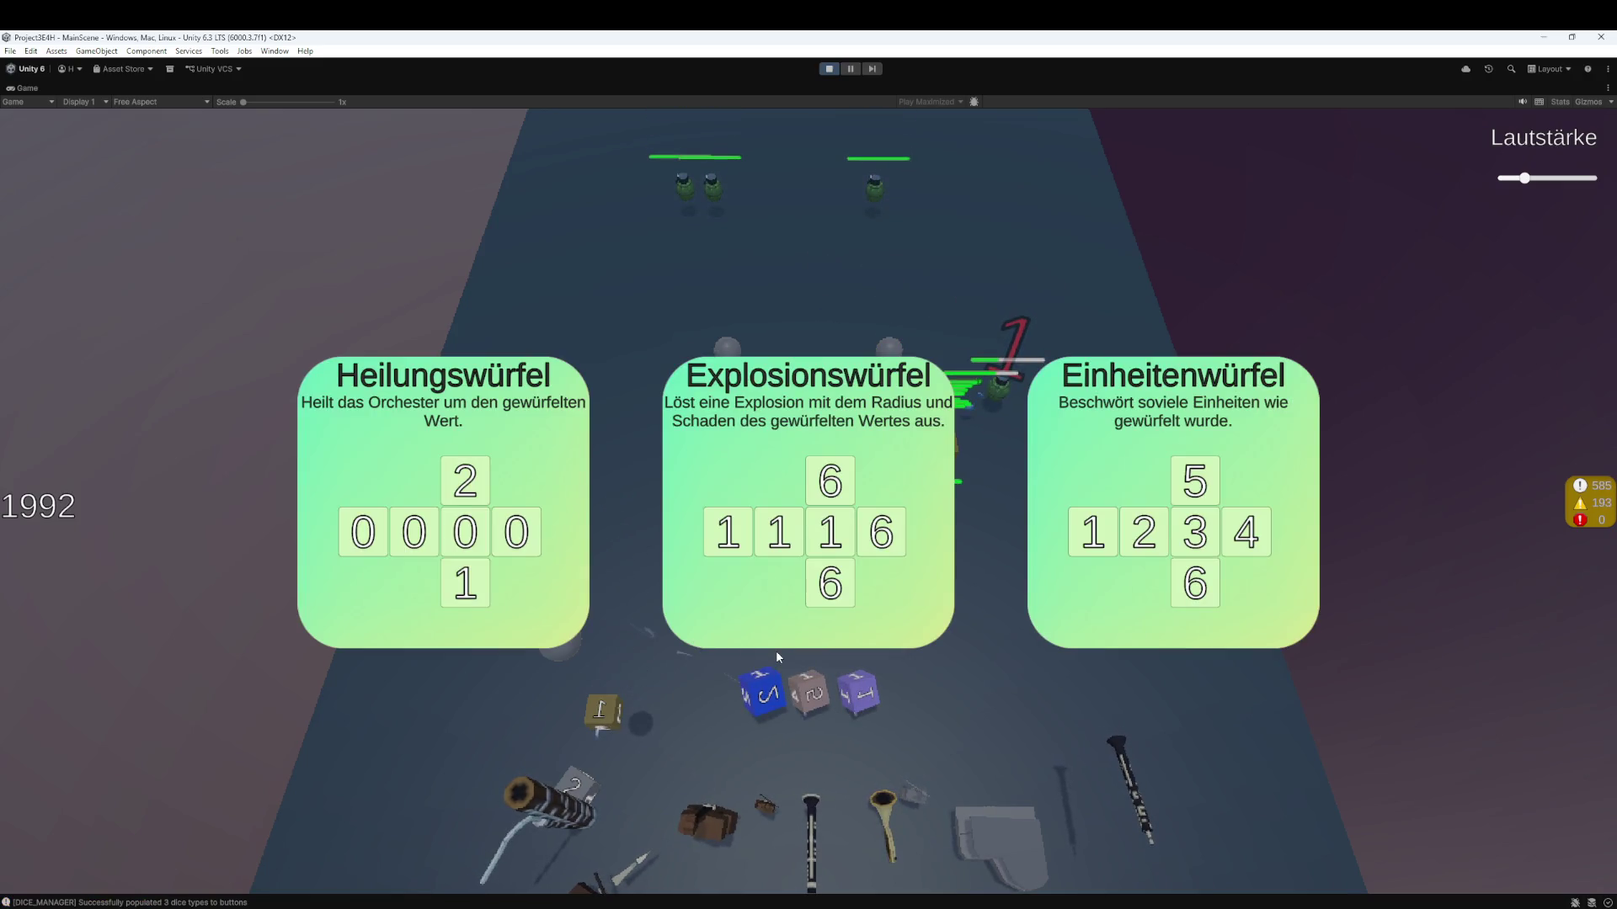
- Take the Einheitenwürfel and the Je mehr desto besser! perk, moving the olive 4 die toward the slots
click(1090, 534)
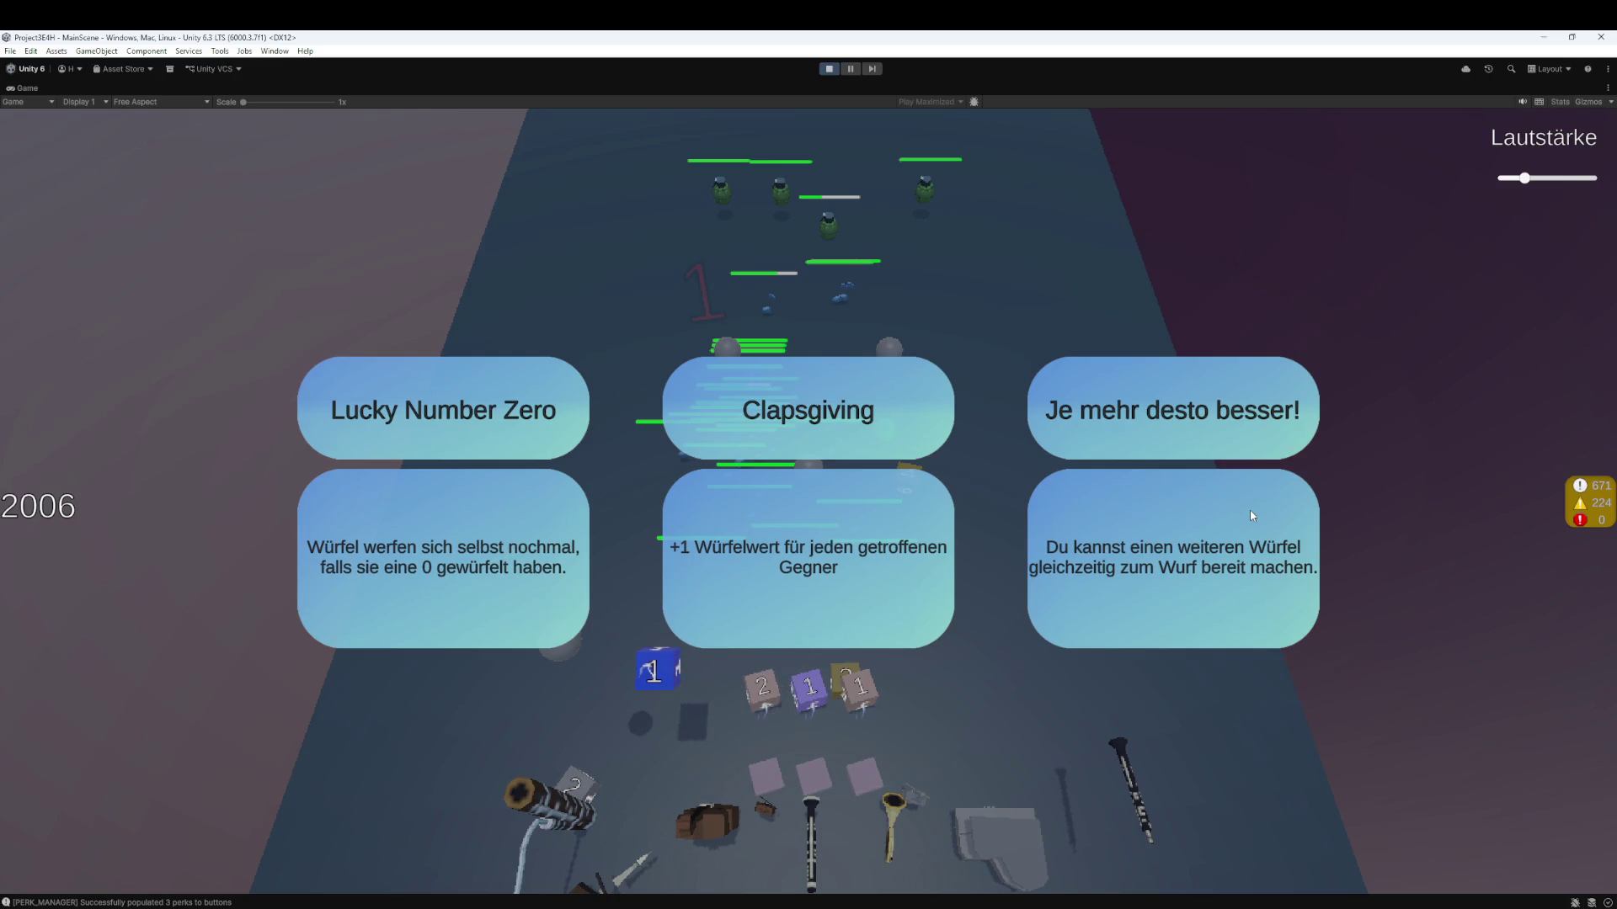
click(1169, 558)
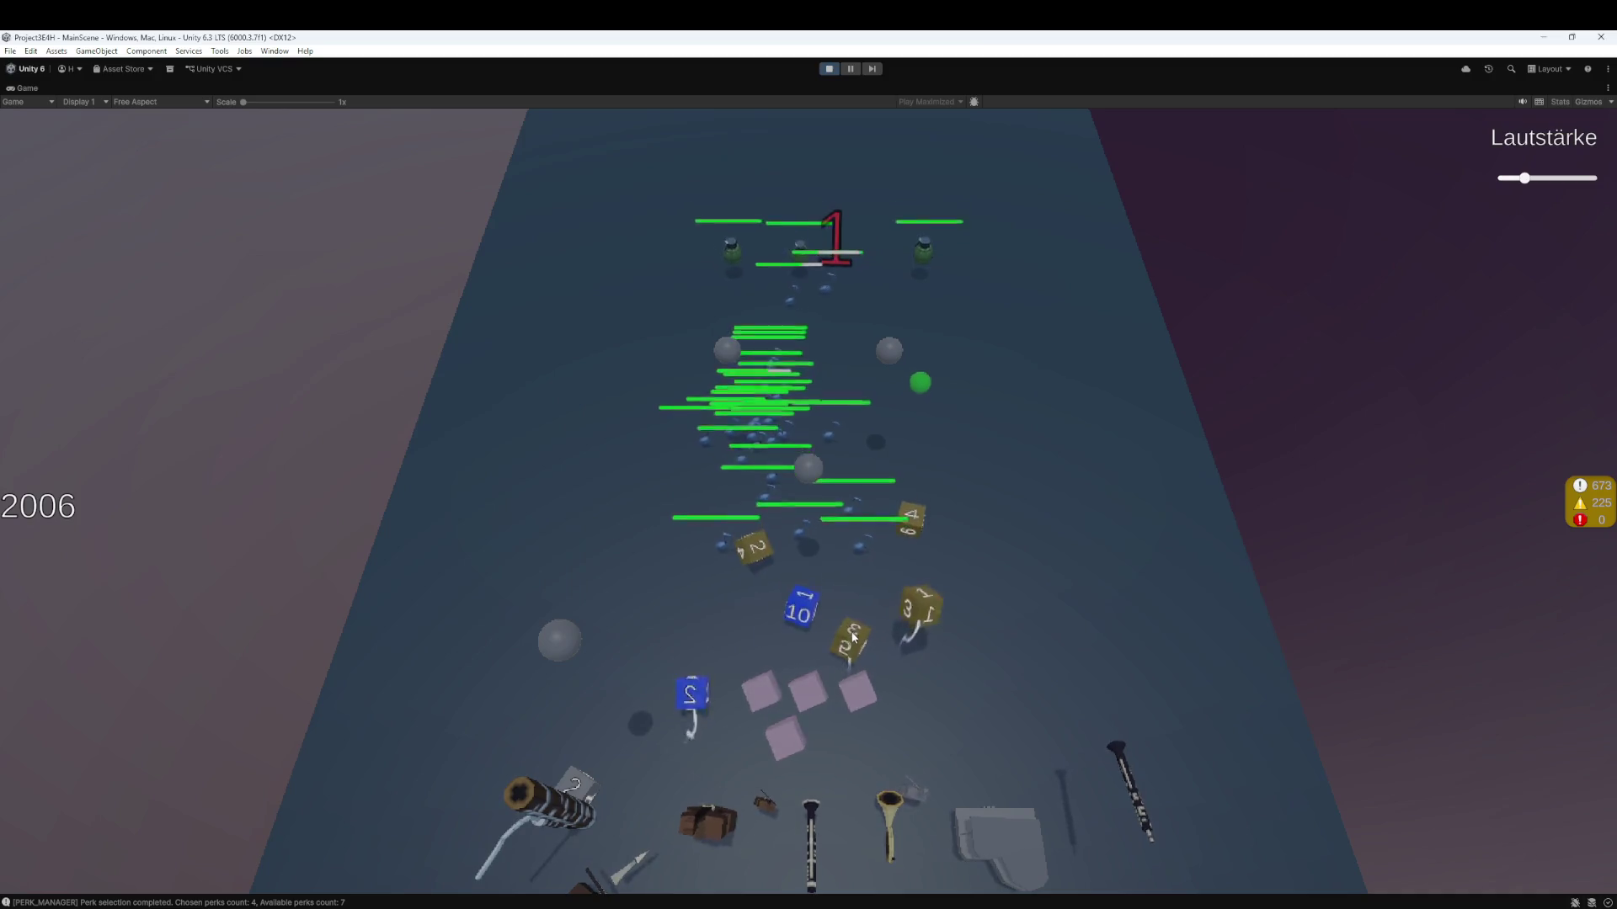
mouse_move(916, 564)
mouse_down()
mouse_move(936, 629)
mouse_move(923, 685)
mouse_move(859, 695)
mouse_up()
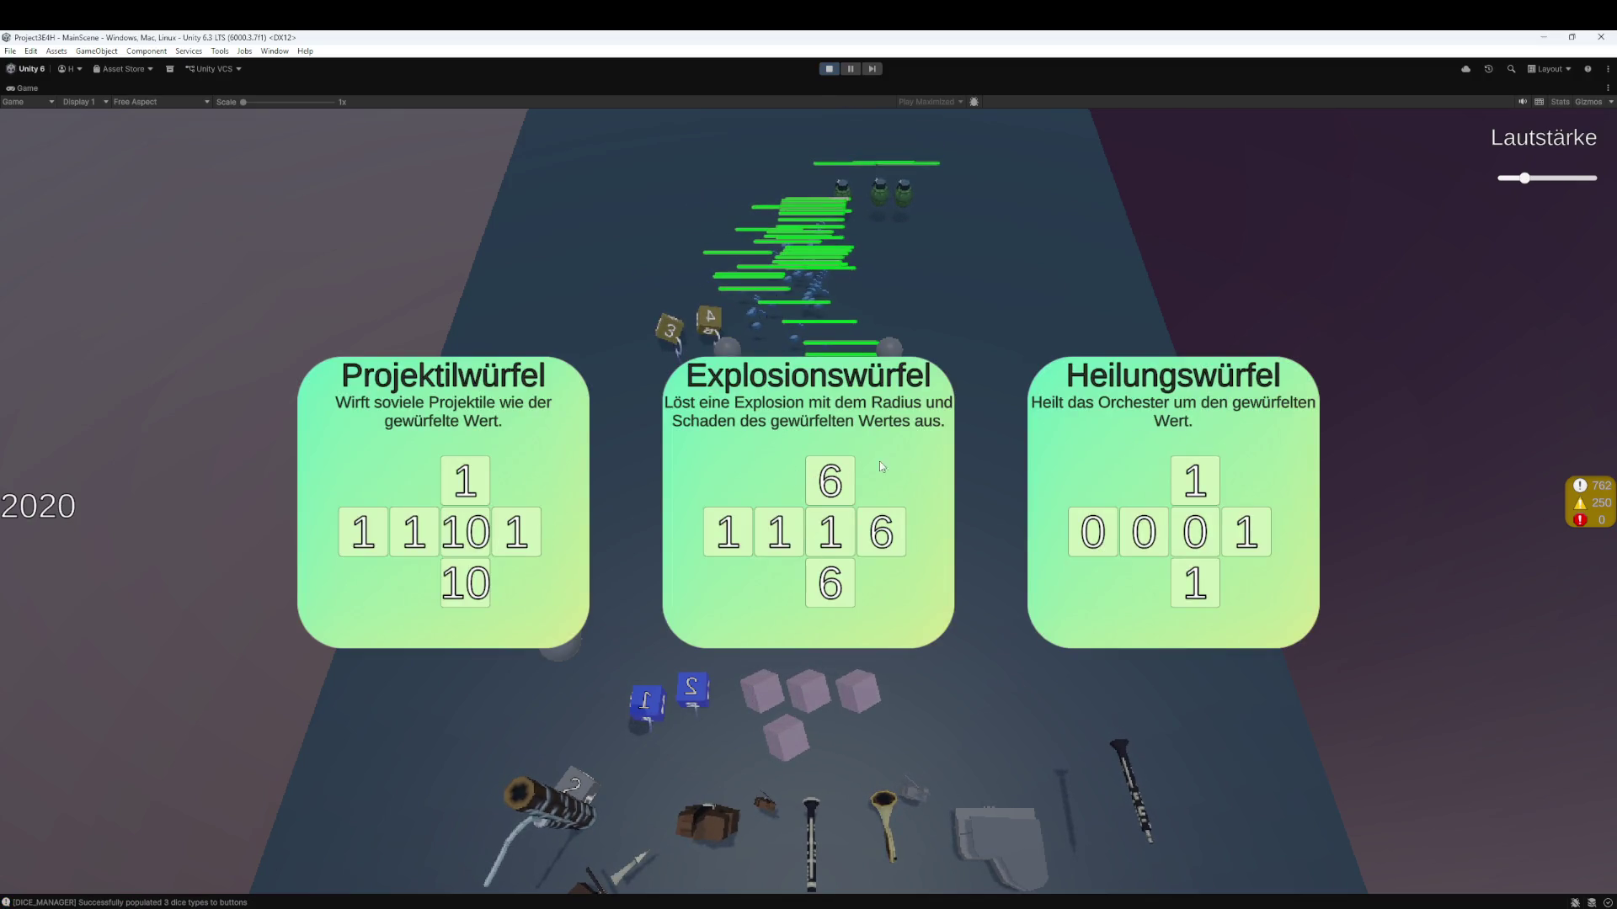
- Take the Explosionswürfel, fill the empty slot with the yellow 2 die, lower the volume, and stop Play mode
click(861, 462)
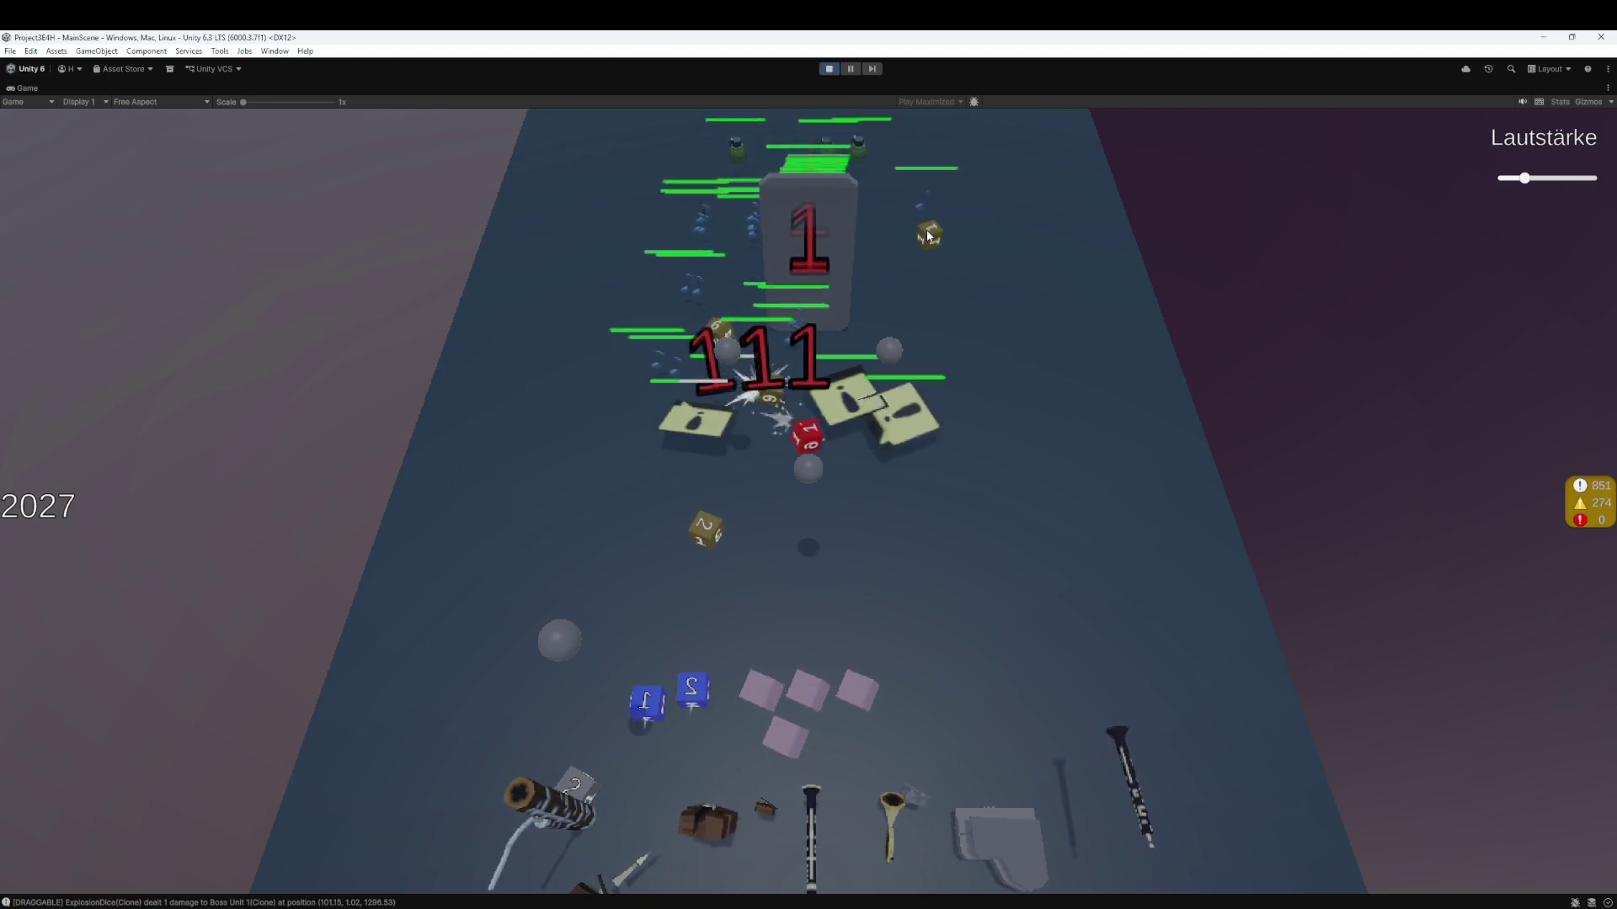
click(930, 251)
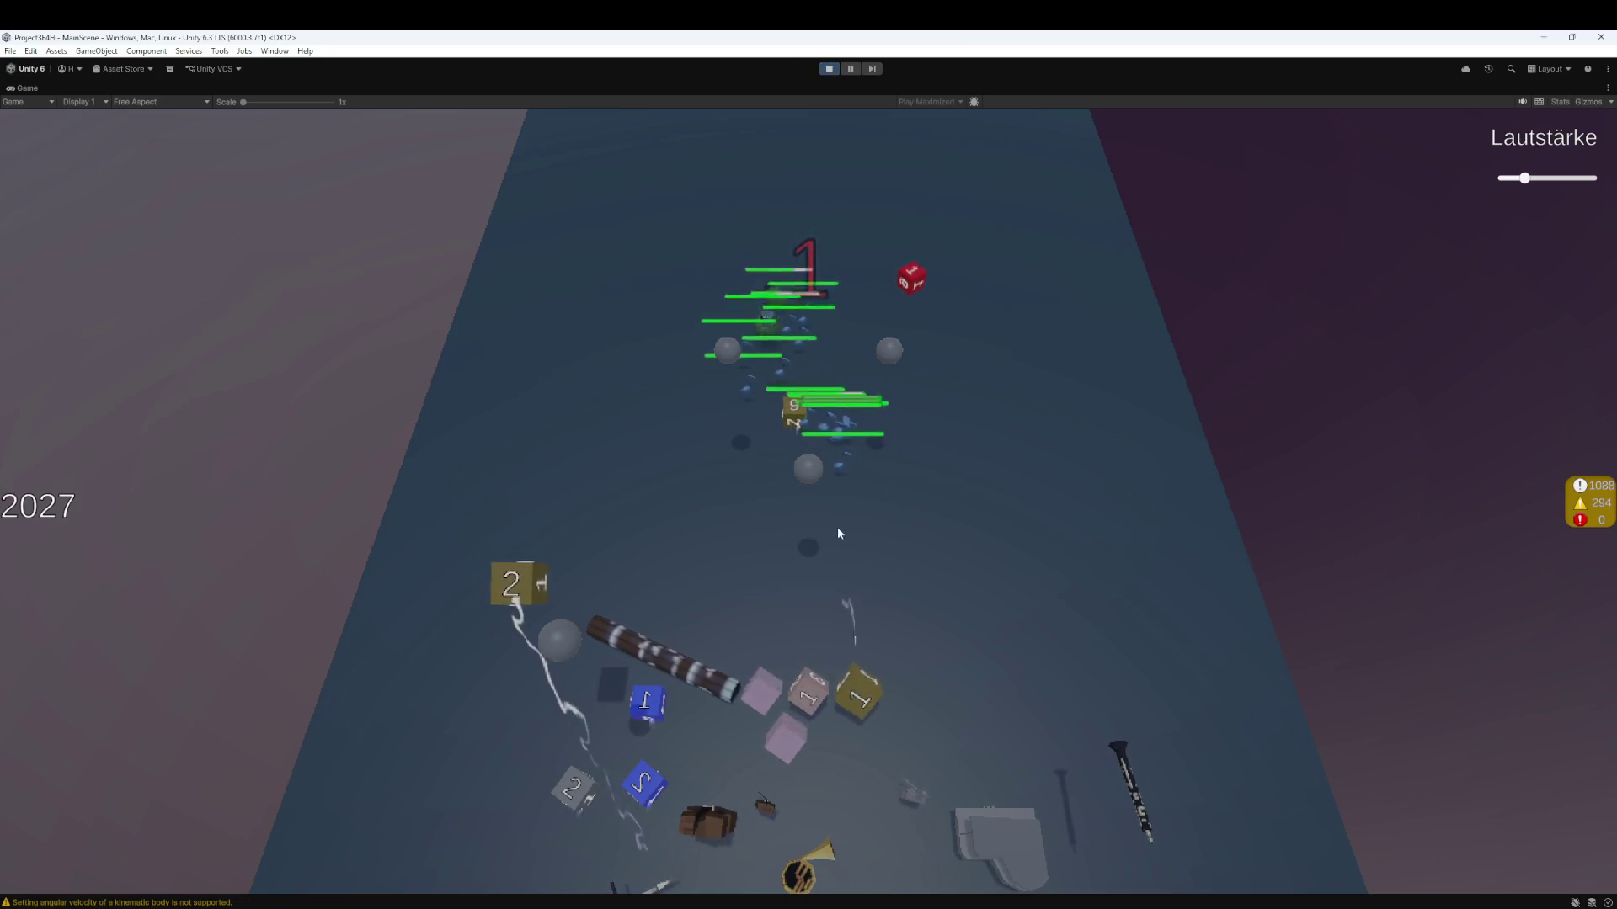
drag(570, 630, 762, 691)
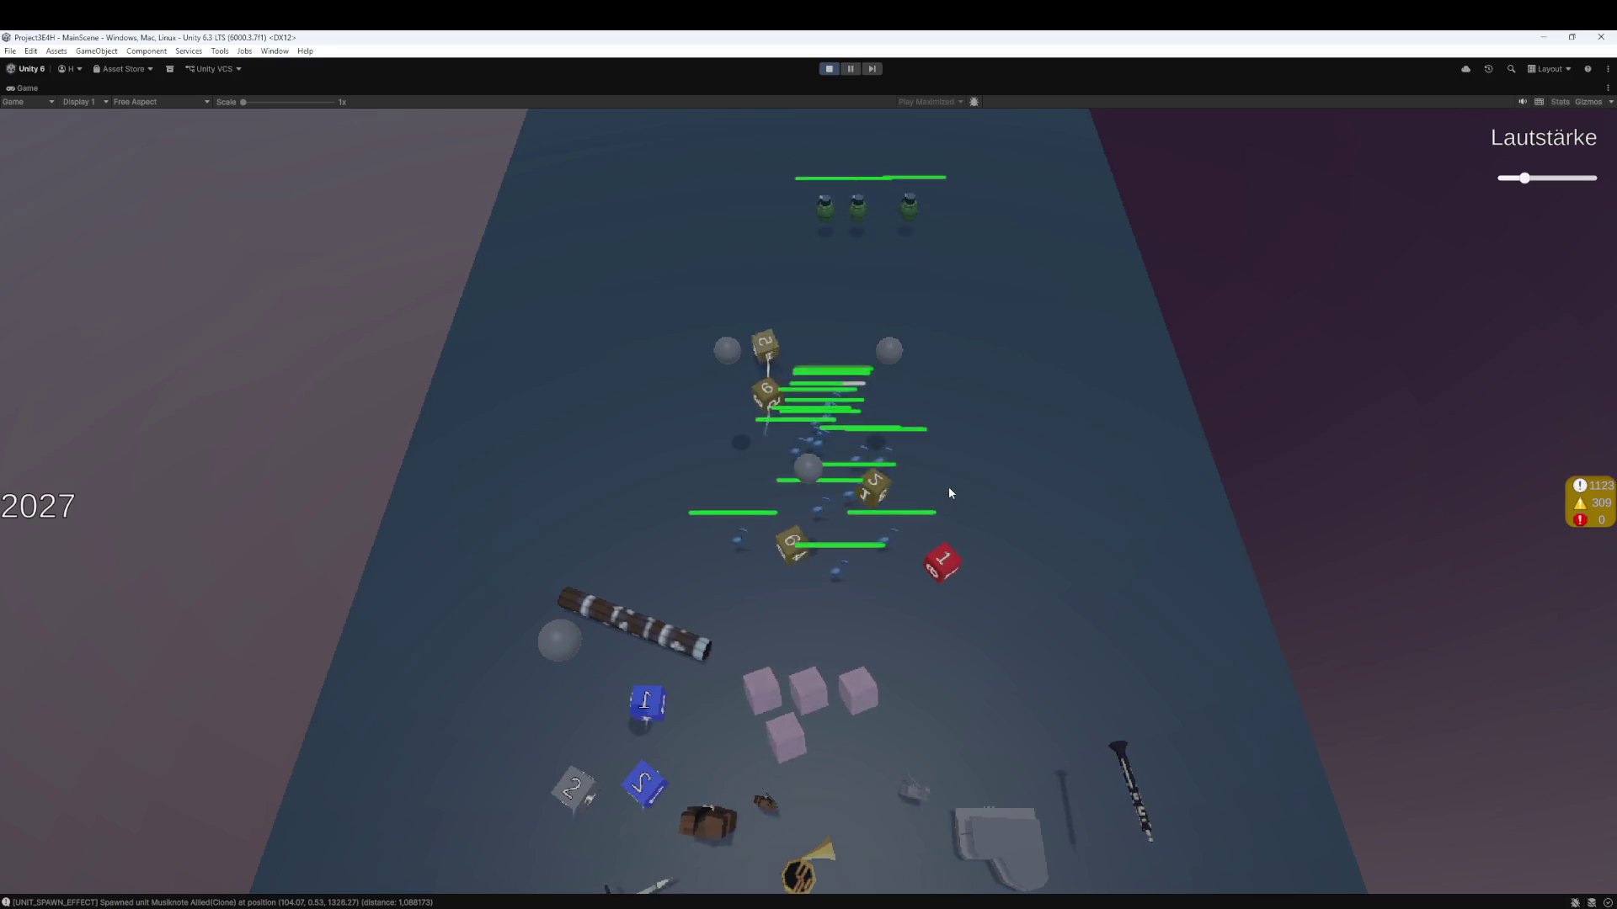
click(1514, 178)
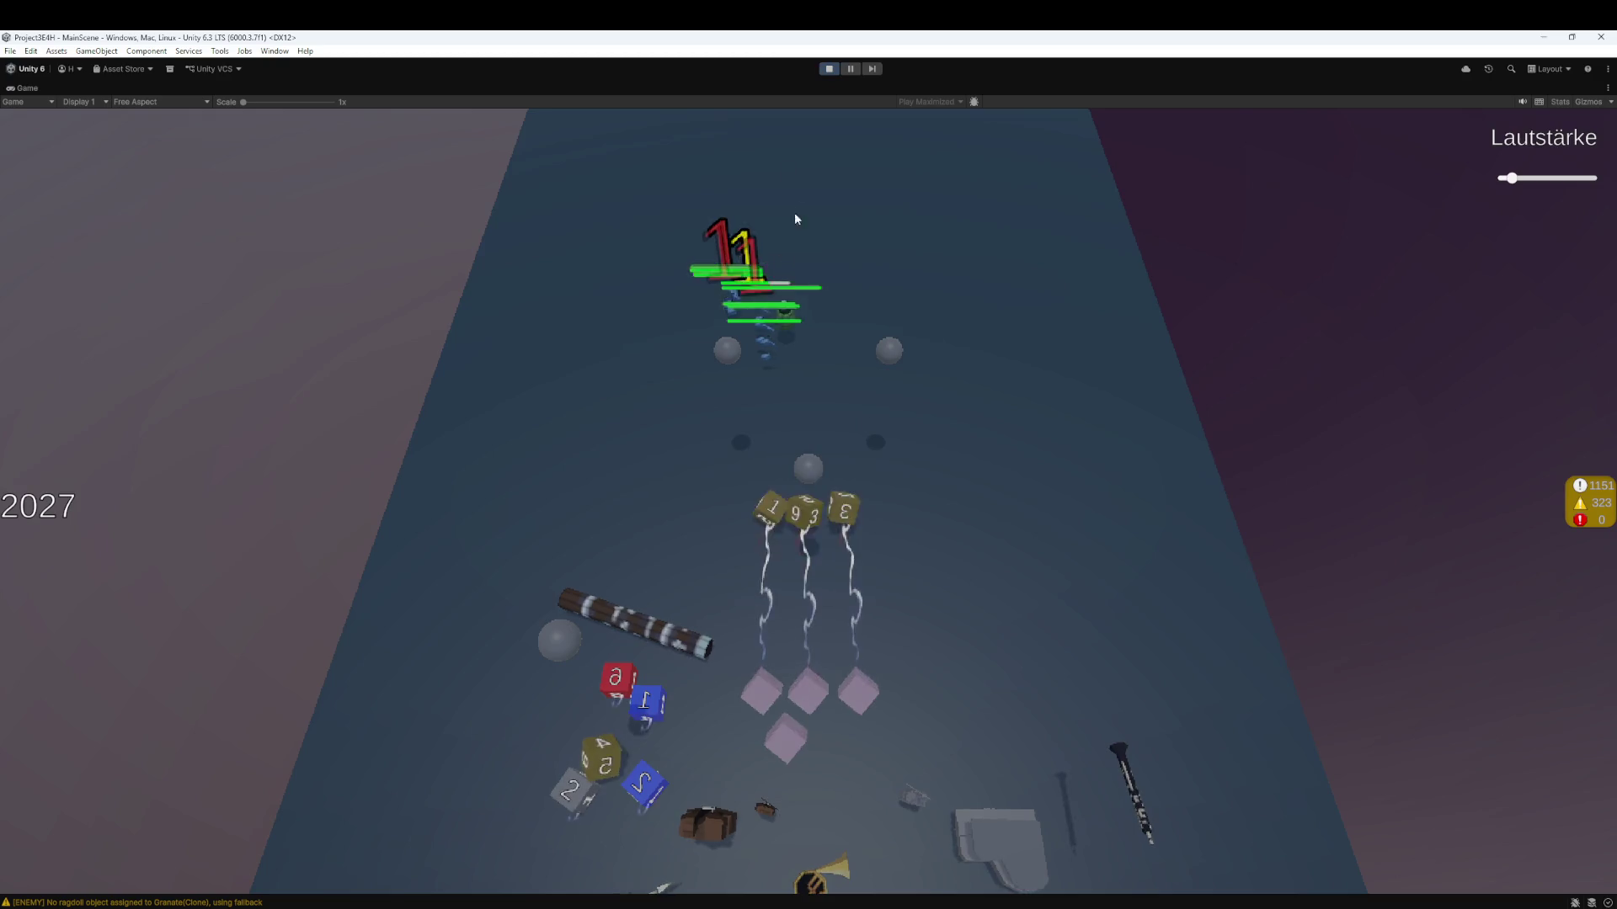
click(832, 69)
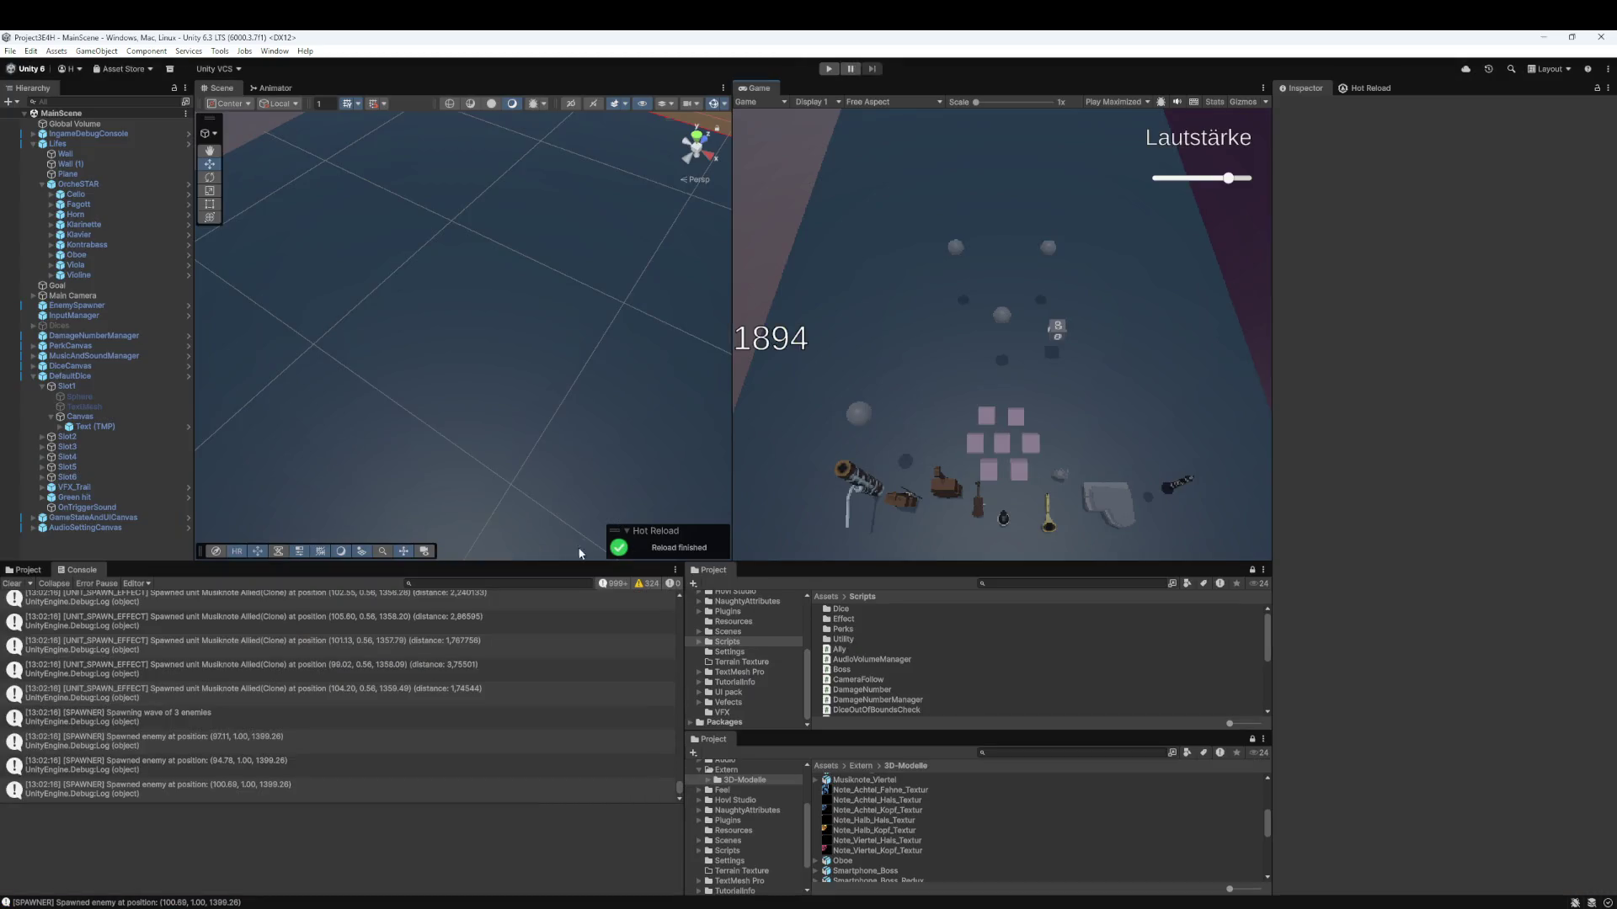
- Show the Assets > _Prefab > Enemies folder in the Project panel instead of the Console
click(28, 571)
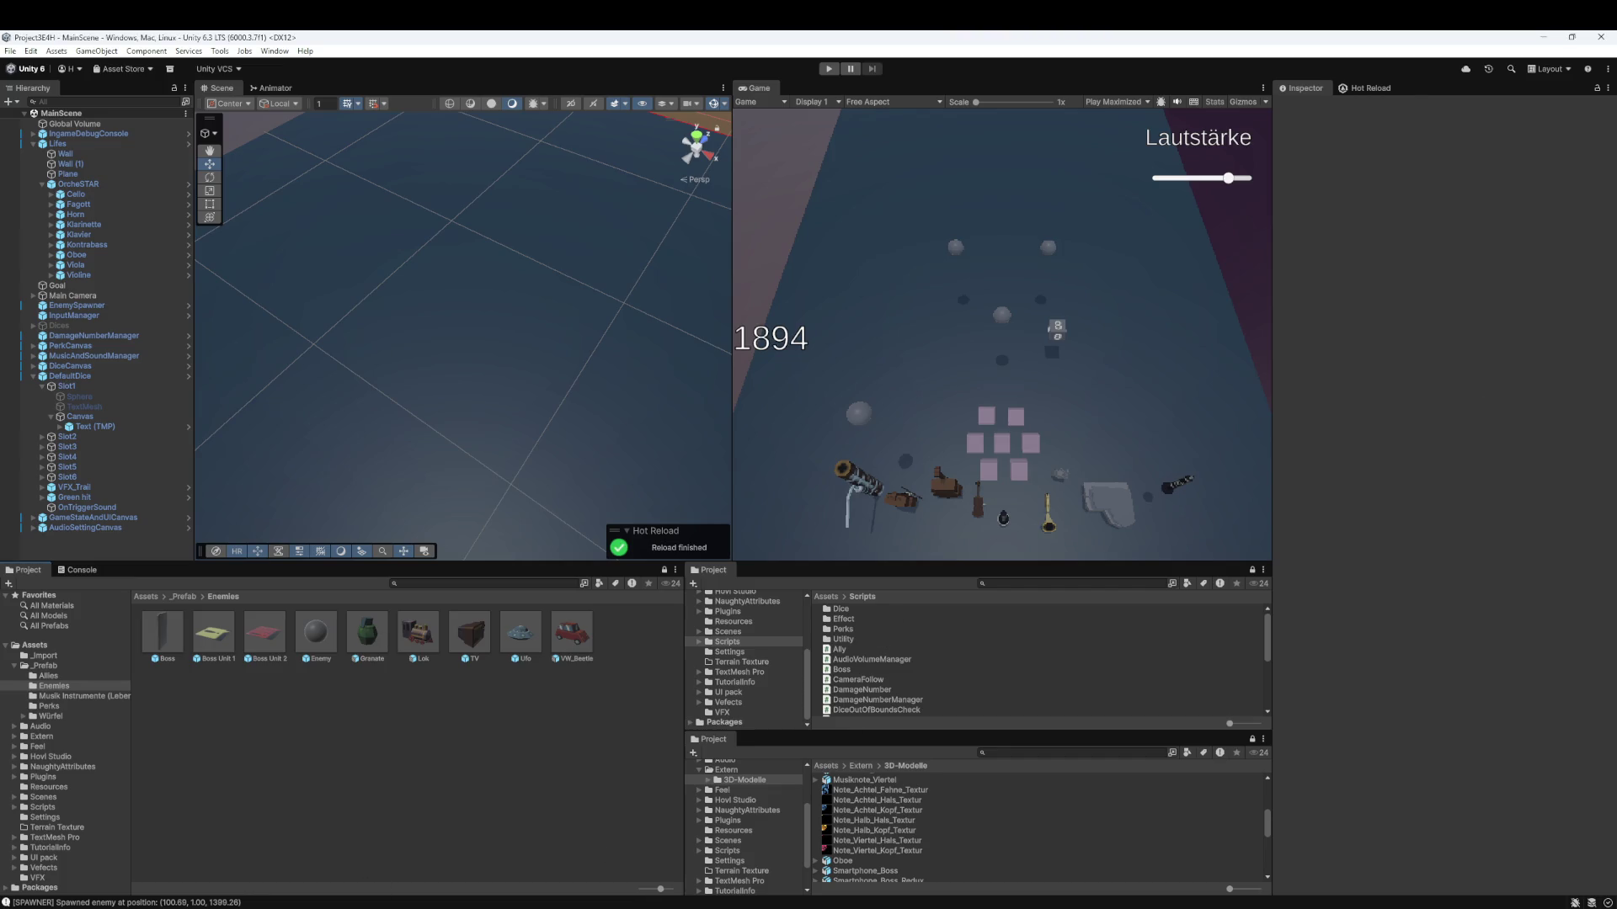
- Stage the three texture .meta files, commit them as 'feat: add meta' and push to origin
key(alt+Tab)
click(480, 245)
key(ctrl+a)
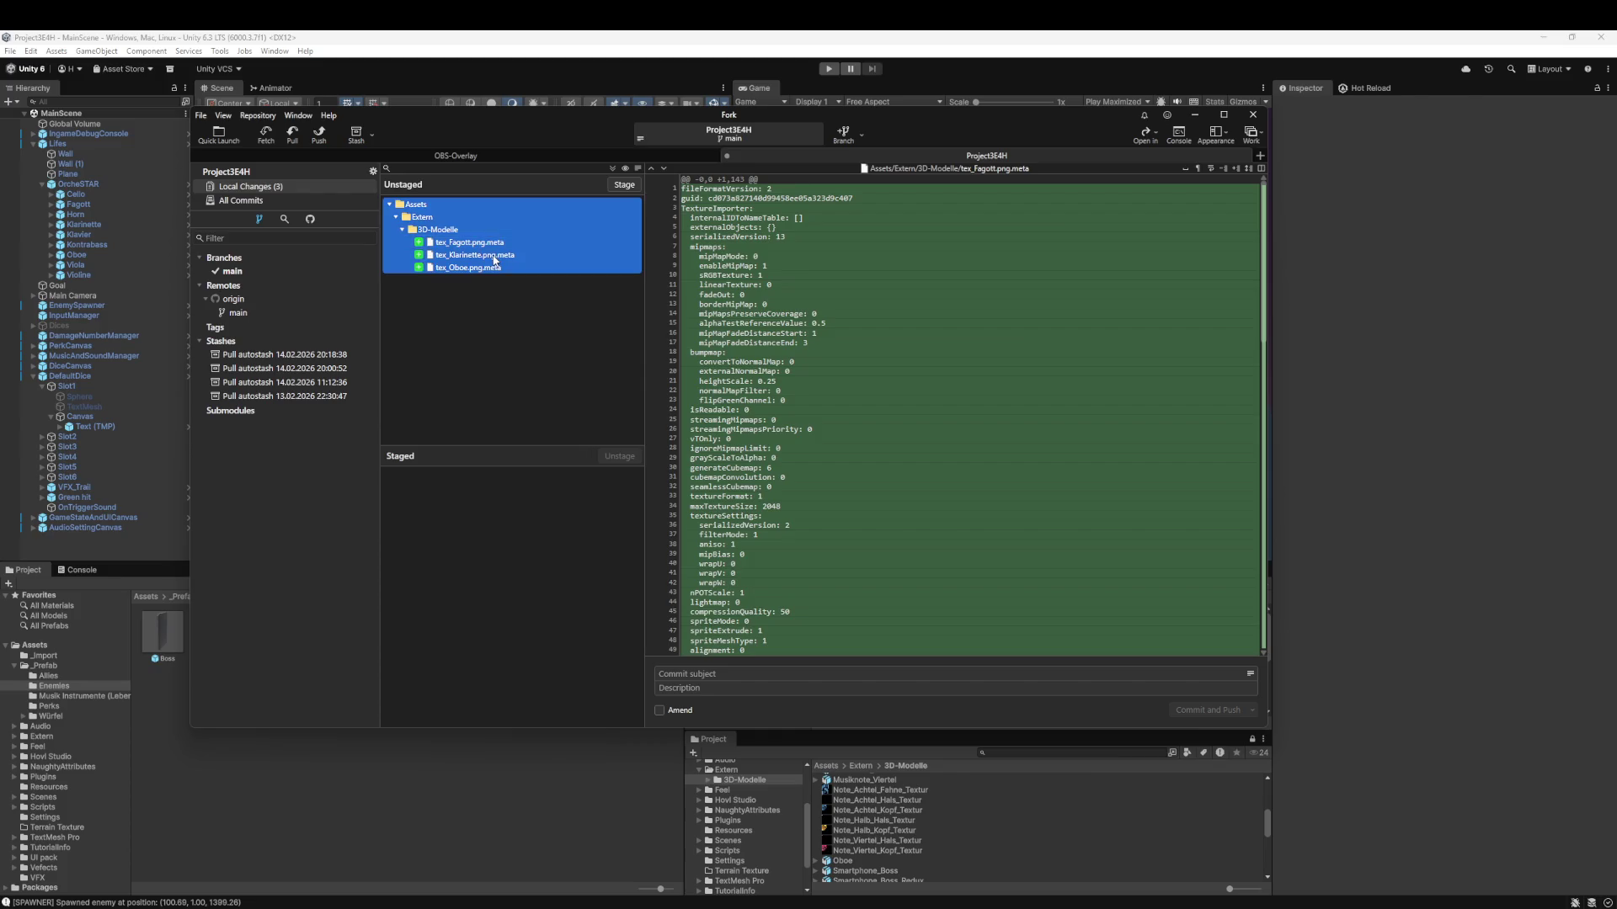
key(ctrl+s)
text(fix:)
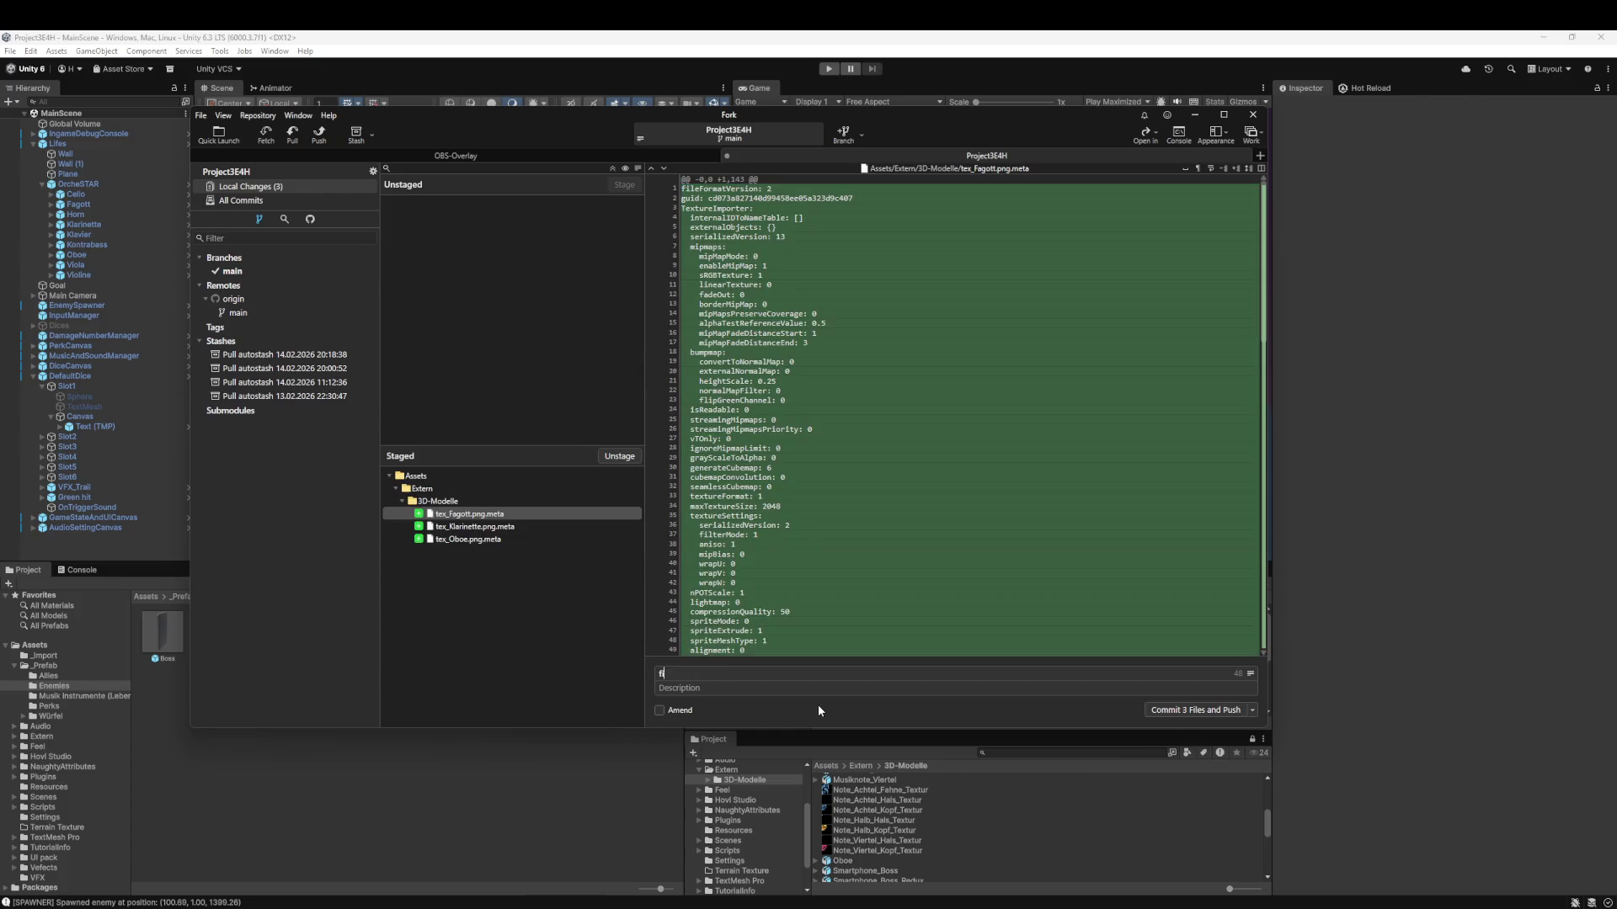
key(BackSpace)
key(BackSpace)
key(BackSpace)
text(feat: add meta)
key(ctrl+Return)
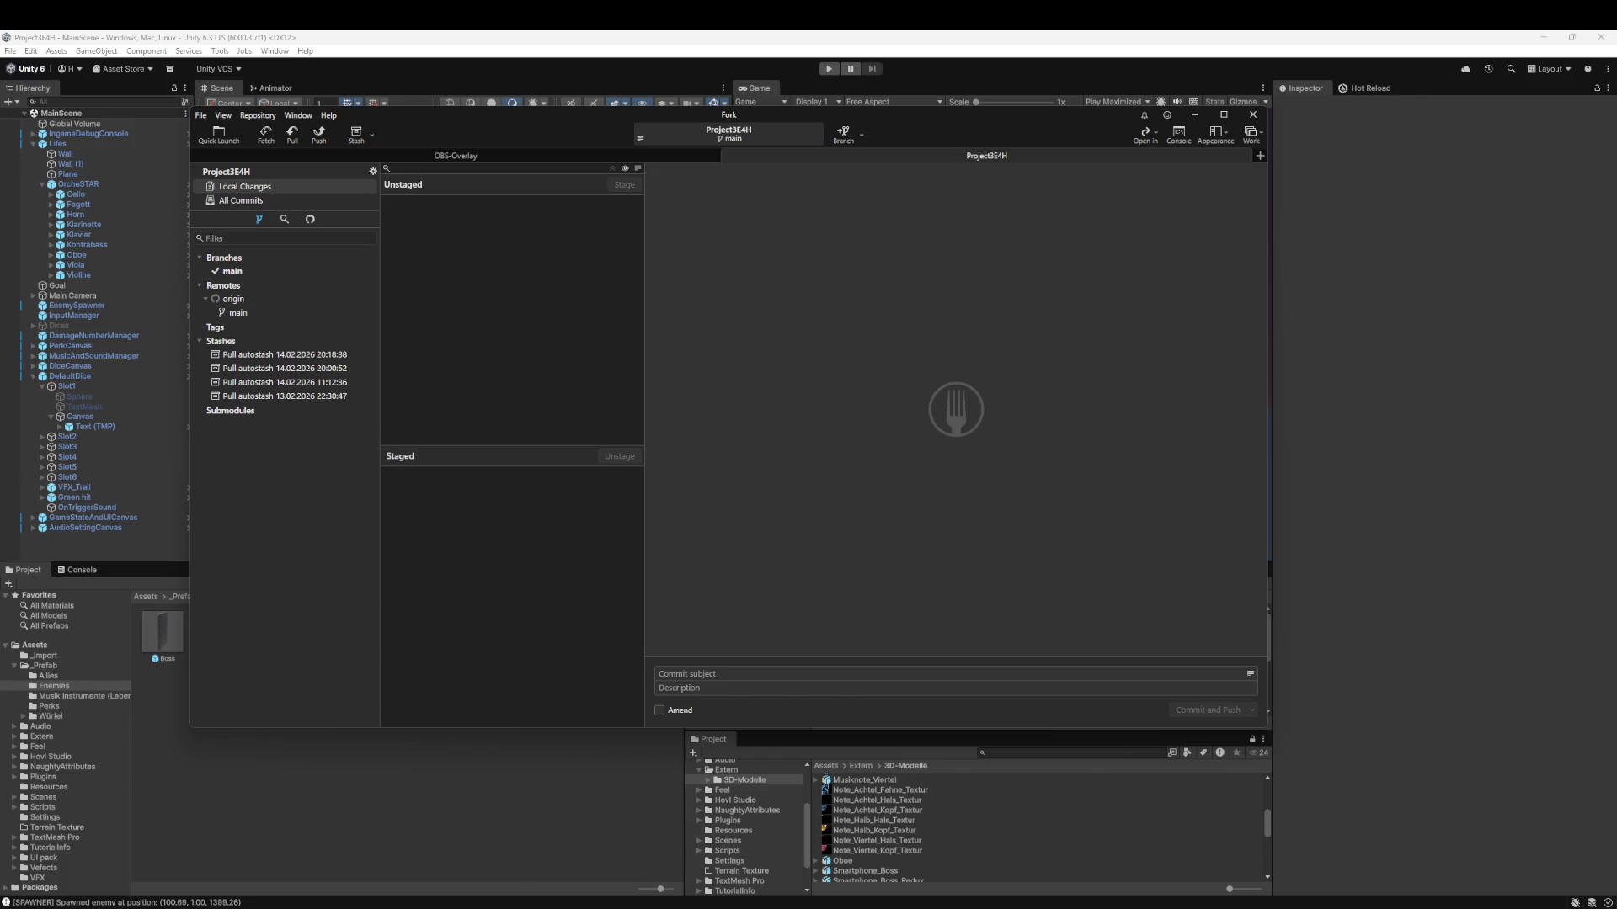
click(557, 854)
- Go to Assets > Scripts and open EnemyHealthBar.cs in Rider
click(44, 665)
click(127, 594)
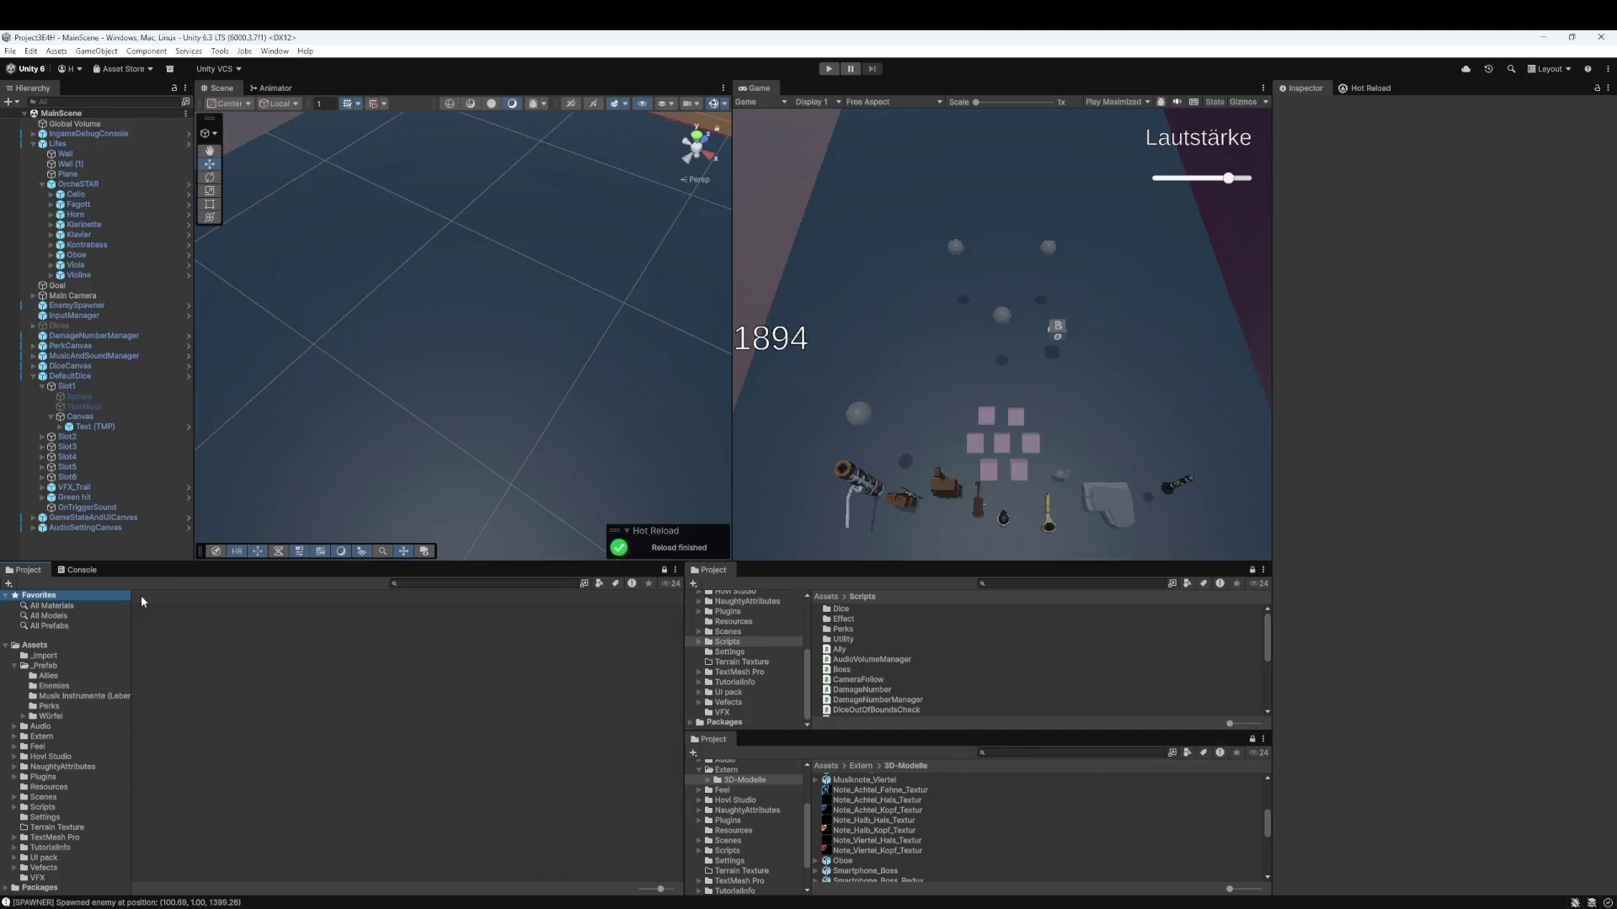
click(46, 667)
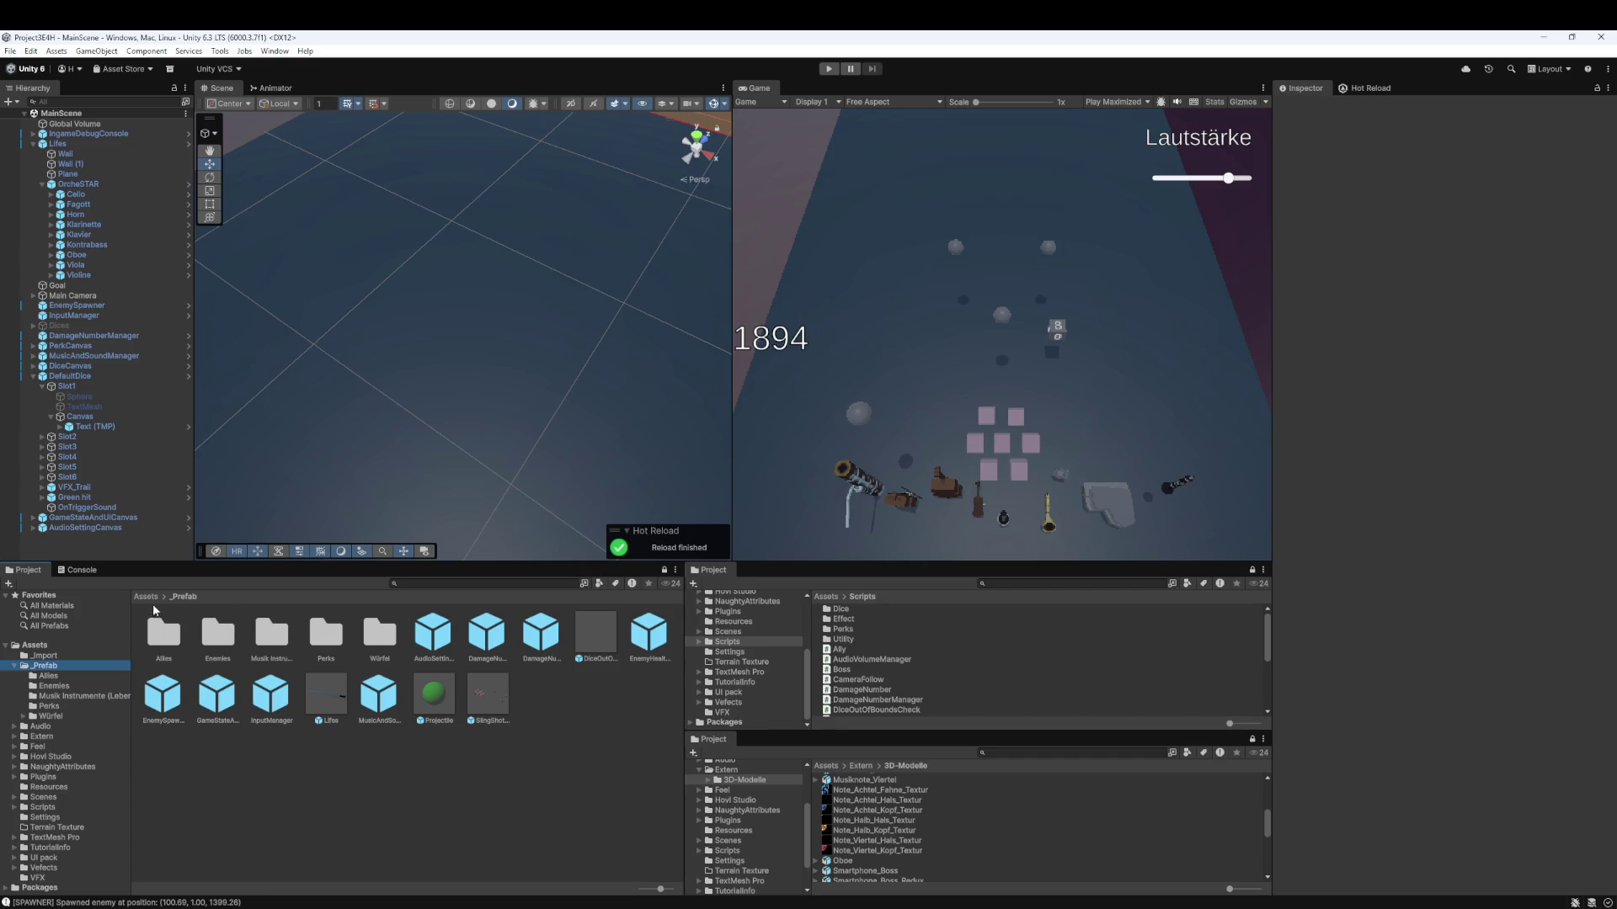
click(148, 596)
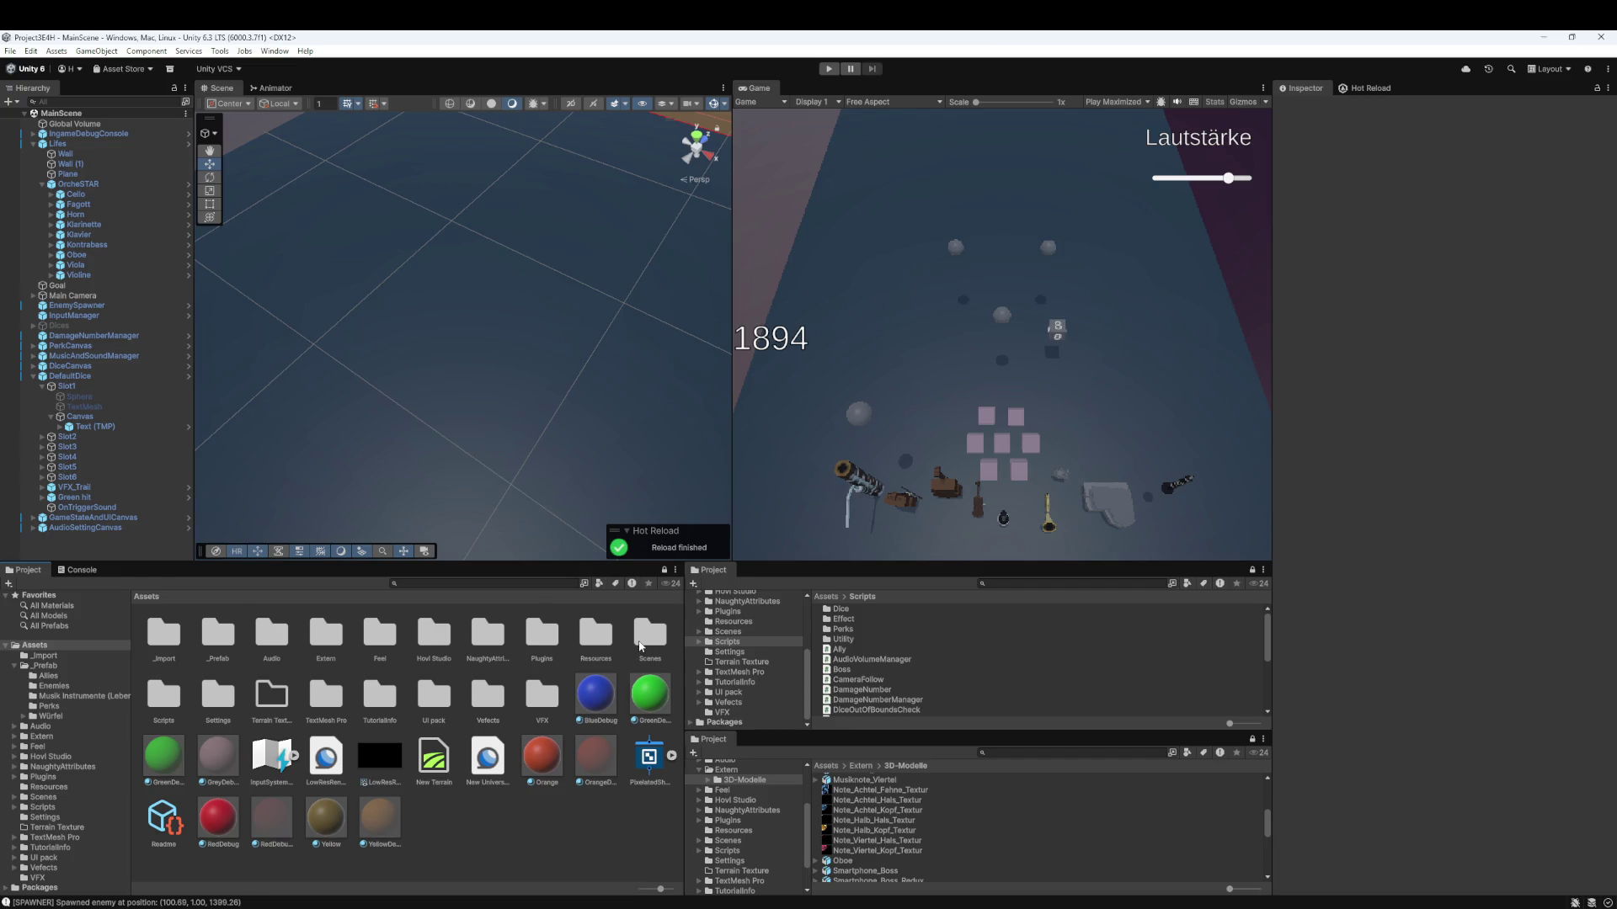
double_click(158, 700)
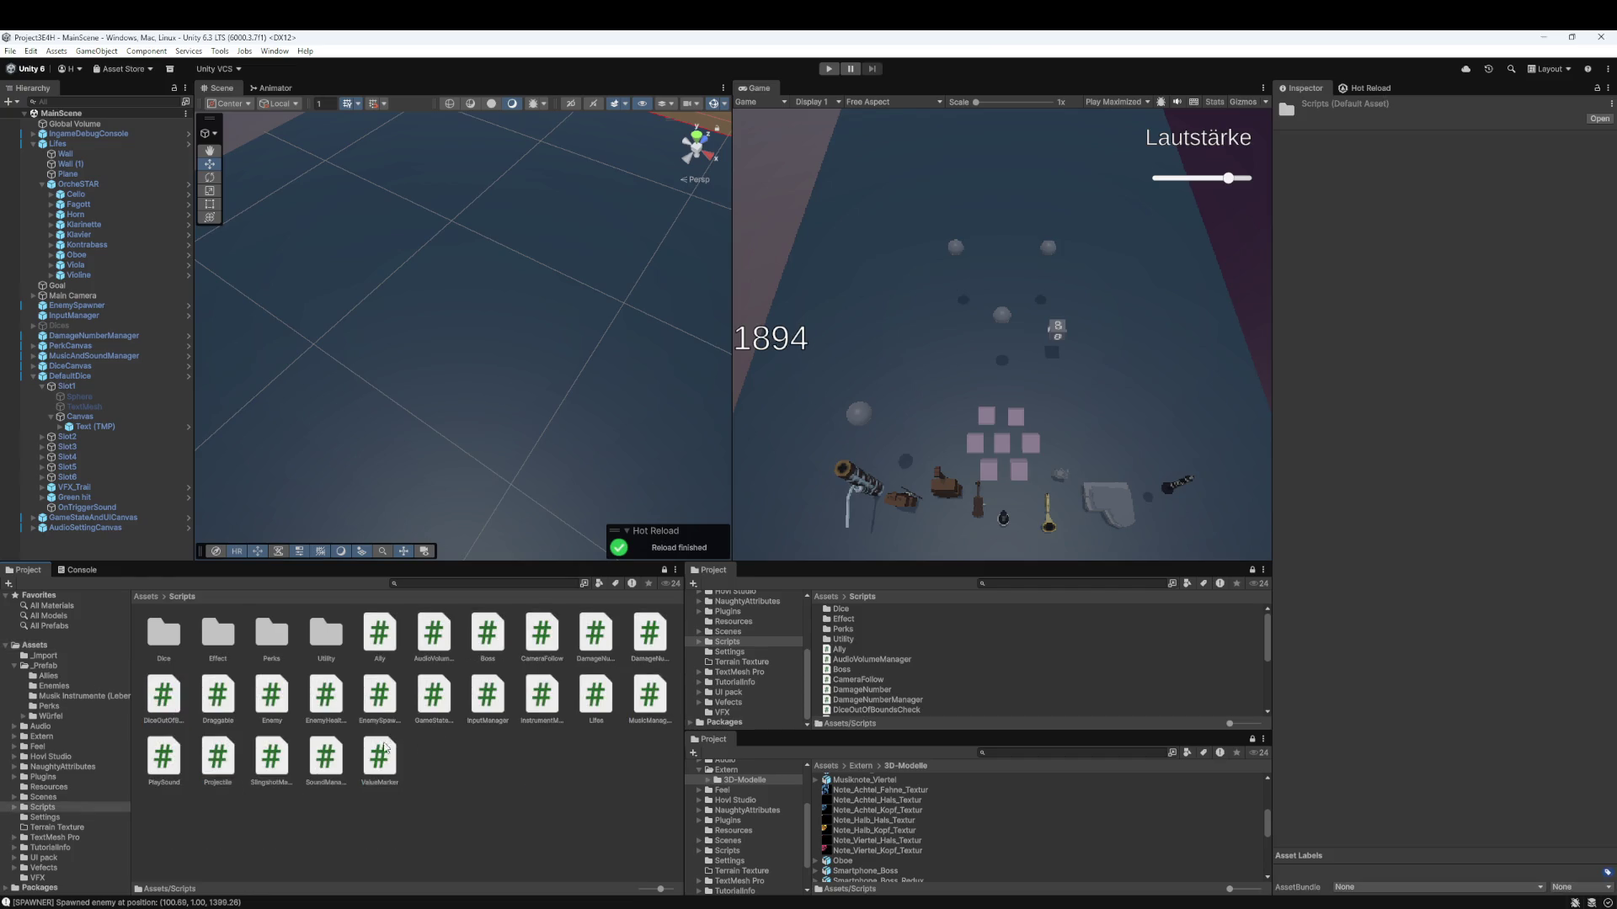
click(435, 640)
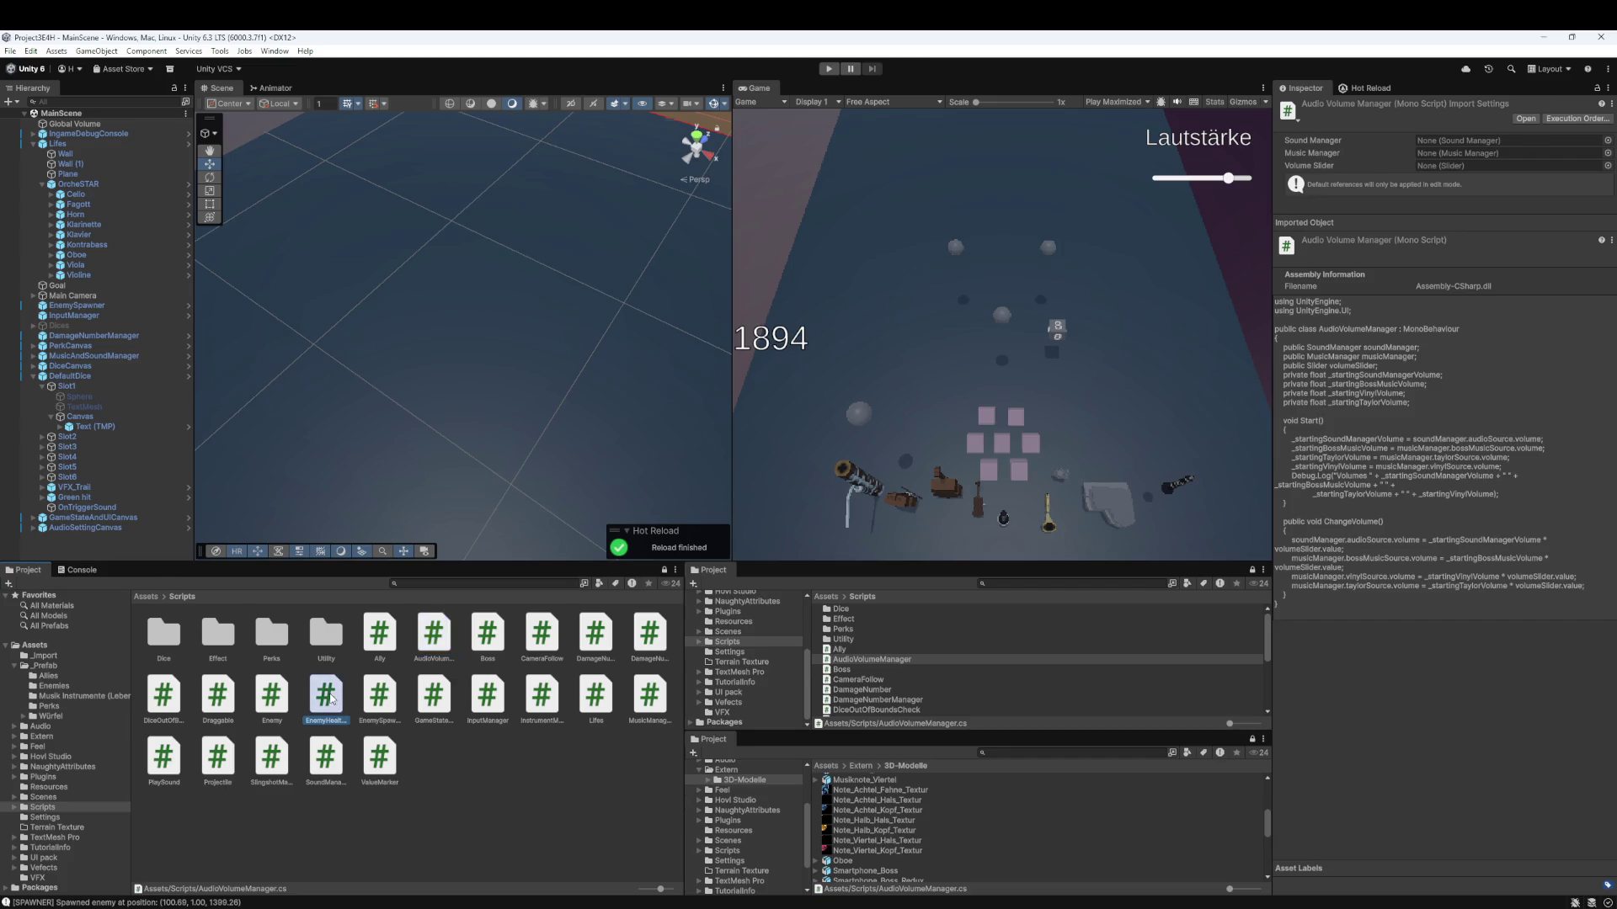
double_click(331, 698)
click(769, 469)
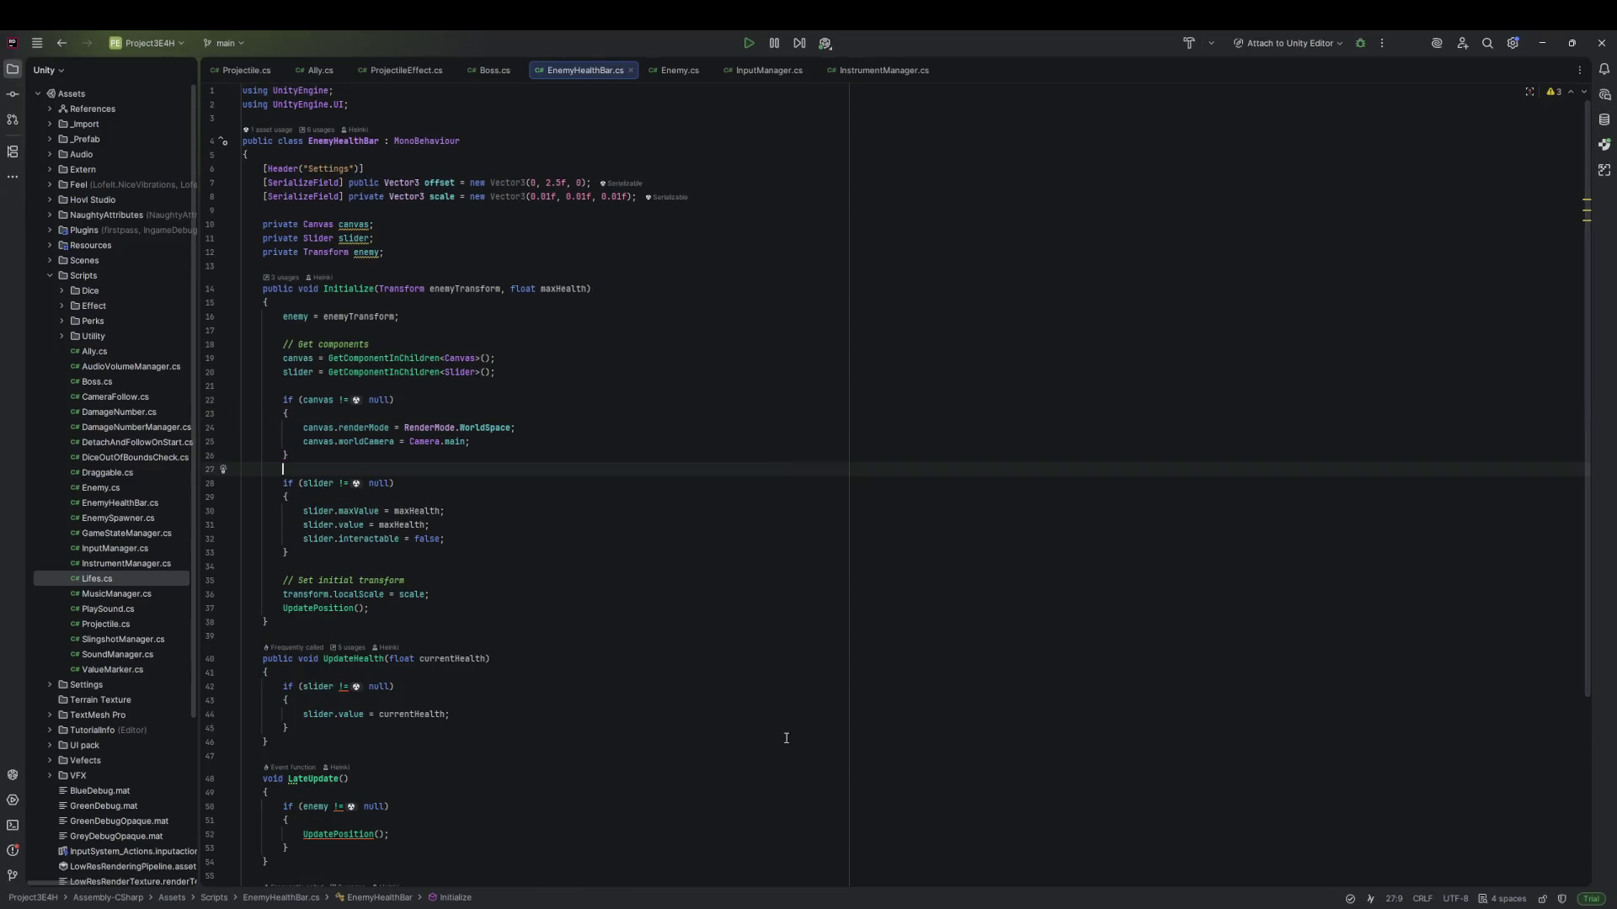
- Fetch all remotes in Fork to confirm main is up to date, then return to Rider
key(alt+Tab)
click(291, 138)
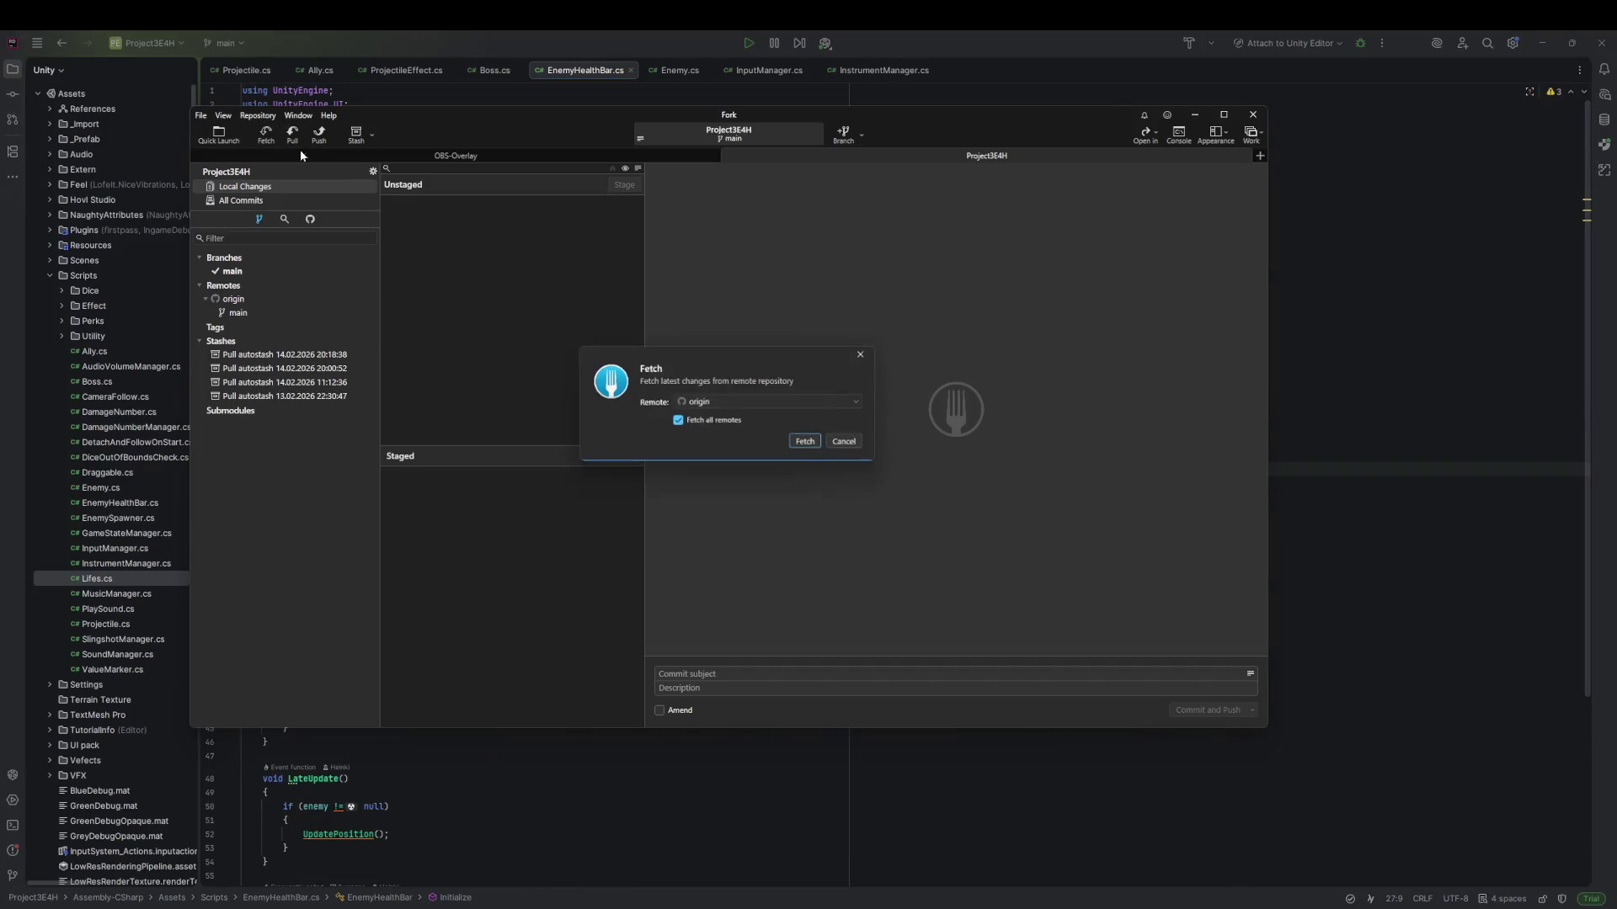
click(815, 452)
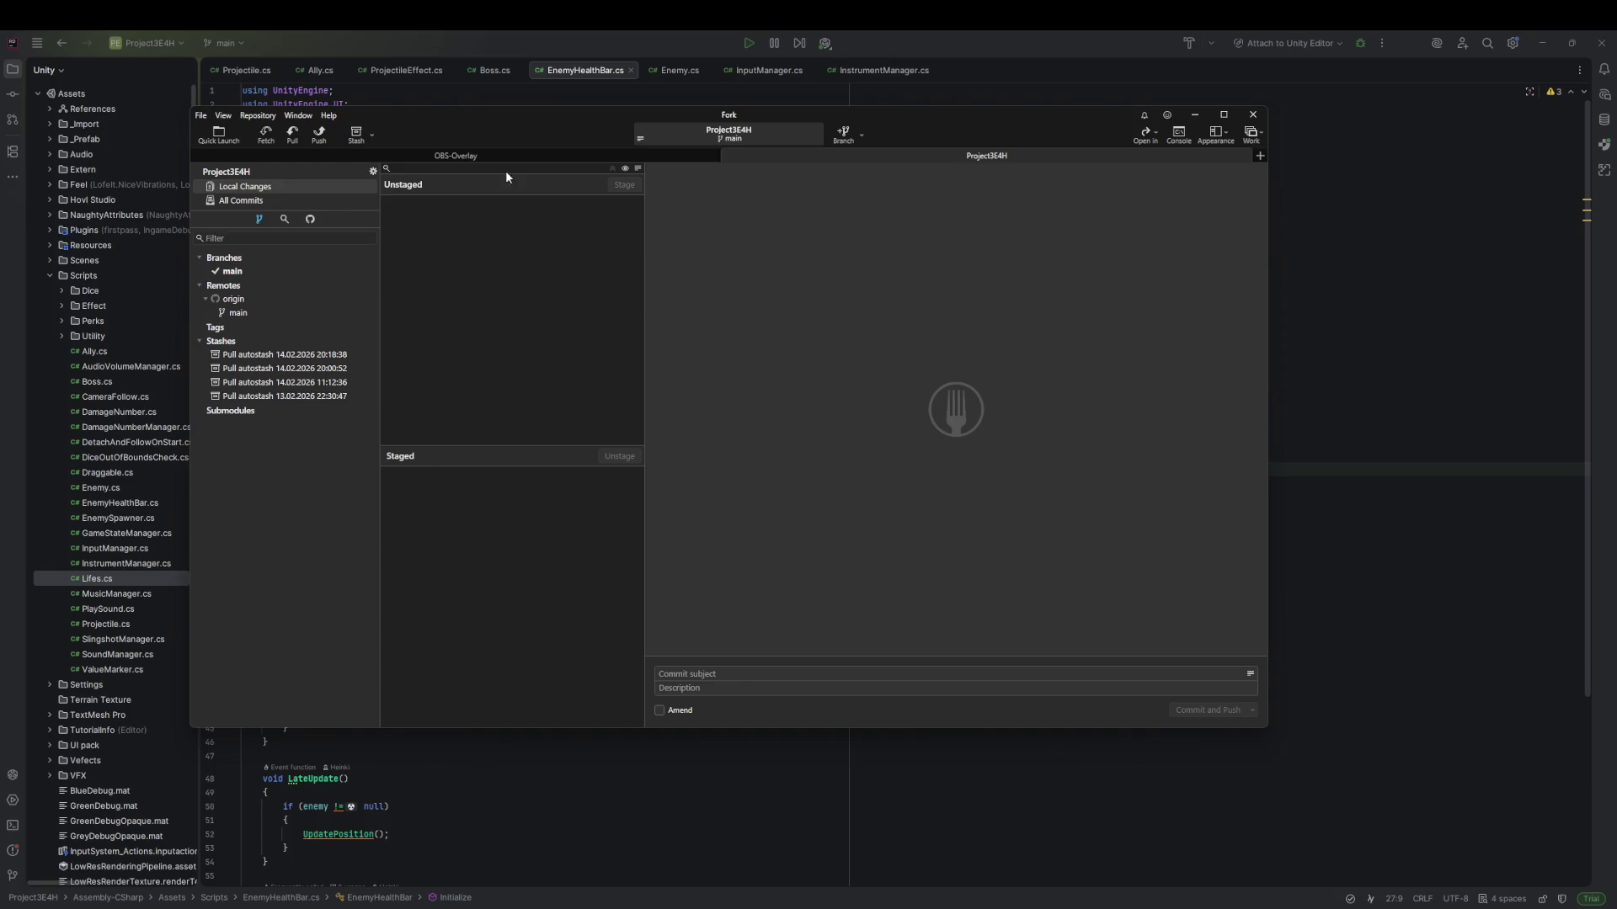
click(266, 134)
click(813, 445)
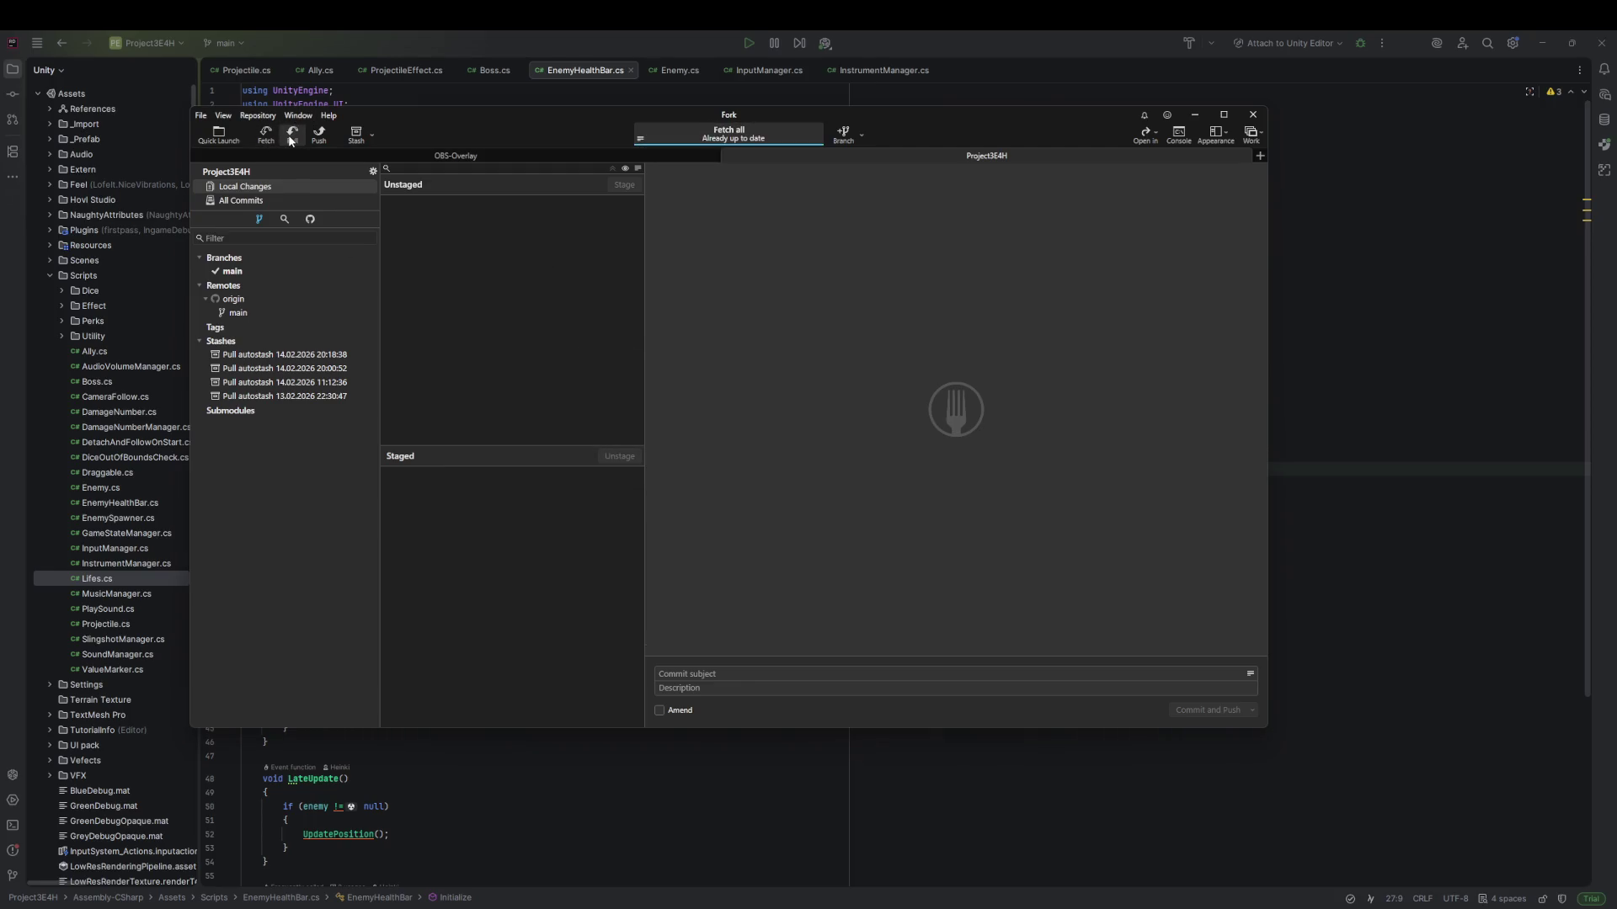
click(522, 41)
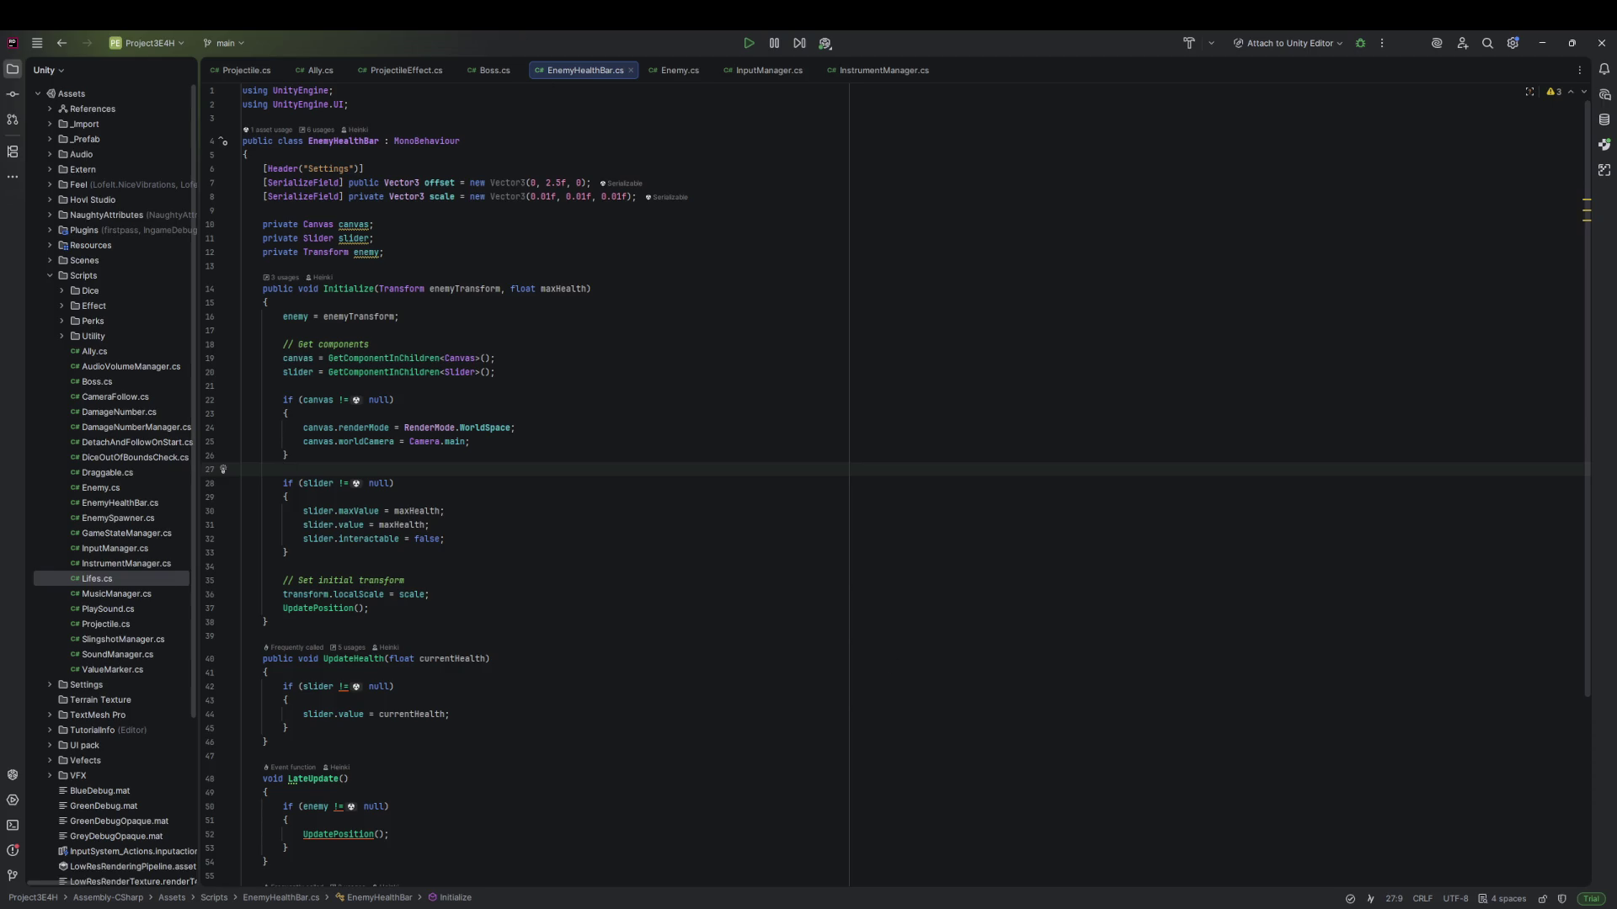
- Overwrite EnemyHealthBar.cs with pasted code adding SetVisible and SetHideWhenFullHealth, then return to Unity
mouse_move(1061, 908)
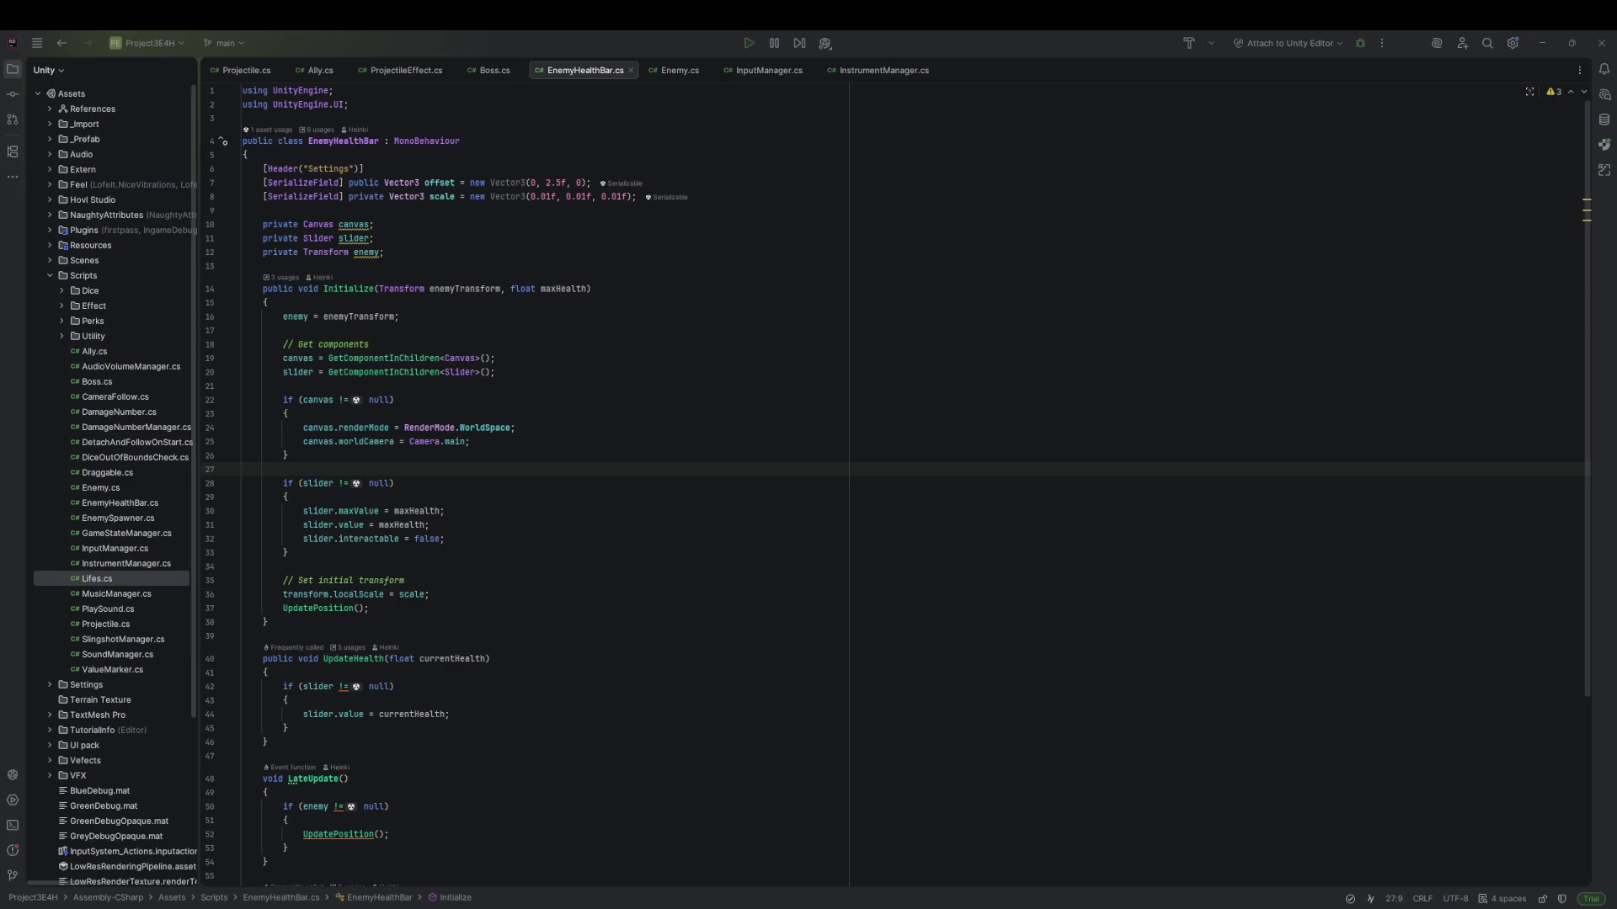
click(611, 473)
key(ctrl+a)
key(ctrl+v)
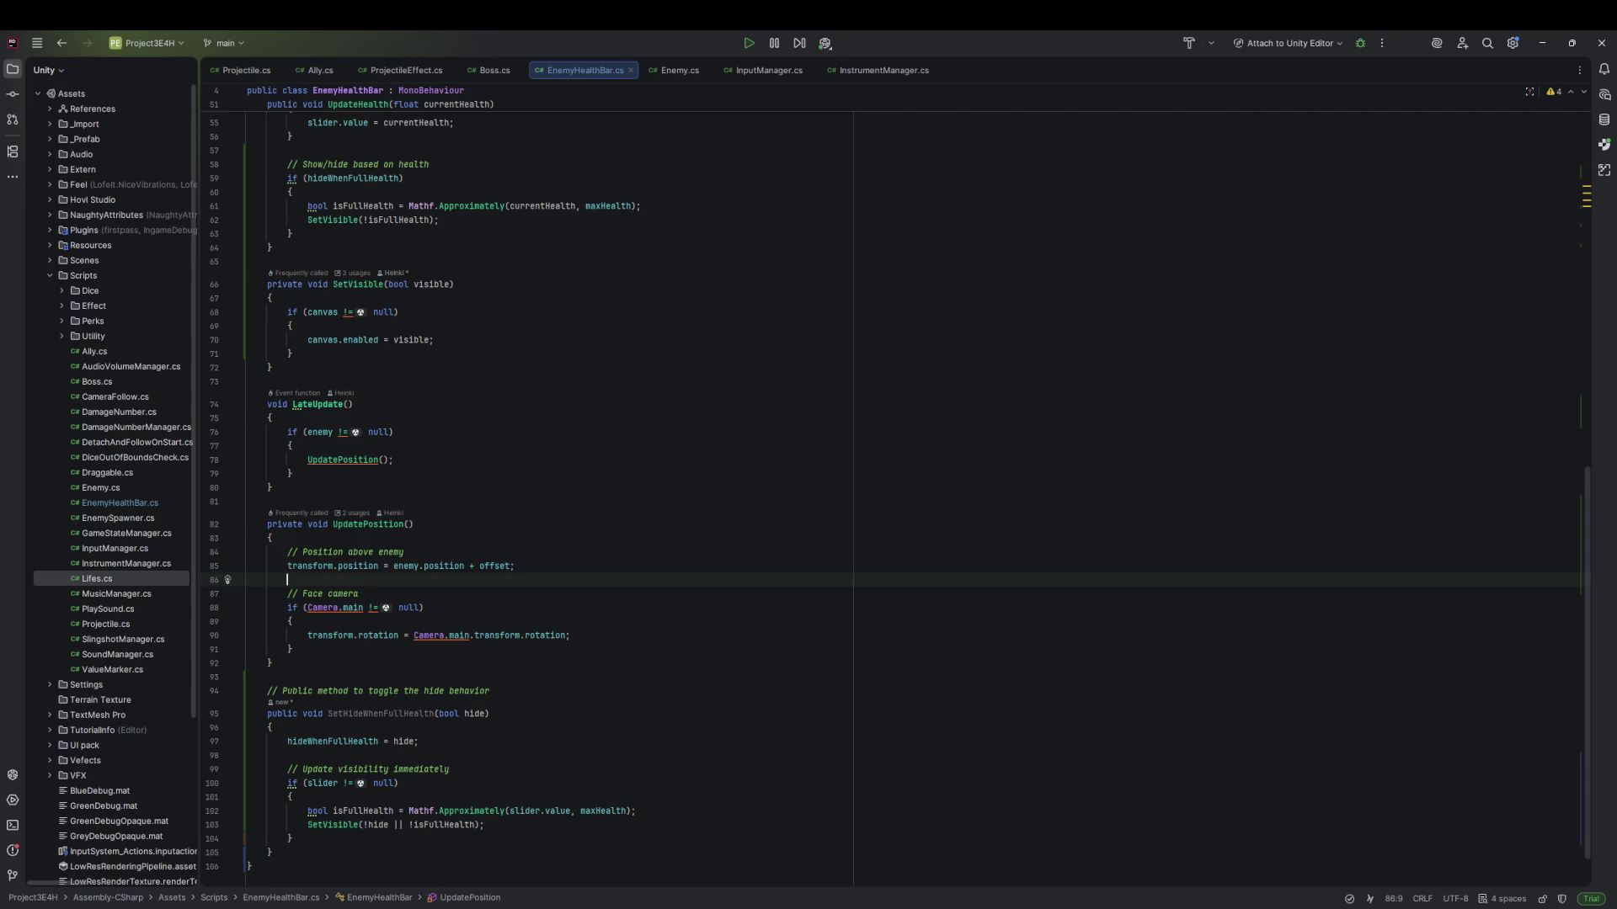
key(alt+Tab)
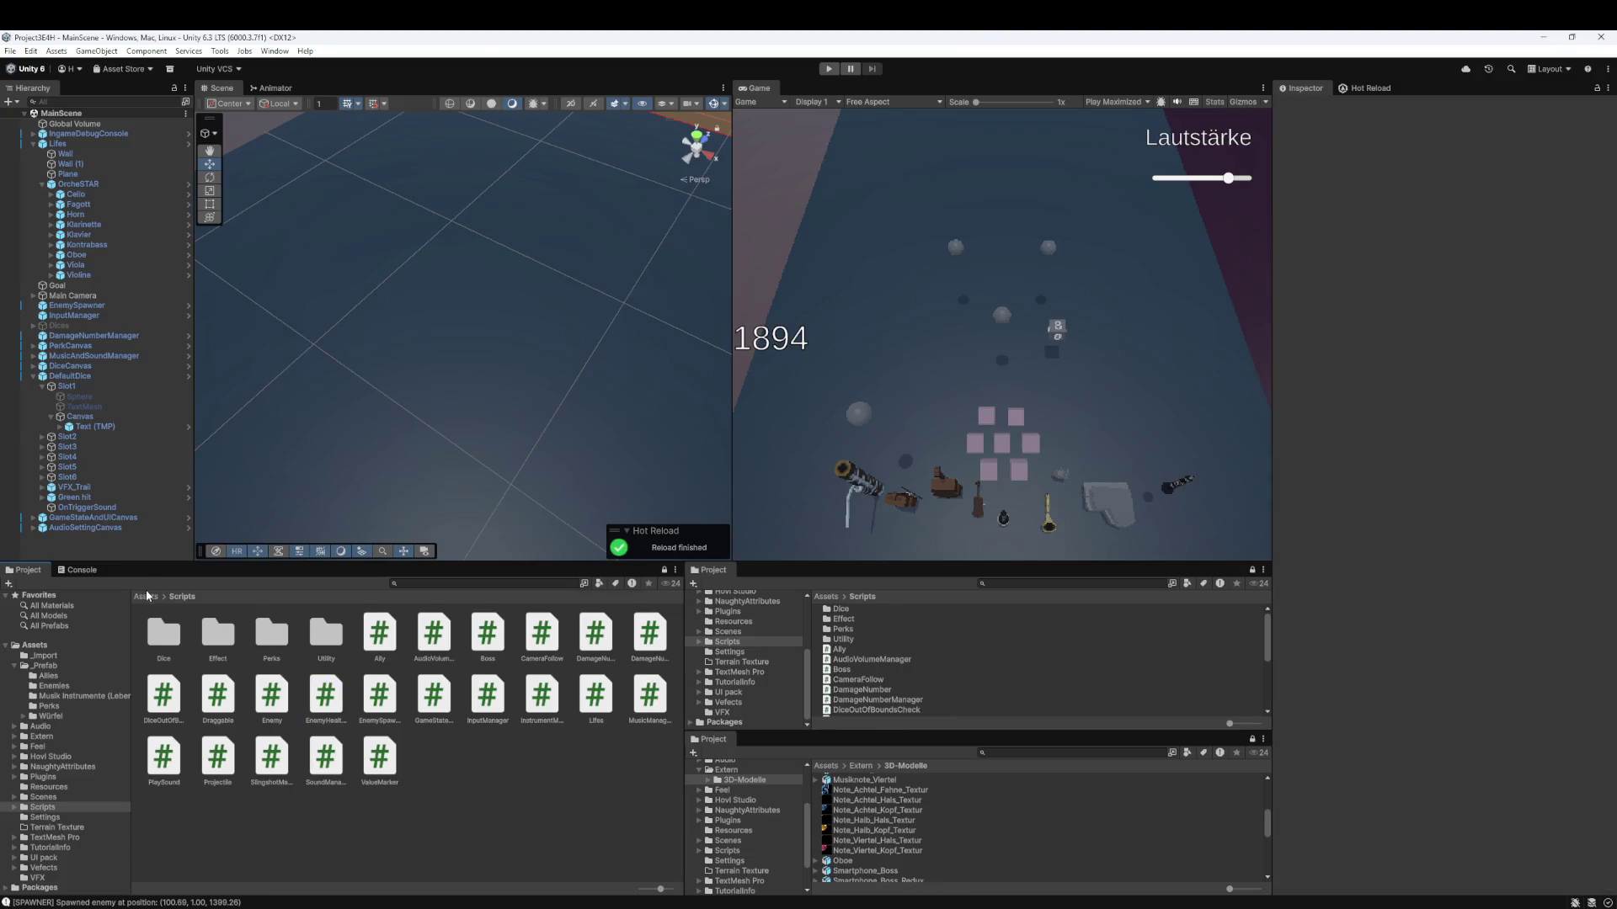
- Duplicate the EnemyHealthBar prefab, rename the copy AlliedHealthBar, and open it for prefab editing
double_click(219, 635)
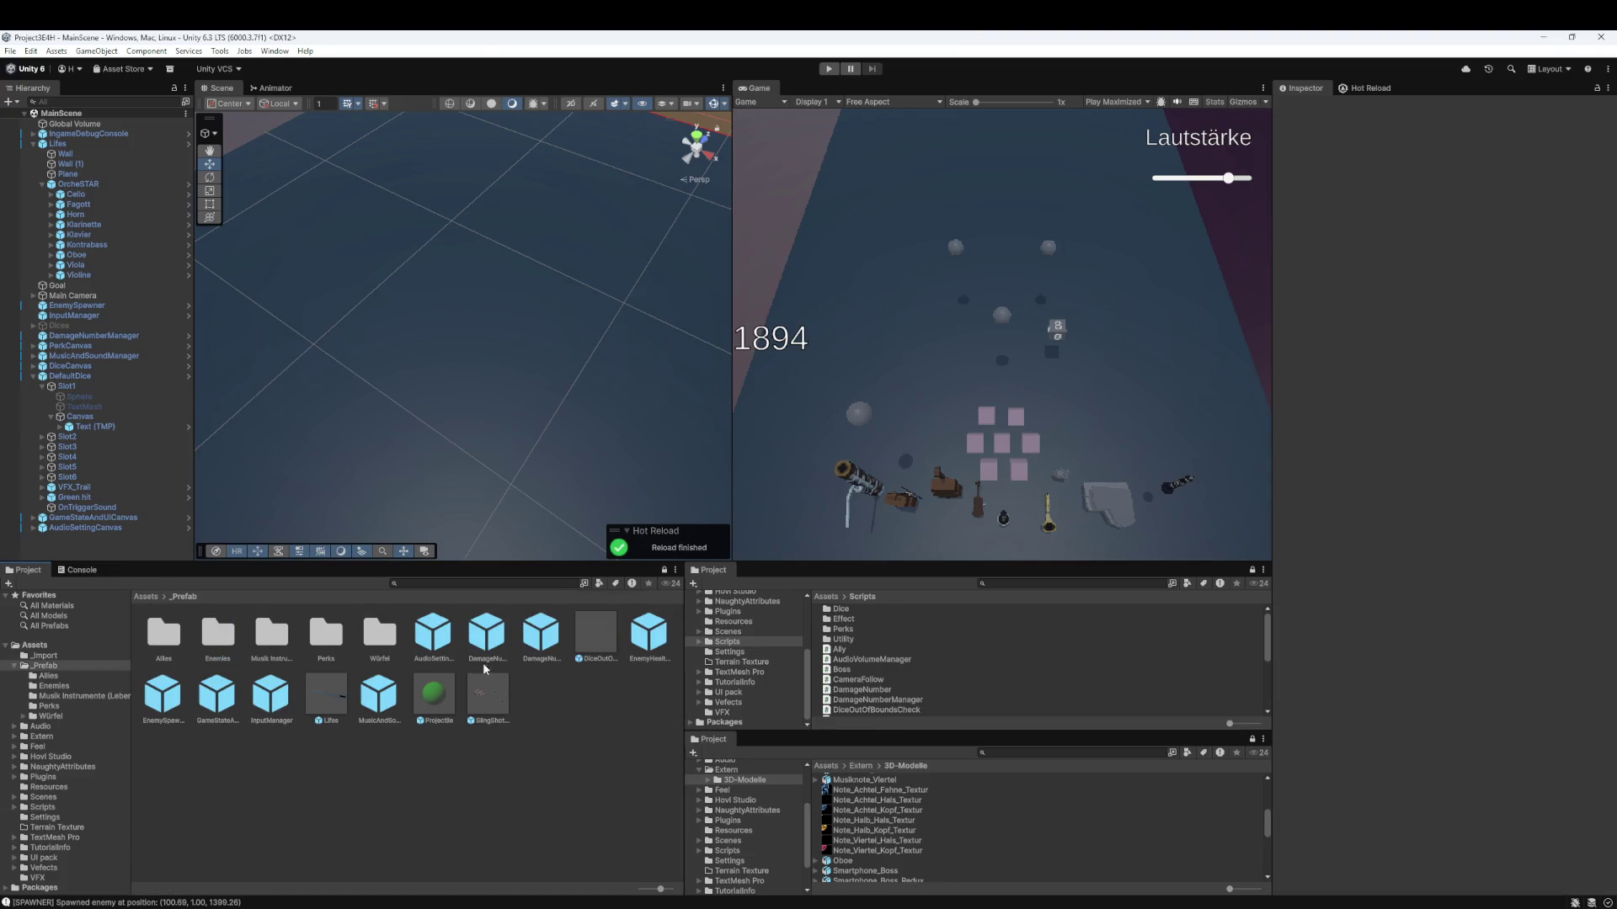
click(649, 644)
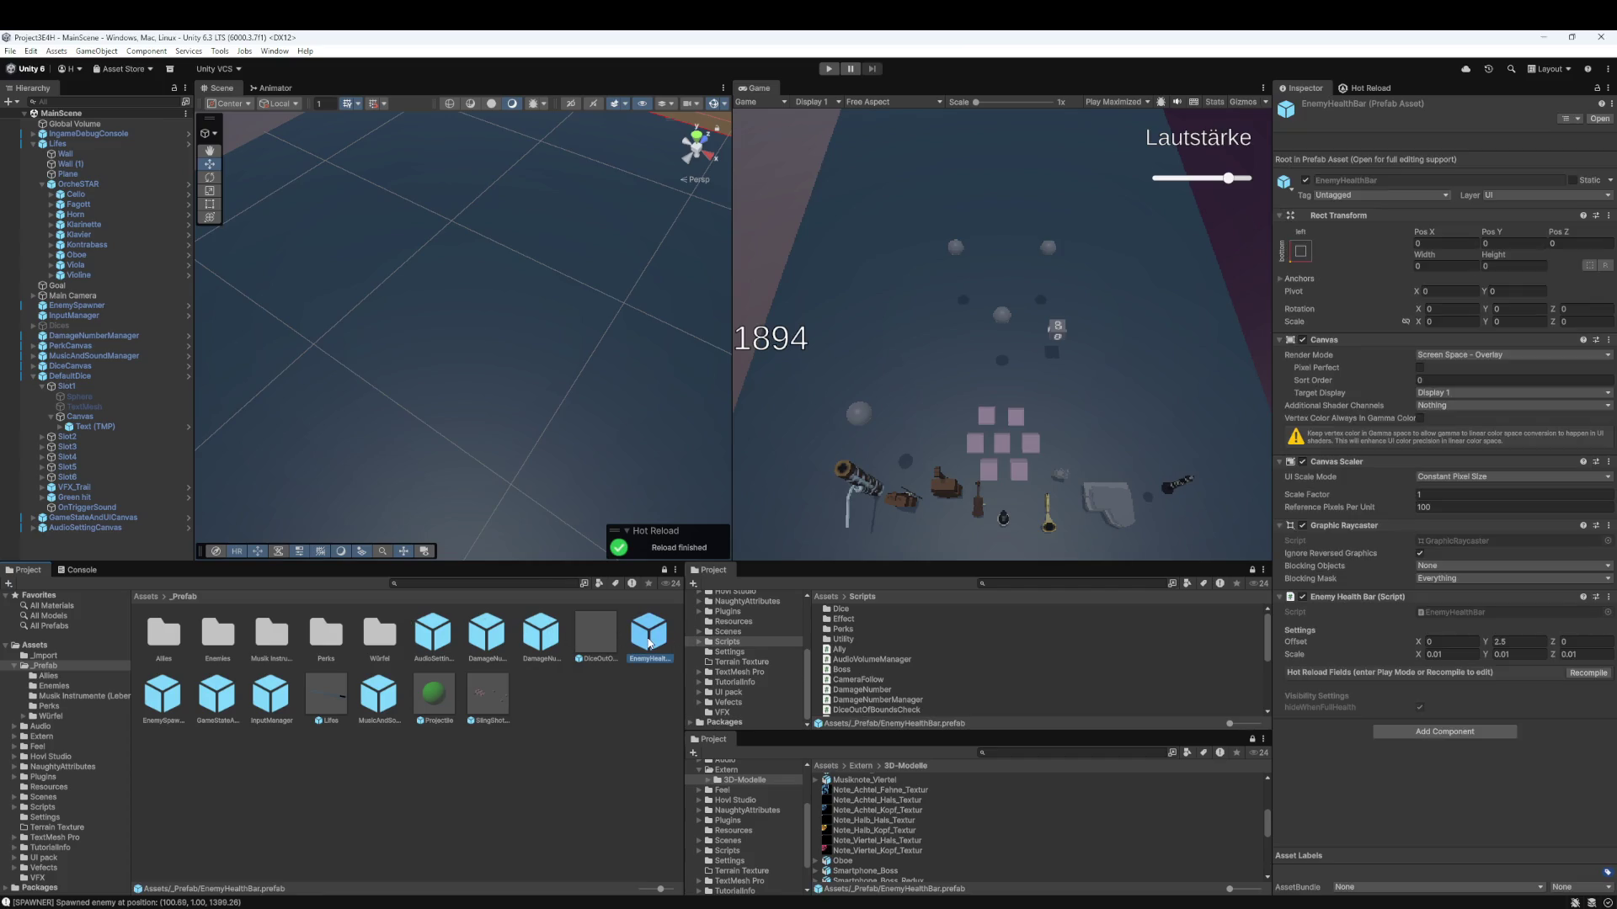
key(ctrl+d)
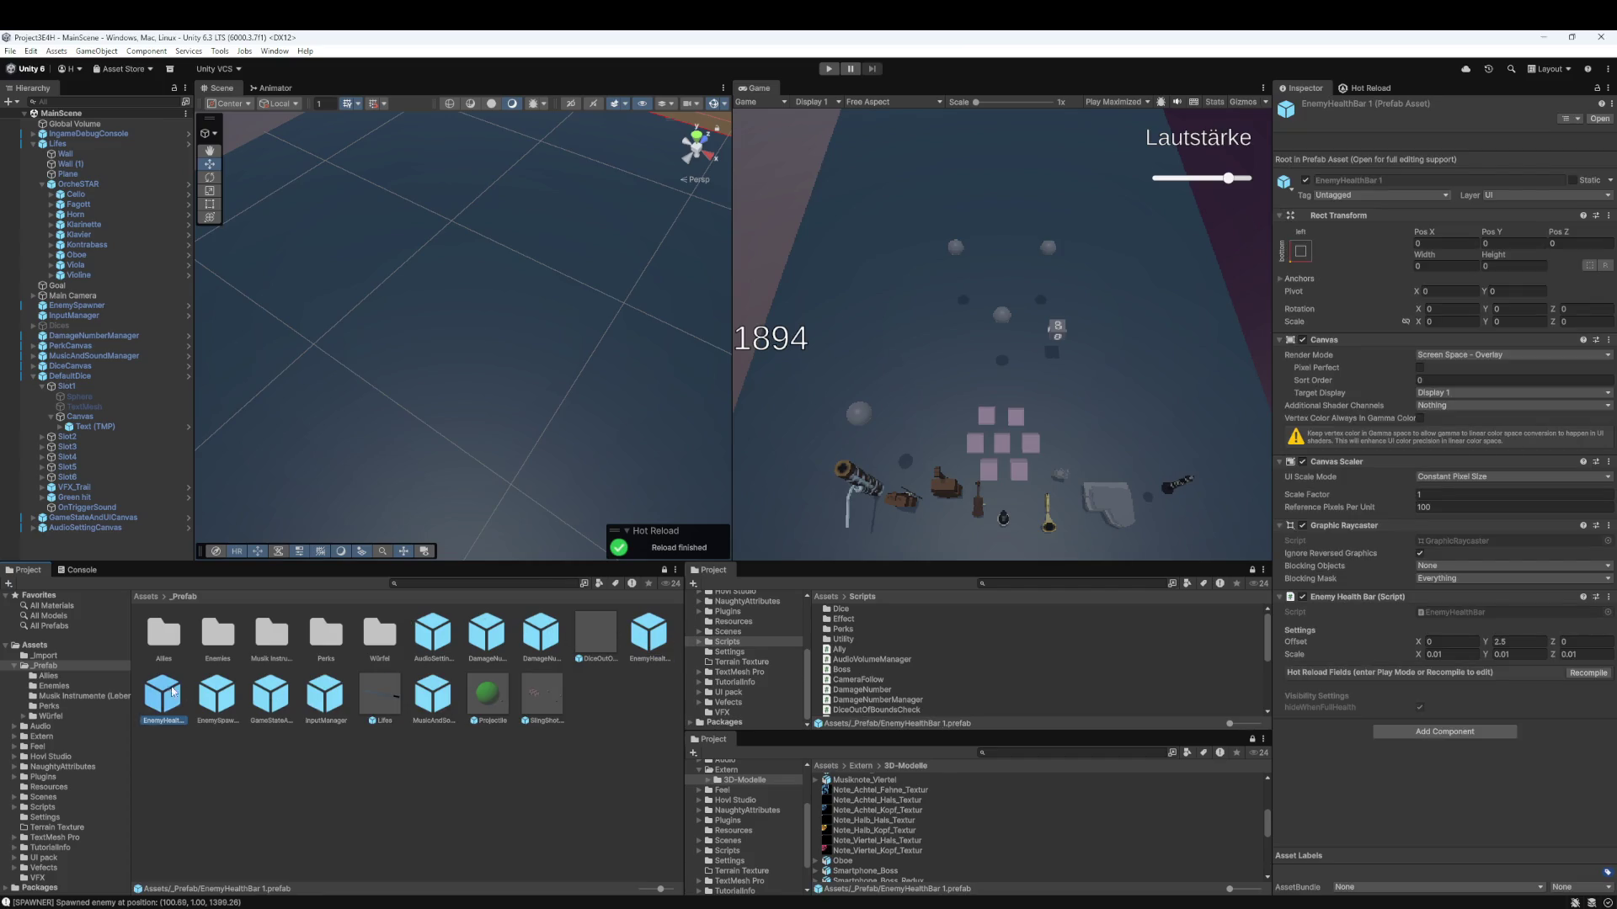
key(F2)
text(Allied)
key(Return)
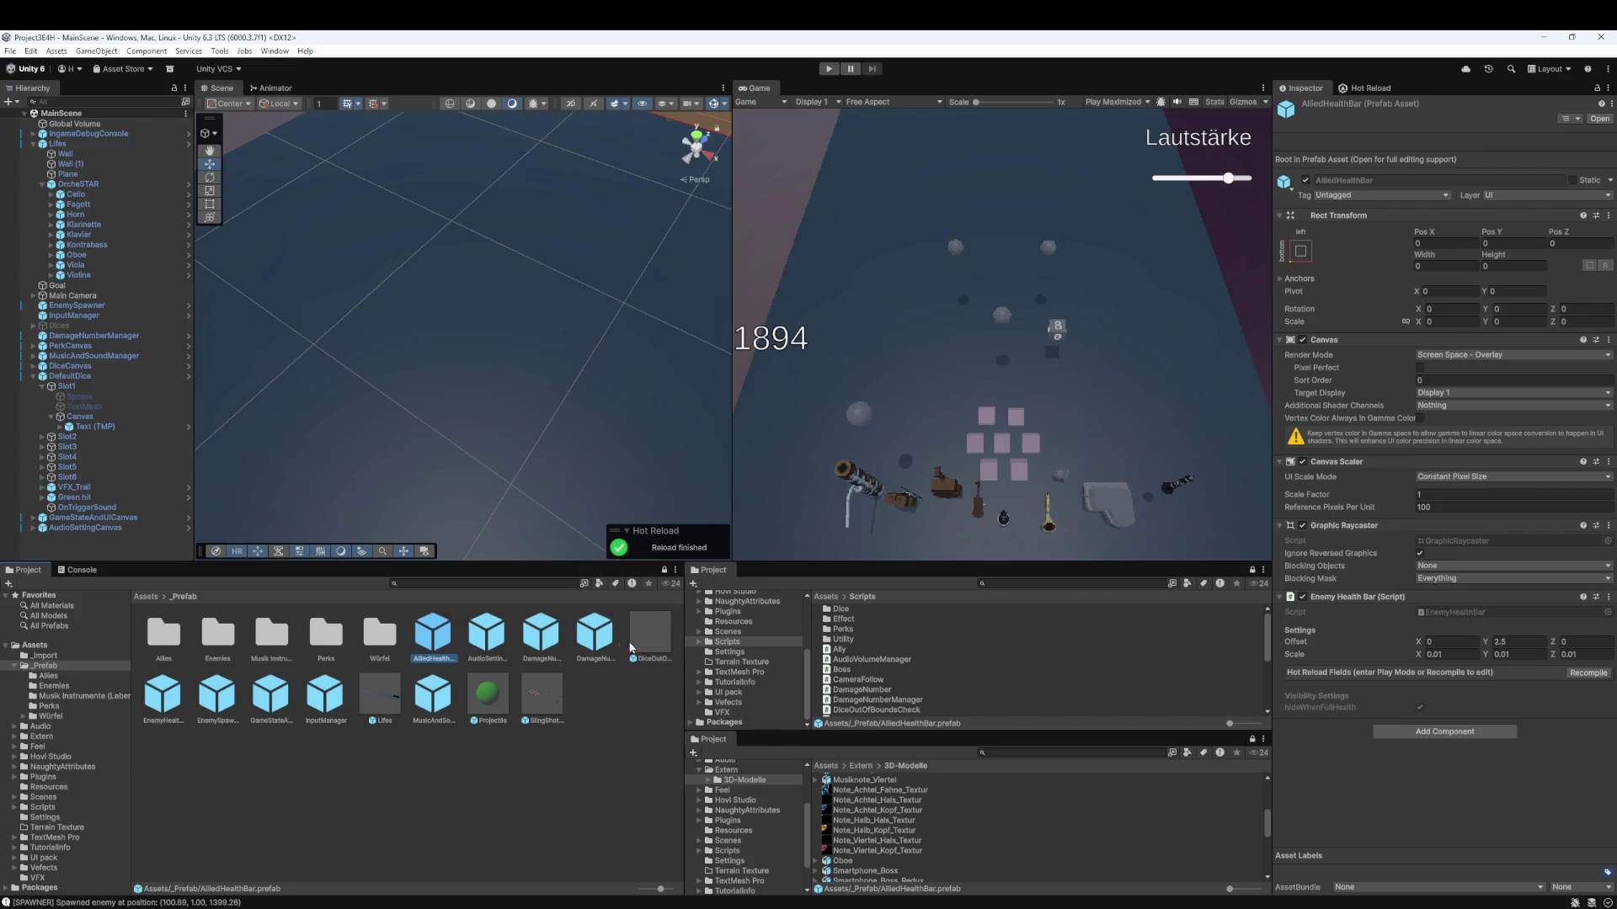
double_click(427, 646)
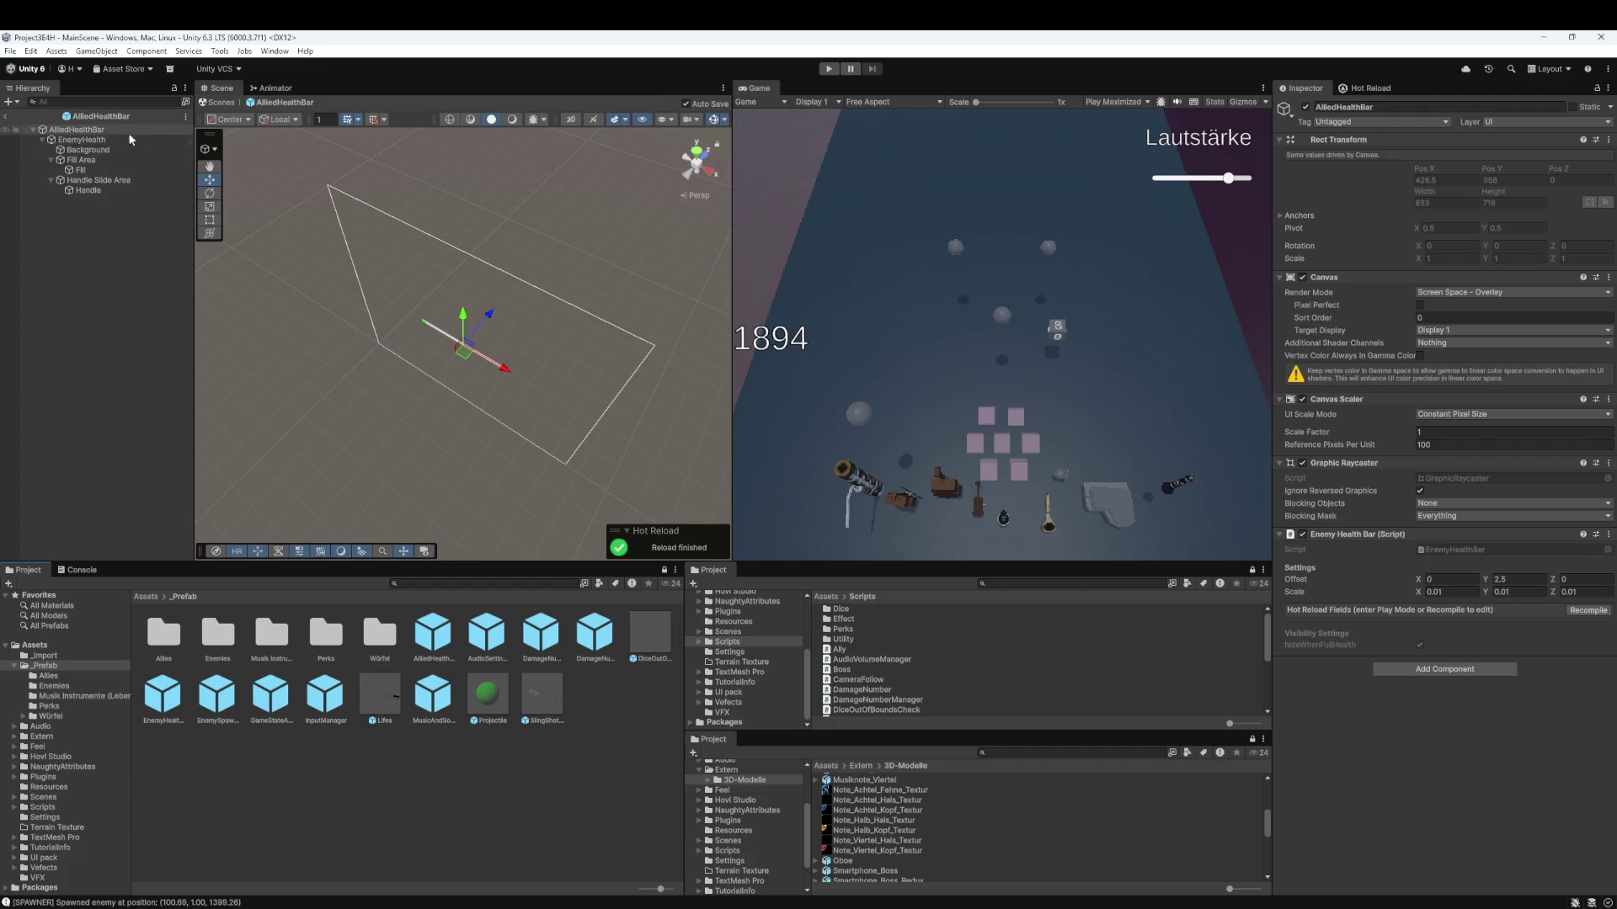
- Color the AlliedHealthBar Fill image blue (003DFF), deselect Fill and leave the prefab
click(100, 172)
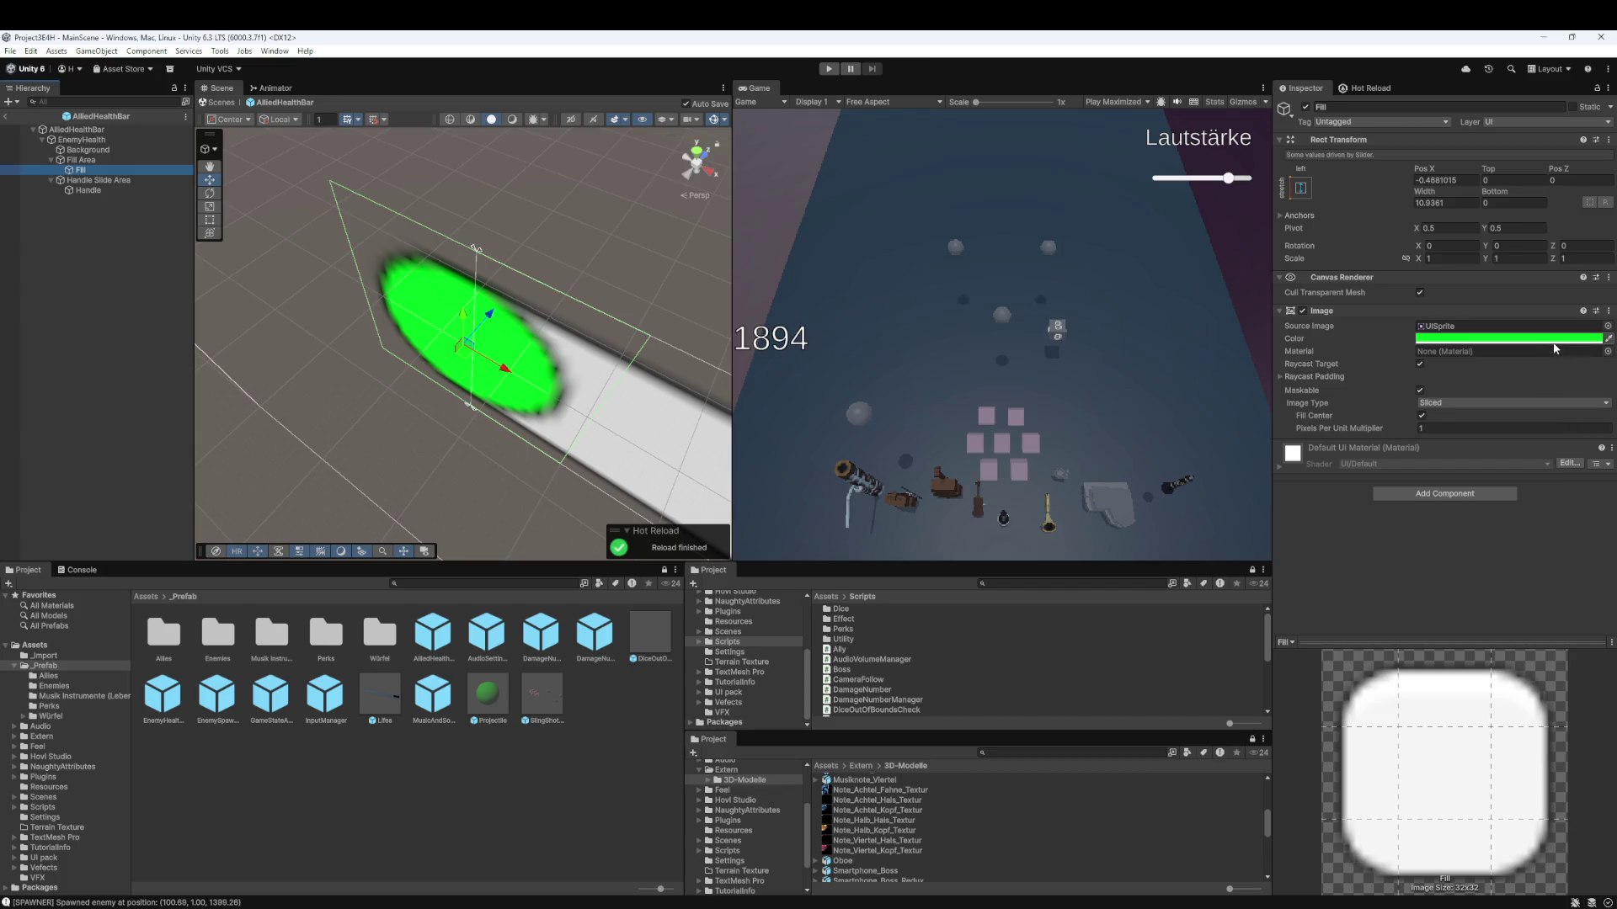
click(1507, 338)
click(1500, 481)
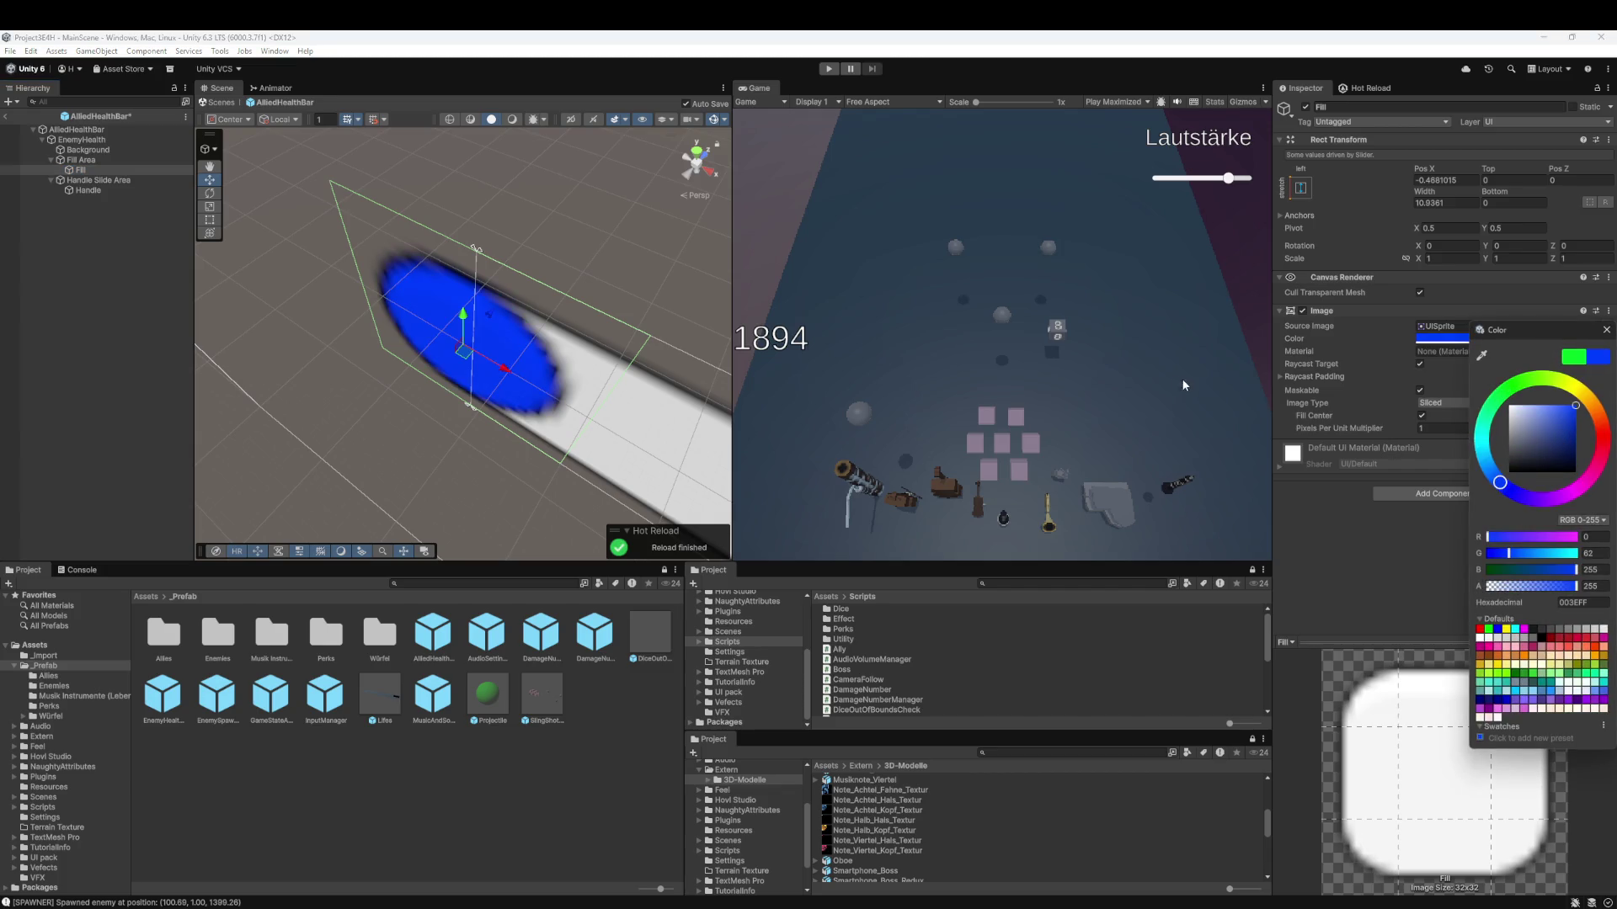
click(1463, 518)
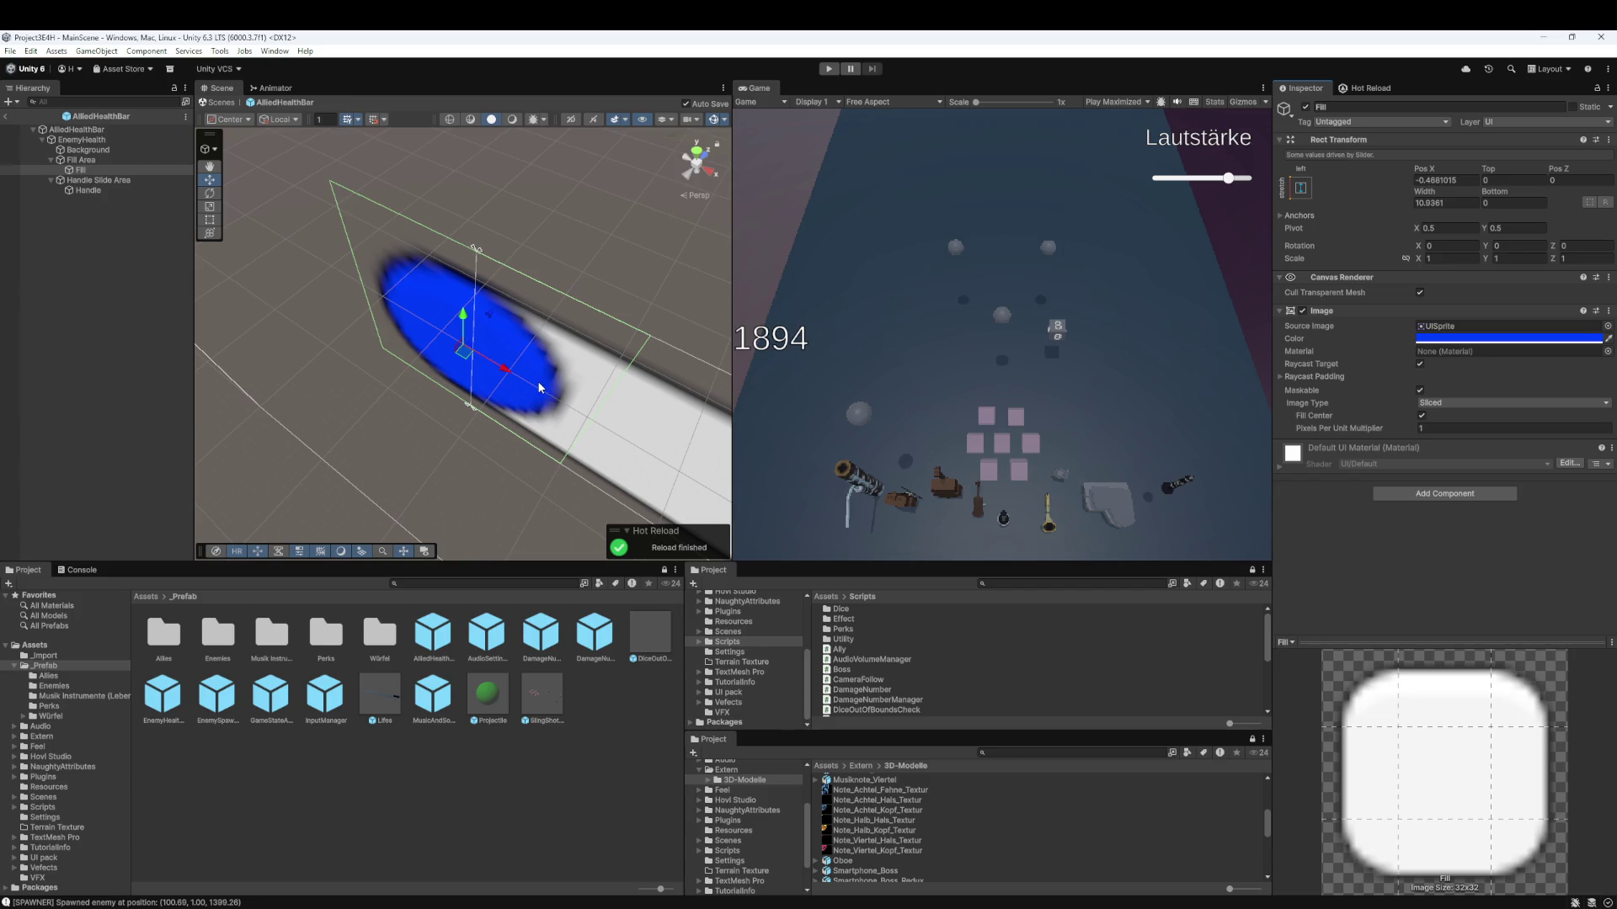
click(1507, 338)
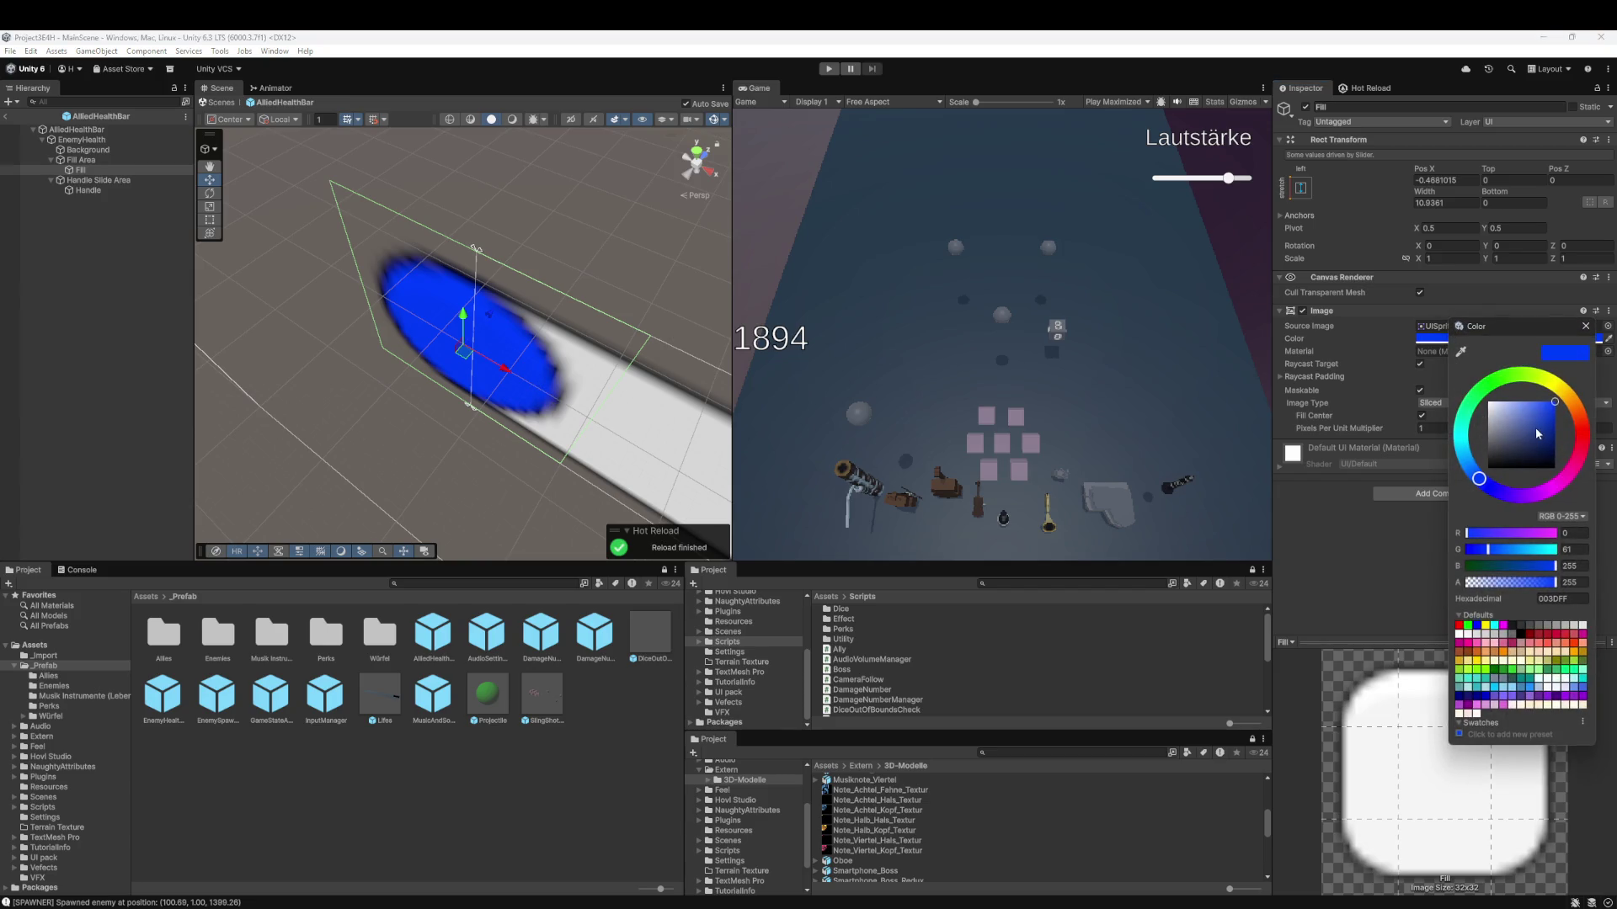
click(1541, 420)
click(1354, 508)
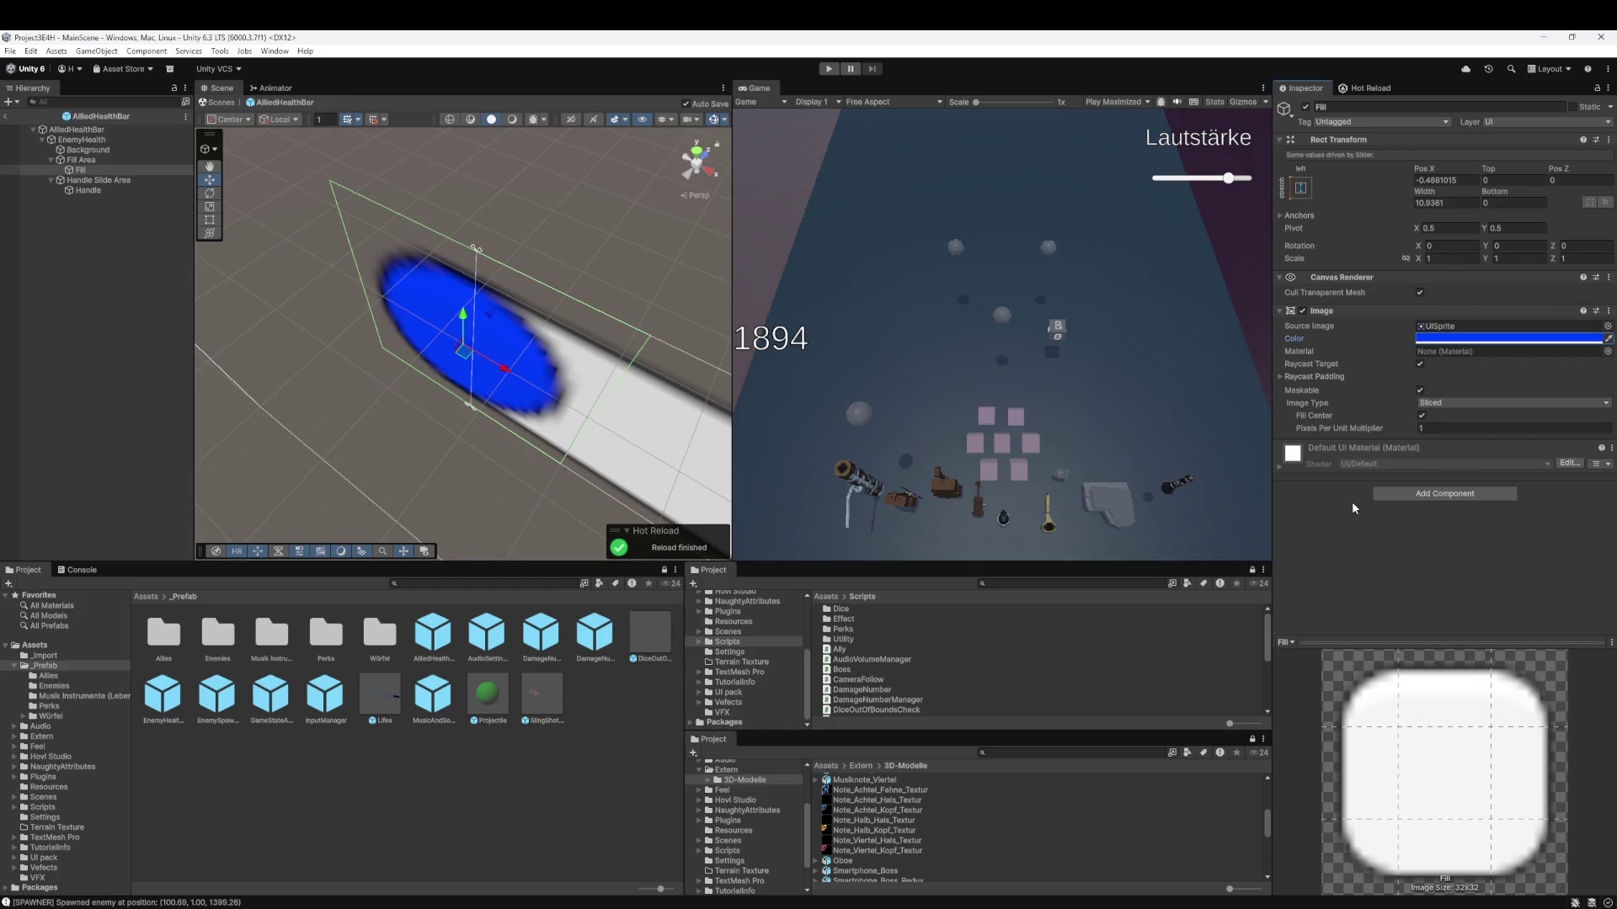
click(92, 253)
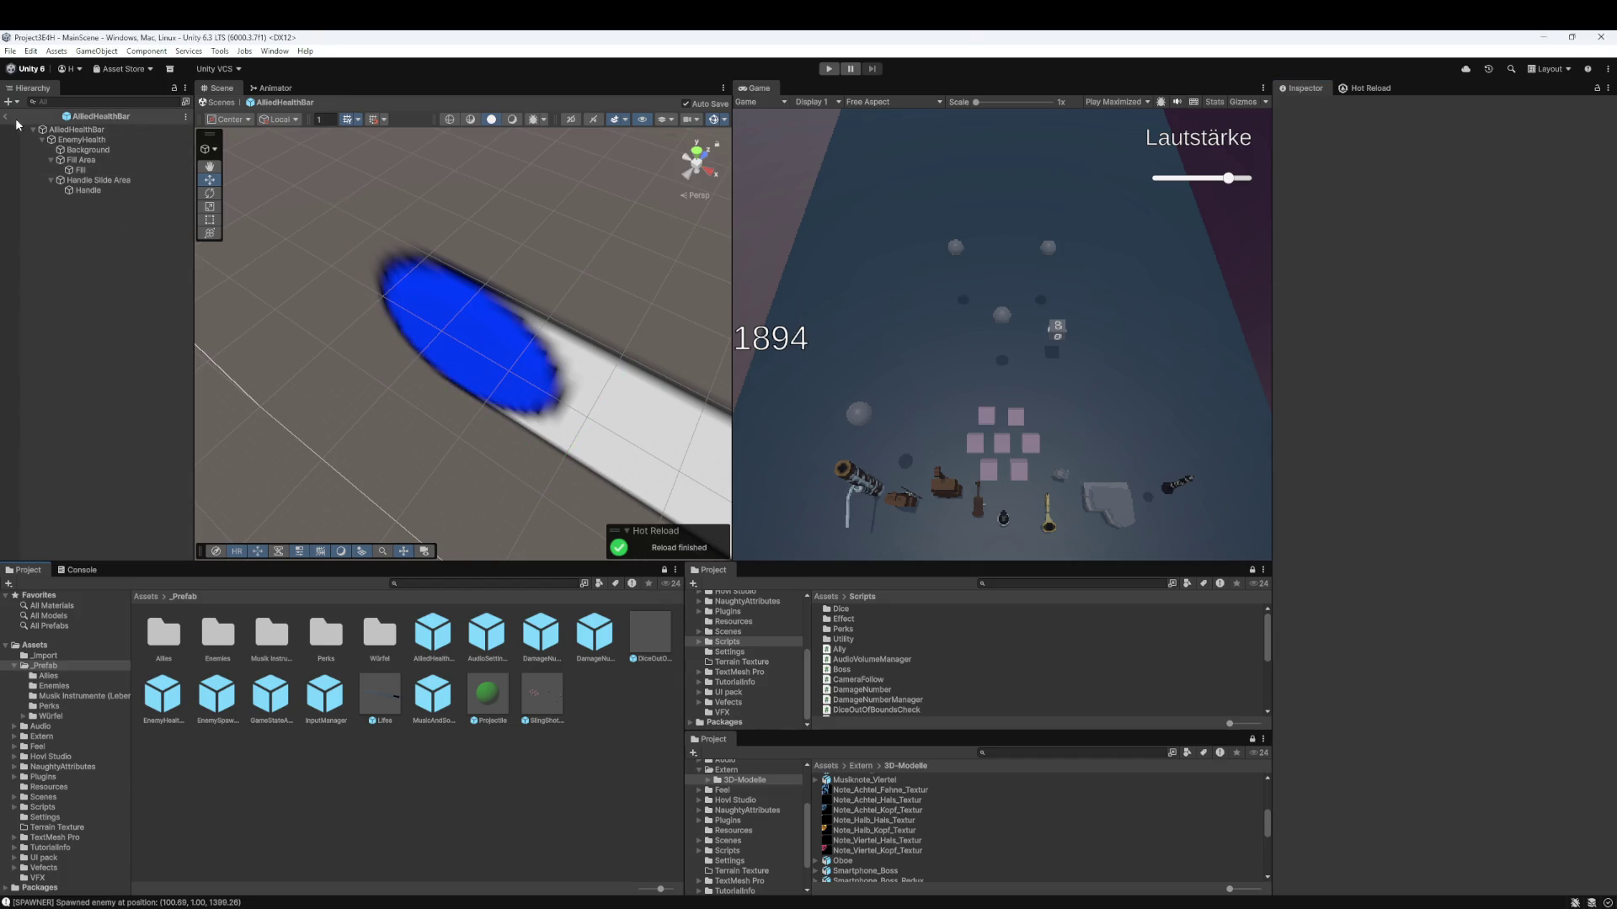
click(5, 118)
- Put AlliedHealthBar in Musiknote Allied's Health Bar Prefab field, then exit to MainScene
double_click(163, 633)
click(222, 639)
double_click(218, 639)
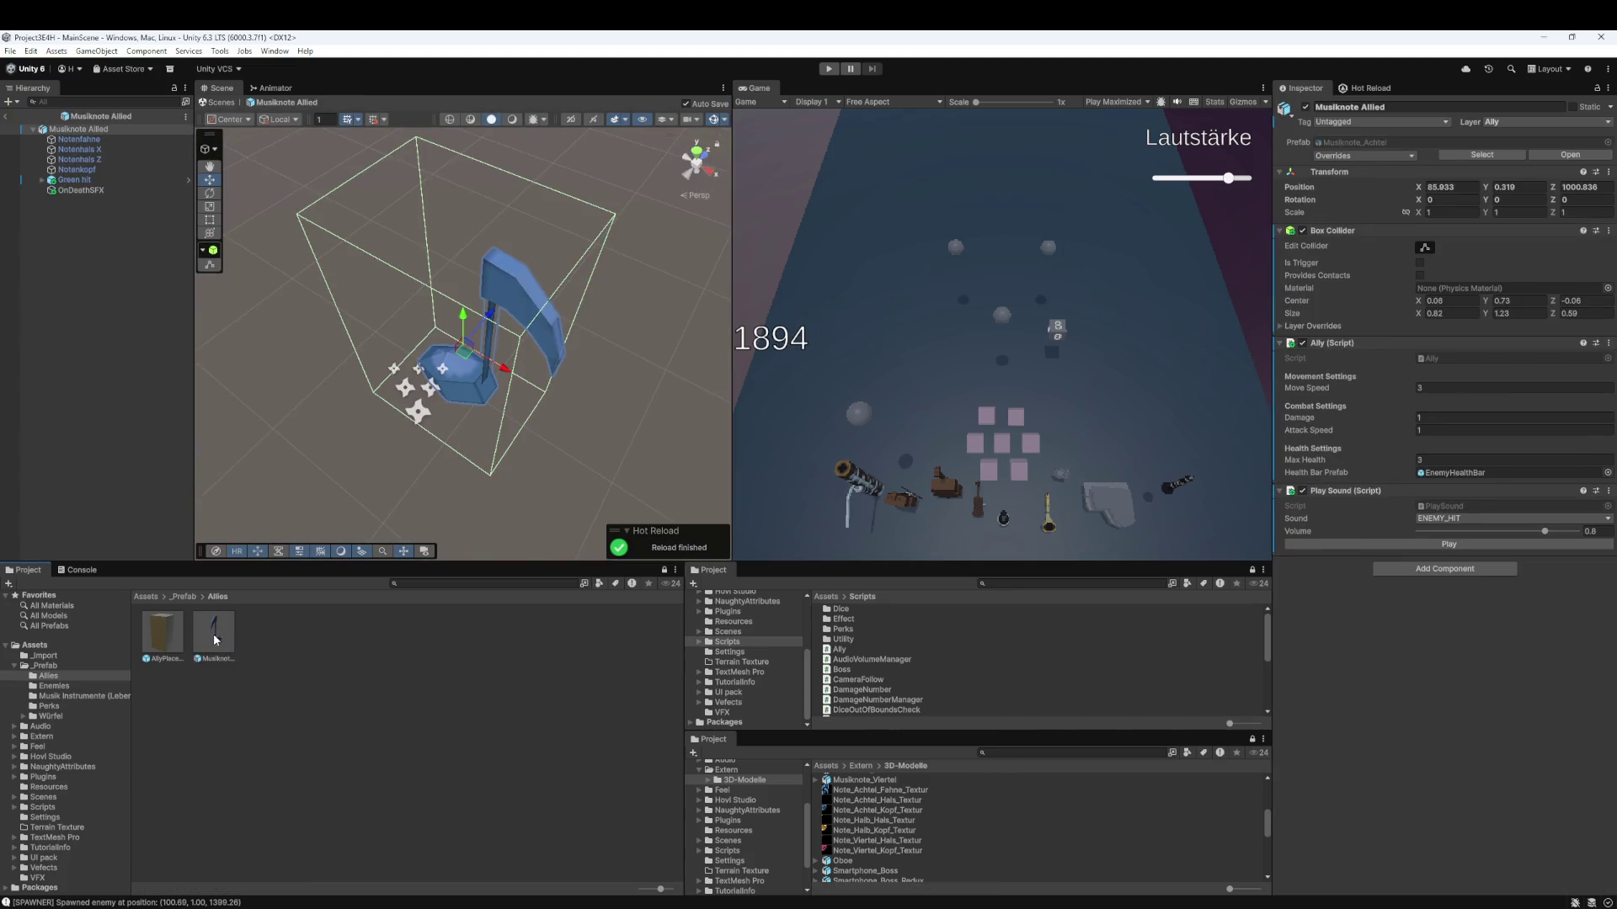
click(183, 597)
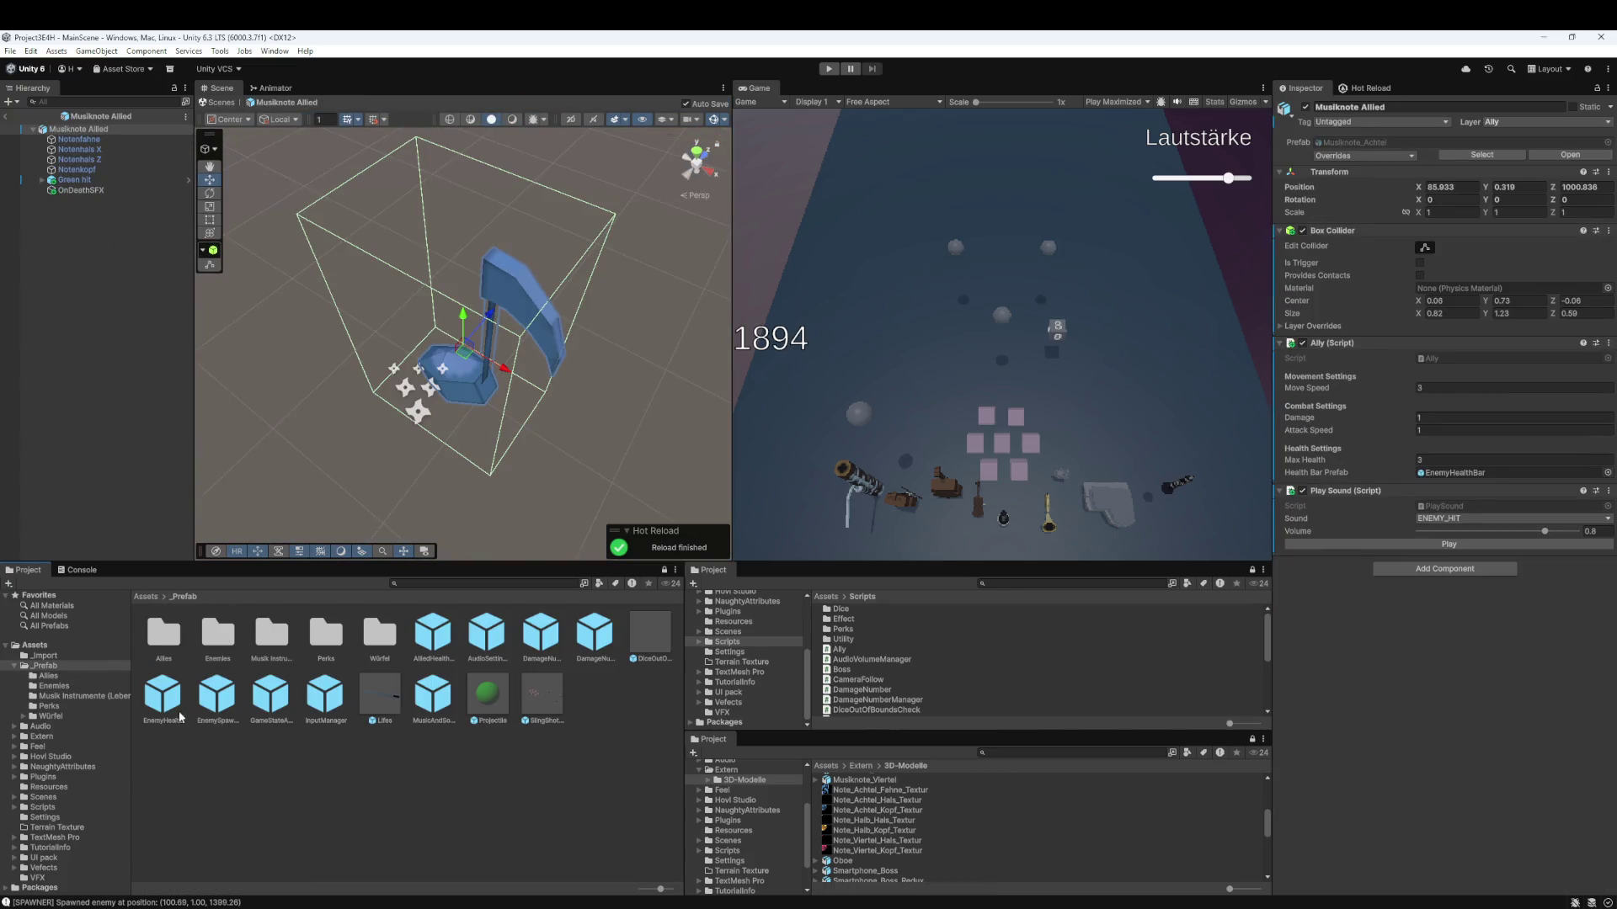
click(447, 647)
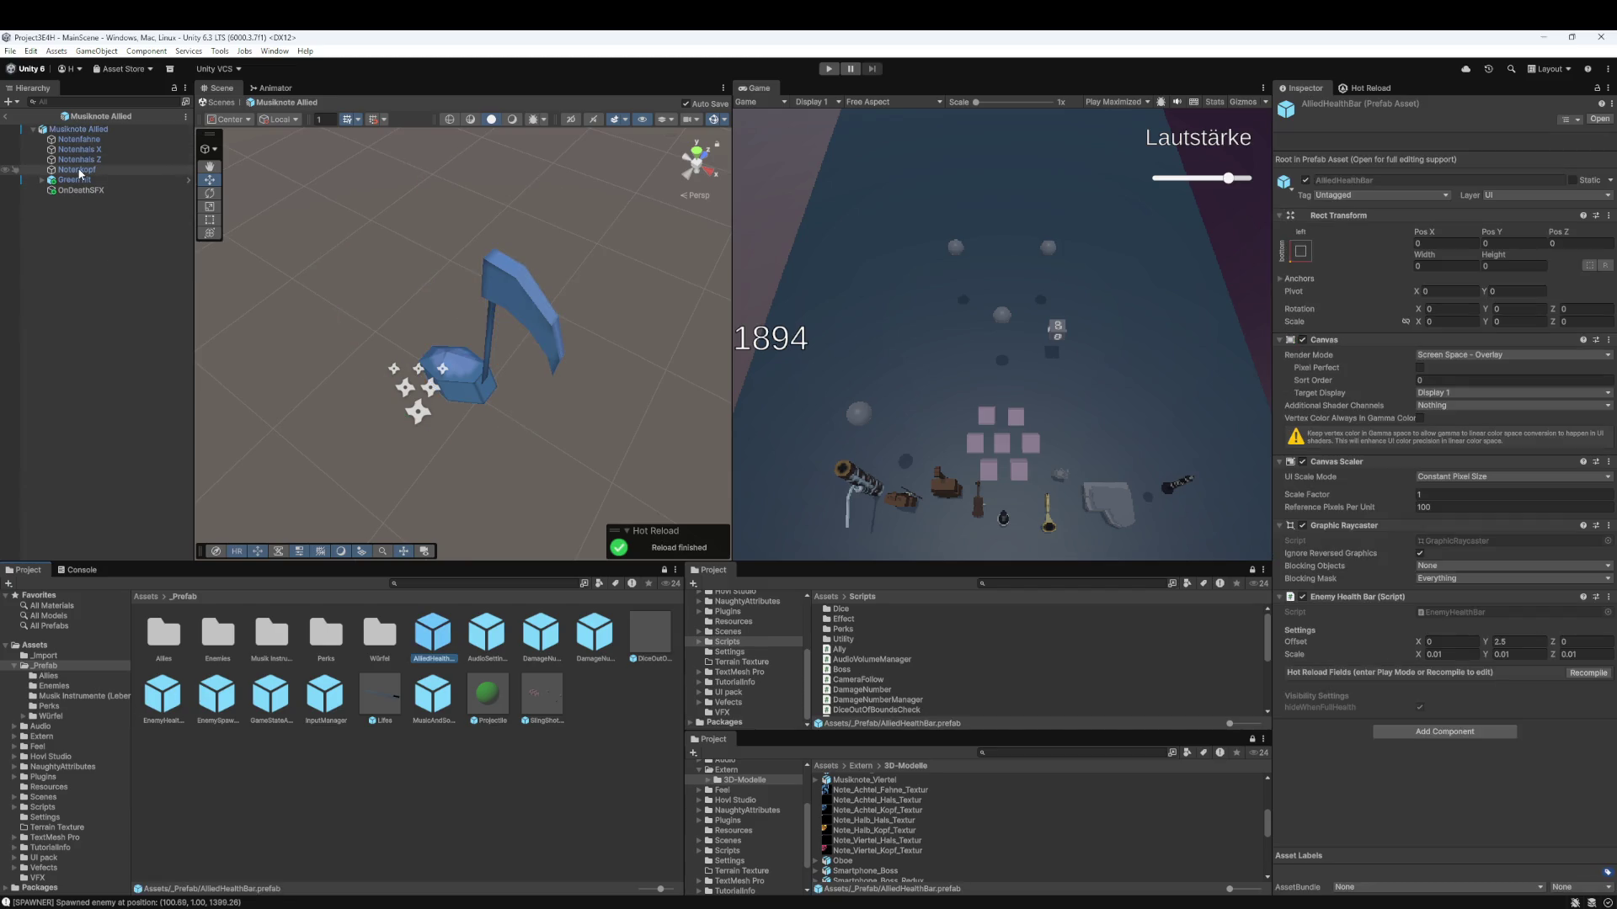
click(94, 129)
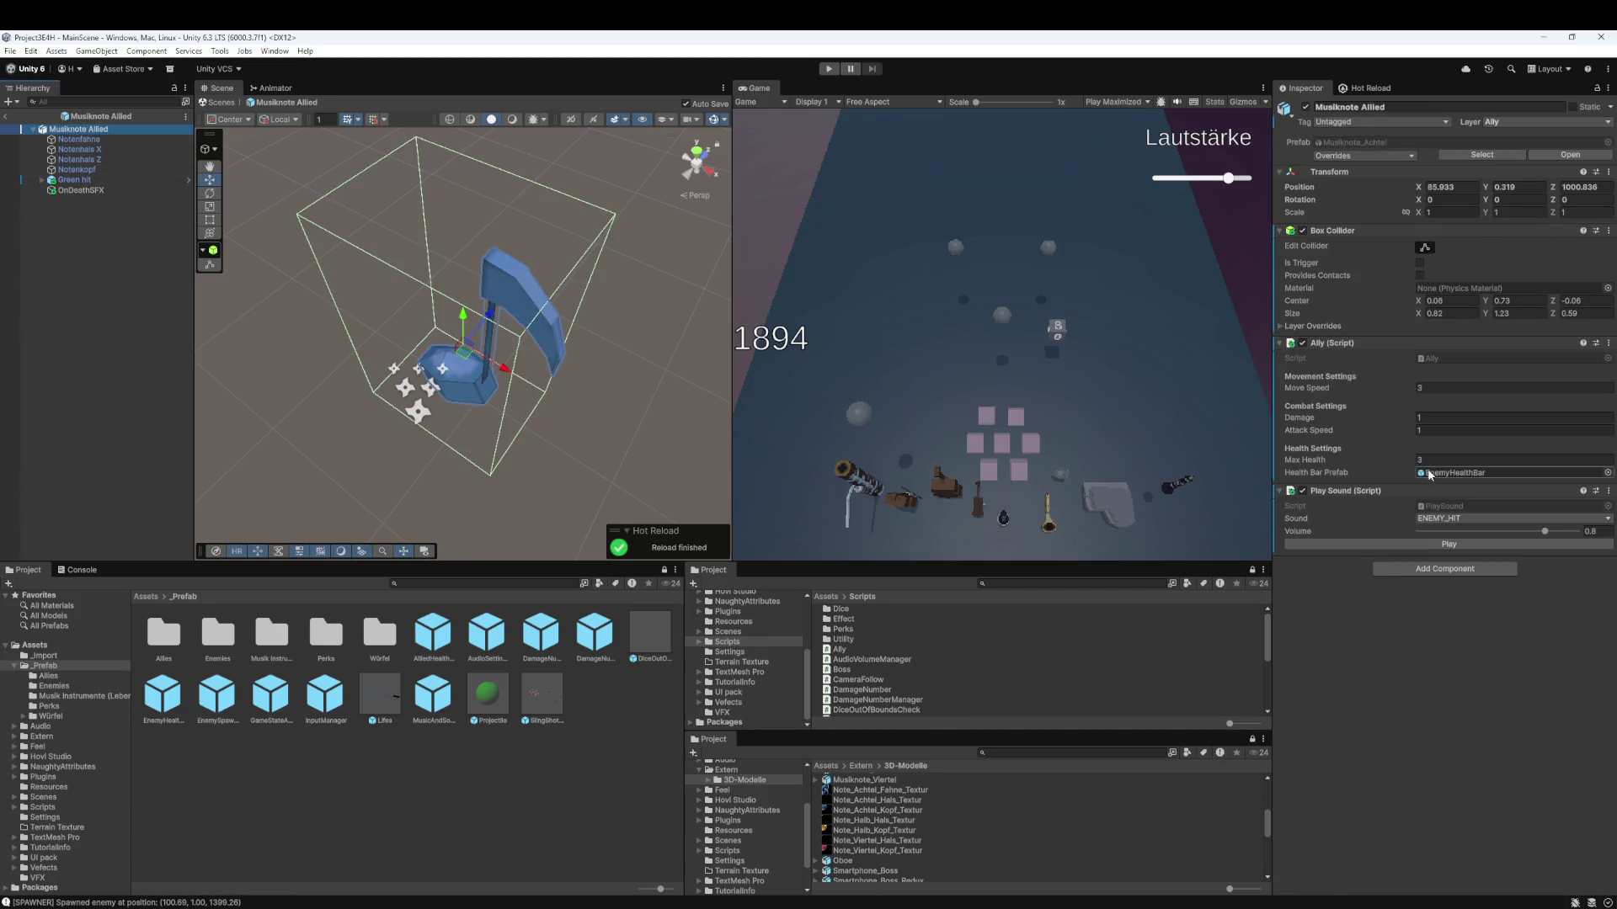
drag(425, 635, 1508, 472)
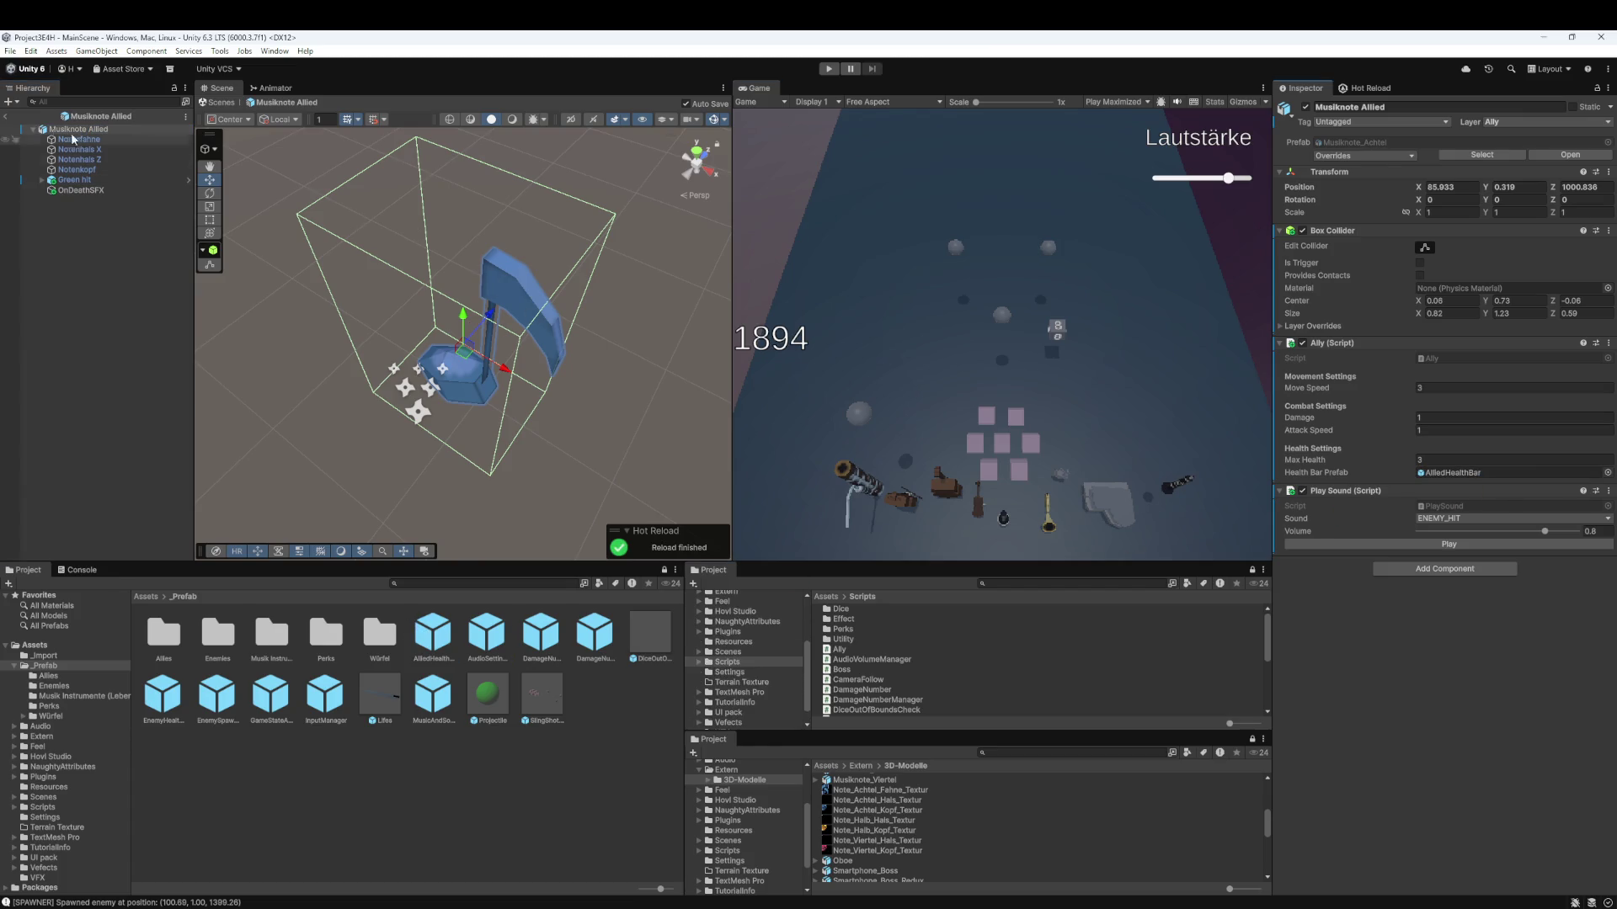
click(5, 116)
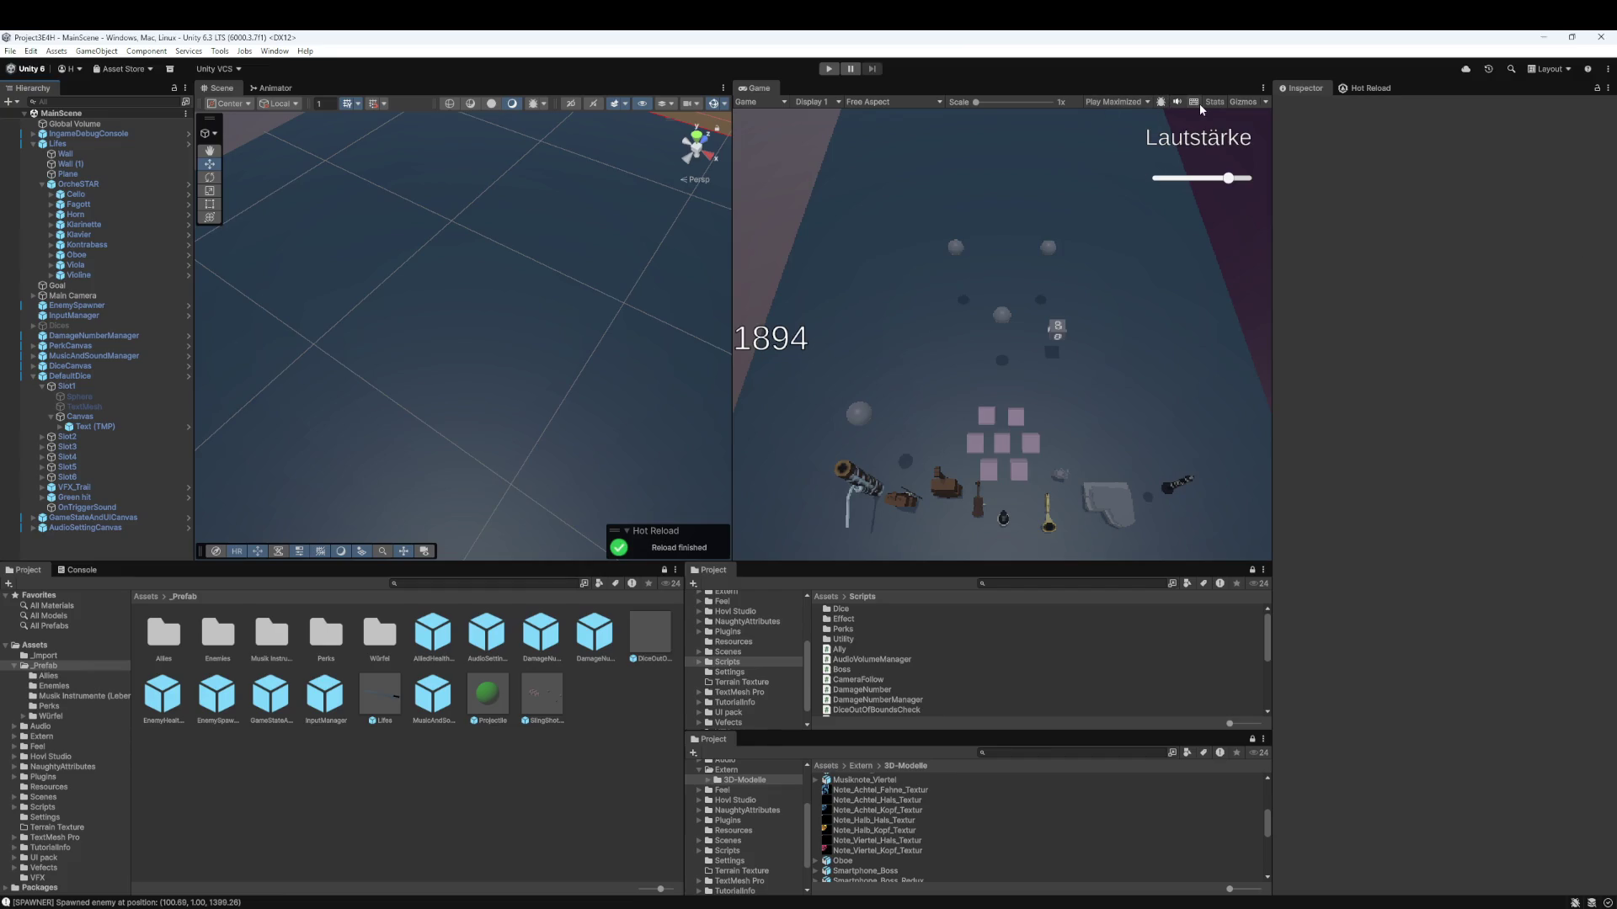
- Mute the audio and playtest a round, moving the blue die beside the pink die
click(1178, 102)
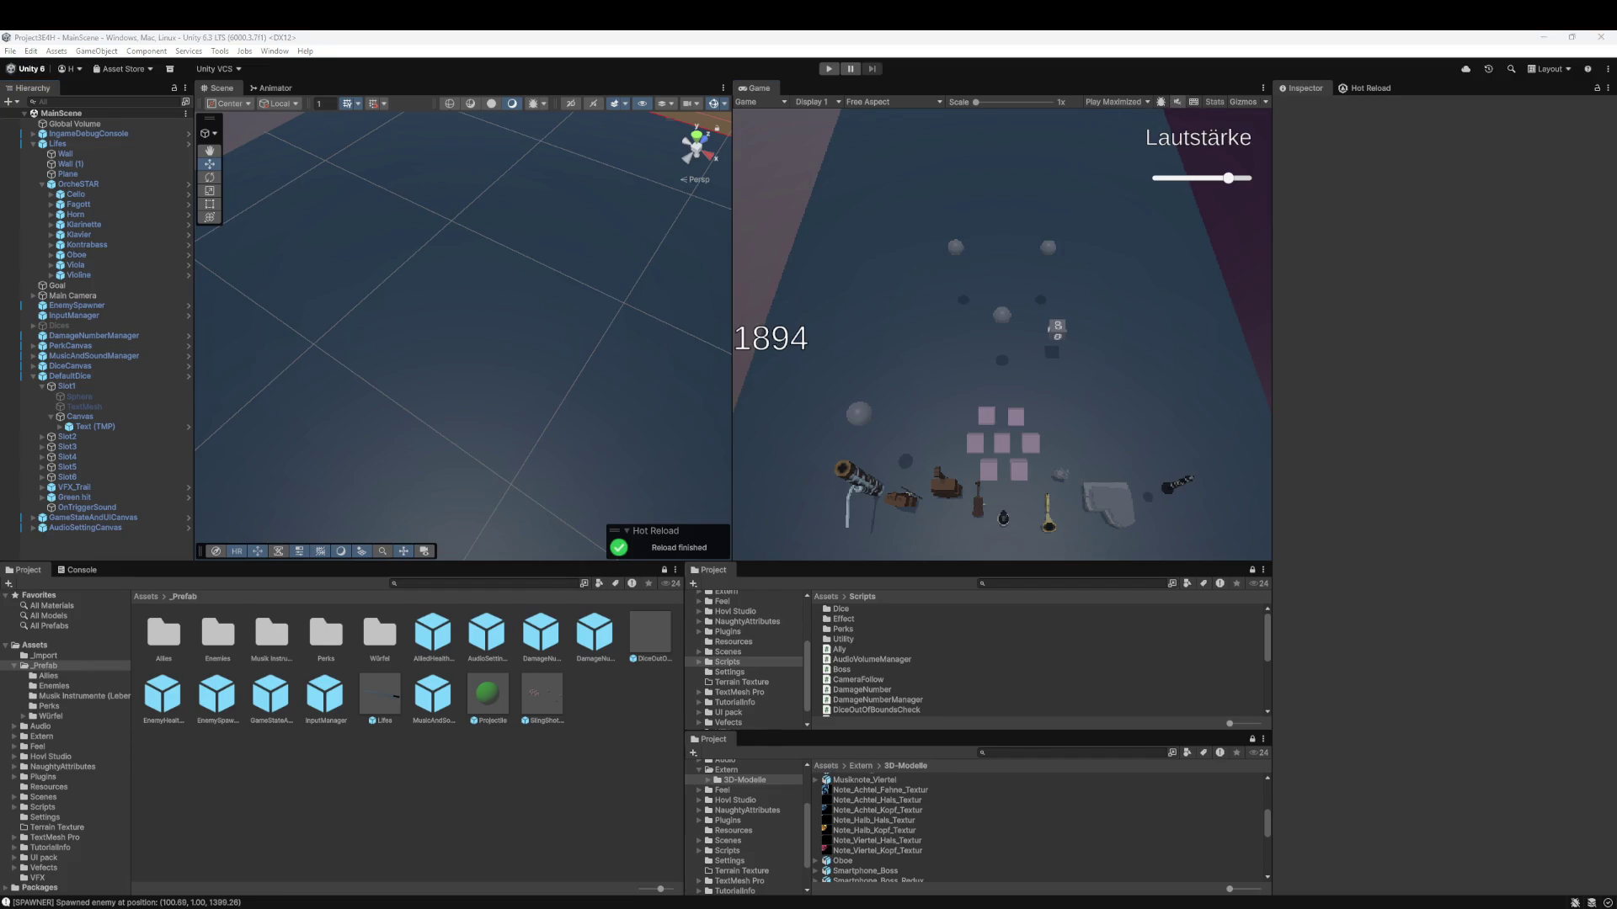
click(828, 69)
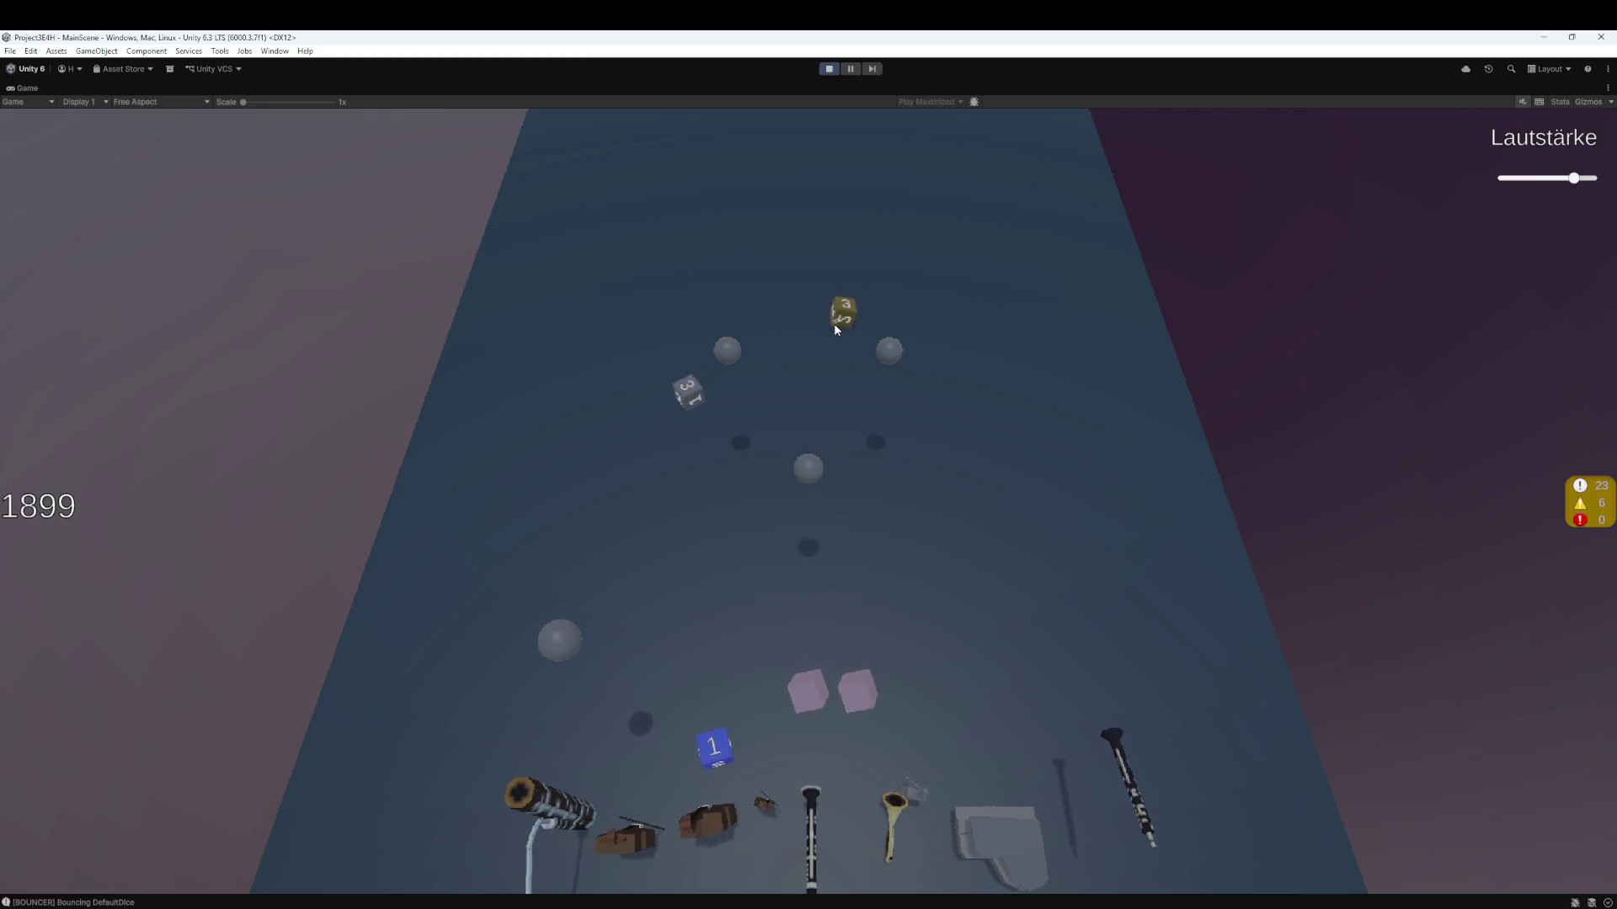
mouse_move(707, 859)
mouse_down()
mouse_move(620, 633)
mouse_move(658, 682)
mouse_up()
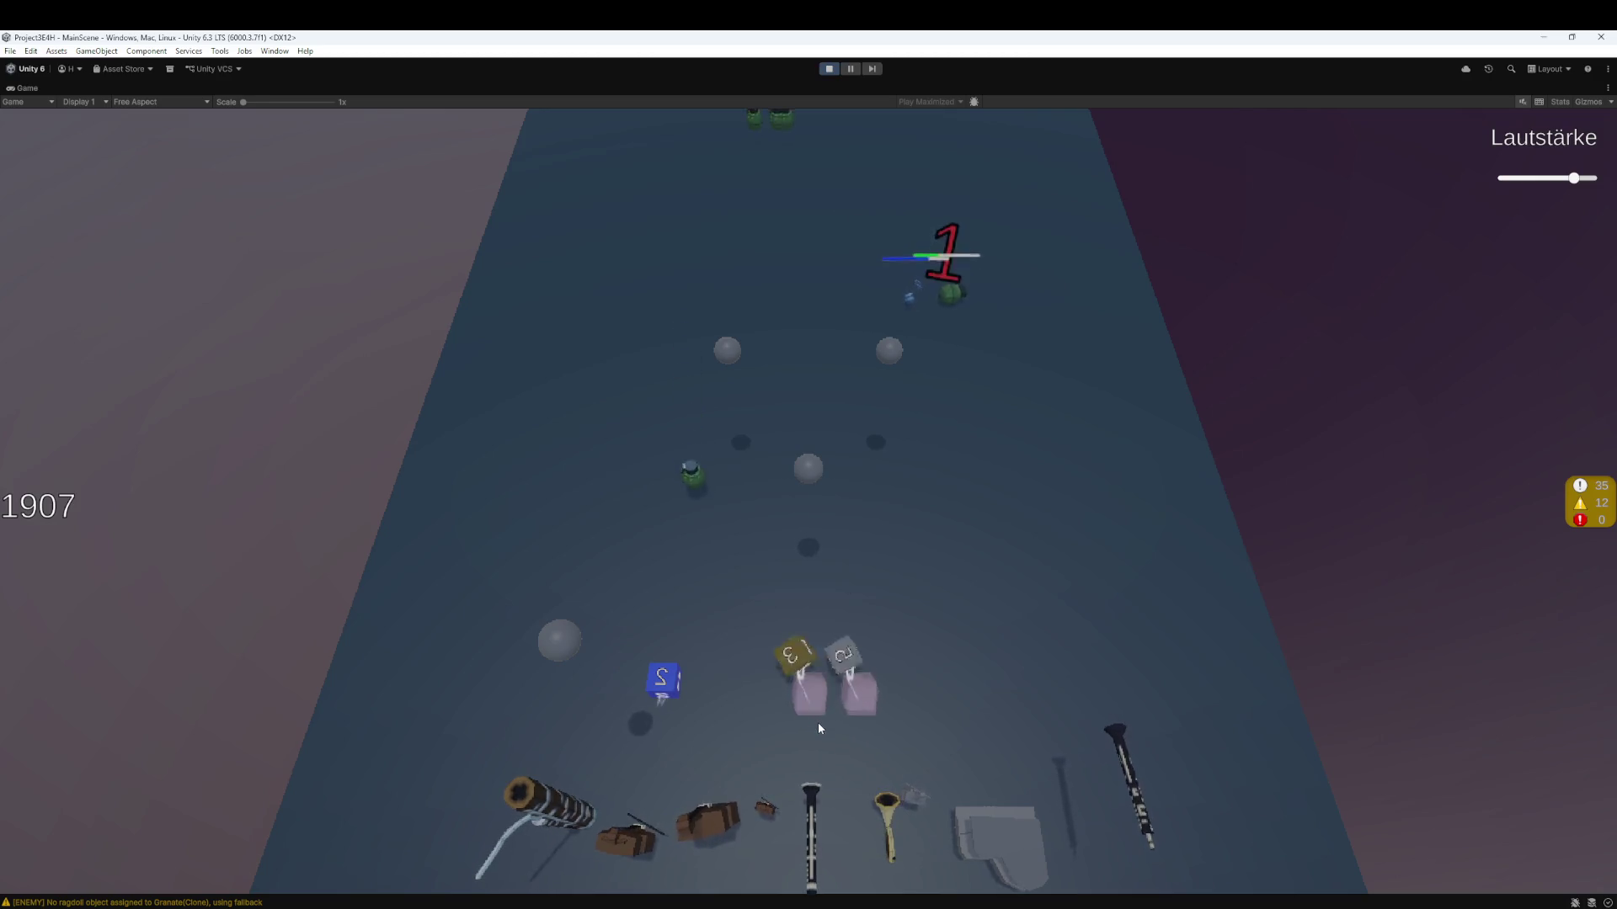
mouse_move(658, 693)
mouse_down()
mouse_move(808, 692)
mouse_move(887, 716)
mouse_up()
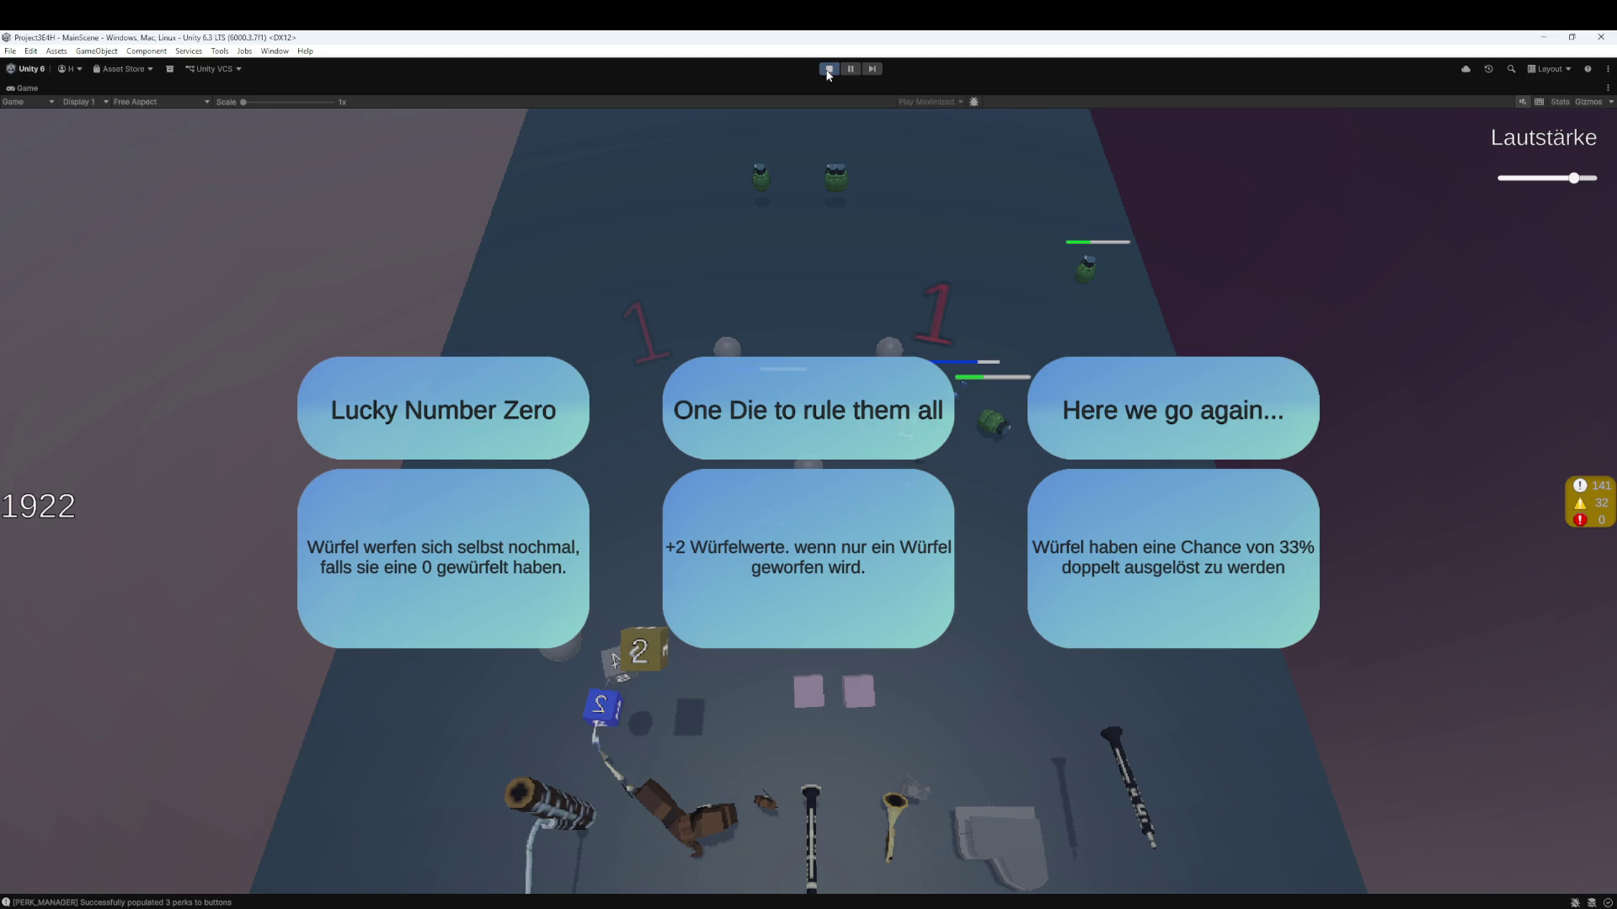
click(827, 71)
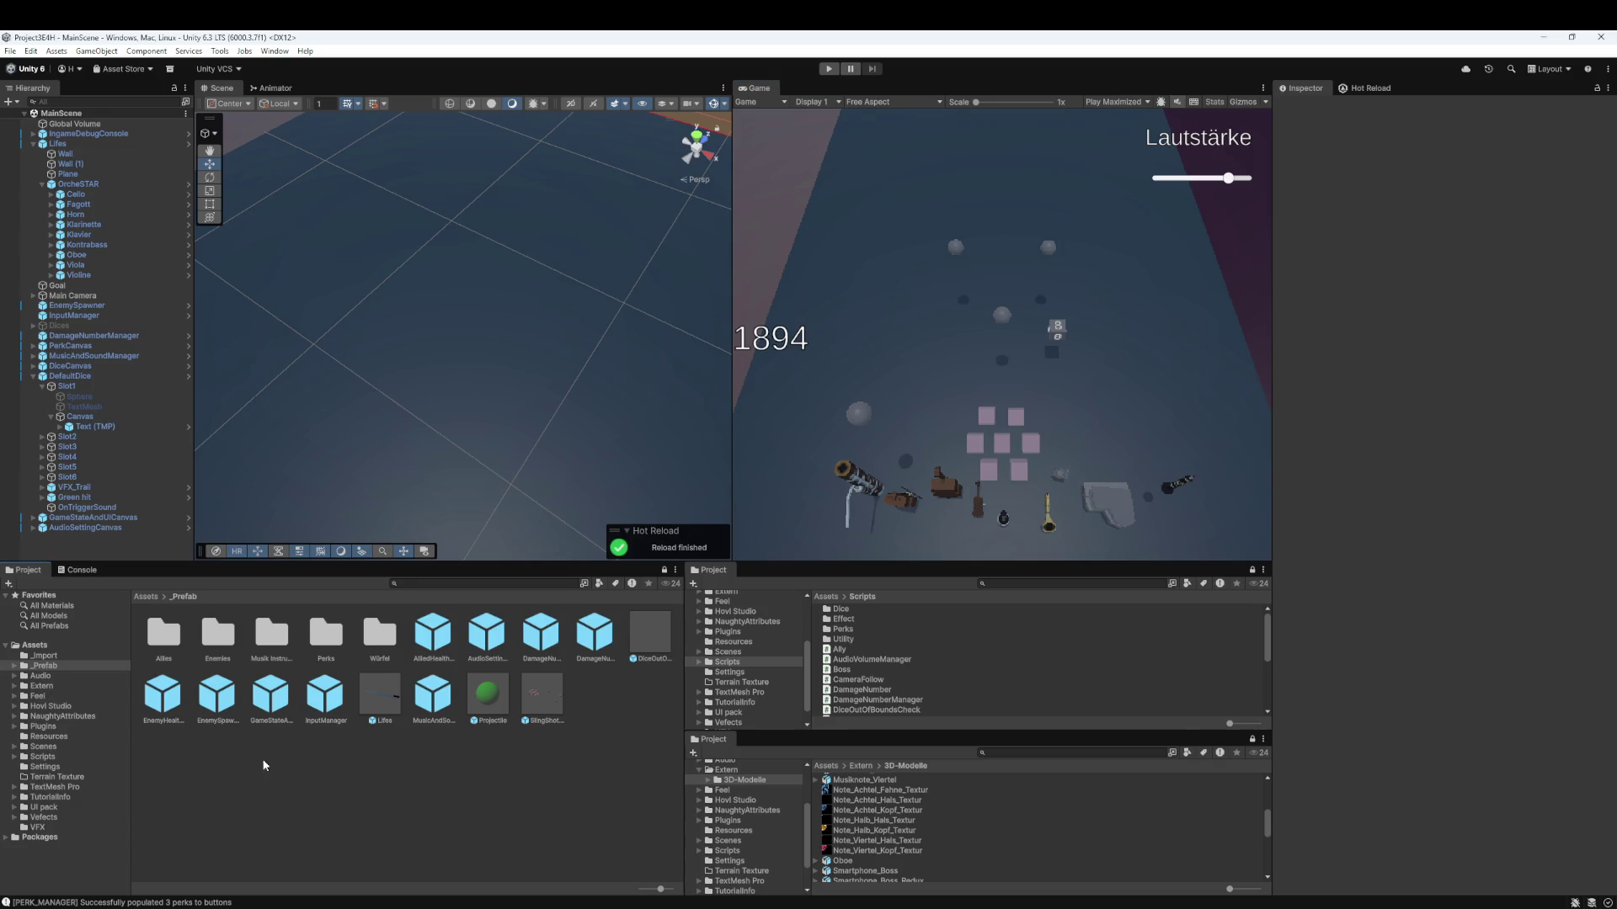
- Reopen the Musiknote Allied prefab from the Allies folder and start a screen capture
double_click(164, 637)
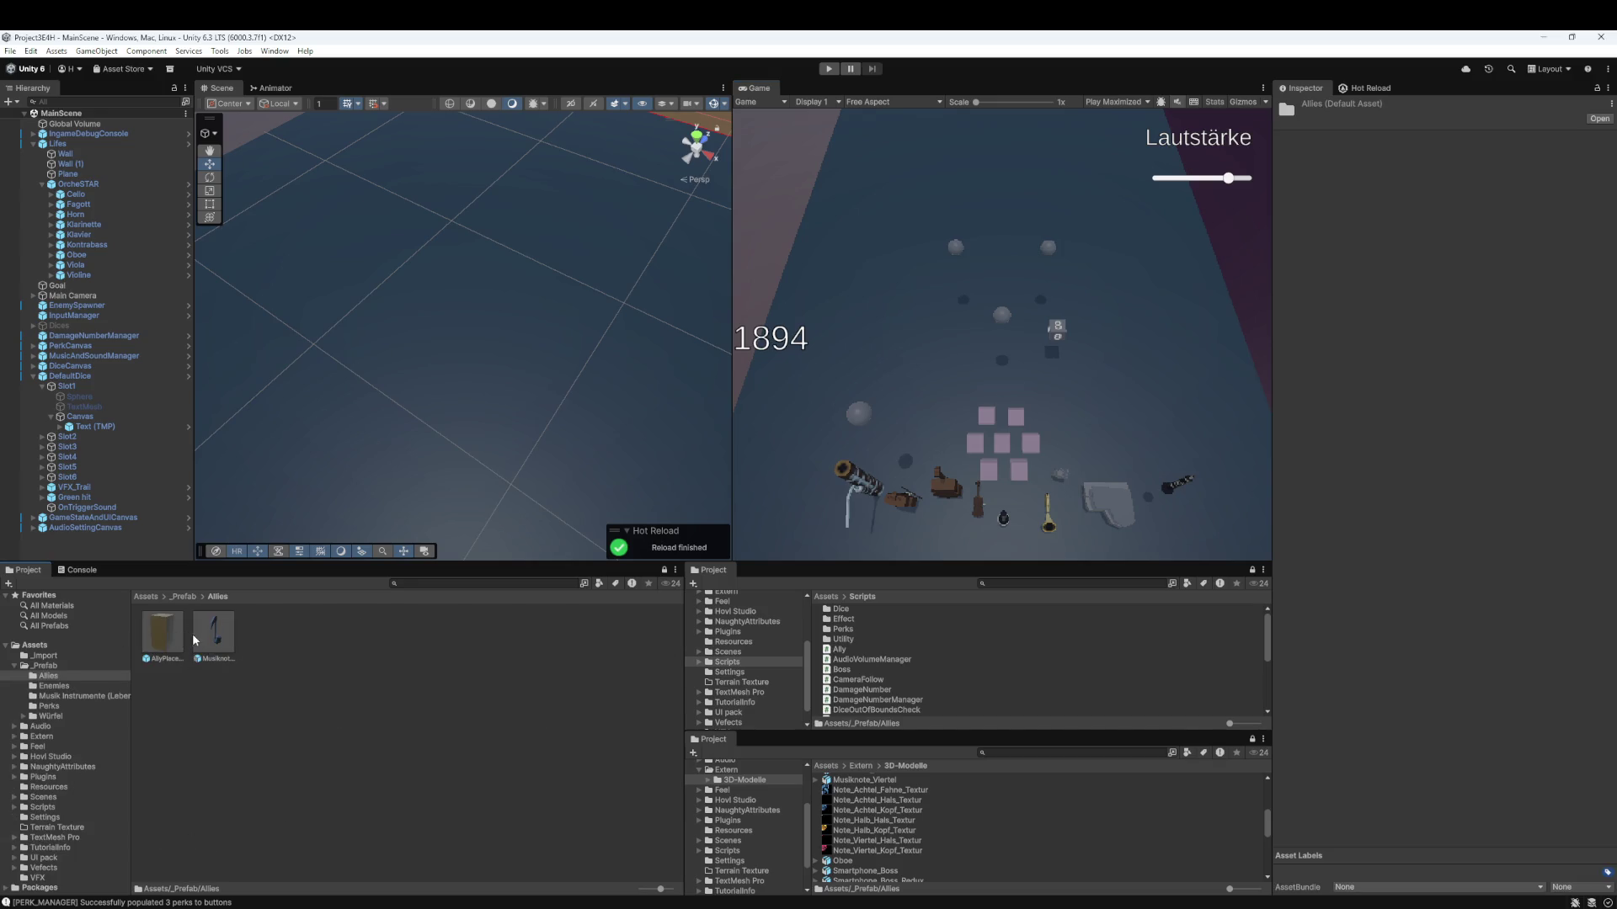
double_click(212, 638)
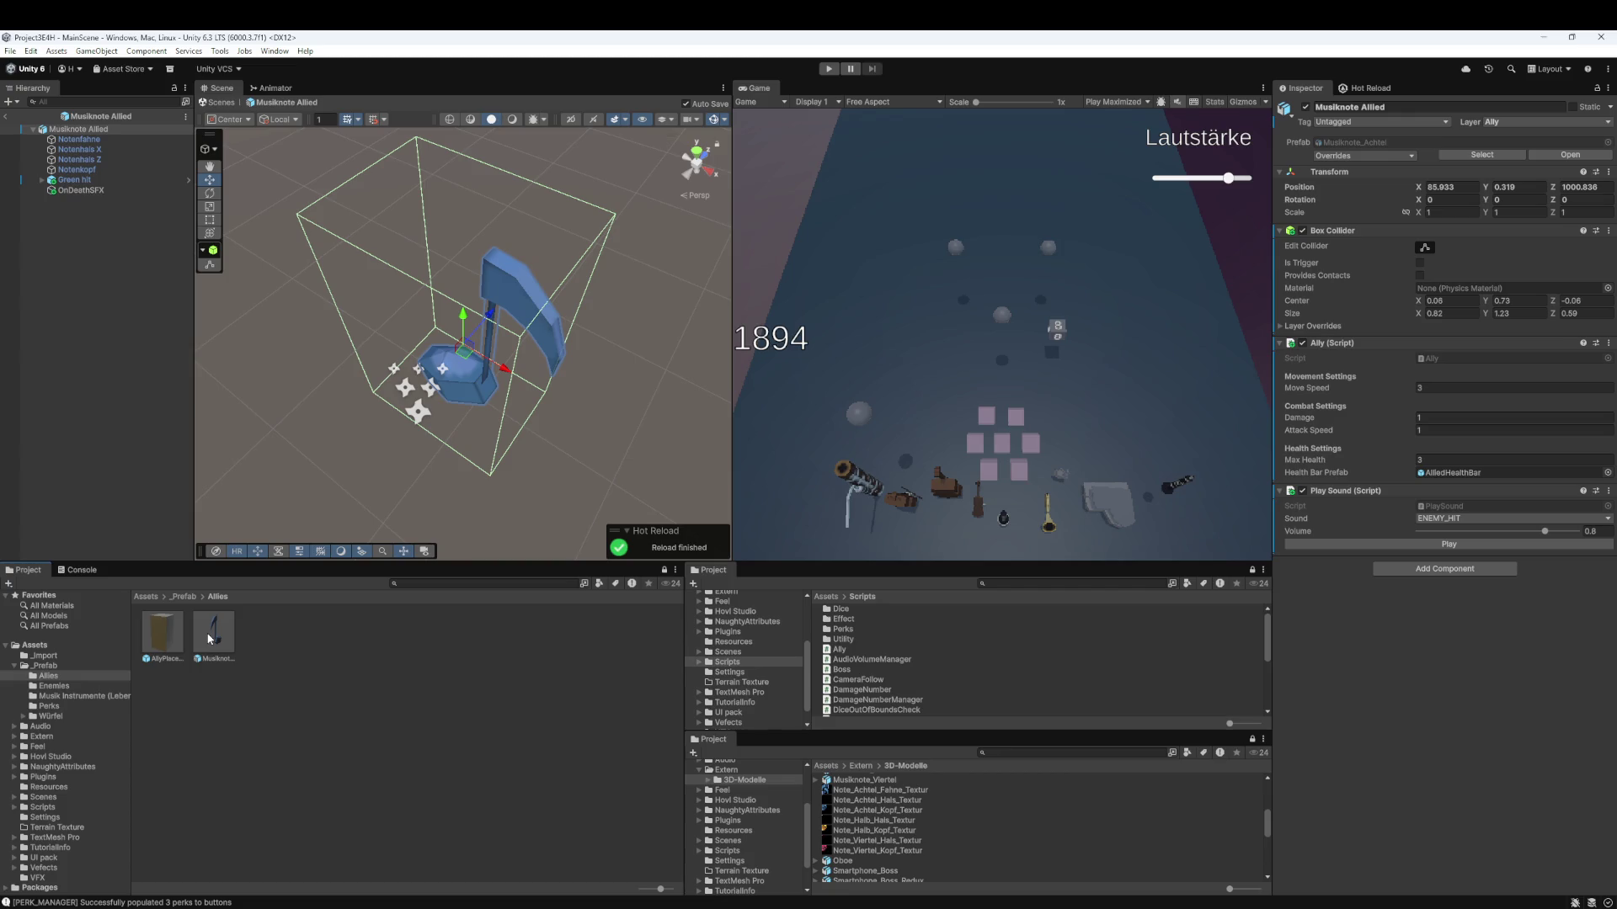
key(super+shift+s)
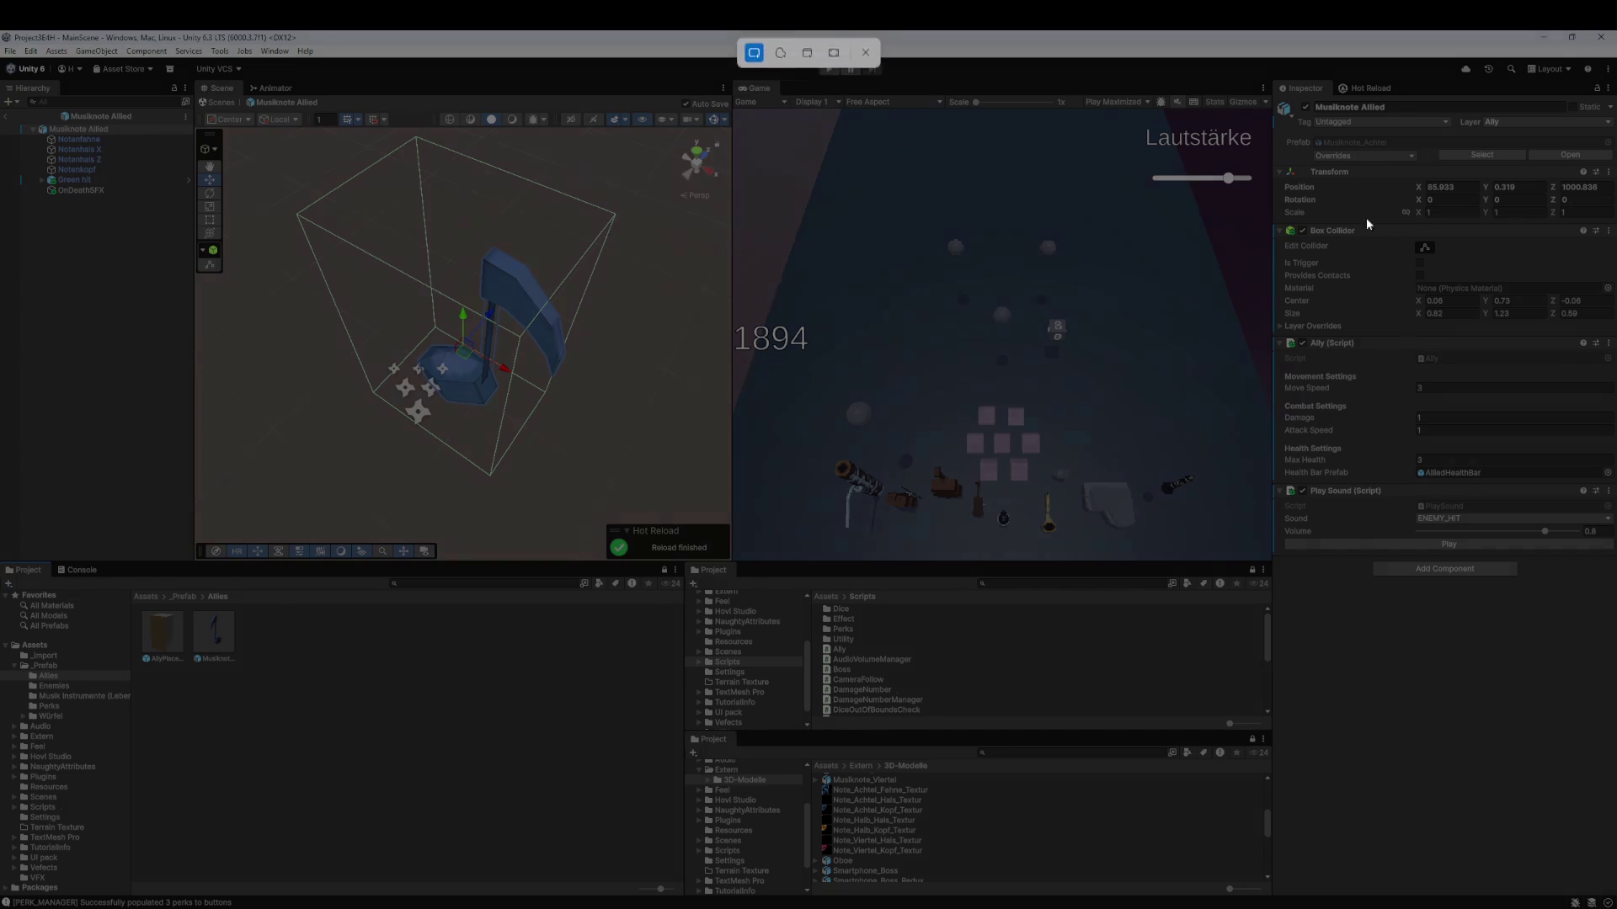
drag(1273, 98, 1609, 621)
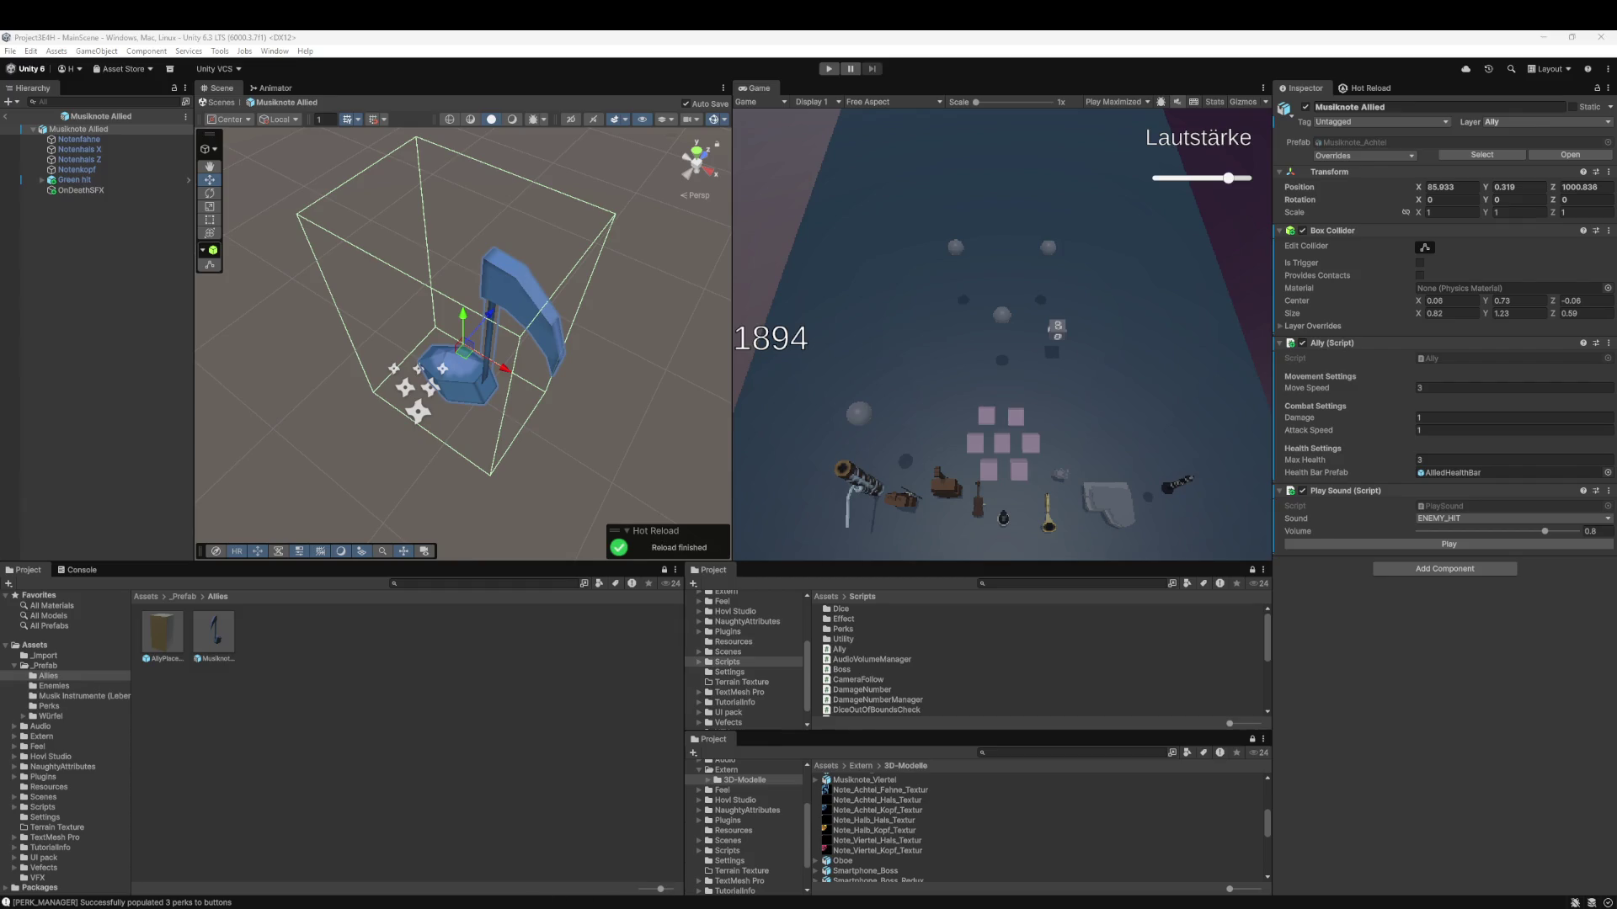
- Stage all four changed files and commit them as 'chore: update healthbars to not display when 100% and change color for allied'
key(alt+Tab)
click(488, 267)
key(ctrl+a)
mouse_move(489, 267)
mouse_down()
mouse_move(532, 538)
mouse_move(539, 505)
mouse_up()
click(713, 672)
text(c)
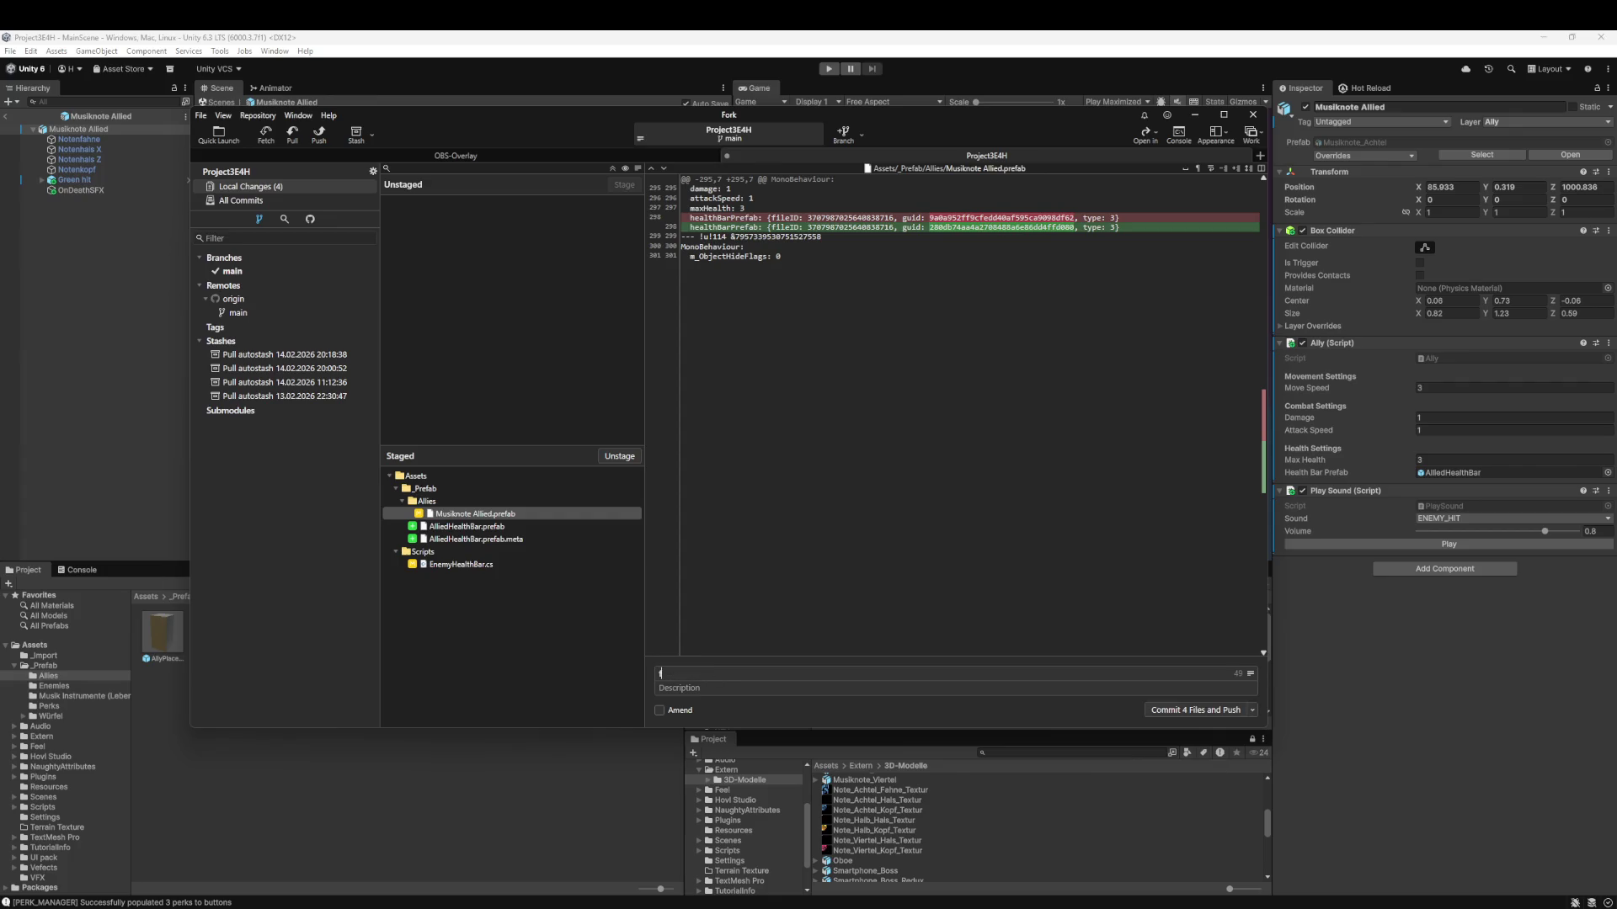
text(hore: update )
text(healthbars to not )
text(display when 100% a)
text(nd change col)
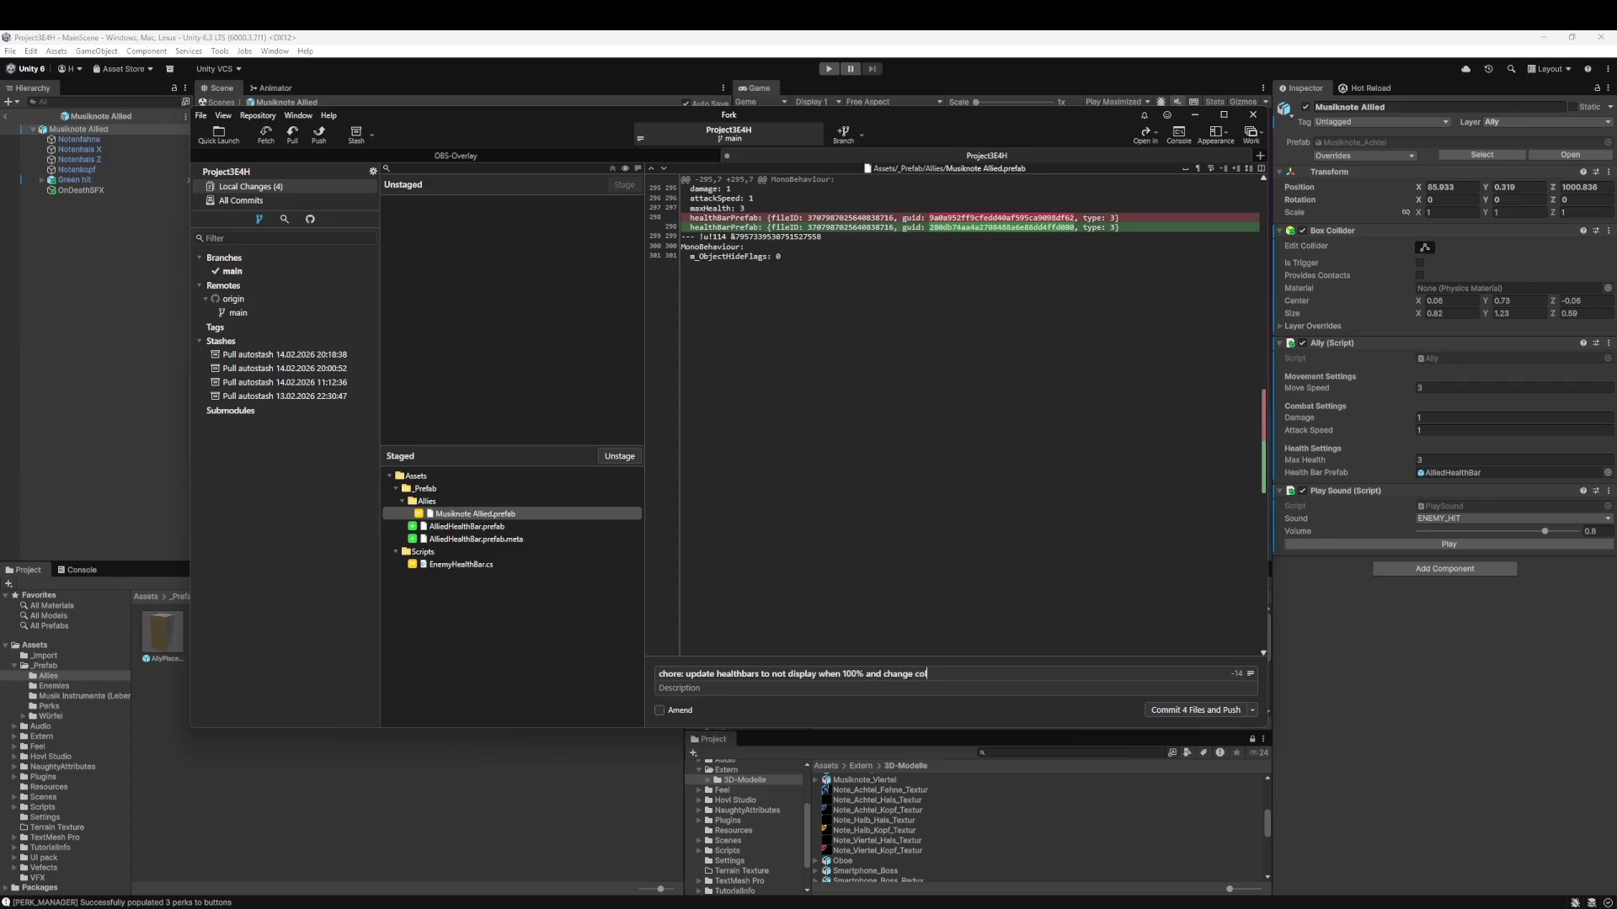
text(or forly)
key(ctrl+Return)
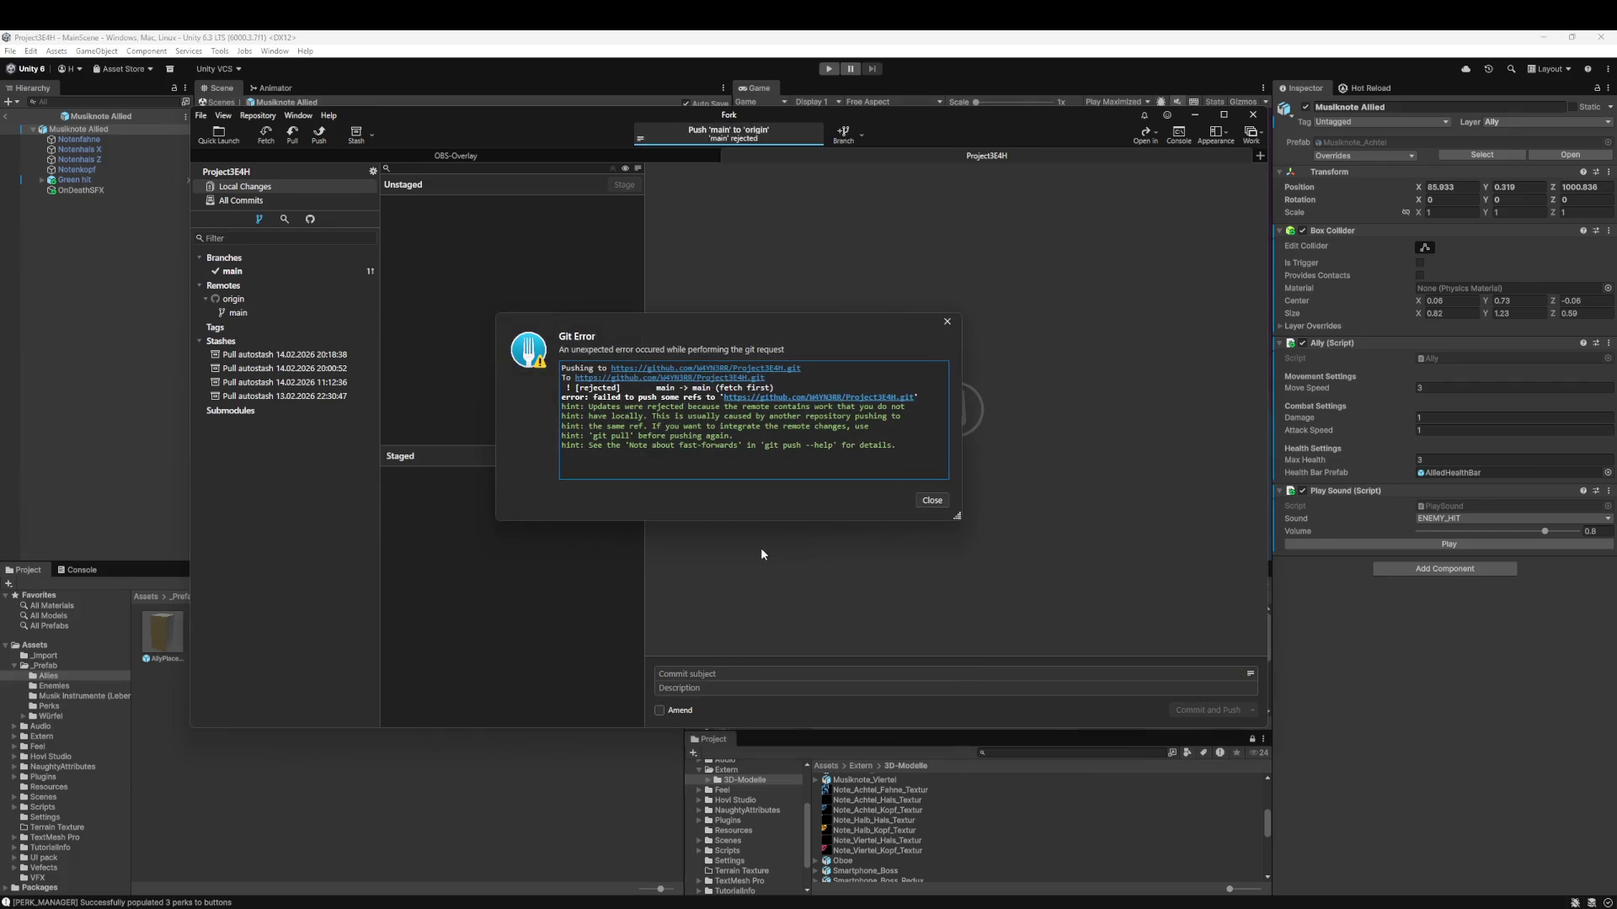
- After the rejected push, pull origin/main into main and push main to origin
click(947, 501)
click(292, 132)
click(824, 468)
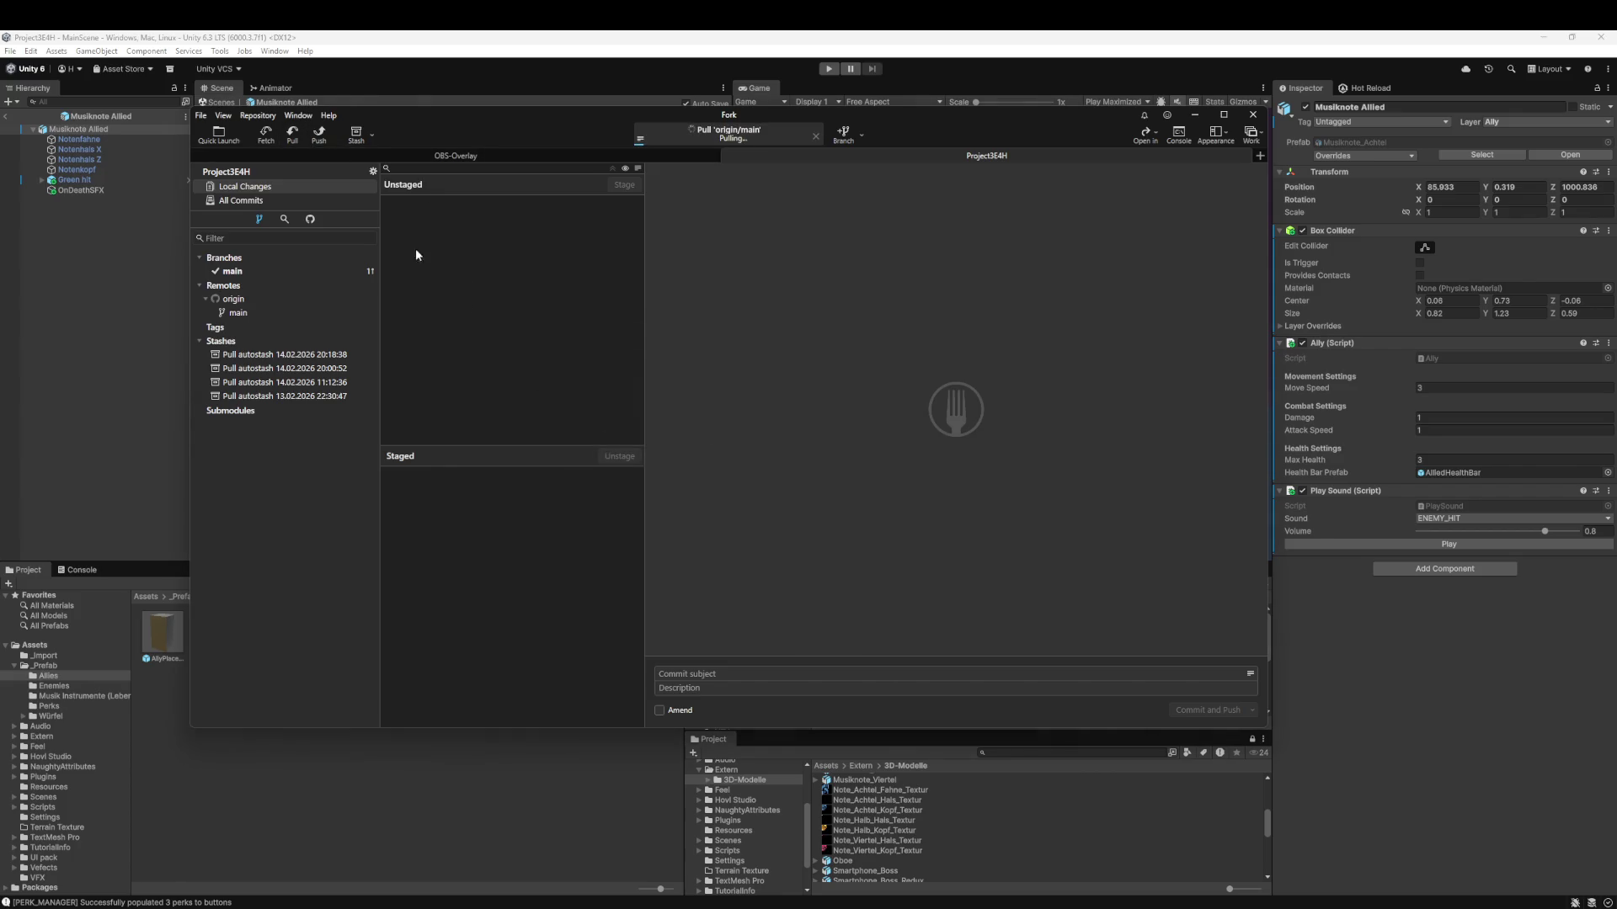
click(320, 135)
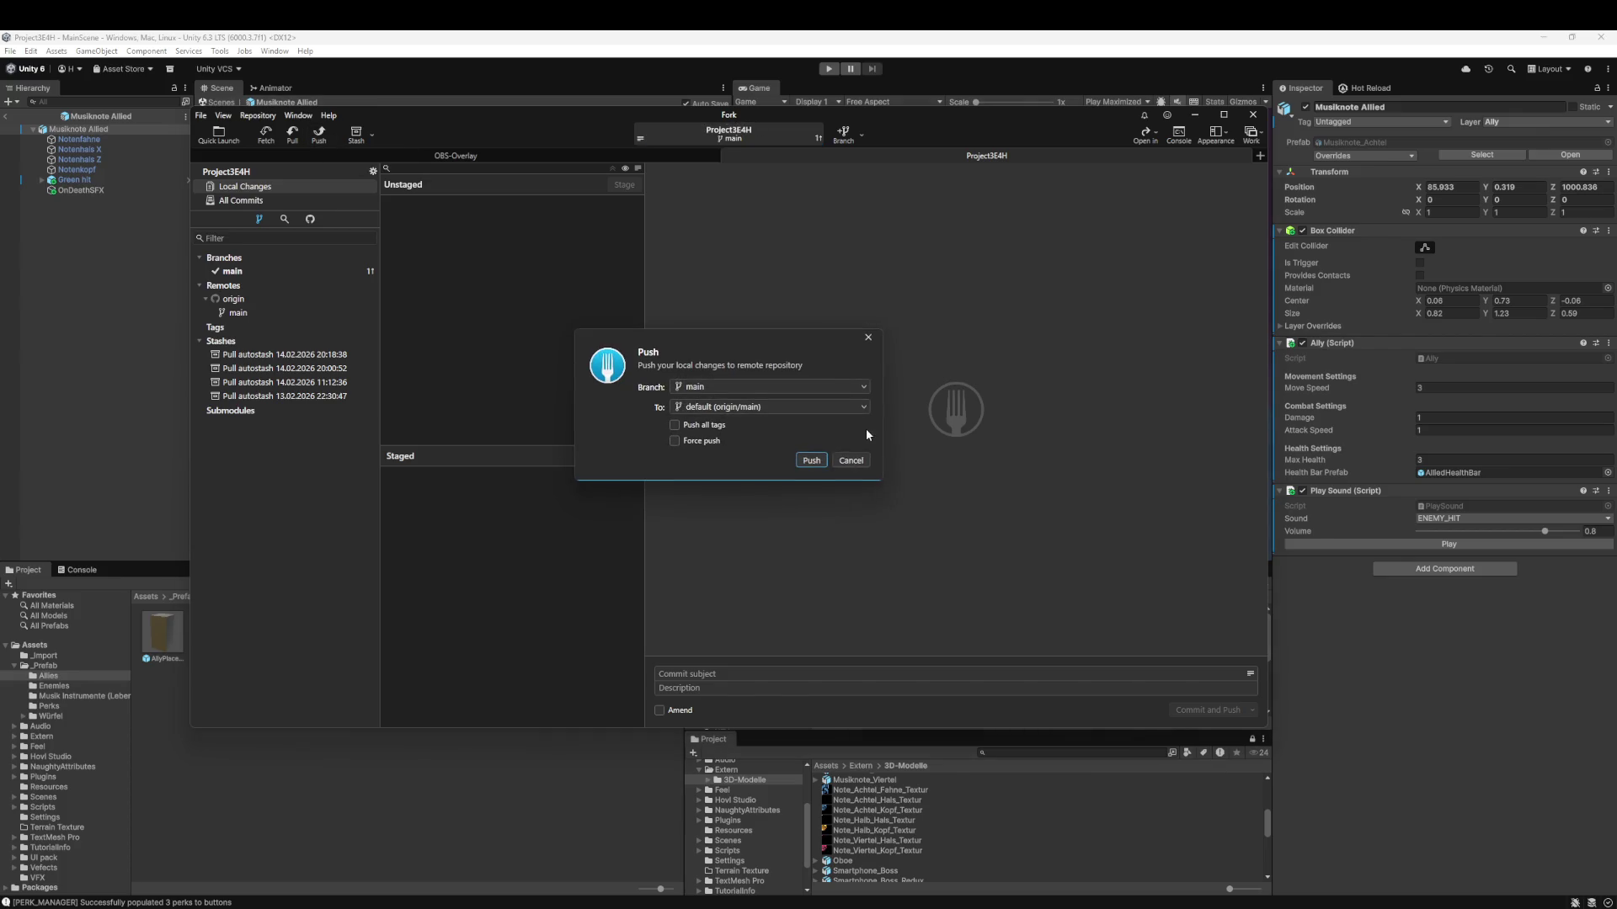
click(811, 460)
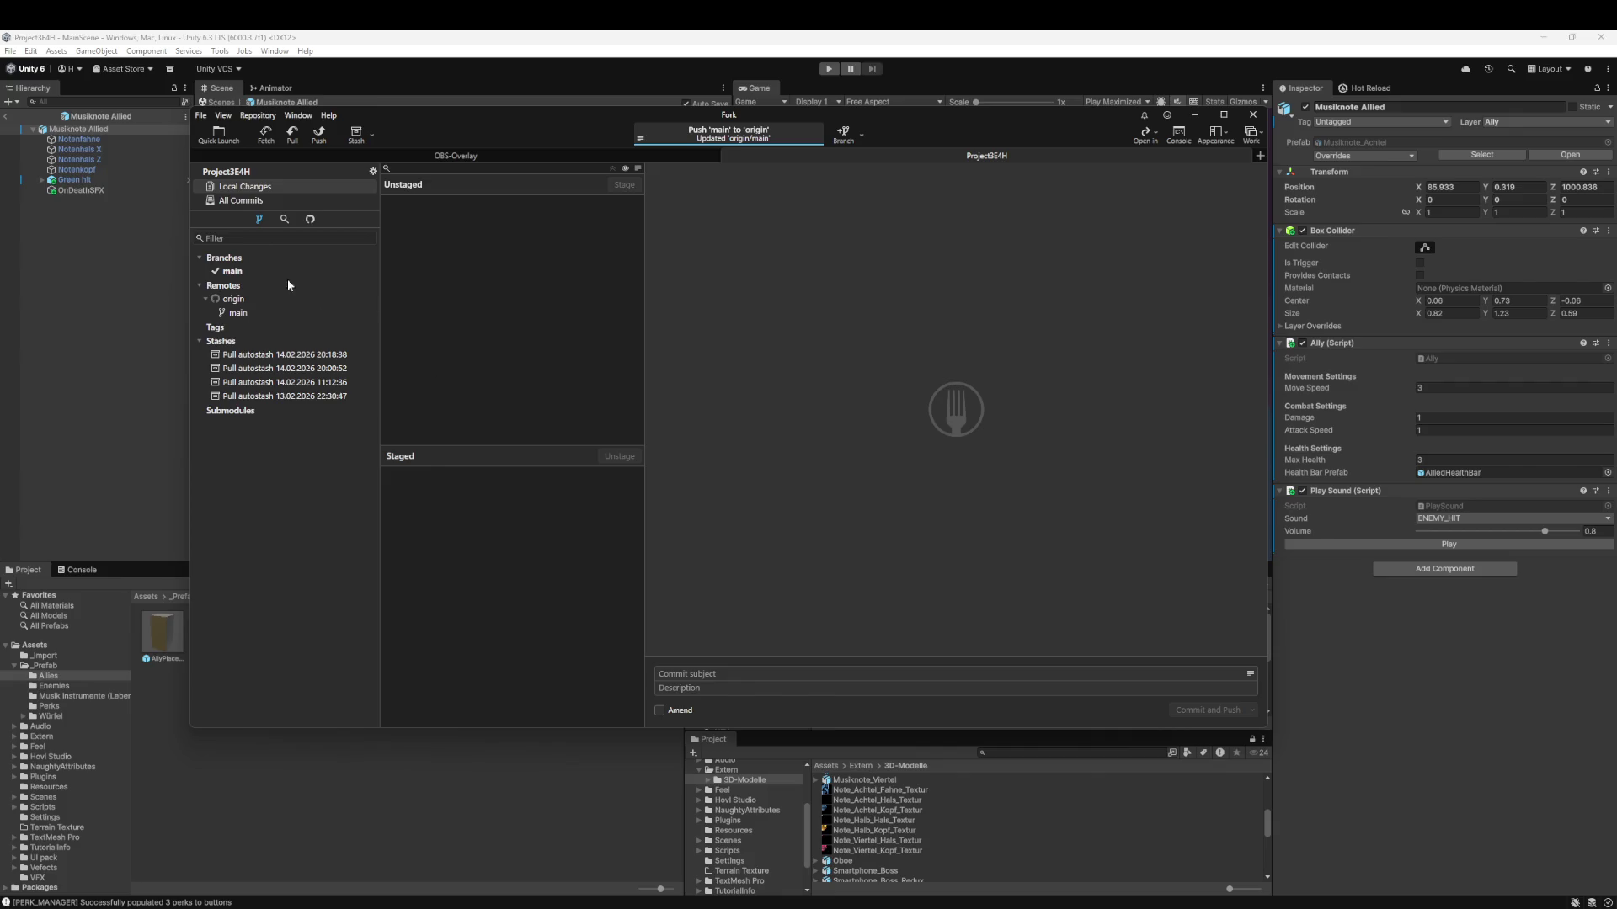
click(261, 201)
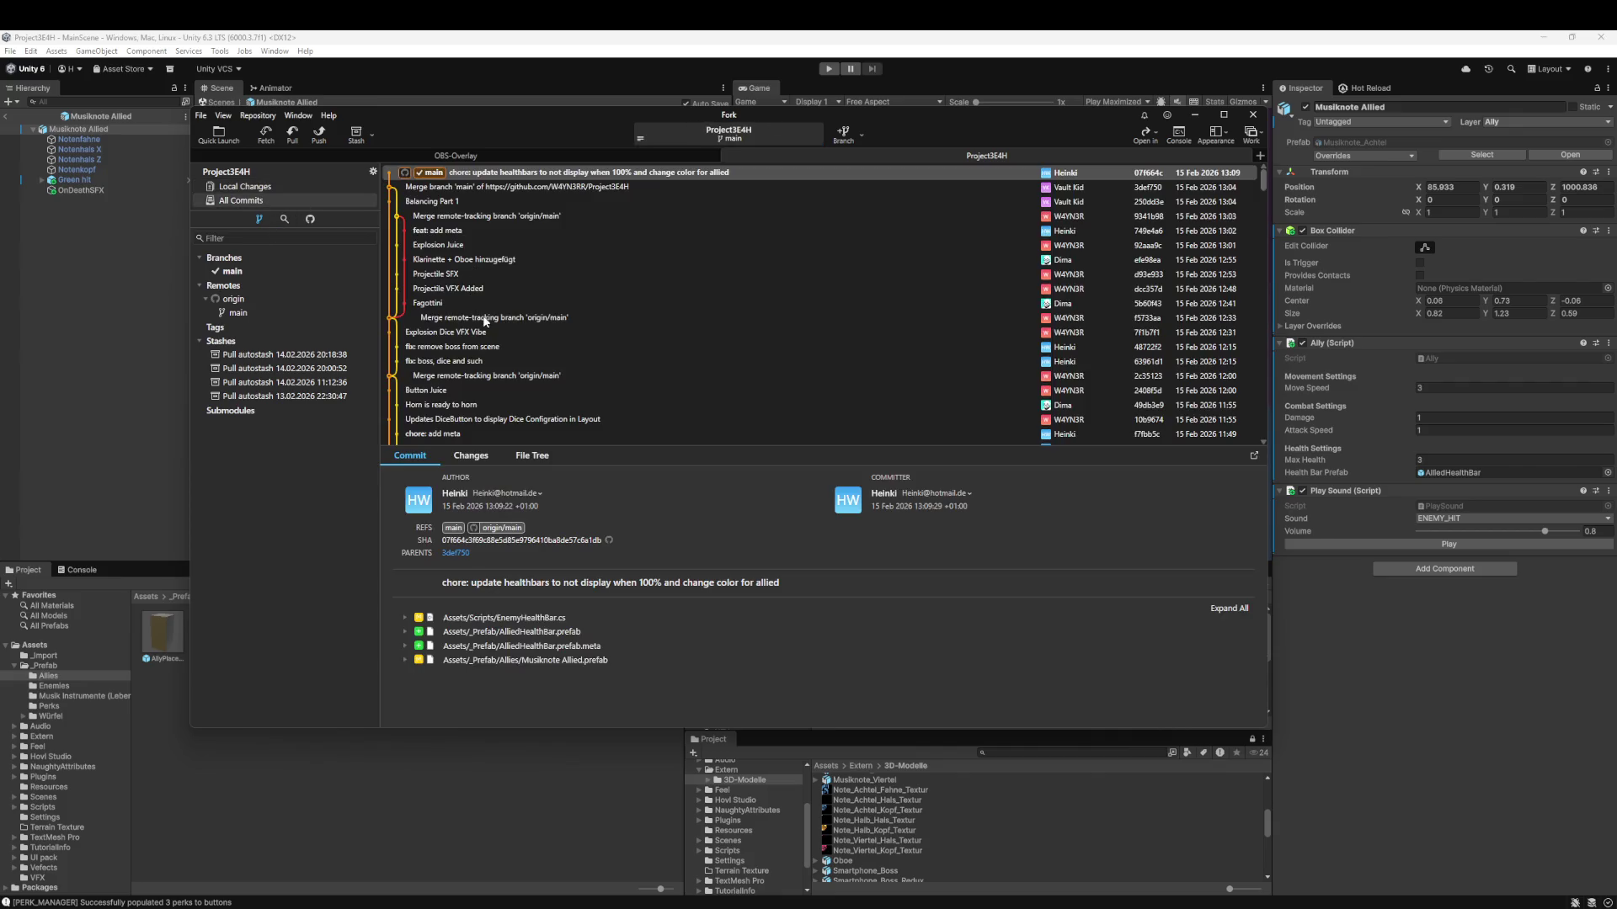
click(52, 386)
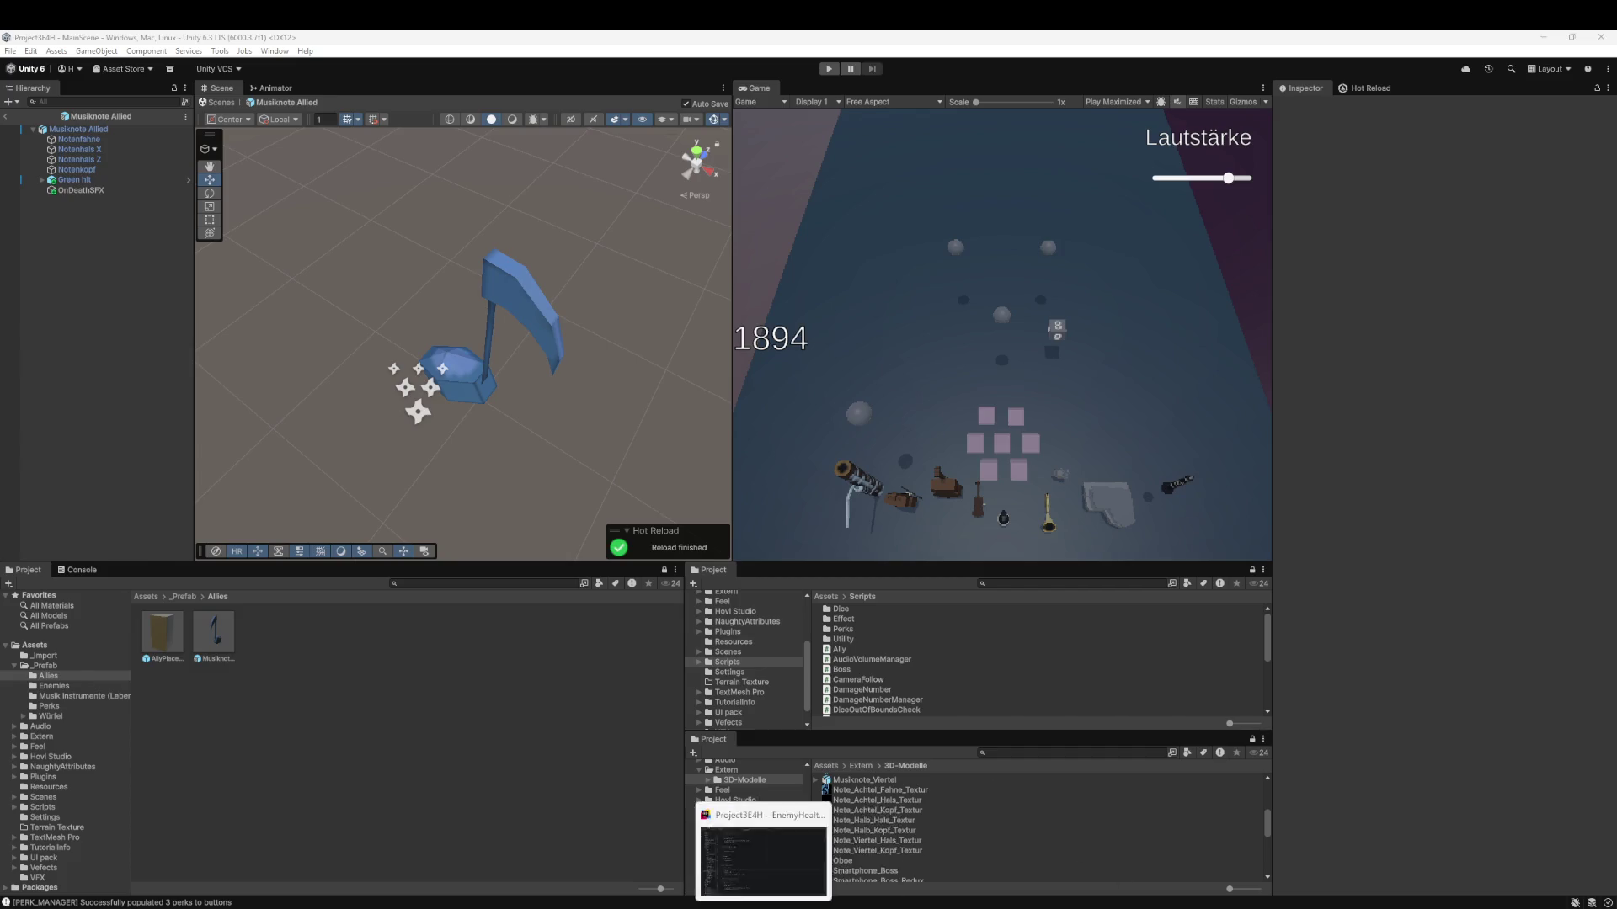
- Replace all the code in Ally.cs with the pasted version in Rider, then return to Unity
click(762, 846)
click(316, 70)
click(602, 396)
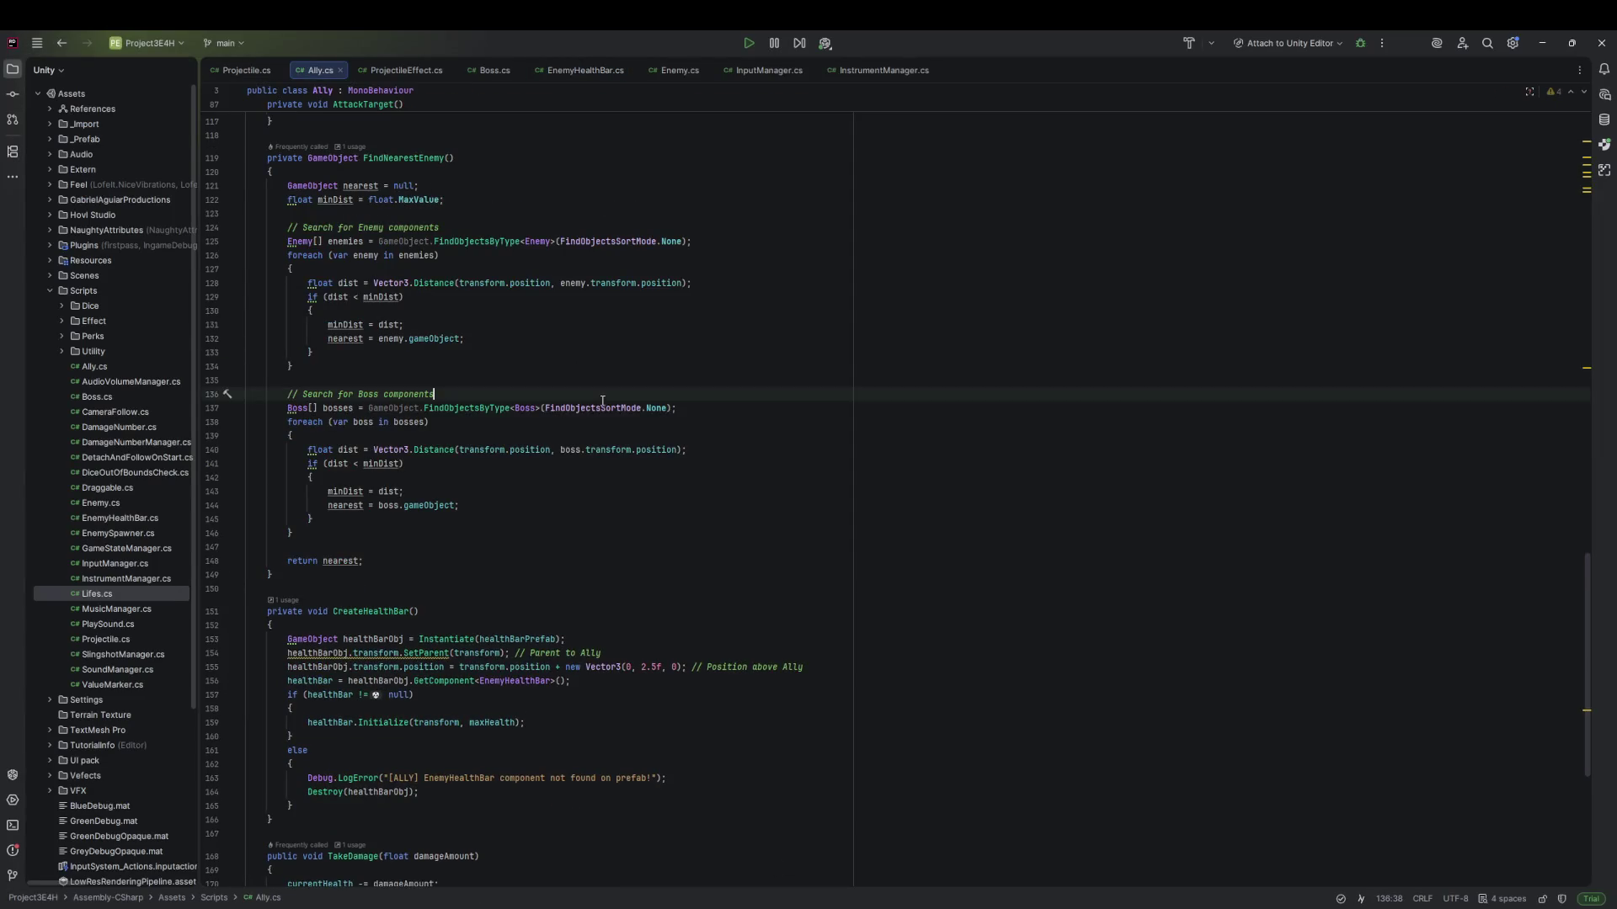
key(ctrl+a)
key(ctrl+v)
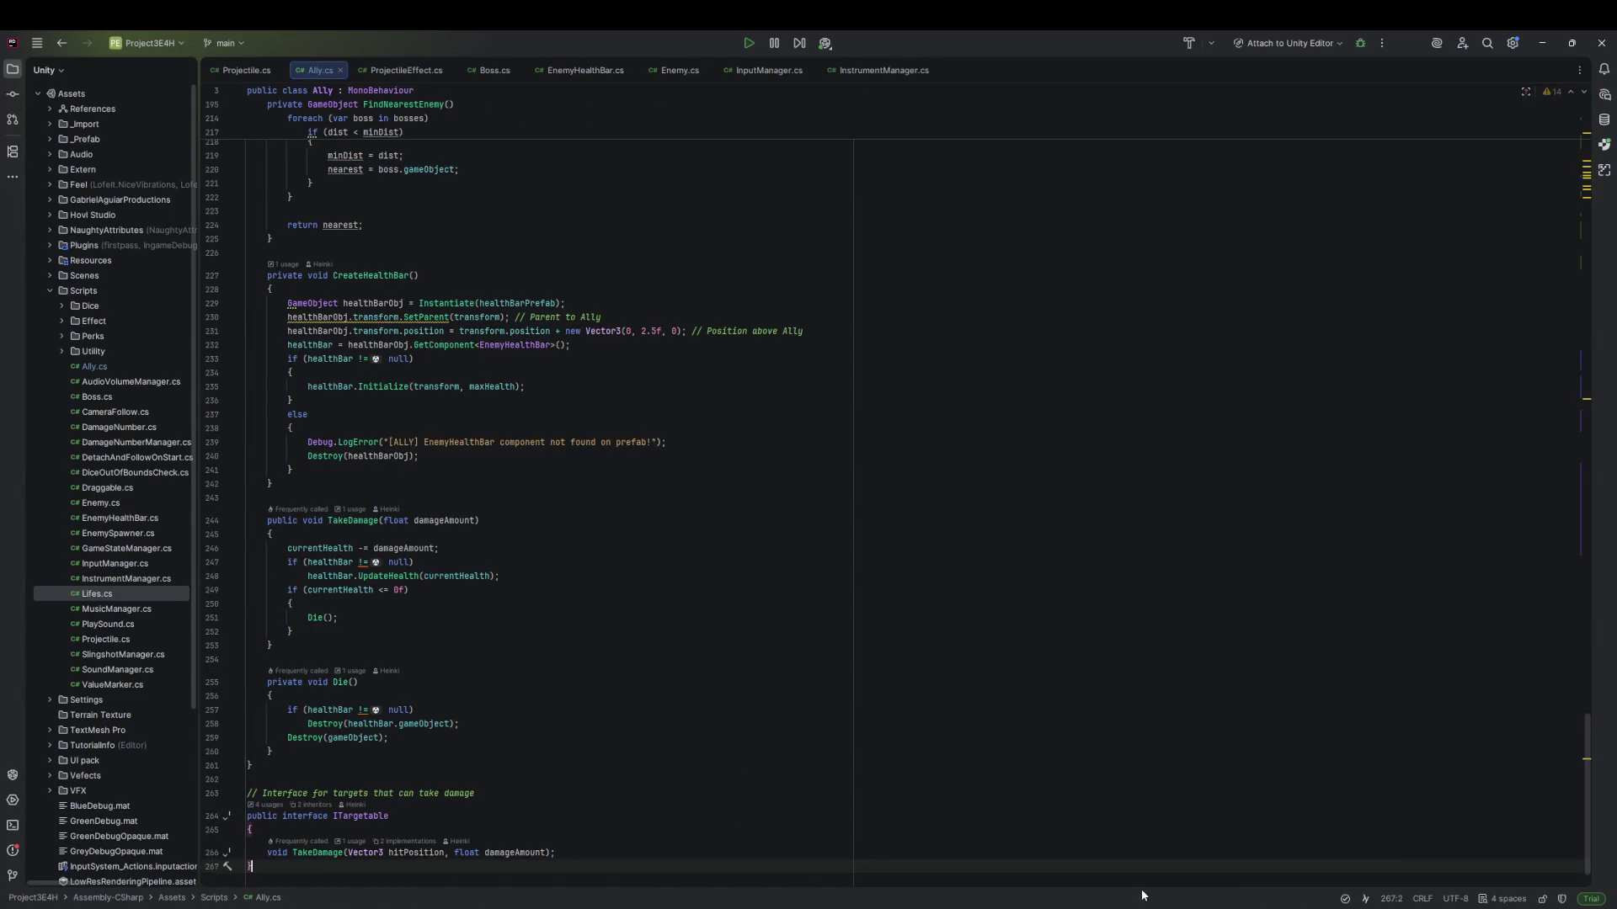
key(alt+Tab)
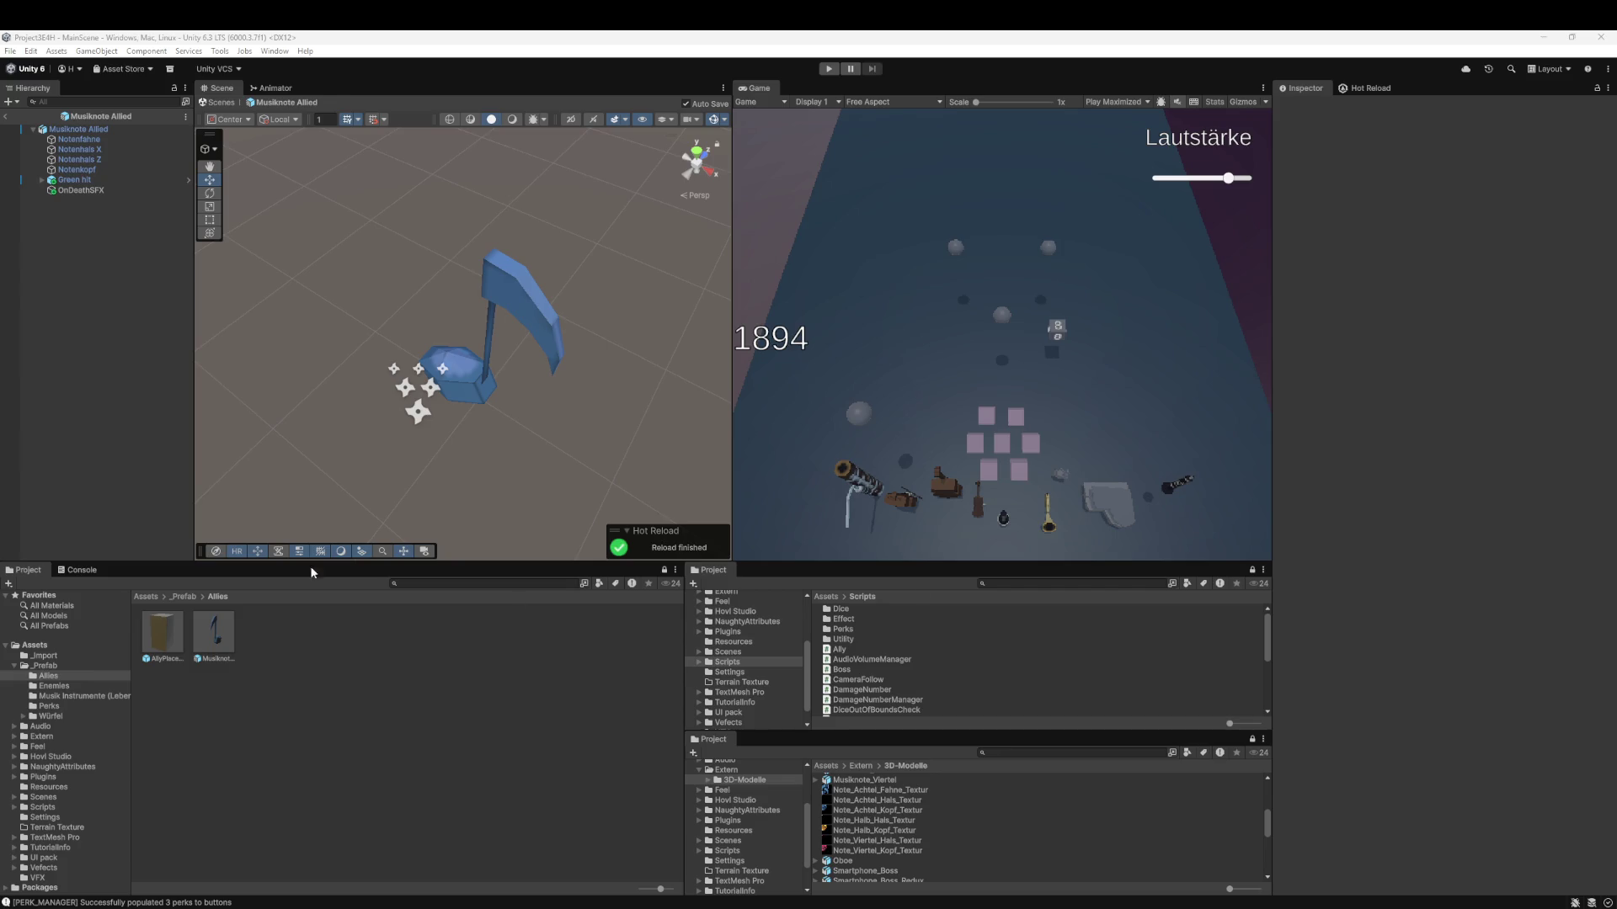
- Create a Physics Material named AllyPhysicsMaterial in the Allies prefab folder
click(212, 635)
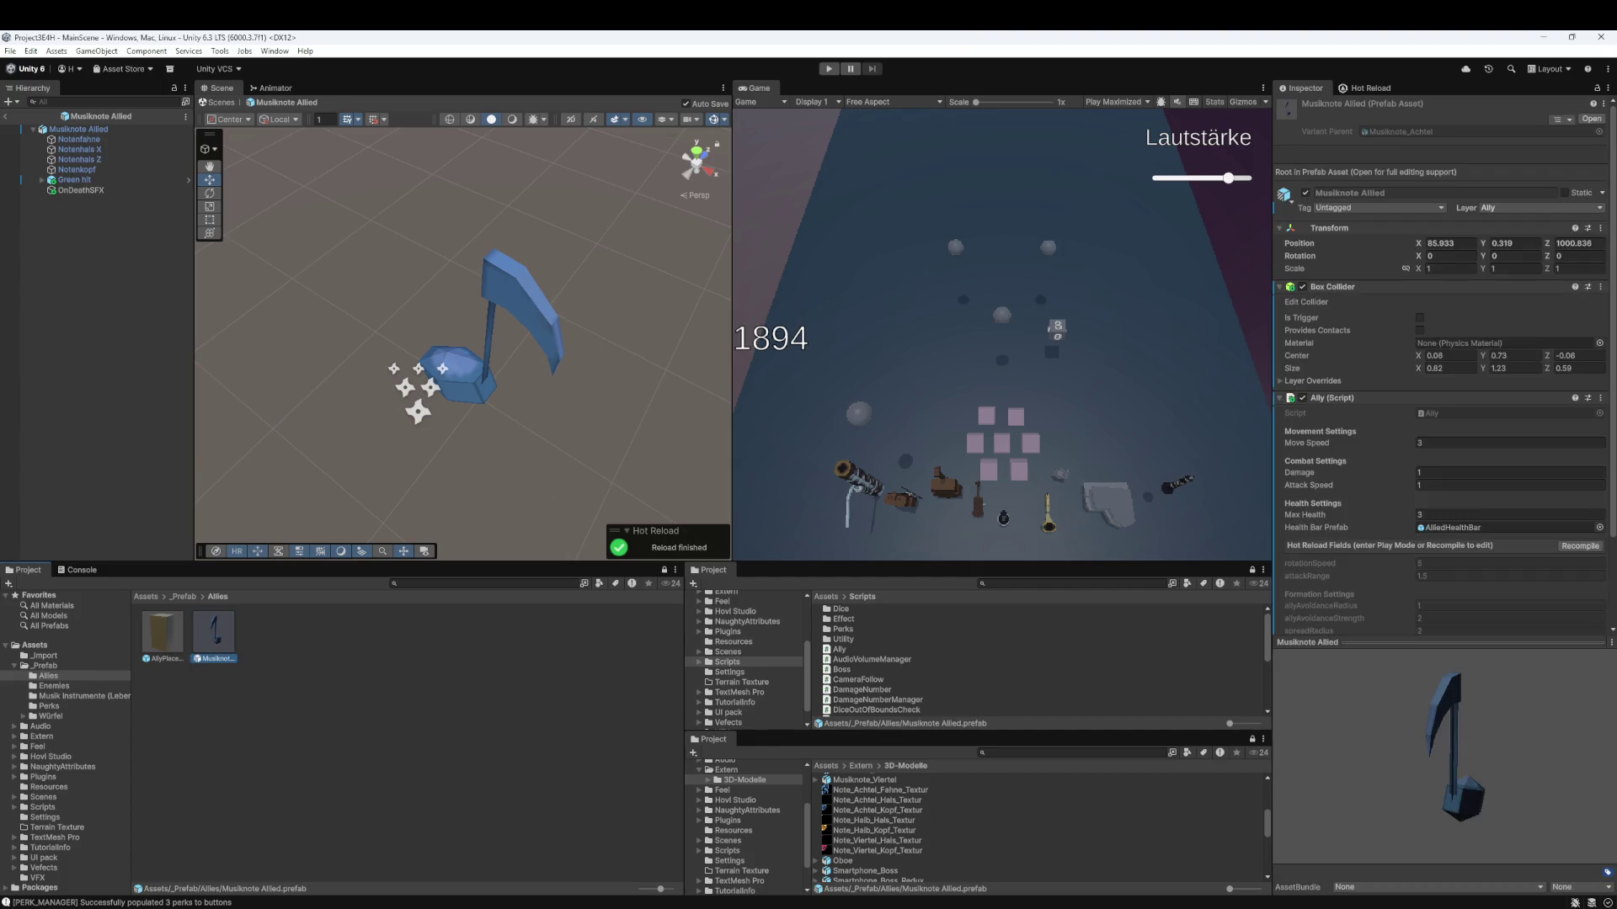
scroll(1459, 395, down, 3)
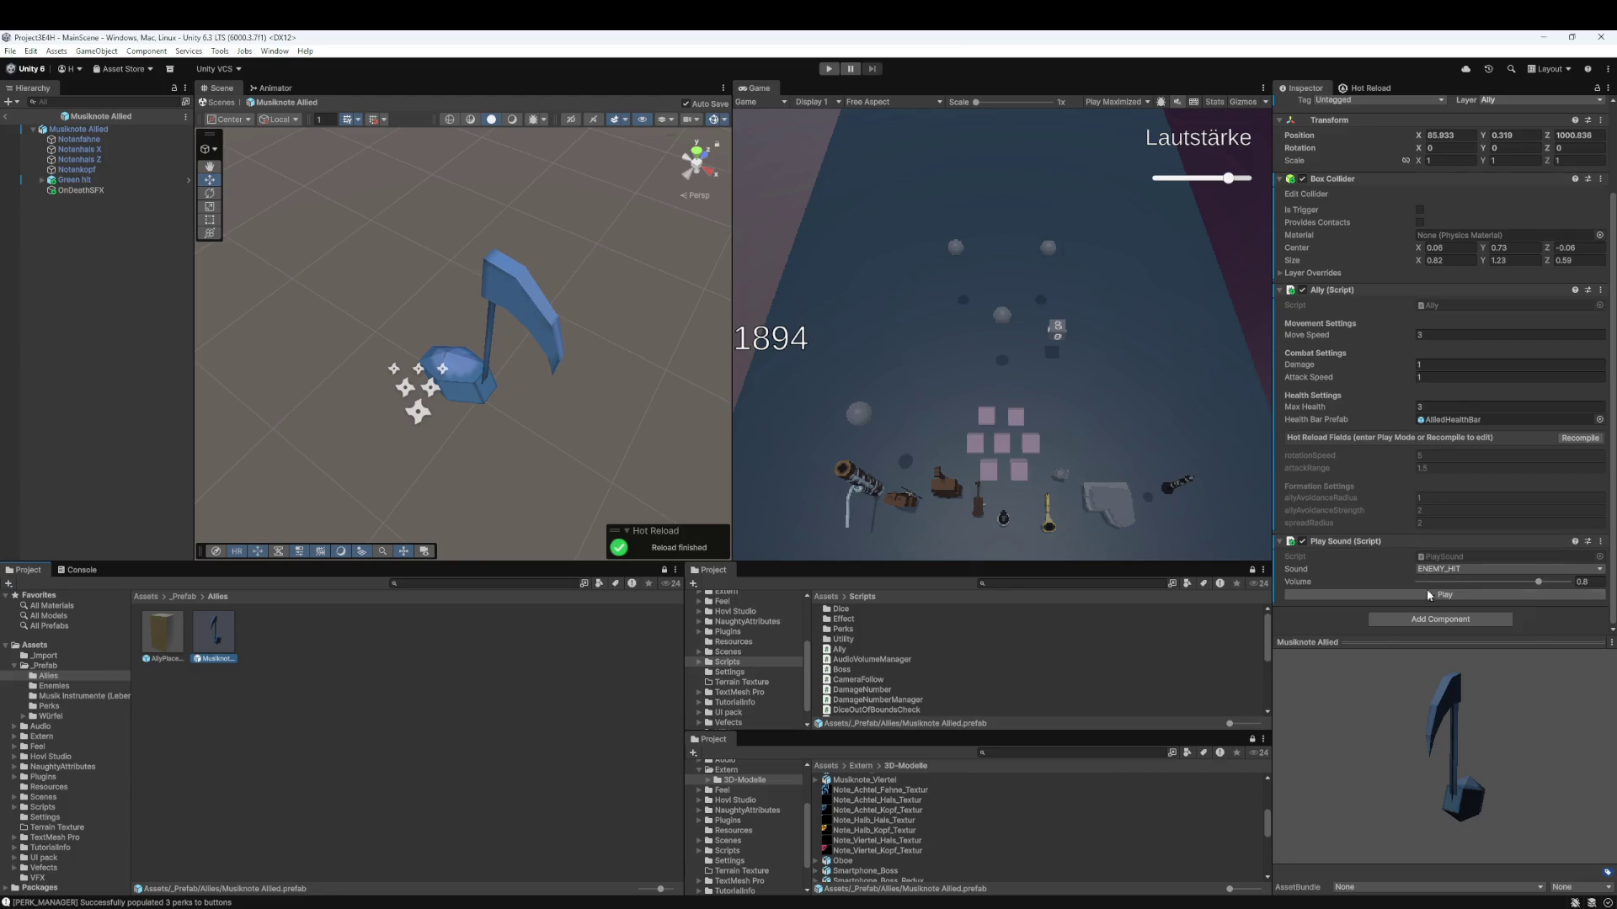
right_click(313, 679)
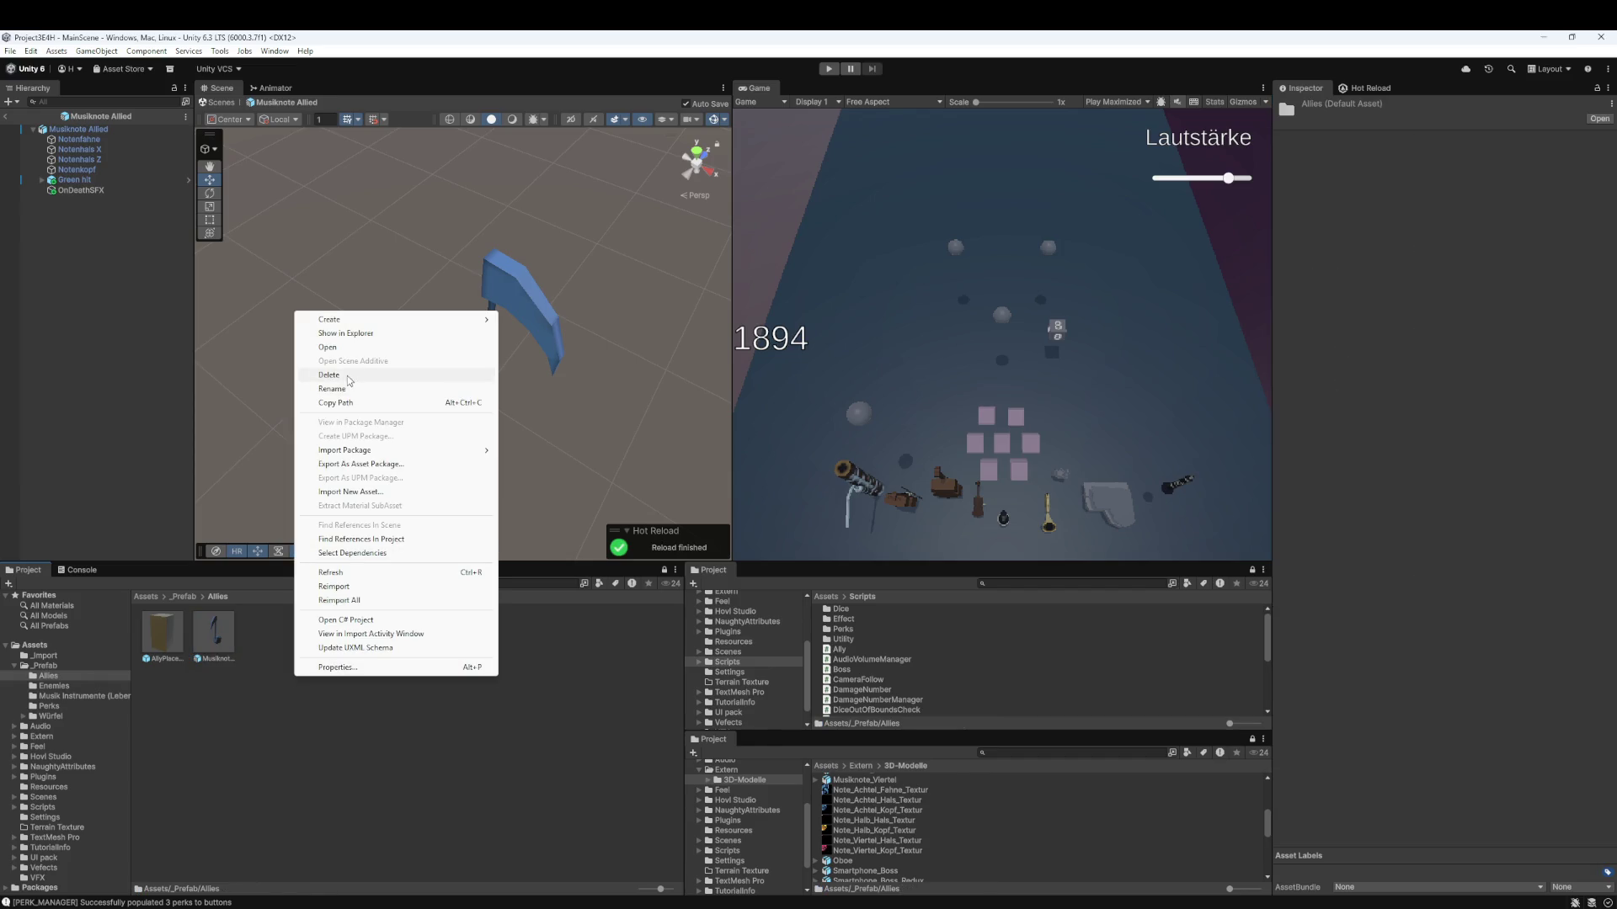
mouse_move(472, 319)
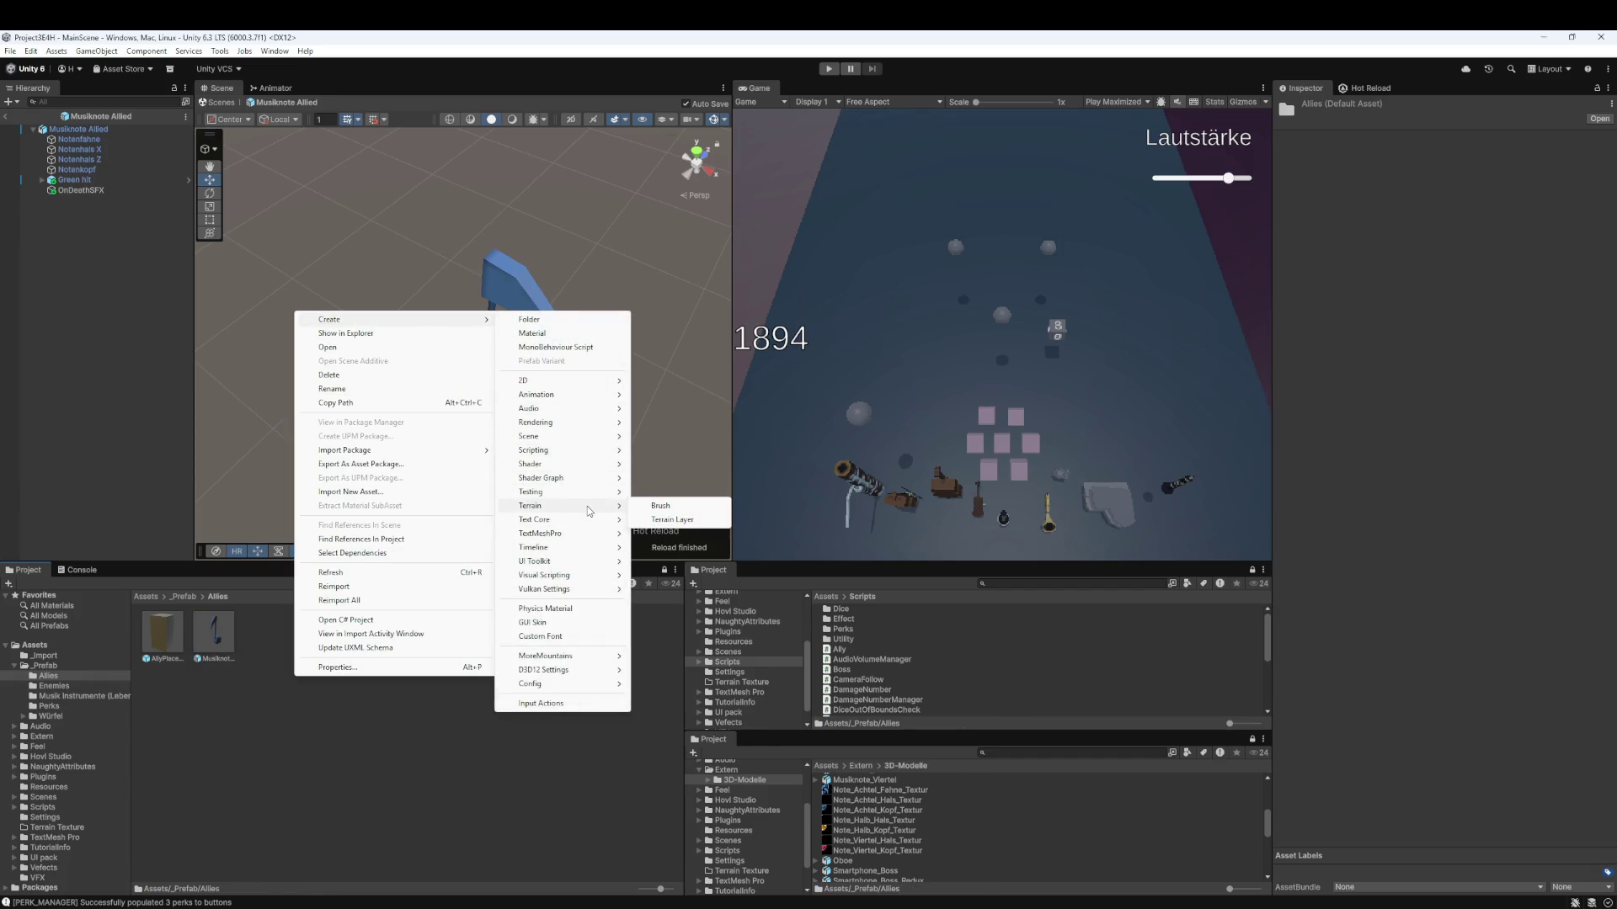
click(559, 609)
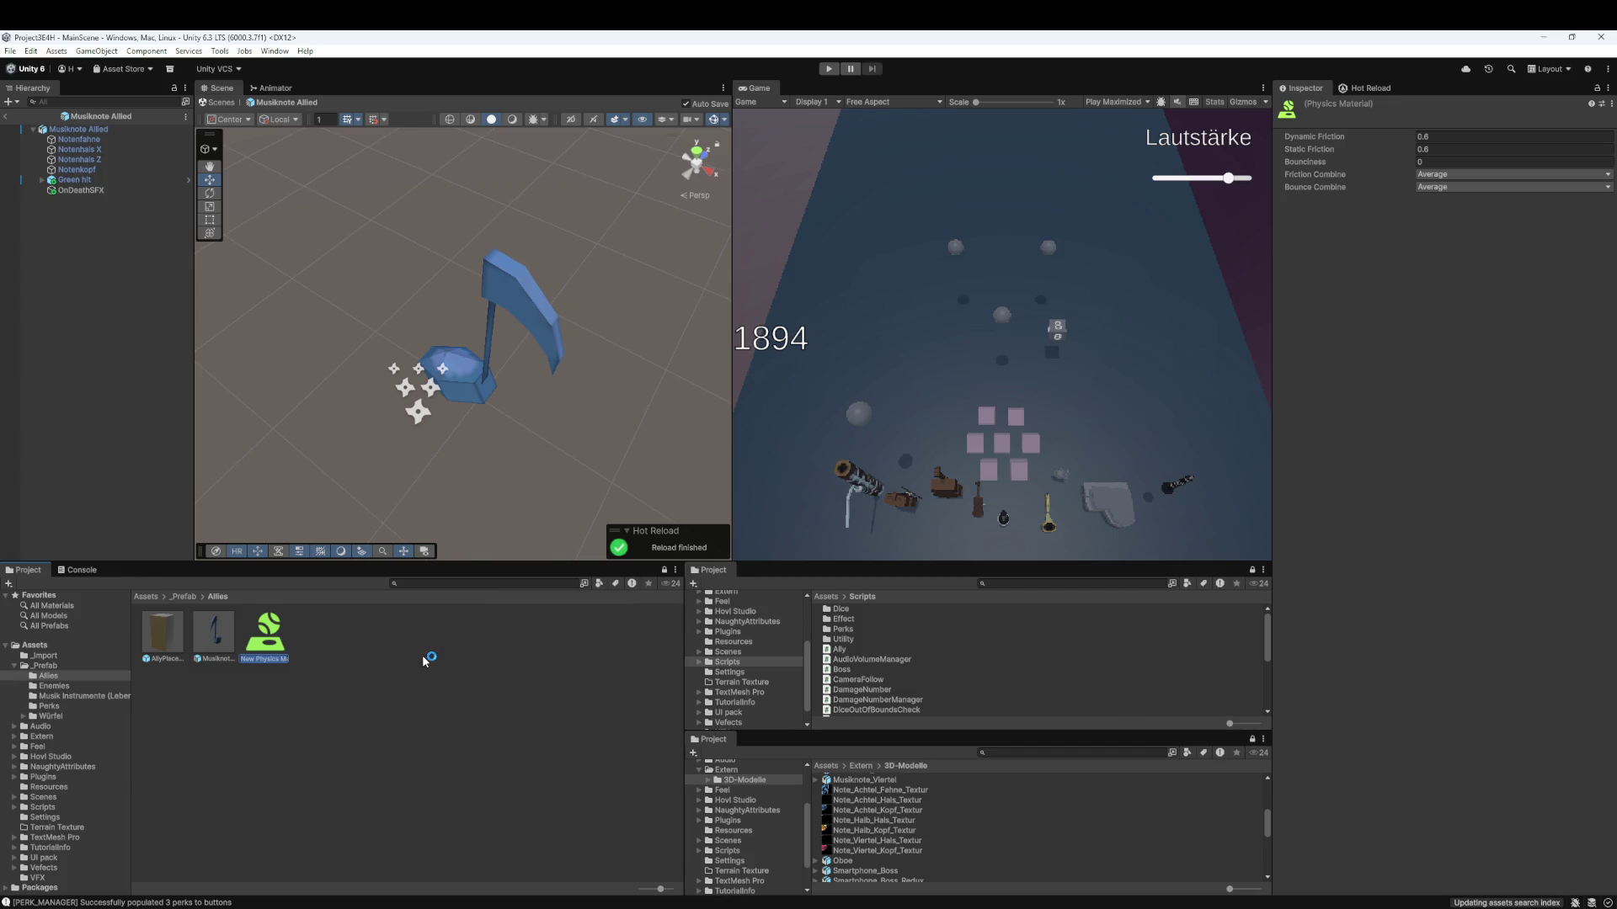
text(Ally)
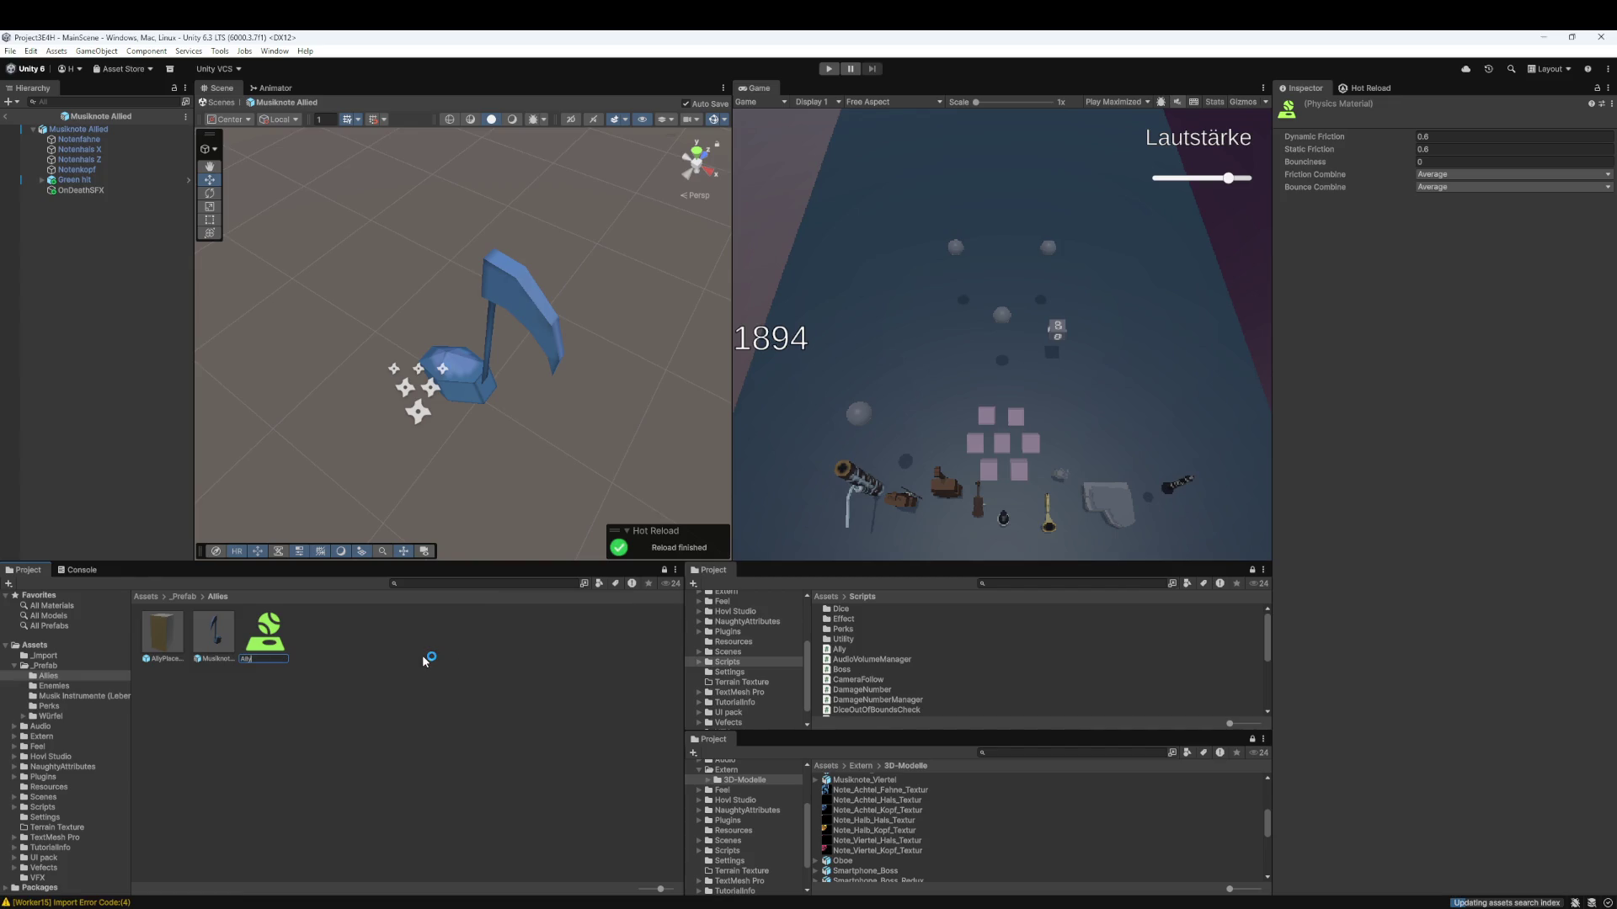
text(Phy)
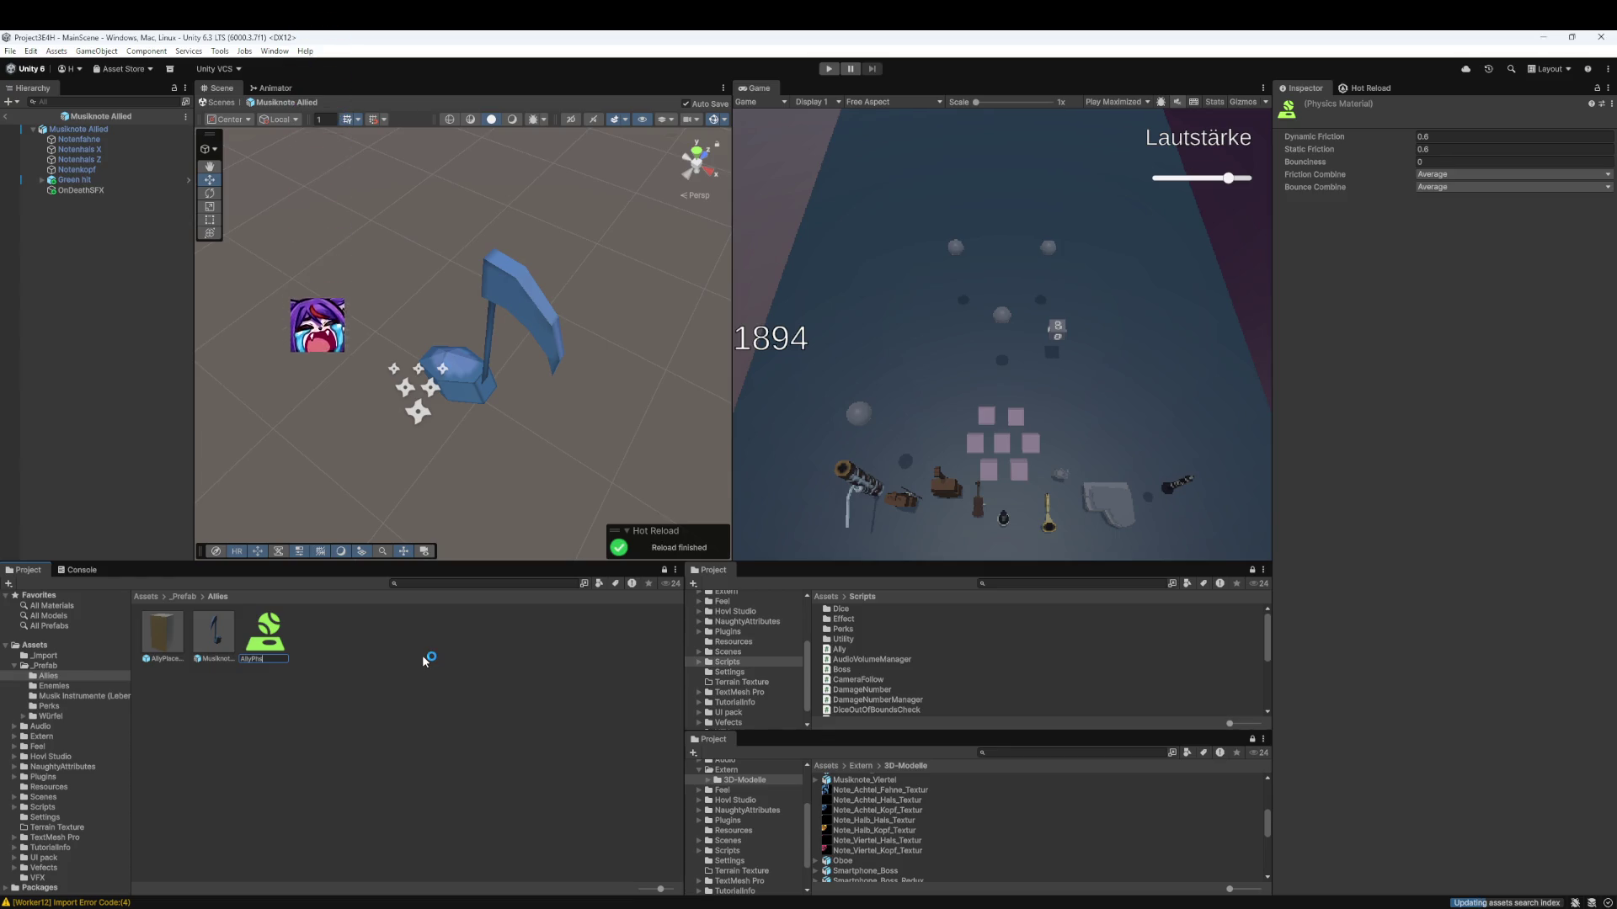
text(sics)
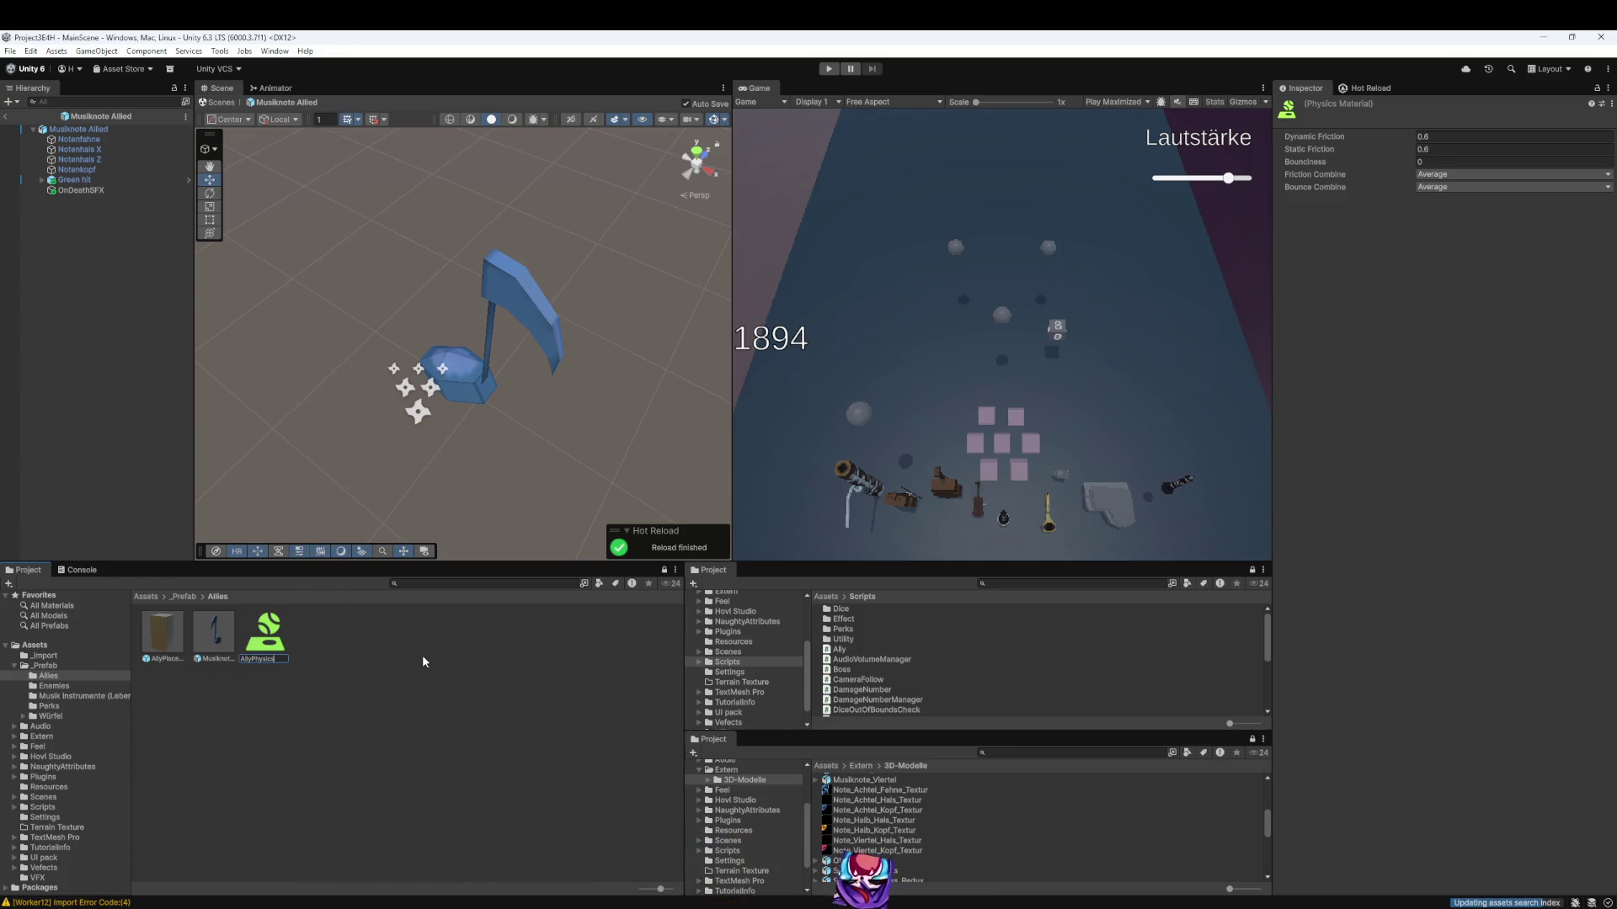
text(Material)
key(Return)
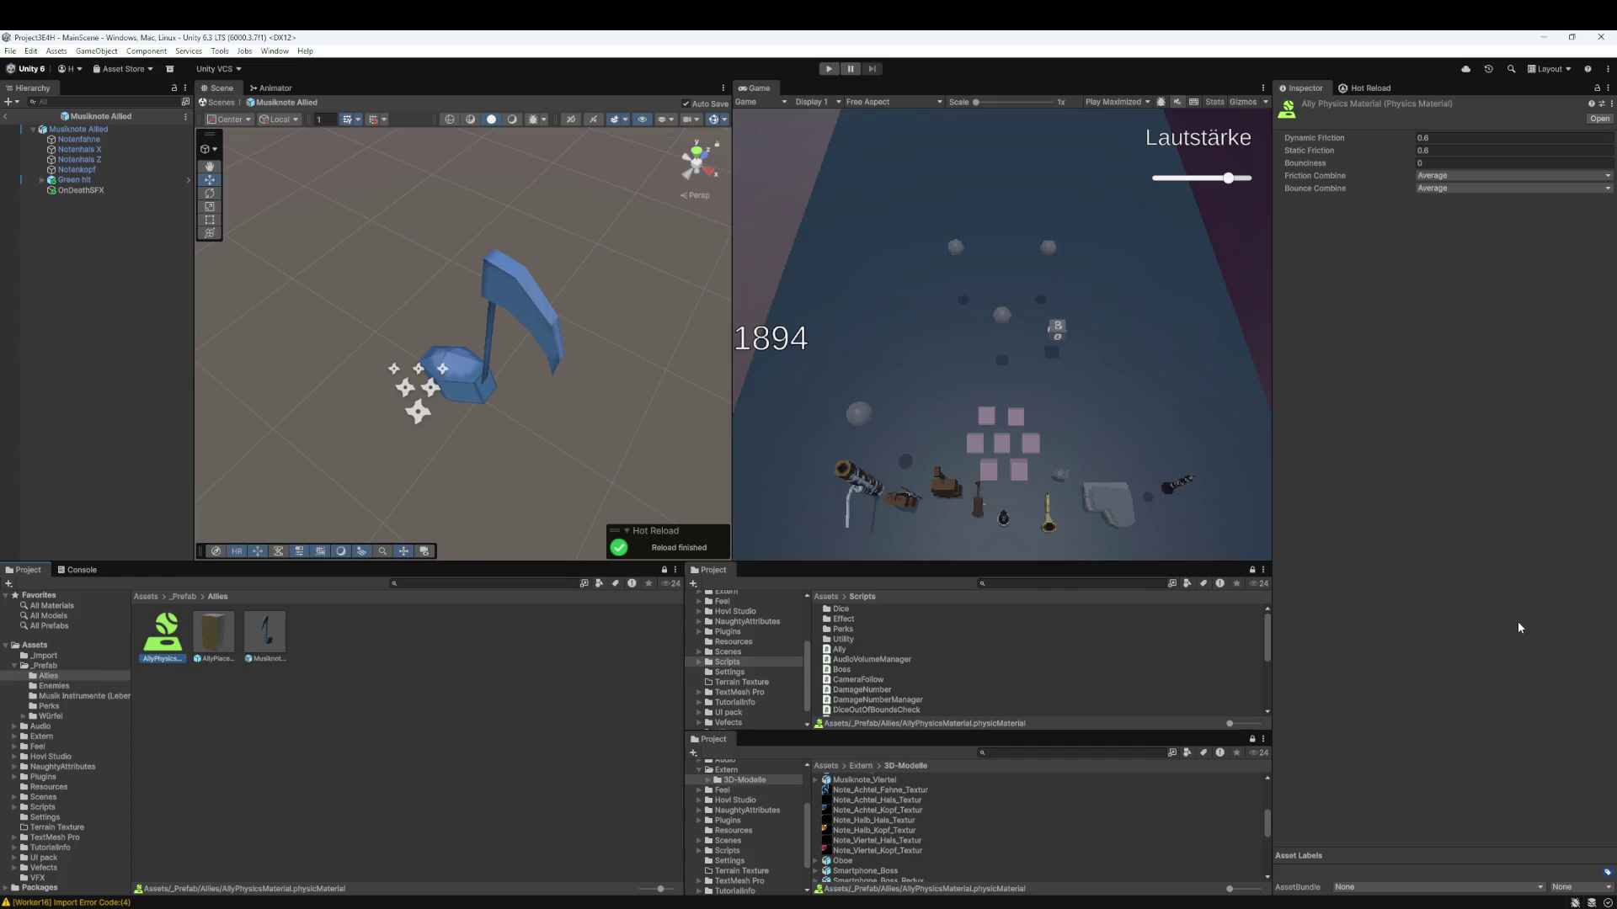
- Set AllyPhysicsMaterial's dynamic and static friction to 0.1 and both combine modes to Minimum
click(1472, 138)
text(0.1)
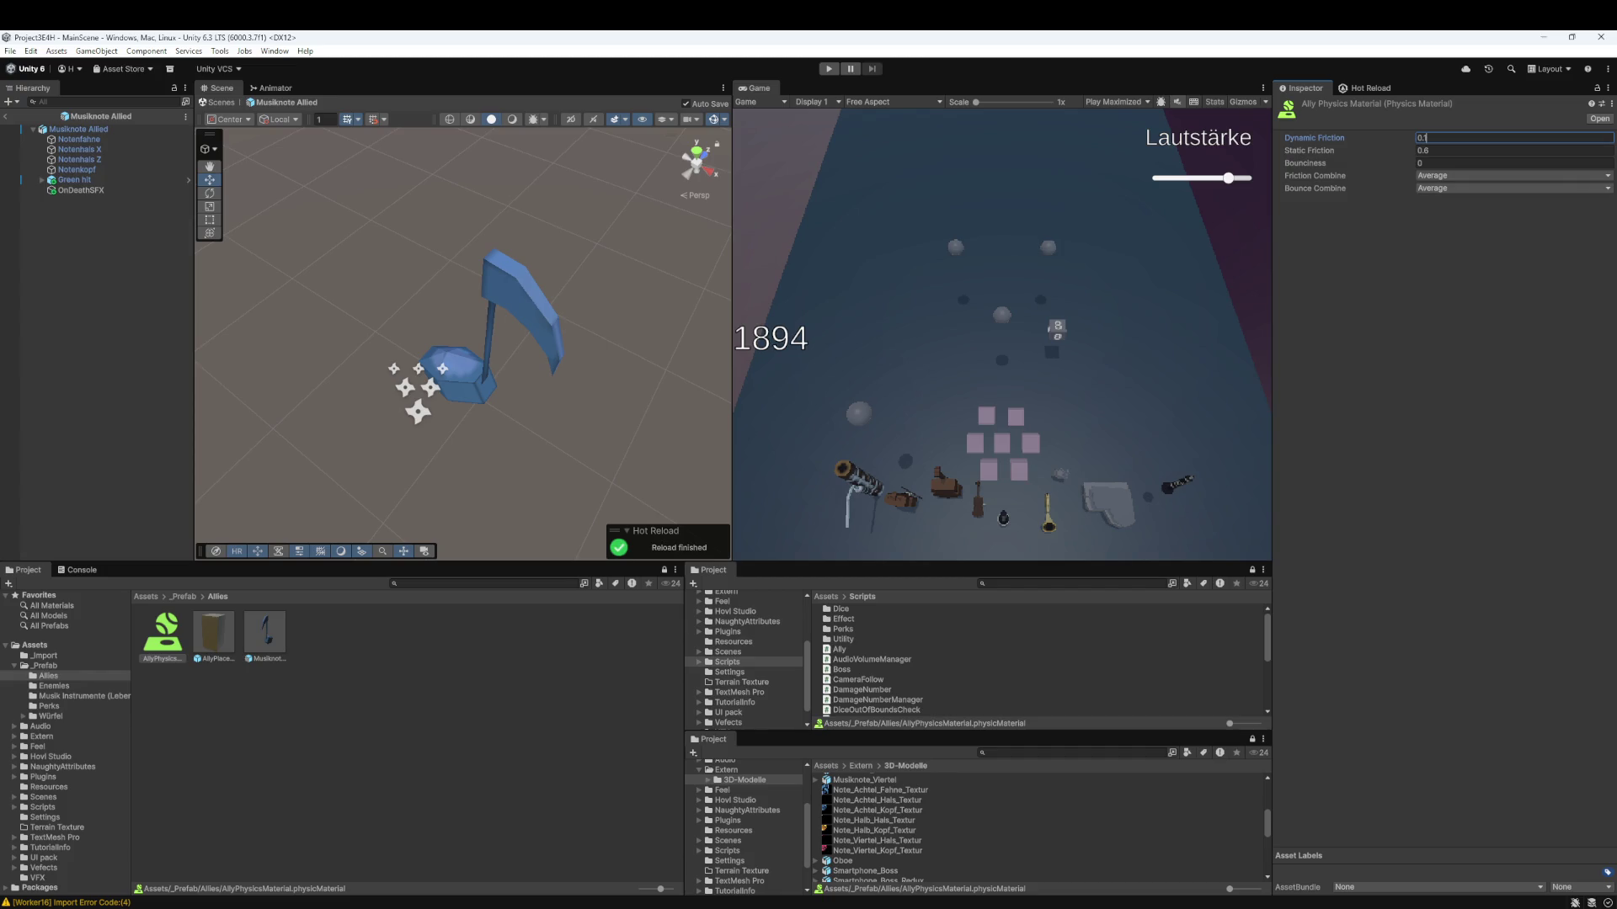
click(1454, 152)
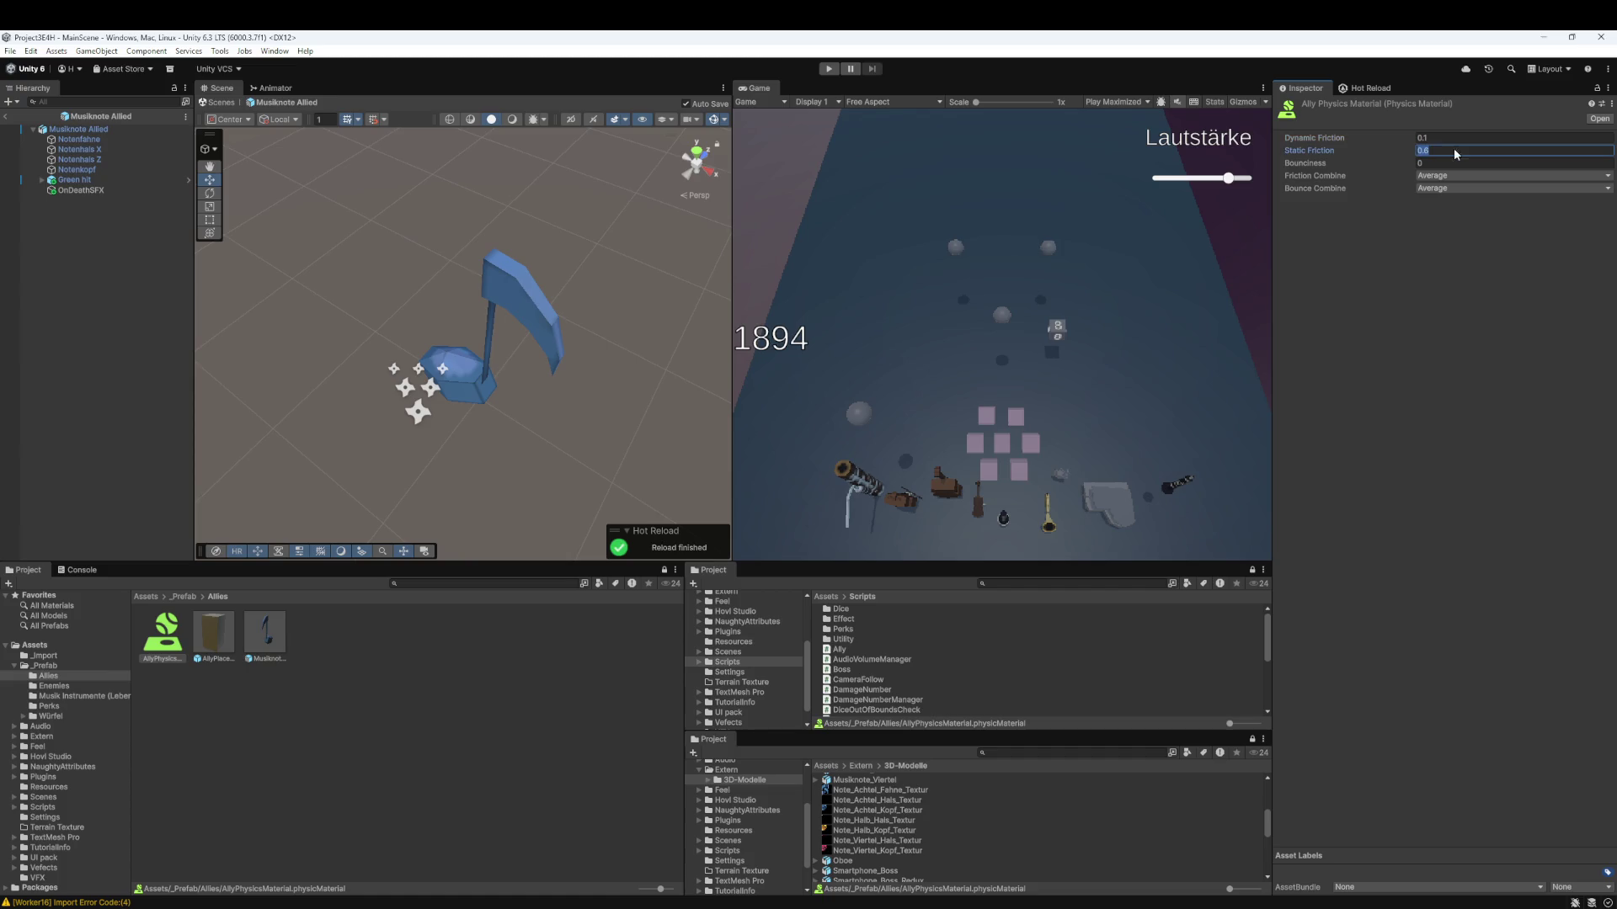
text(0)
key(Tab)
key(Tab)
key(Return)
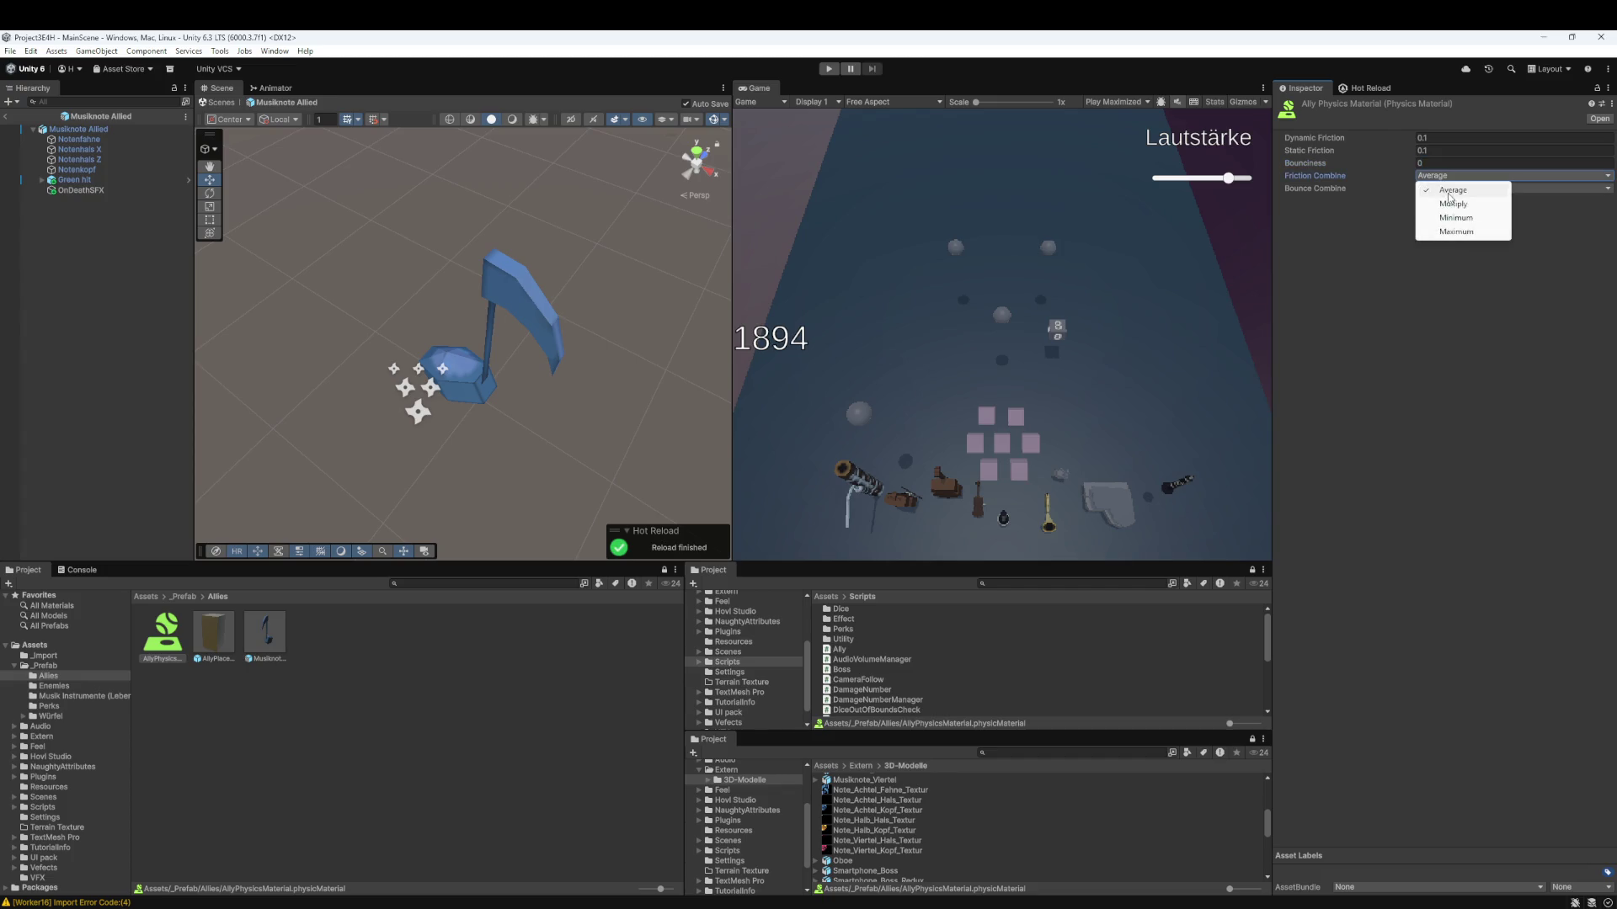
click(1453, 217)
click(1453, 188)
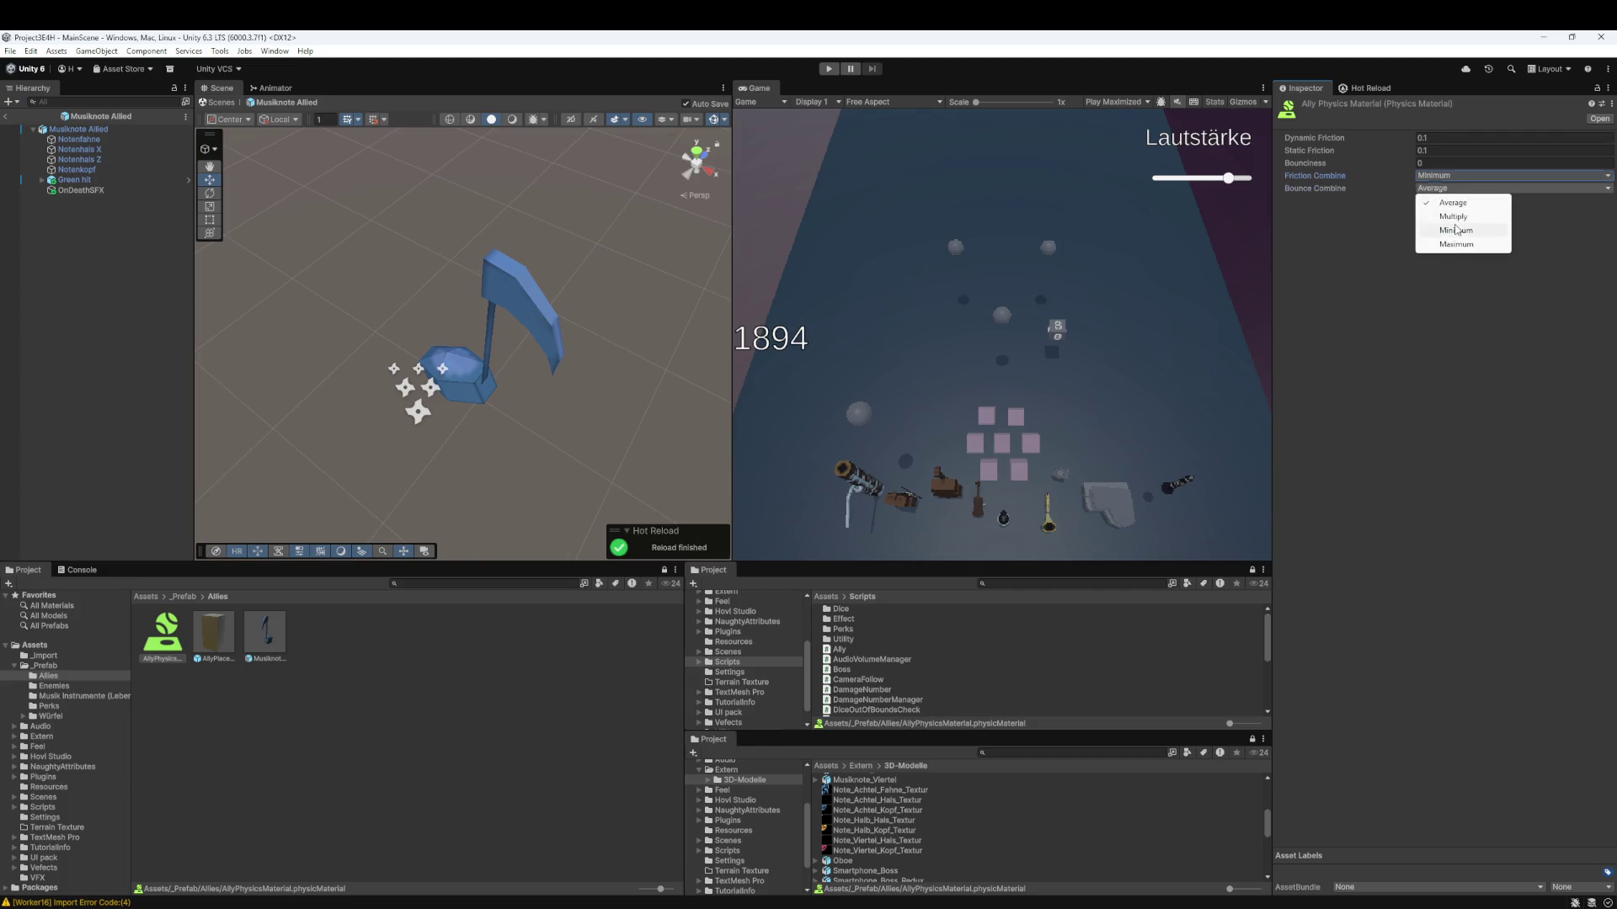
click(1455, 230)
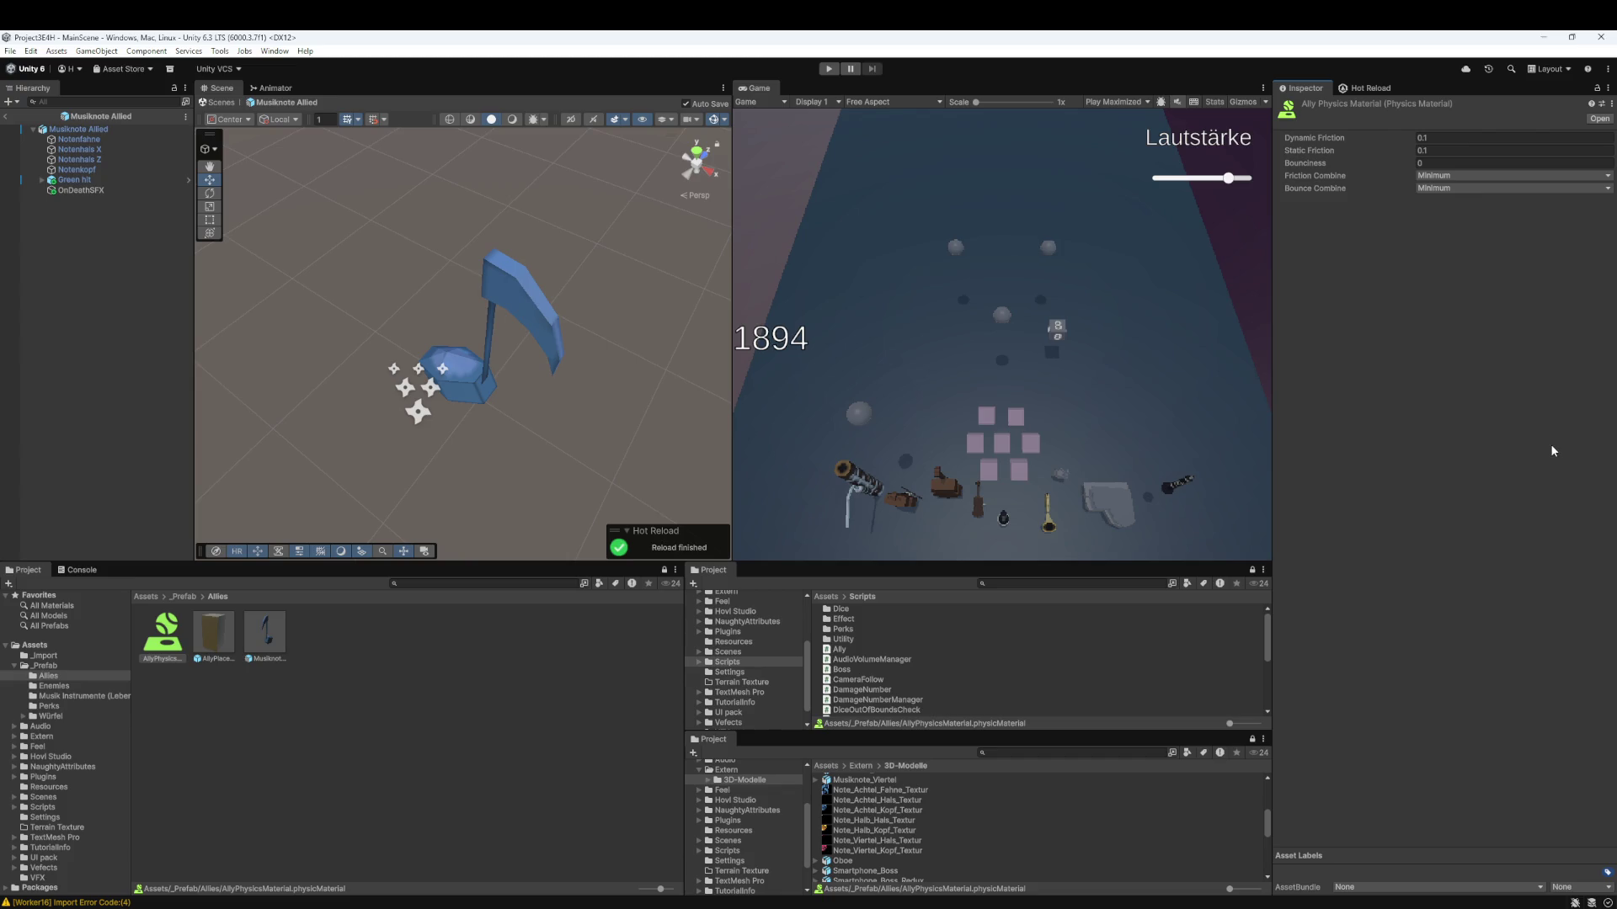
- Assign AllyPhysicsMaterial to the Musiknote Allied Box Collider's Material slot
click(267, 634)
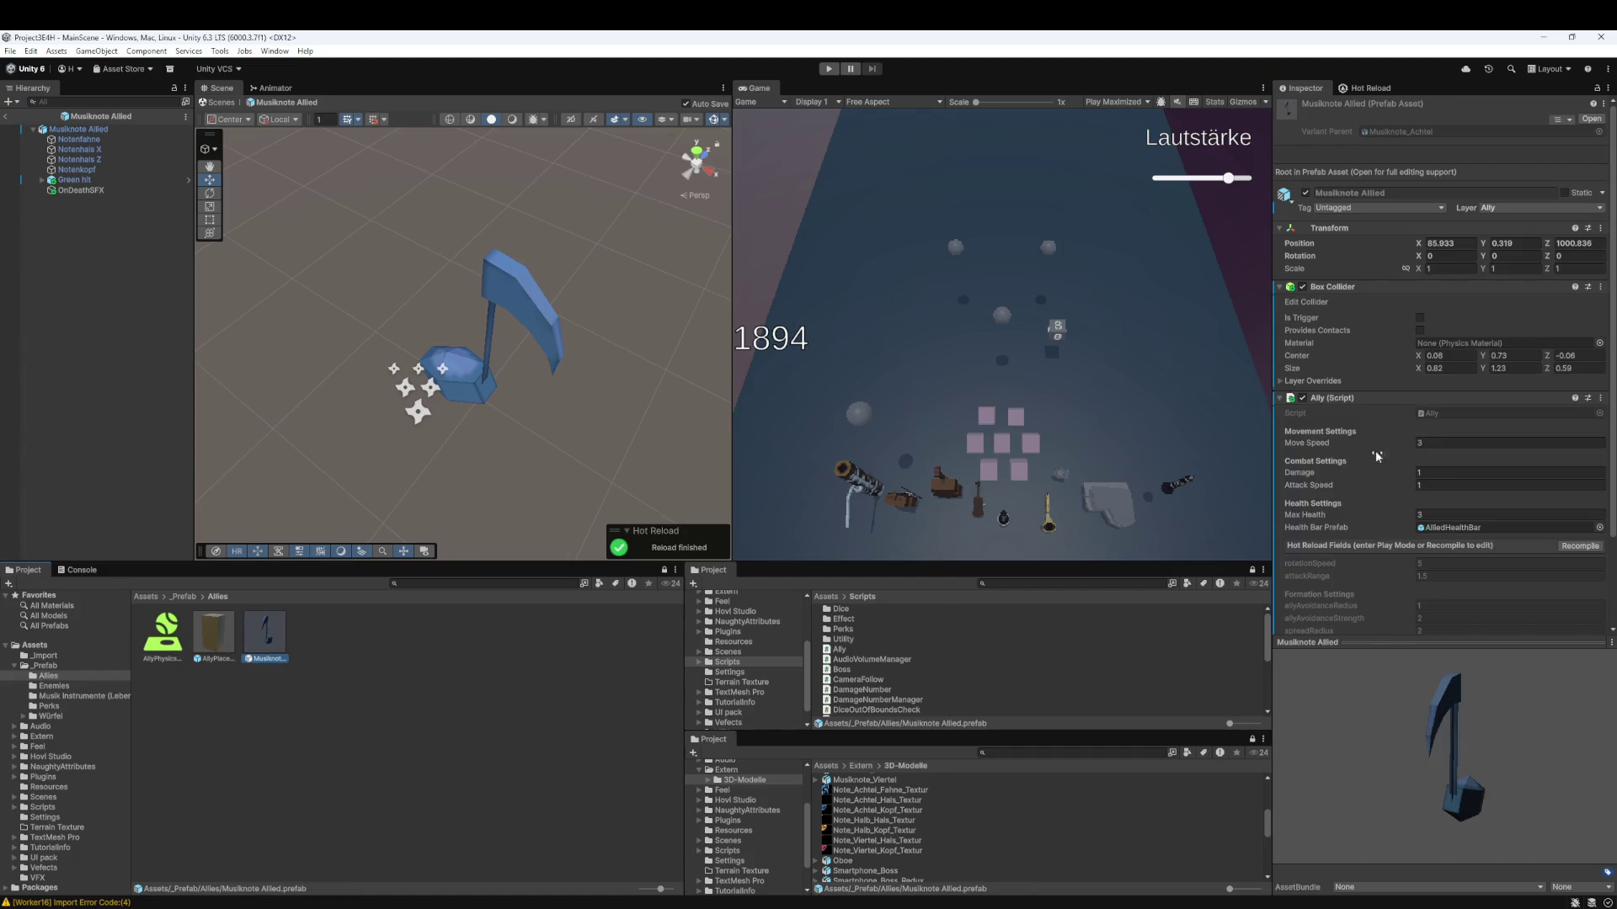
mouse_move(163, 635)
mouse_down()
mouse_move(842, 472)
mouse_move(1508, 343)
mouse_up()
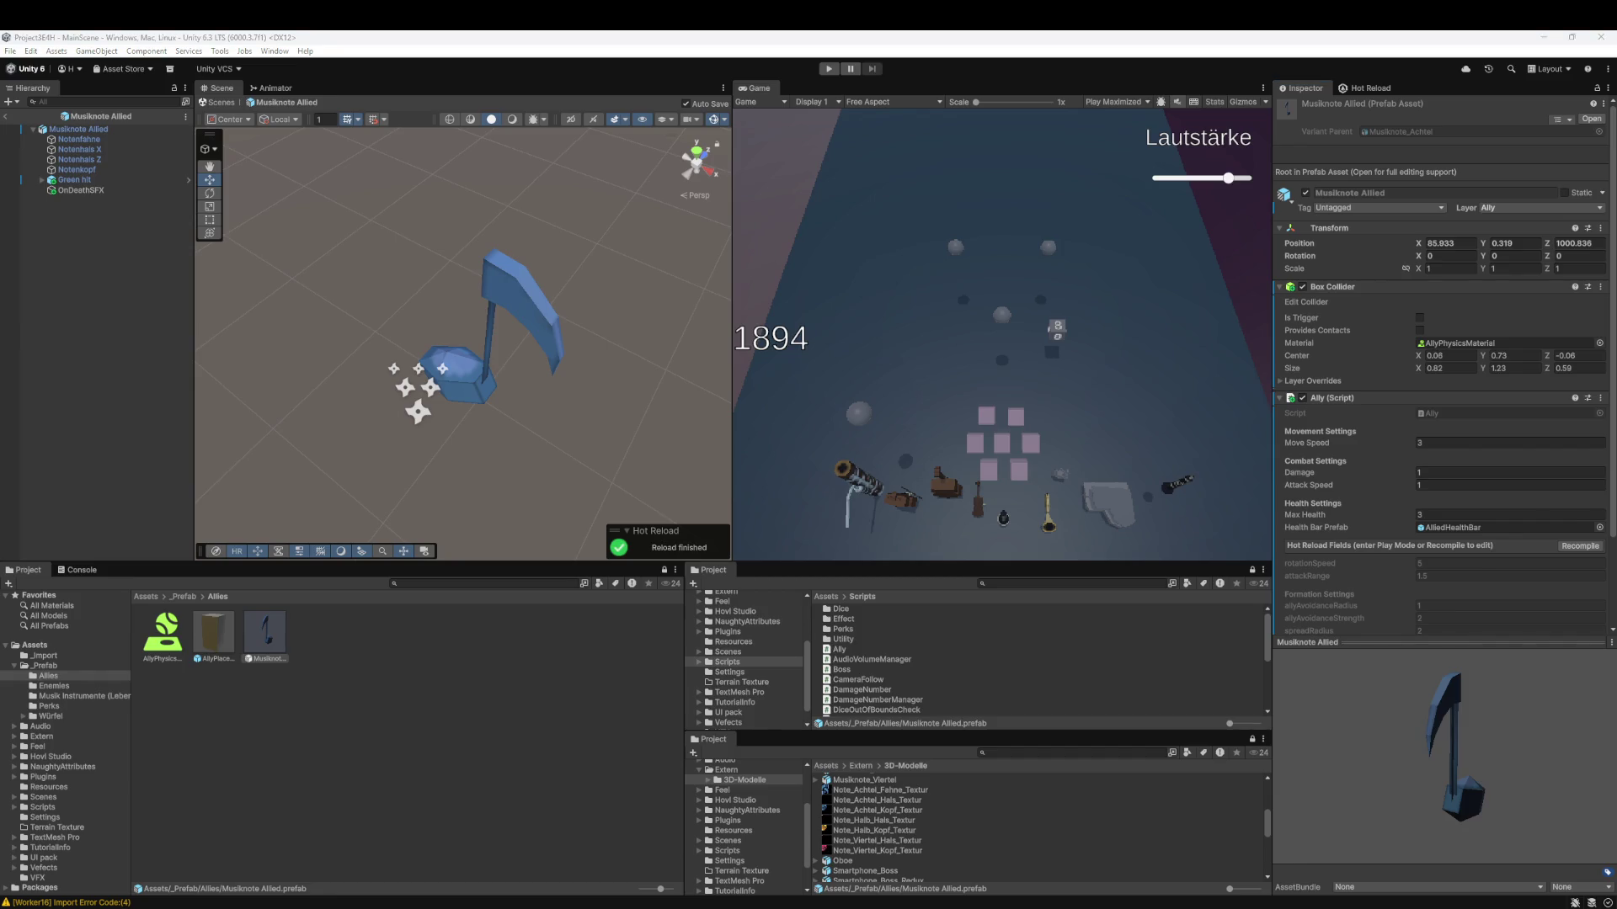
scroll(1502, 481, down, 3)
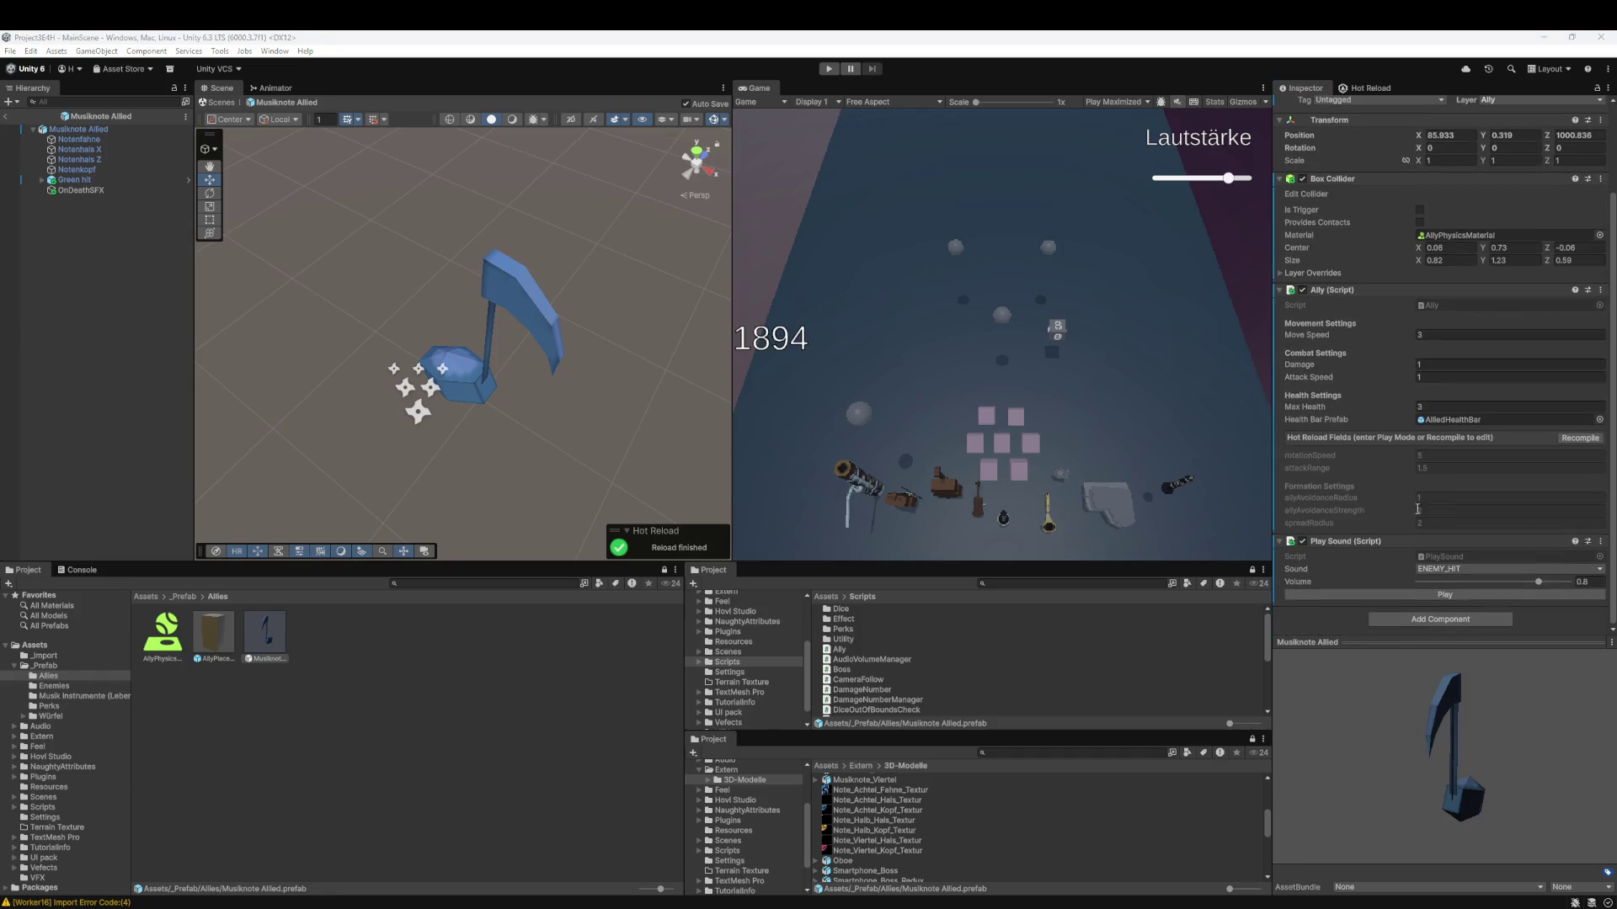
scroll(1361, 502, up, 3)
scroll(1361, 502, down, 3)
- Add a Rigidbody component with mass 1 to the Musiknote Allied prefab
click(1381, 618)
key(Escape)
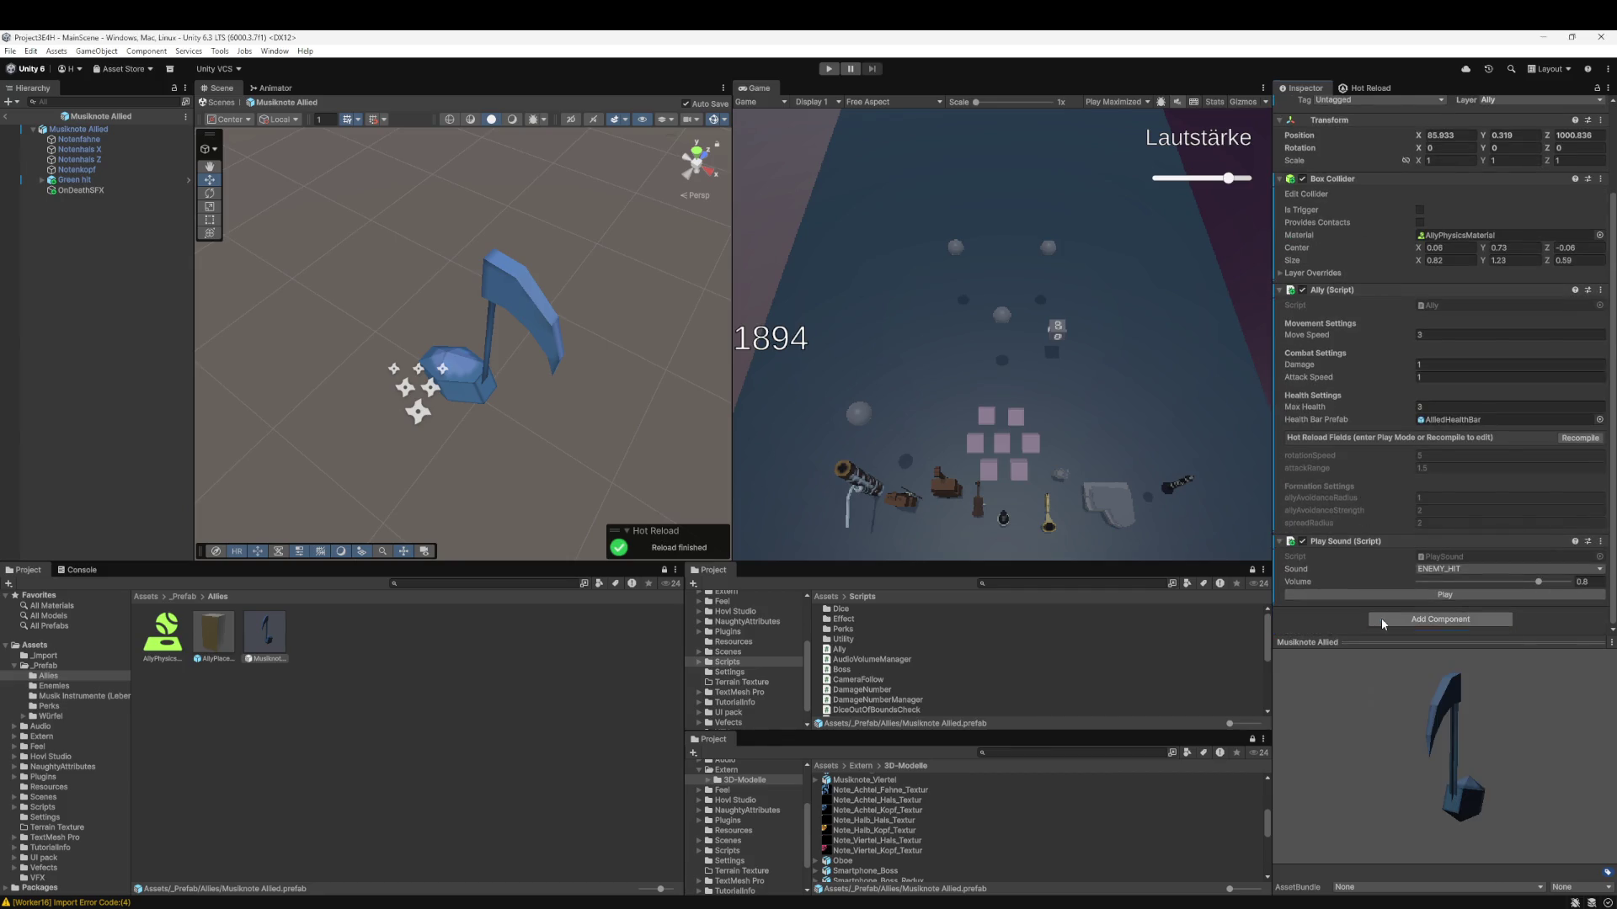
scroll(1407, 329, down, 2)
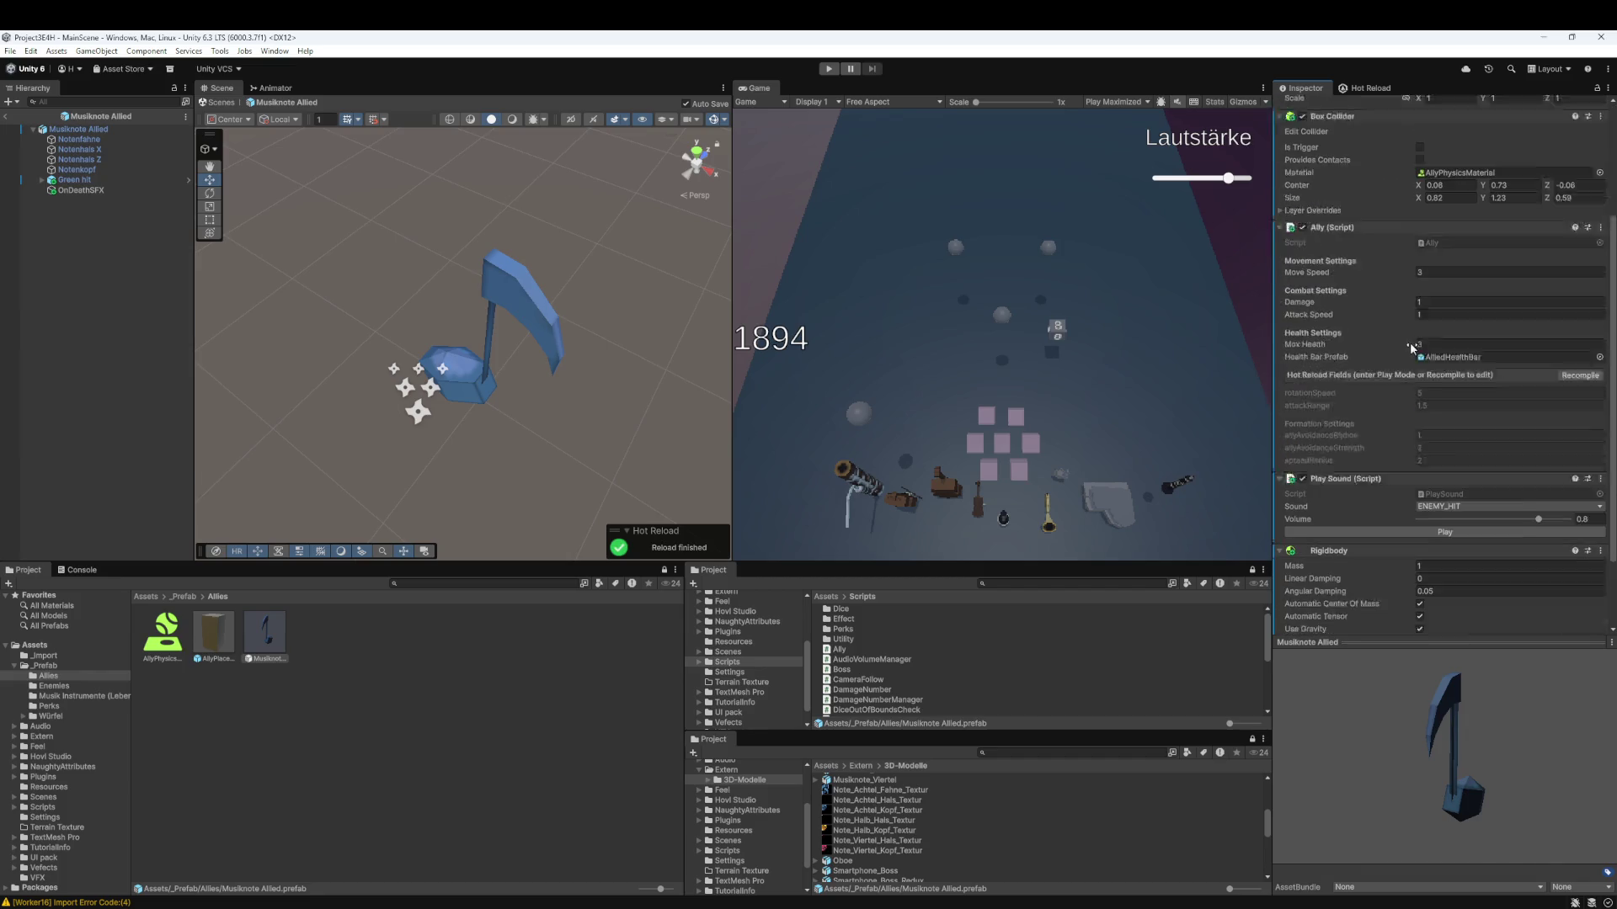
scroll(1409, 342, down, 1)
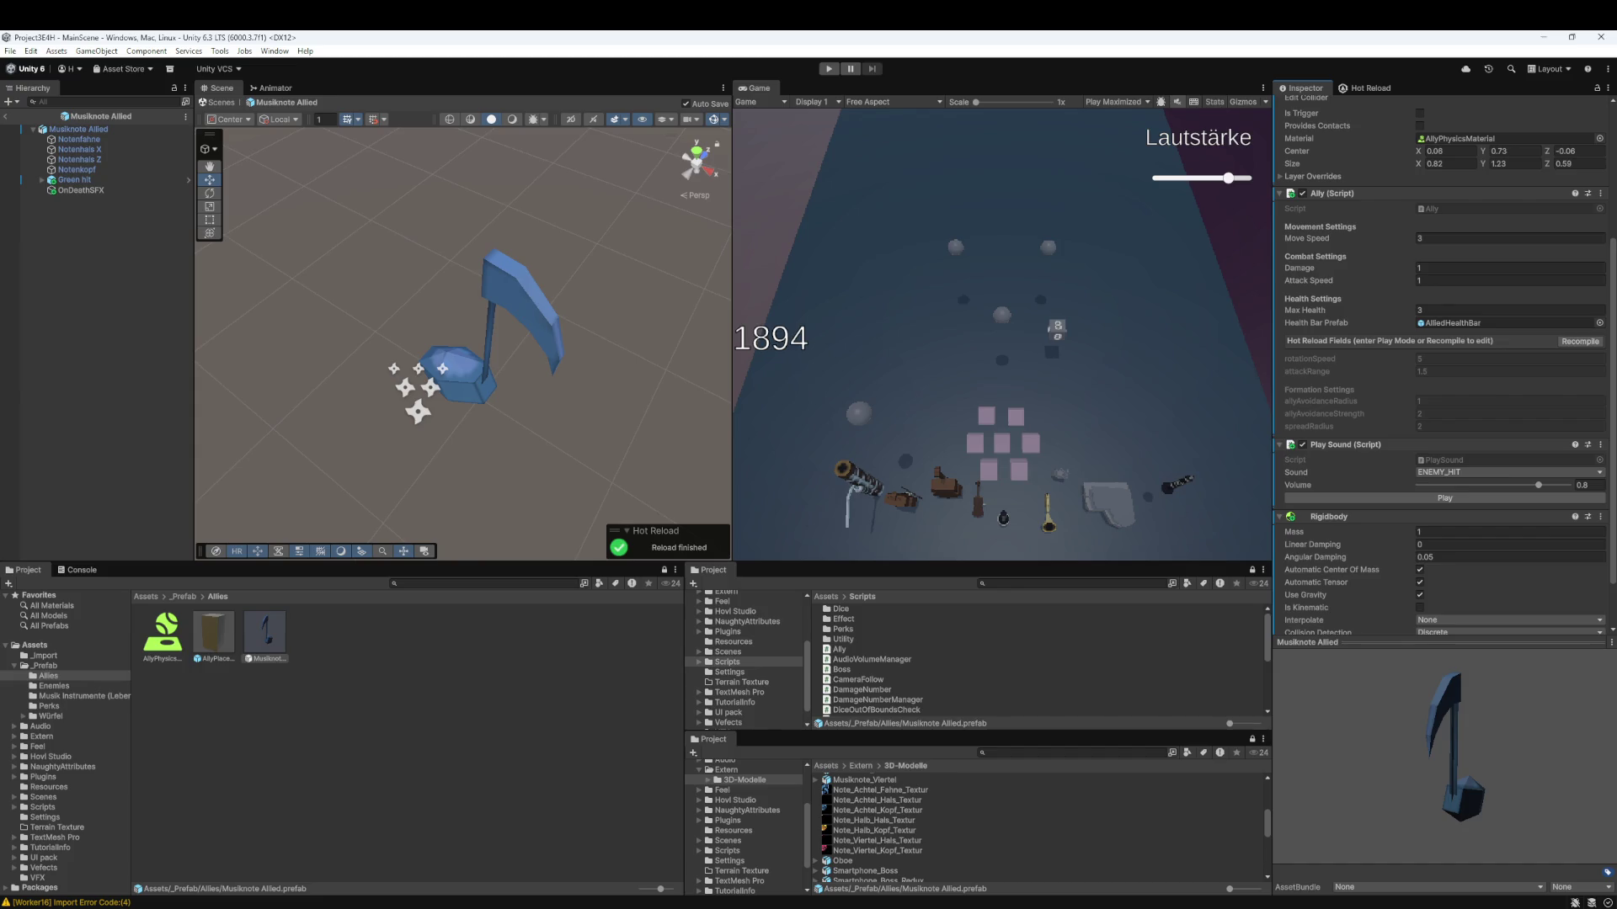
scroll(1391, 485, down, 2)
- Keep linear damping at 0, freeze X rotation and set Interpolate to Interpolate on the Rigidbody
click(1439, 482)
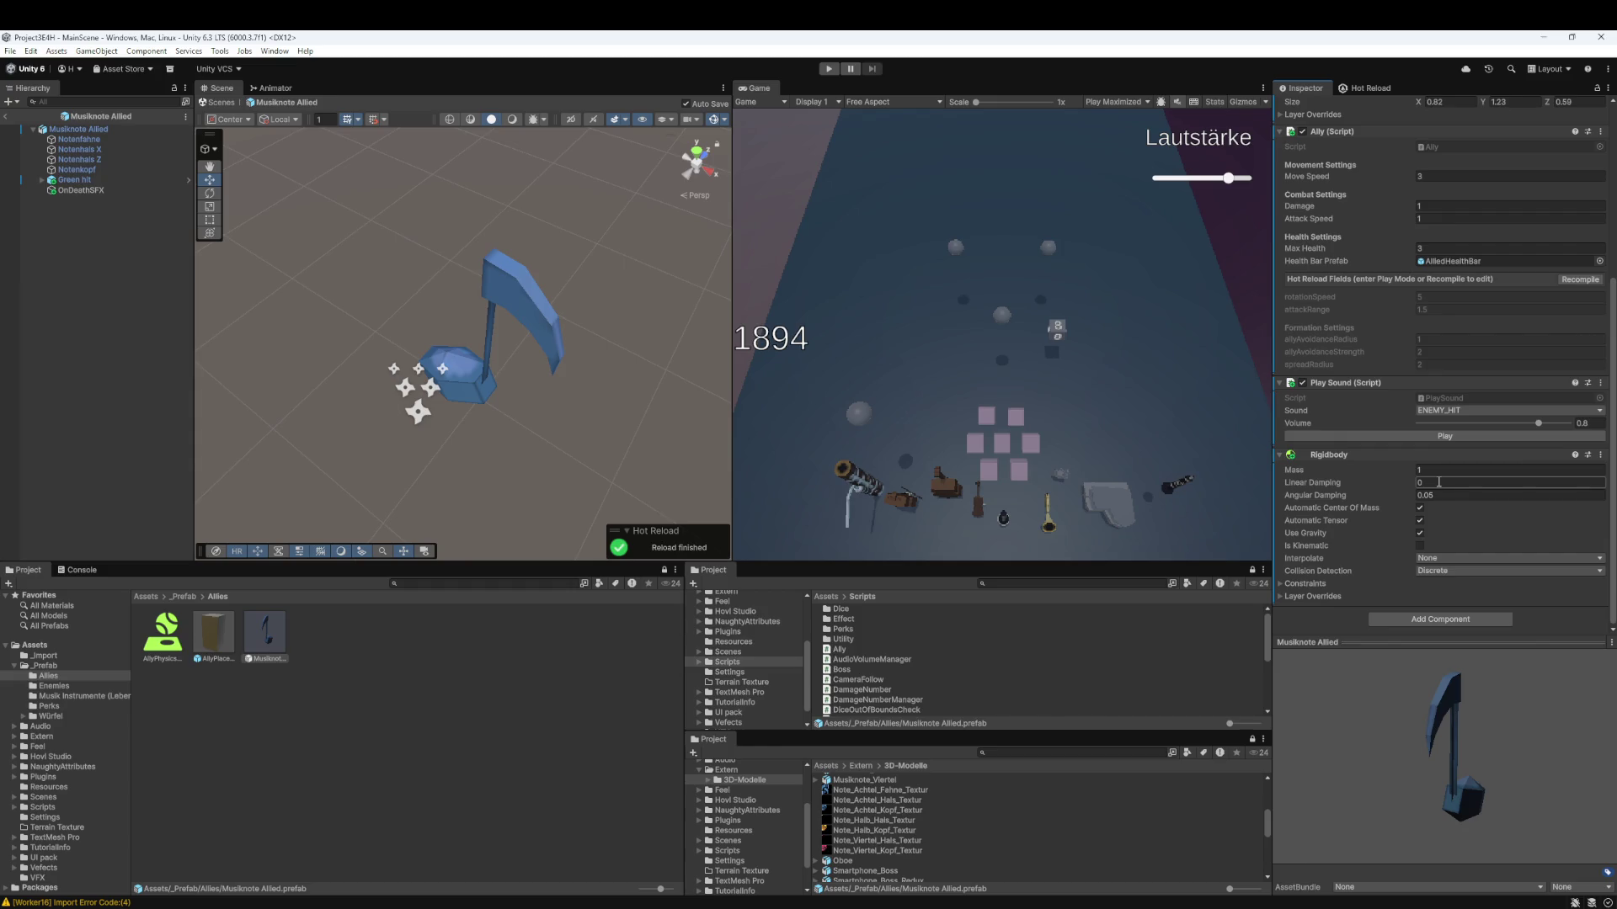
key(Return)
click(1280, 582)
click(1280, 596)
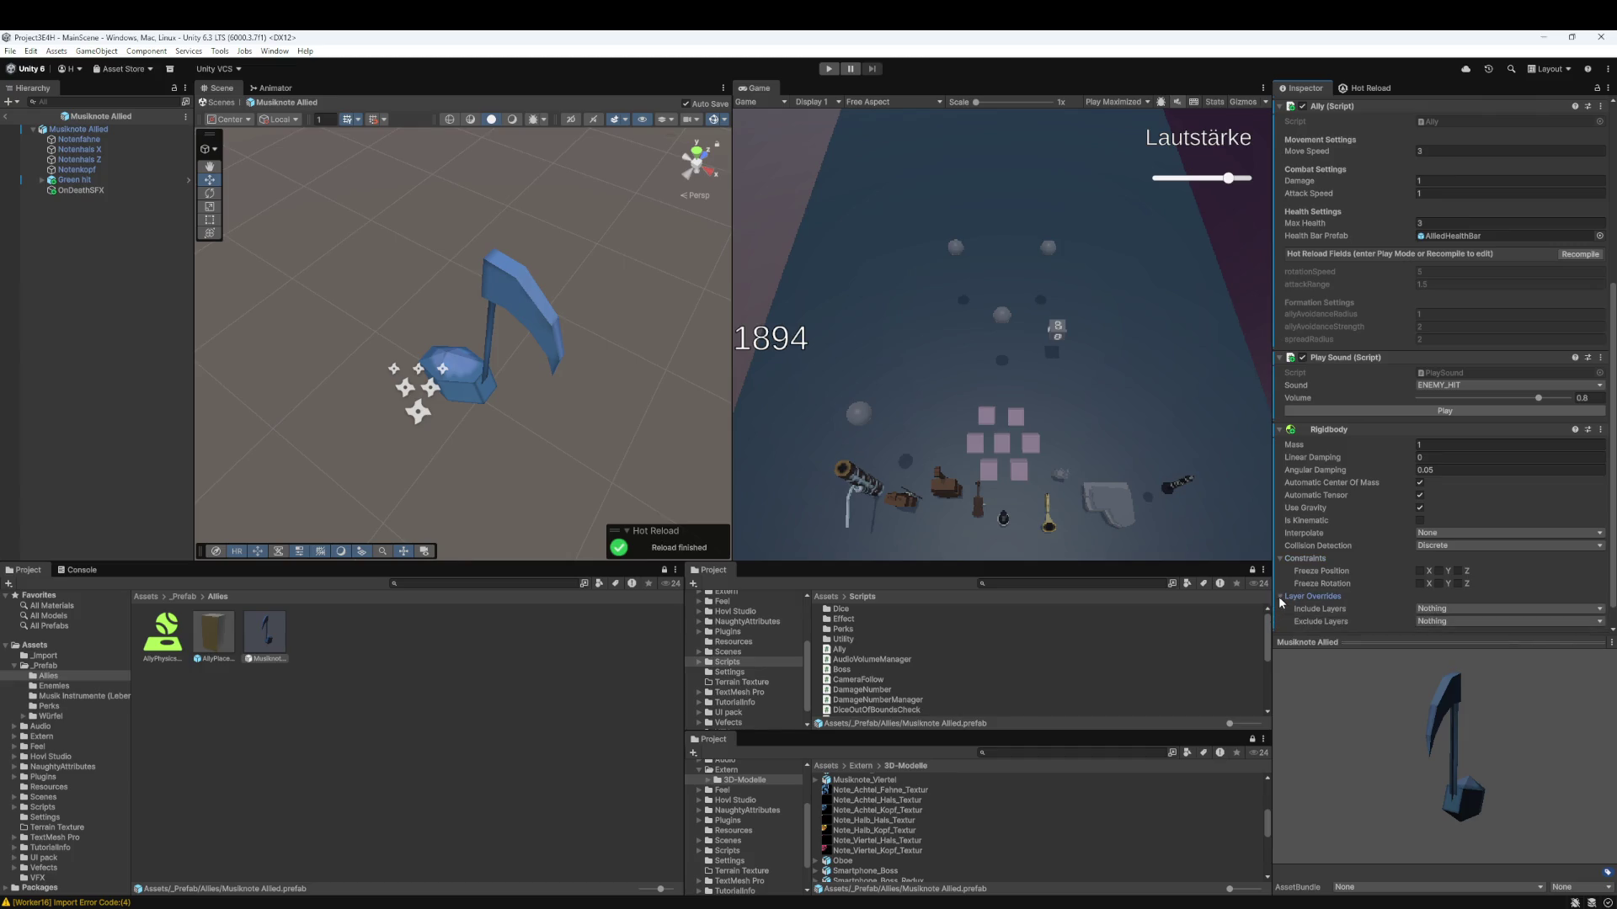
scroll(1301, 581, down, 1)
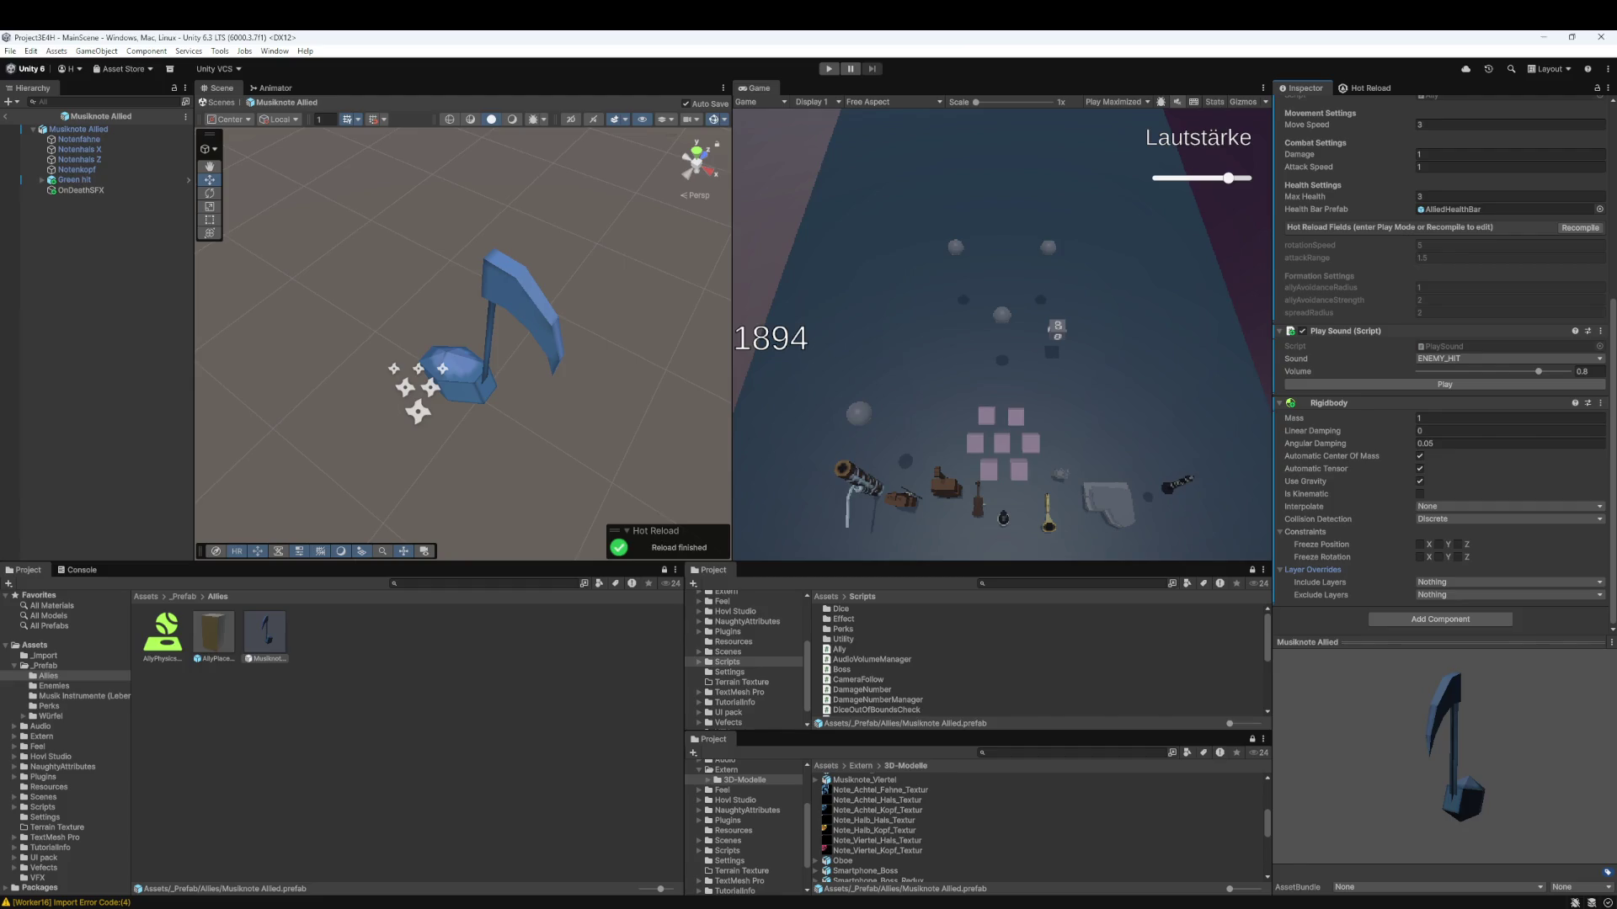
click(1421, 557)
click(1487, 507)
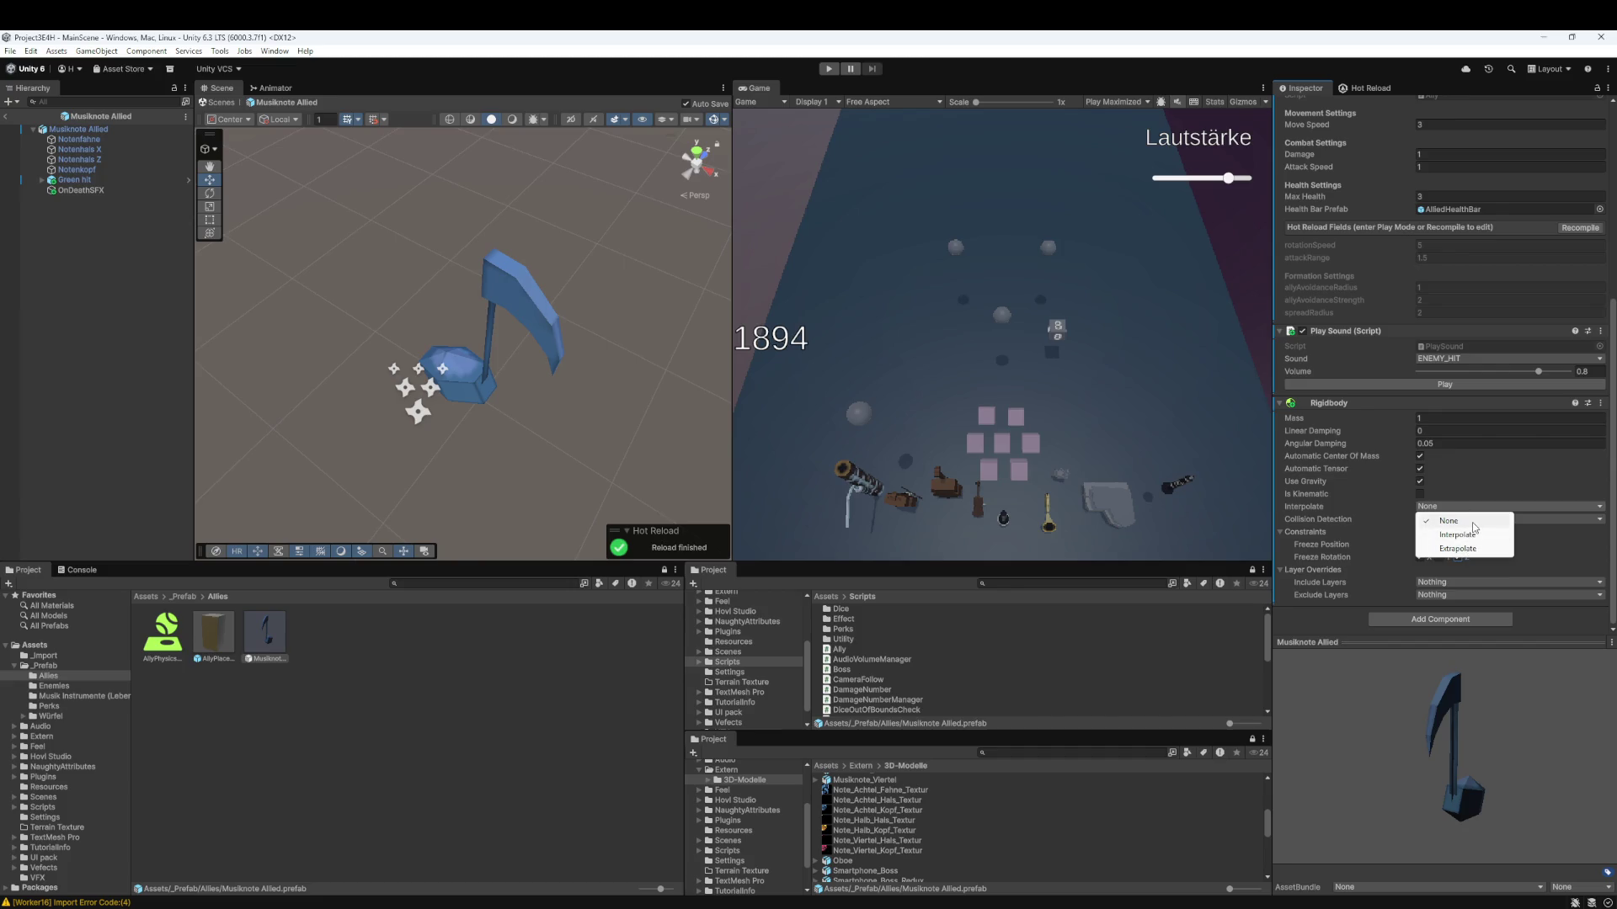
click(1463, 535)
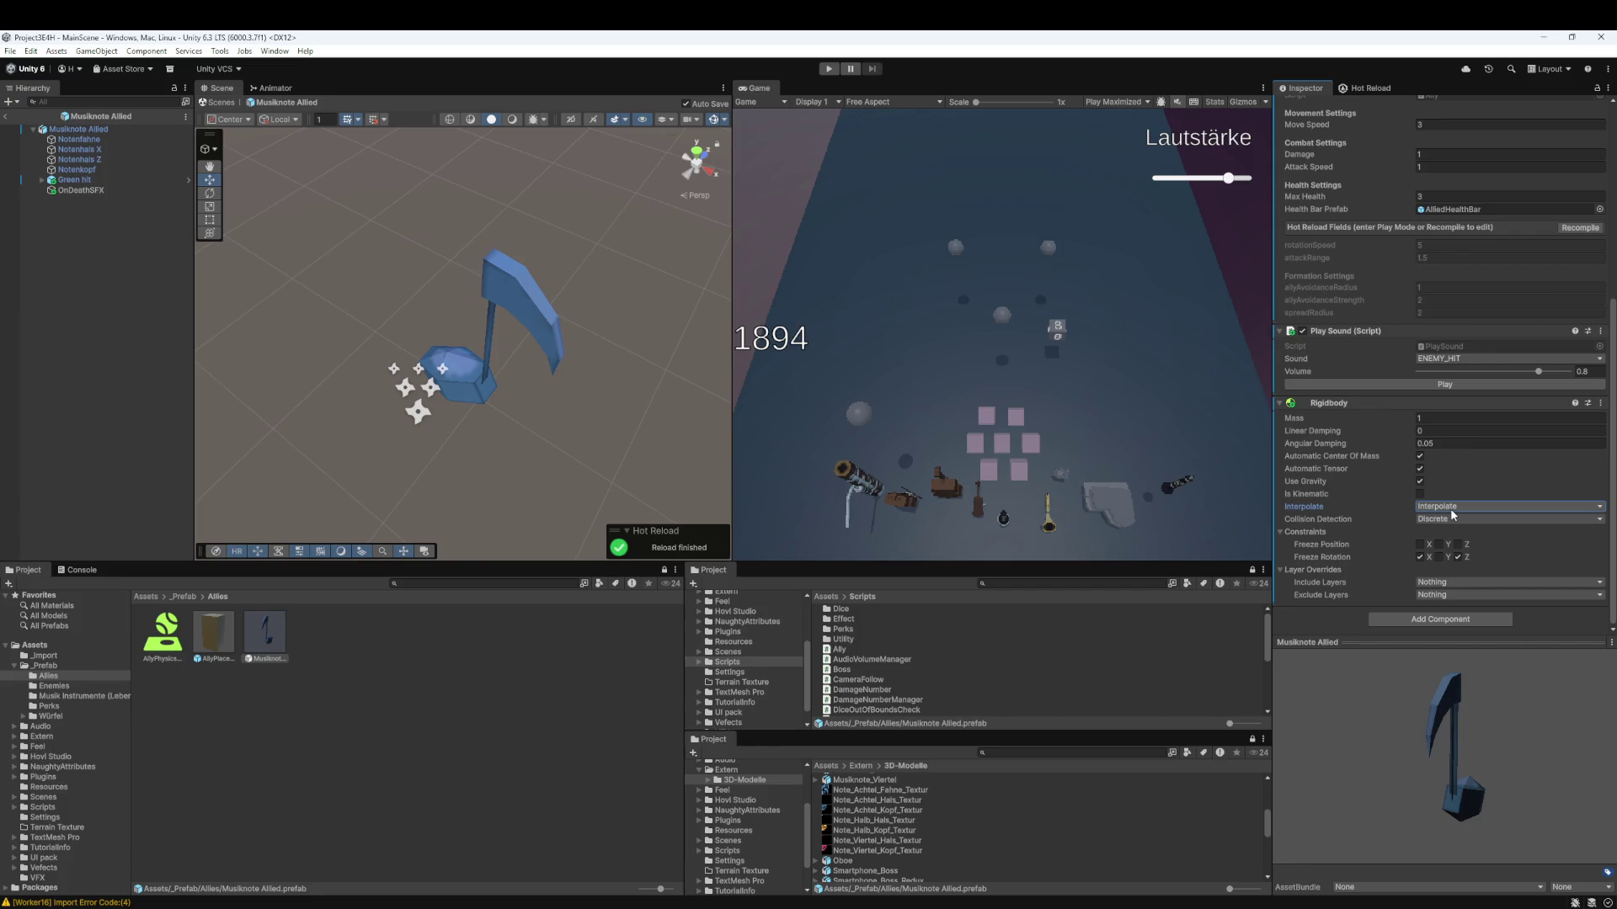